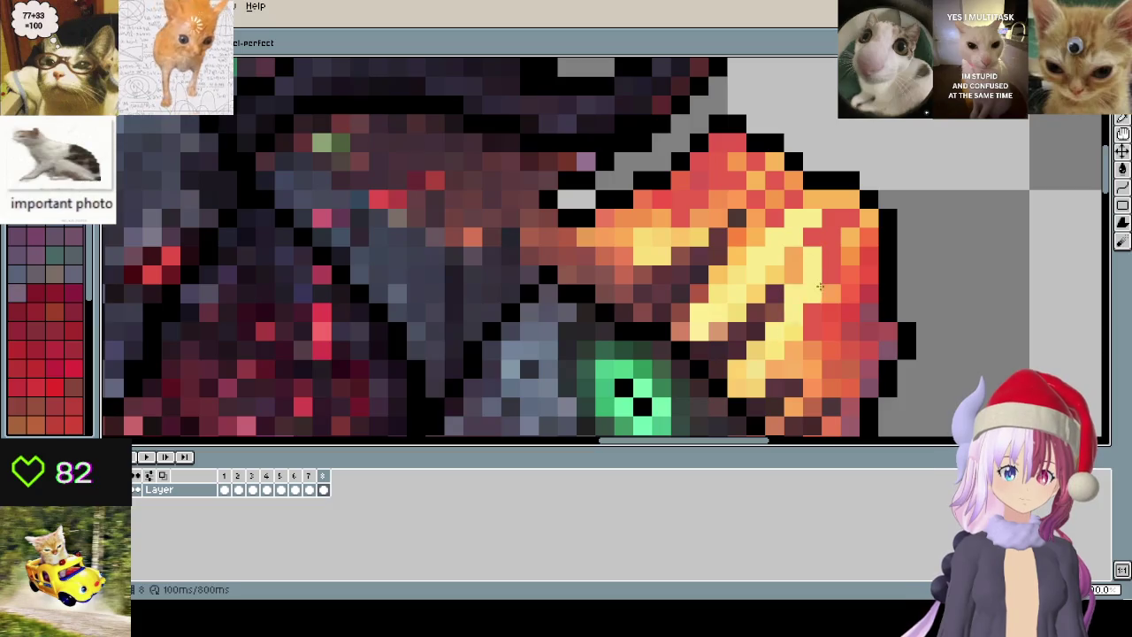
- Paint bright yellow highlight pixels across the left and upper shoulder flames
drag(737, 218, 725, 193)
scroll(725, 193, down, 3)
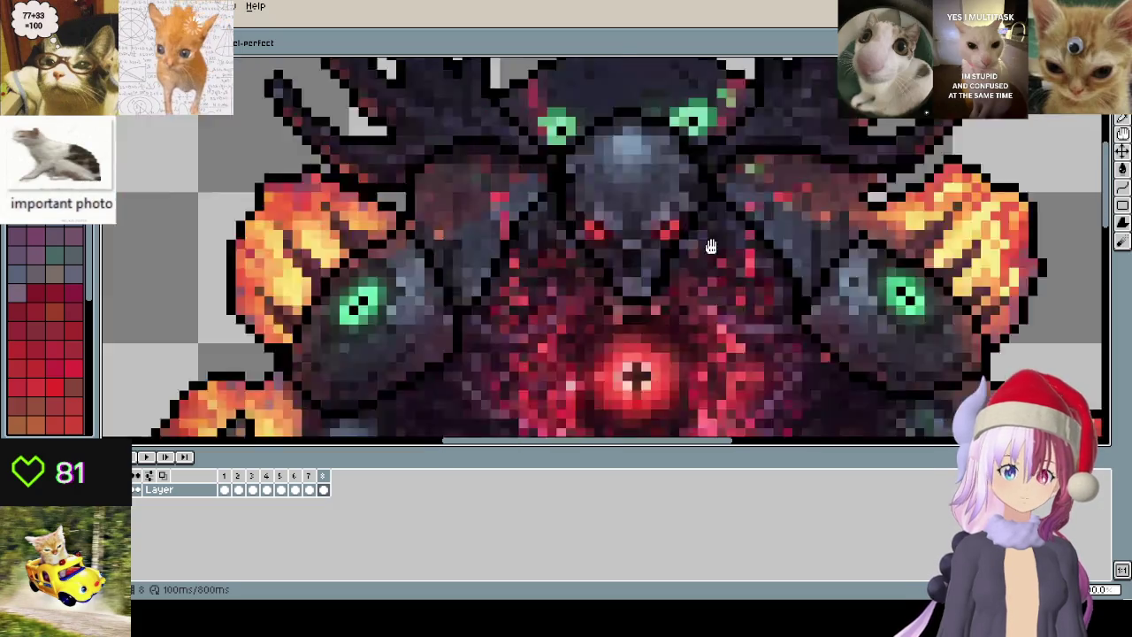
scroll(398, 248, up, 3)
mouse_move(469, 142)
mouse_down()
mouse_move(522, 208)
mouse_move(450, 251)
mouse_move(433, 242)
mouse_move(518, 216)
mouse_up()
mouse_move(522, 159)
mouse_down()
mouse_move(555, 188)
mouse_move(637, 93)
mouse_up()
mouse_move(540, 177)
mouse_down()
mouse_move(557, 213)
mouse_move(580, 207)
mouse_move(575, 228)
mouse_move(654, 104)
mouse_up()
drag(549, 146, 509, 207)
mouse_move(473, 154)
mouse_down()
mouse_move(504, 221)
mouse_move(526, 177)
mouse_move(527, 199)
mouse_move(498, 211)
mouse_up()
- Eyedrop flame colours to paint an orange vertical strip and a brighter yellow left edge
key(alt)
alt+click(548, 134)
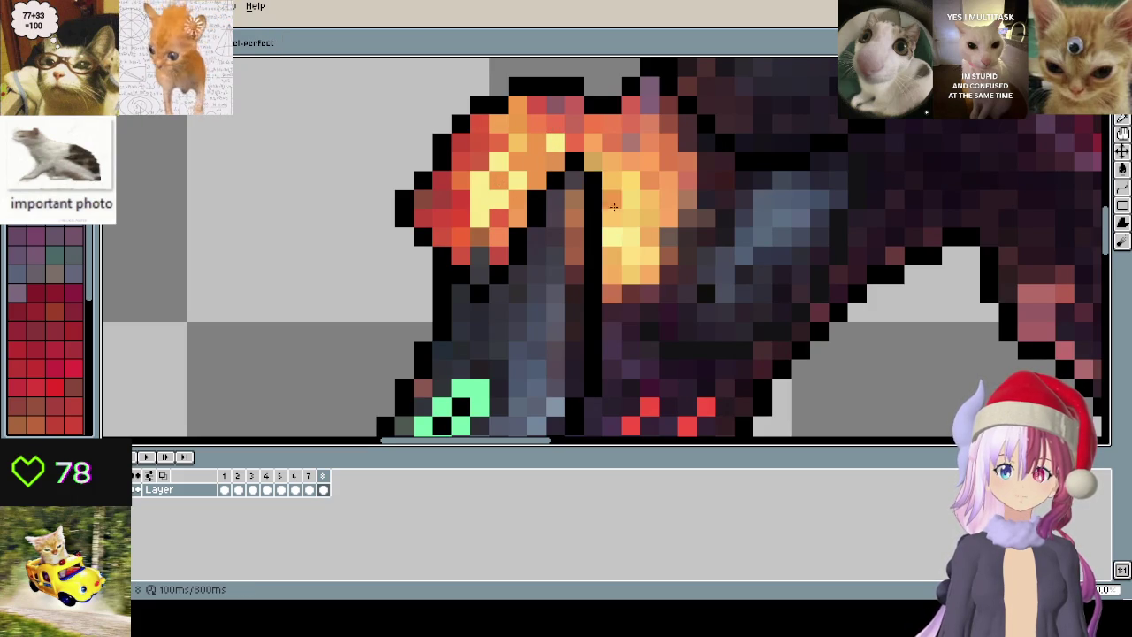
drag(614, 206, 627, 256)
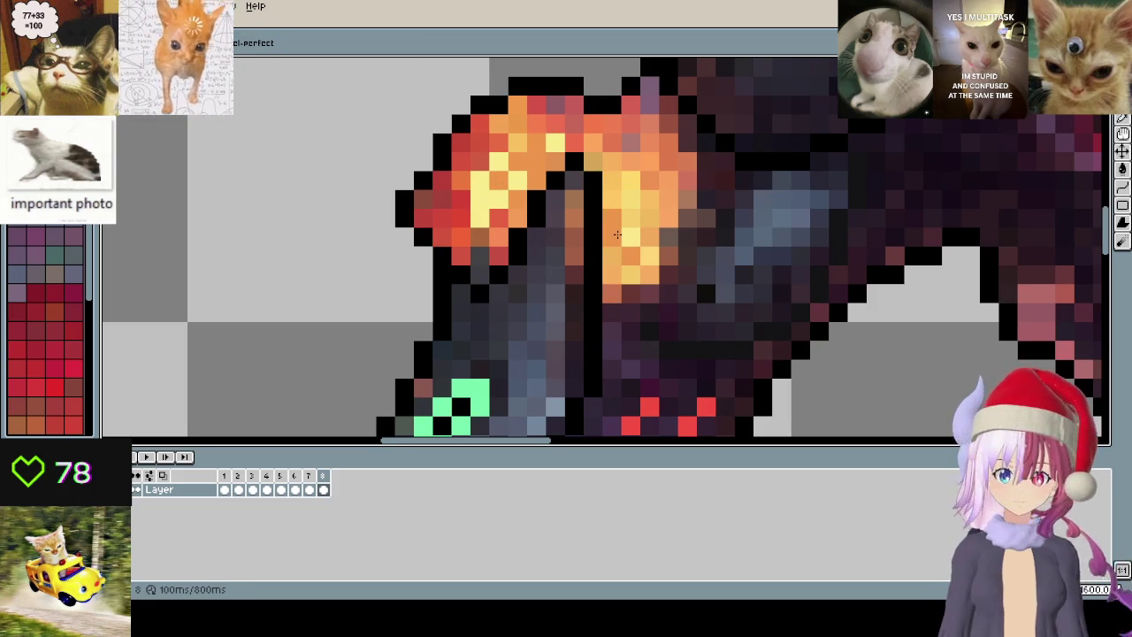
alt+click(634, 228)
mouse_move(612, 199)
mouse_down()
mouse_move(625, 232)
mouse_move(623, 218)
mouse_move(633, 225)
mouse_up()
- Eyedrop sprite colours to repaint the flame top pale yellow and some pixels orange
key(alt)
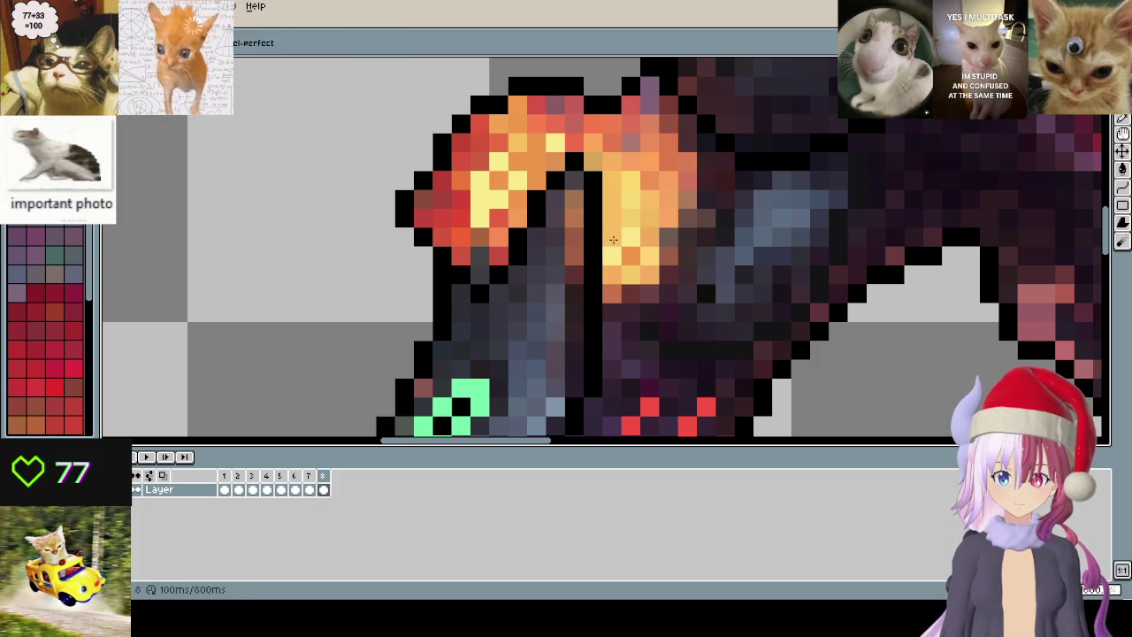
alt+click(644, 233)
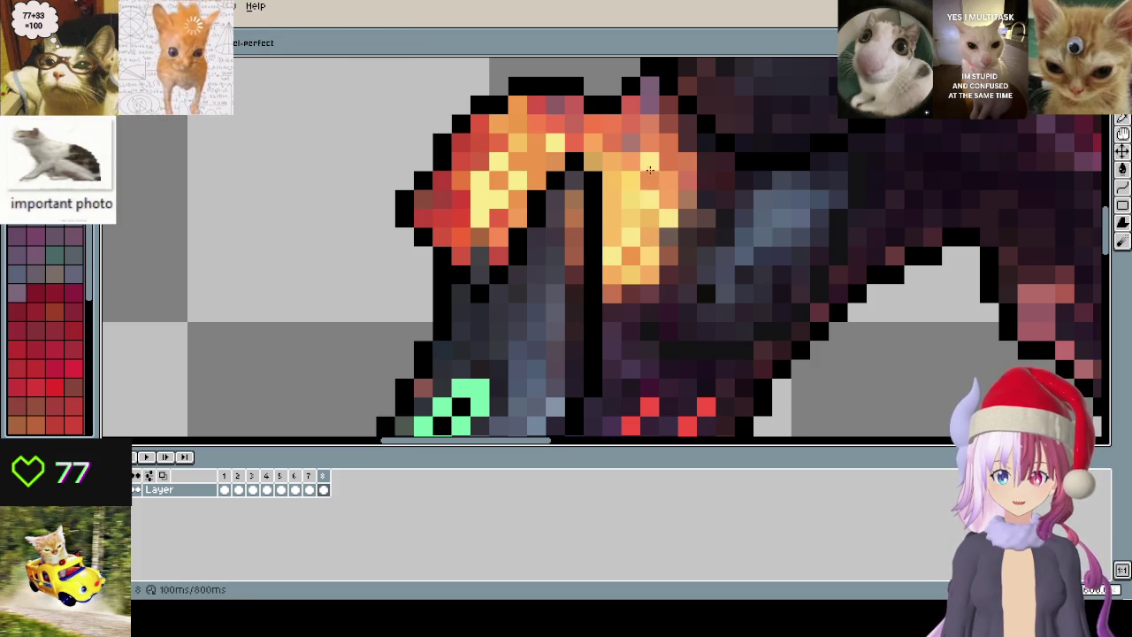
mouse_move(650, 173)
mouse_down()
mouse_move(650, 141)
mouse_move(574, 143)
mouse_up()
scroll(574, 144, up, 1)
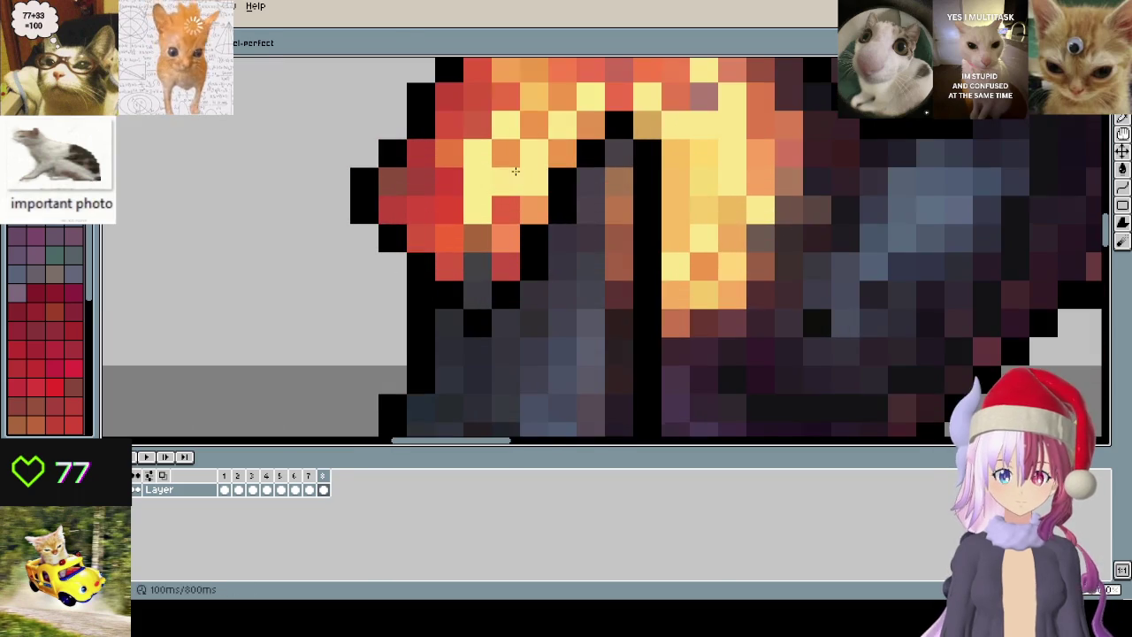
alt+click(551, 94)
mouse_move(506, 125)
mouse_down()
mouse_move(478, 181)
mouse_move(506, 125)
mouse_up()
- Repaint three pale yellow flame pixels in orange and red
alt+click(505, 210)
alt+click(506, 124)
click(511, 140)
scroll(511, 141, down, 1)
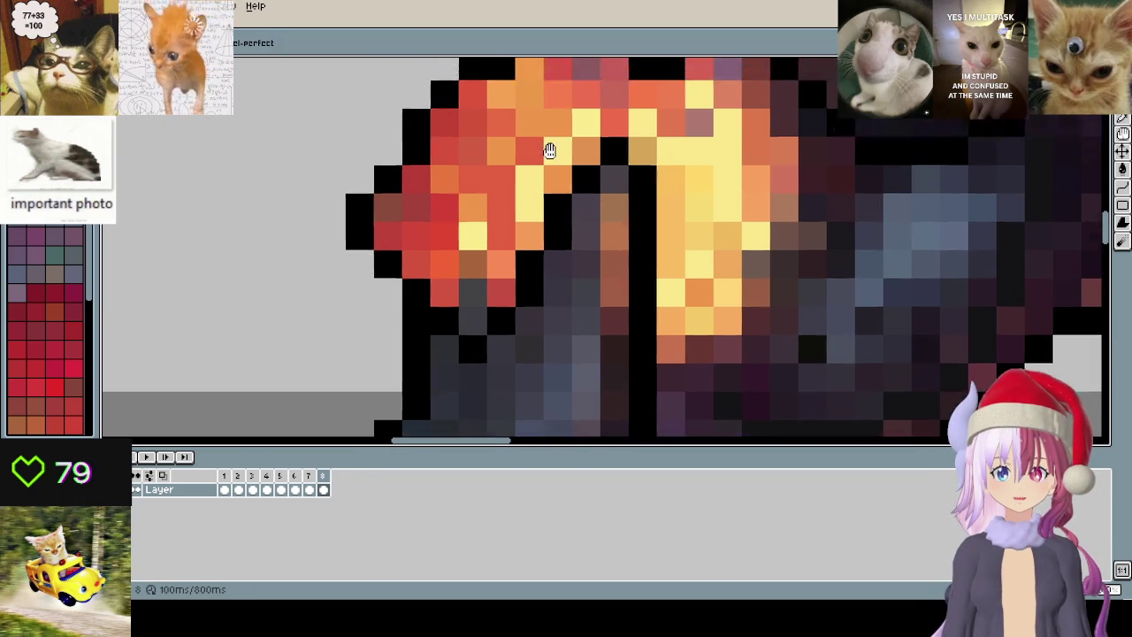
scroll(551, 146, down, 1)
- Zoom out and play the animation briefly, then stop playback
scroll(531, 159, up, 2)
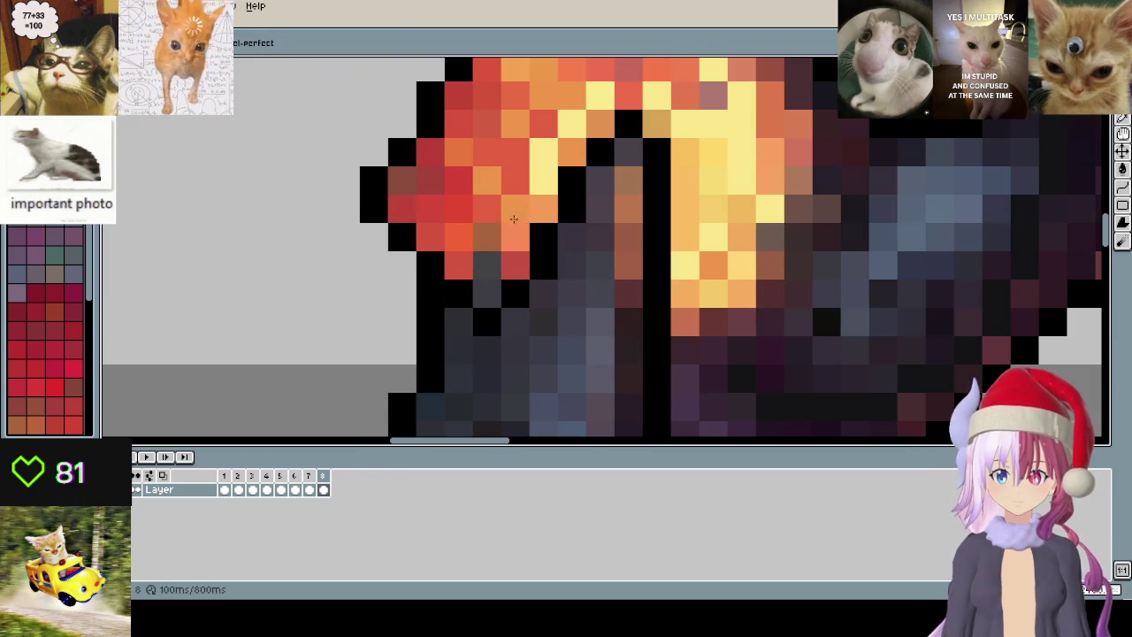
scroll(509, 199, up, 1)
scroll(505, 222, down, 1)
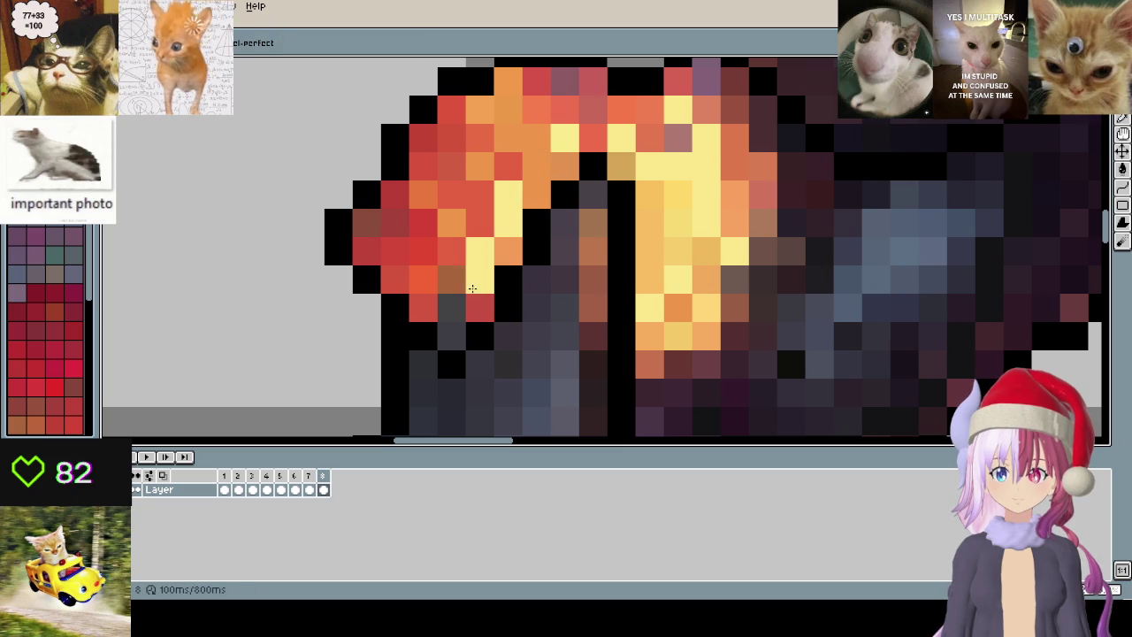
scroll(566, 181, down, 2)
scroll(566, 190, up, 1)
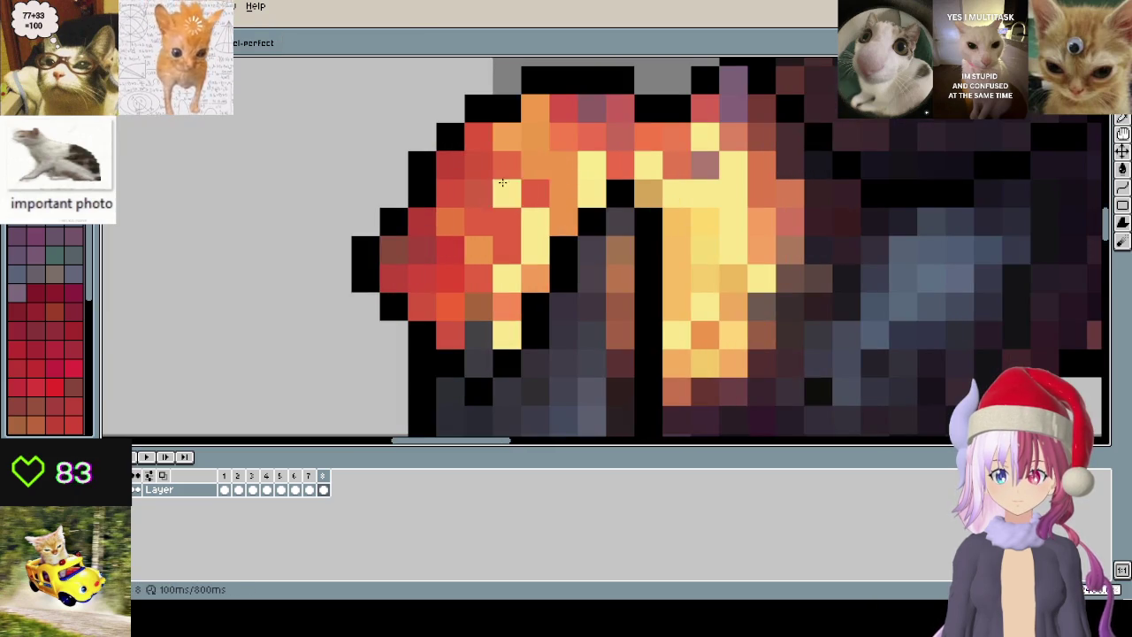
scroll(518, 286, down, 2)
scroll(518, 286, down, 2)
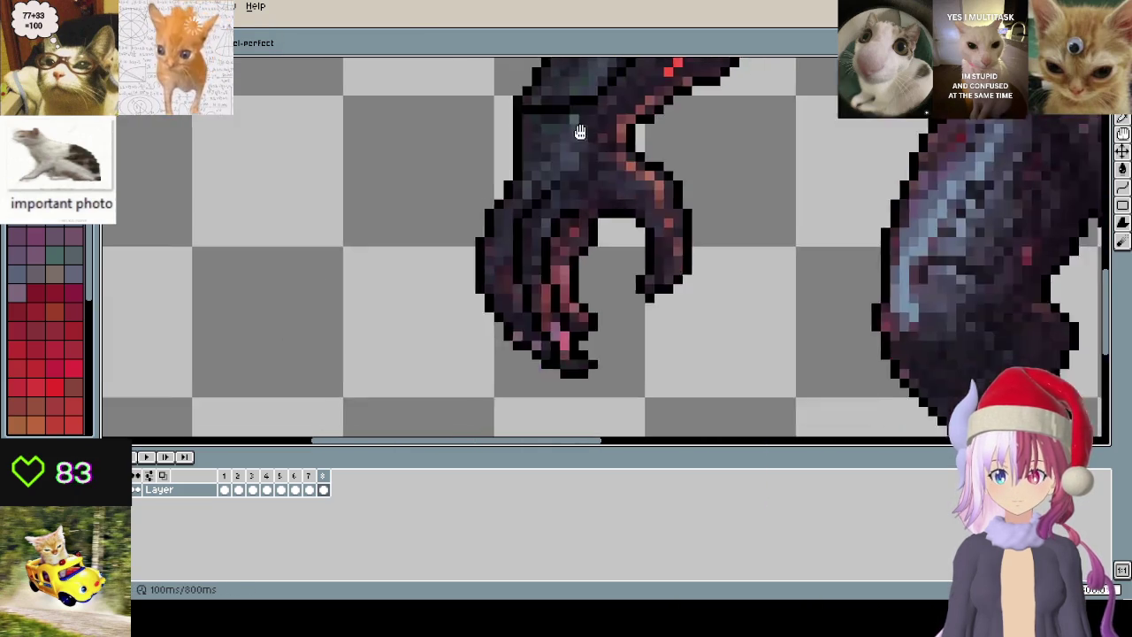
scroll(505, 208, up, 2)
scroll(505, 208, up, 1)
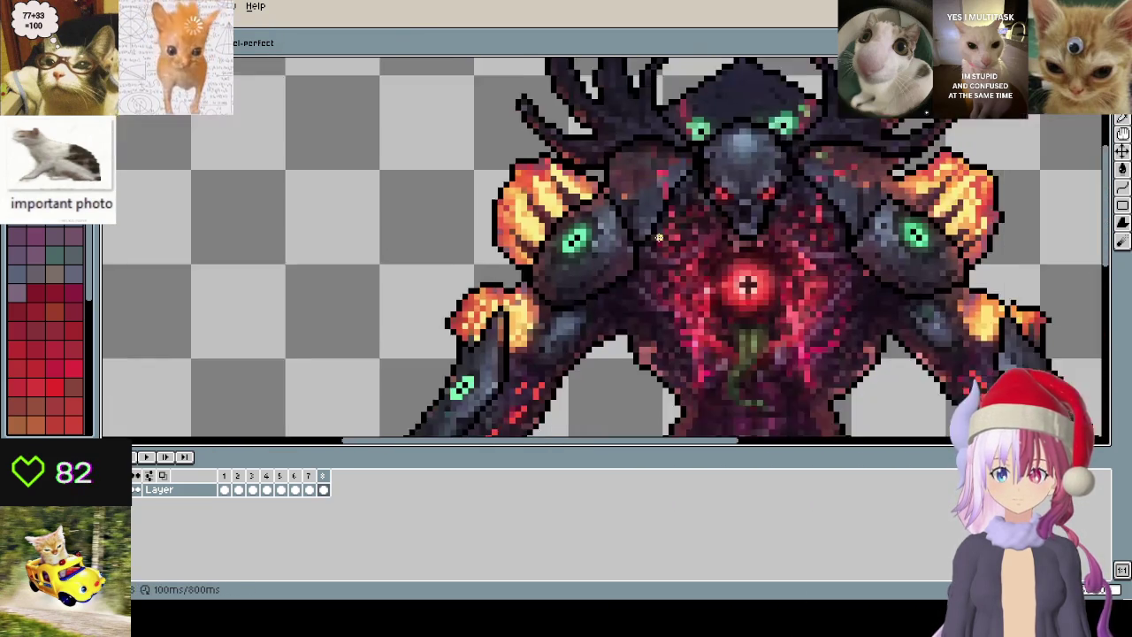
scroll(542, 231, down, 1)
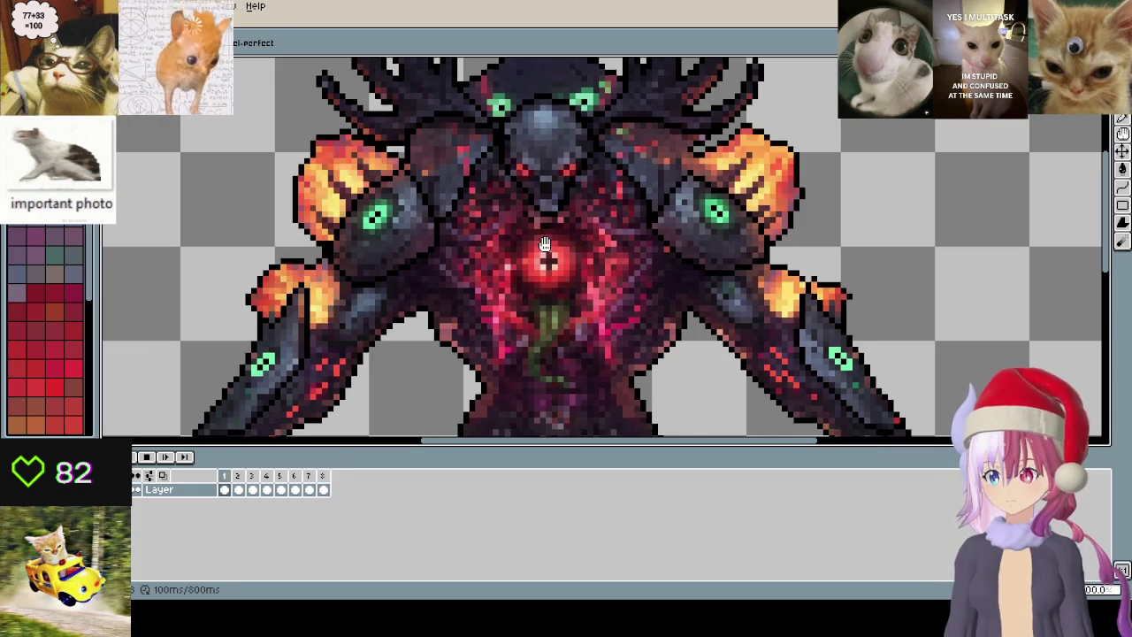
key(Return)
scroll(536, 249, down, 2)
scroll(619, 283, down, 1)
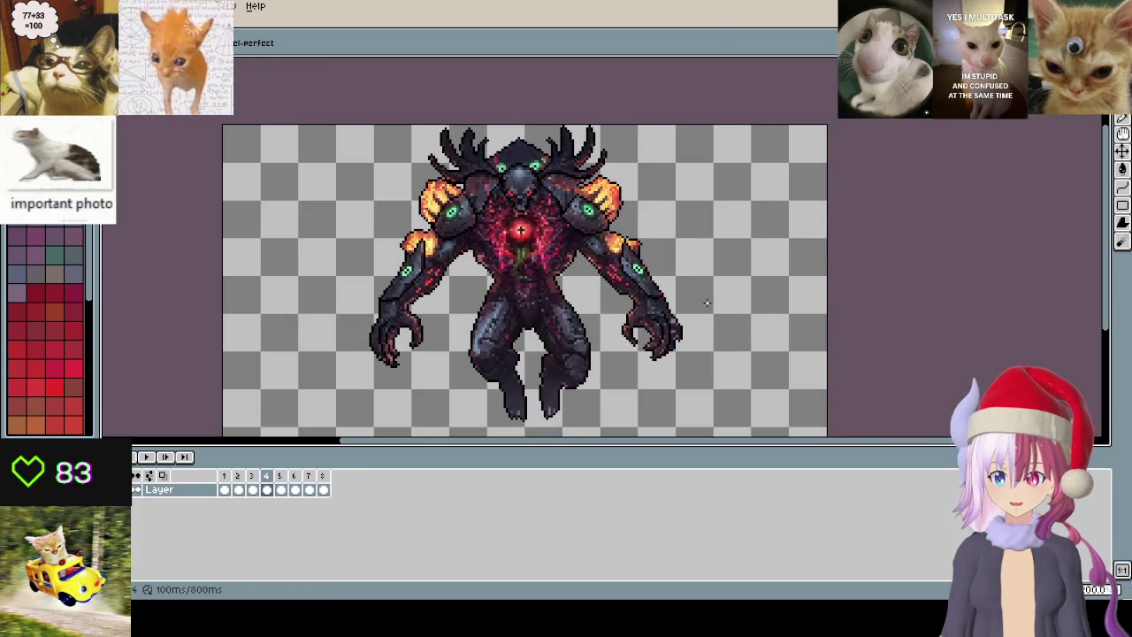
key(Return)
- Zoom around, bring the creature's legs into view, and stop the playback
scroll(706, 302, down, 2)
scroll(630, 210, up, 4)
scroll(629, 210, up, 1)
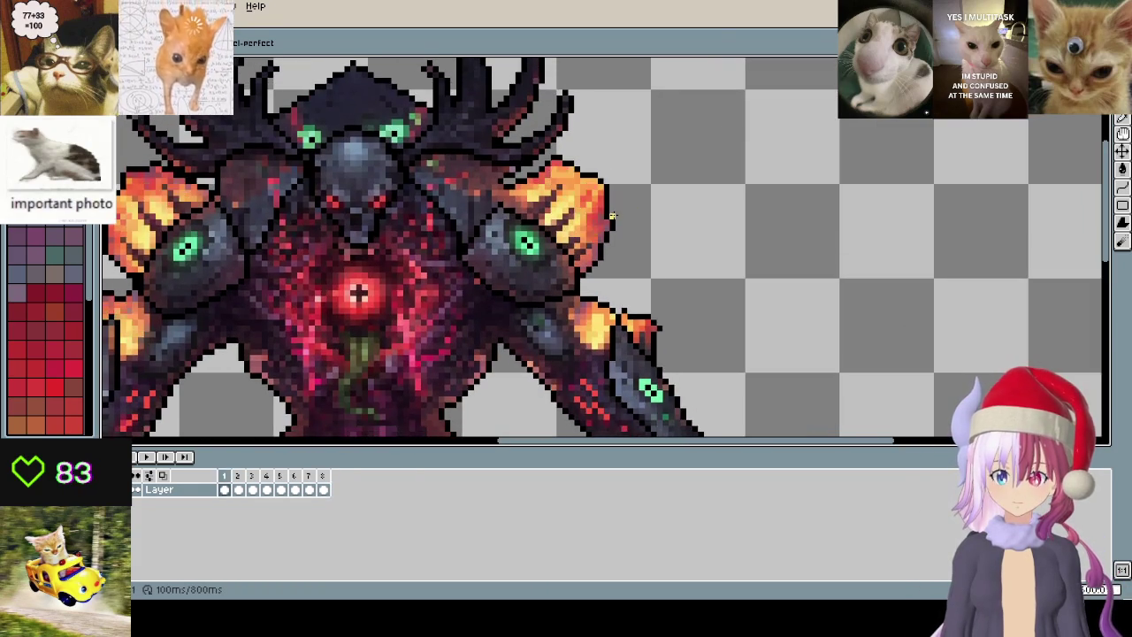
scroll(588, 203, up, 3)
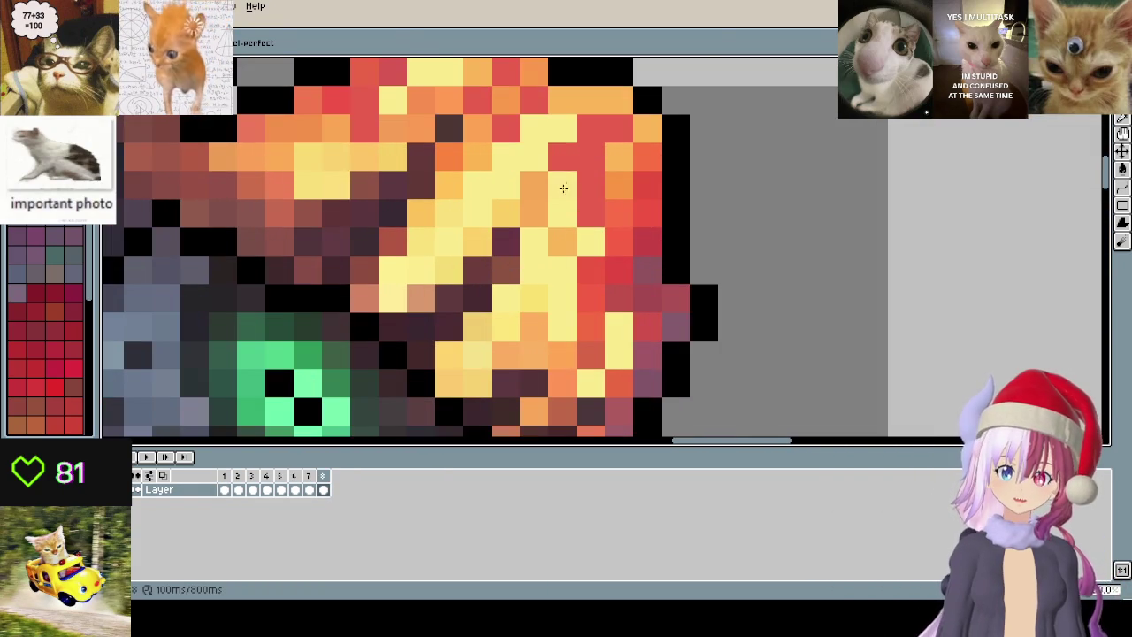
scroll(609, 347, down, 1)
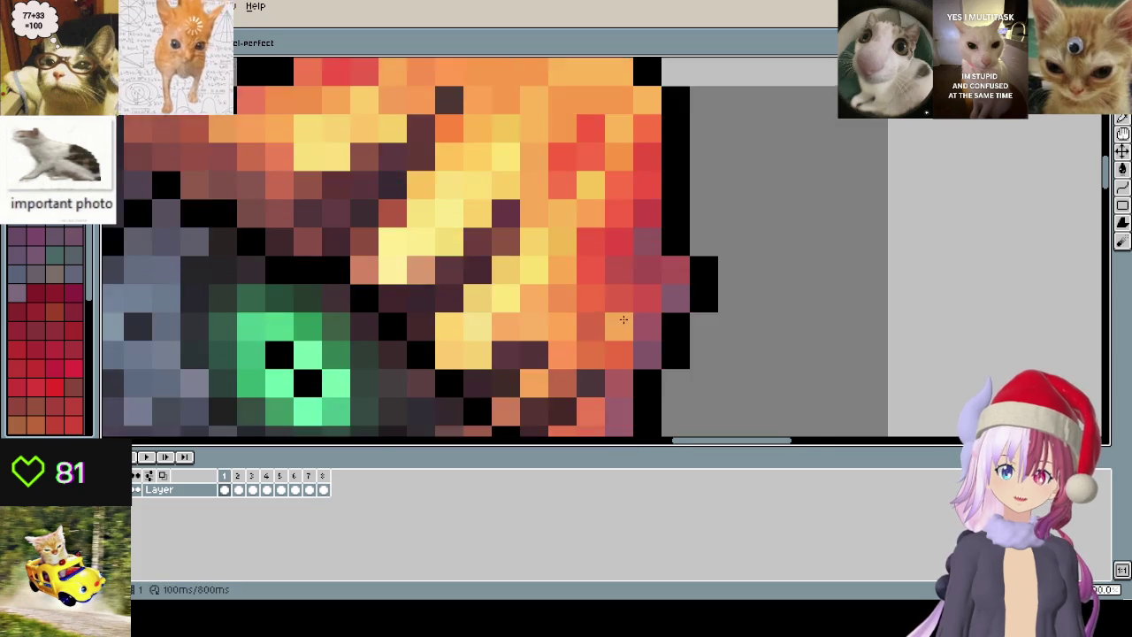
scroll(681, 292, down, 1)
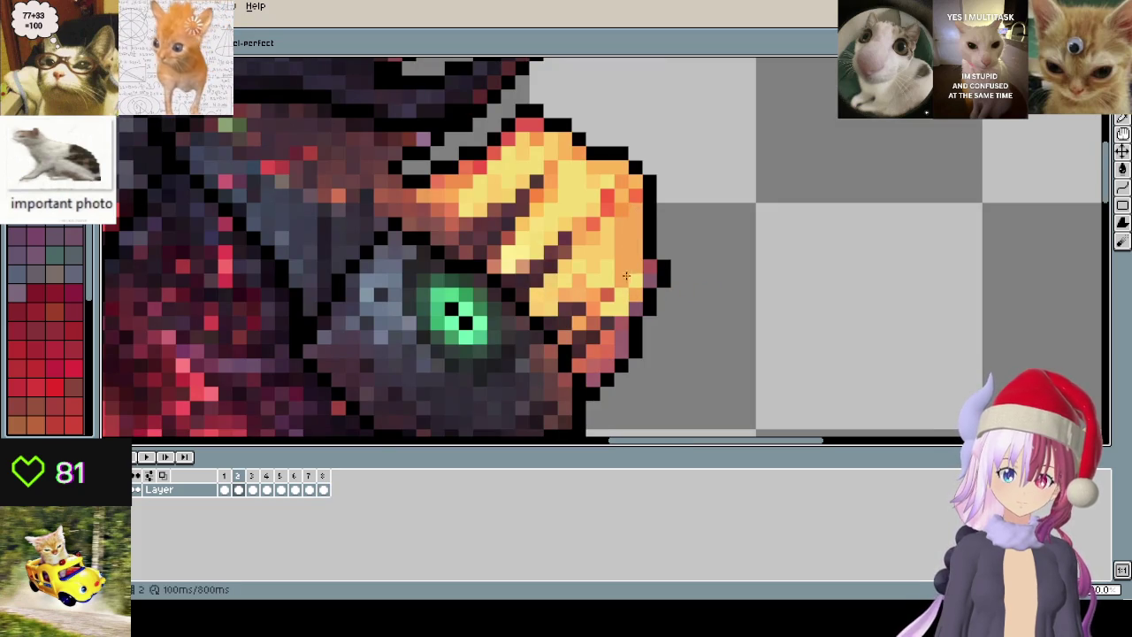
scroll(610, 243, down, 2)
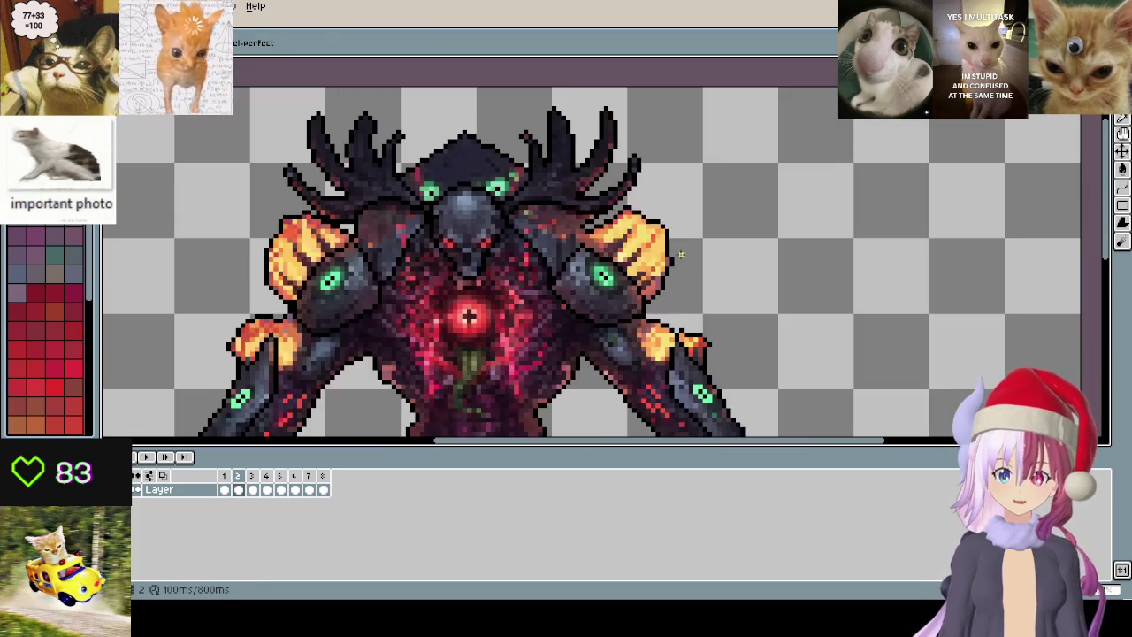
drag(666, 252, 745, 190)
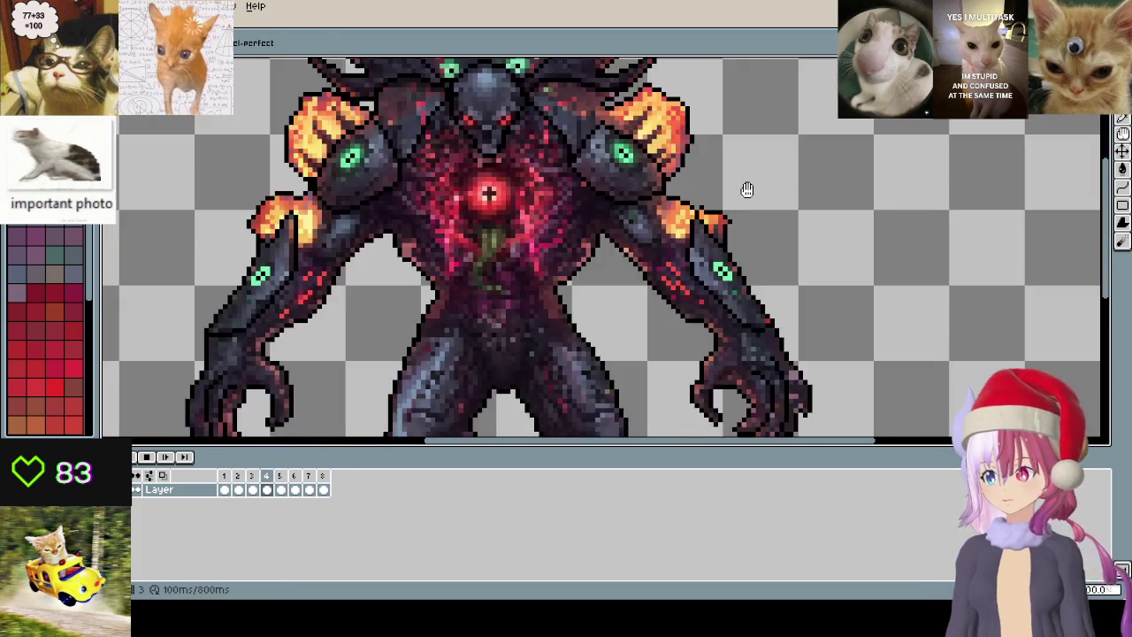
scroll(748, 195, down, 1)
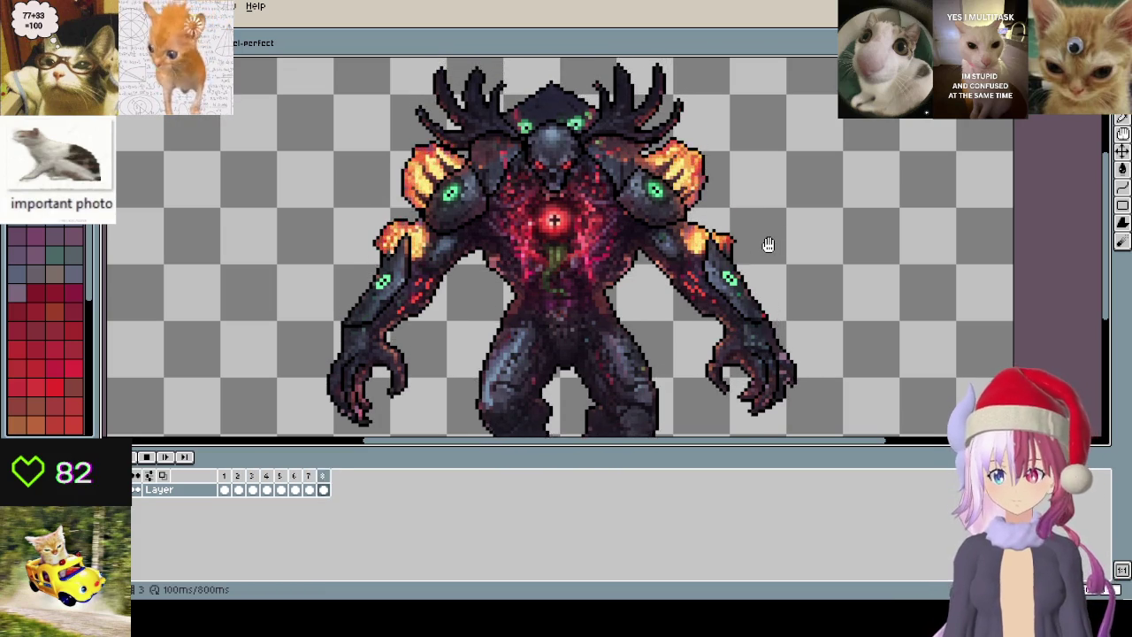
key(Return)
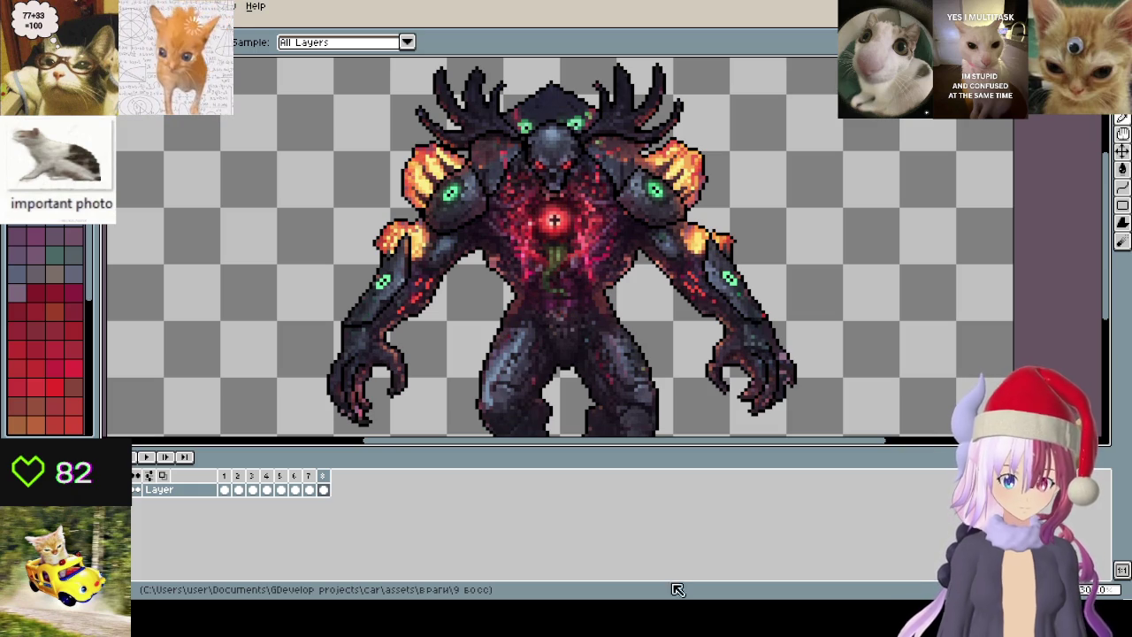
- Zoom the canvas view on frame 8 after playback stops
scroll(564, 201, up, 10)
scroll(619, 217, down, 2)
scroll(655, 229, down, 2)
scroll(655, 230, down, 3)
scroll(647, 226, up, 3)
scroll(647, 226, down, 2)
scroll(649, 250, up, 2)
scroll(672, 243, up, 1)
scroll(605, 203, up, 1)
scroll(605, 203, down, 1)
scroll(667, 232, down, 2)
scroll(596, 207, down, 1)
scroll(466, 197, down, 2)
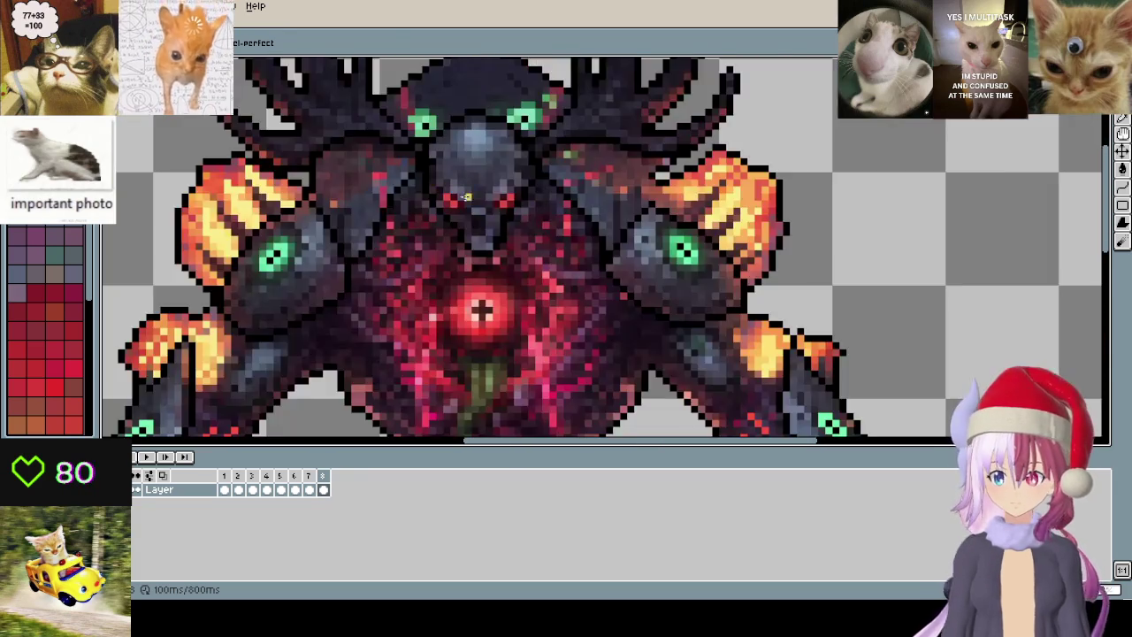
scroll(466, 197, up, 2)
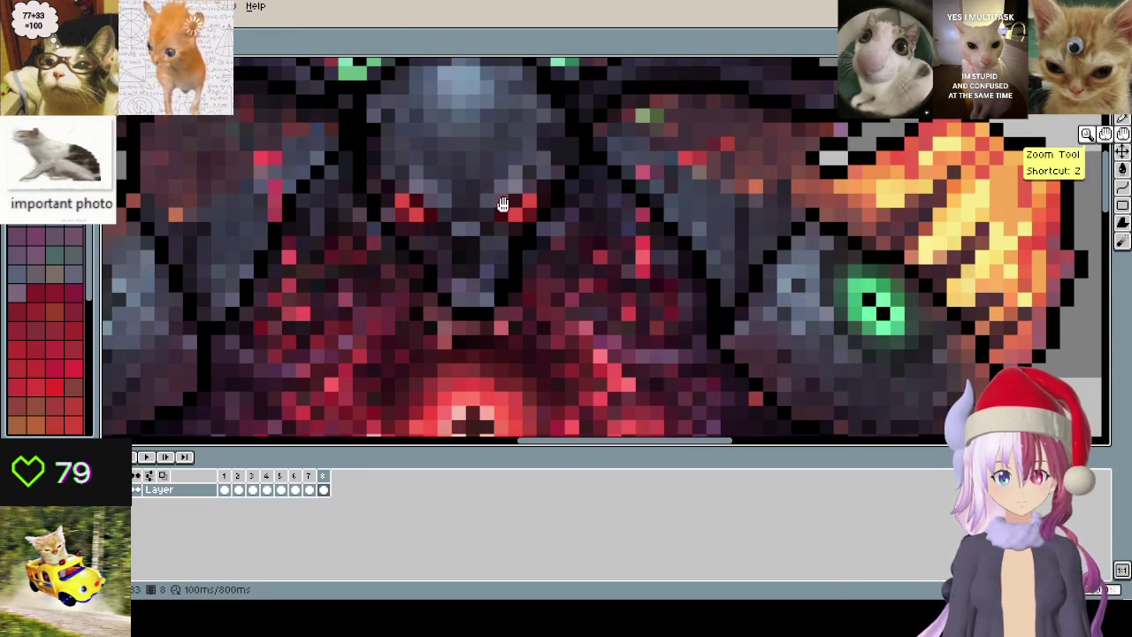
drag(488, 189, 520, 199)
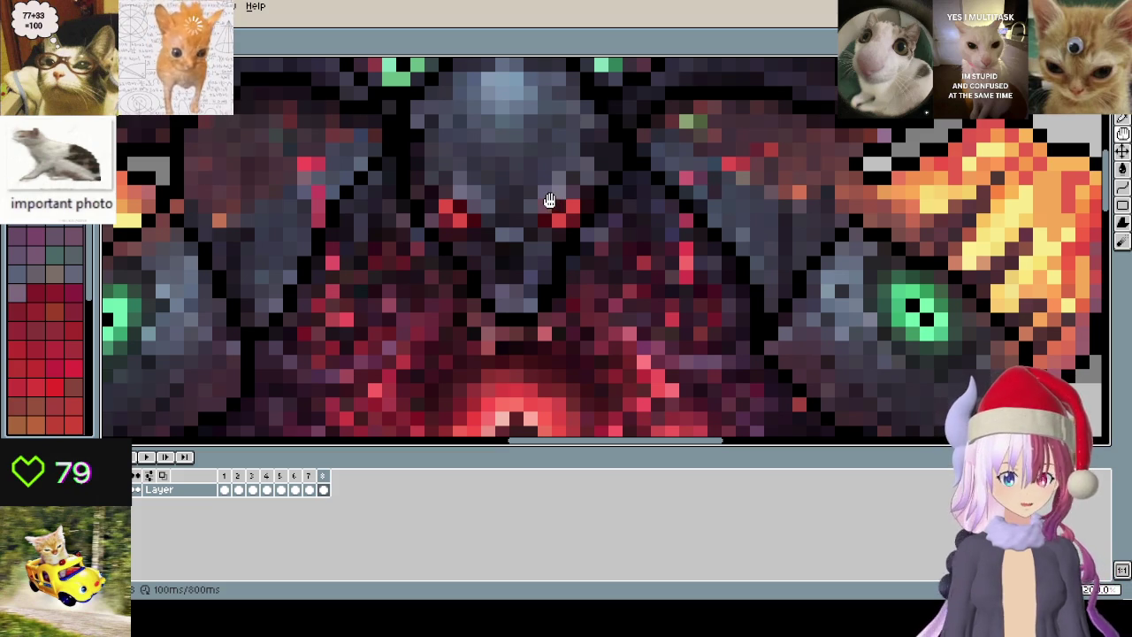
scroll(533, 202, down, 2)
scroll(466, 218, up, 2)
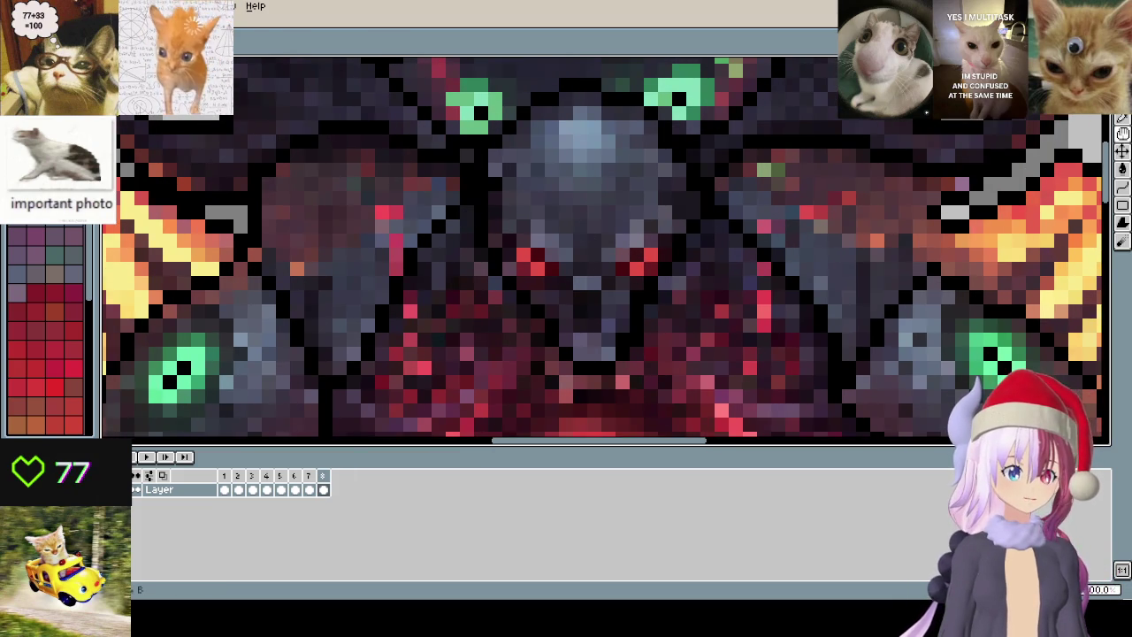
scroll(569, 241, down, 2)
scroll(568, 241, down, 1)
scroll(569, 240, down, 1)
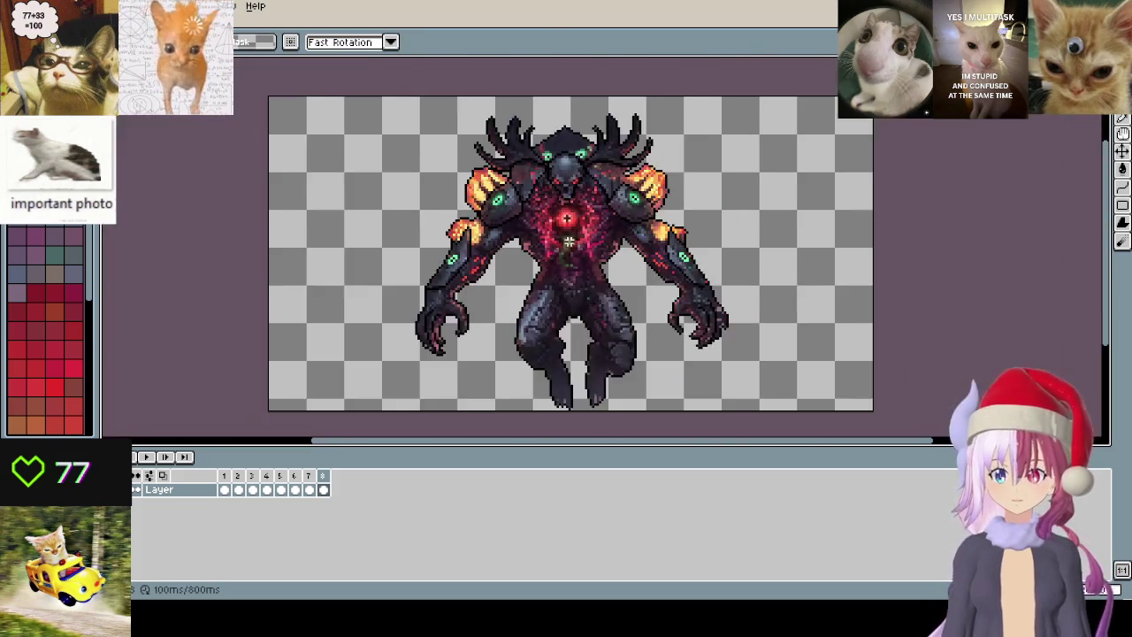
scroll(569, 241, up, 2)
scroll(586, 265, up, 1)
scroll(557, 263, down, 2)
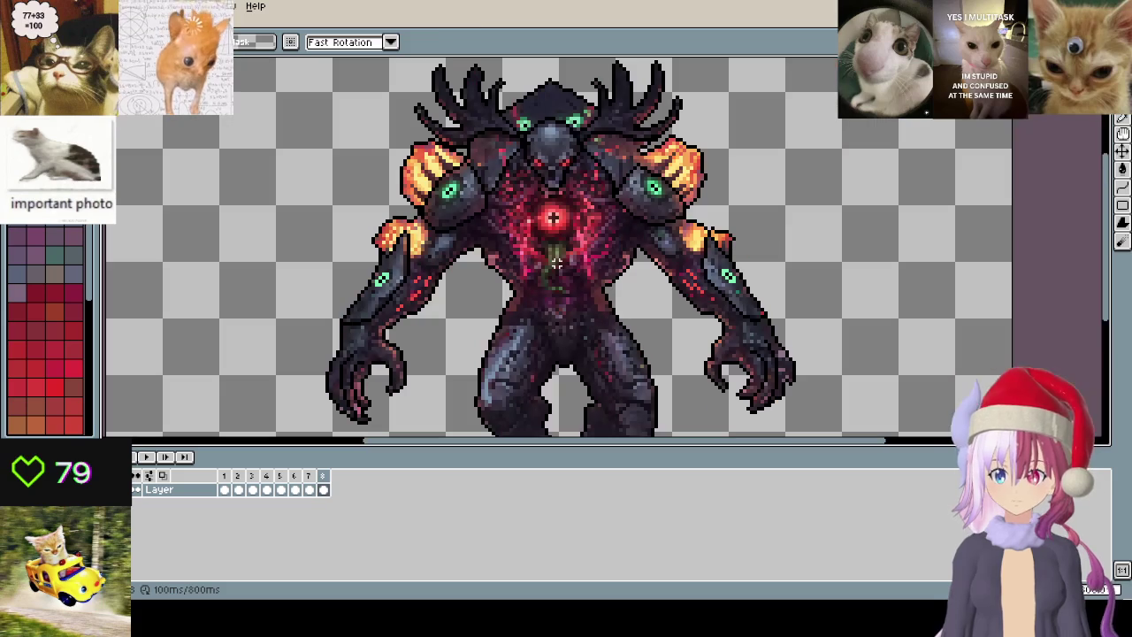
scroll(652, 303, up, 2)
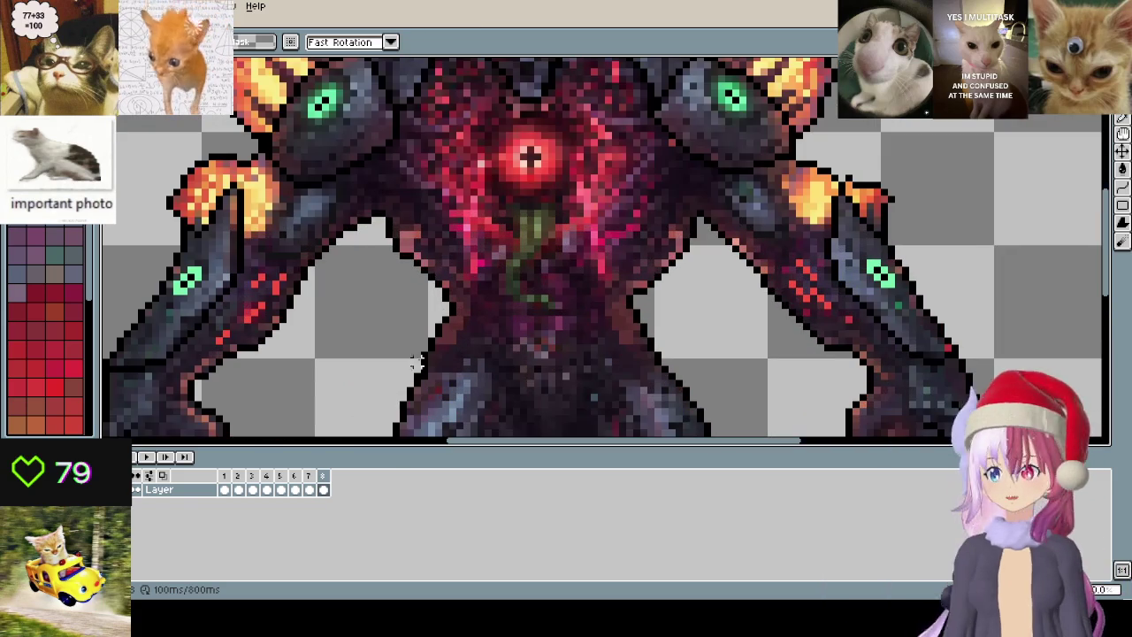
click(226, 477)
- On frame 2, select the chest pixels and nudge them right into place
scroll(551, 237, up, 2)
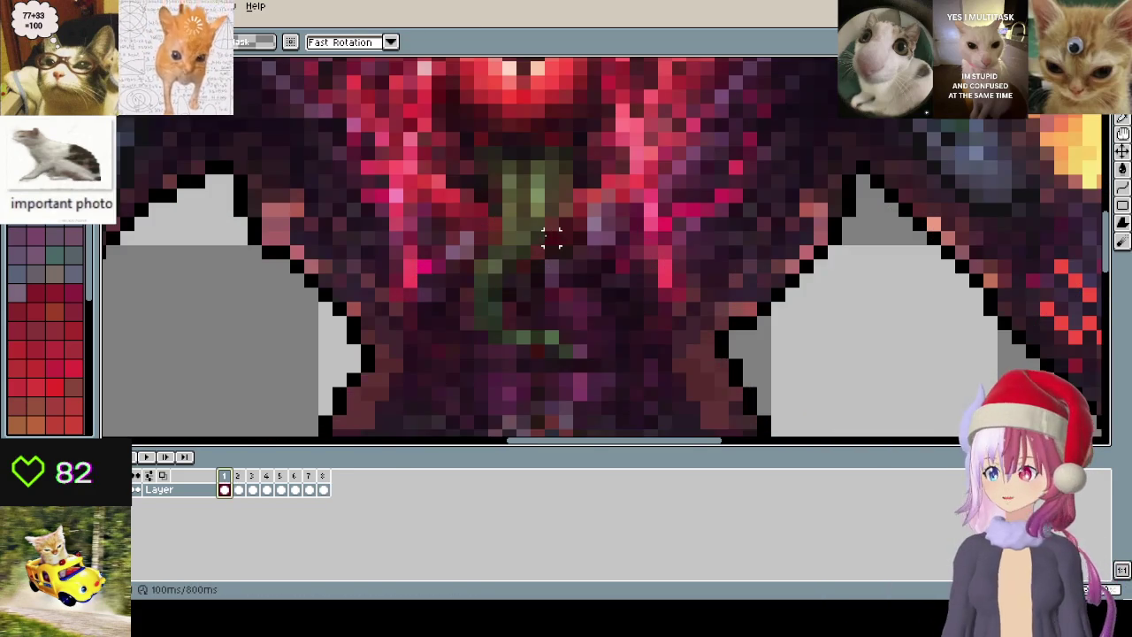
drag(485, 159, 577, 233)
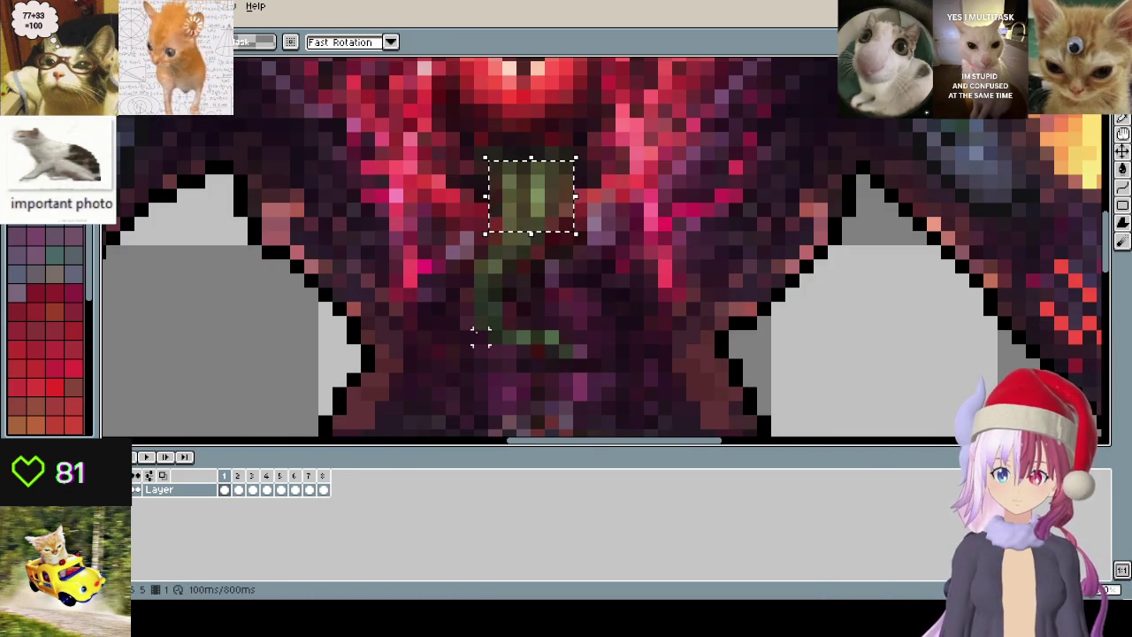
key(period)
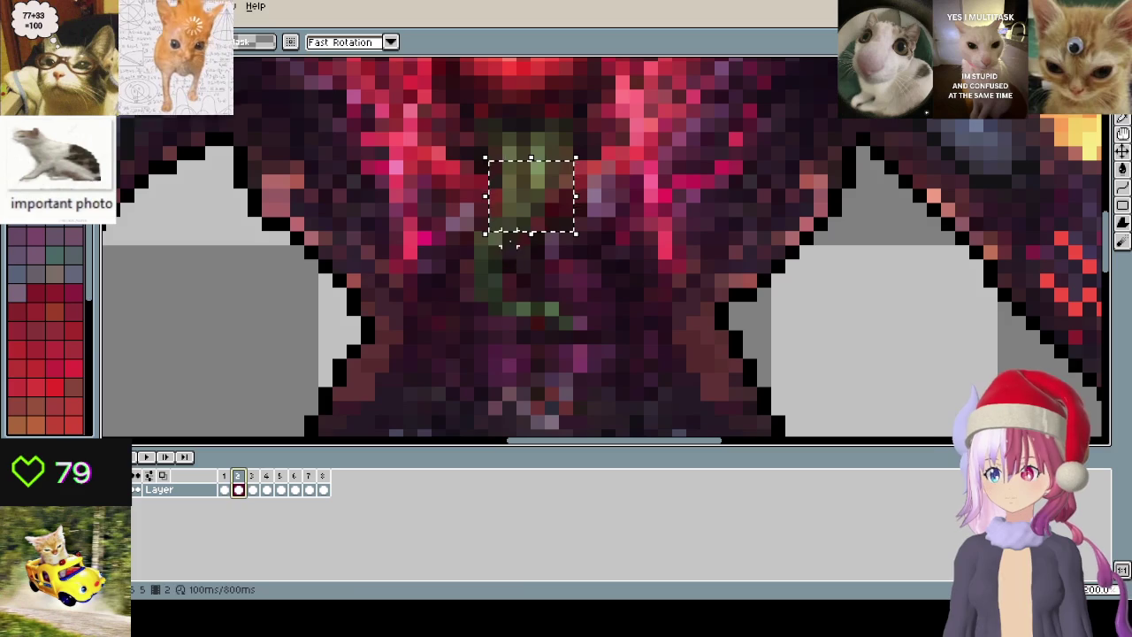
drag(485, 172, 575, 234)
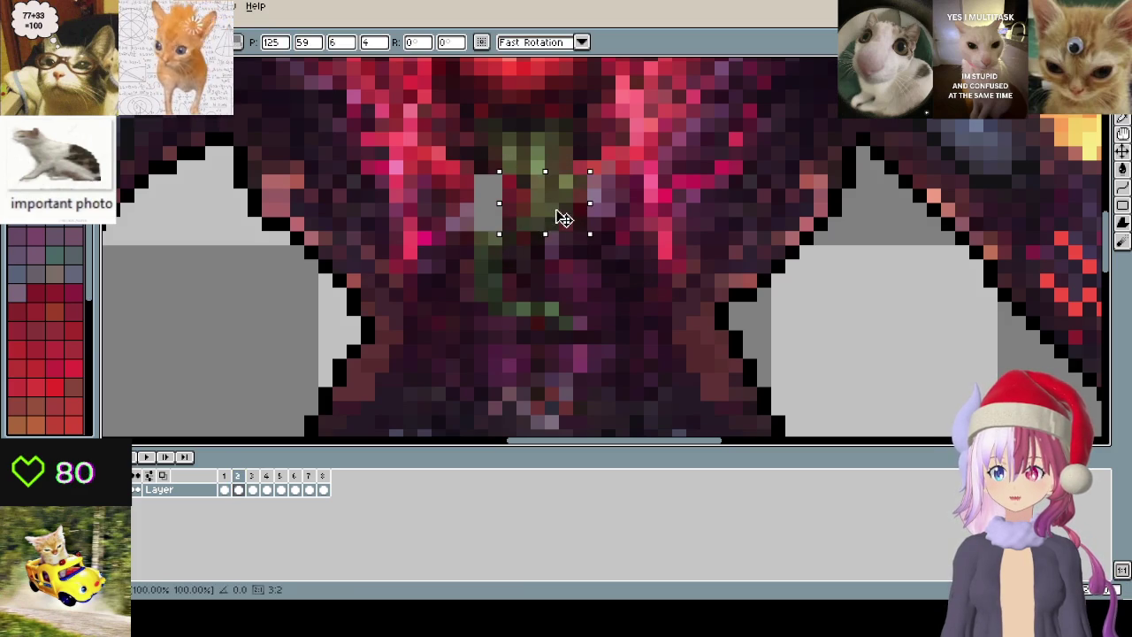
click(592, 281)
drag(482, 239, 571, 321)
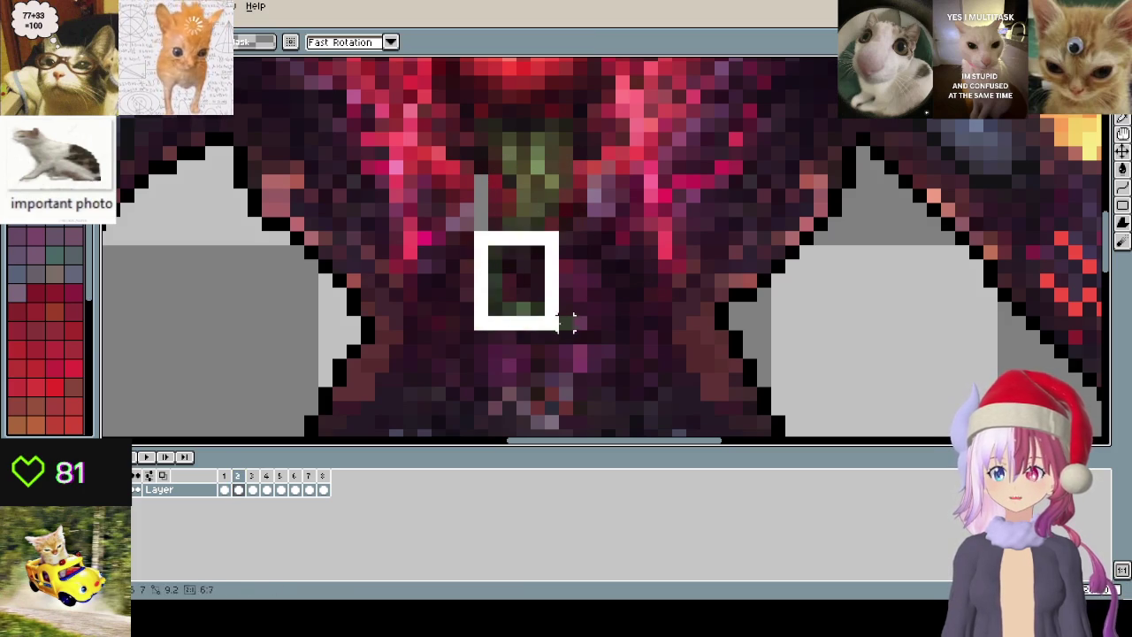
key(Right)
key(Right)
mouse_move(658, 372)
mouse_down()
mouse_move(548, 318)
mouse_move(678, 371)
mouse_up()
key(ctrl+d)
- Copy frame 2's green tendril area and paste it onto frame 3
click(248, 477)
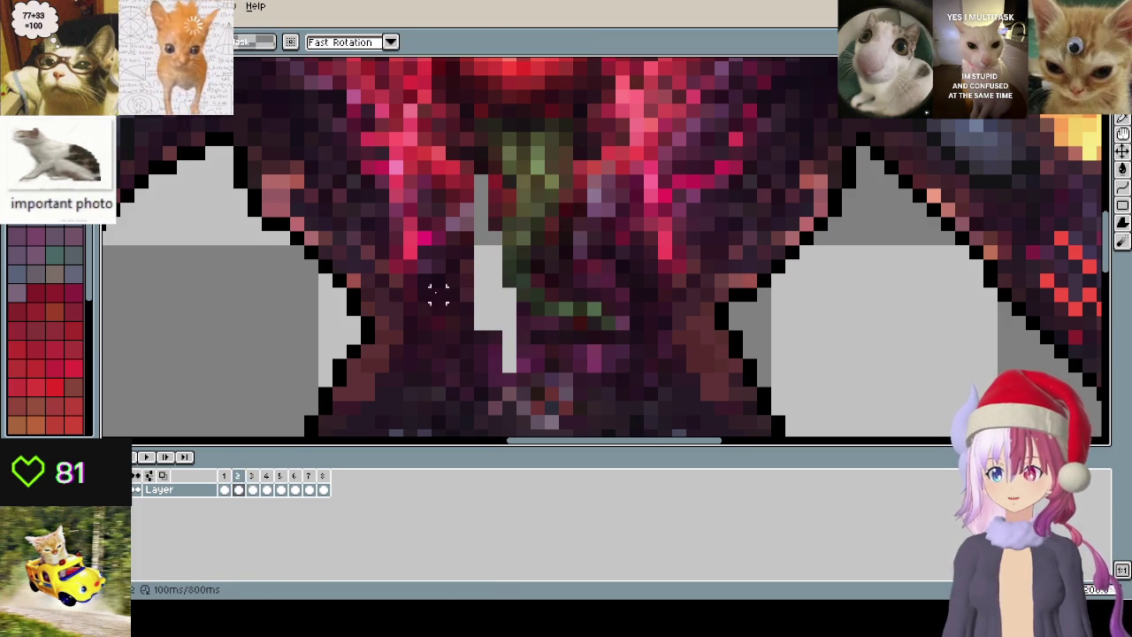
drag(466, 124, 631, 345)
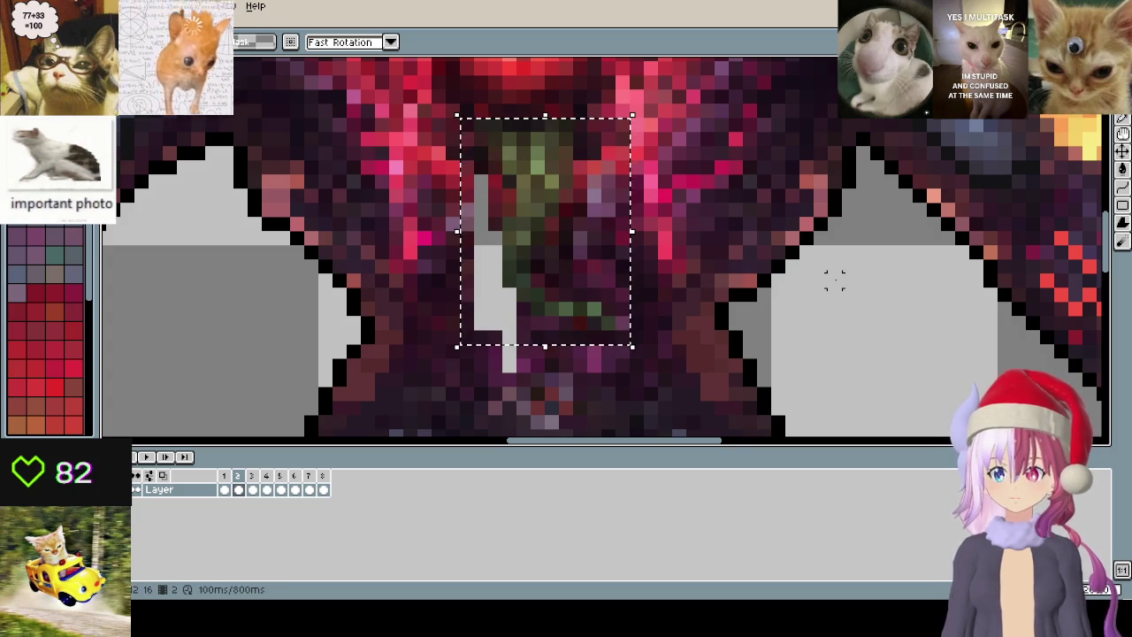
key(ctrl+d)
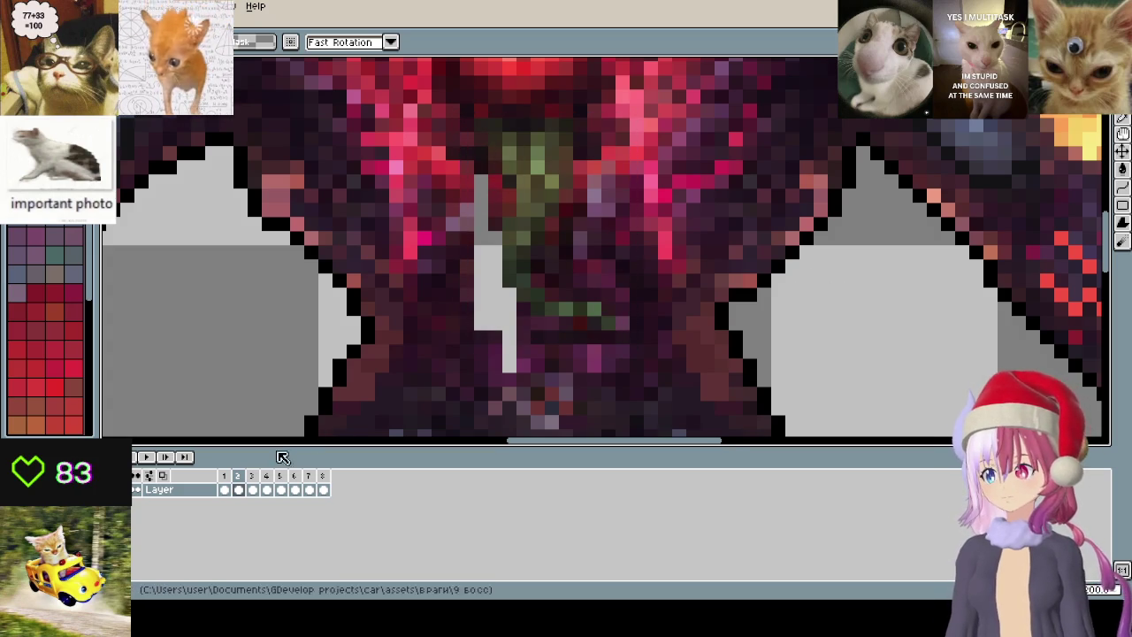
click(255, 476)
key(ctrl+v)
key(Return)
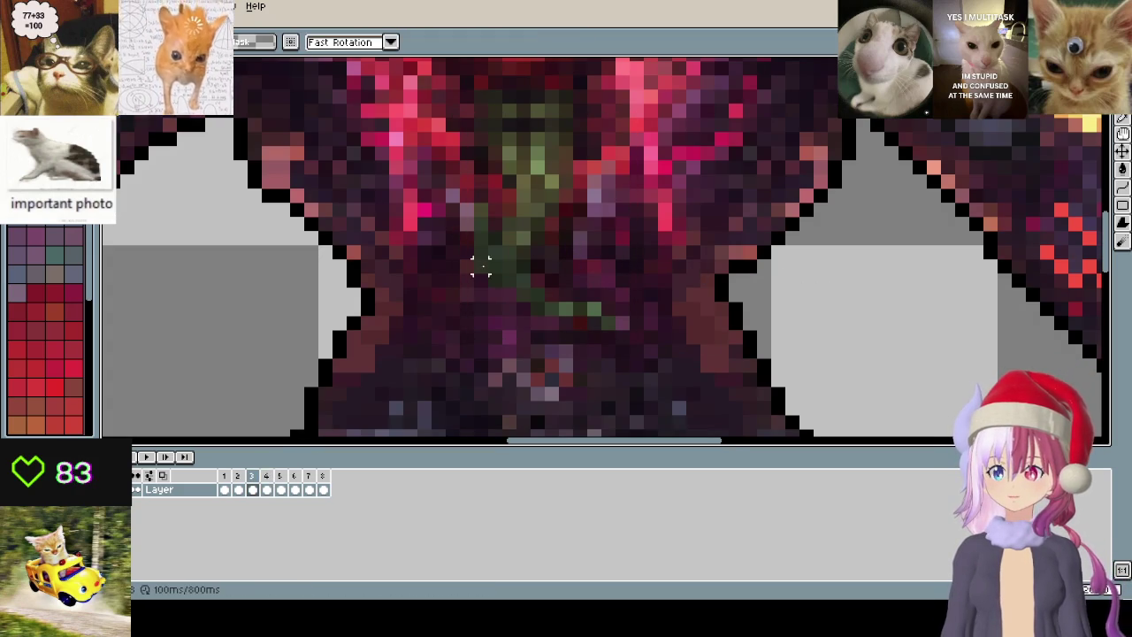
- Compare frame 3's green chest area against frame 2 by flipping between them
drag(456, 213, 577, 292)
key(ctrl+d)
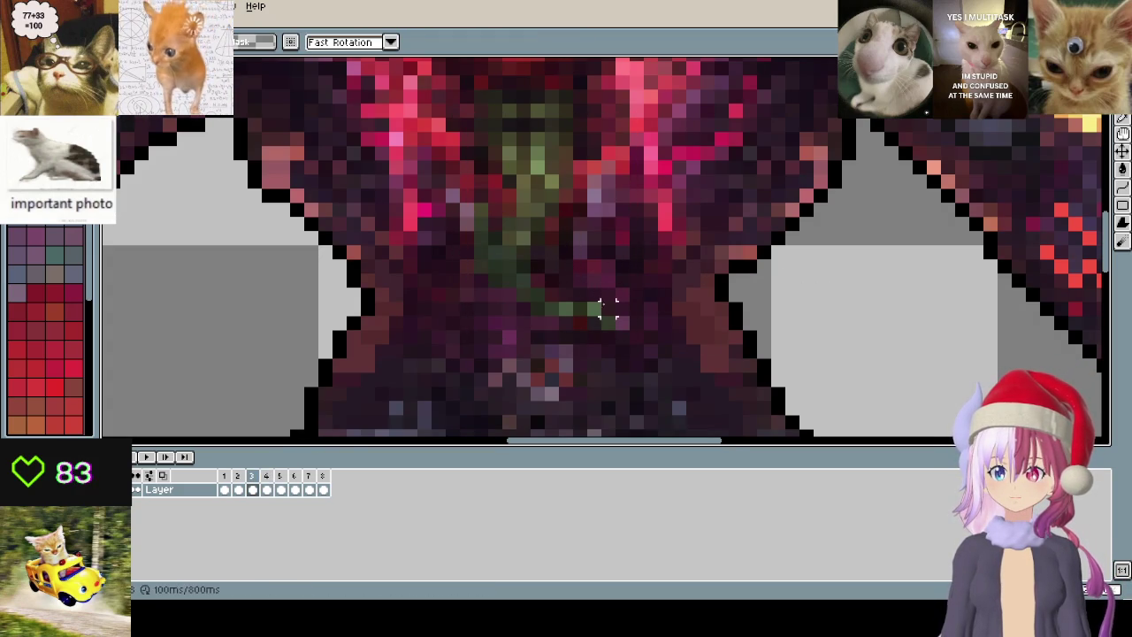
click(238, 489)
click(259, 479)
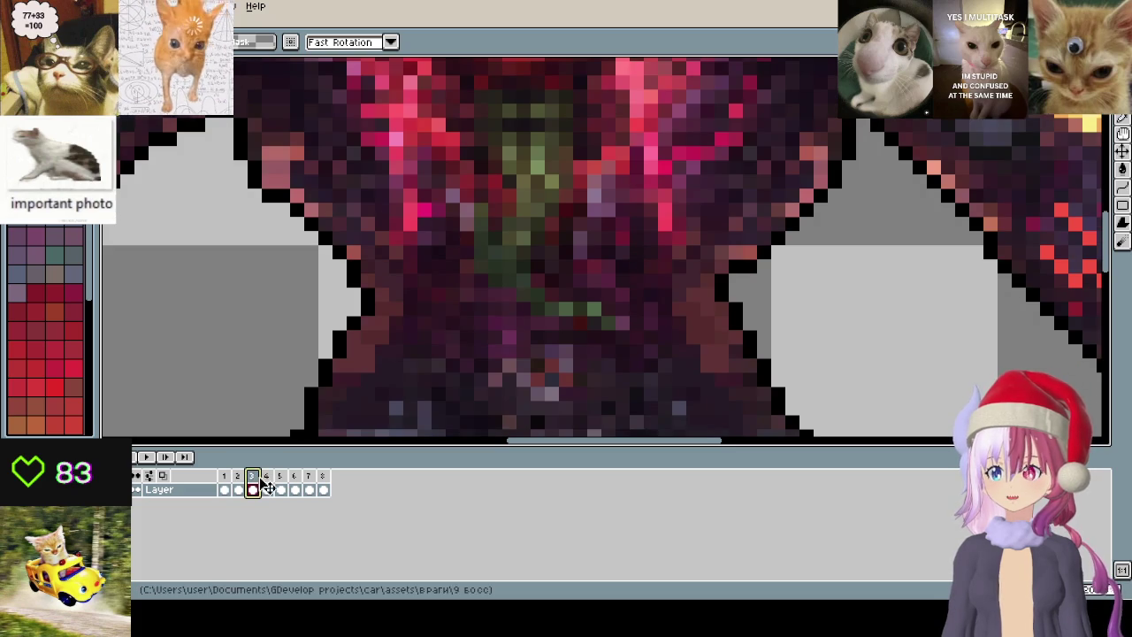
drag(456, 212, 579, 292)
key(ctrl+d)
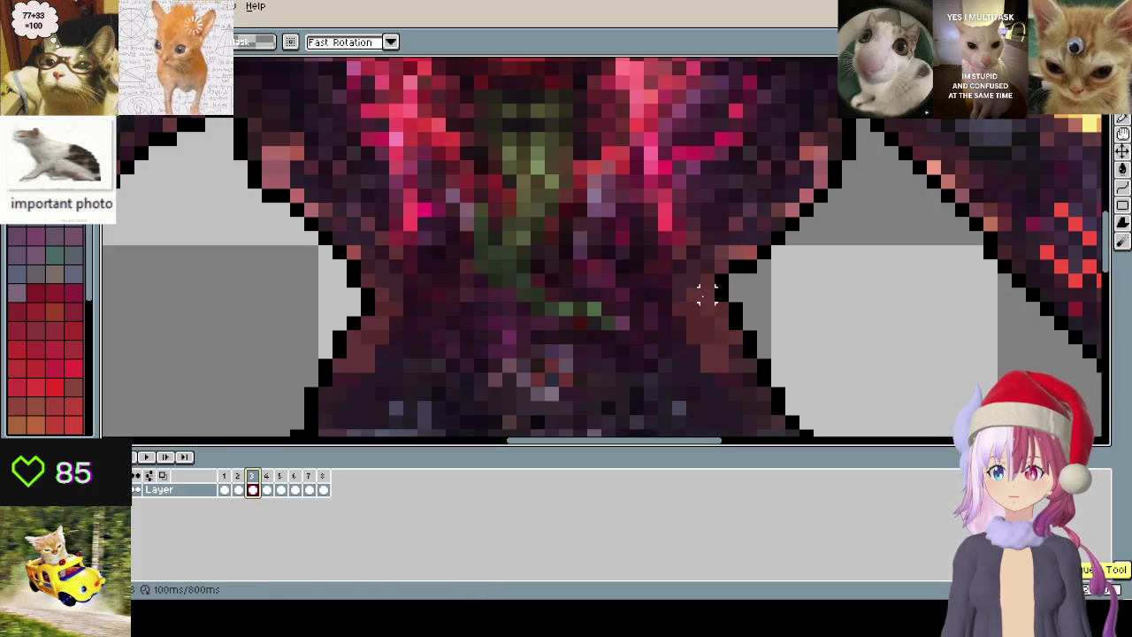
click(237, 482)
click(238, 482)
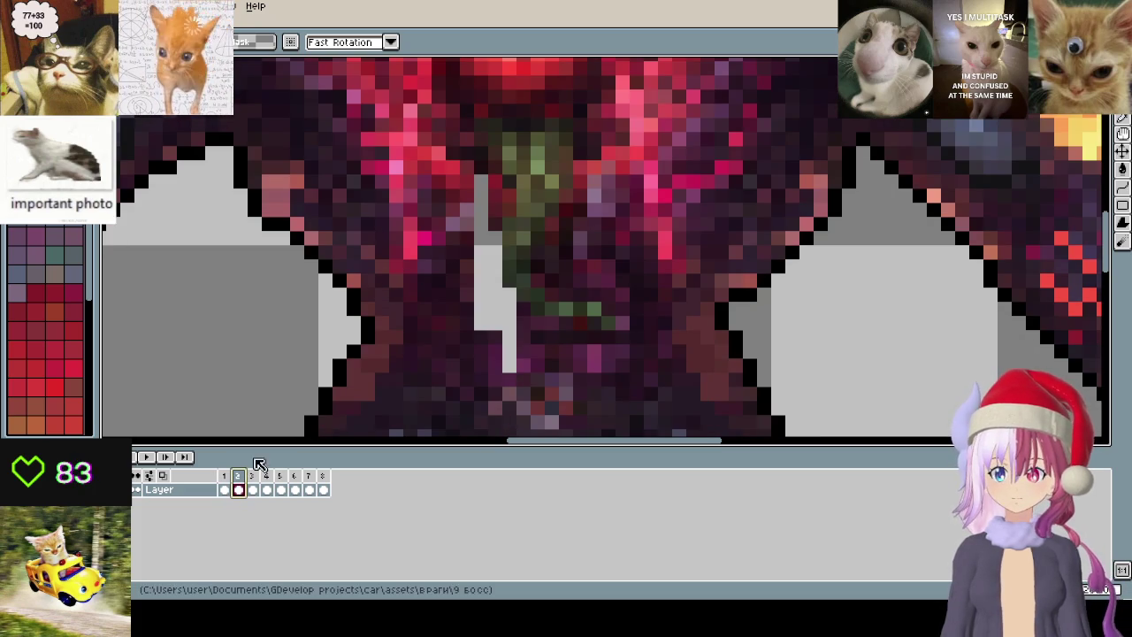
- Select the whole sprite and flip between frames 2 and 3 to check they match
scroll(518, 276, down, 3)
scroll(504, 311, down, 1)
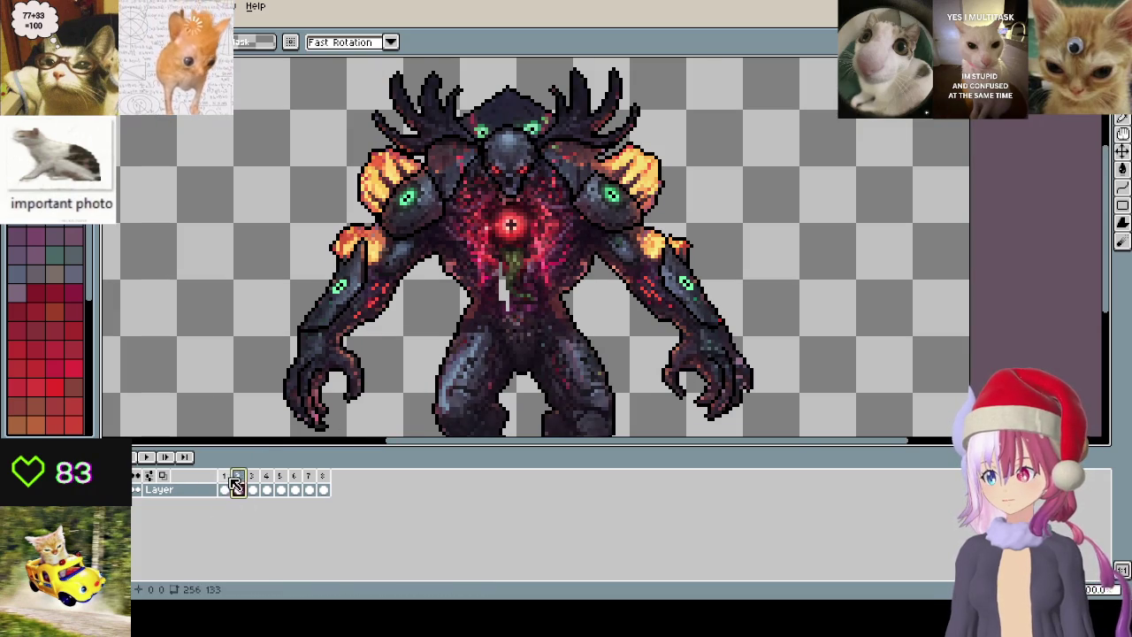
scroll(534, 227, down, 1)
scroll(534, 226, down, 1)
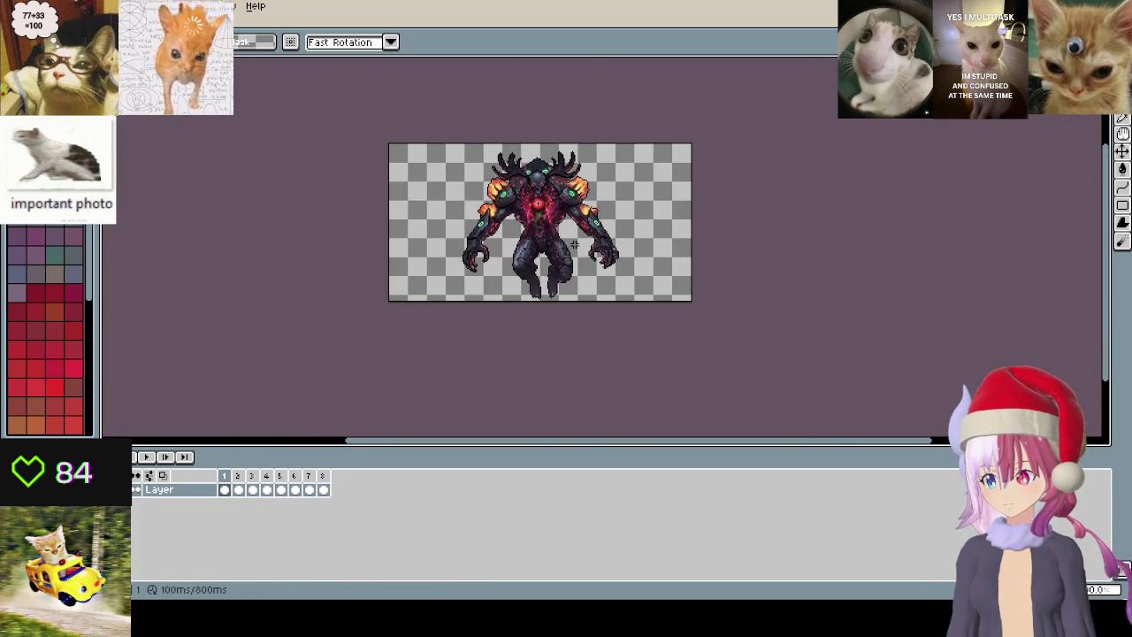
scroll(575, 231, up, 1)
scroll(650, 290, down, 1)
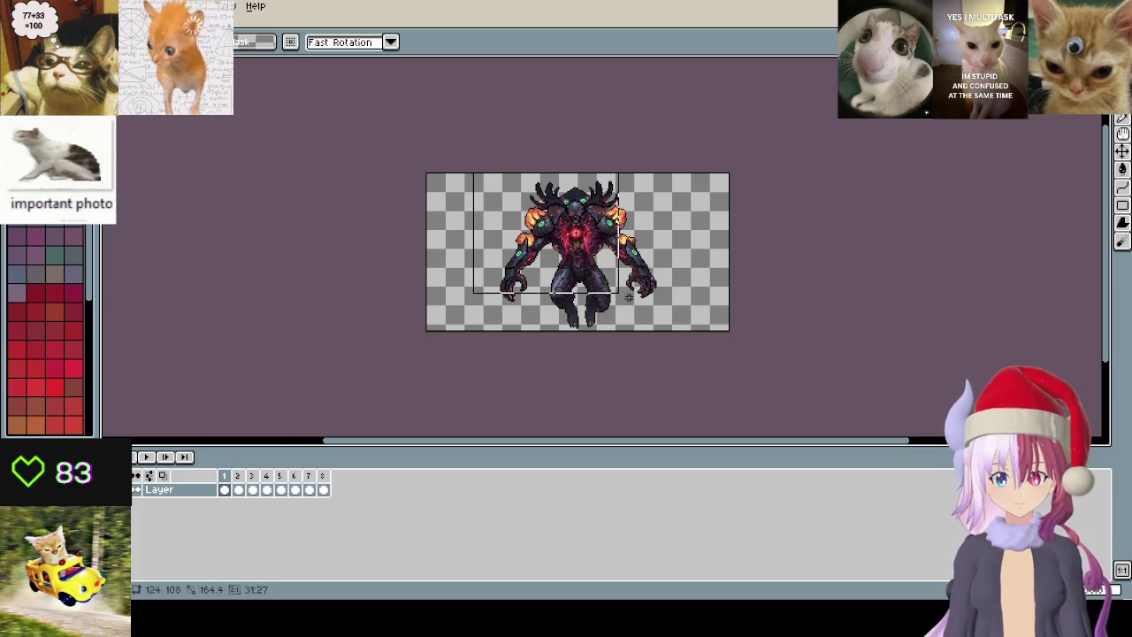
scroll(632, 415, up, 1)
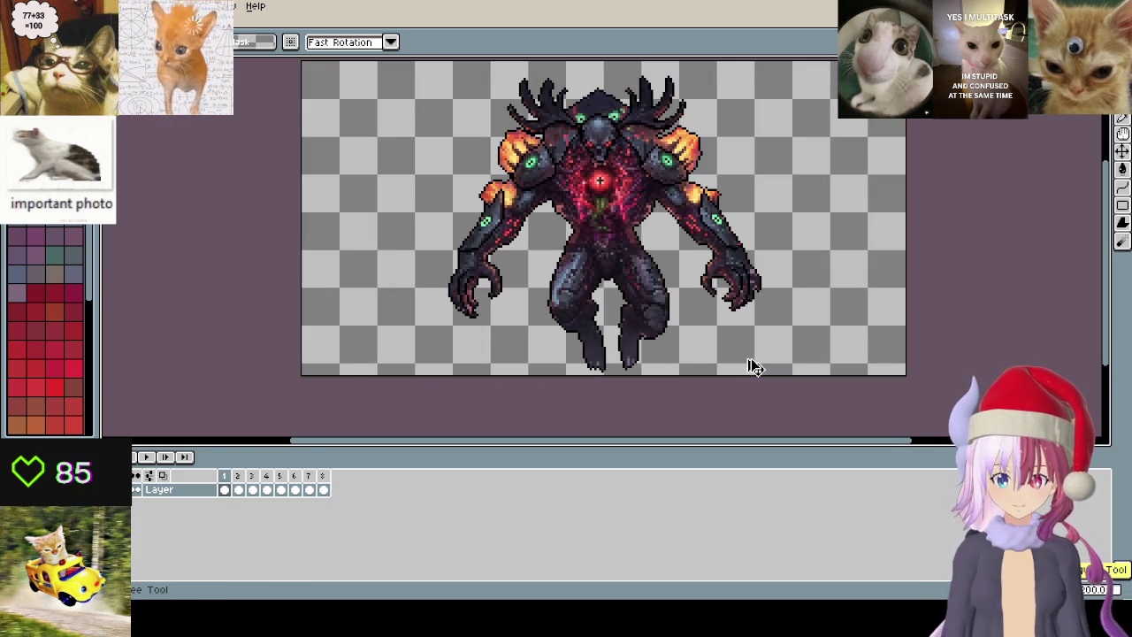
scroll(725, 364, down, 1)
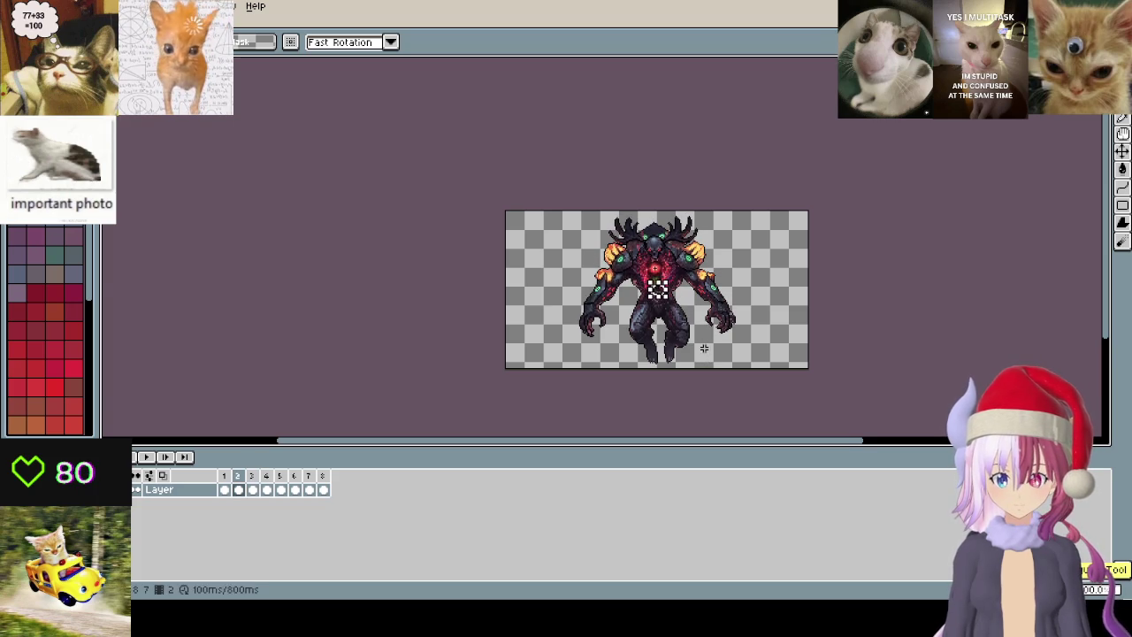
scroll(704, 349, up, 2)
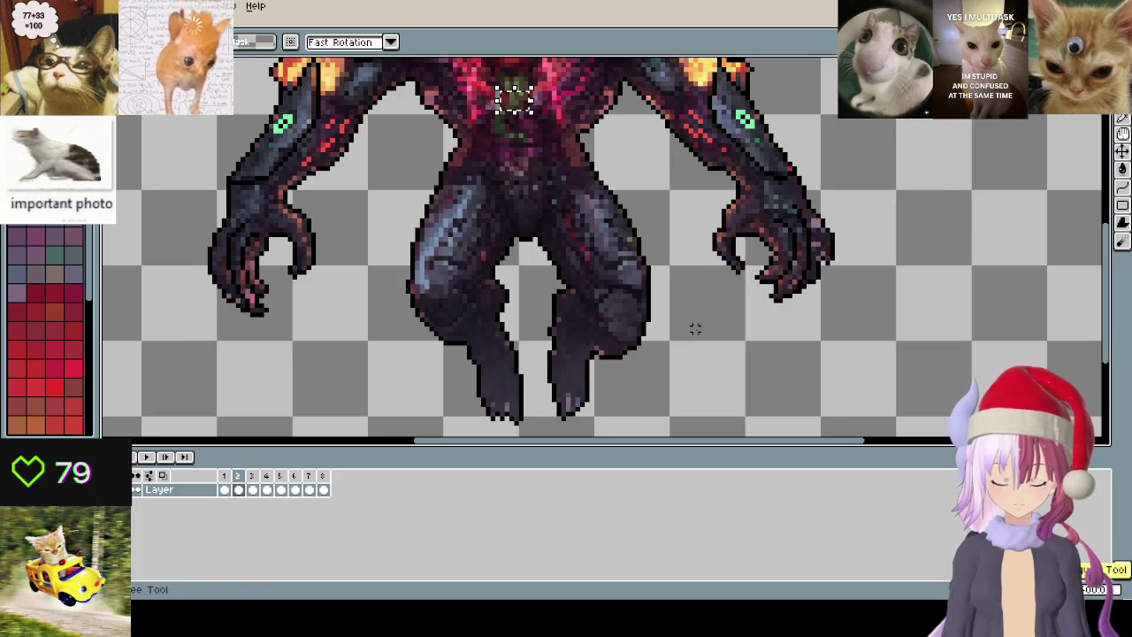
scroll(695, 329, down, 2)
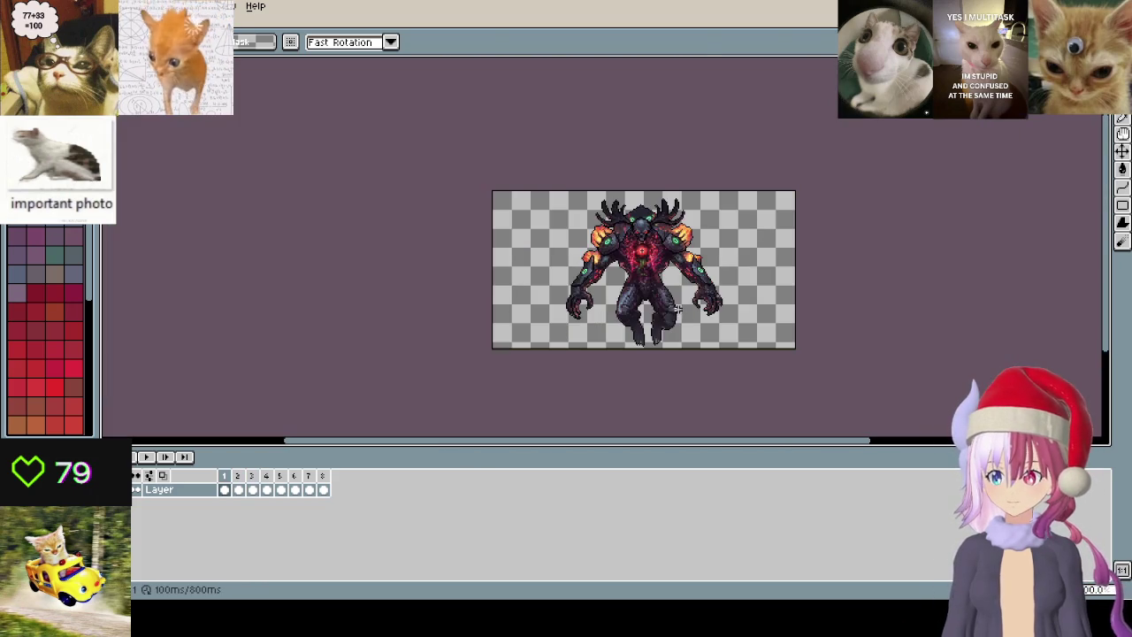
drag(498, 165, 770, 343)
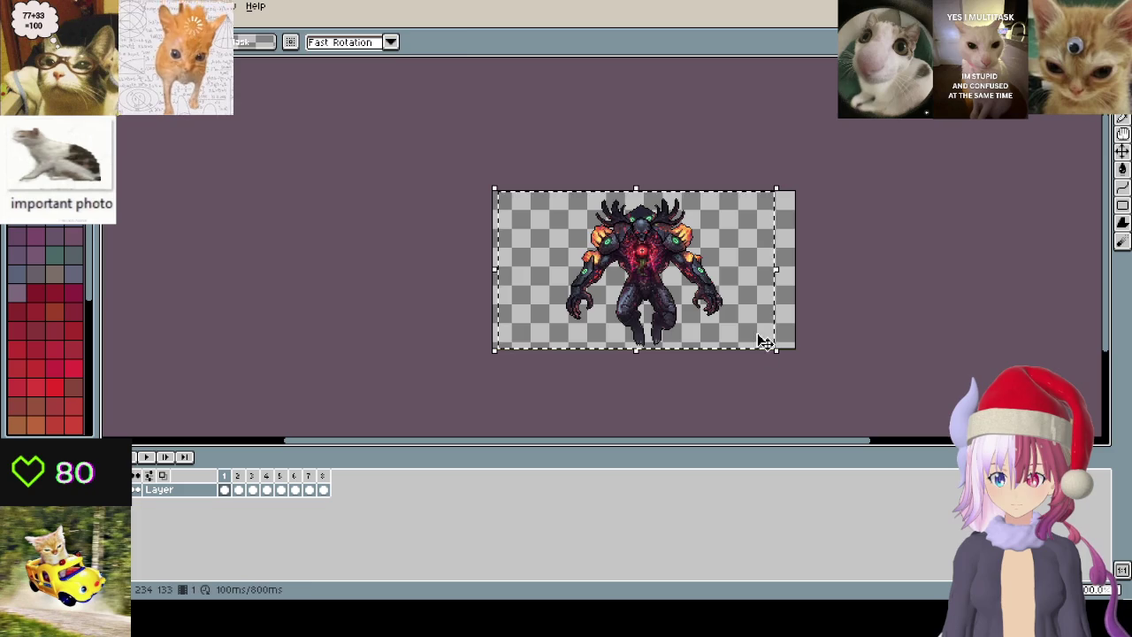
key(Right)
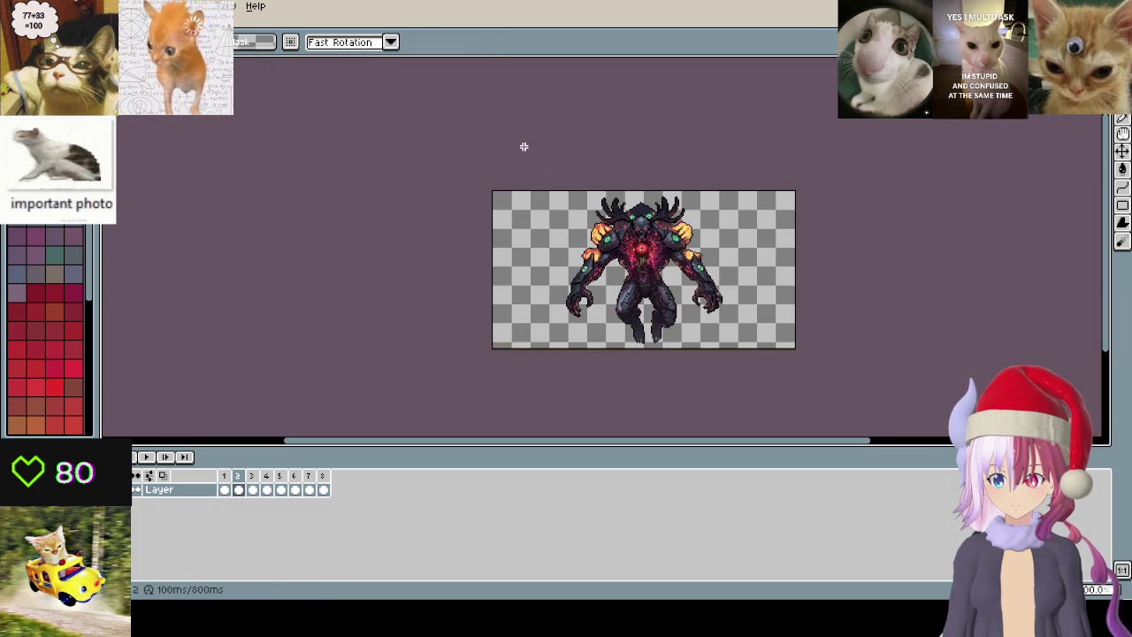
drag(523, 144, 832, 370)
click(252, 475)
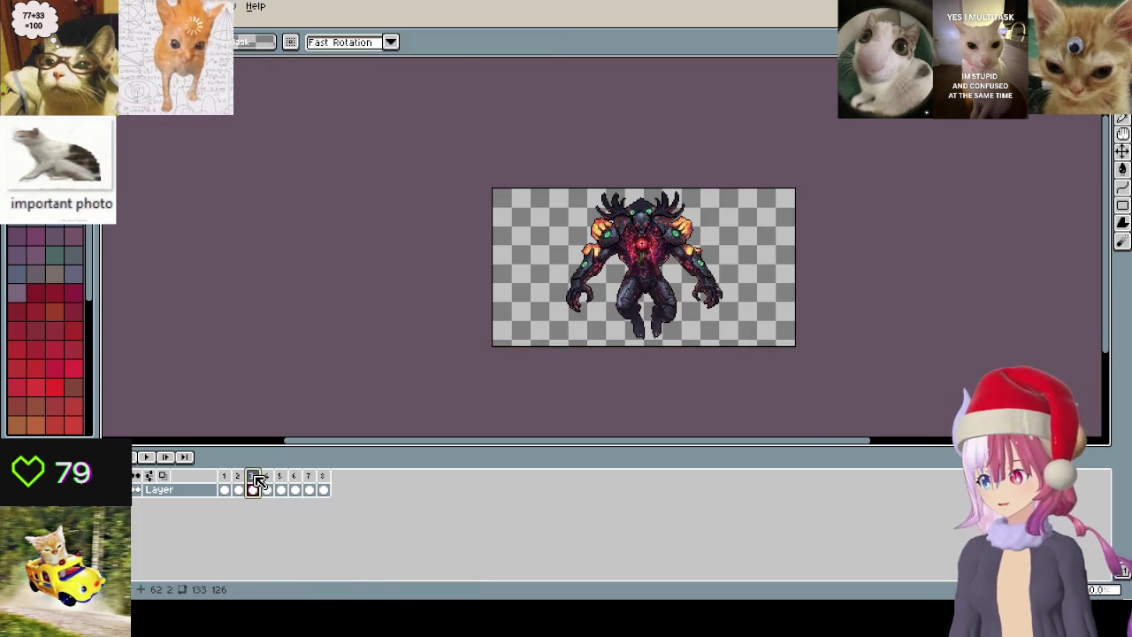
click(460, 399)
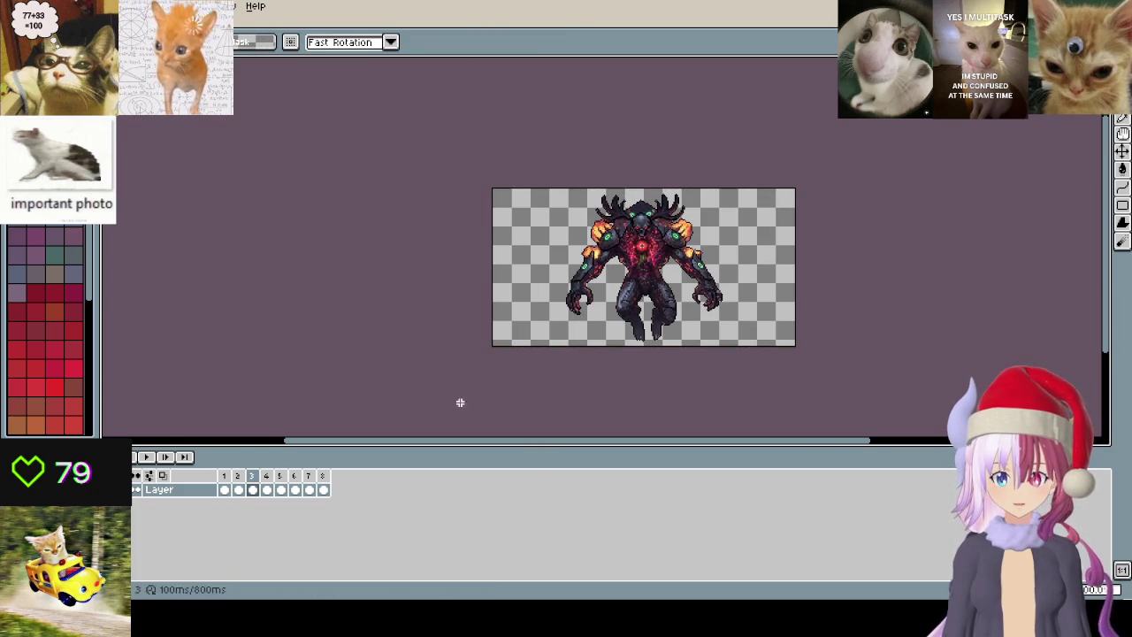
key(Left)
key(Left)
key(Left)
key(Left)
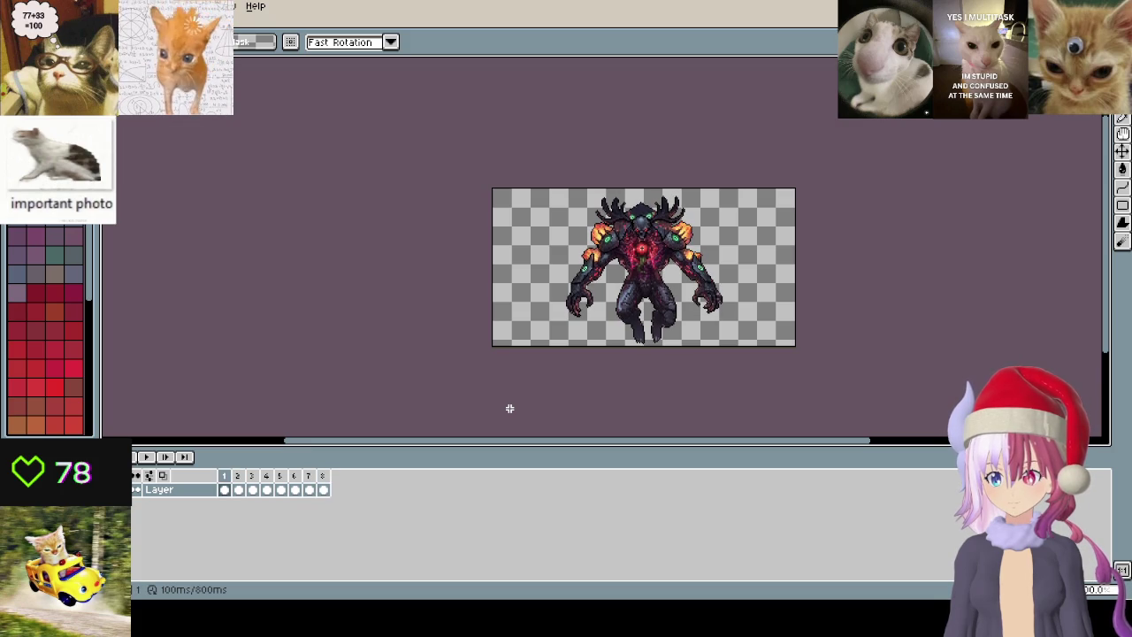
scroll(728, 351, up, 1)
- Step ahead to frame 5 and select the entire canvas
scroll(734, 345, down, 1)
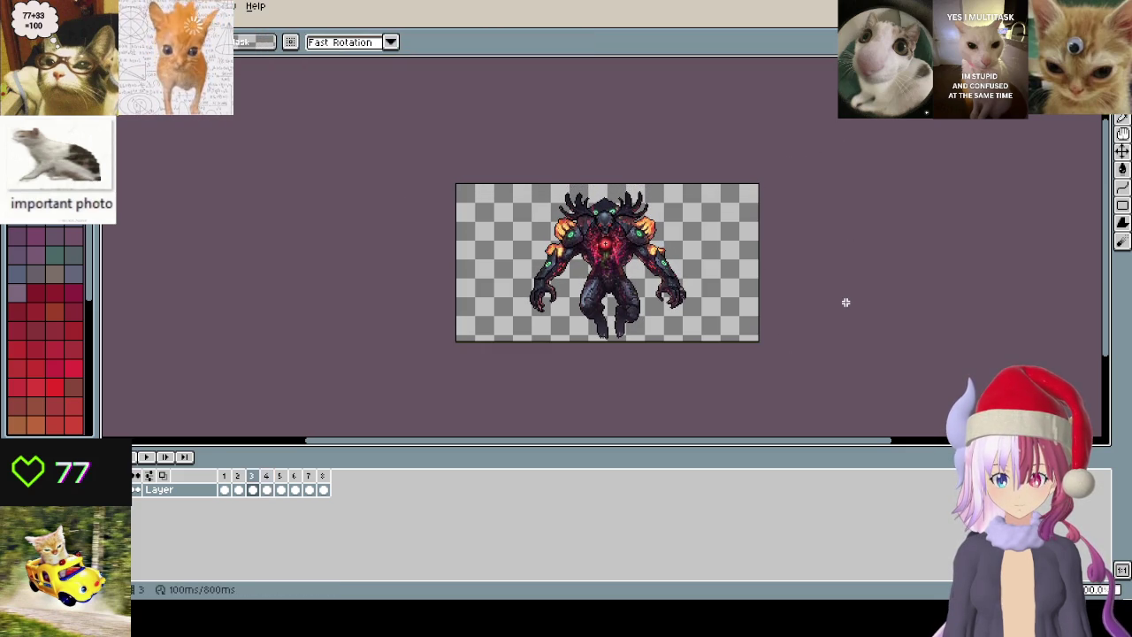
key(Right)
key(ctrl+a)
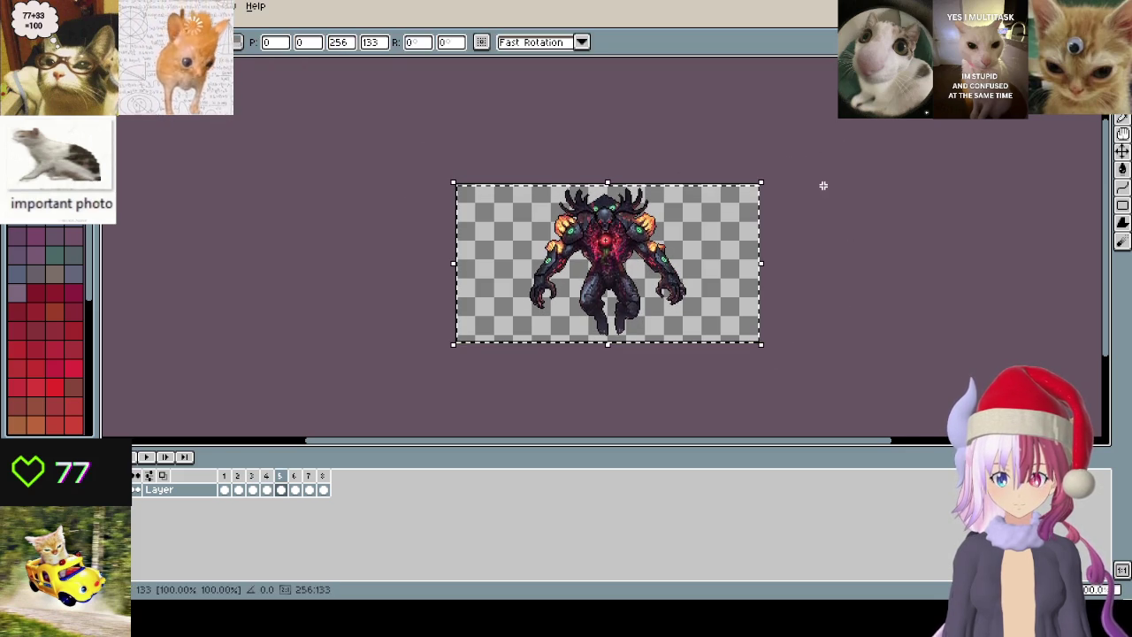
key(Return)
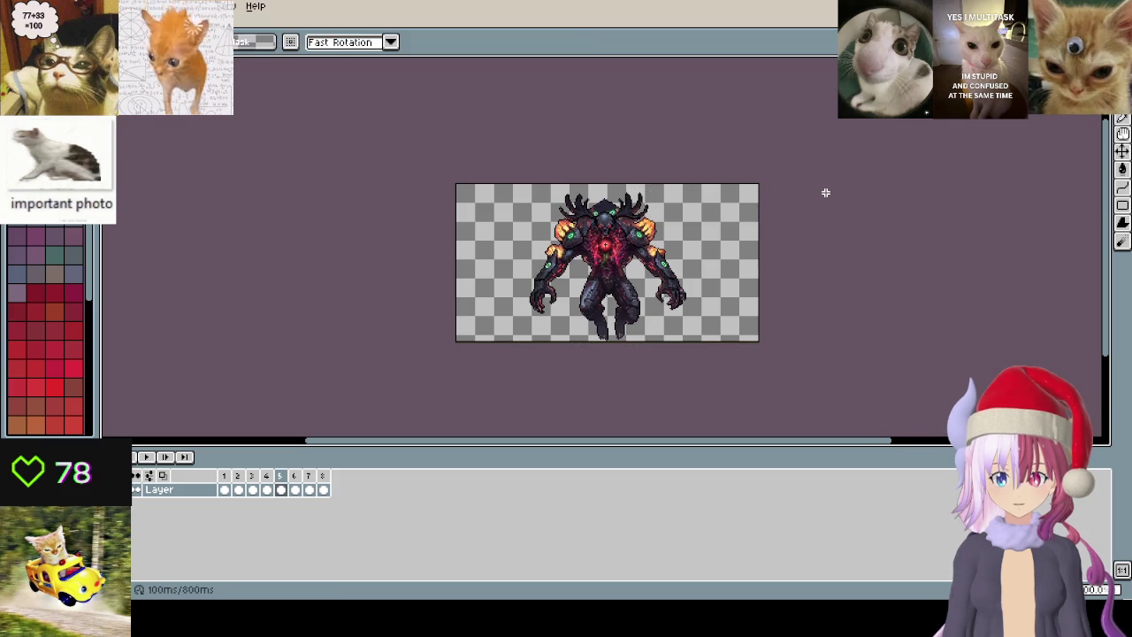
key(Left)
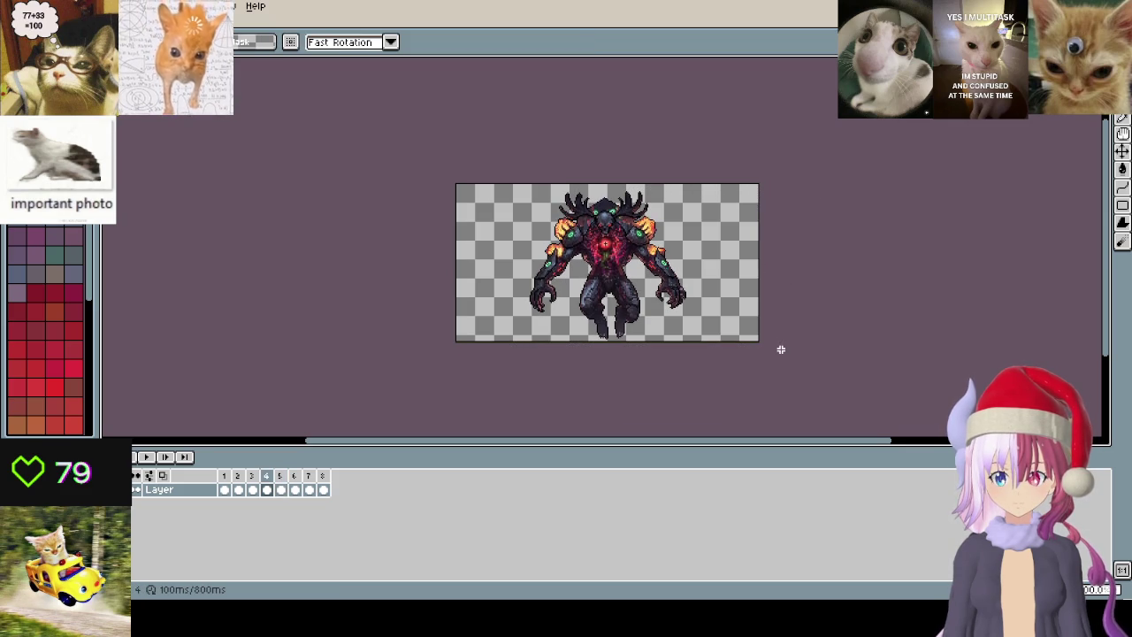
key(Right)
- Paste the full-canvas artwork onto frames 5 and 6 and commit it
key(ctrl+a)
key(ctrl+d)
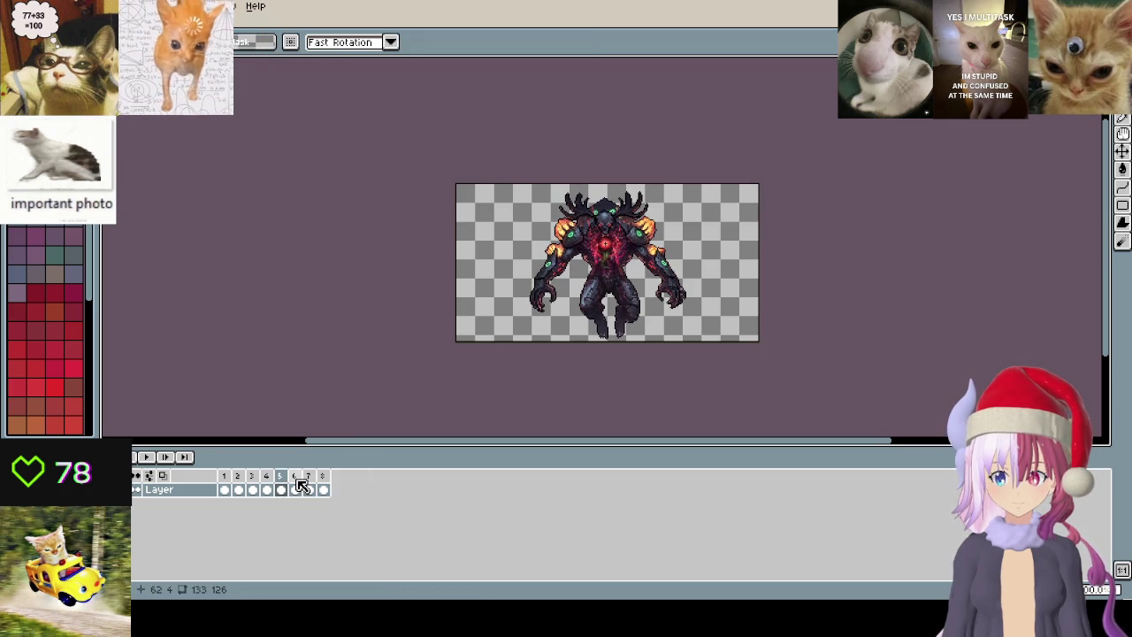
click(301, 484)
key(ctrl+a)
key(ctrl+v)
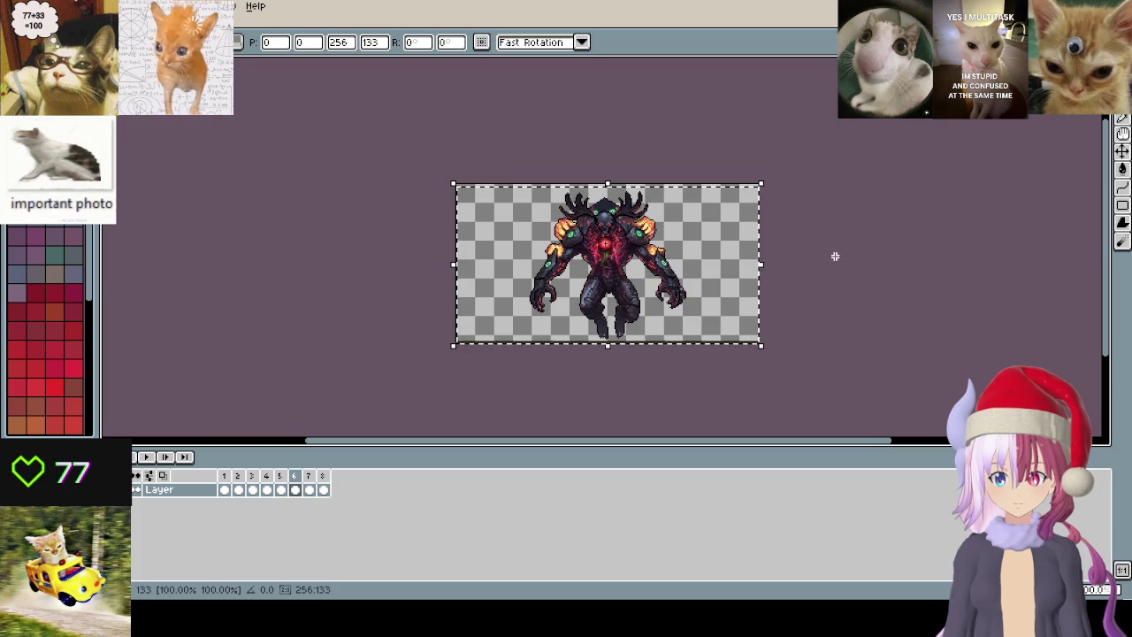
key(ctrl+d)
- Undo a trial paste on frame 8, then play the animation
key(Left)
key(Right)
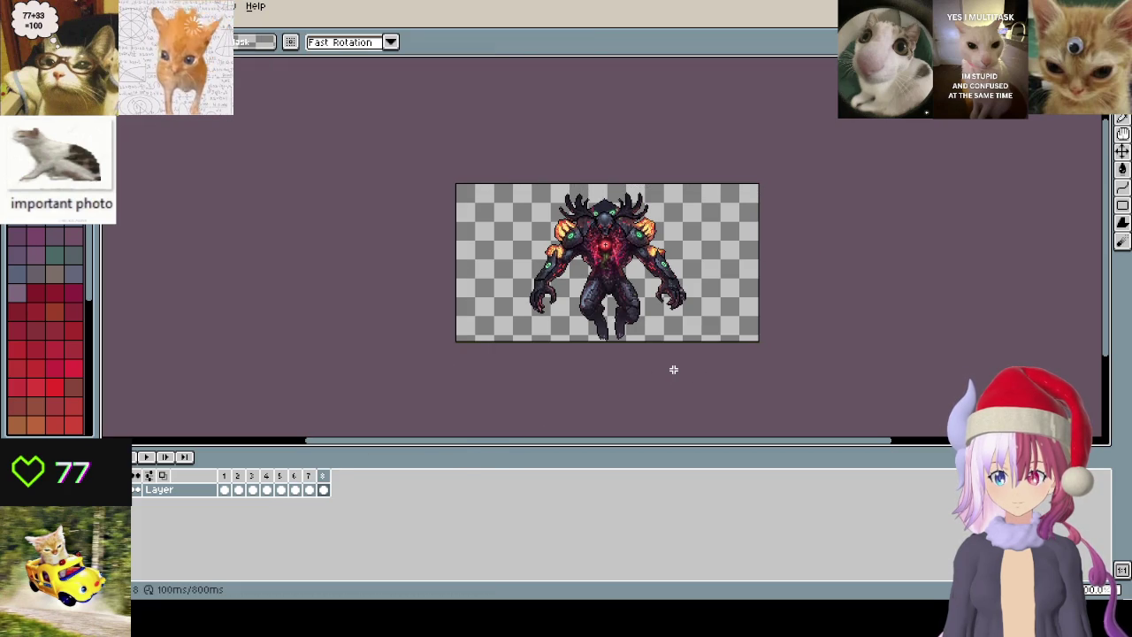
key(ctrl+v)
key(ctrl+z)
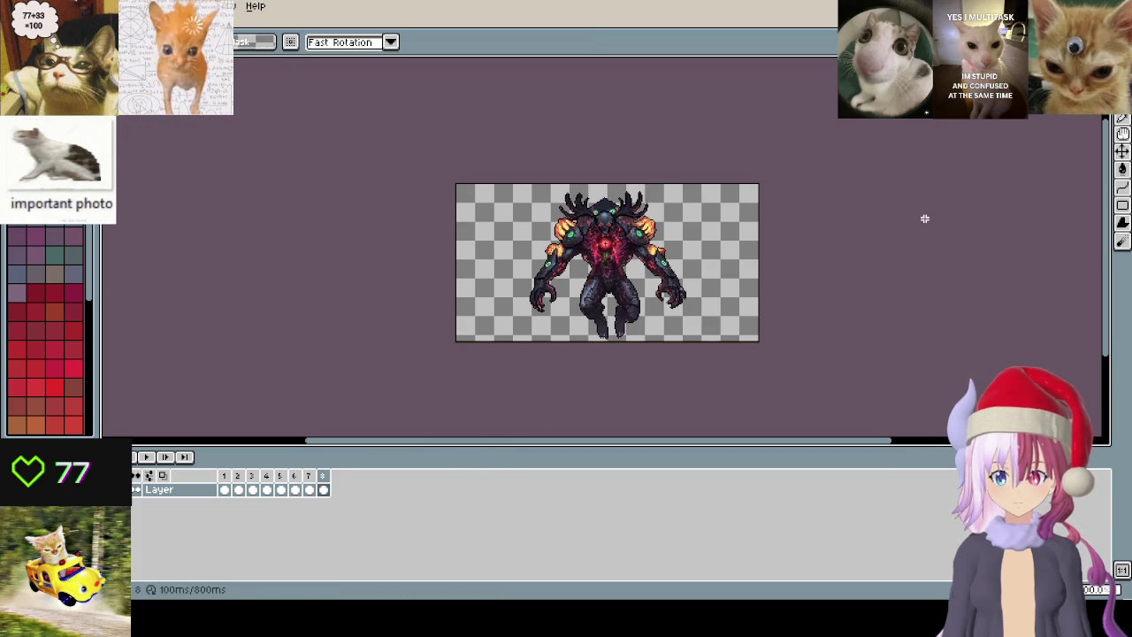
key(Return)
scroll(723, 303, up, 2)
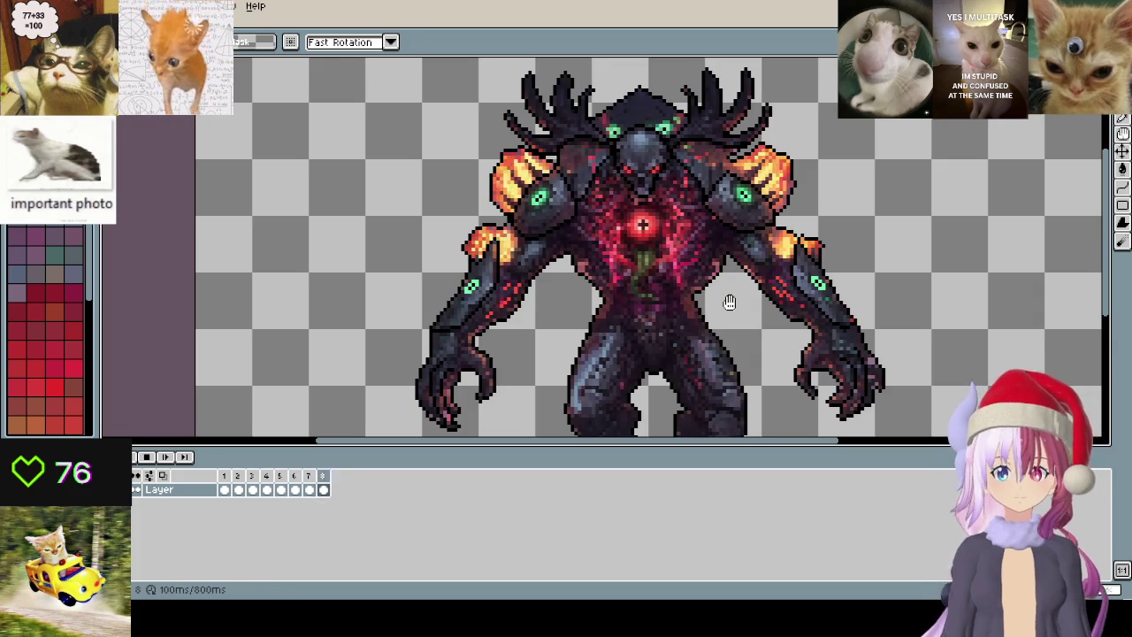
- Zoom in on the left shoulder and paint its flame yellow and orange
scroll(562, 196, up, 2)
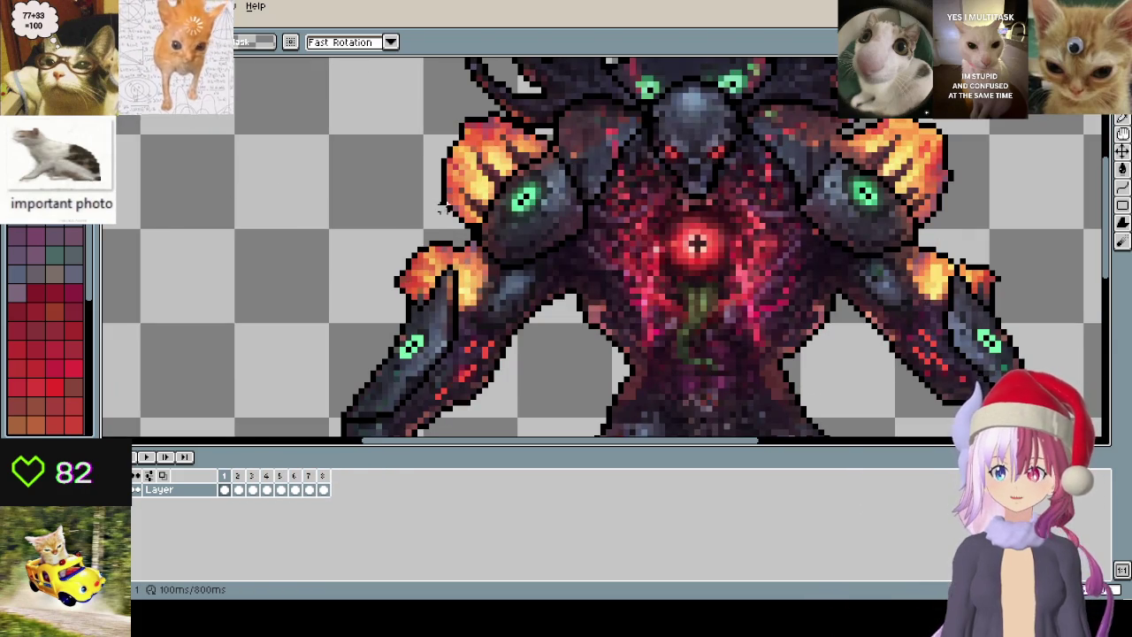
scroll(440, 208, up, 1)
scroll(518, 190, up, 2)
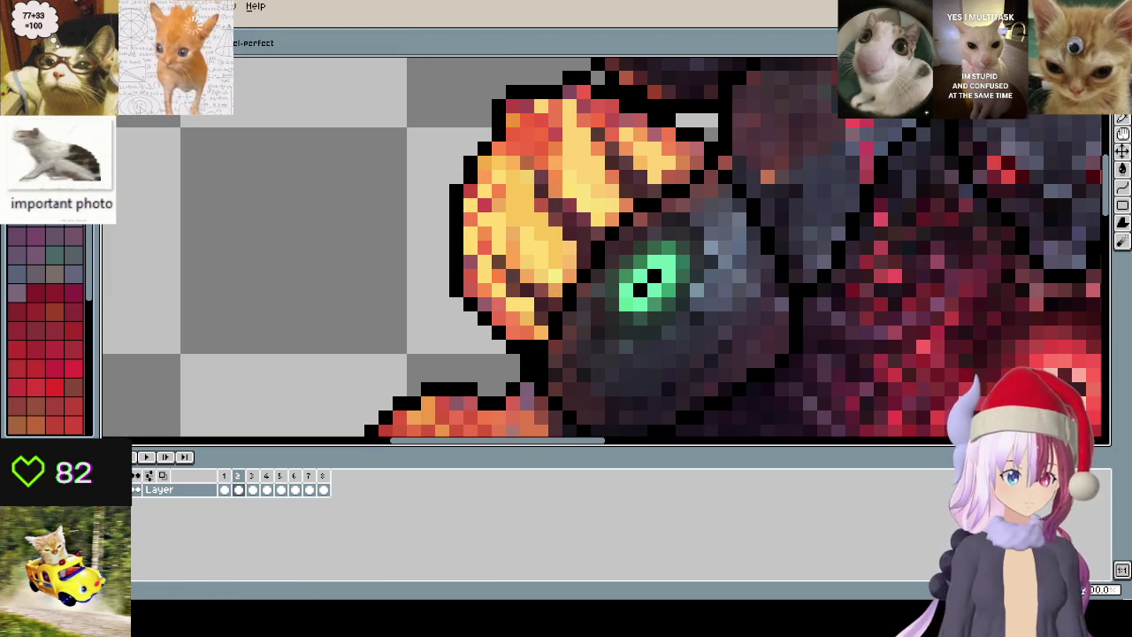
scroll(557, 211, up, 1)
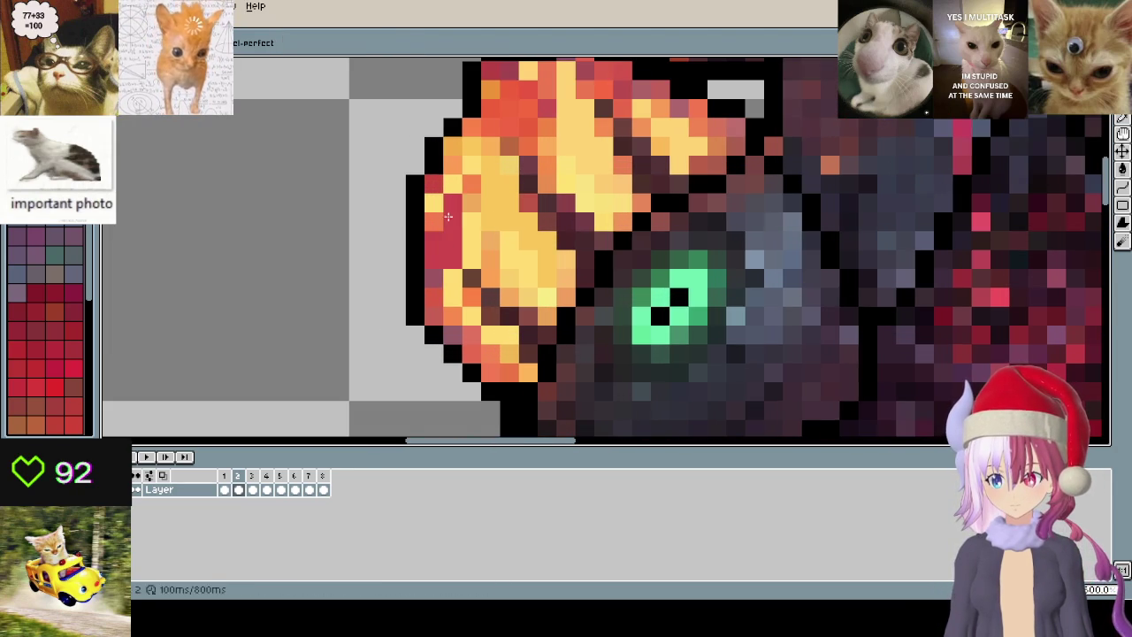
drag(448, 216, 571, 283)
- Draw a straight orange line across the flame, then undo it
key(ctrl+d)
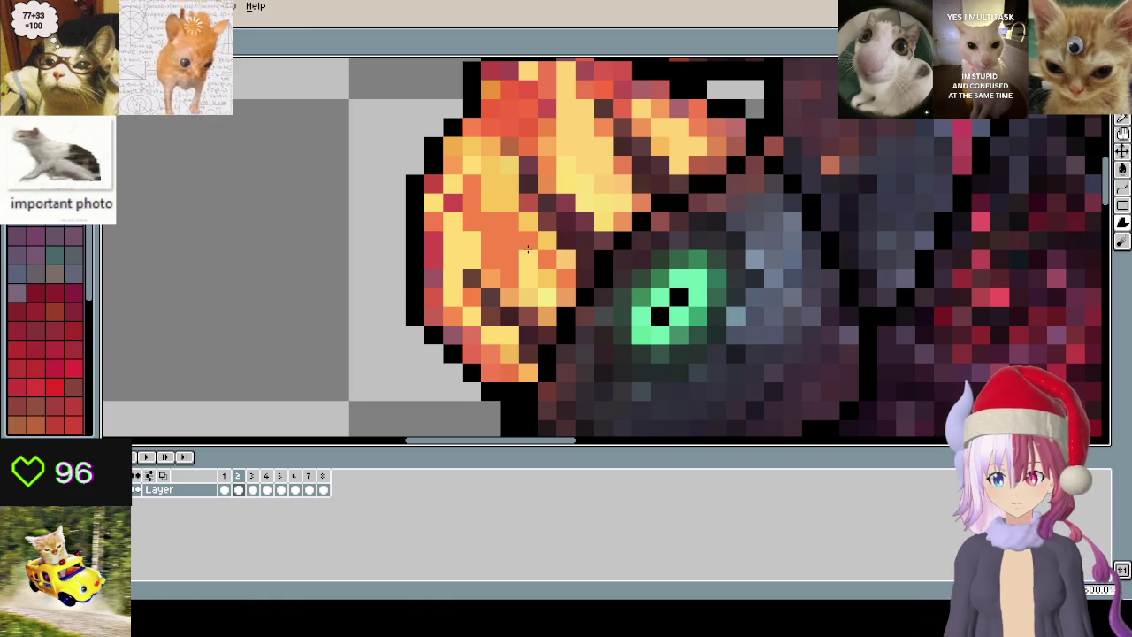
scroll(498, 232, right, 5)
shift+click(504, 205)
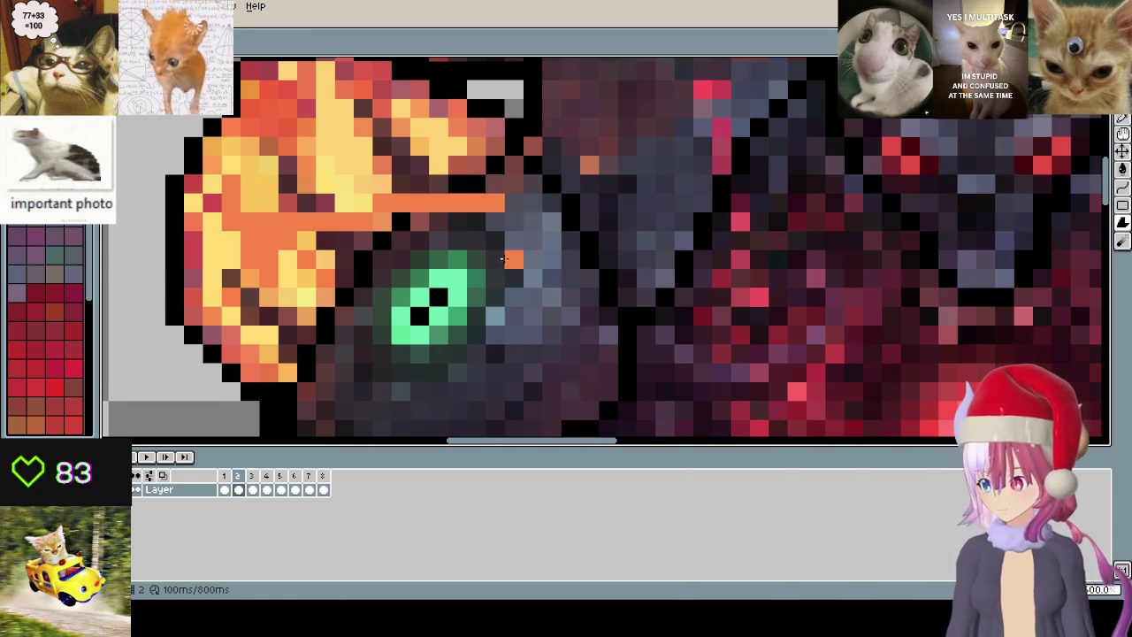
key(ctrl+z)
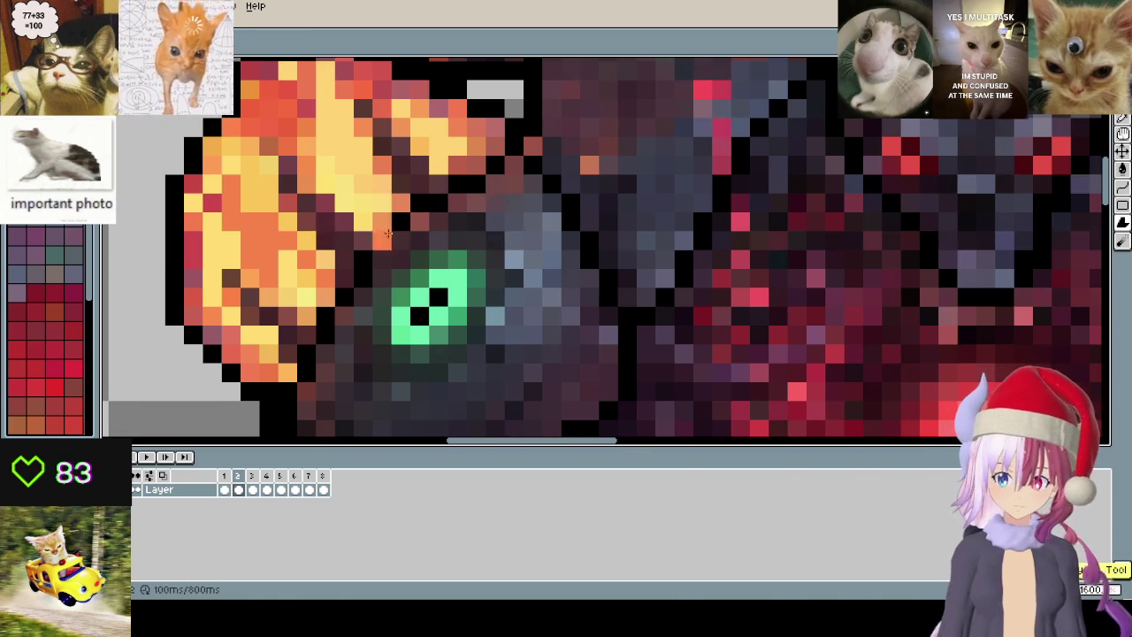
scroll(501, 255, left, 7)
- Lighten the left shoulder flame pixels with peach tones
click(1121, 241)
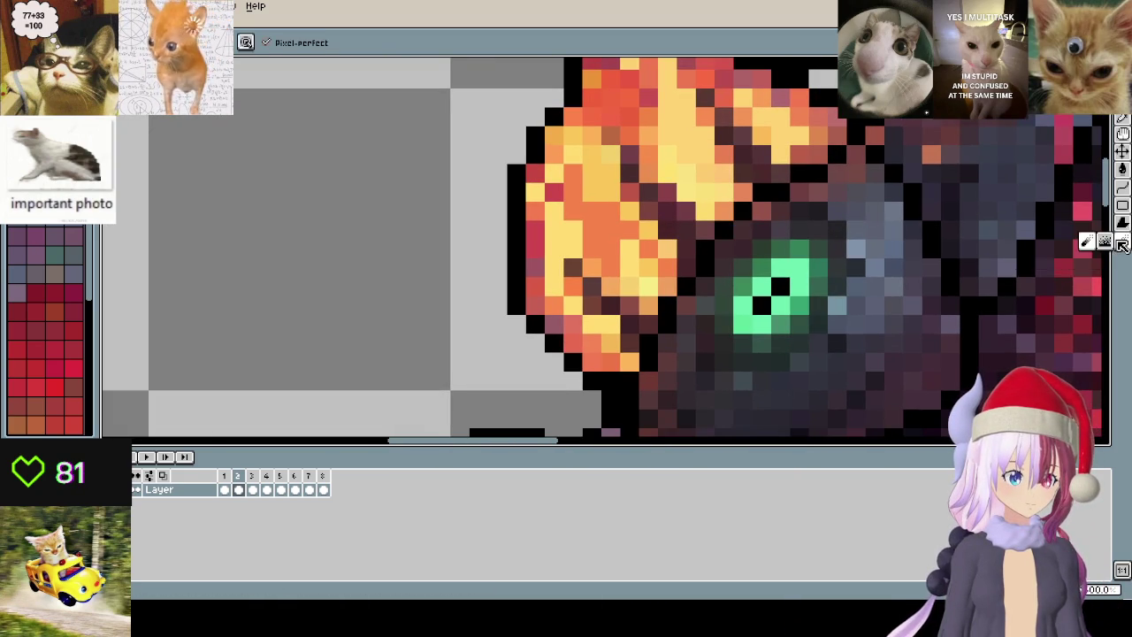
mouse_move(573, 228)
mouse_down()
mouse_move(587, 190)
mouse_move(589, 202)
mouse_move(647, 151)
mouse_move(686, 137)
mouse_up()
scroll(686, 137, down, 2)
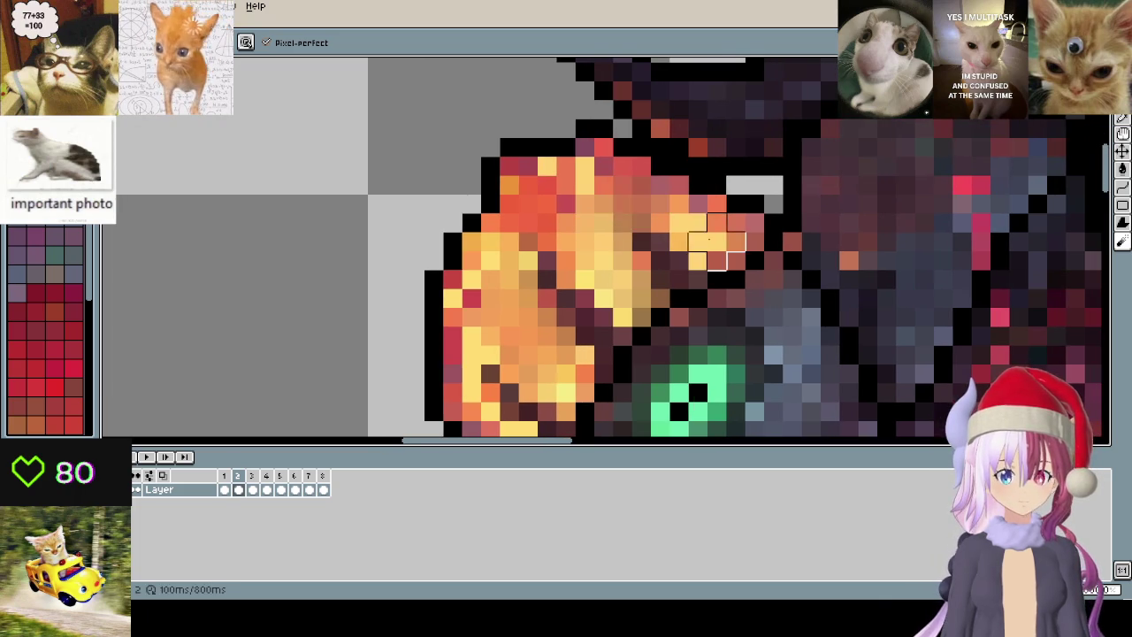
scroll(717, 248, down, 3)
scroll(717, 248, right, 3)
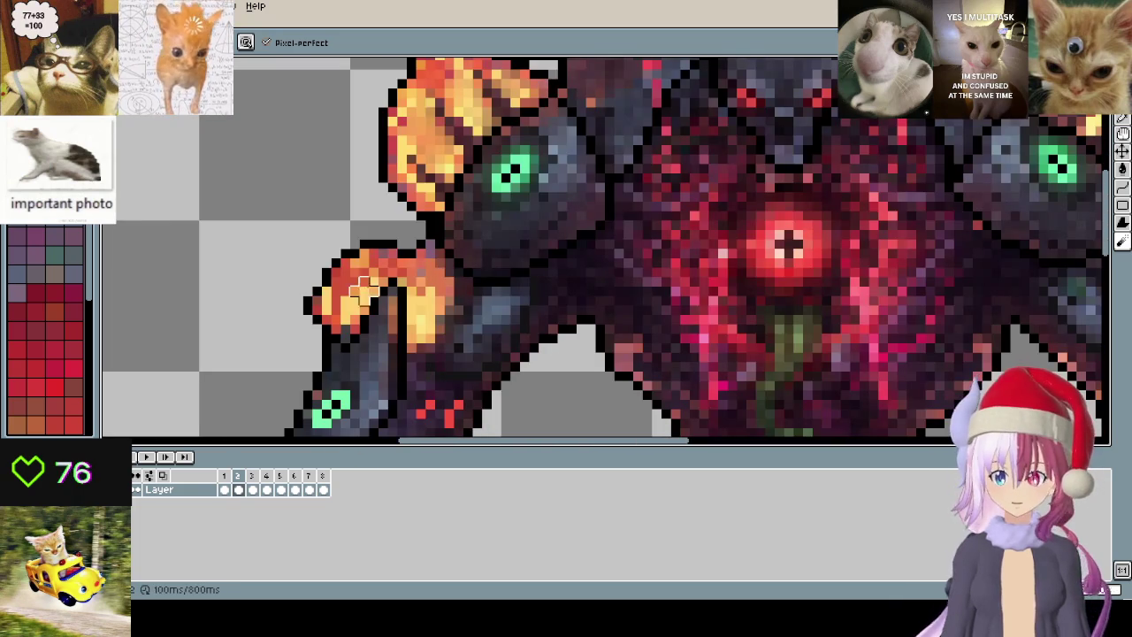
key(comma)
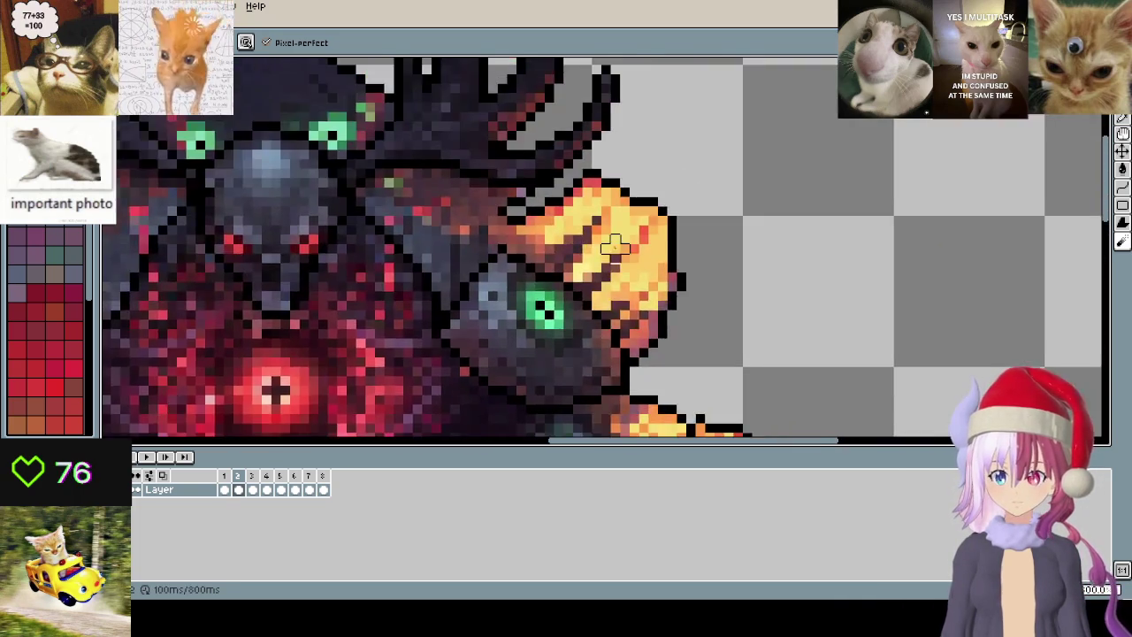
- Flip frame by frame from 2 through 6, zooming to inspect the left shoulder flame
scroll(607, 240, up, 2)
key(period)
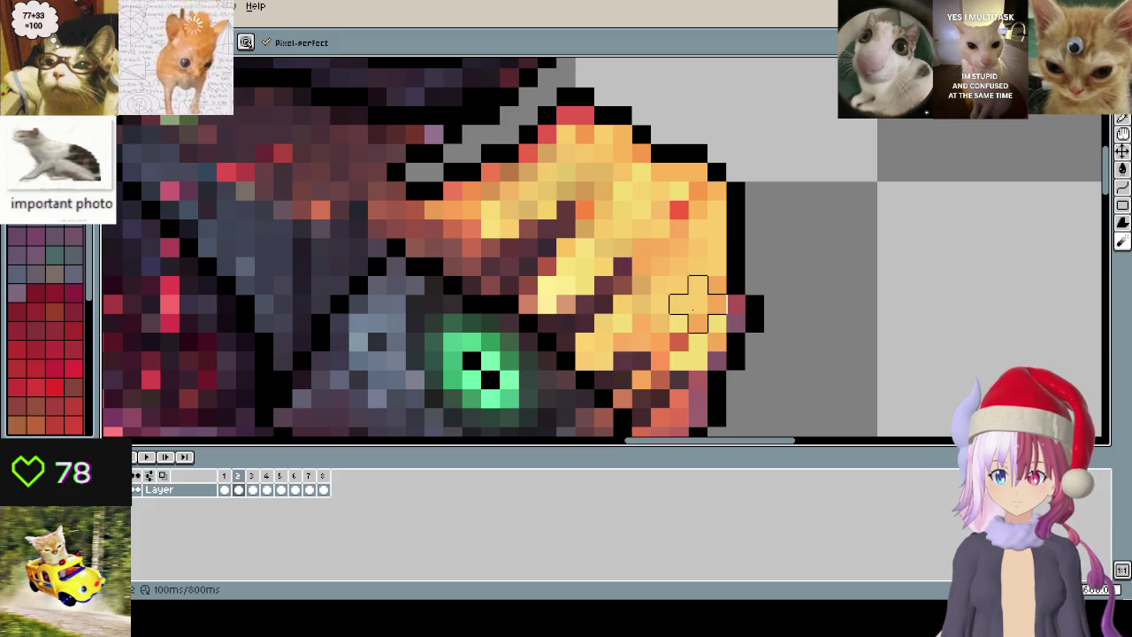
key(period)
scroll(679, 265, down, 3)
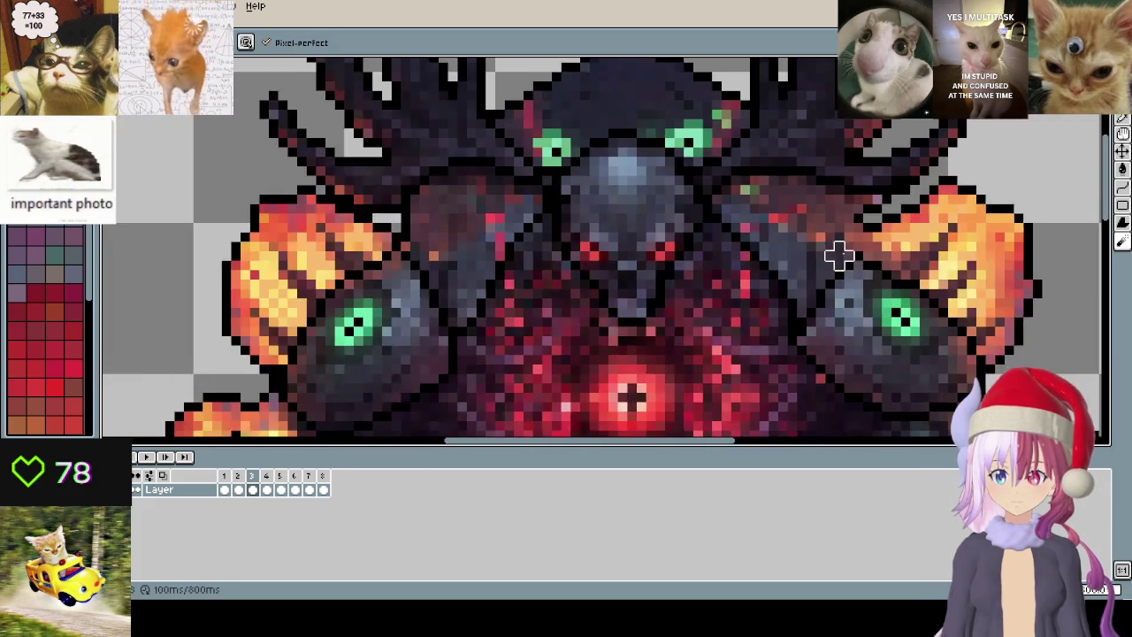
scroll(837, 253, up, 1)
scroll(392, 291, up, 2)
key(period)
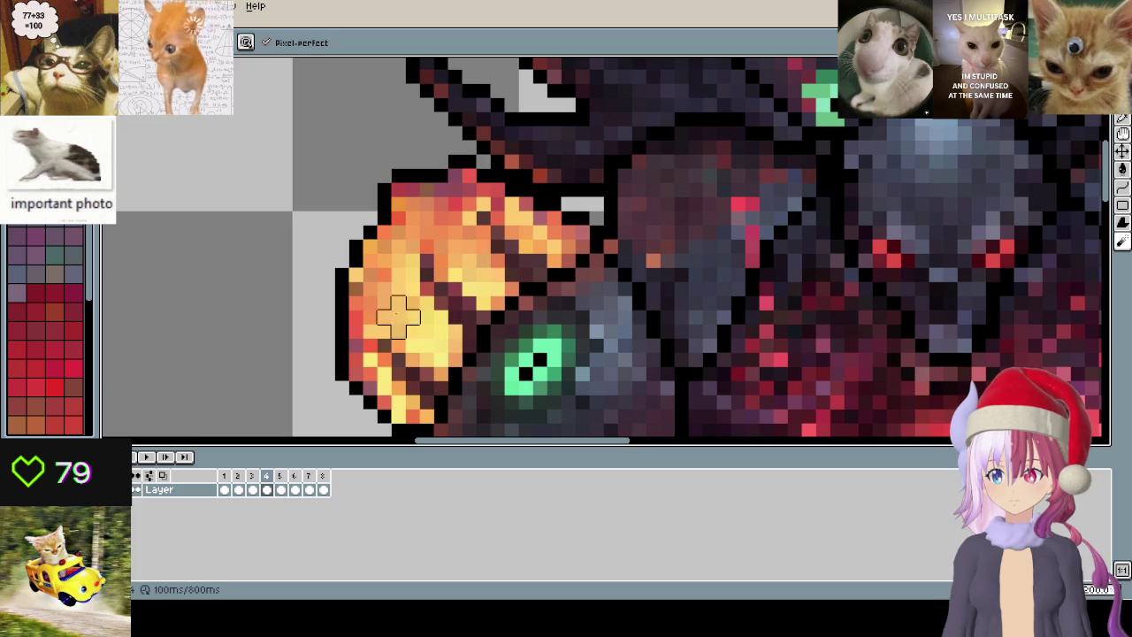
key(period)
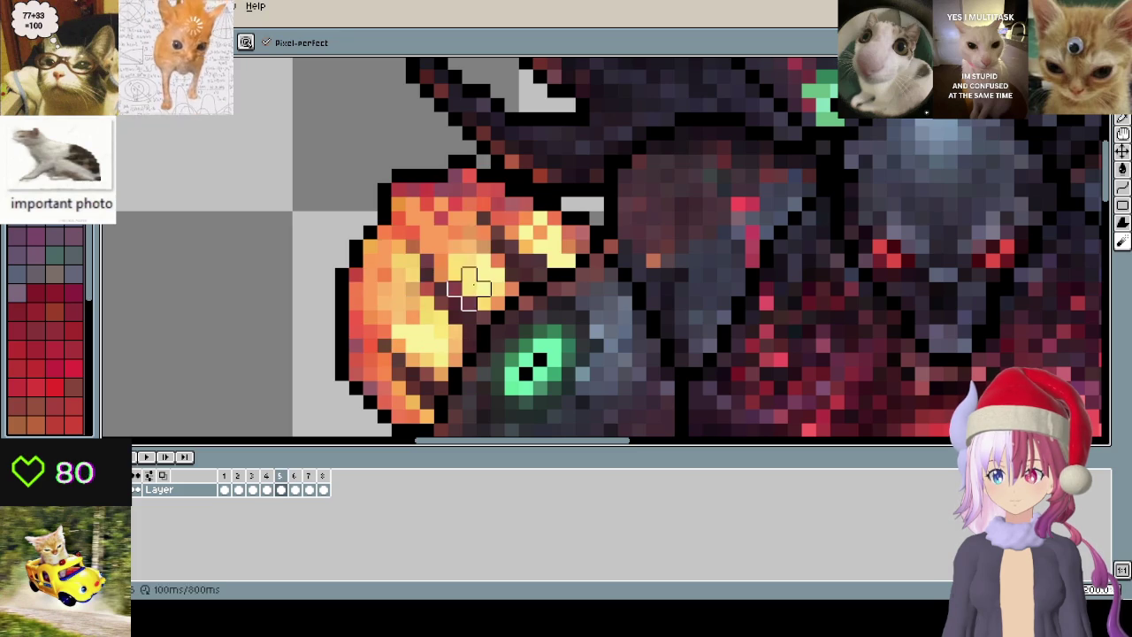
key(period)
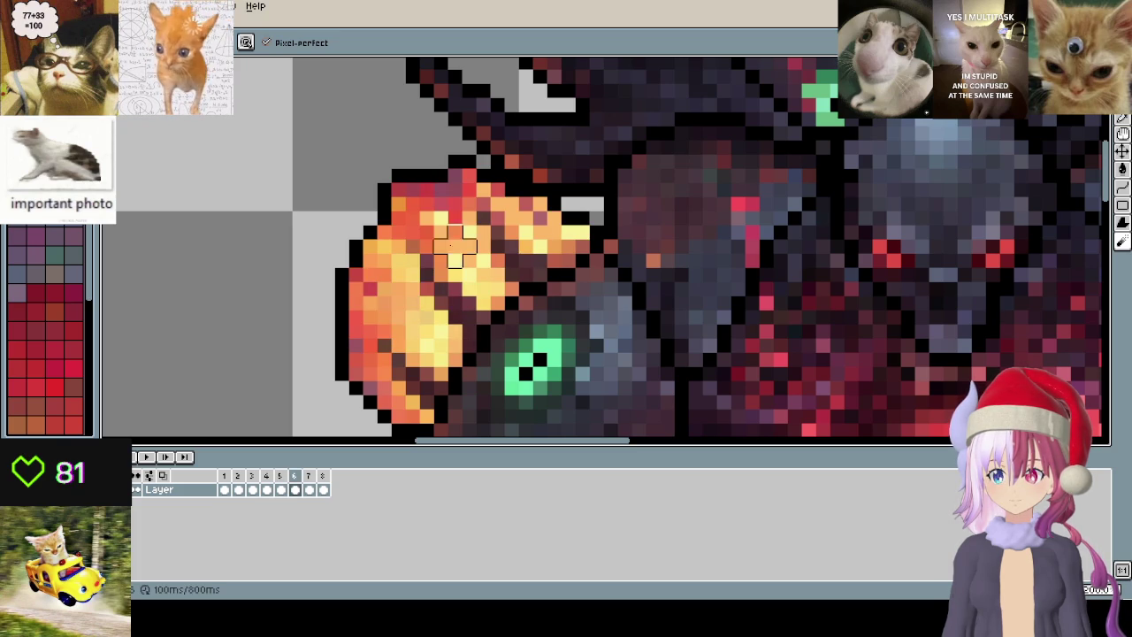
scroll(455, 246, up, 1)
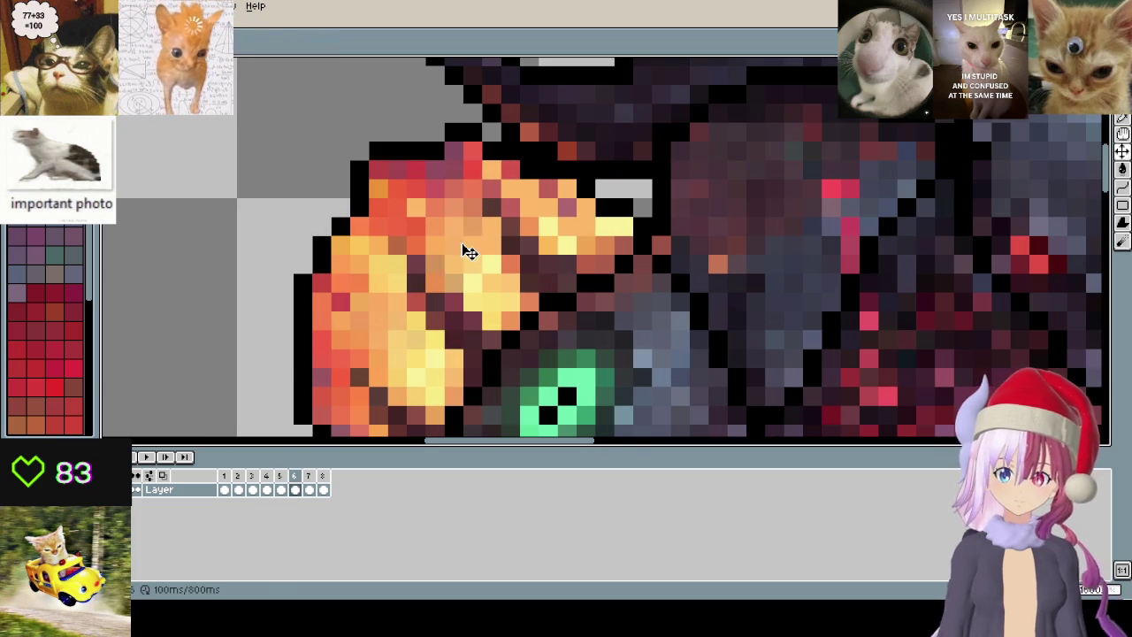
scroll(569, 243, down, 2)
scroll(495, 248, down, 1)
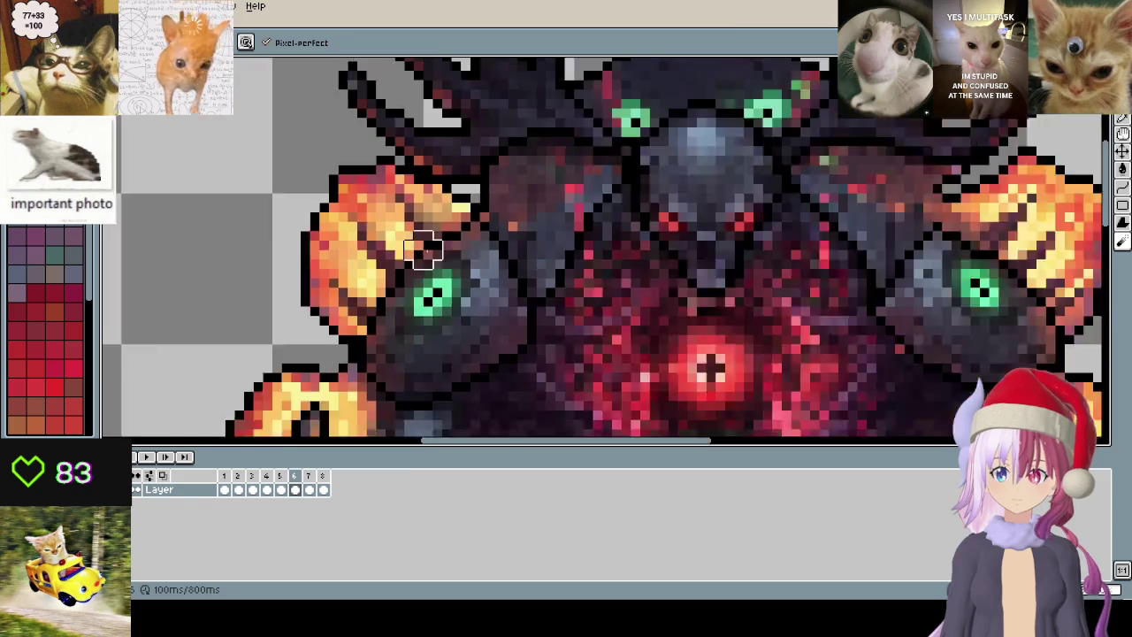
- Step back and forth through the altar animation frames until it wraps to frame 1
scroll(395, 257, down, 1)
key(period)
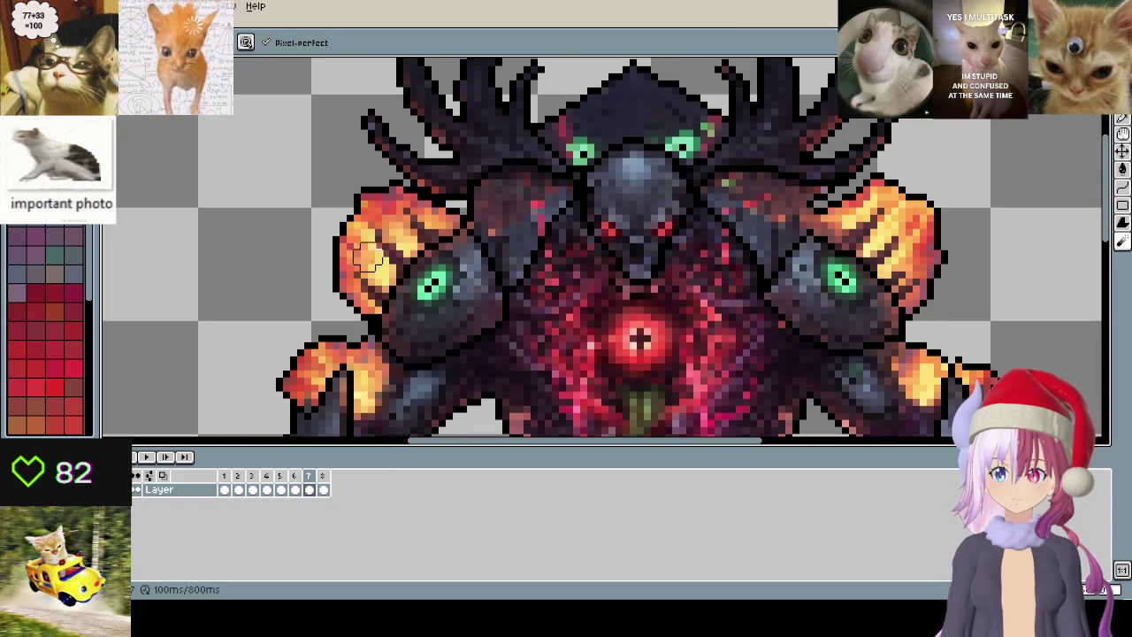
key(period)
key(comma)
key(period)
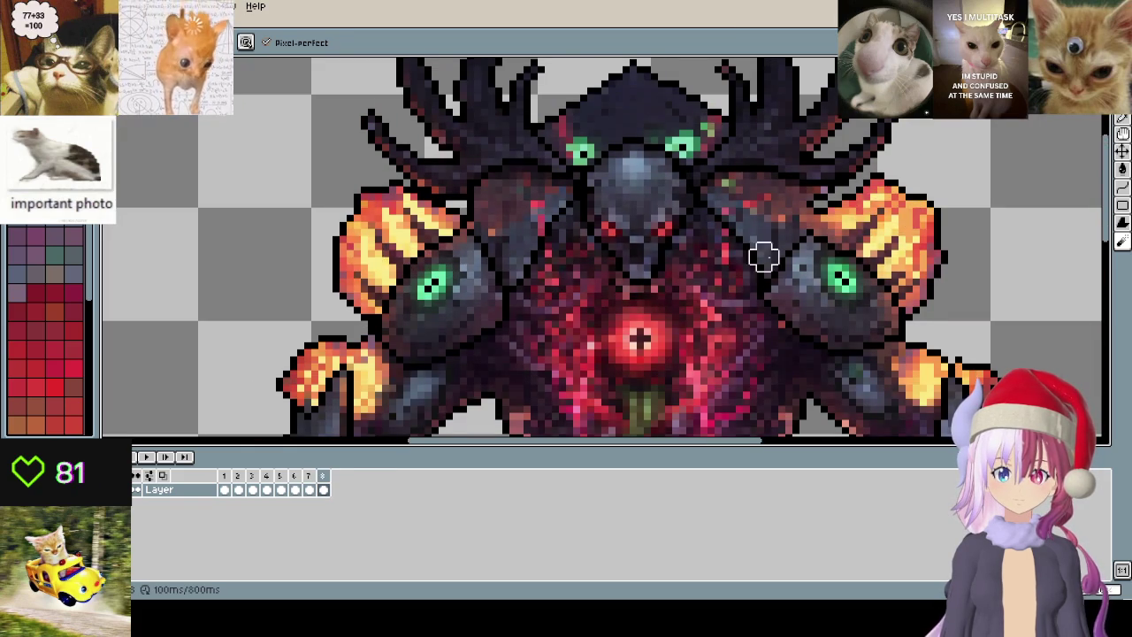
key(period)
key(period)
key(period)
key(period)
key(period)
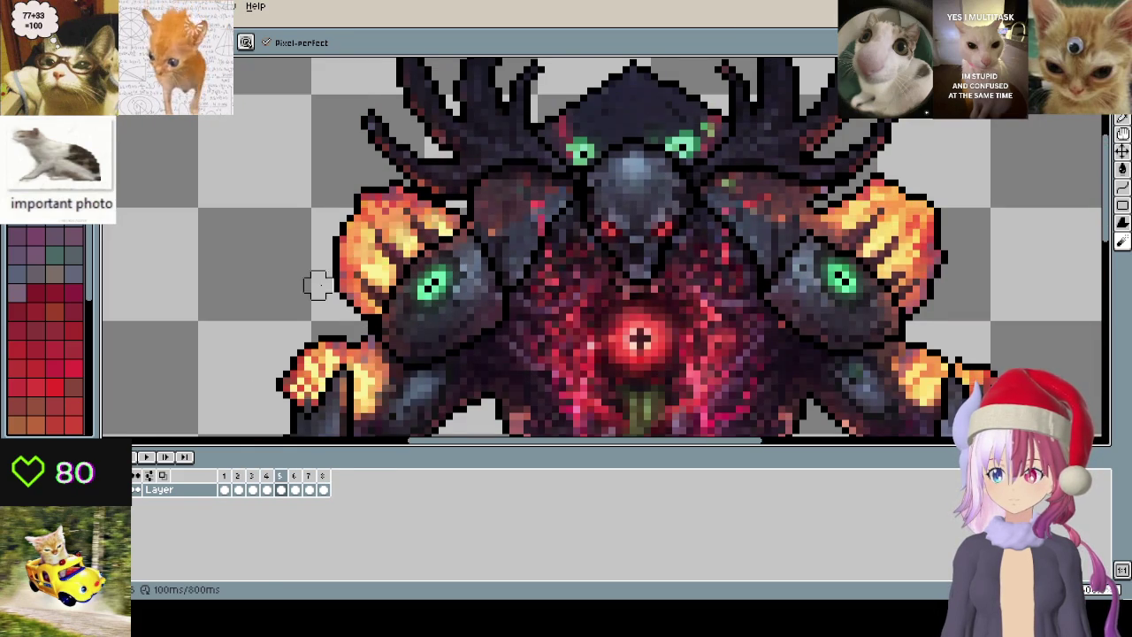
scroll(319, 284, up, 1)
key(period)
key(period)
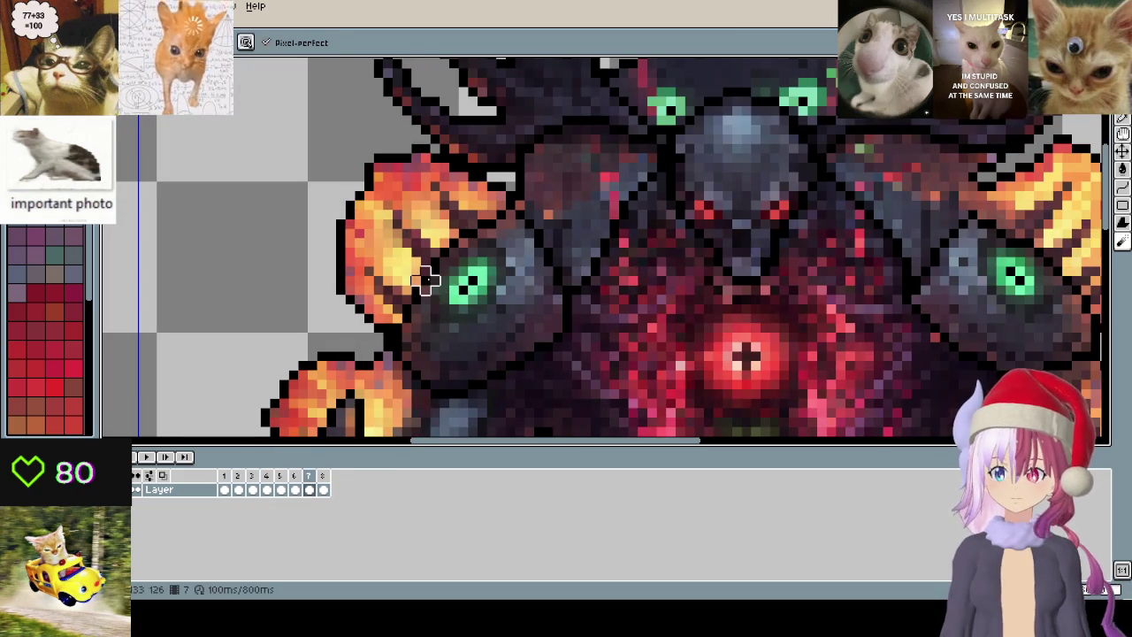
key(period)
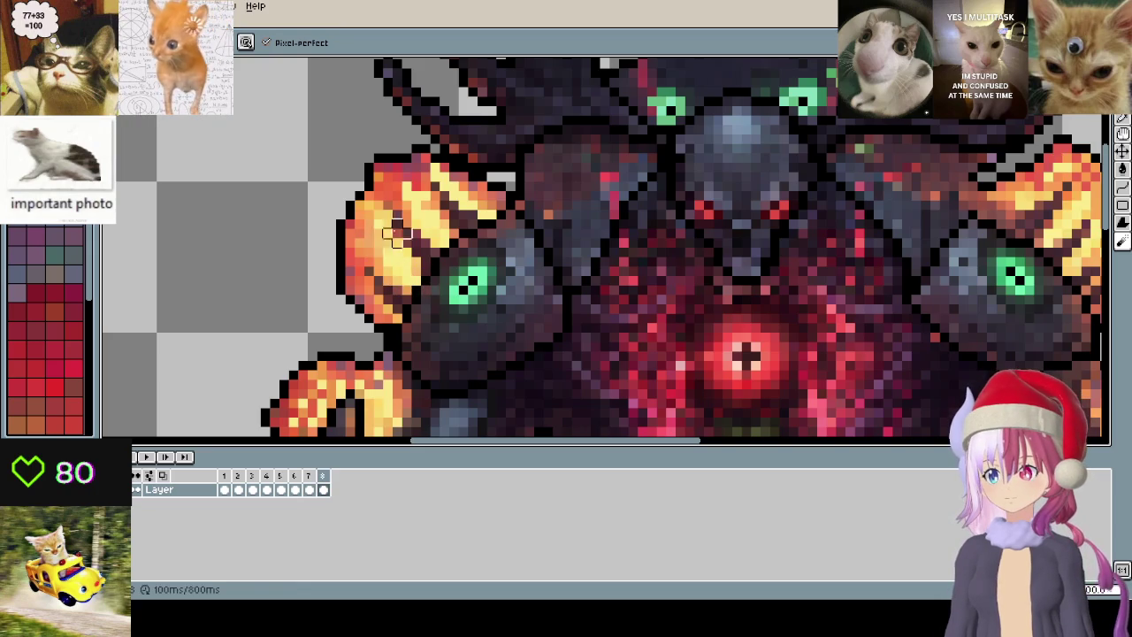
key(period)
key(period)
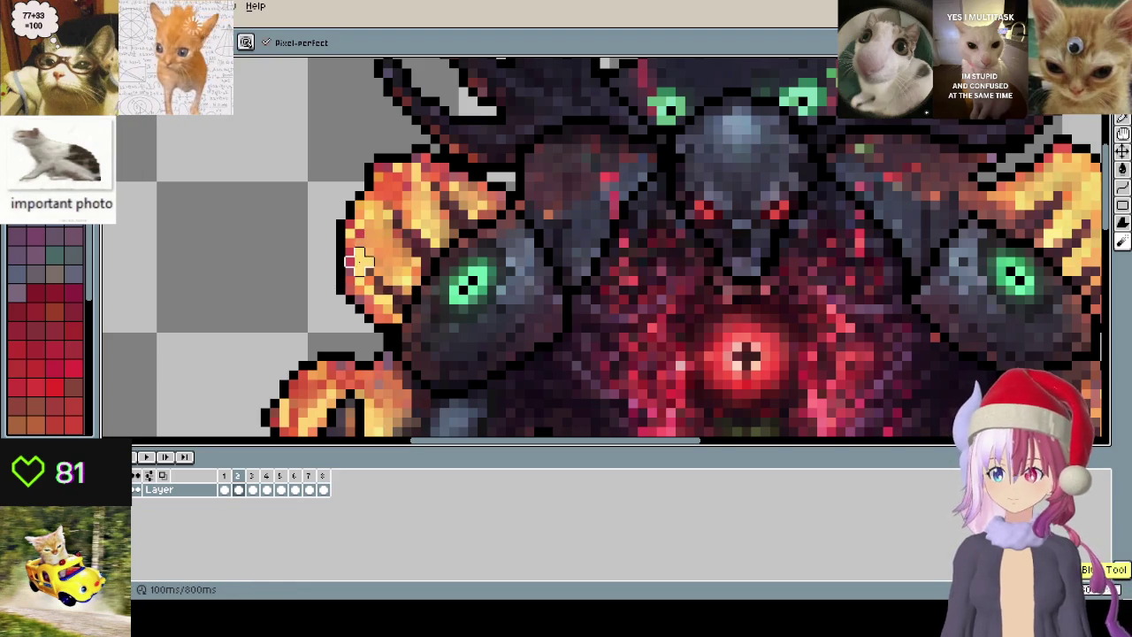
- Step forward through frames 3 to 8, wrapping around again to frame 5
key(period)
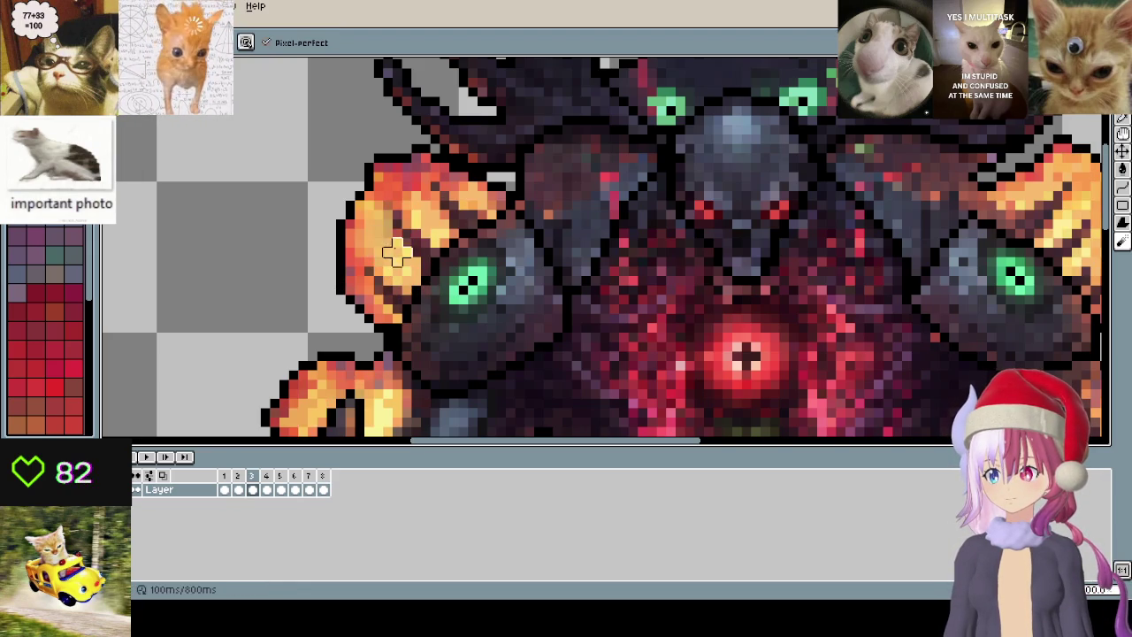
key(period)
key(period)
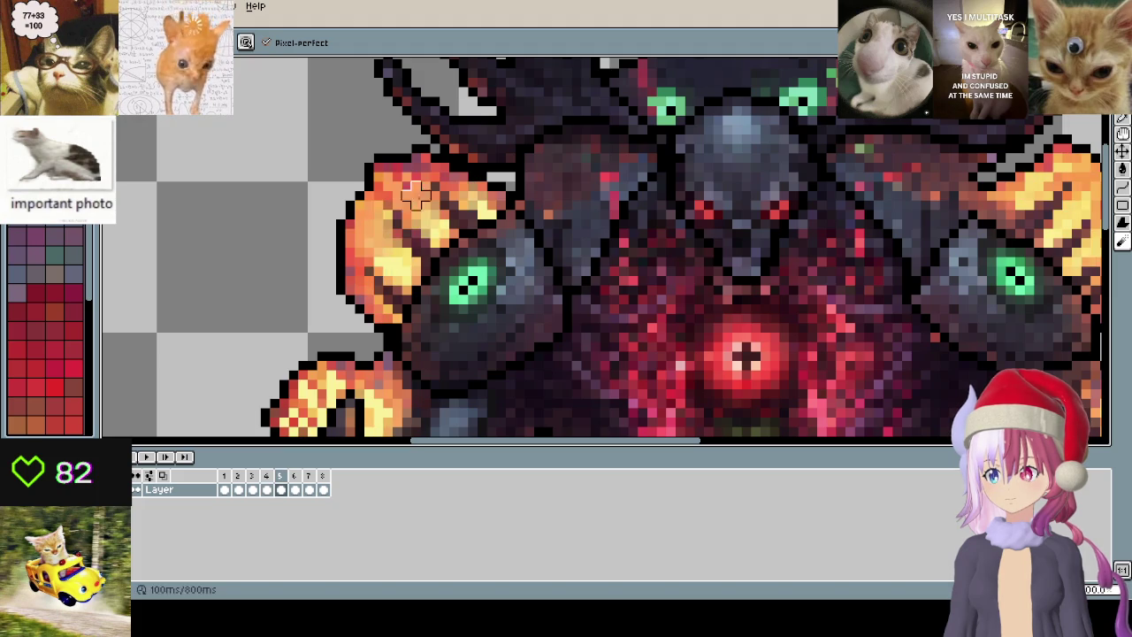
key(period)
key(period)
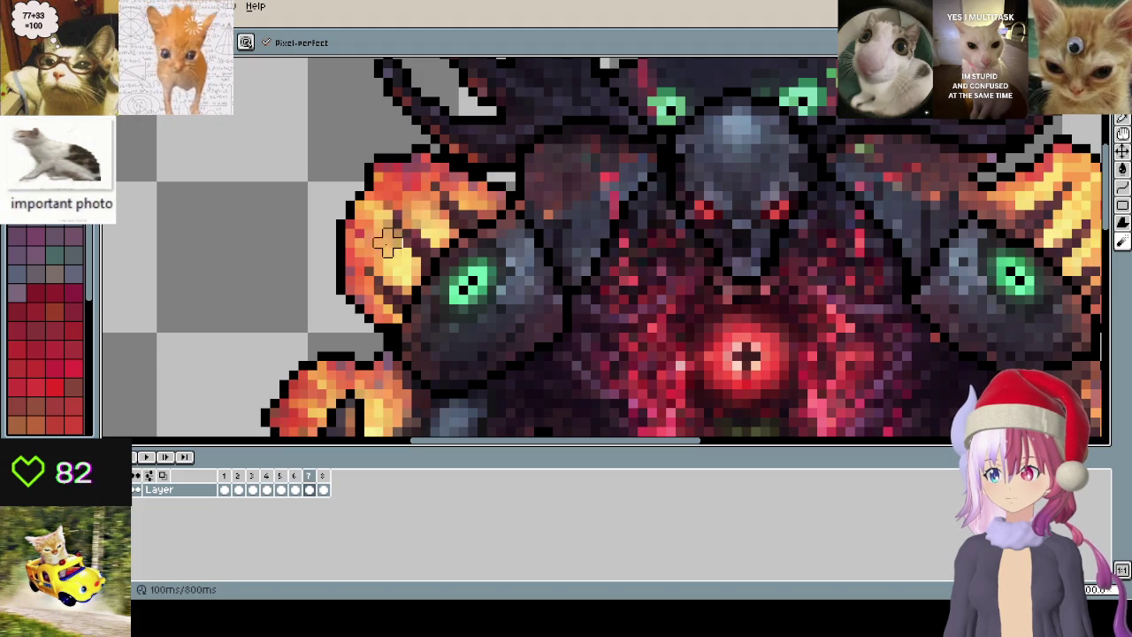
key(period)
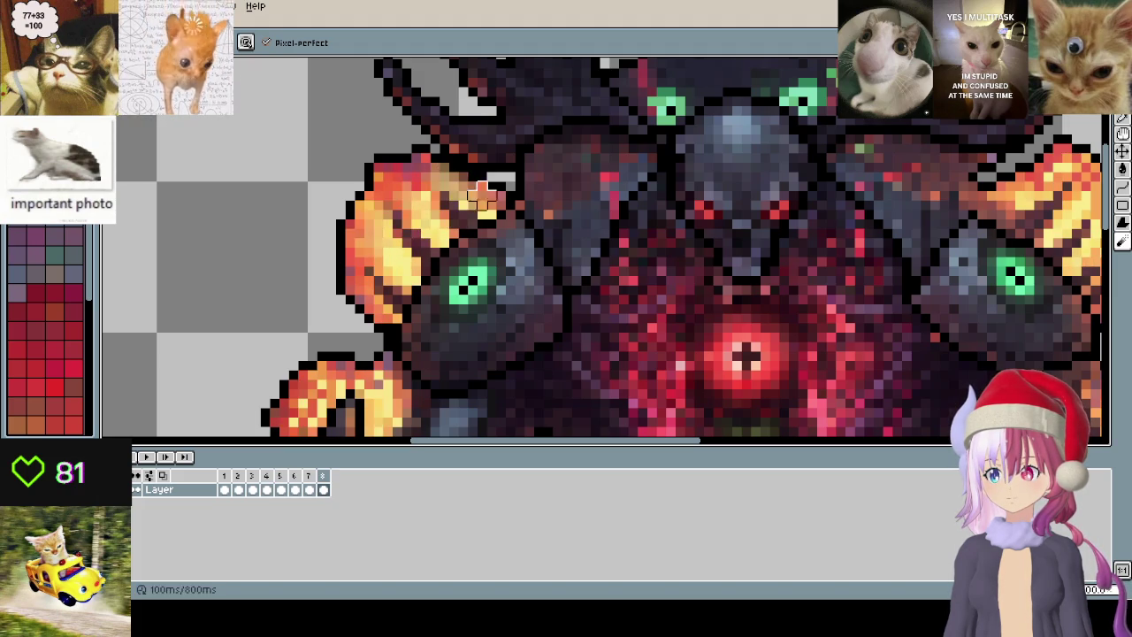
key(period)
key(period)
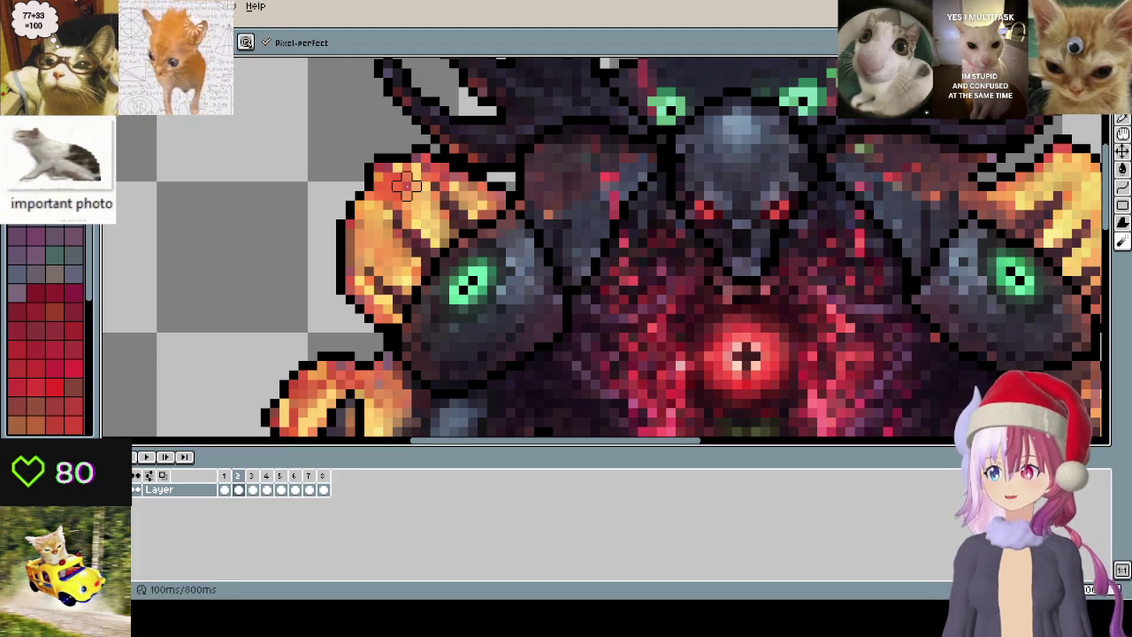
key(period)
key(period)
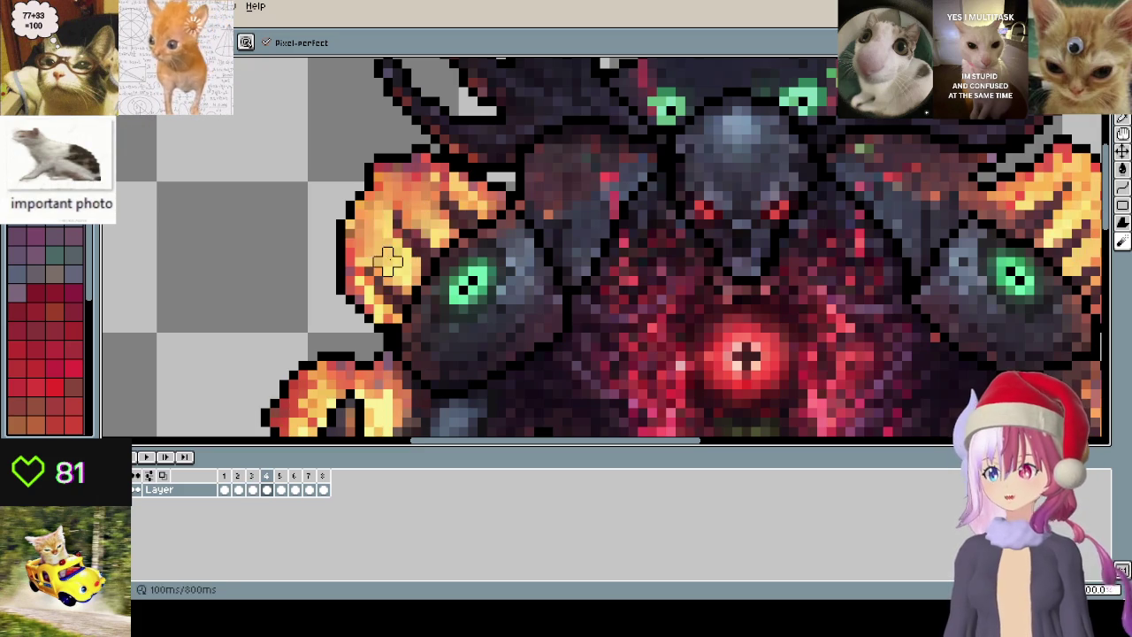
key(period)
- Review frames 6, 7 and 8, then loop around through frames 1 to 5
scroll(425, 214, down, 3)
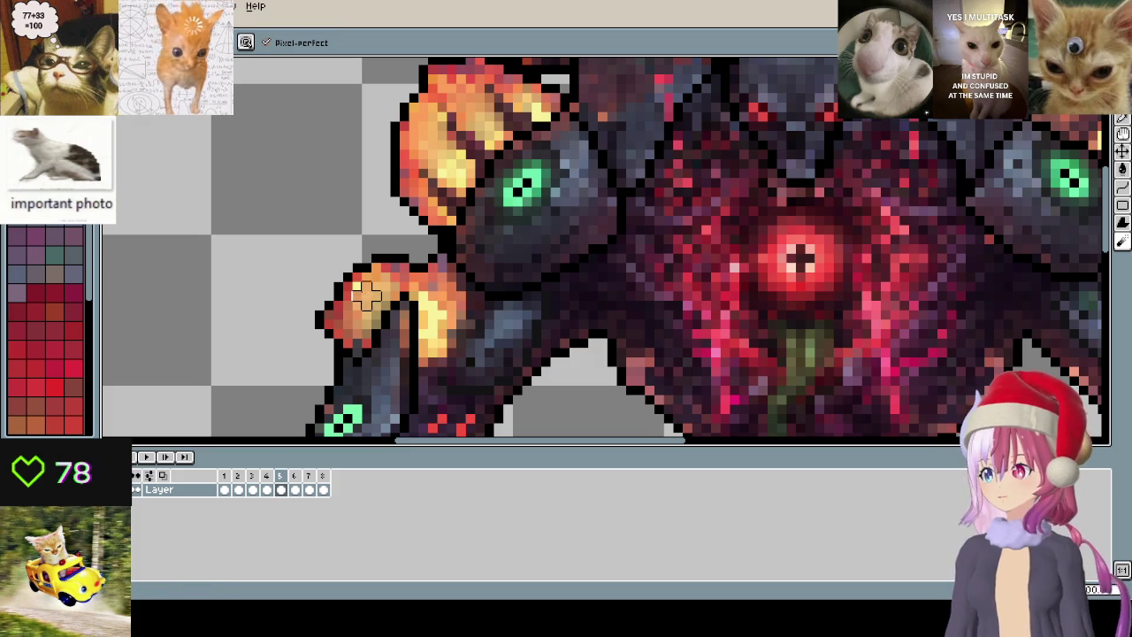
key(period)
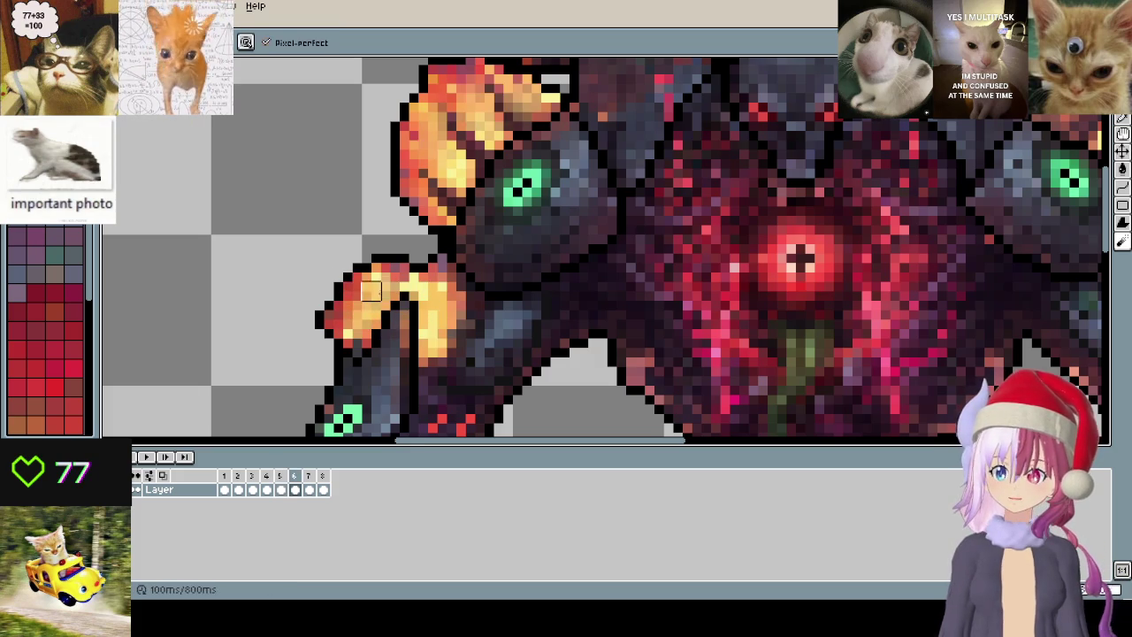
key(period)
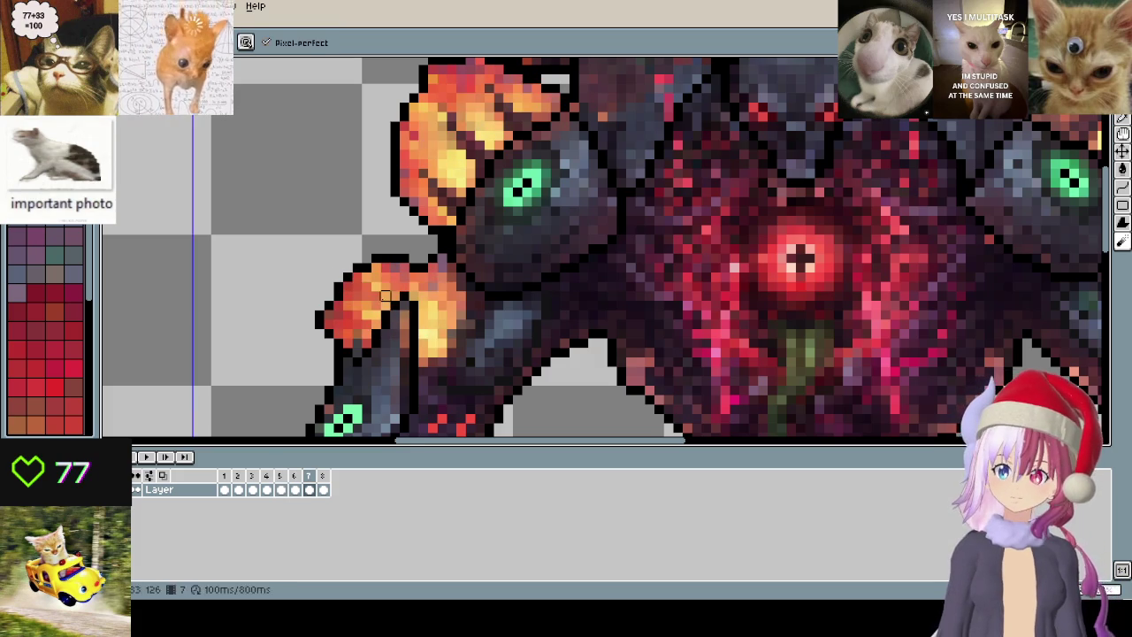
key(period)
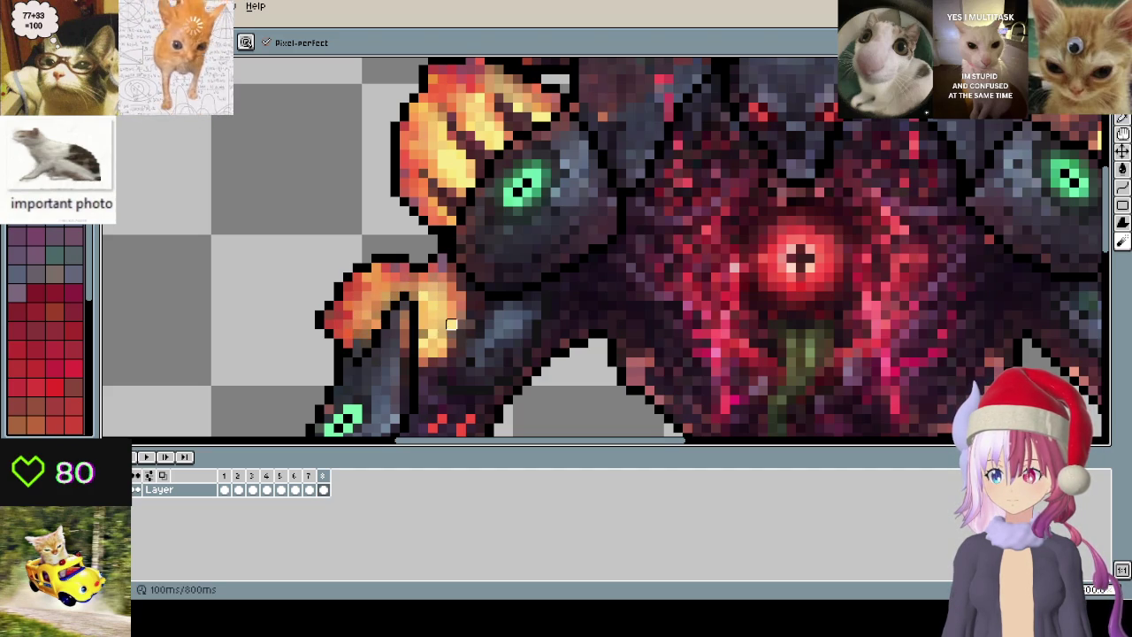
key(period)
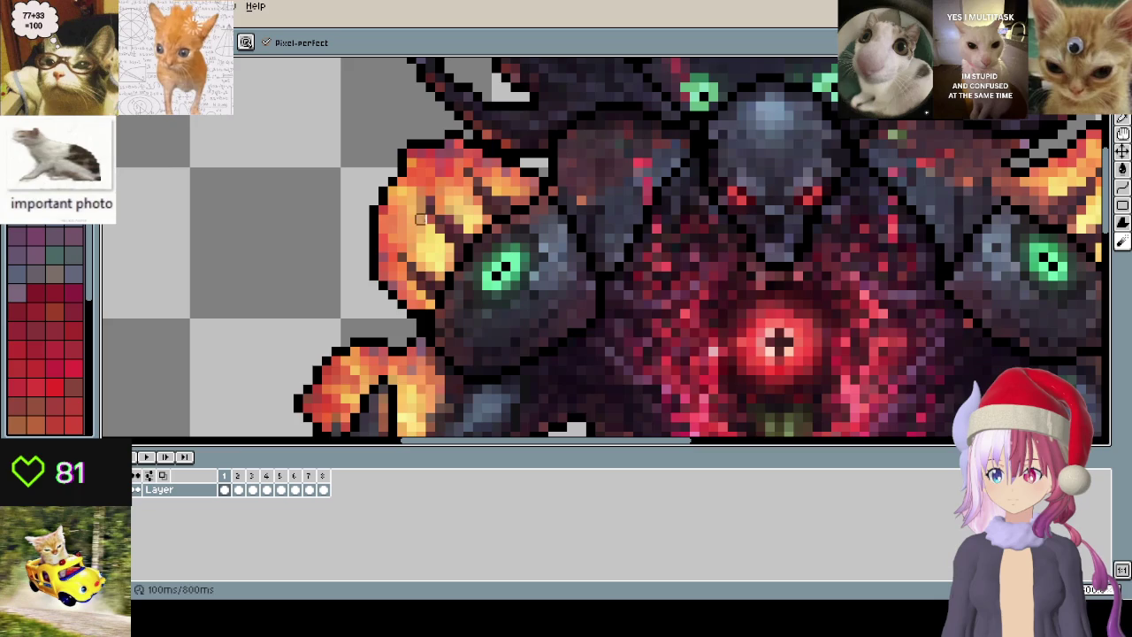
key(period)
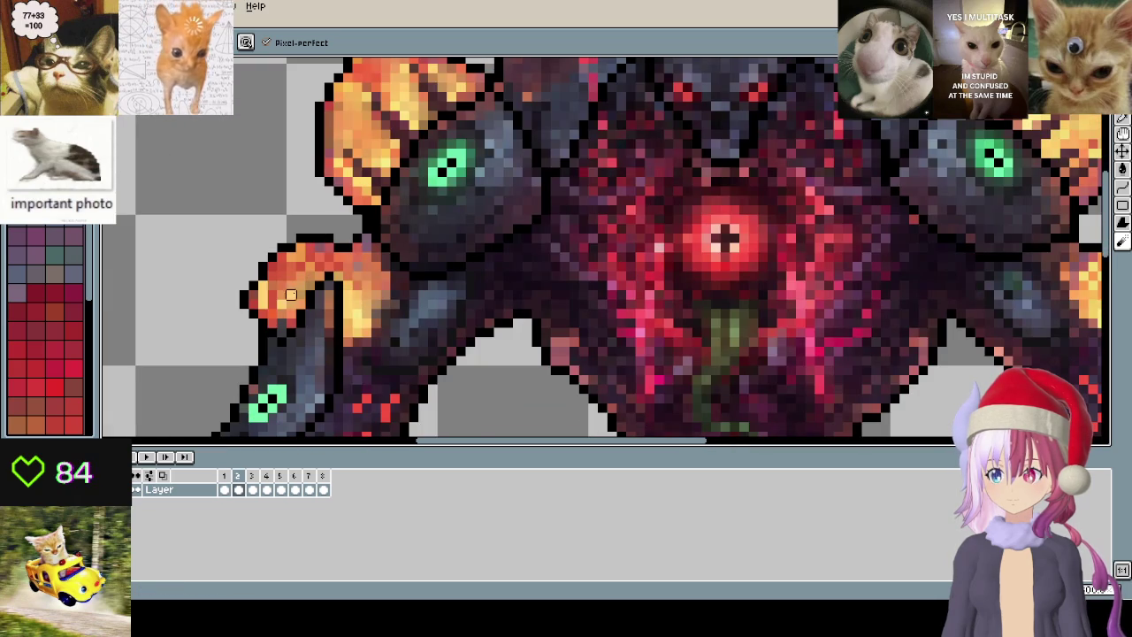
key(period)
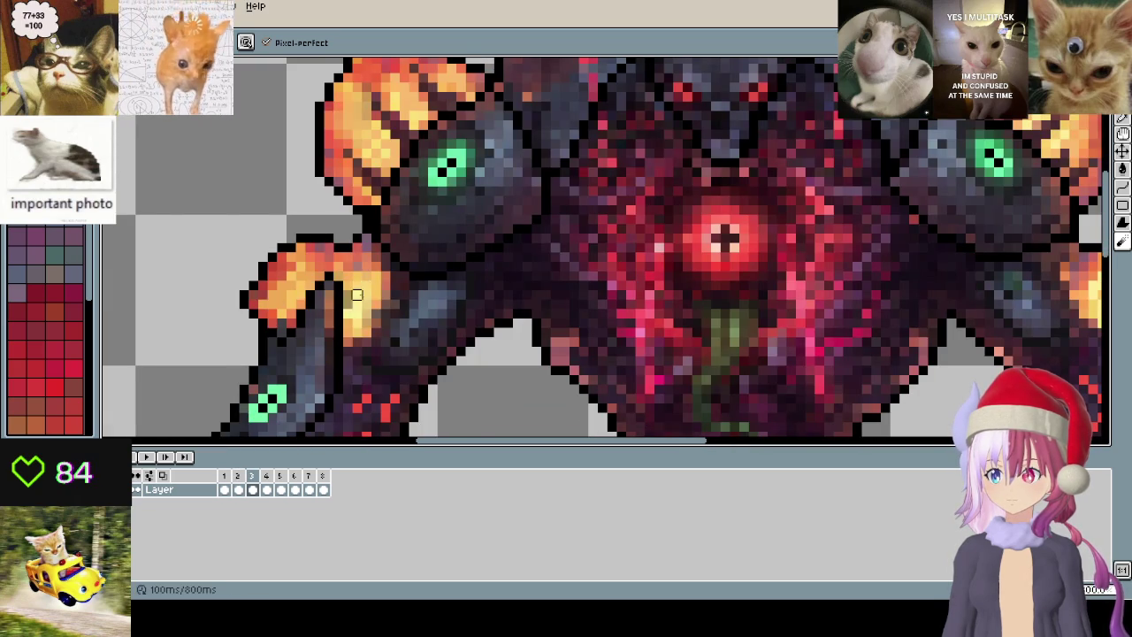
key(period)
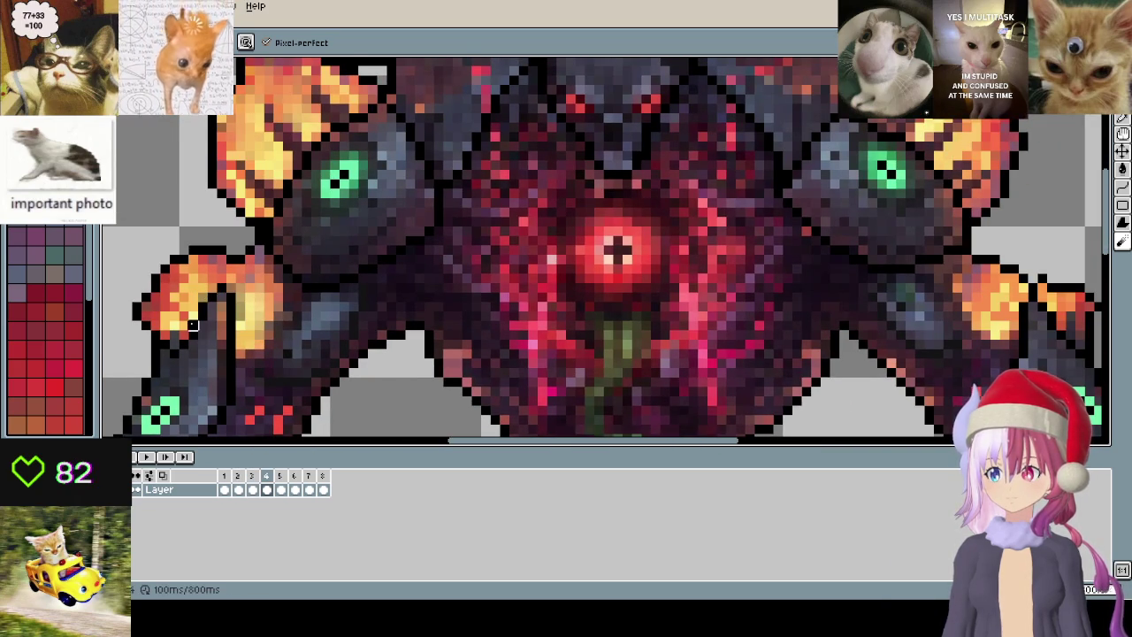
key(period)
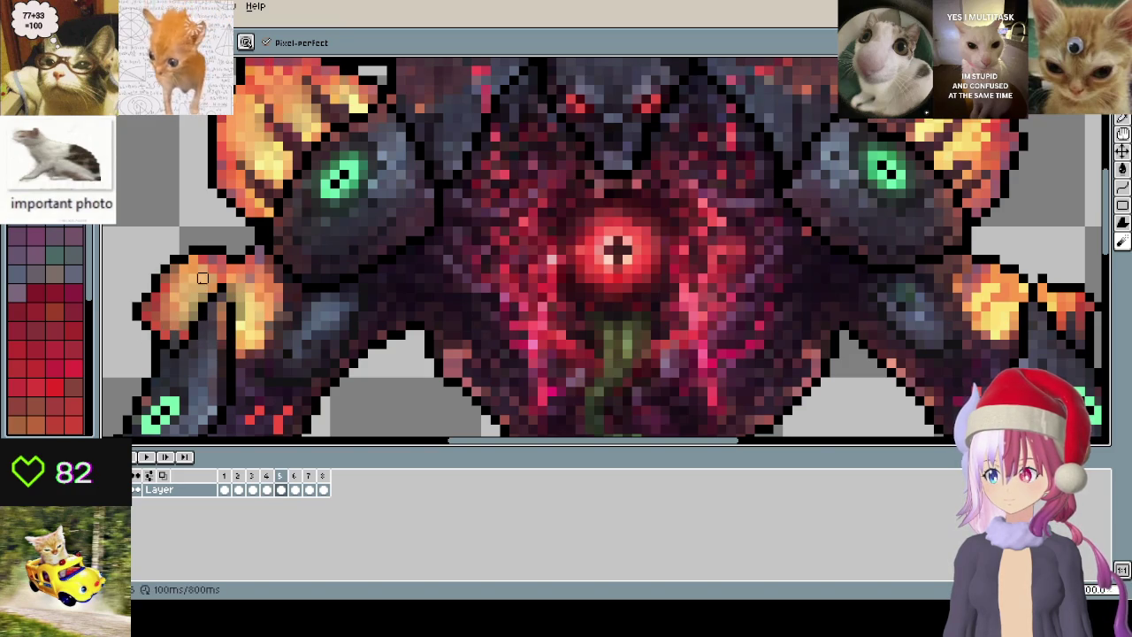
- Zoom and pan close onto the right-side arm flame, then advance to frame 6
scroll(397, 258, down, 2)
scroll(397, 257, down, 1)
scroll(599, 228, up, 3)
drag(581, 213, 557, 77)
key(period)
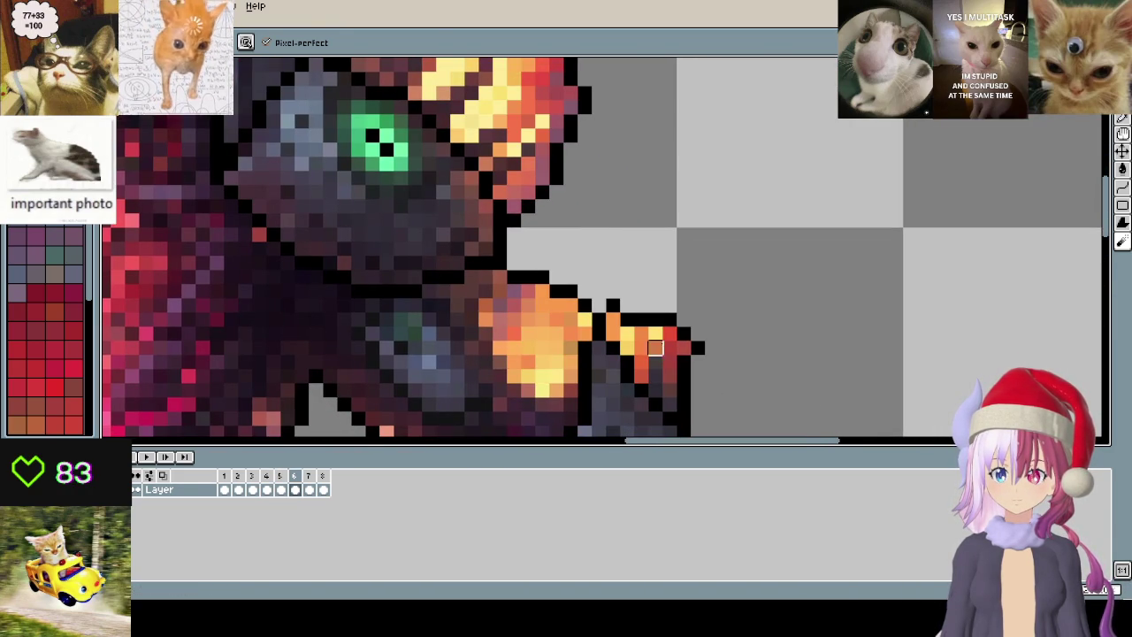
- Check the arm flames on frames 7, 8 and 1 through 7
key(period)
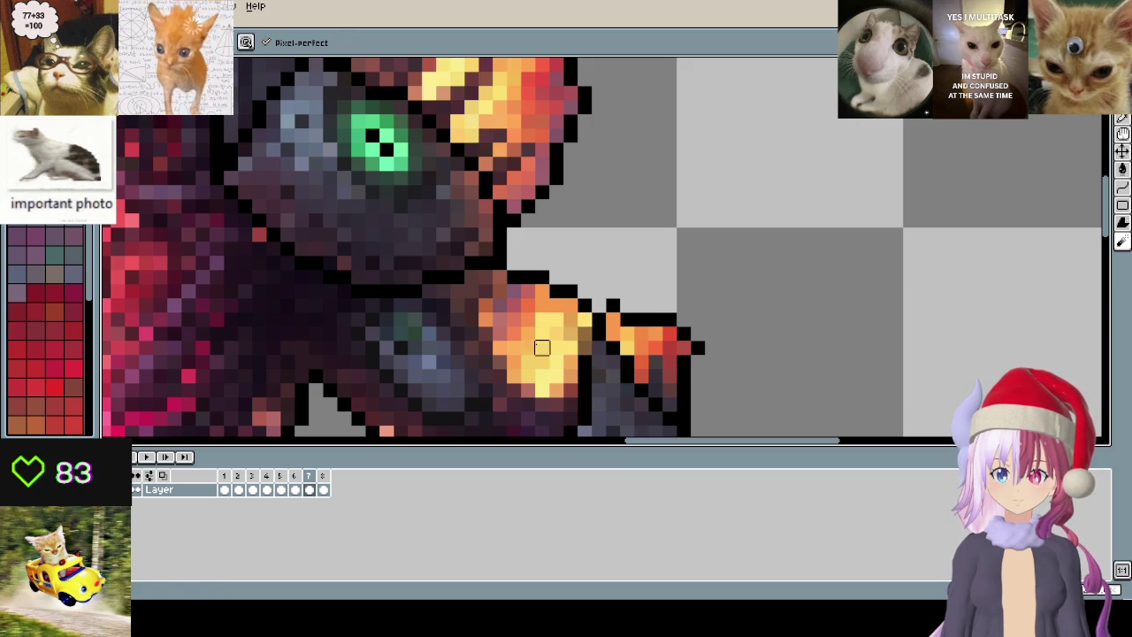
key(period)
key(period)
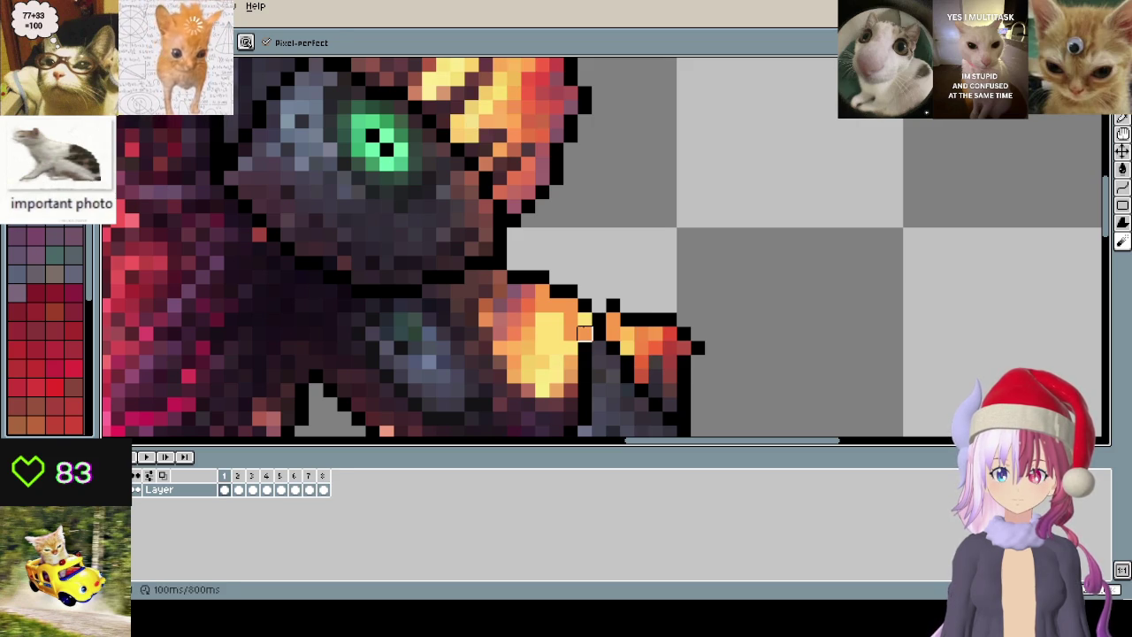
key(period)
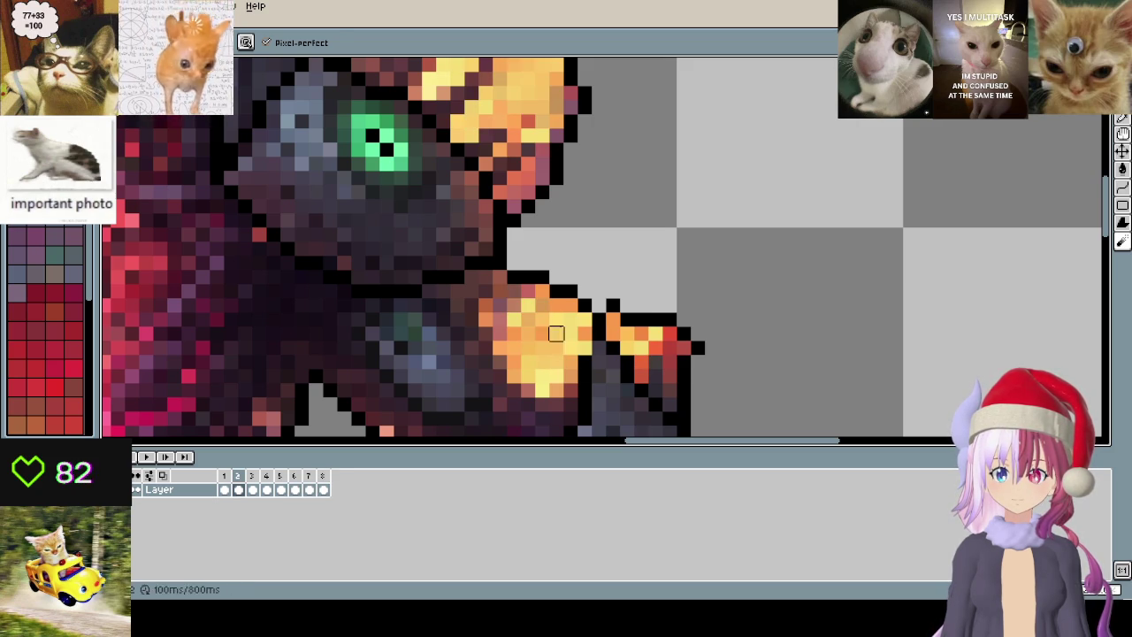
key(period)
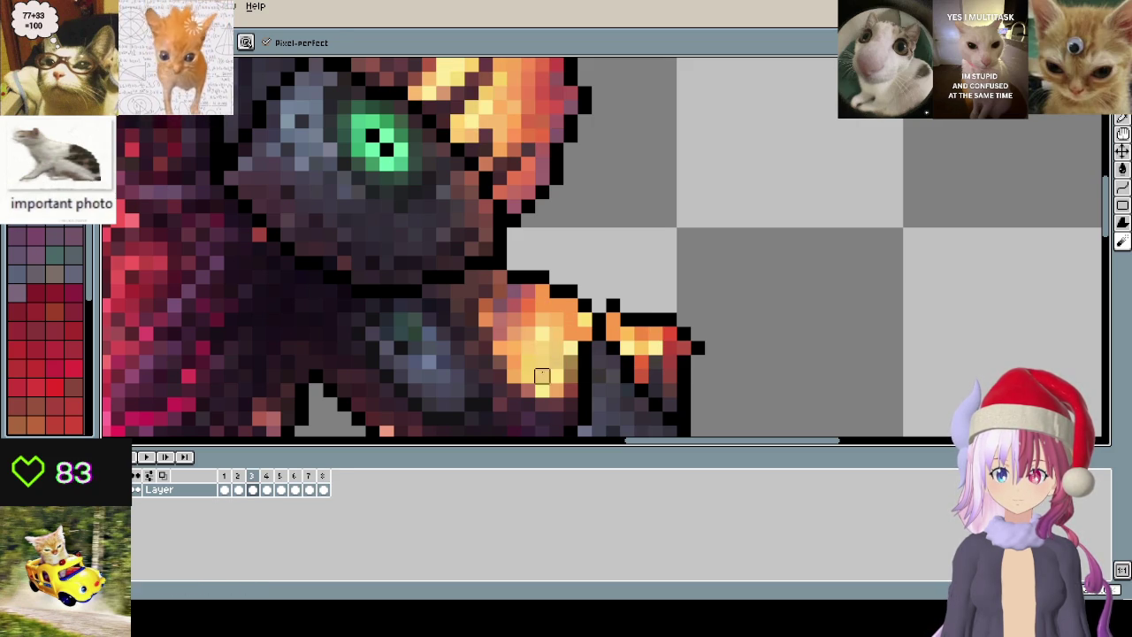
key(period)
key(period)
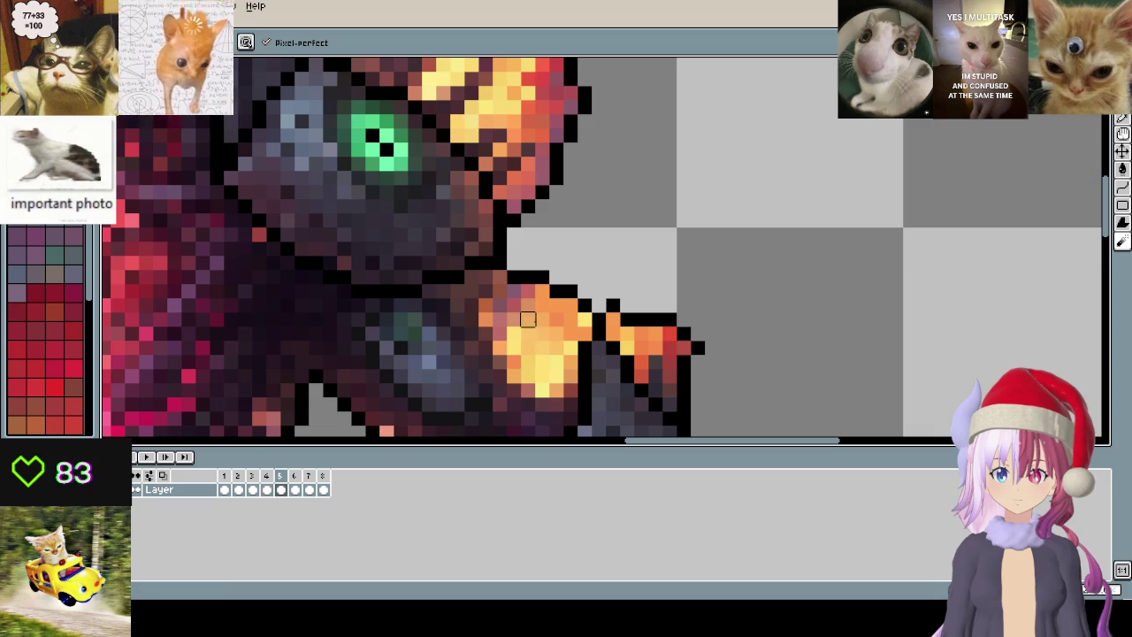
key(period)
scroll(548, 291, up, 3)
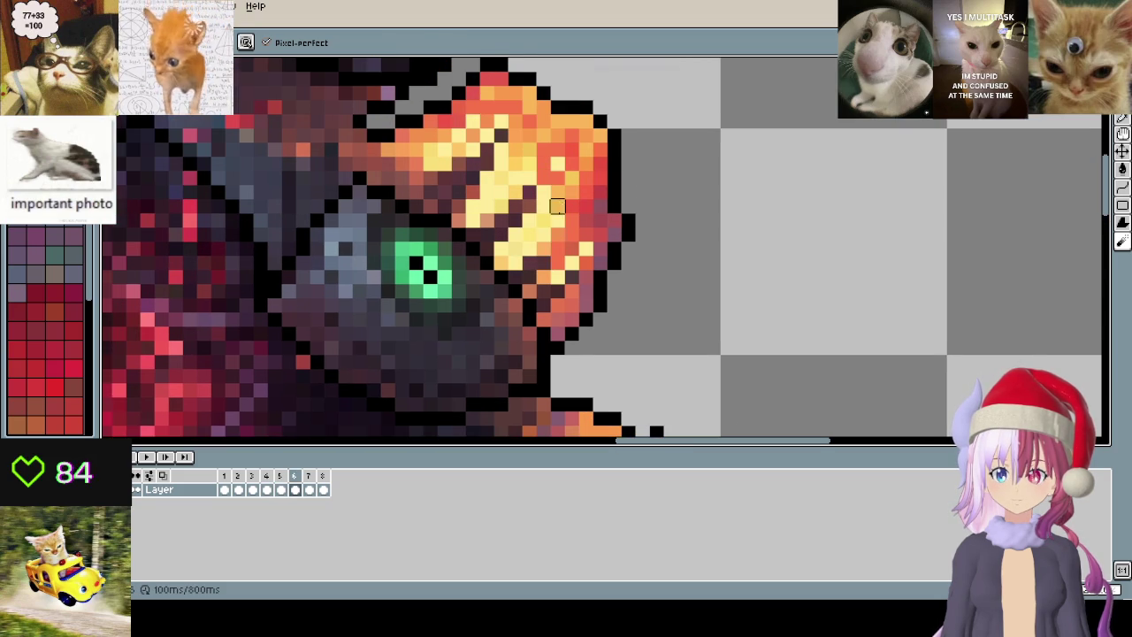
key(period)
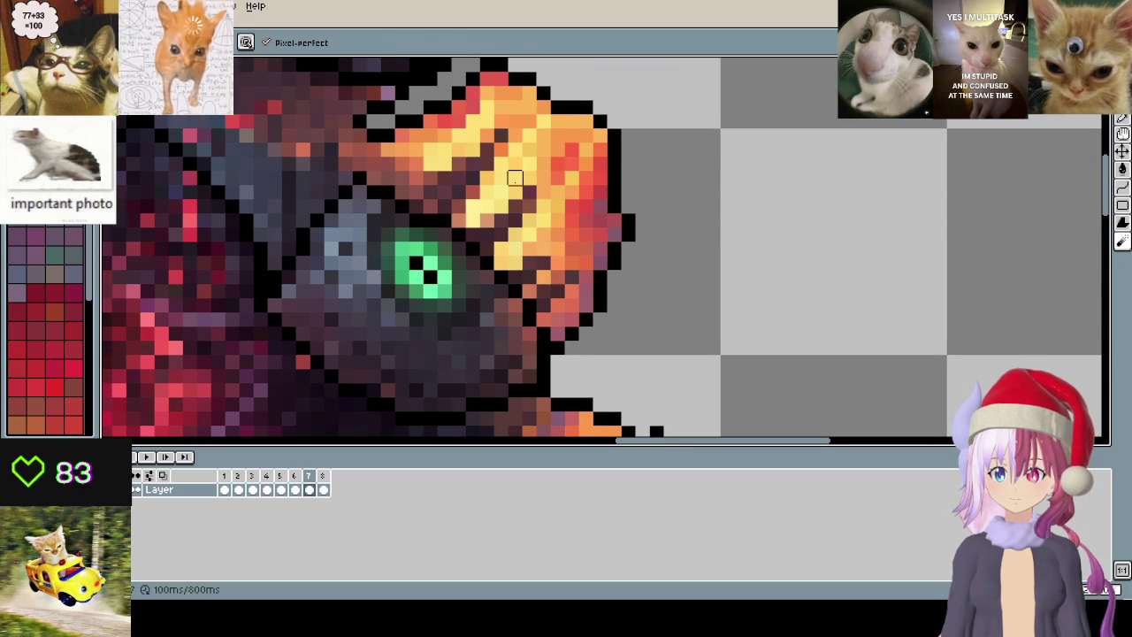
- Zoom out to fit the whole sprite and play the animation
scroll(486, 192, down, 3)
scroll(791, 245, down, 1)
key(Return)
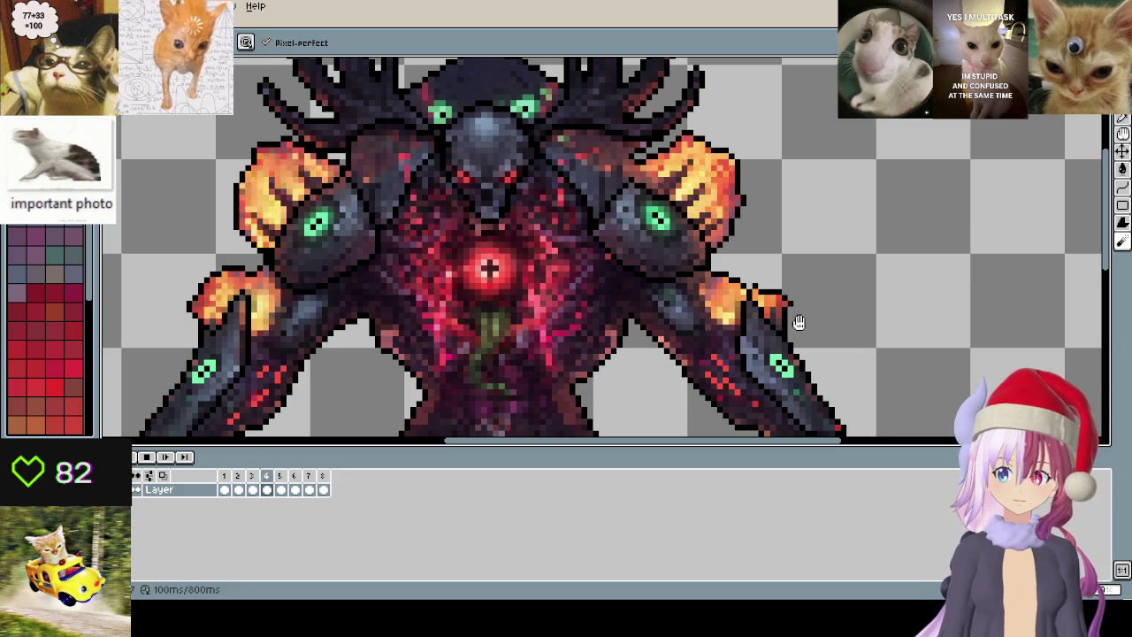
- Stop and resume the animation playback, then switch back to the Pencil
scroll(786, 309, down, 2)
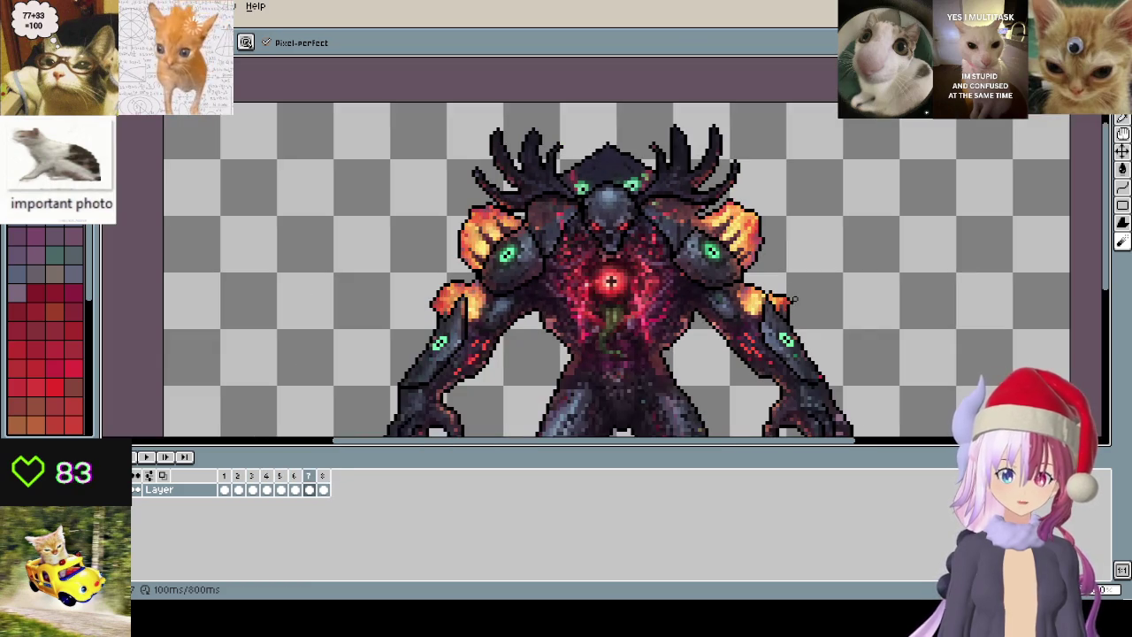
key(Return)
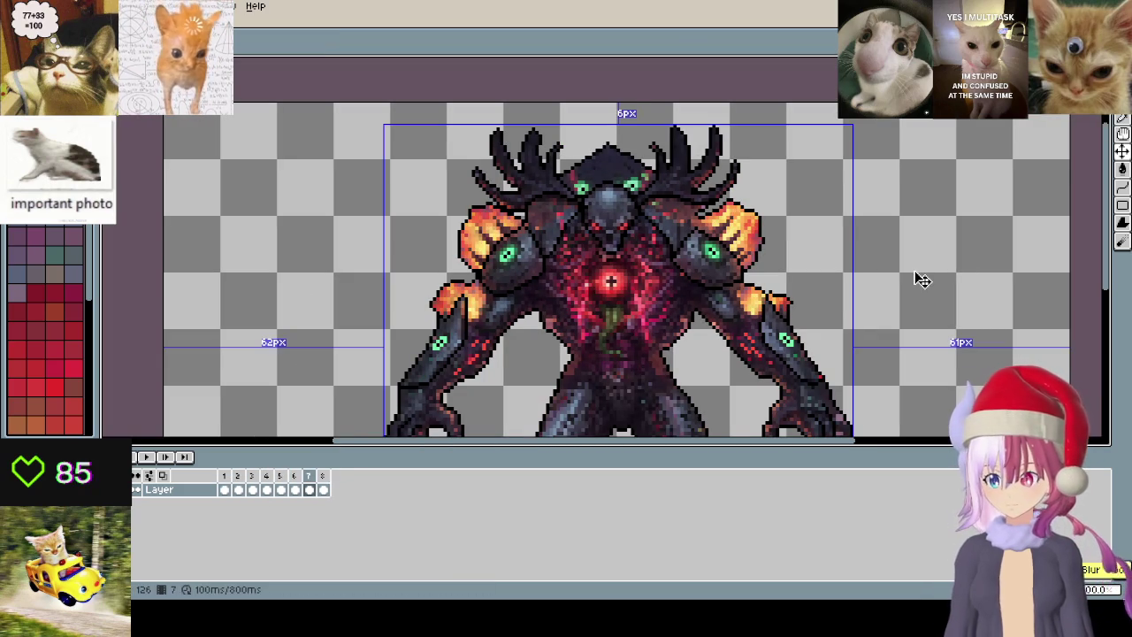
key(Return)
key(b)
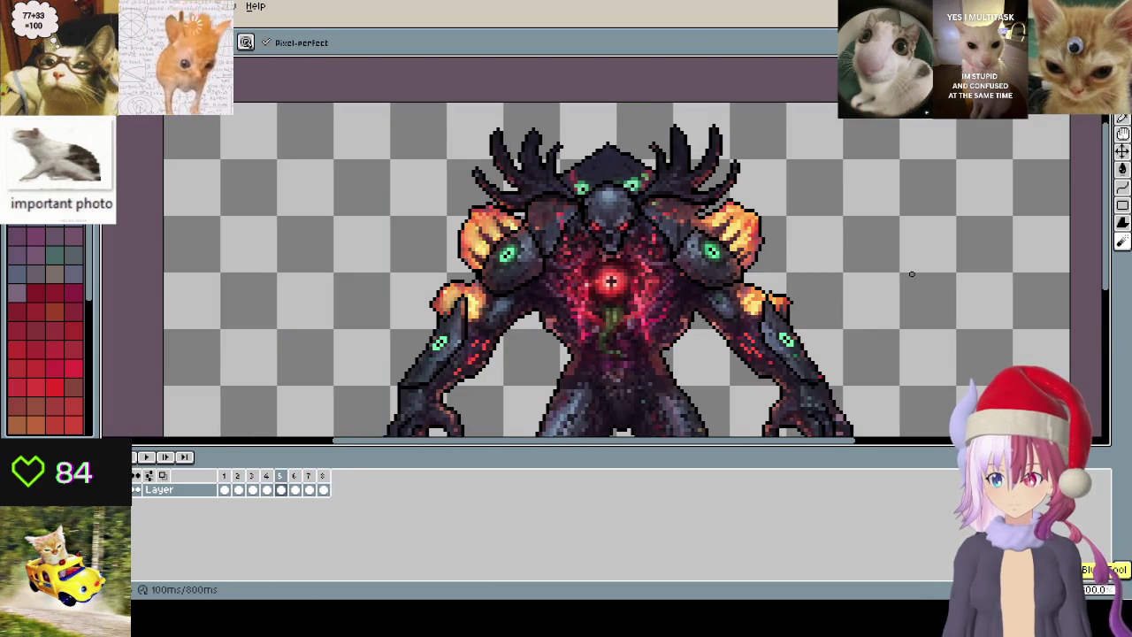
scroll(734, 279, down, 3)
scroll(752, 301, up, 3)
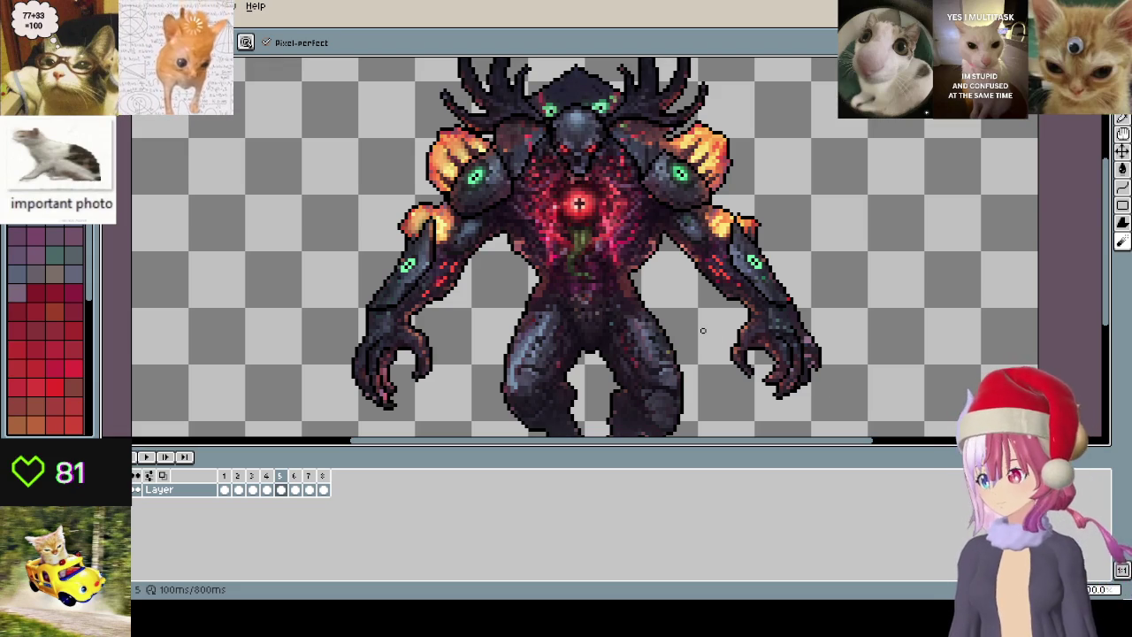
- Close the altar sprite without saving and reopen the single-frame 9 босс sprite
key(ctrl+w)
click(584, 331)
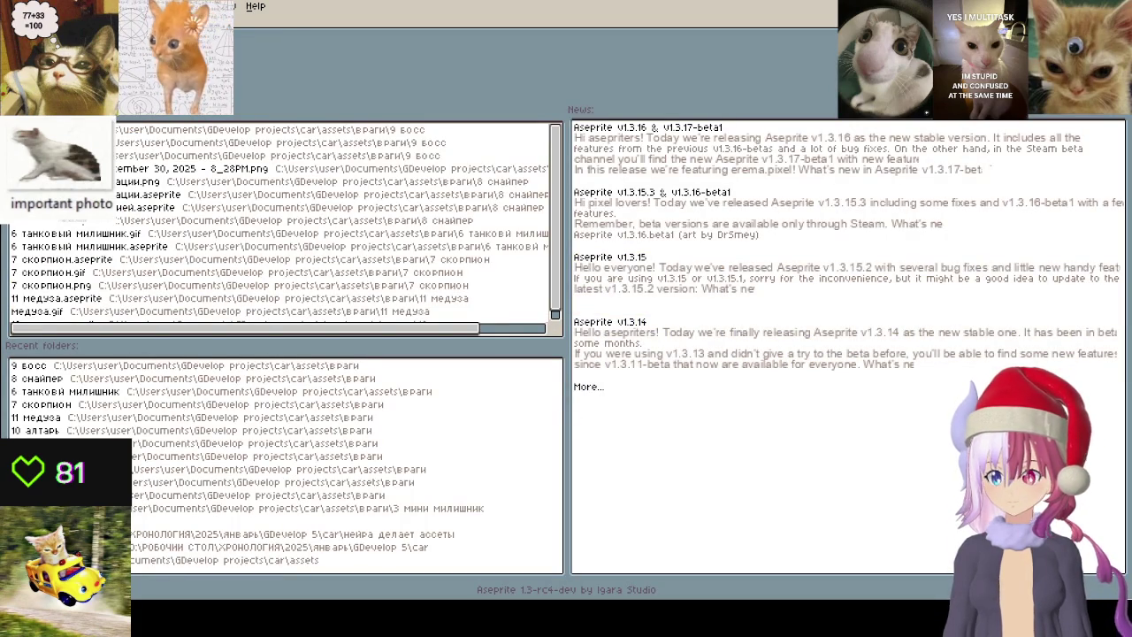
key(ctrl+shift+t)
scroll(606, 254, up, 1)
scroll(606, 255, up, 1)
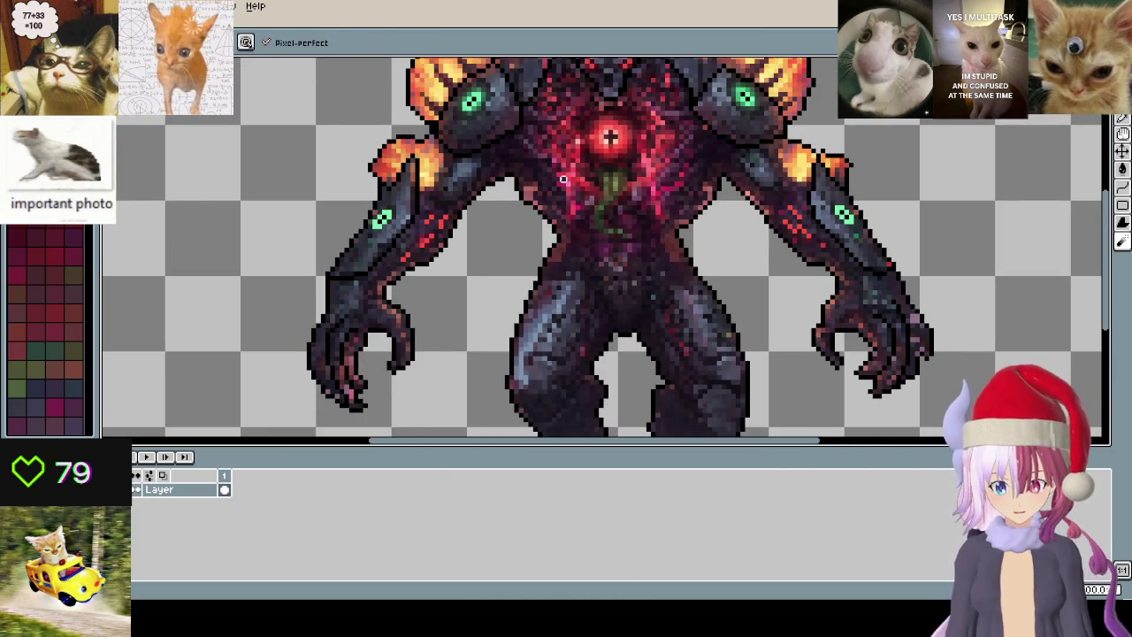
- Marquee-select the green chest tendril pixels and shift them right
scroll(604, 186, up, 3)
scroll(594, 223, up, 1)
scroll(607, 236, down, 1)
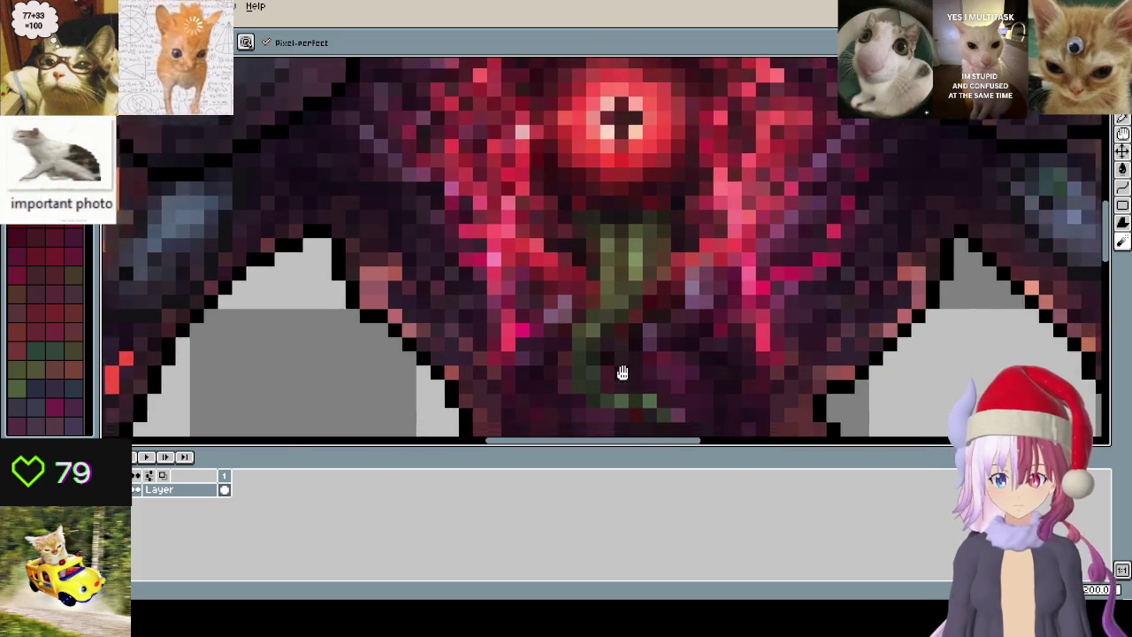
scroll(788, 137, up, 1)
key(m)
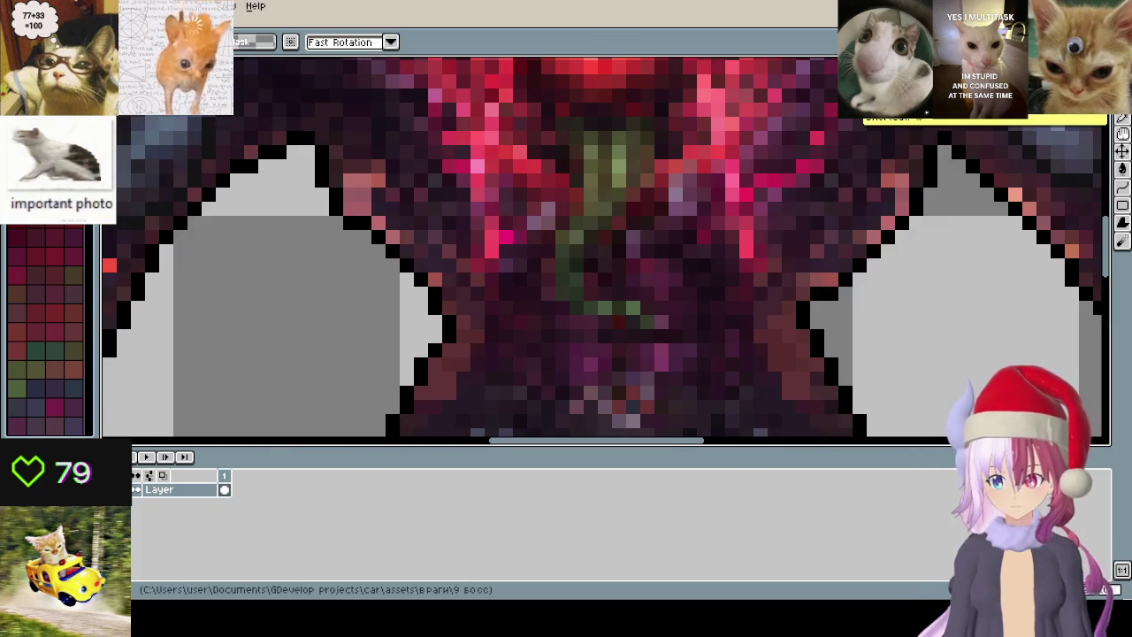
scroll(550, 310, down, 1)
scroll(550, 309, up, 1)
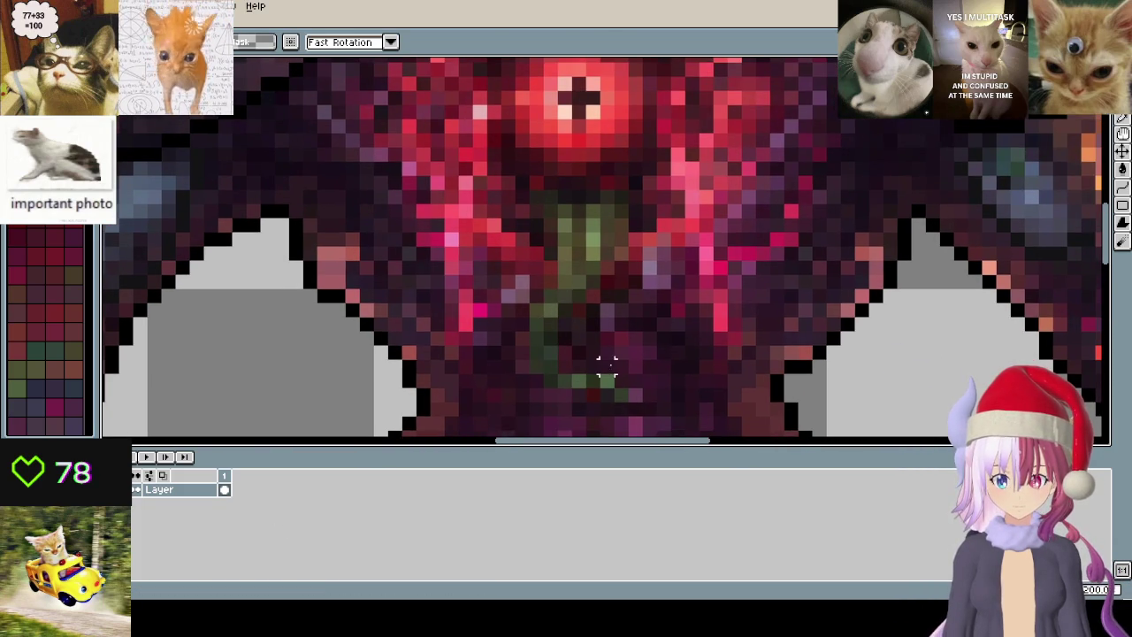
drag(557, 261, 617, 306)
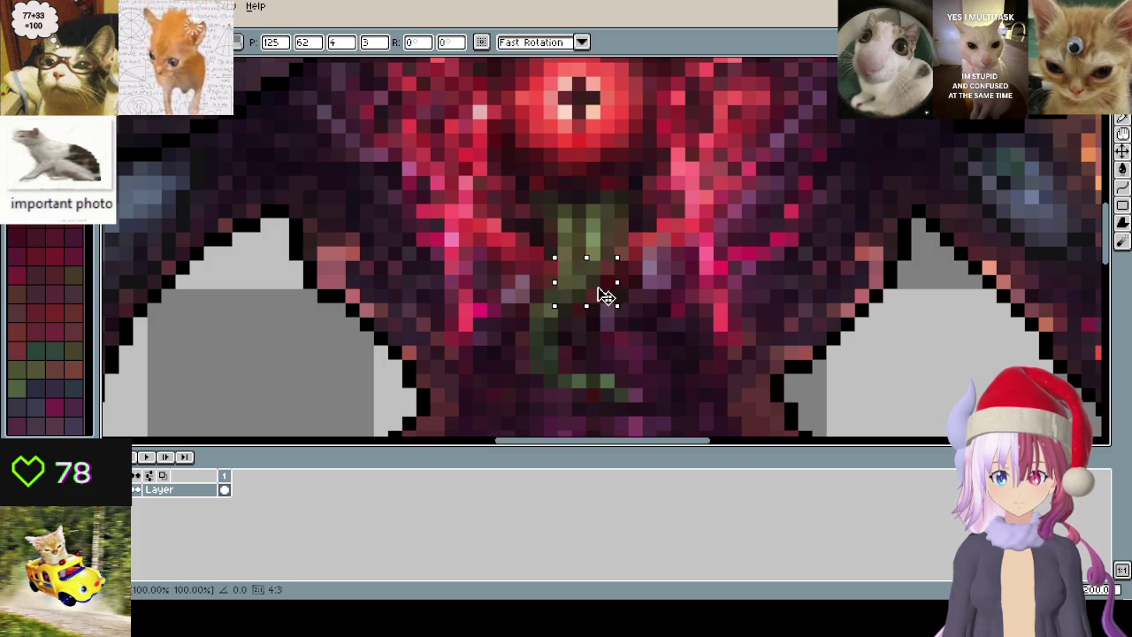
drag(591, 298, 607, 298)
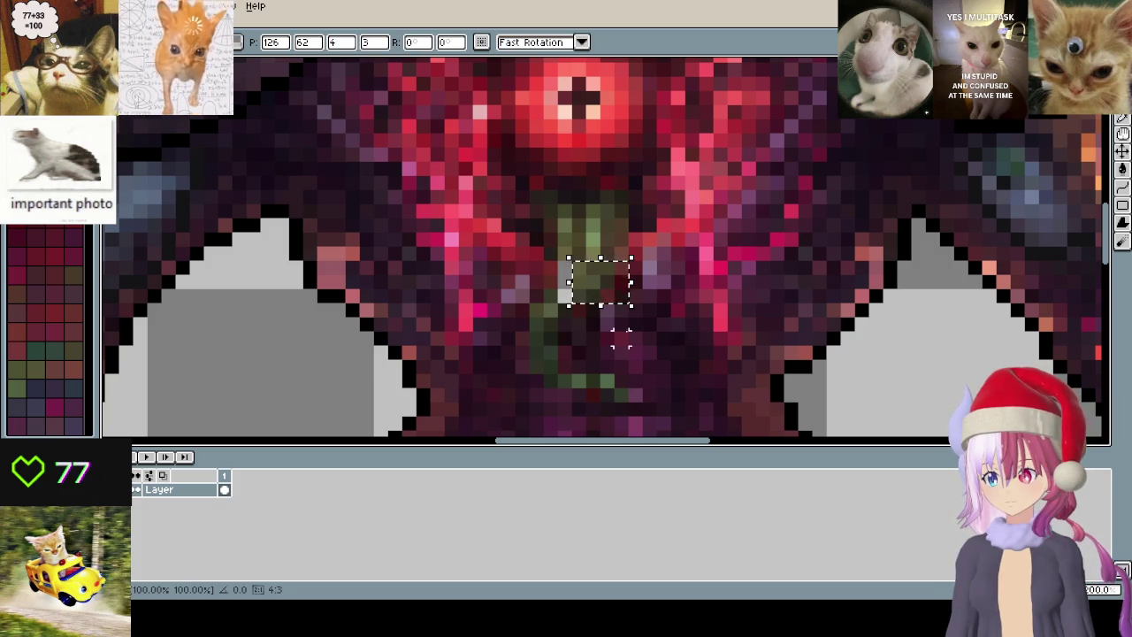
key(Return)
- Clear the selection and pan to show the chest and both arms
scroll(762, 348, down, 1)
key(ctrl+d)
scroll(482, 364, down, 1)
scroll(551, 356, up, 1)
scroll(551, 321, up, 2)
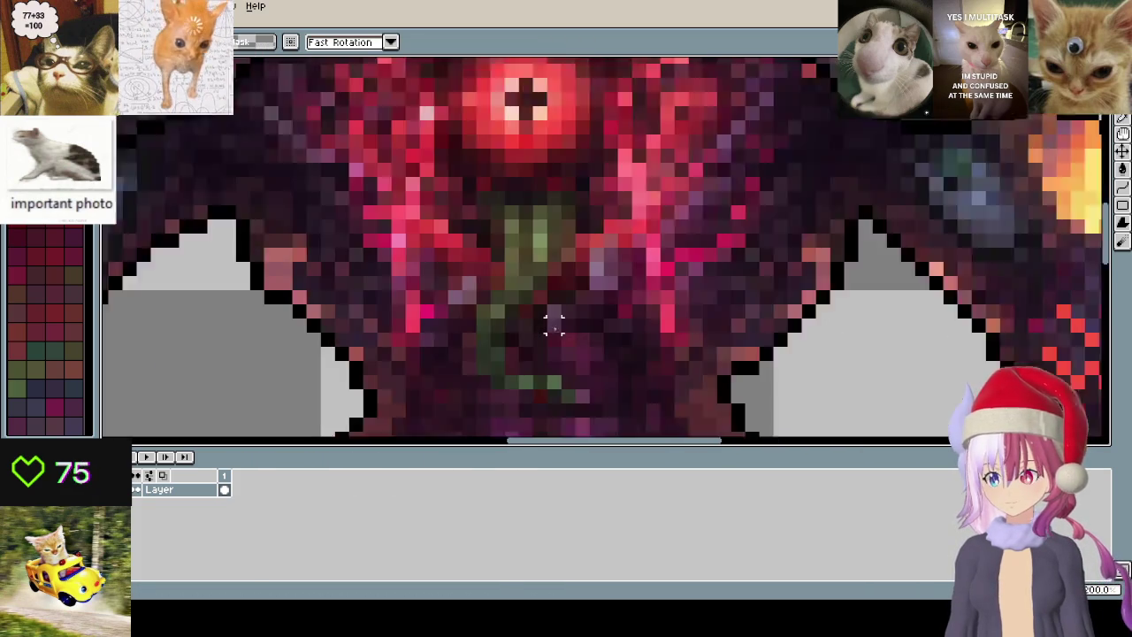
scroll(484, 286, down, 2)
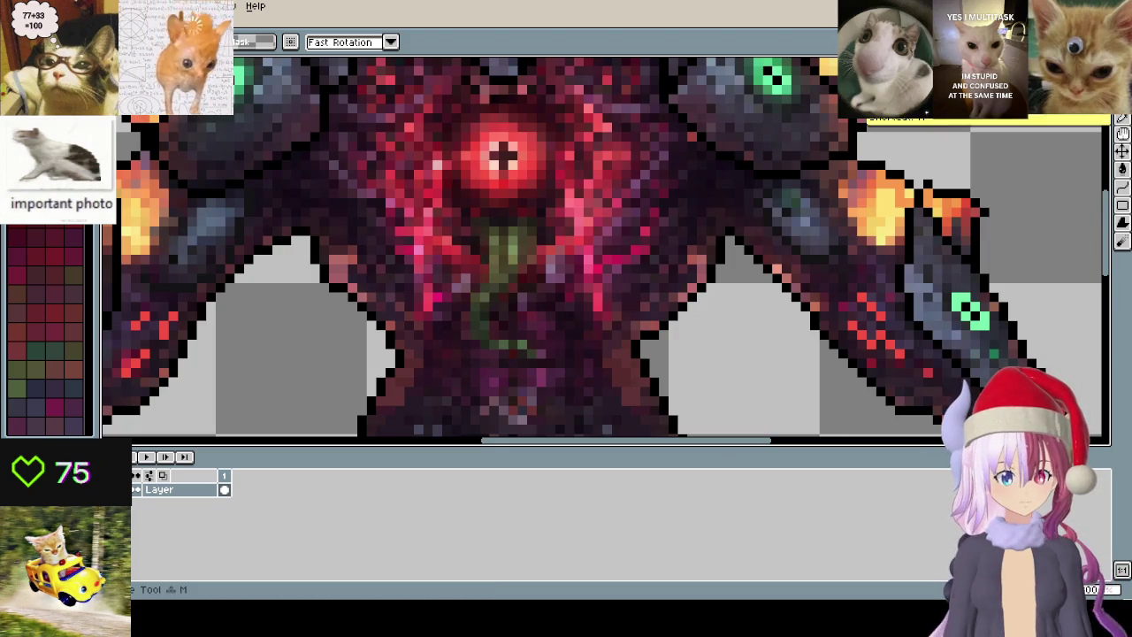
click(1122, 132)
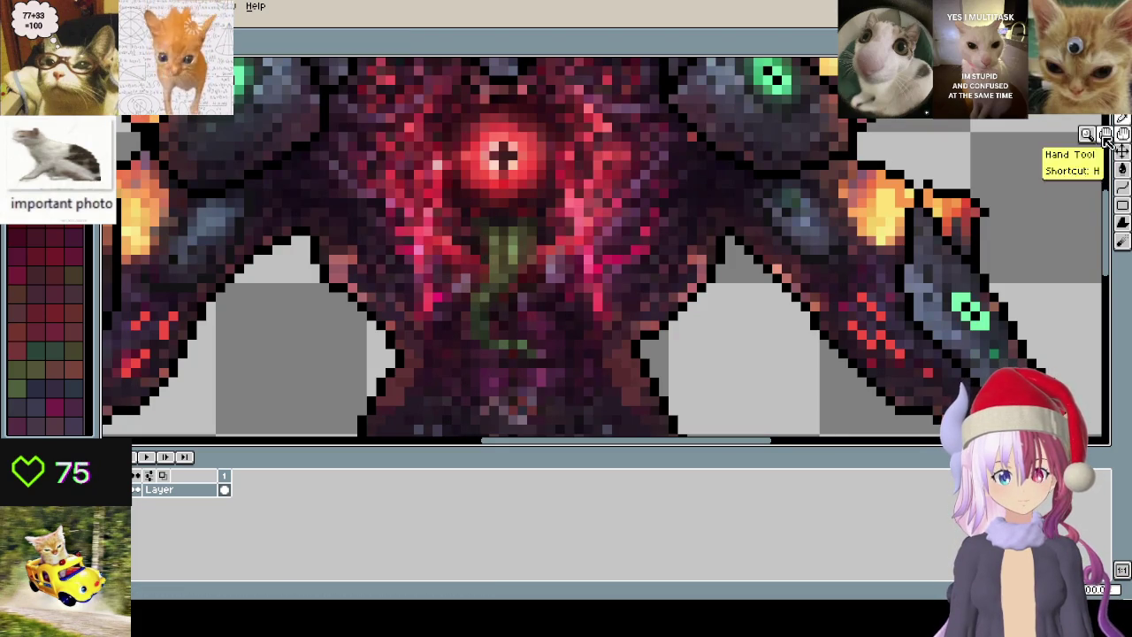
drag(505, 298, 607, 274)
- Try selecting strips of the chest tendril, undoing a stray 5x8 outline
key(m)
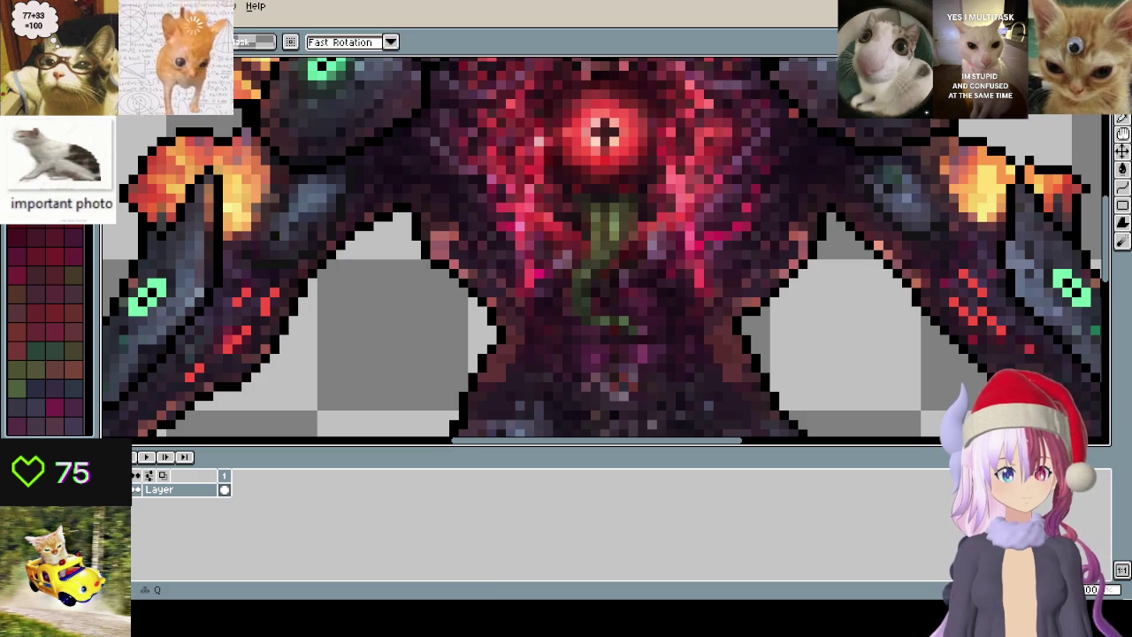
key(b)
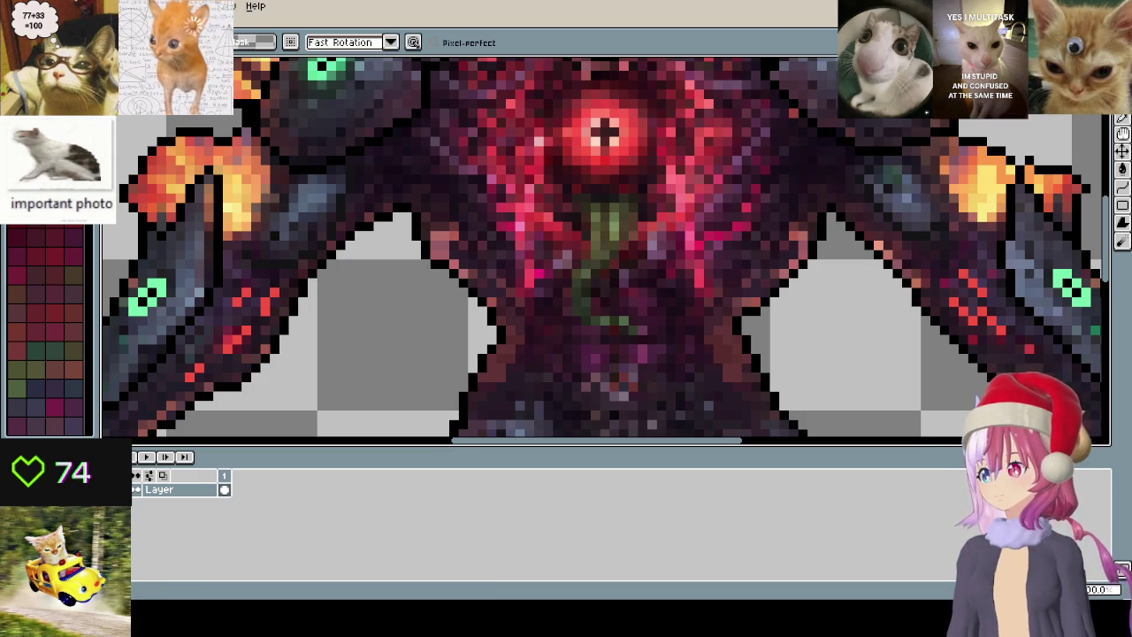
key(m)
scroll(619, 265, up, 1)
drag(478, 221, 616, 281)
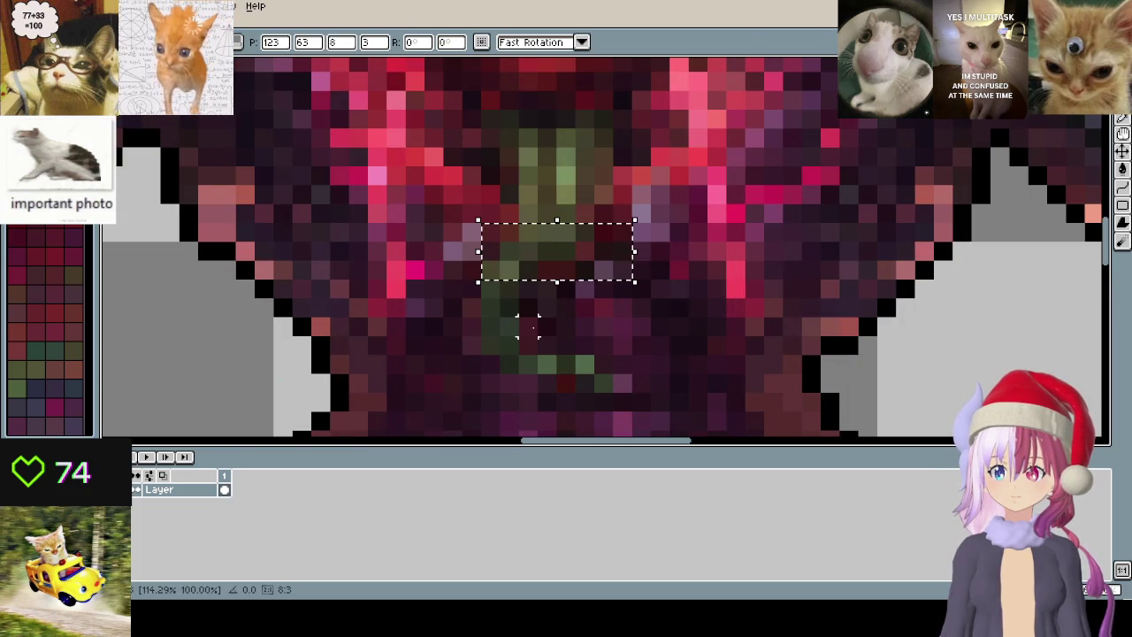
key(ctrl+d)
key(u)
mouse_move(486, 247)
mouse_down()
mouse_move(566, 389)
mouse_move(537, 373)
mouse_up()
key(ctrl+z)
key(m)
- Select a tall tendril strip, nudge it right, and deselect
mouse_move(539, 309)
mouse_down()
mouse_move(576, 321)
mouse_move(536, 318)
mouse_up()
key(Right)
key(Right)
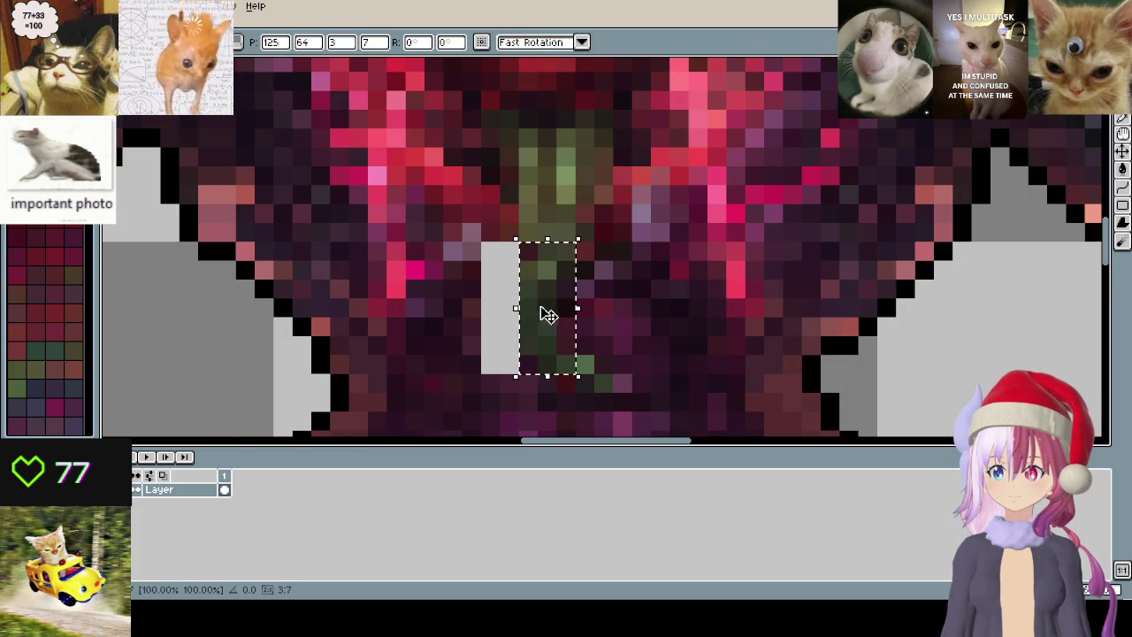
key(ctrl+d)
scroll(537, 326, down, 1)
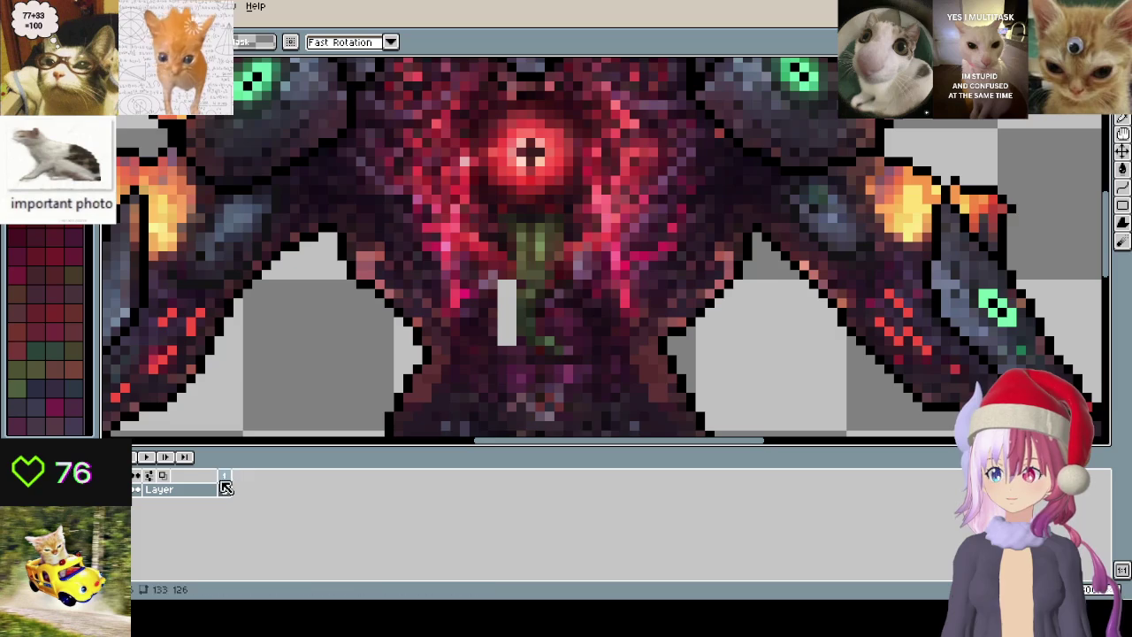
- Add frame 2 and shift several tendril pieces slightly left and right
key(alt+n)
scroll(506, 292, up, 1)
mouse_move(522, 271)
mouse_down()
mouse_move(573, 347)
mouse_move(585, 308)
mouse_up()
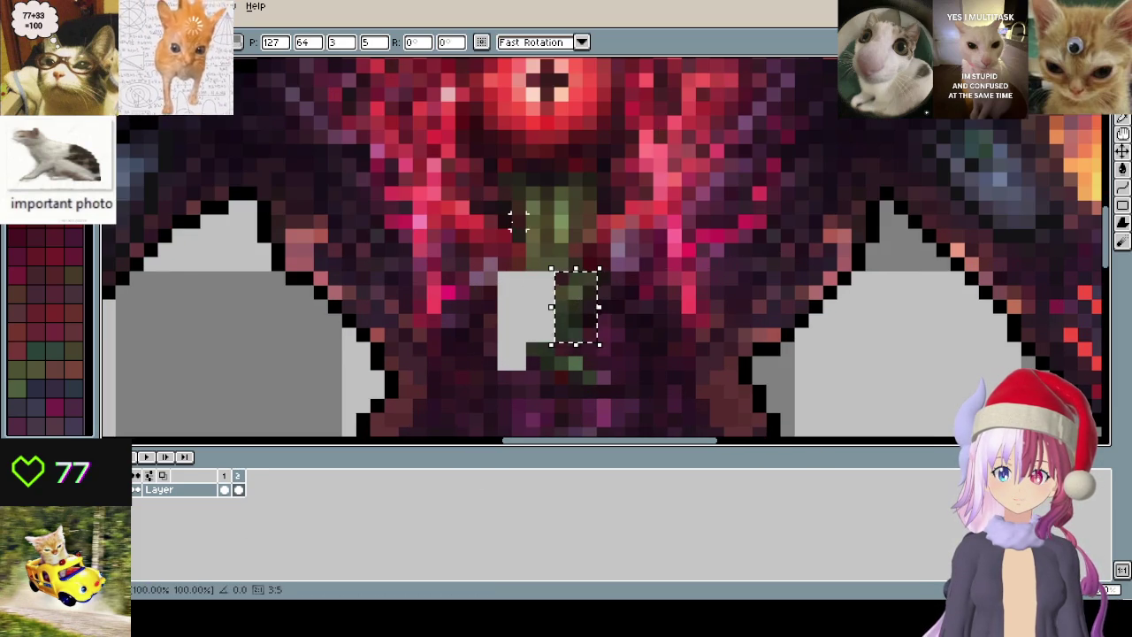
mouse_move(508, 226)
mouse_down()
mouse_move(599, 274)
mouse_move(582, 255)
mouse_up()
drag(522, 352, 573, 387)
mouse_move(531, 347)
mouse_down()
mouse_move(607, 380)
mouse_move(637, 369)
mouse_up()
drag(566, 355, 655, 414)
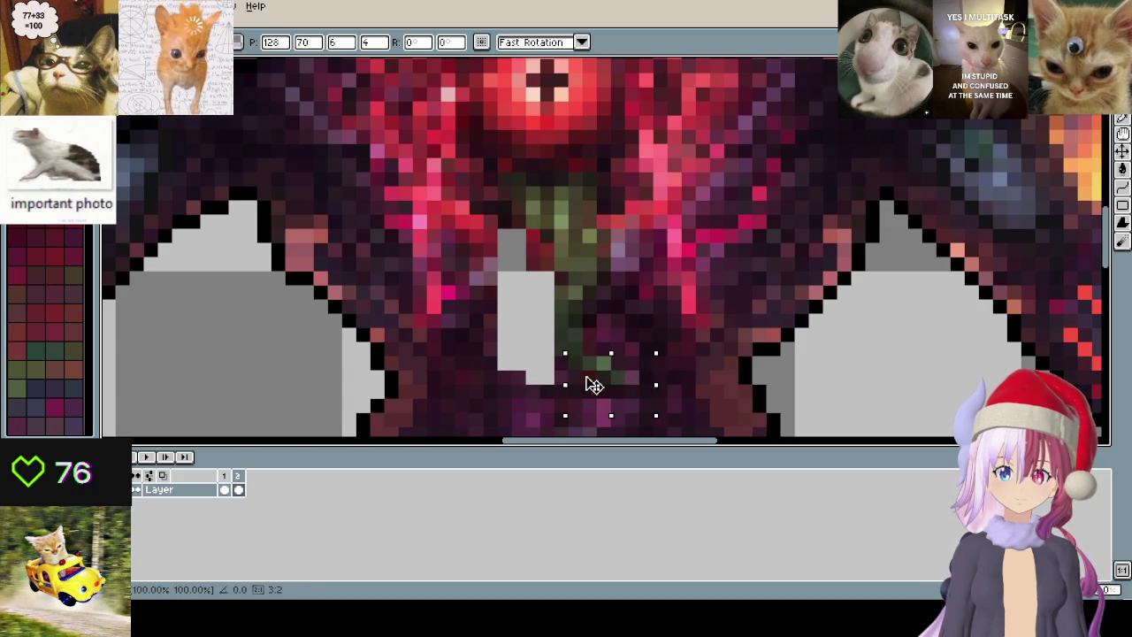
drag(605, 384, 574, 386)
drag(681, 412, 546, 346)
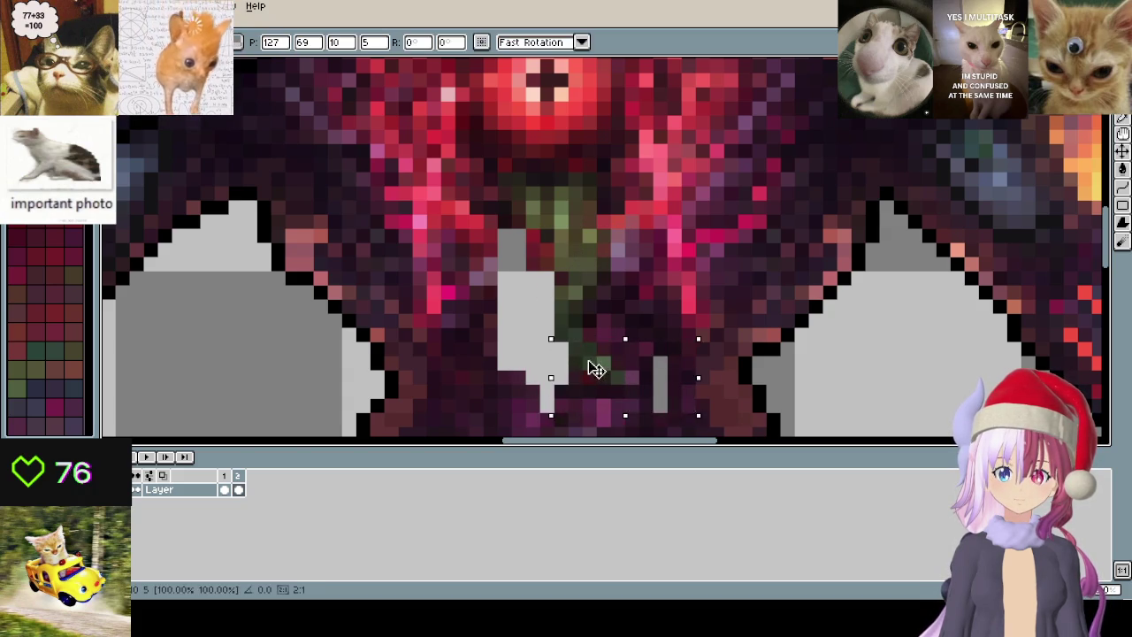
key(ctrl+d)
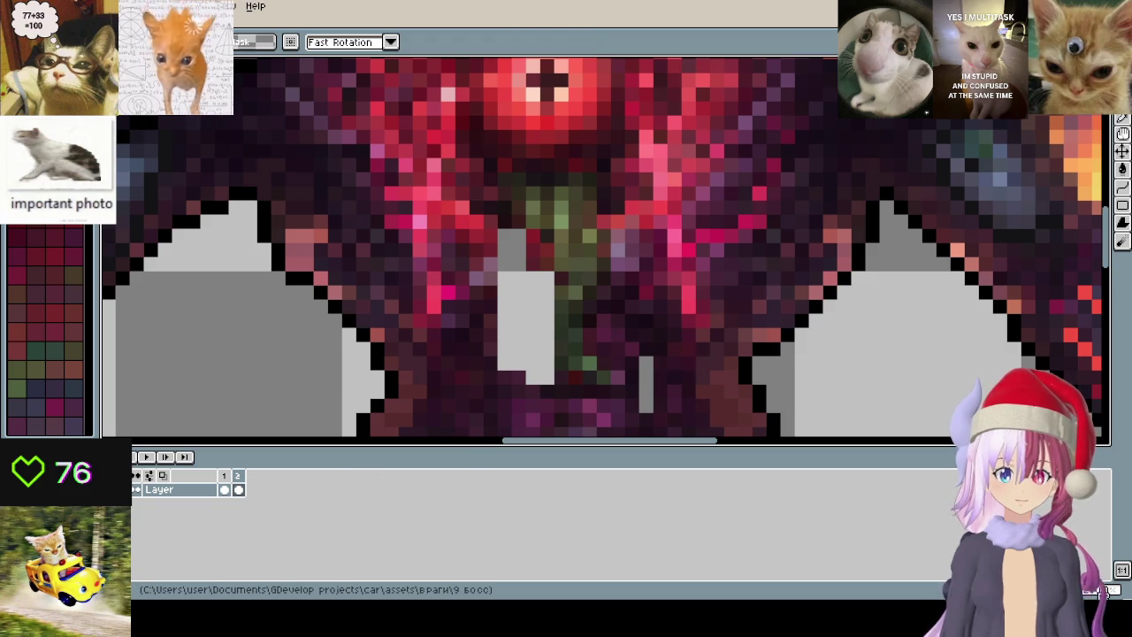
- Add frame 3 and nudge two centre sections of the tendril
key(alt+n)
mouse_move(670, 417)
mouse_down()
mouse_move(556, 324)
mouse_move(601, 362)
mouse_up()
key(ctrl+d)
mouse_move(657, 405)
mouse_down()
mouse_move(575, 295)
mouse_move(627, 331)
mouse_up()
key(ctrl+d)
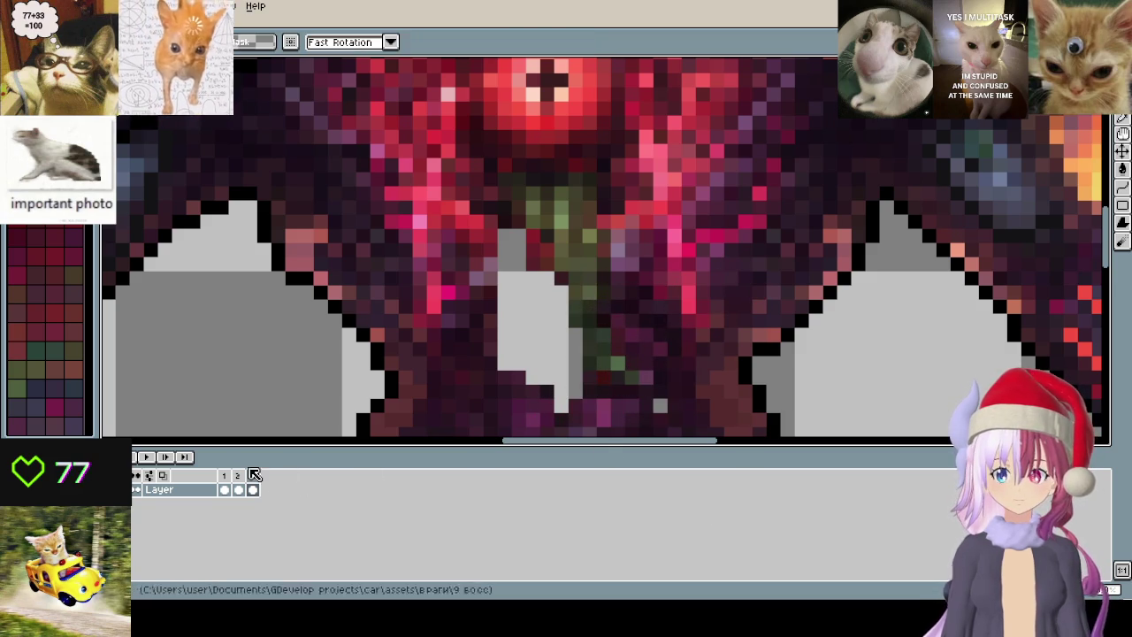
- Add frame 4, then nudge the thin tendril strip in frame 1 one pixel left
key(alt+n)
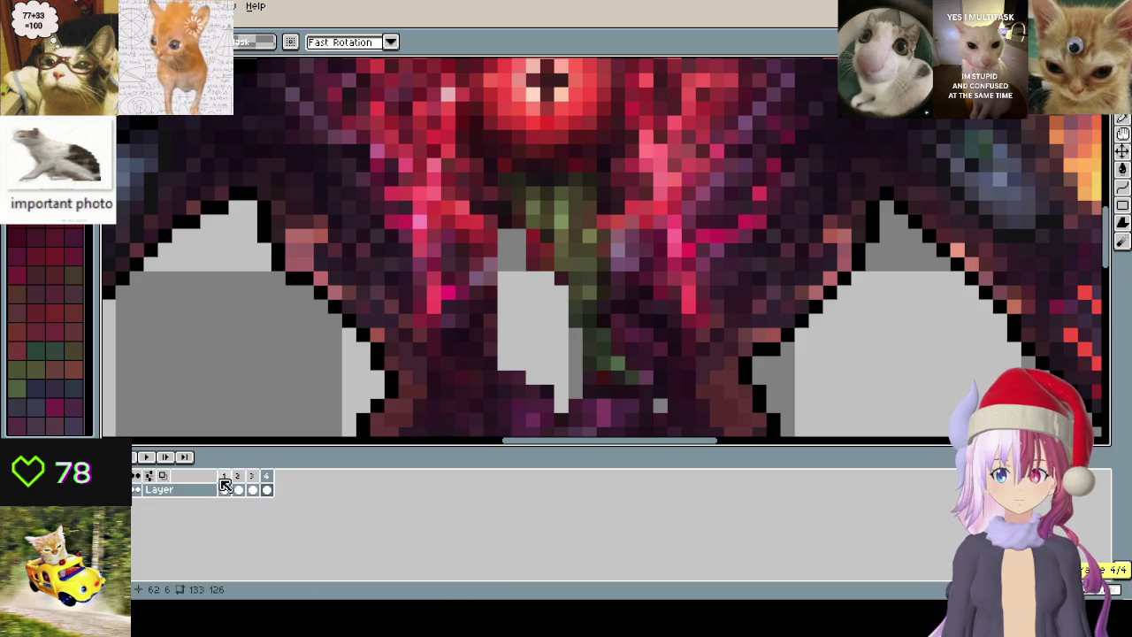
click(224, 486)
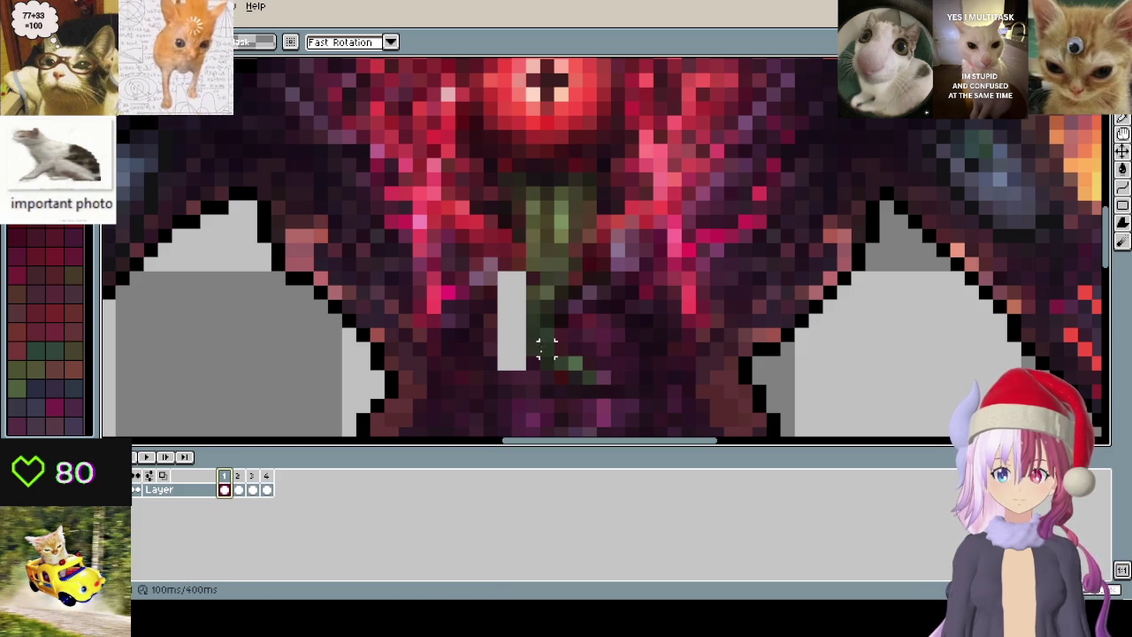
drag(558, 372, 523, 268)
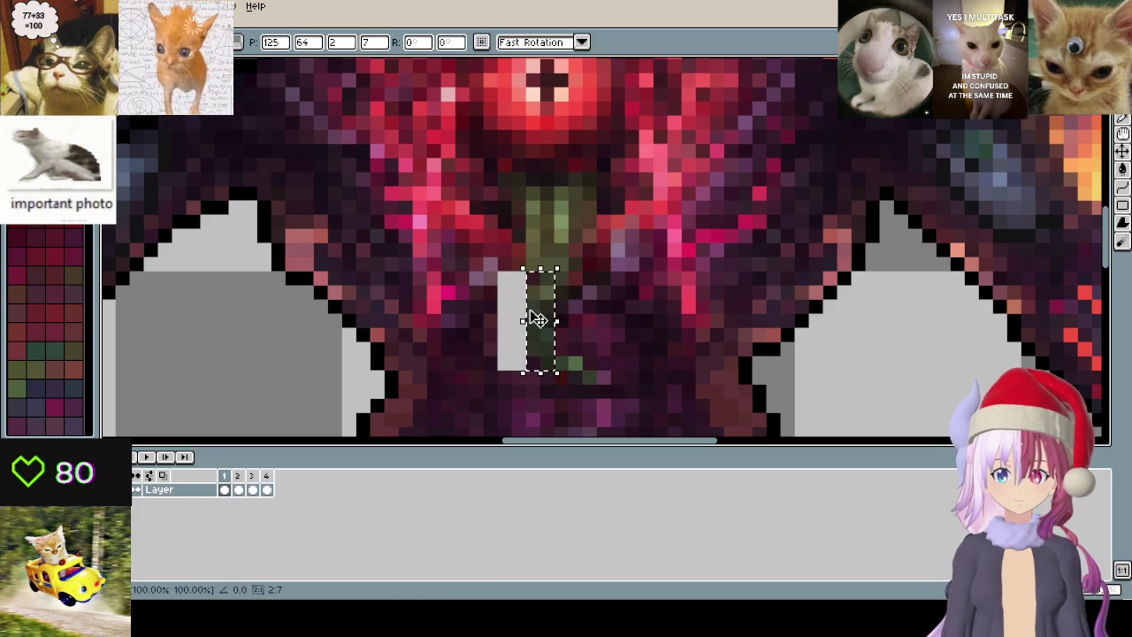
key(Left)
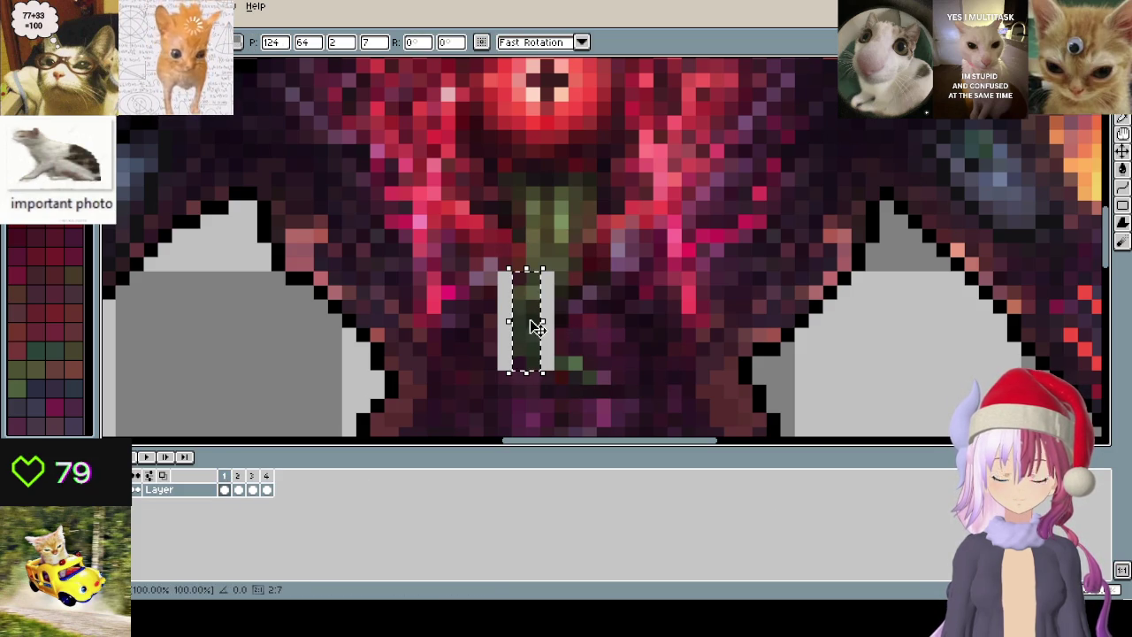
- Copy the tendril area into a new frame 5, flipped horizontally and shifted left
drag(496, 186, 642, 400)
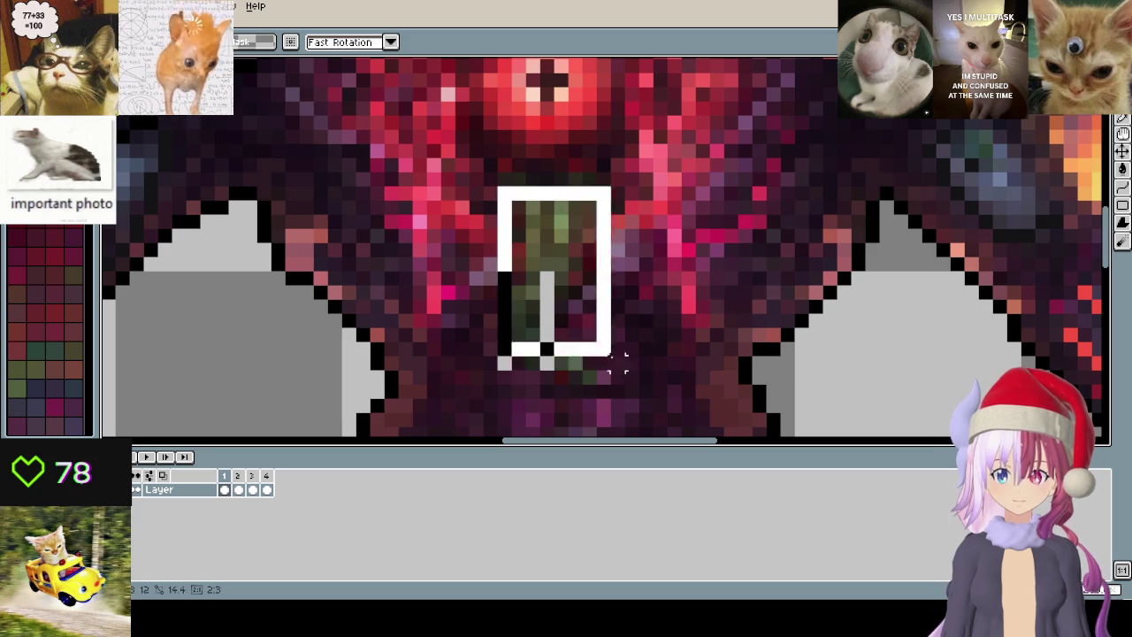
click(268, 477)
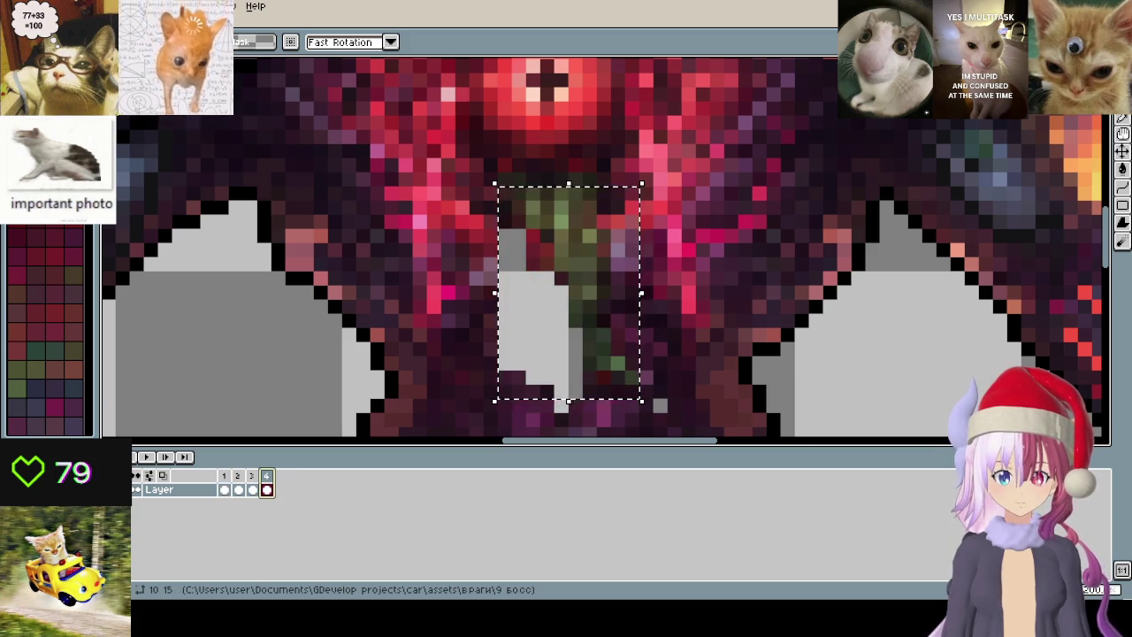
key(ctrl+v)
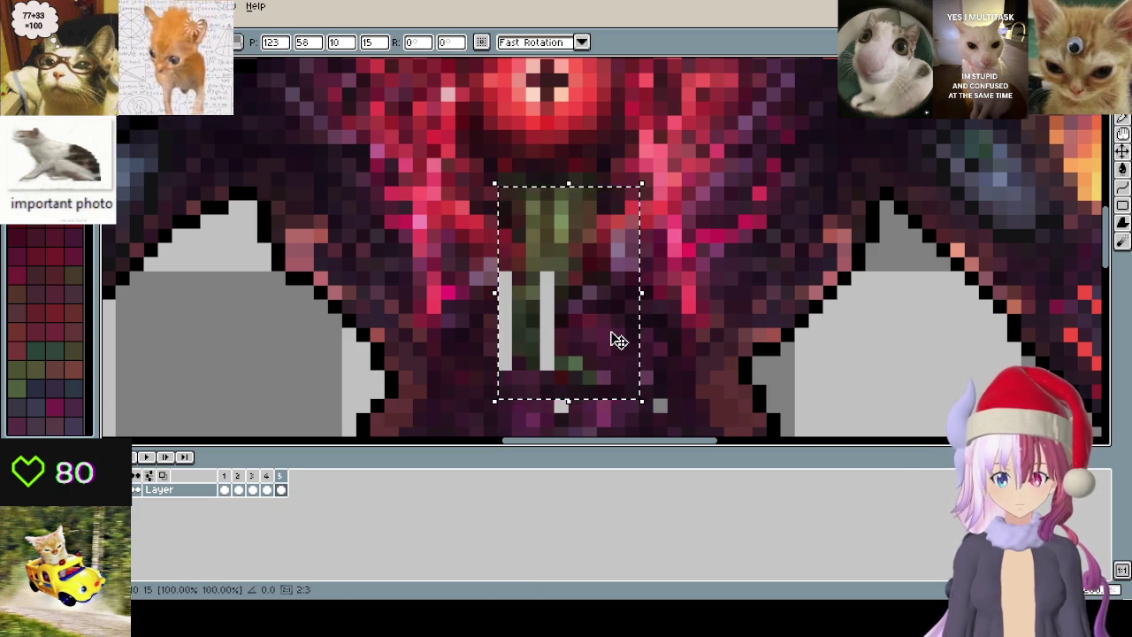
key(shift+h)
key(Left)
key(Left)
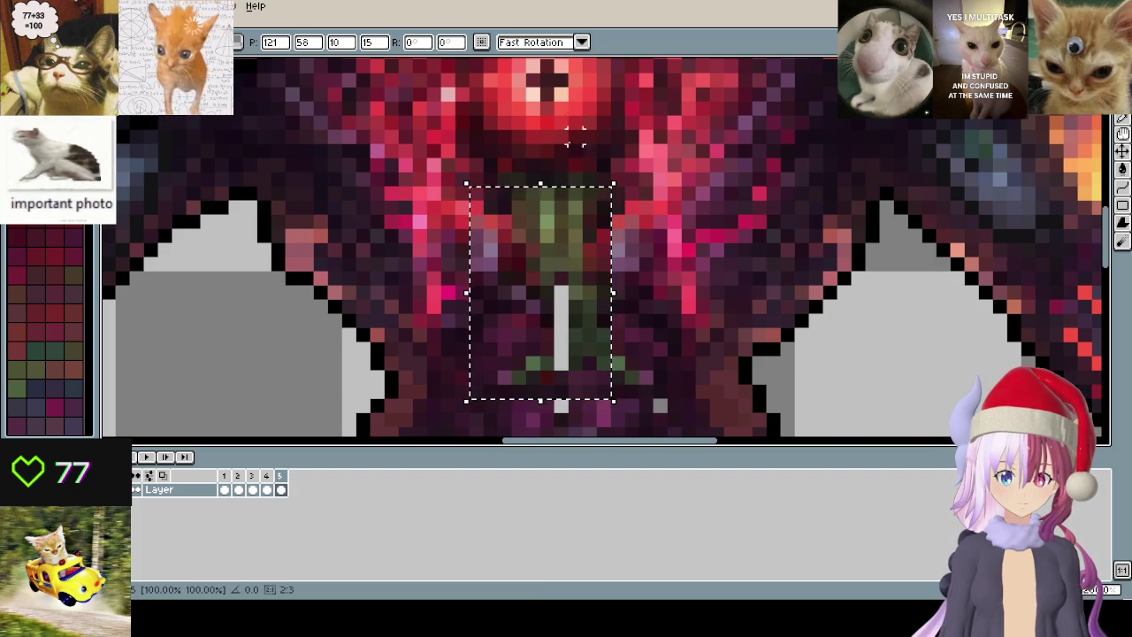
drag(569, 270, 553, 268)
click(674, 263)
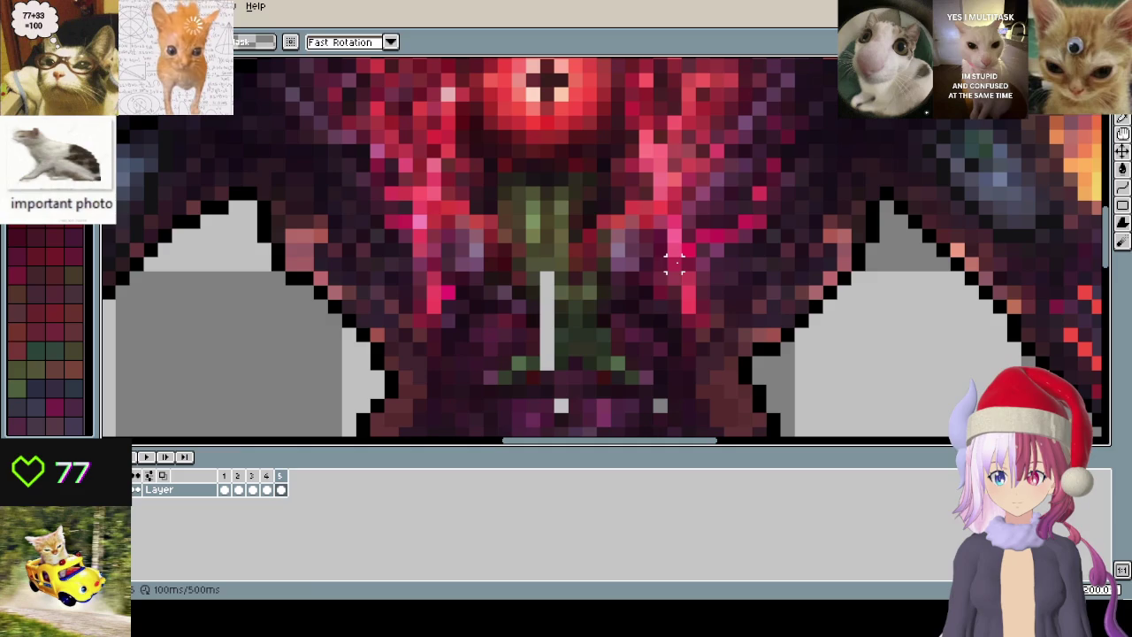
- Re-paste the tendril block in frame 5, nudging it two pixels left
key(ctrl+v)
key(Right)
key(Right)
key(Right)
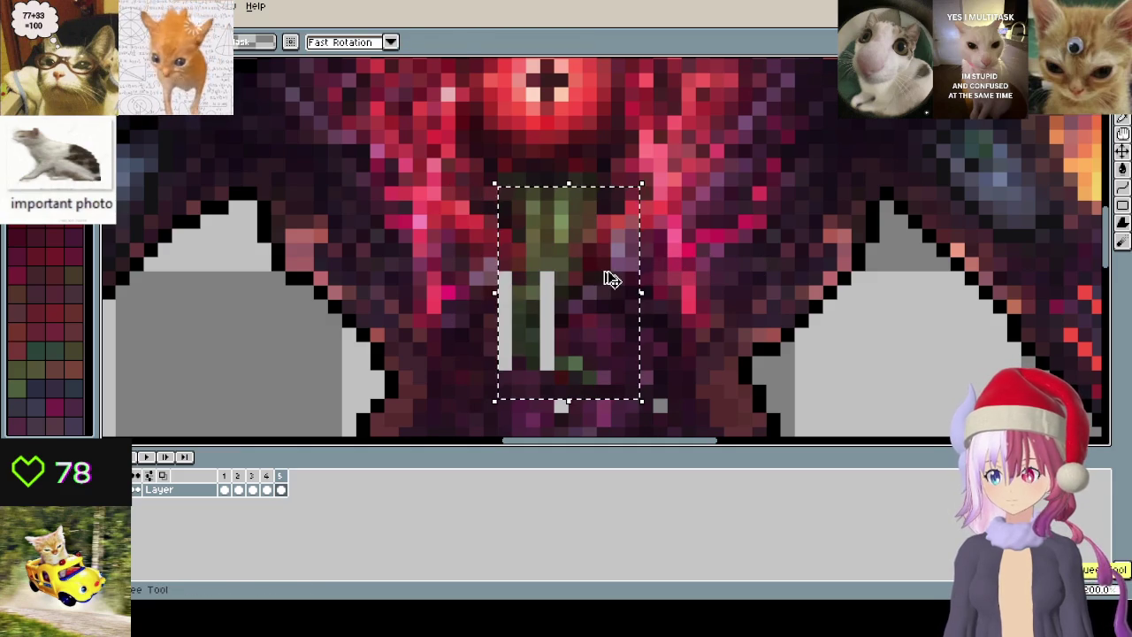
key(Escape)
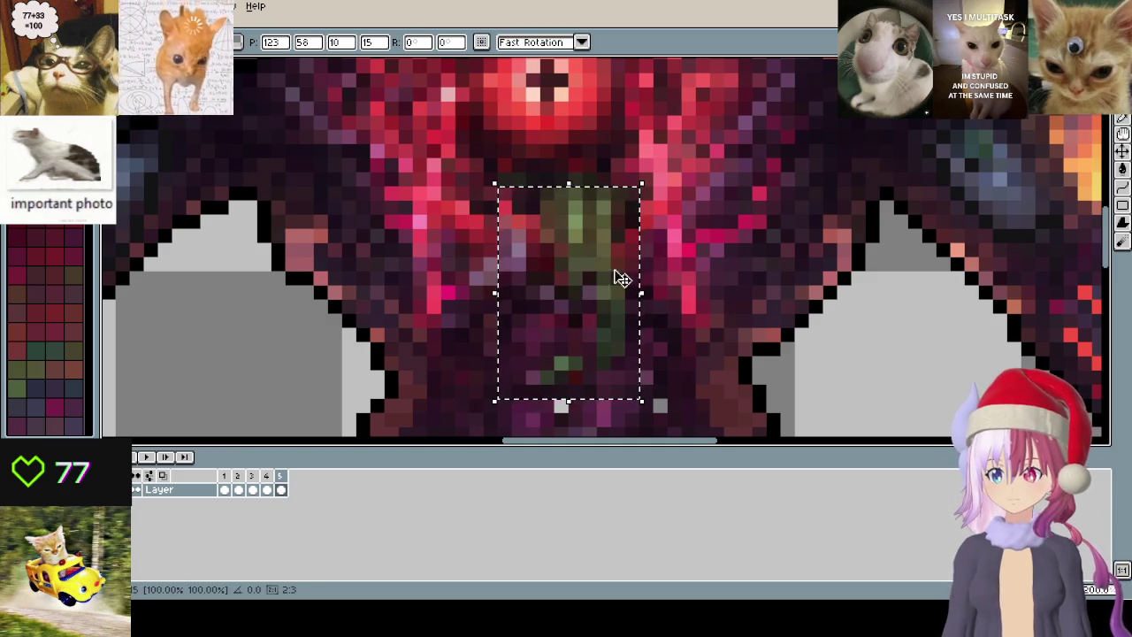
key(ctrl+d)
key(ctrl+v)
key(Left)
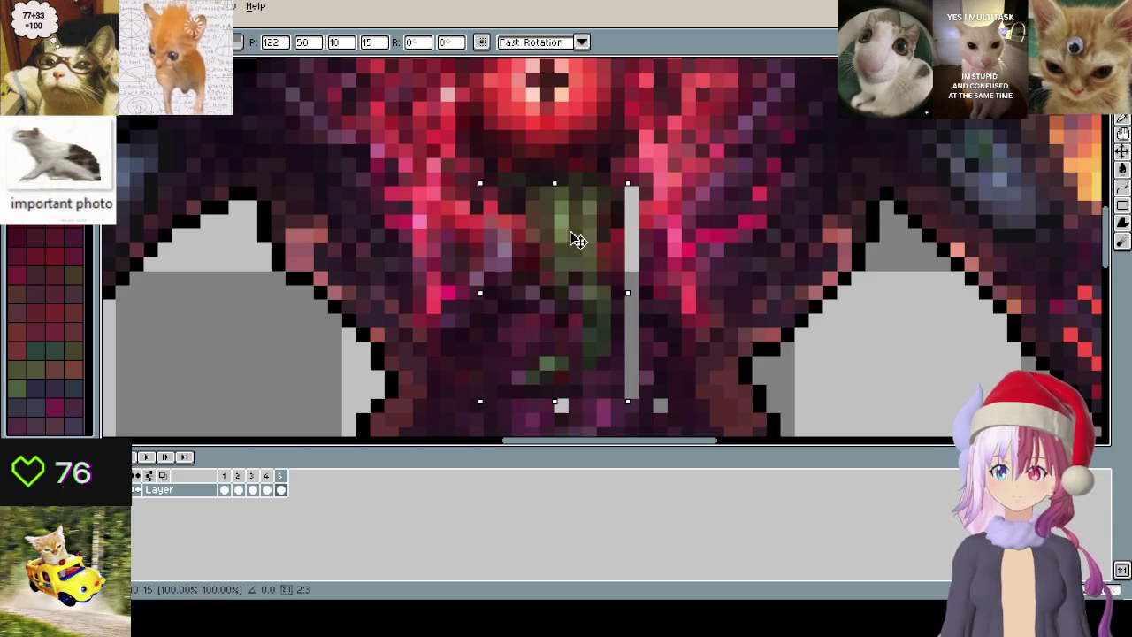
key(Left)
key(Return)
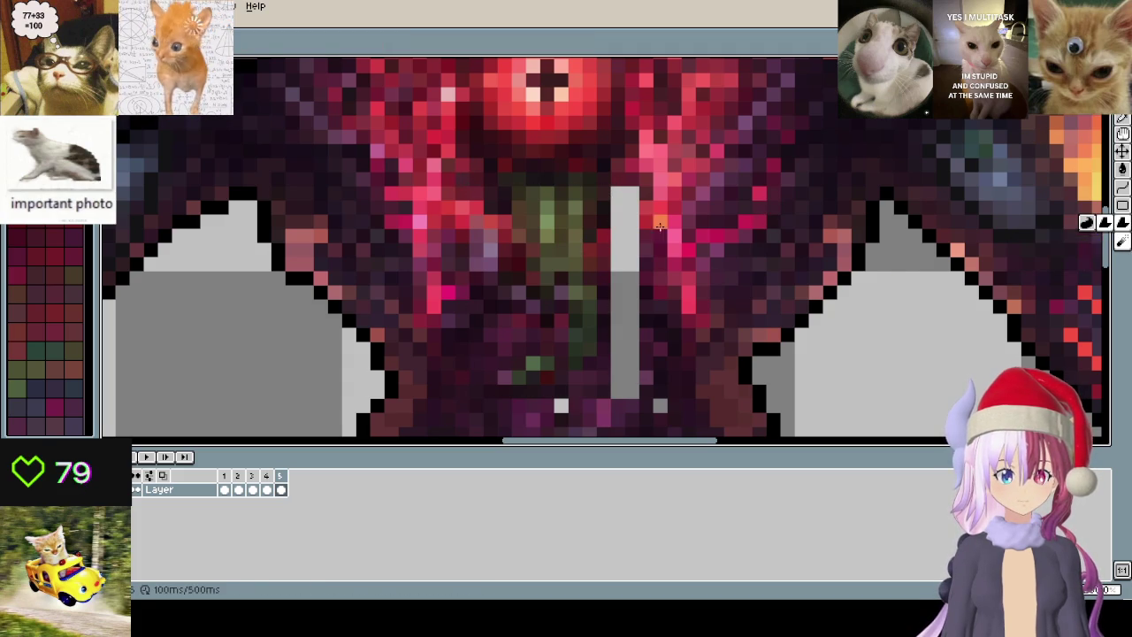
click(1104, 225)
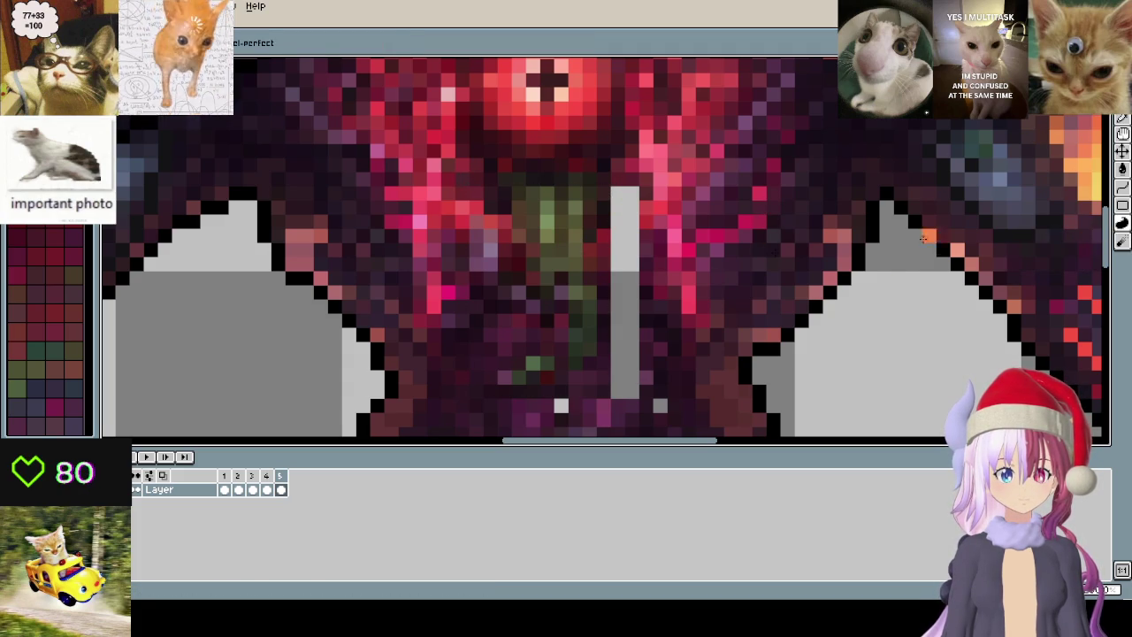
- Paint over the light grey streak beside the tendril with dark pixels
drag(626, 187, 628, 301)
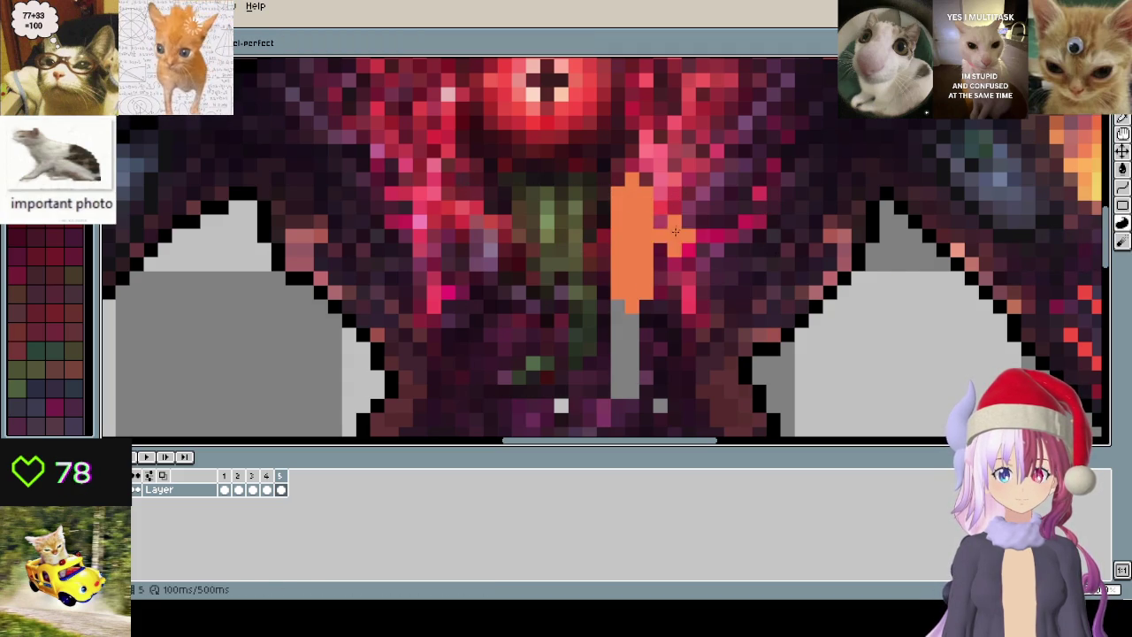
key(ctrl+z)
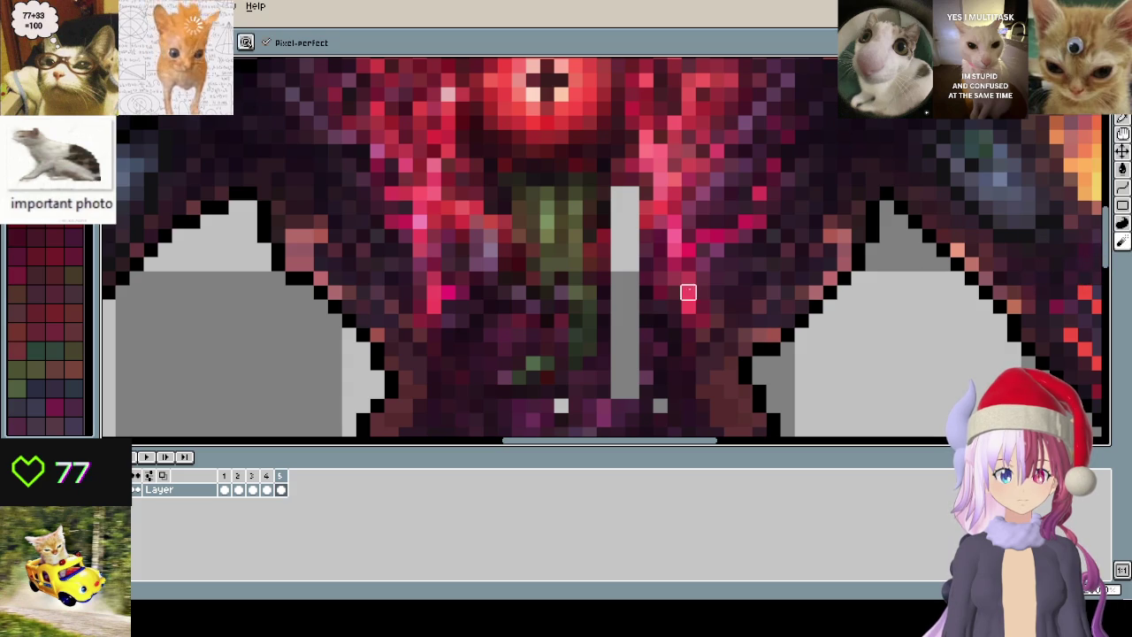
mouse_move(631, 207)
mouse_down()
mouse_move(647, 316)
mouse_move(647, 197)
mouse_move(631, 227)
mouse_move(644, 345)
mouse_up()
scroll(639, 342, down, 2)
scroll(576, 331, up, 1)
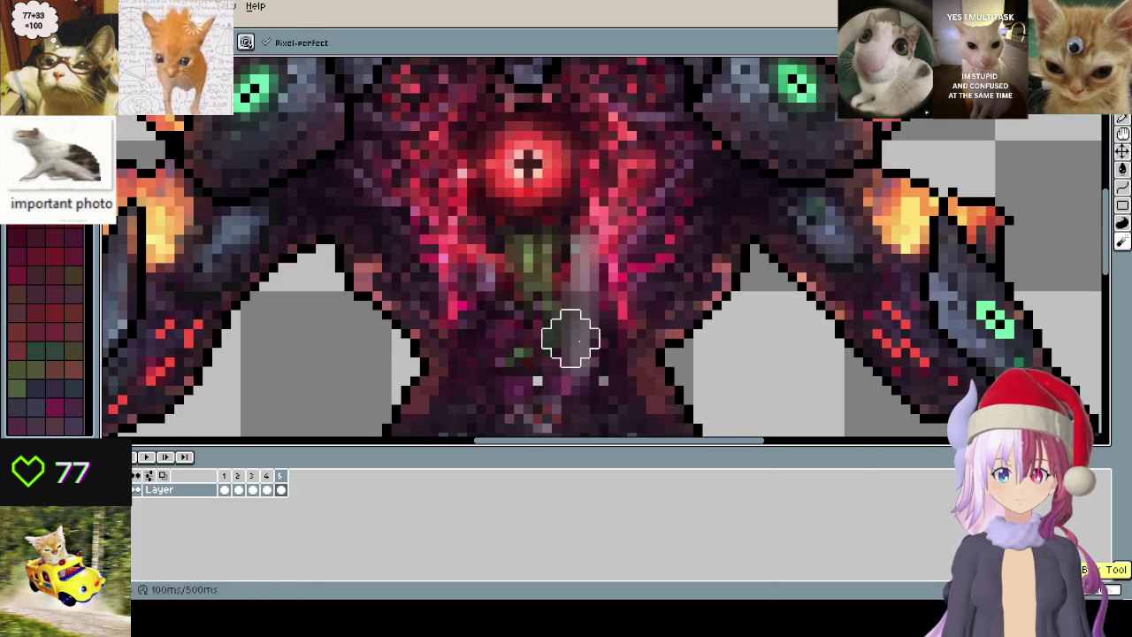
mouse_move(1121, 223)
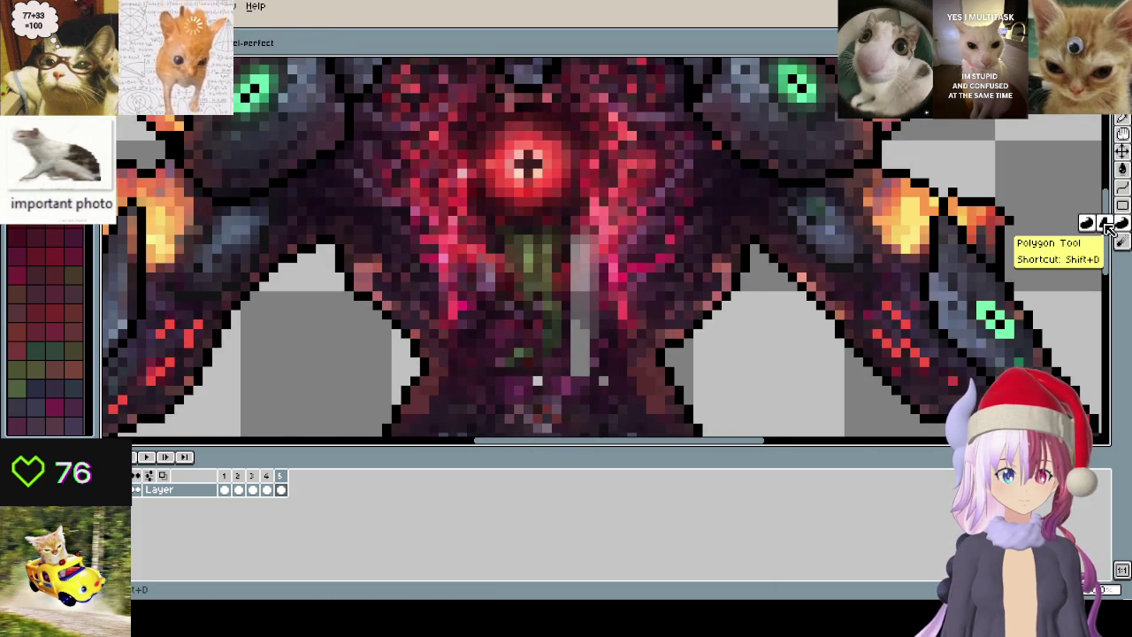
click(1122, 242)
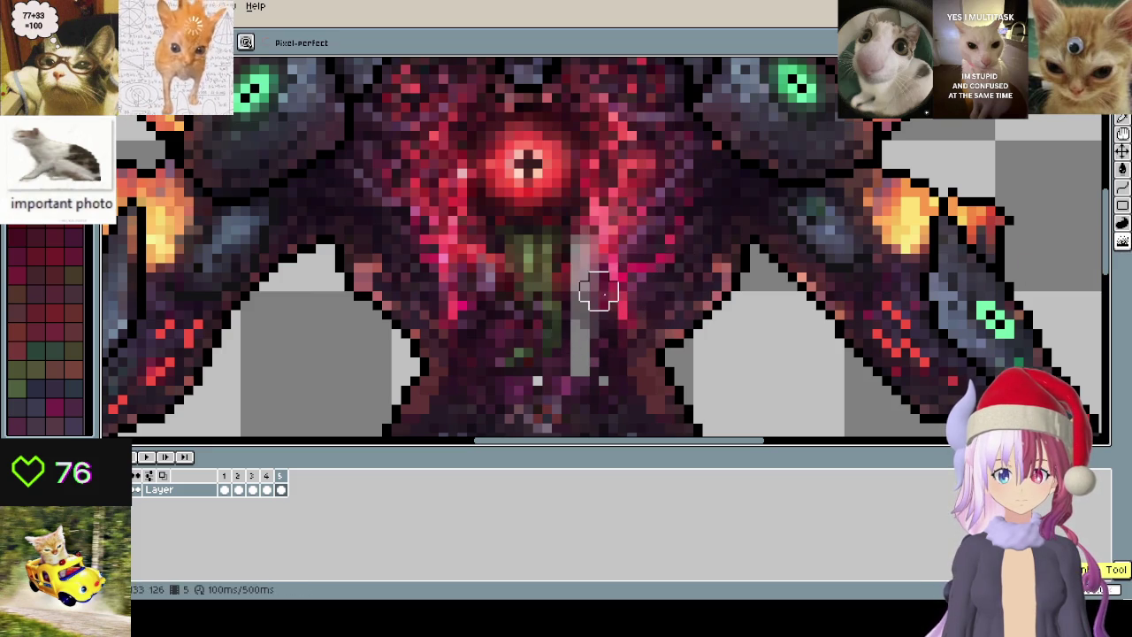
drag(594, 258, 574, 340)
drag(584, 236, 584, 353)
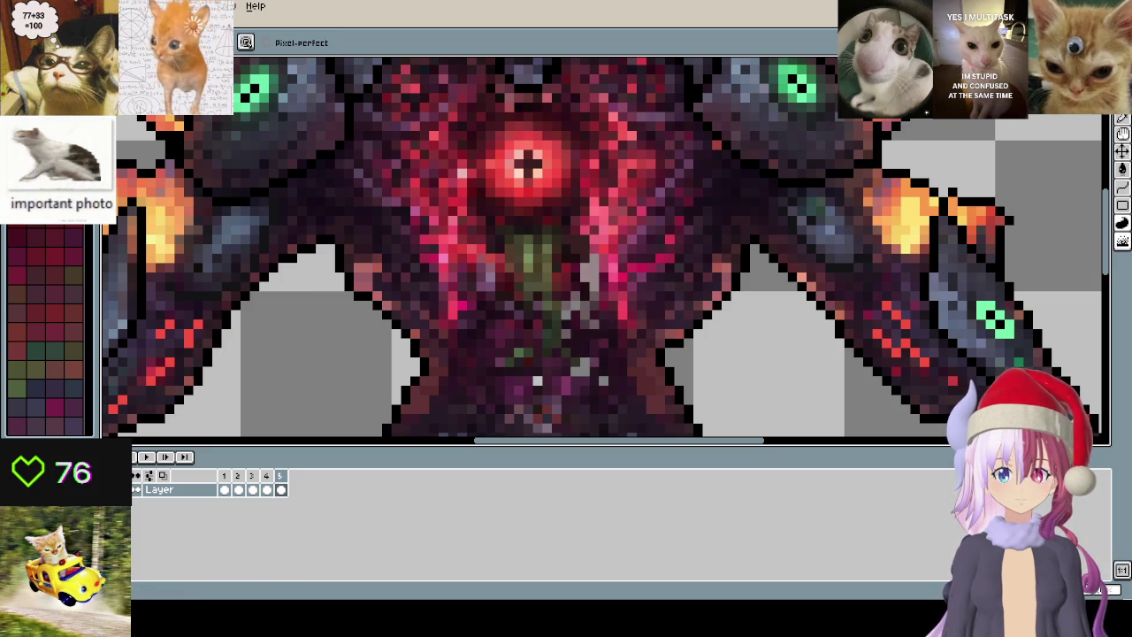
- Turn on Pixel-perfect and play the animation to preview it
click(1086, 241)
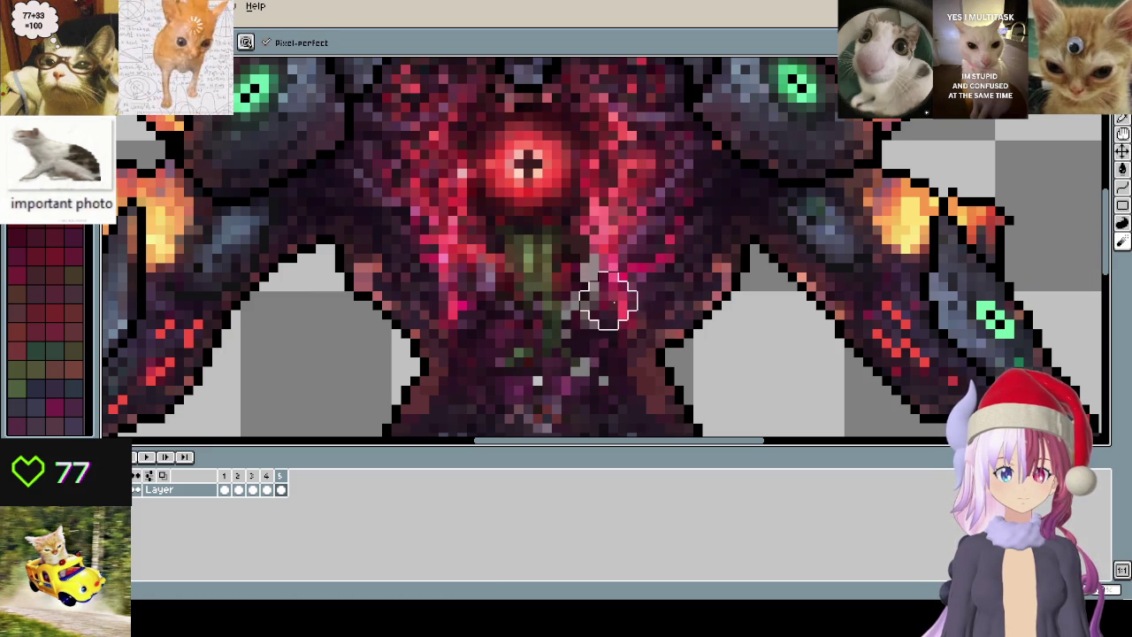
mouse_move(1088, 224)
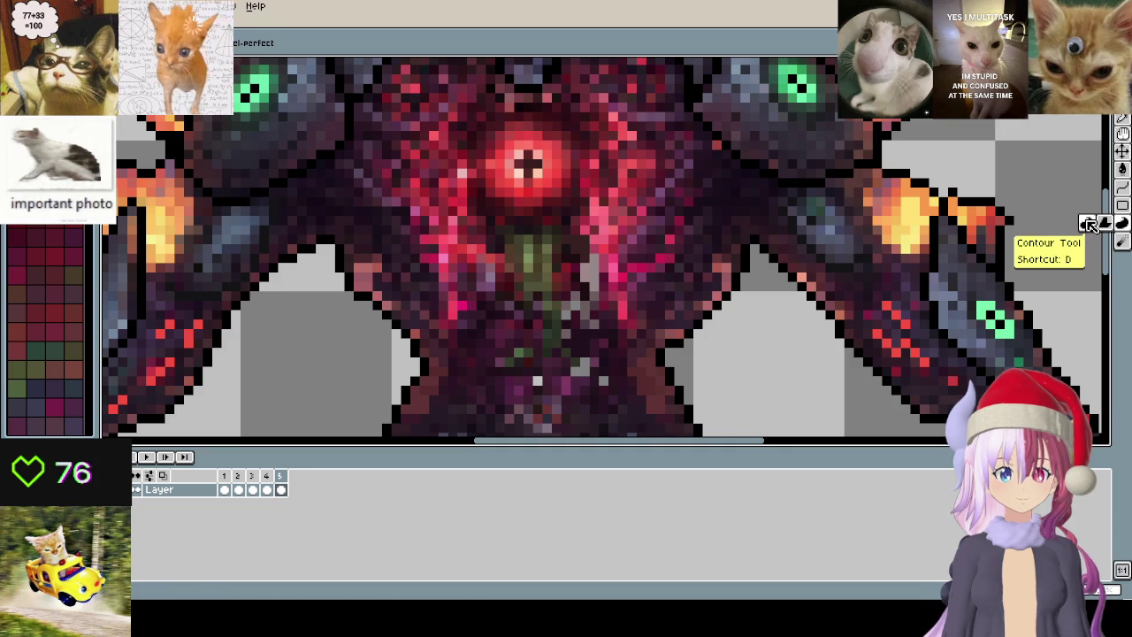
scroll(792, 295, down, 3)
scroll(792, 295, up, 3)
scroll(791, 295, down, 2)
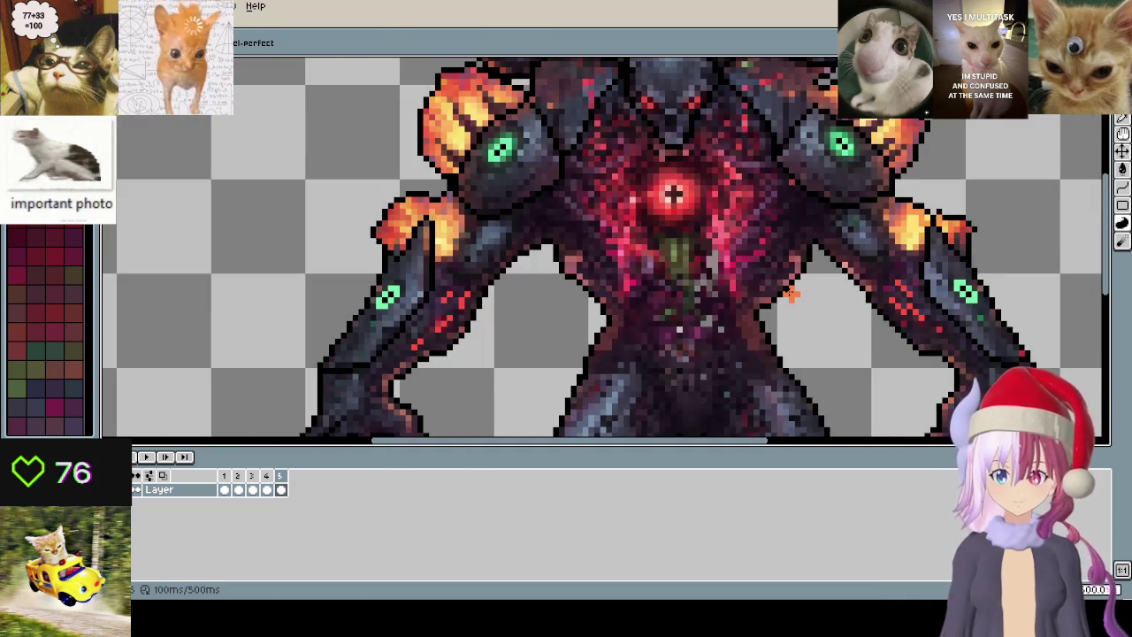
key(Return)
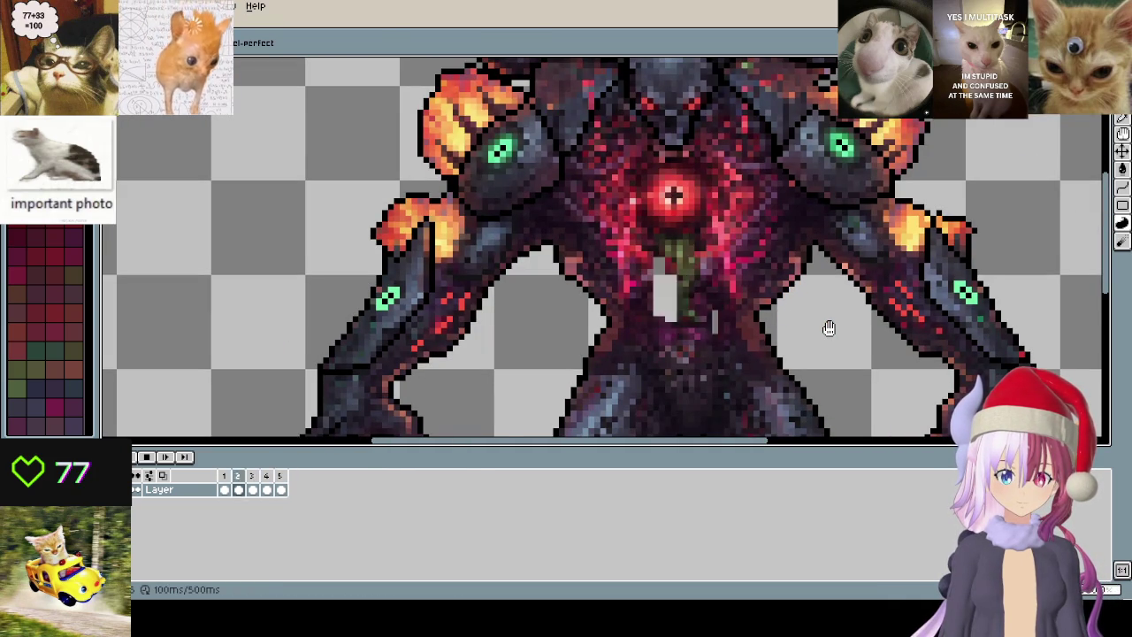
scroll(827, 327, down, 2)
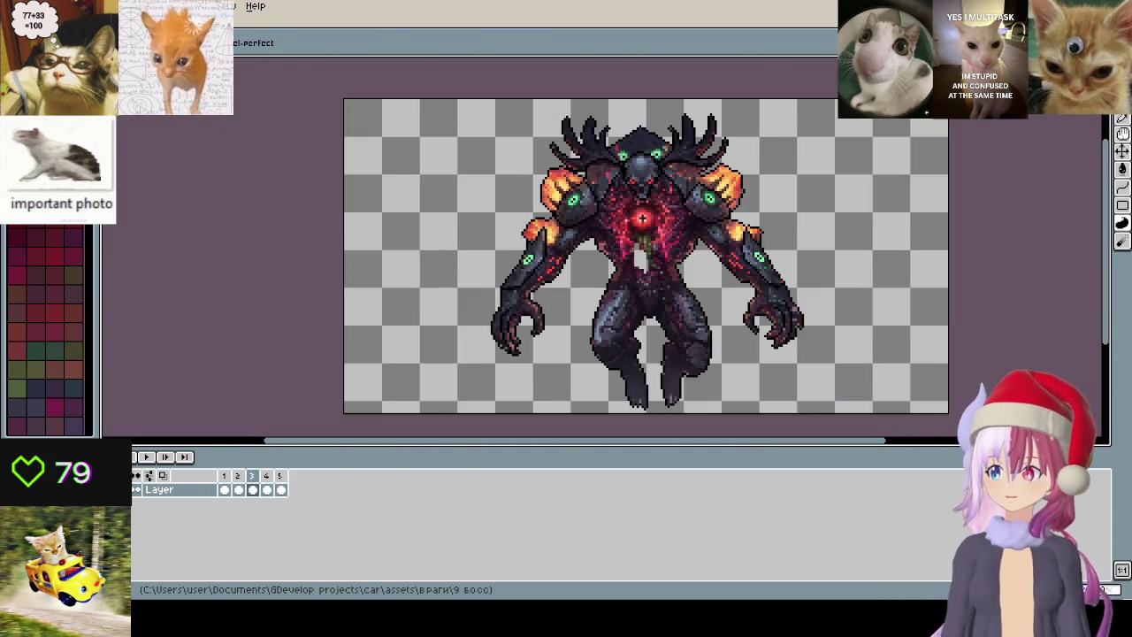
key(ctrl+w)
- Close with Don't Save and reopen 9 босс from the Home tab's recent files
click(571, 327)
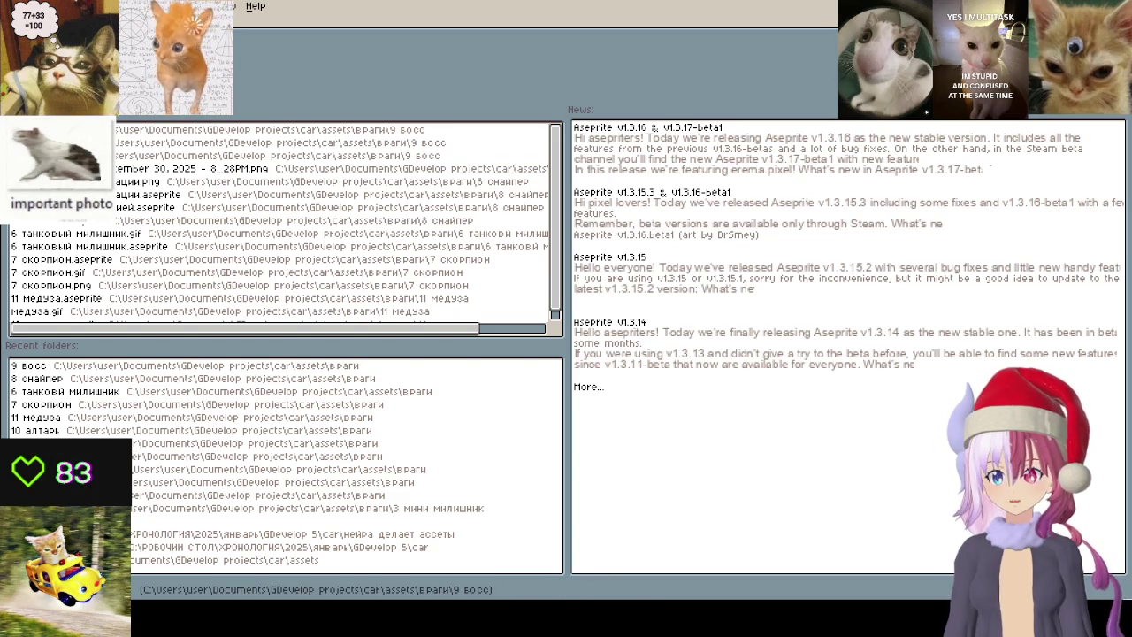
click(221, 129)
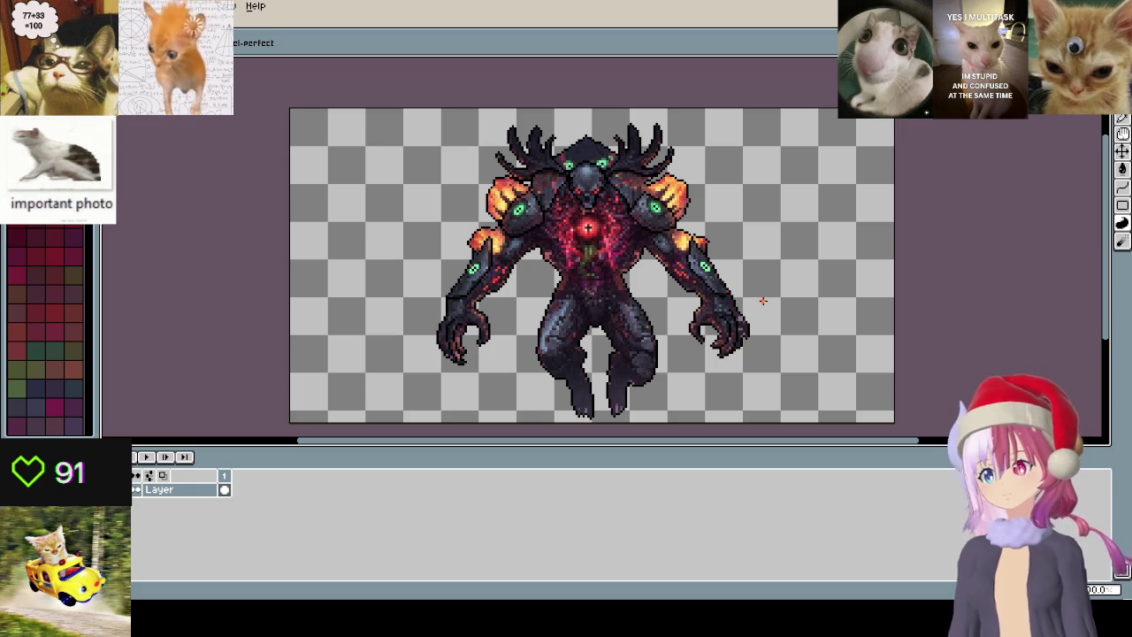
- Pan across the demon boss sprite, toggle Eyedropper and Pencil, then bring up the altar document
drag(440, 249, 464, 278)
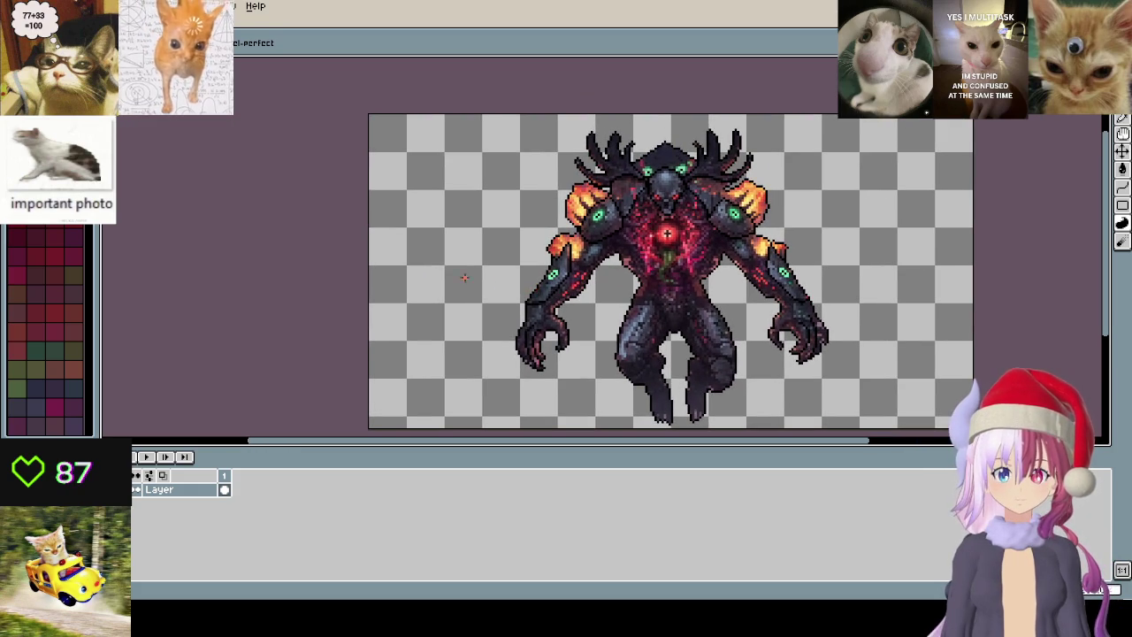
key(i)
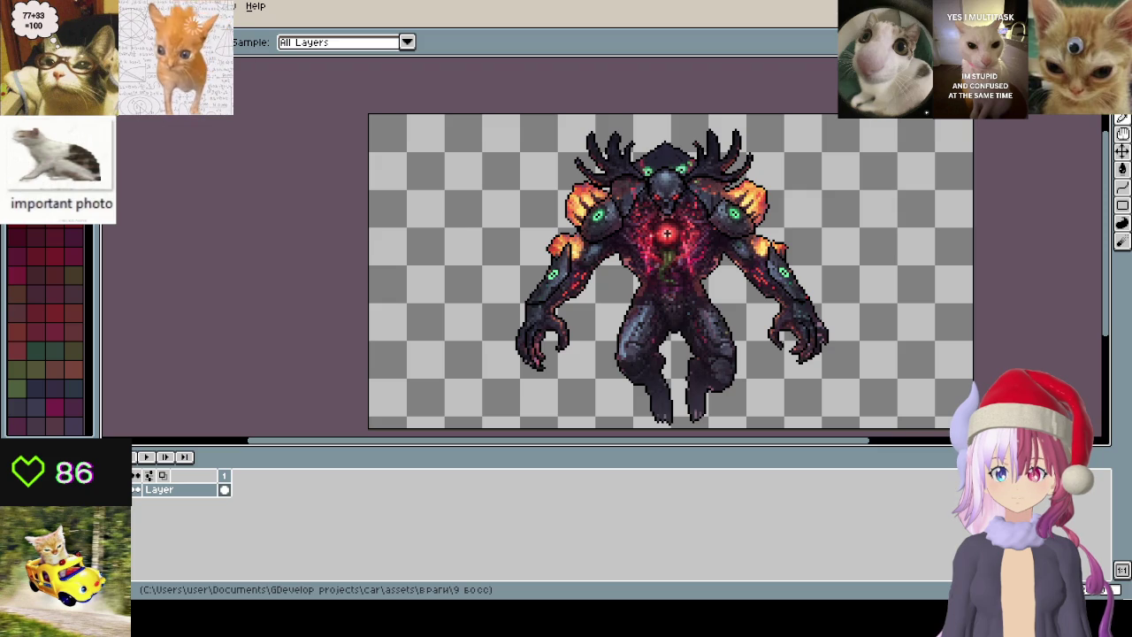
key(b)
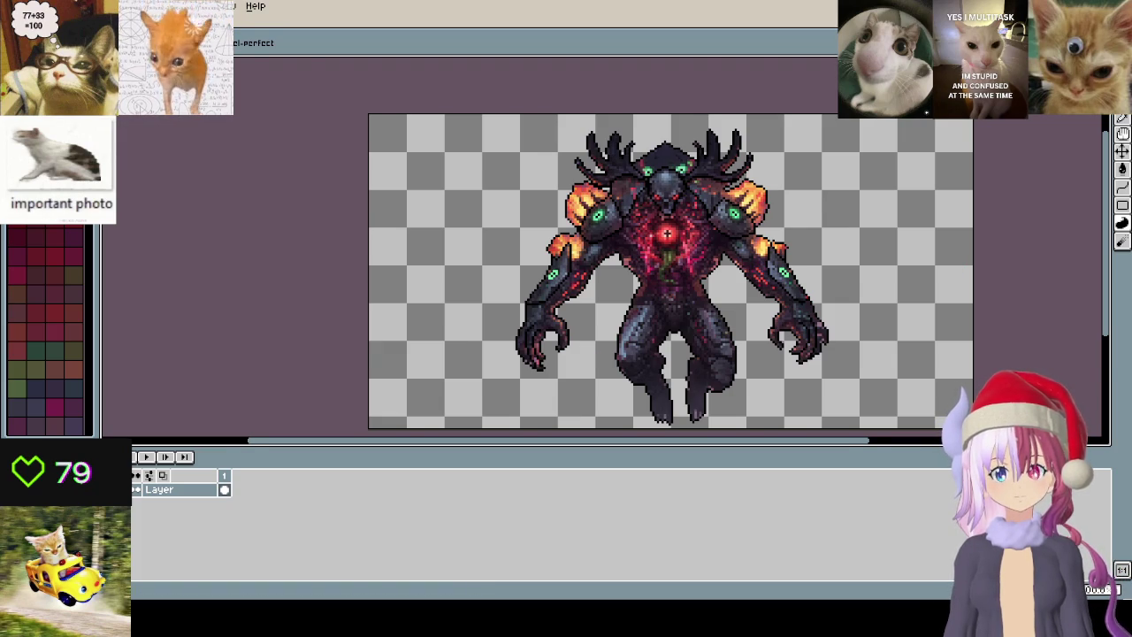
key(ctrl+Tab)
key(ctrl+Tab)
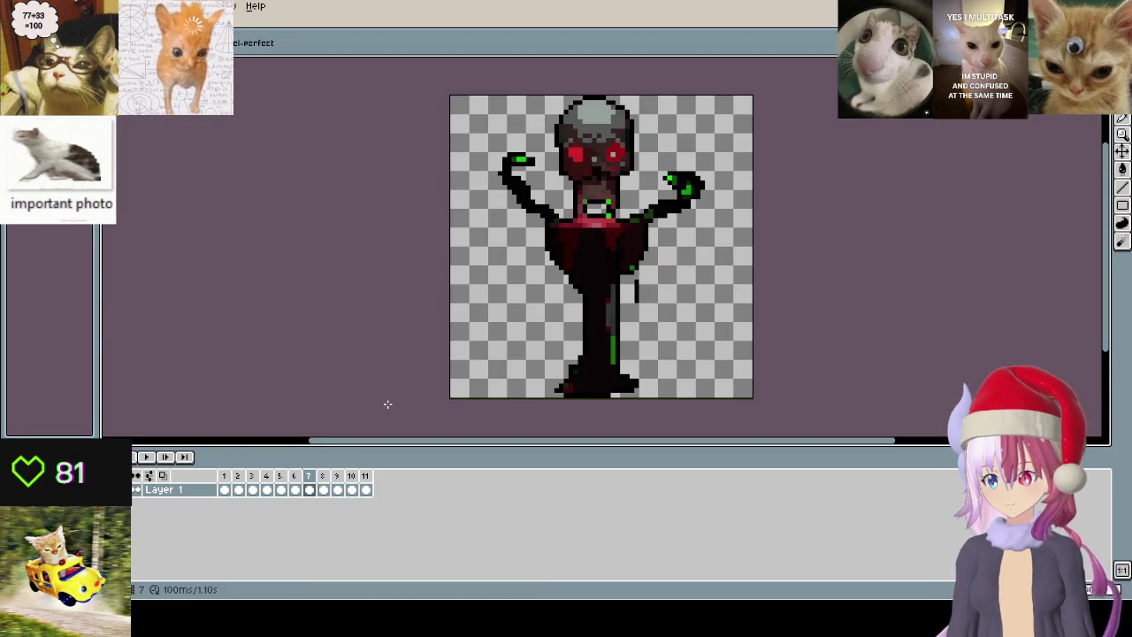
- Centre the altar sprite and play the animation from frame 1, stopping on frame 3
click(224, 476)
scroll(580, 186, up, 3)
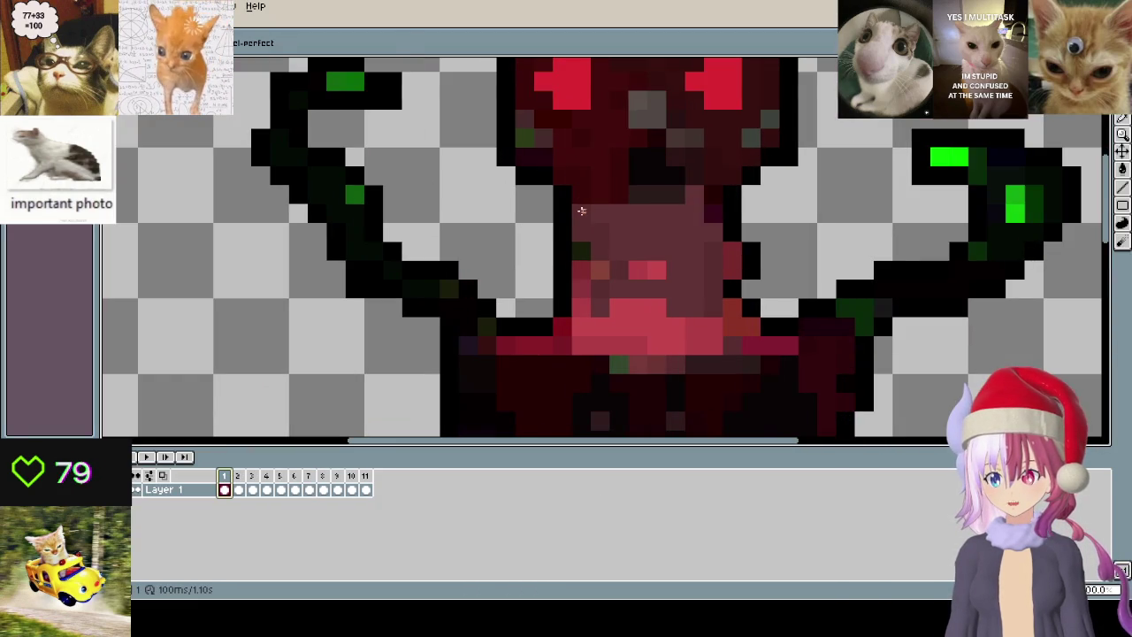
scroll(201, 135, down, 3)
drag(183, 28, 289, 65)
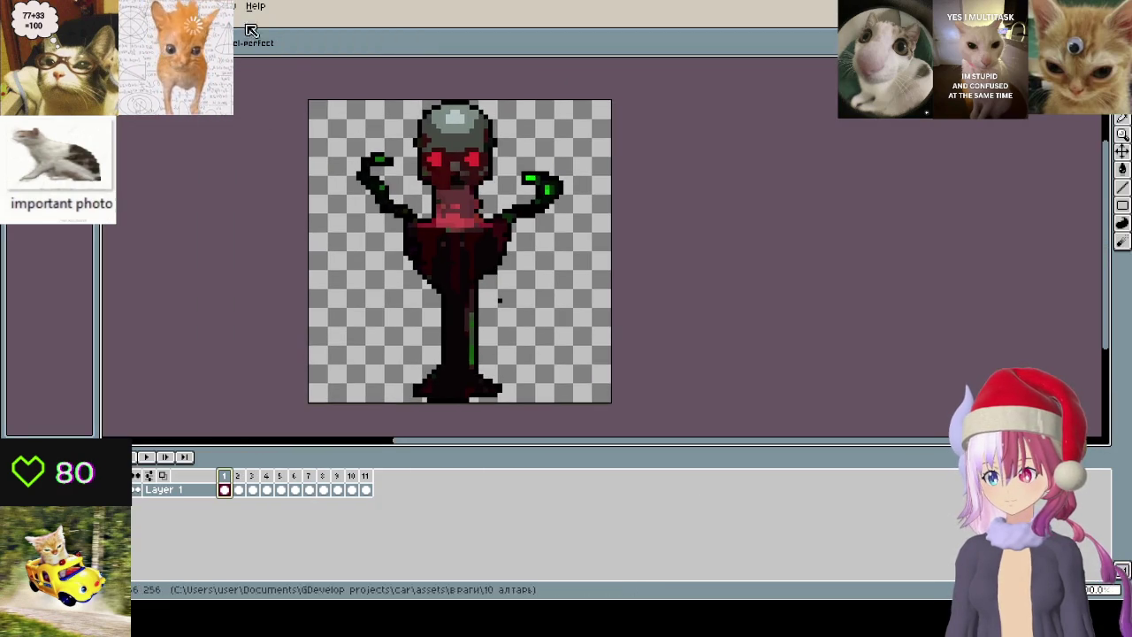
key(Return)
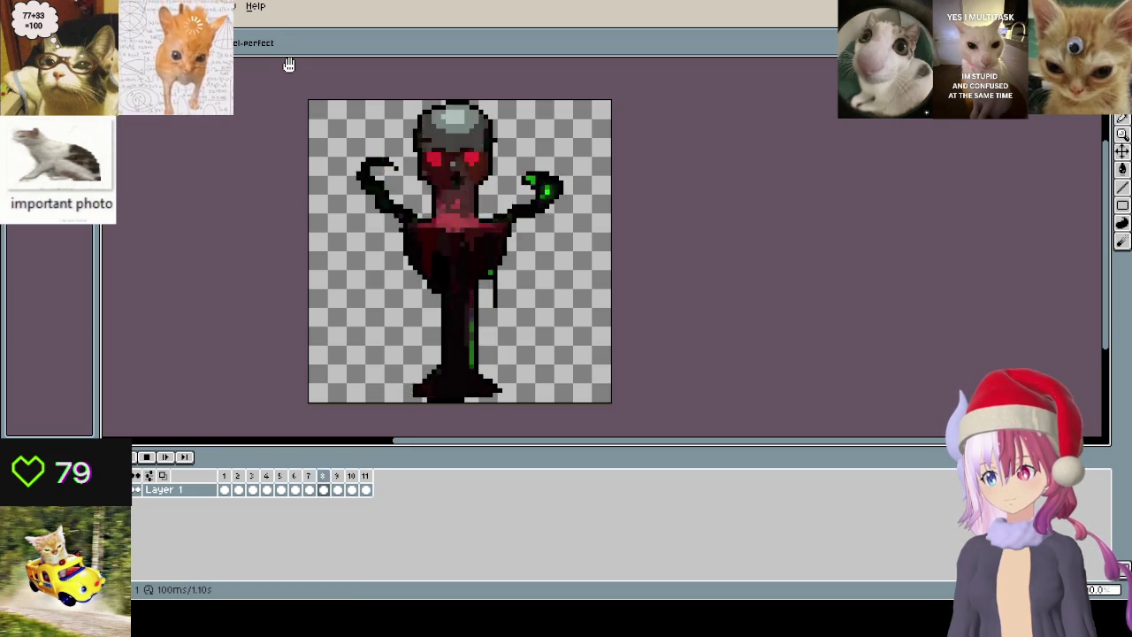
key(Return)
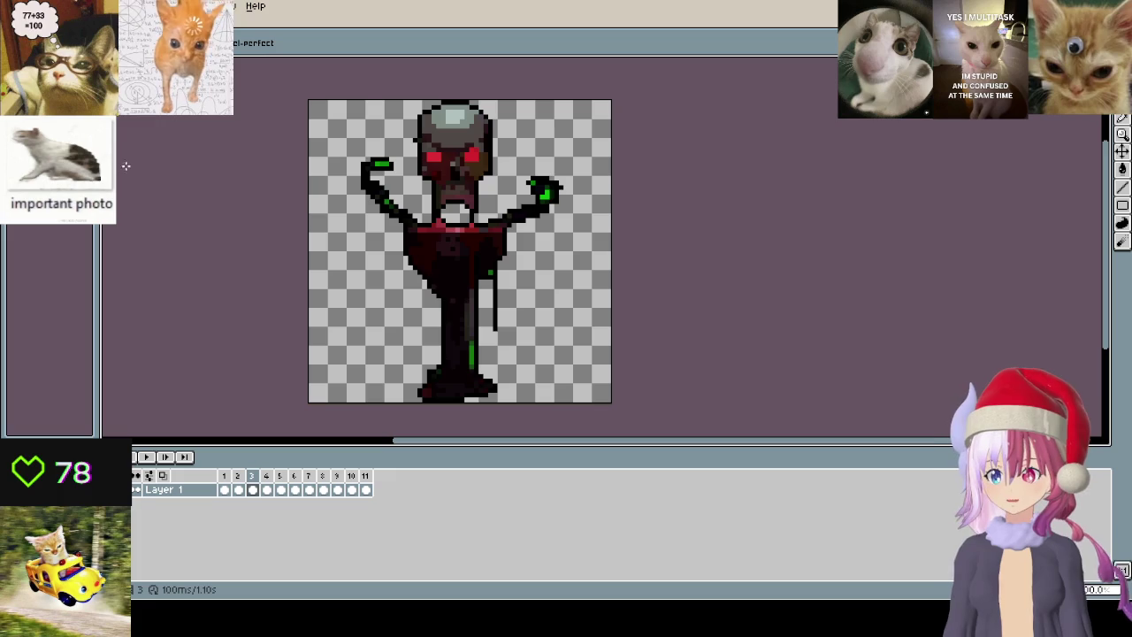
- Zoom in and draw a dark brow stroke over the left eye, then undo it
scroll(438, 163, up, 3)
scroll(447, 159, up, 2)
key(i)
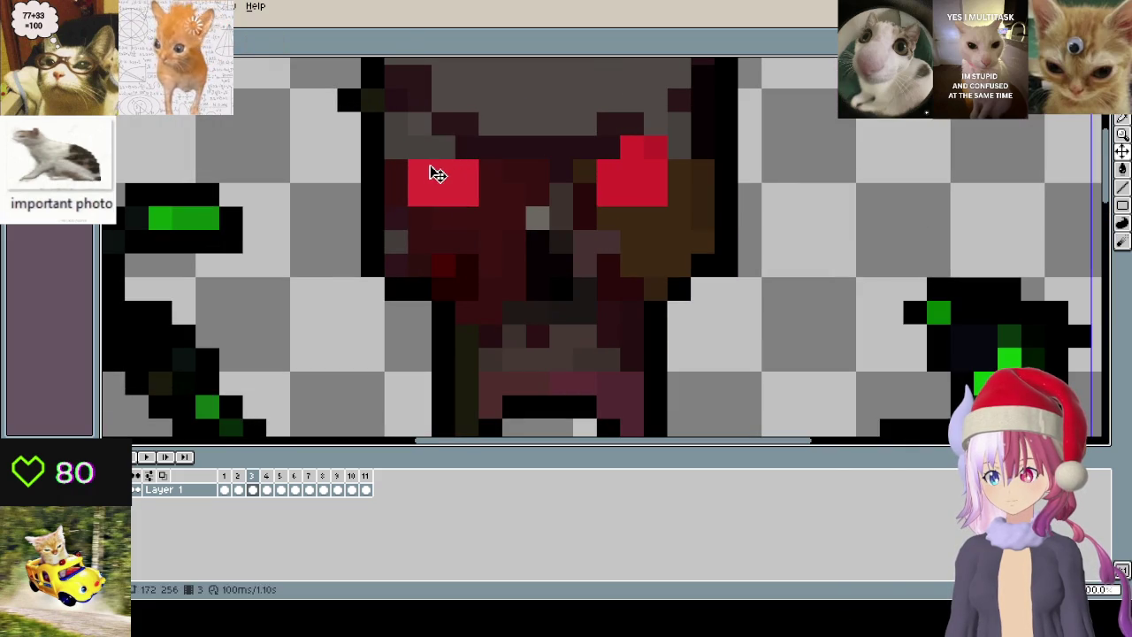
key(b)
mouse_move(409, 166)
mouse_down()
mouse_move(492, 173)
mouse_move(406, 167)
mouse_up()
key(ctrl+z)
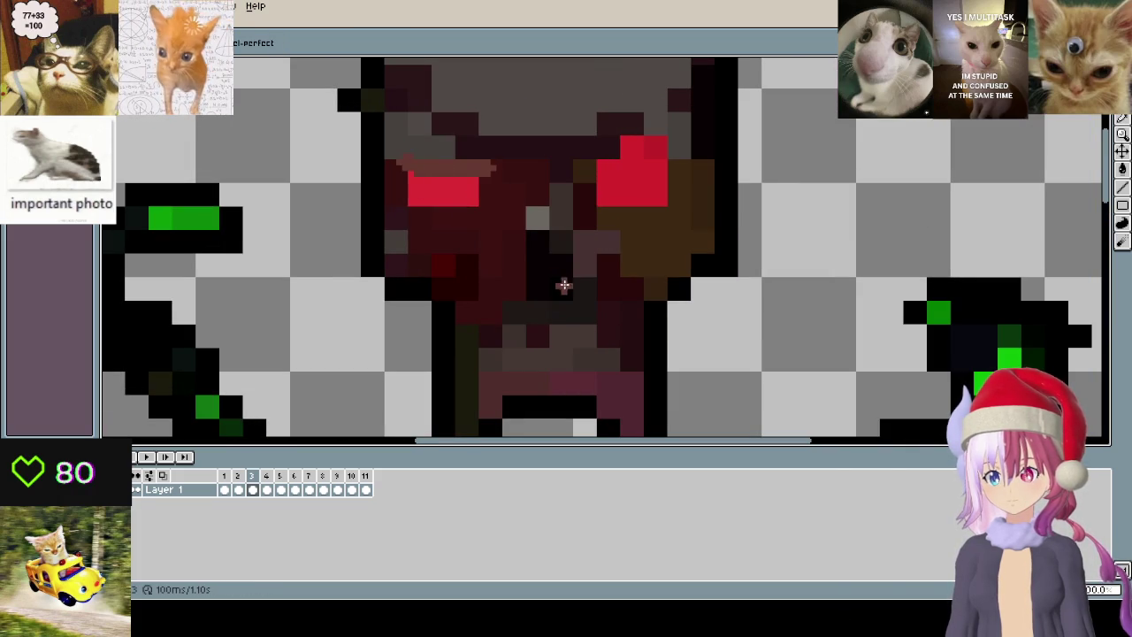
- Reframe the upper part of the sprite and open the Sprite Size dialog
scroll(492, 260, down, 2)
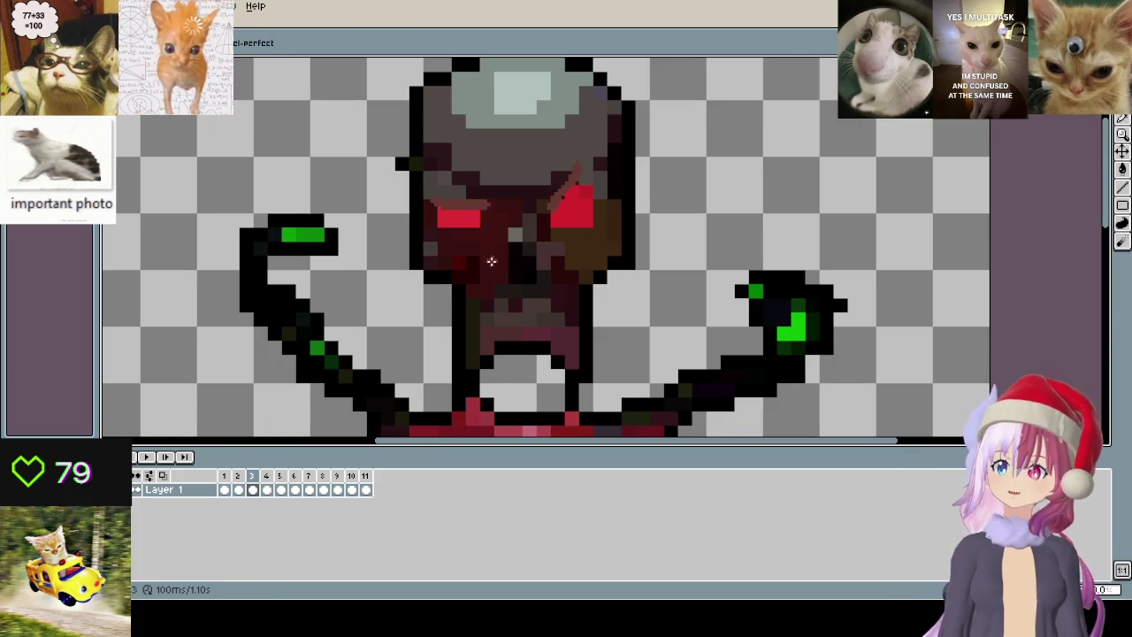
drag(492, 260, 561, 277)
scroll(535, 248, up, 2)
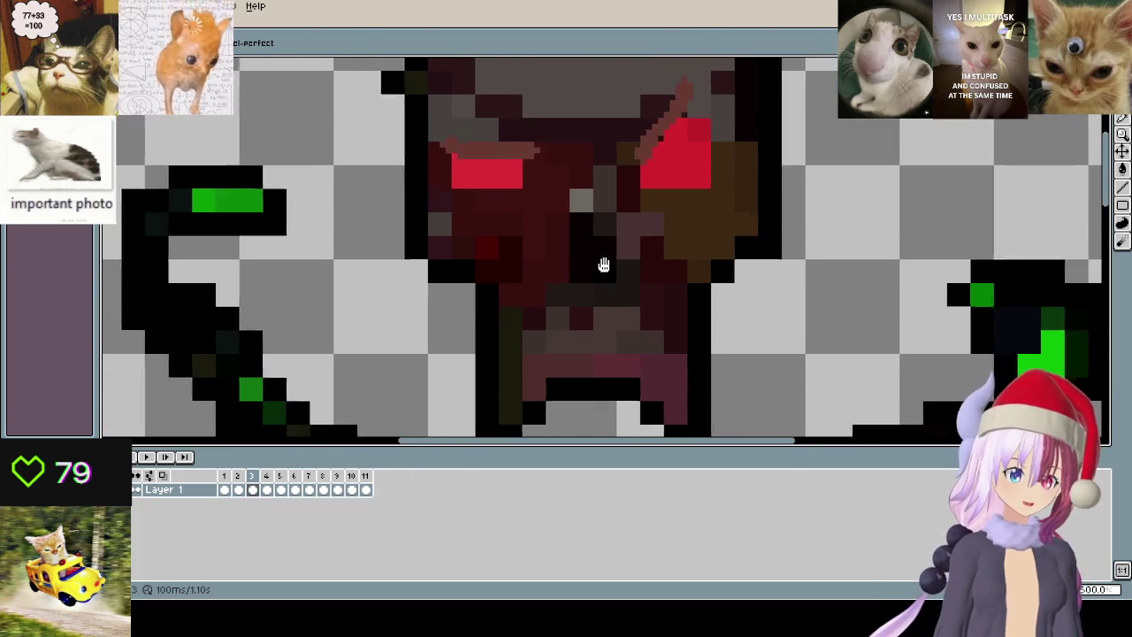
scroll(472, 222, down, 3)
scroll(472, 222, down, 1)
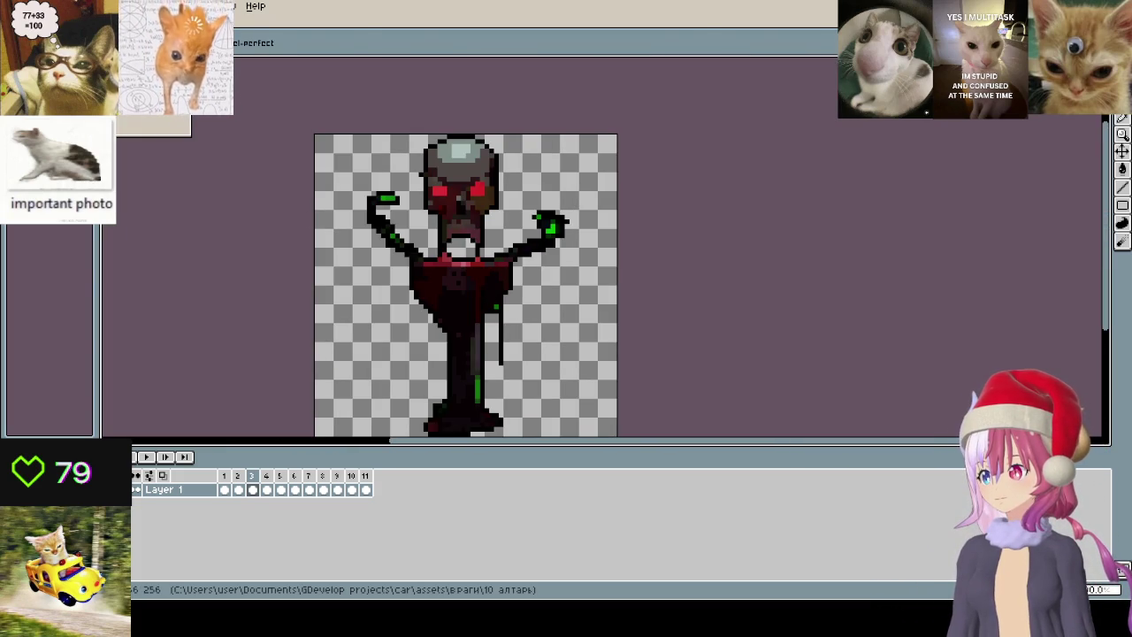
click(155, 69)
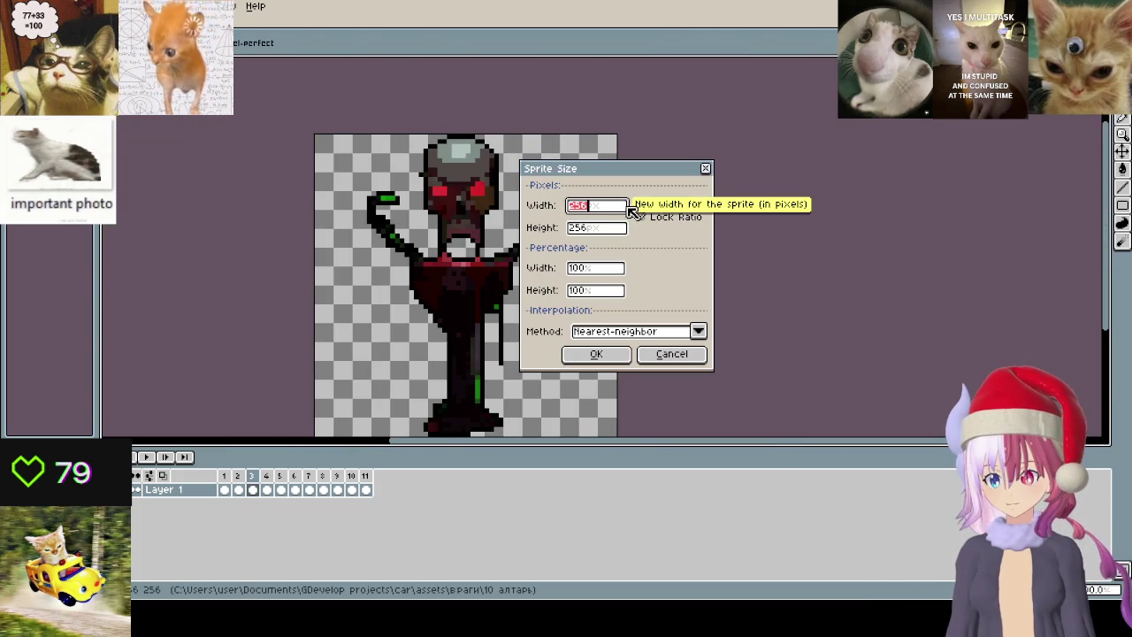
- Resize the altar sprite to 64 px wide, zoom to inspect it, and select frame 3's cel
text(64)
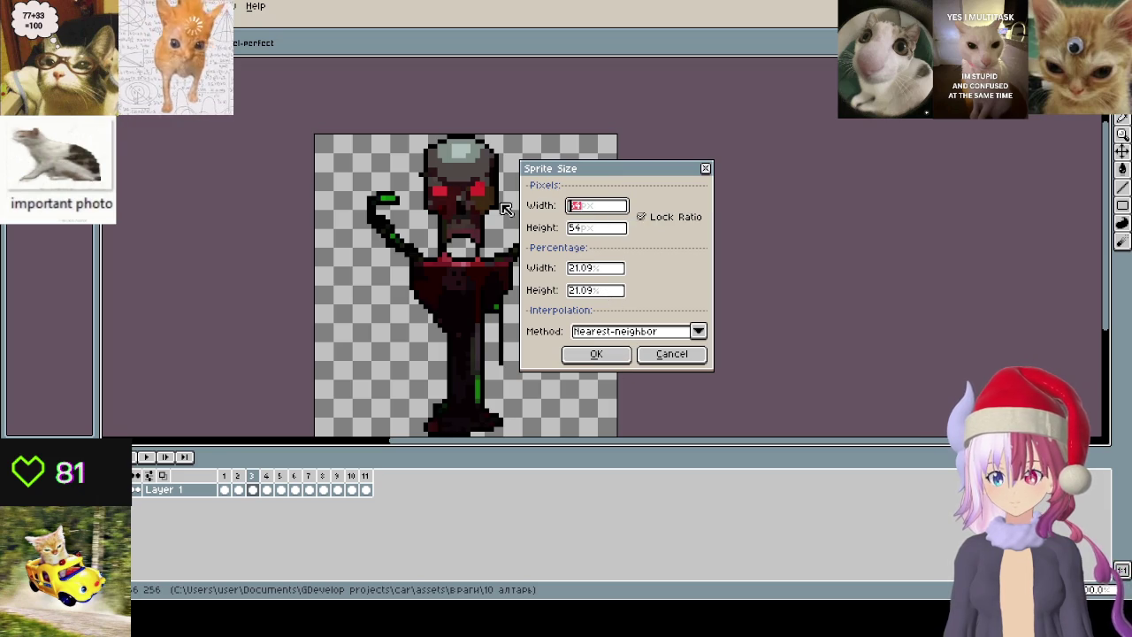
click(611, 360)
scroll(607, 359, up, 3)
scroll(591, 239, up, 3)
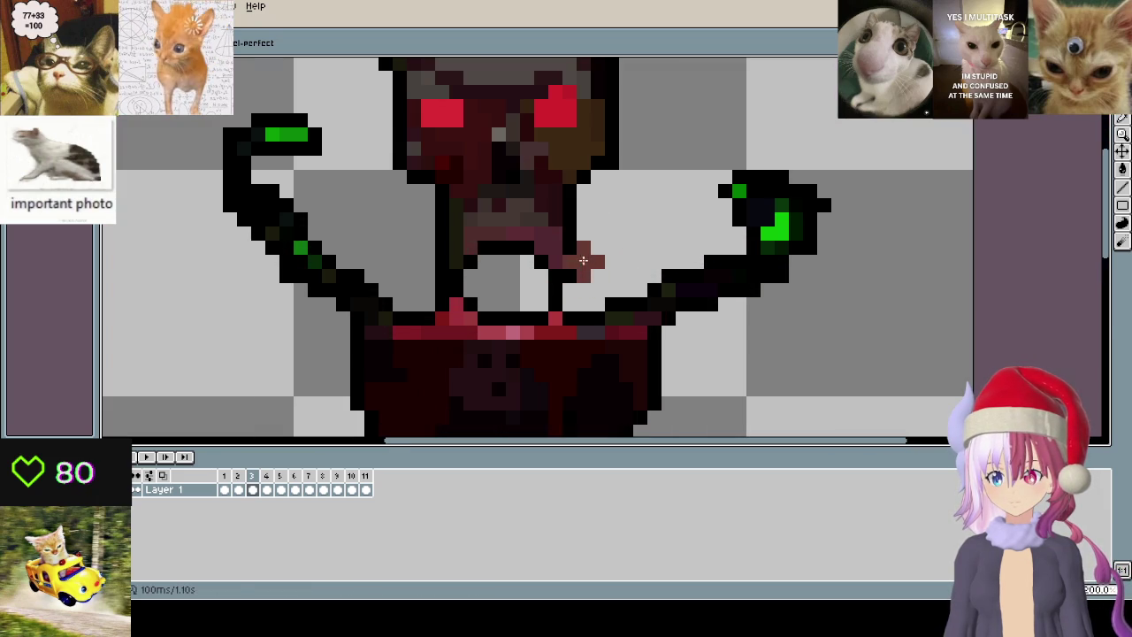
scroll(591, 239, down, 3)
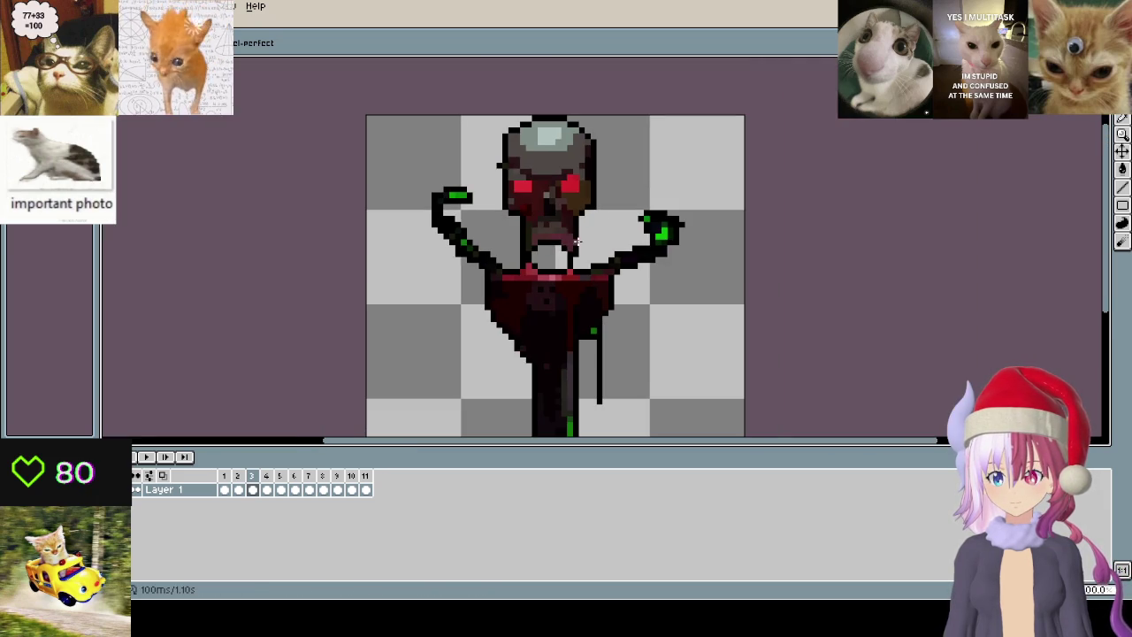
click(232, 477)
- Resize the sprite again to 64 px width via Sprite Size
scroll(596, 227, up, 3)
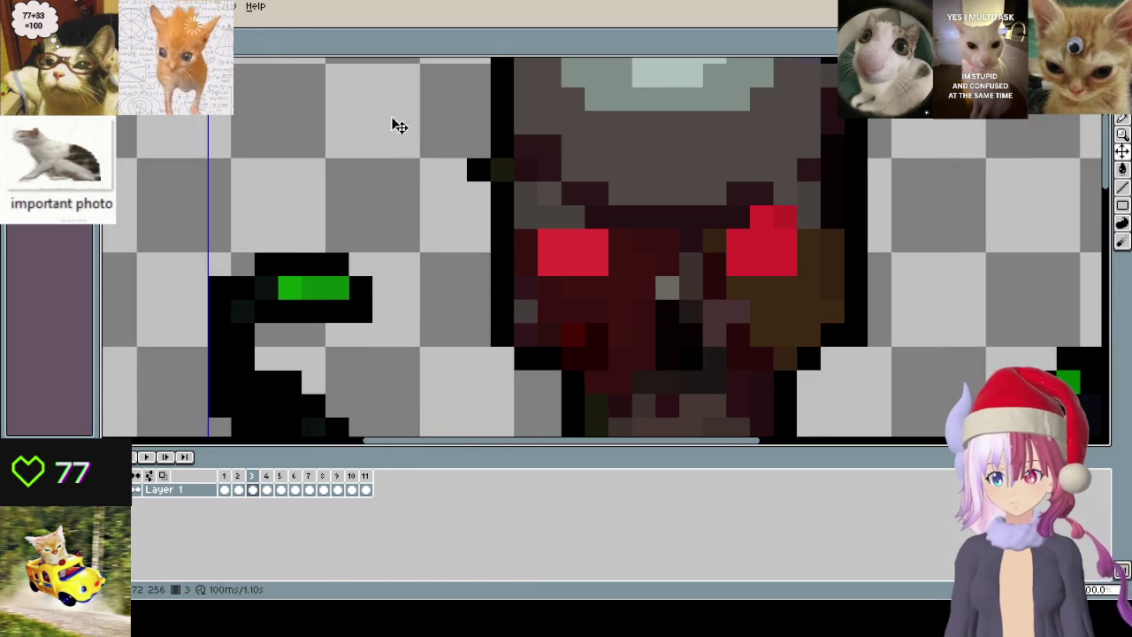
scroll(579, 224, down, 1)
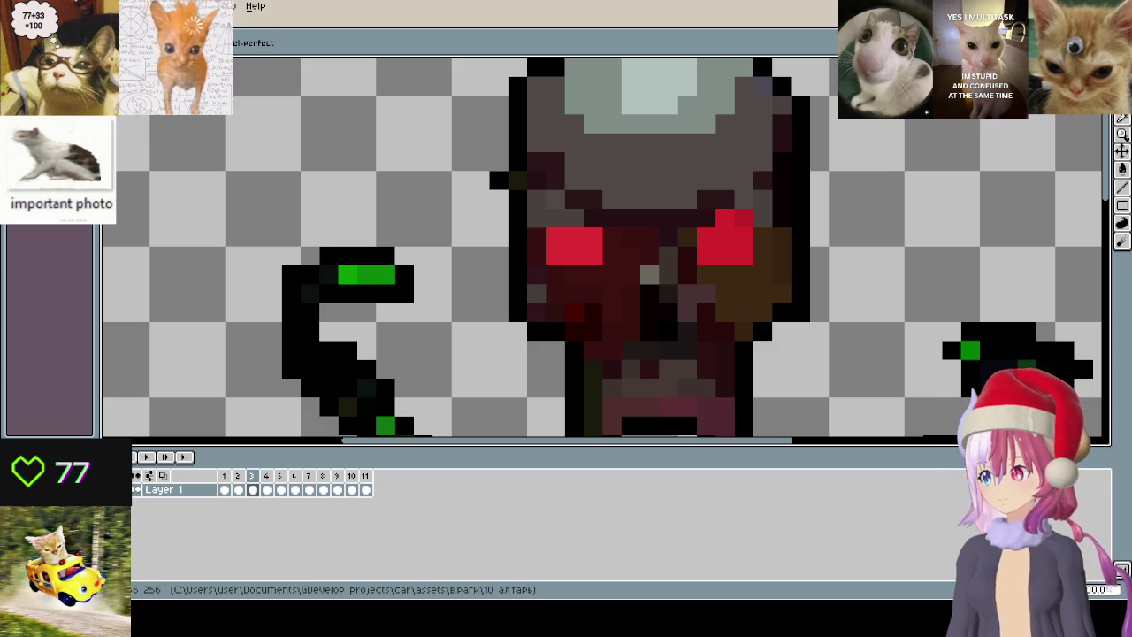
key(ctrl+alt+i)
text(64)
click(597, 353)
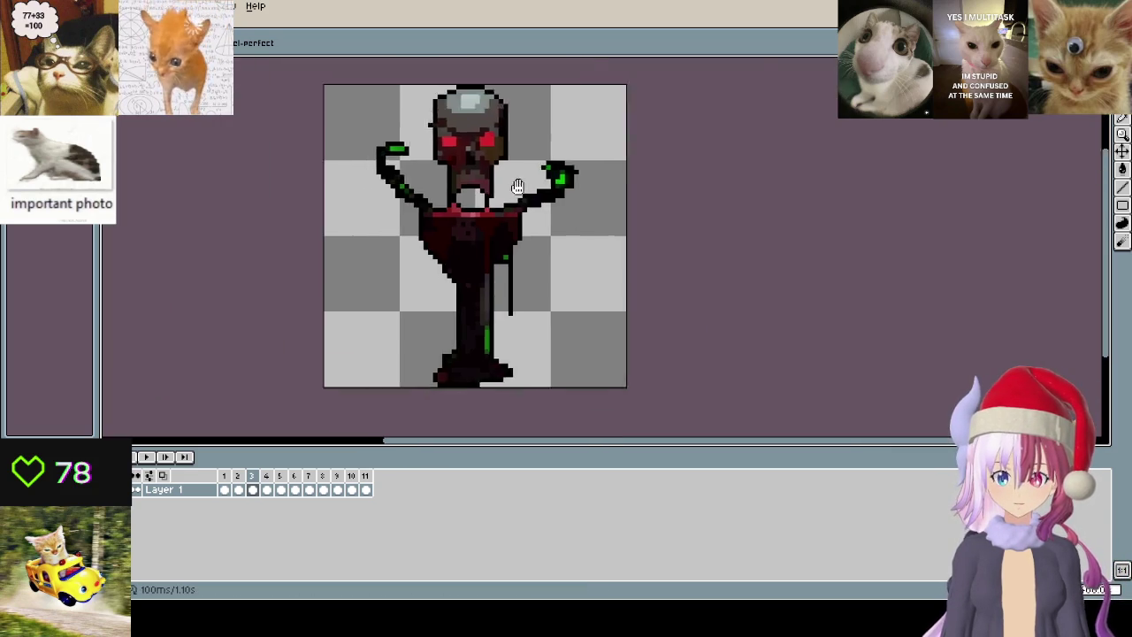
scroll(517, 186, up, 1)
scroll(371, 354, up, 1)
- On frame 1, clear pink pixels below the mouth and shift its black top edge down
click(224, 475)
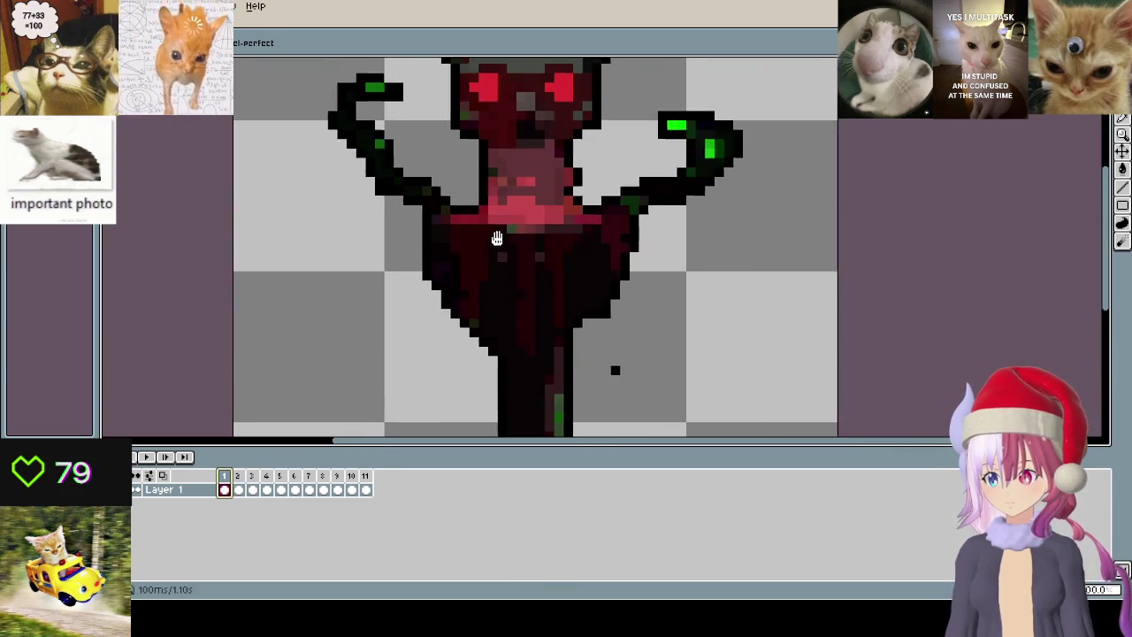
scroll(502, 244, up, 2)
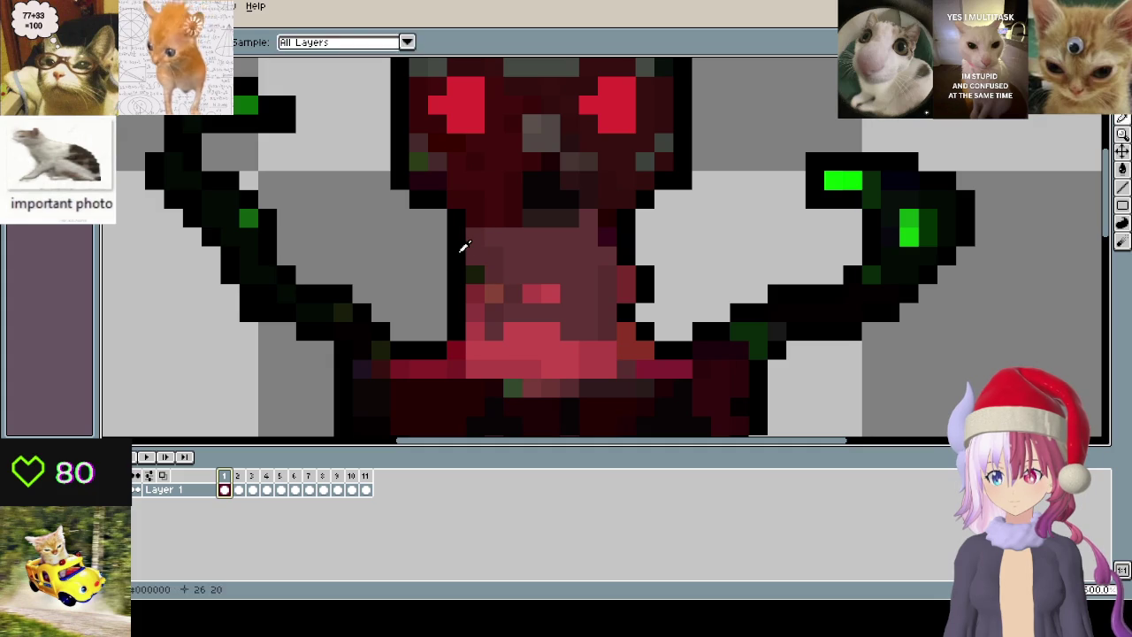
drag(451, 295, 659, 291)
mouse_move(531, 313)
mouse_down()
mouse_move(457, 307)
mouse_move(632, 312)
mouse_move(456, 331)
mouse_move(678, 295)
mouse_up()
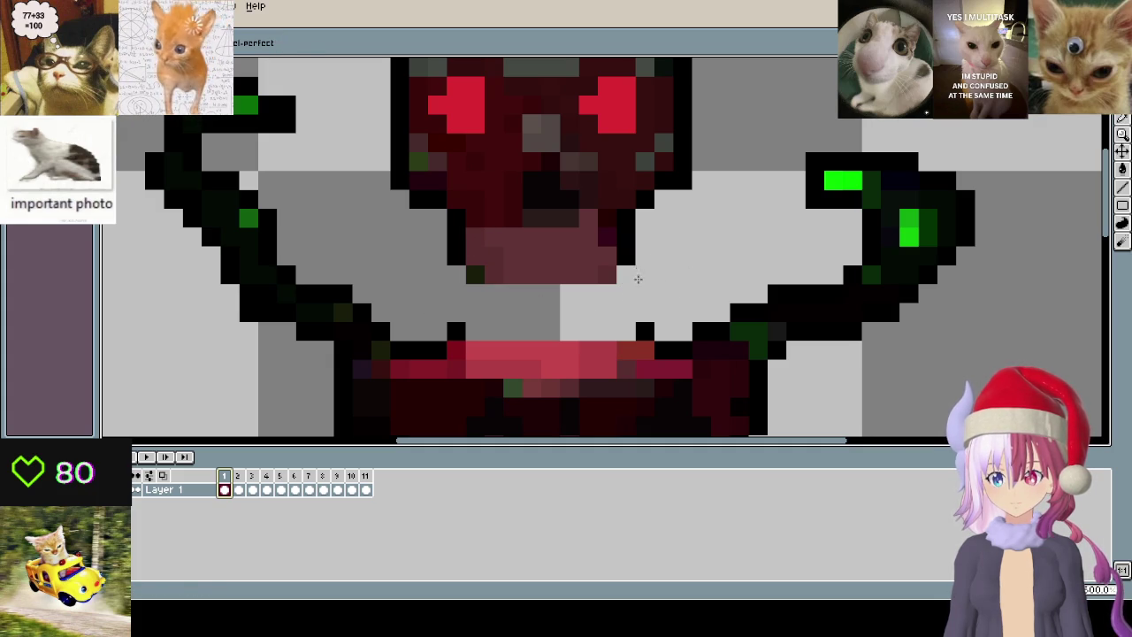
scroll(522, 270, down, 2)
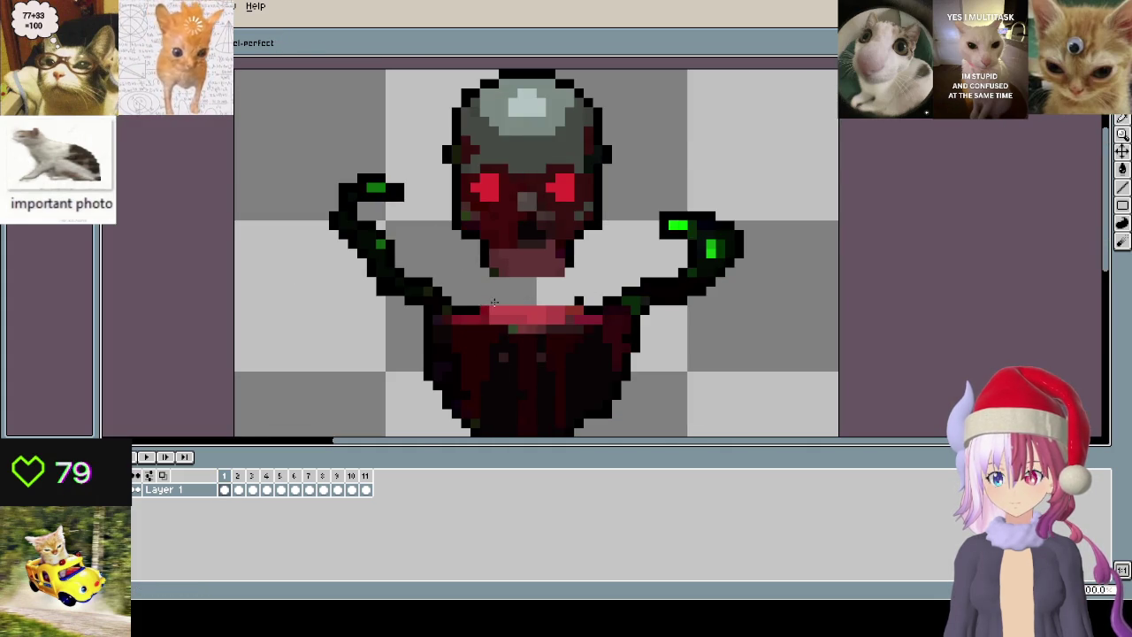
scroll(494, 302, up, 2)
mouse_move(583, 315)
mouse_down()
mouse_move(405, 309)
mouse_move(598, 315)
mouse_up()
drag(389, 333, 612, 331)
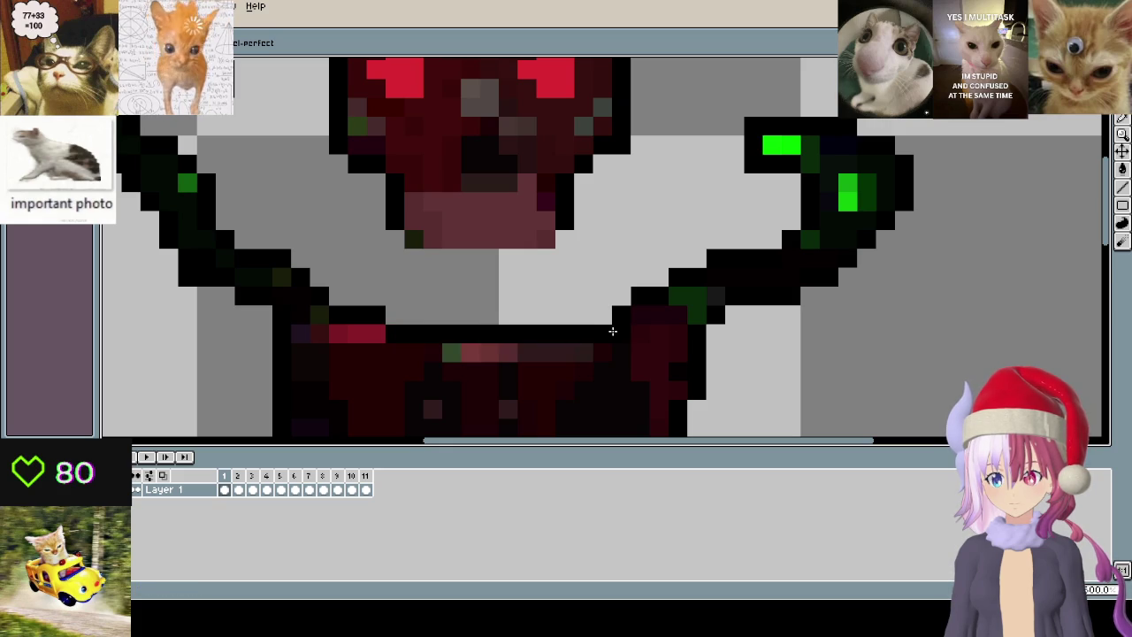
- Draw a red pixel line below the face and outline the mouth's bottom in black
scroll(612, 331, down, 2)
scroll(521, 292, up, 2)
scroll(519, 283, down, 2)
drag(566, 285, 421, 285)
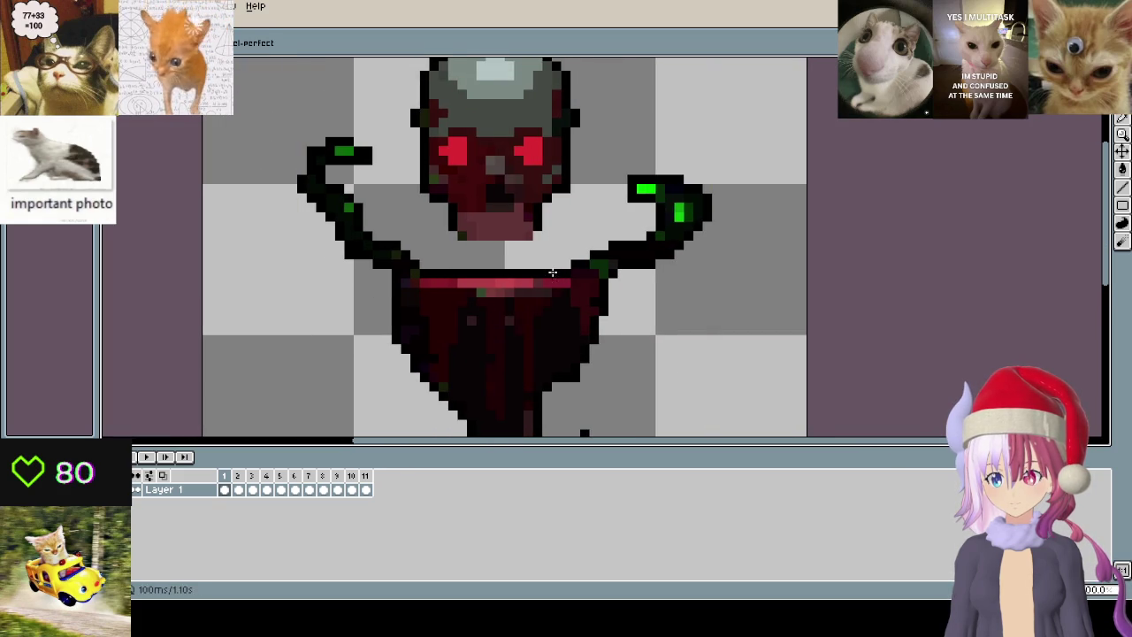
scroll(551, 273, up, 2)
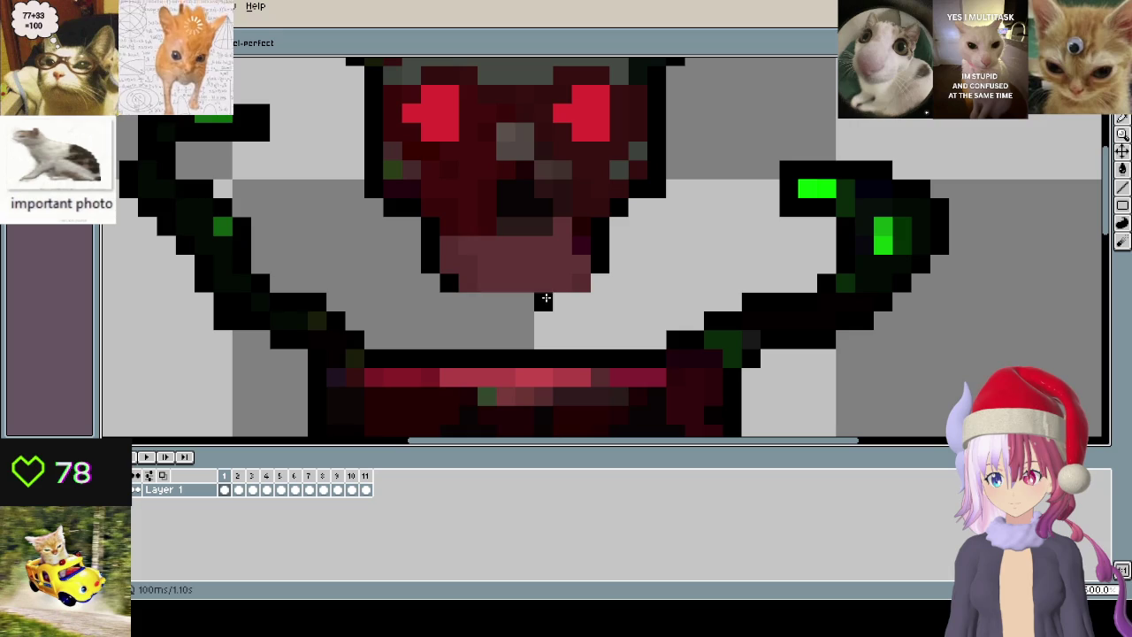
click(581, 283)
drag(469, 302, 549, 299)
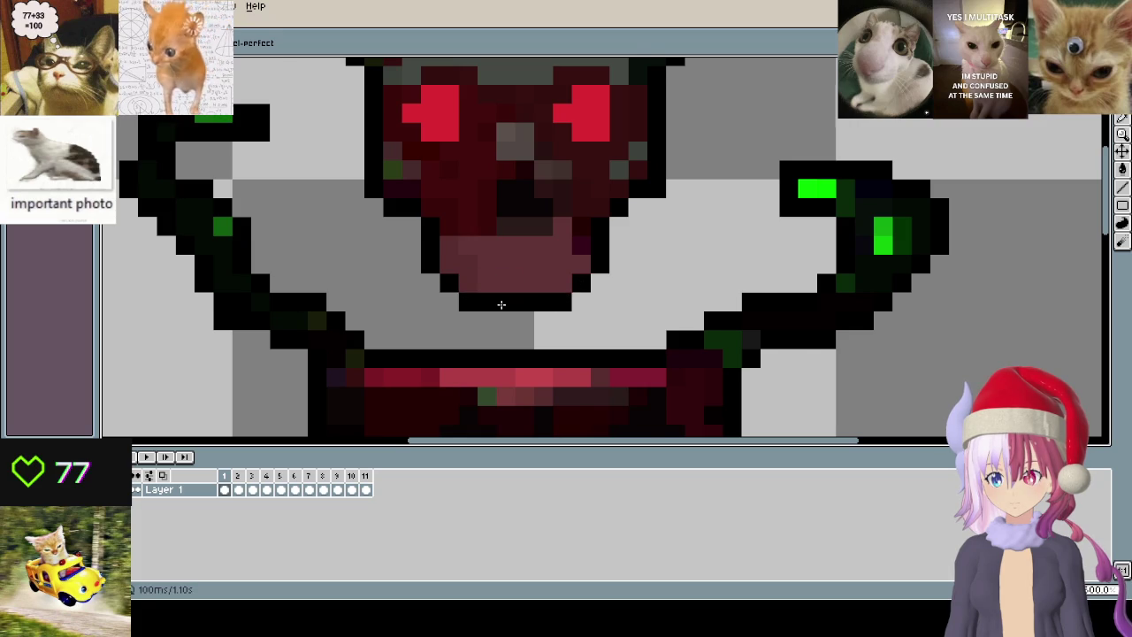
scroll(501, 305, down, 1)
scroll(505, 319, down, 1)
scroll(513, 292, up, 2)
- Erase the green-pixel mouth area on frame 2
click(246, 476)
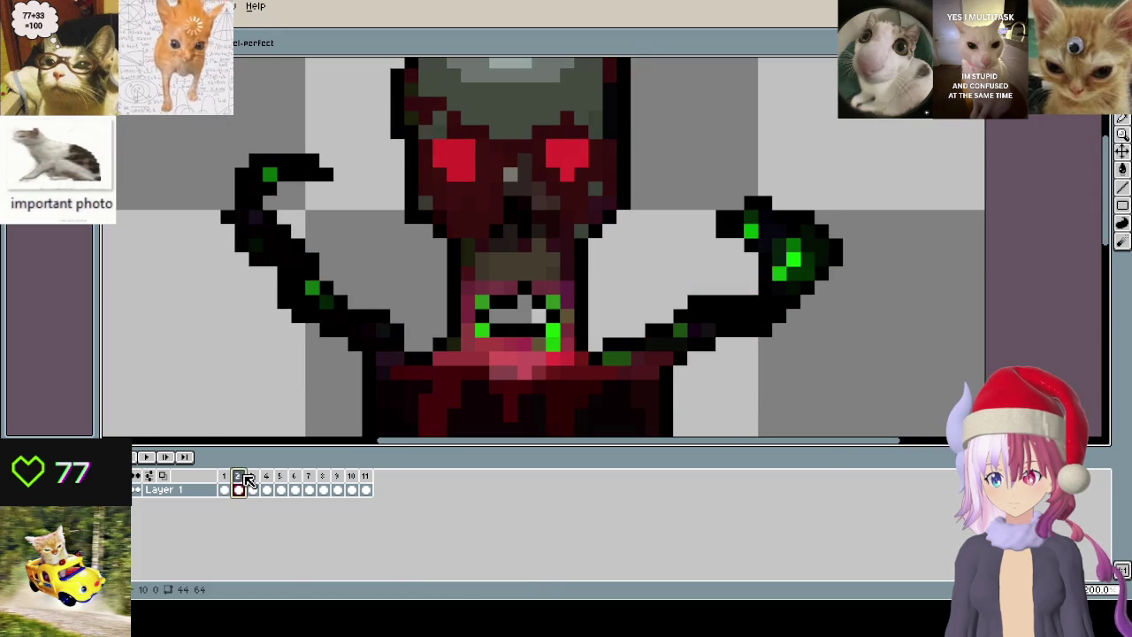
mouse_move(457, 288)
mouse_down()
mouse_move(574, 288)
mouse_move(482, 316)
mouse_move(468, 281)
mouse_move(575, 288)
mouse_up()
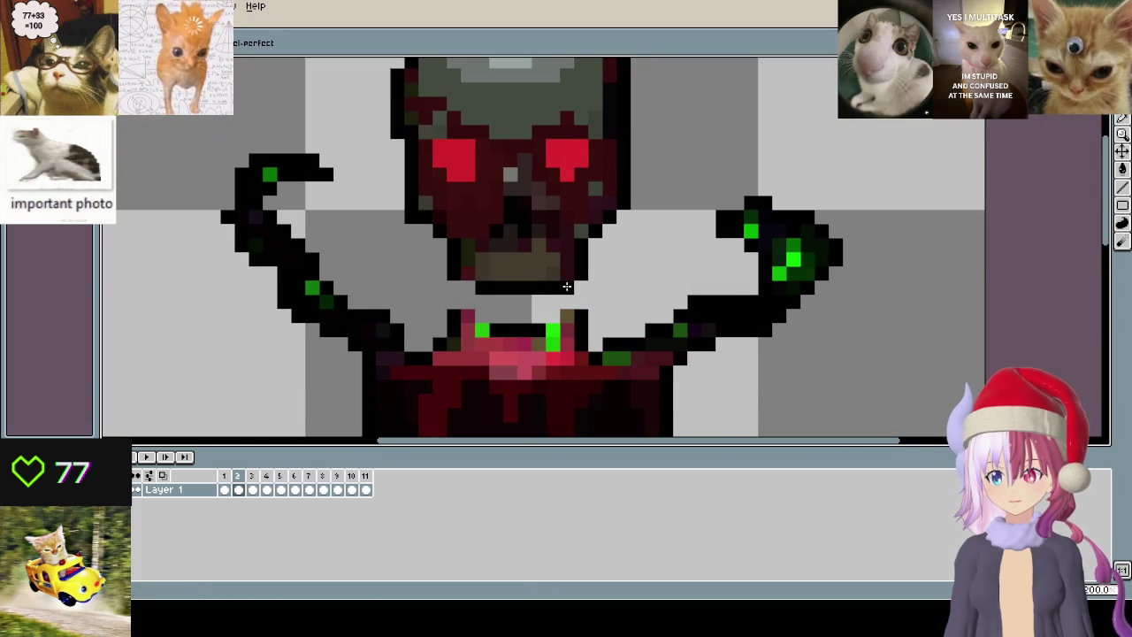
mouse_move(453, 292)
mouse_down()
mouse_move(459, 316)
mouse_move(579, 329)
mouse_move(442, 345)
mouse_move(582, 344)
mouse_up()
scroll(582, 344, down, 3)
scroll(502, 332, up, 3)
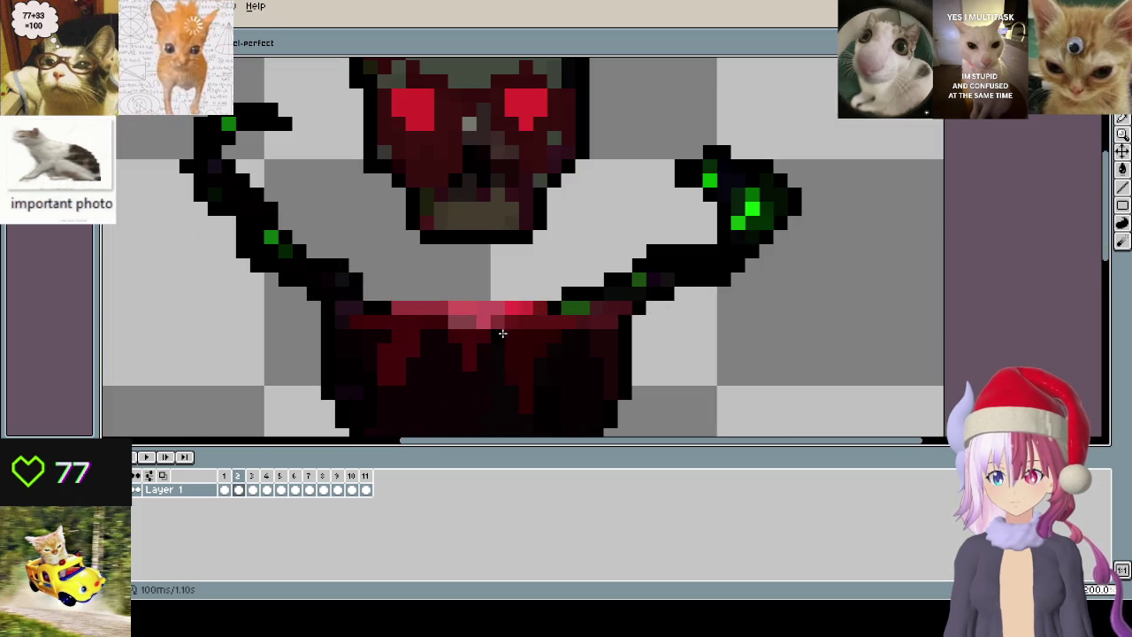
- On frame 1, select the red band row with the Move tool and nudge it up one pixel
click(225, 489)
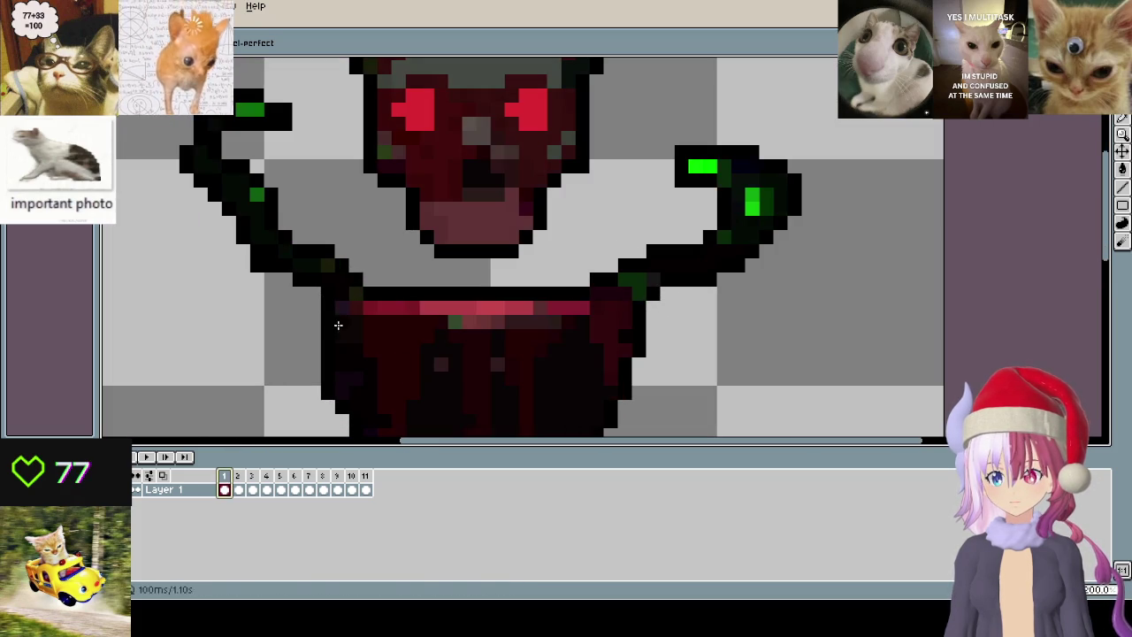
key(i)
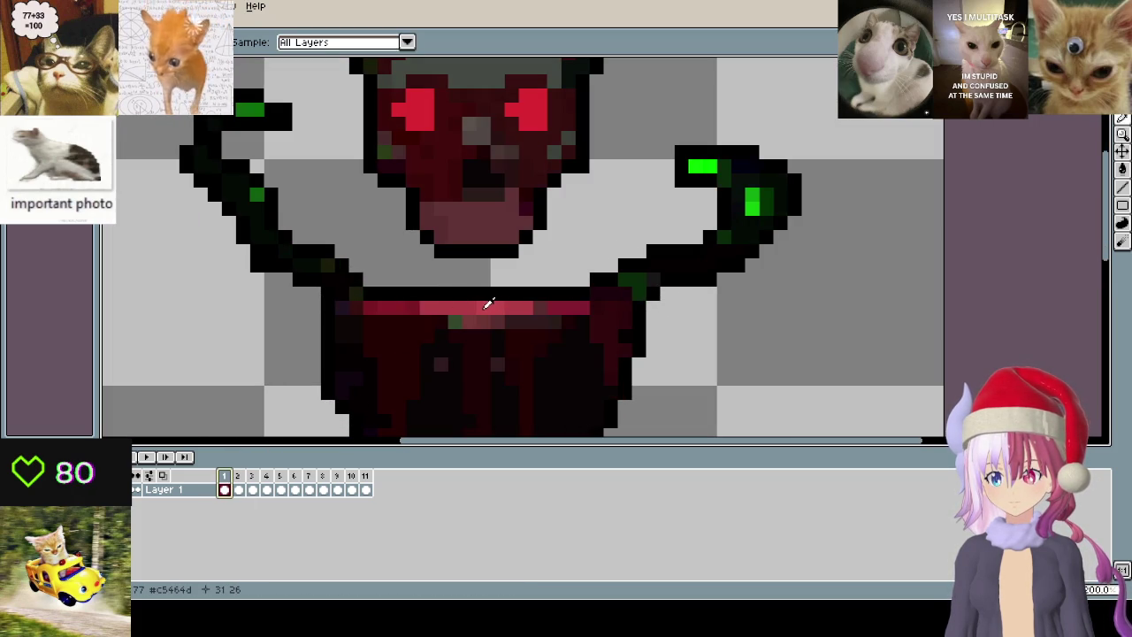
key(v)
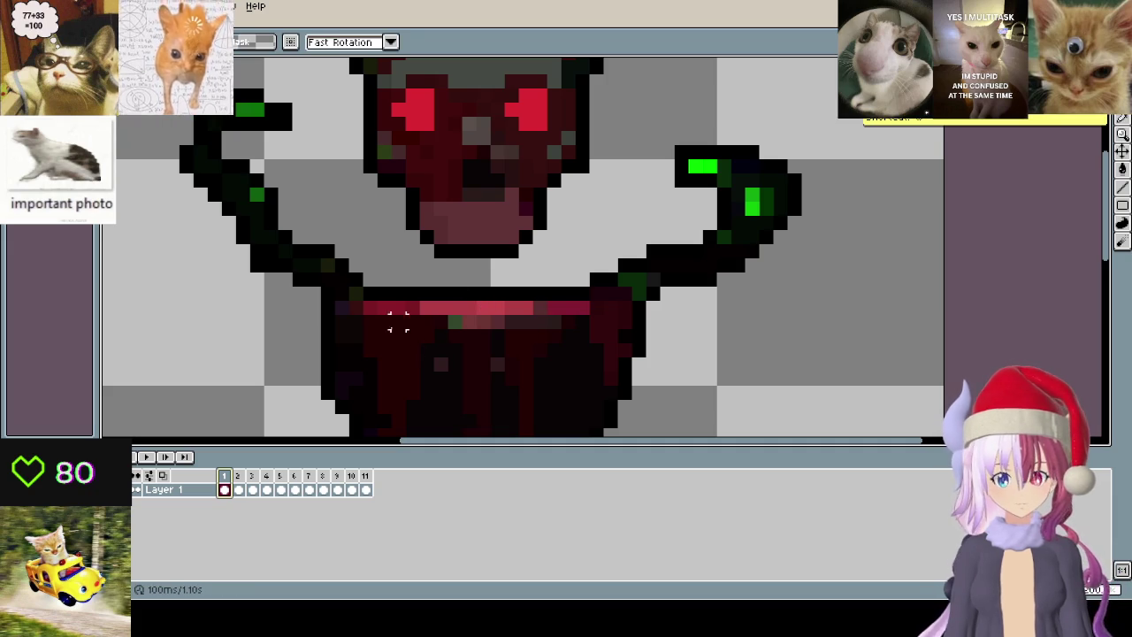
drag(392, 301, 588, 316)
drag(488, 316, 501, 304)
key(ctrl+d)
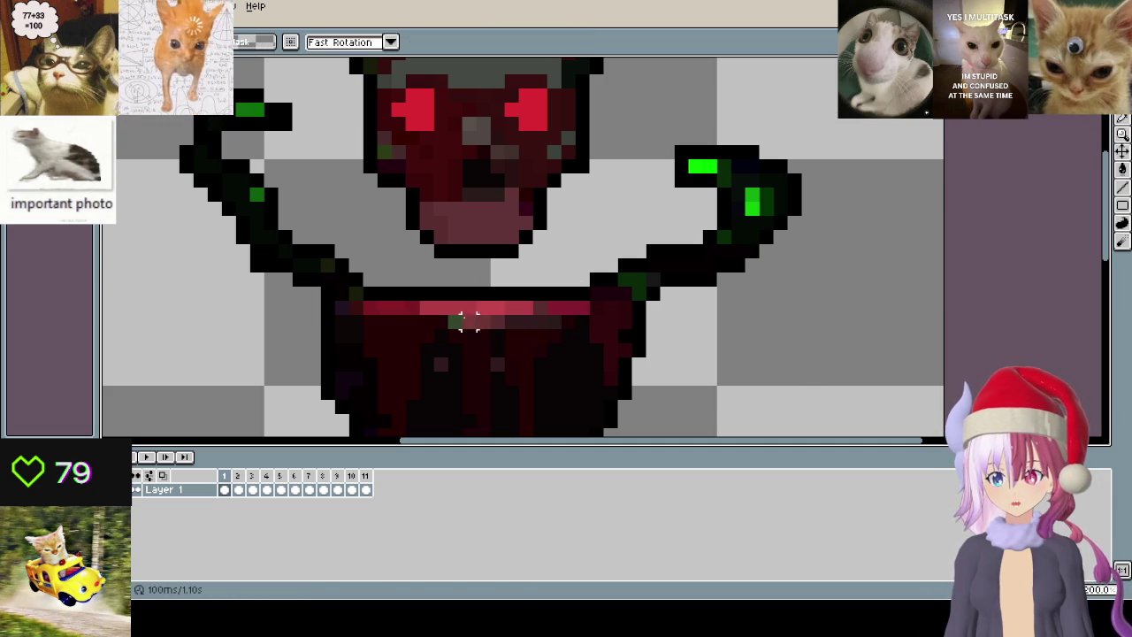
key(ctrl+z)
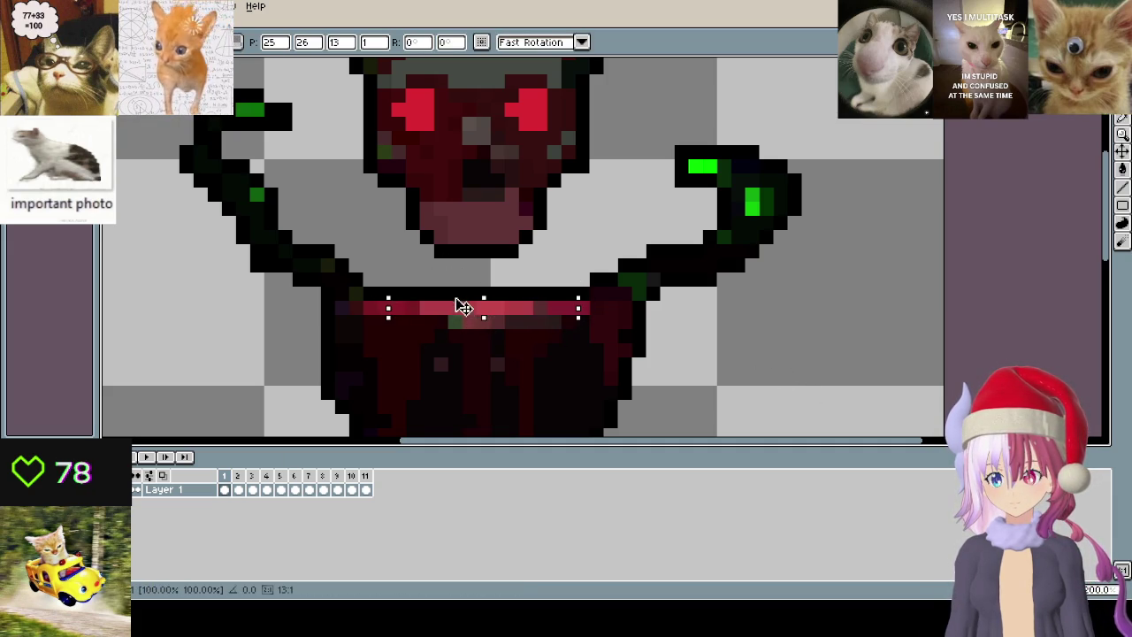
drag(463, 306, 457, 298)
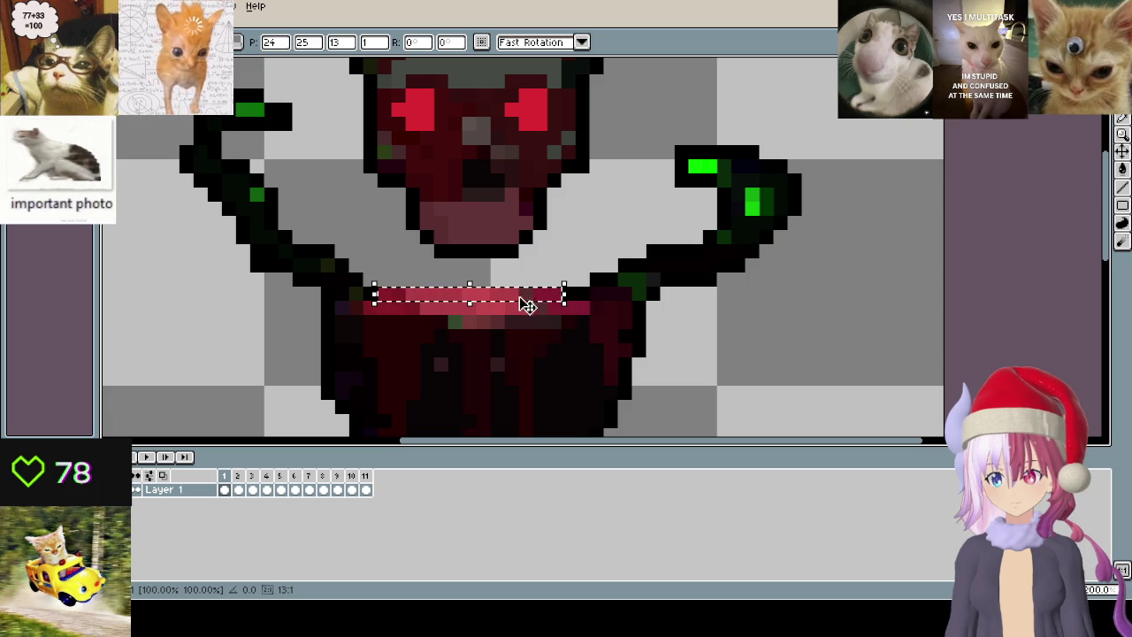
key(ctrl+d)
- Step through the timeline from frame 2 to frame 3
scroll(507, 335, down, 3)
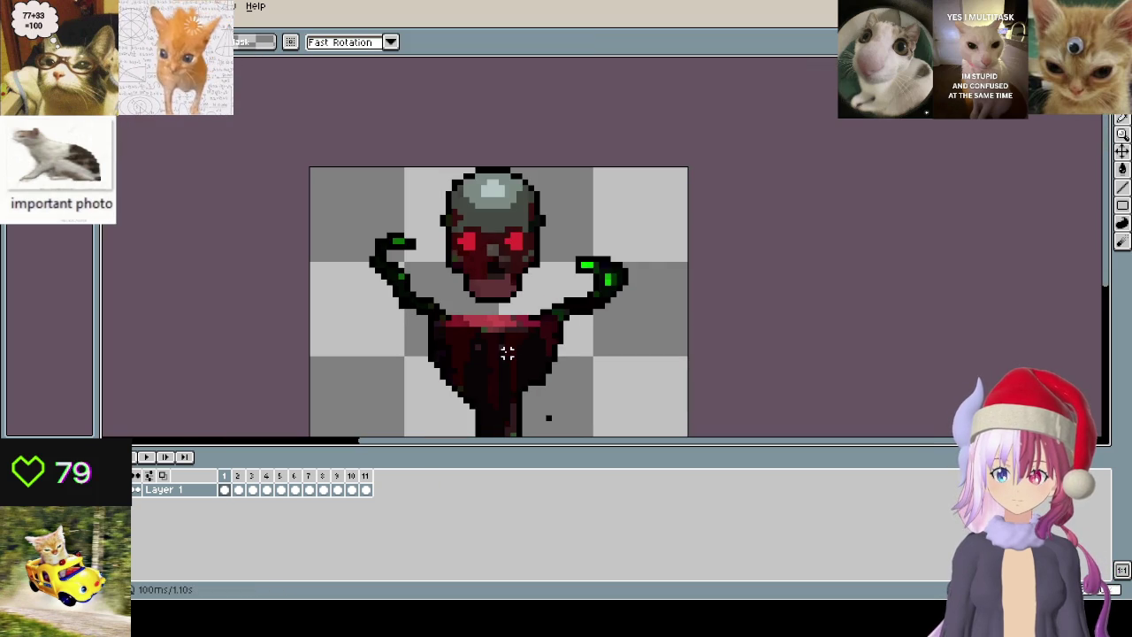
scroll(507, 352, up, 3)
key(Right)
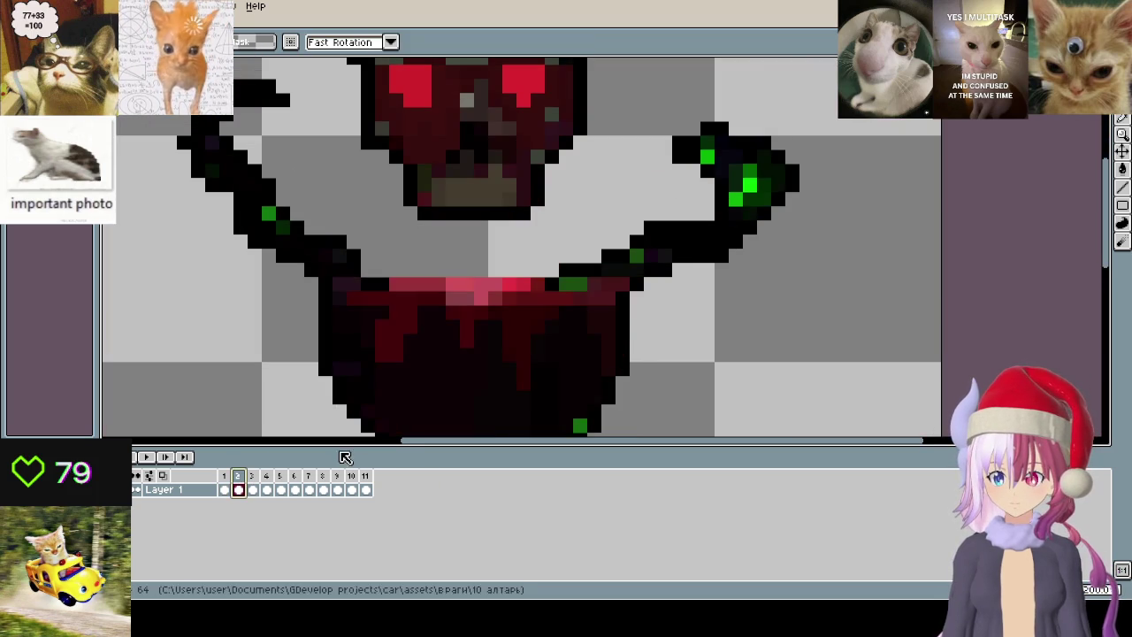
scroll(467, 369, down, 2)
scroll(498, 306, down, 1)
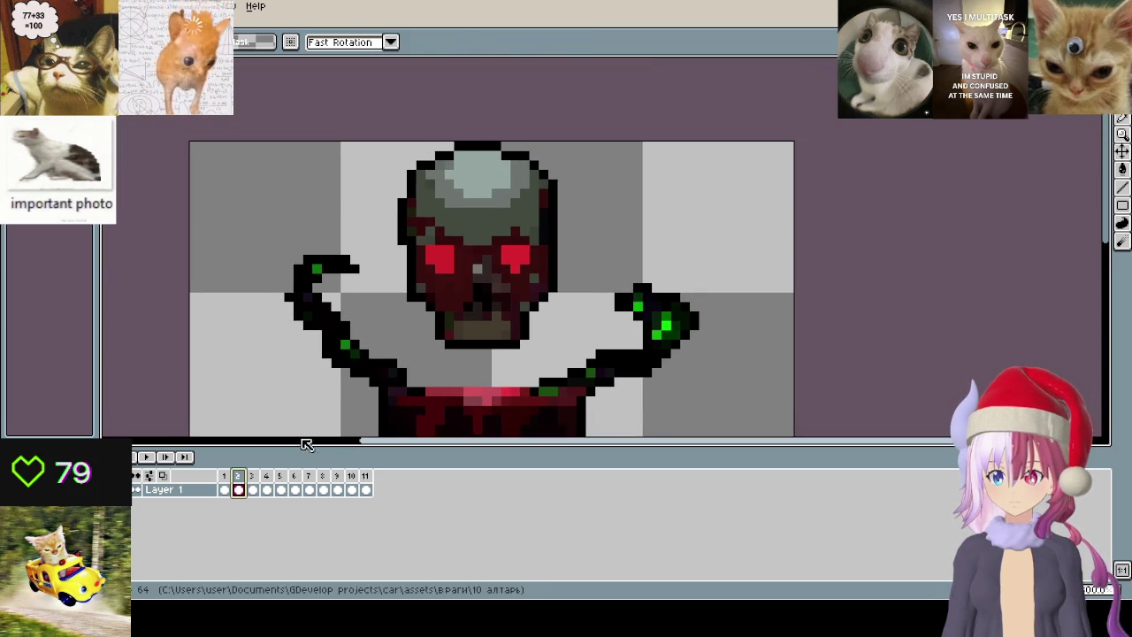
click(252, 476)
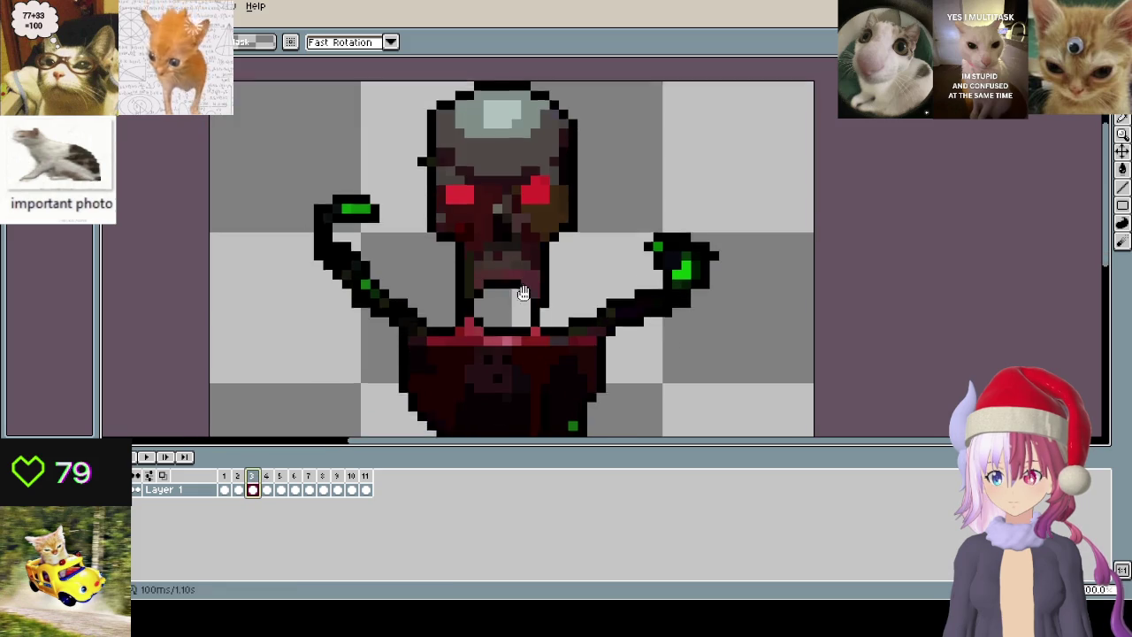
- Paint over the black neck lines on frame 3 with background grey using the Pencil
key(b)
scroll(425, 283, up, 1)
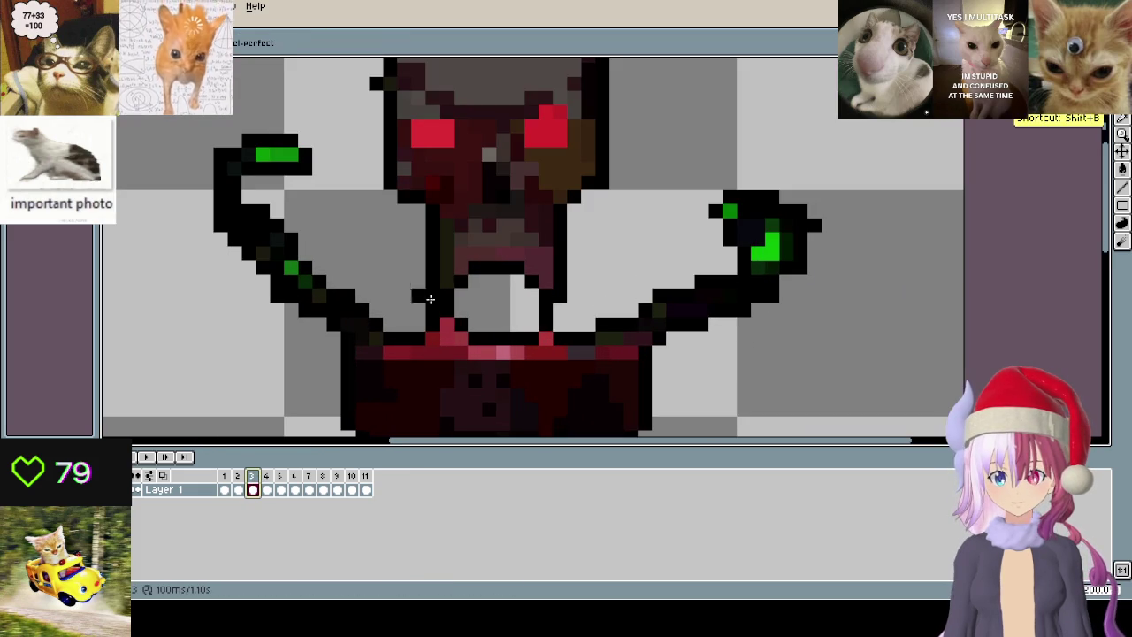
drag(417, 272, 547, 305)
key(ctrl+z)
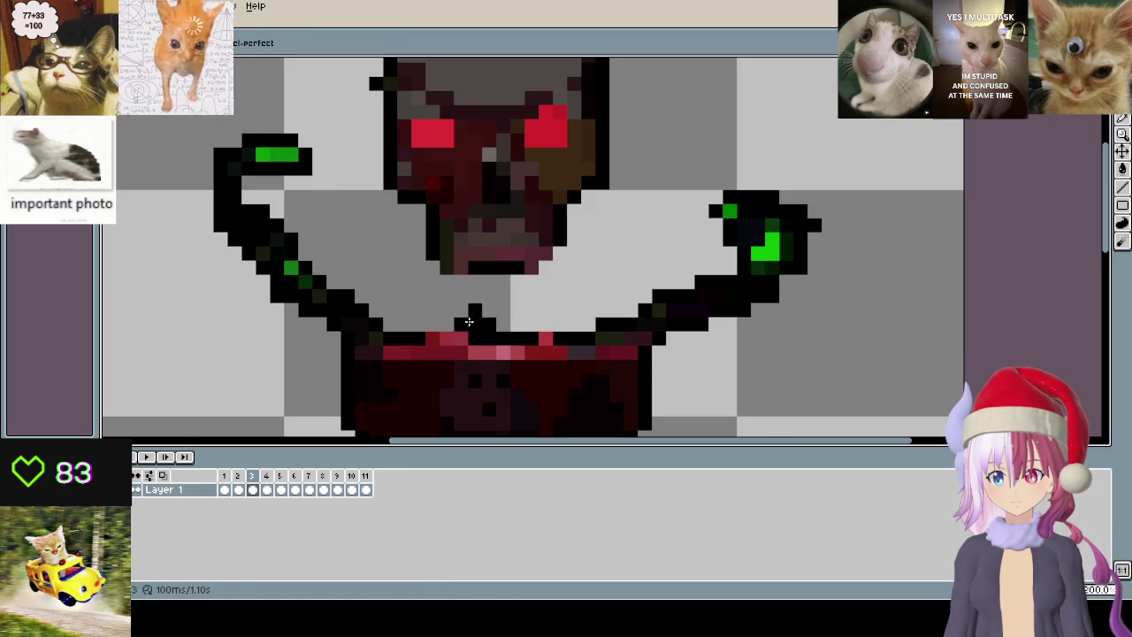
scroll(469, 319, down, 2)
- Go to frame 4 and touch up a pixel below the skull
click(268, 488)
scroll(372, 253, up, 2)
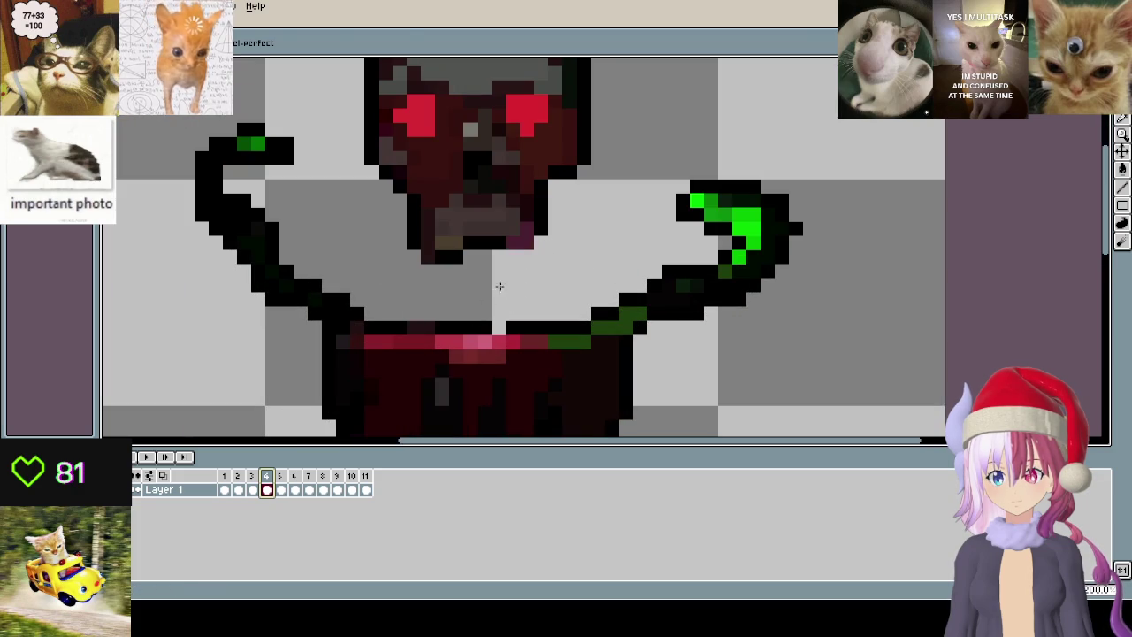
click(513, 327)
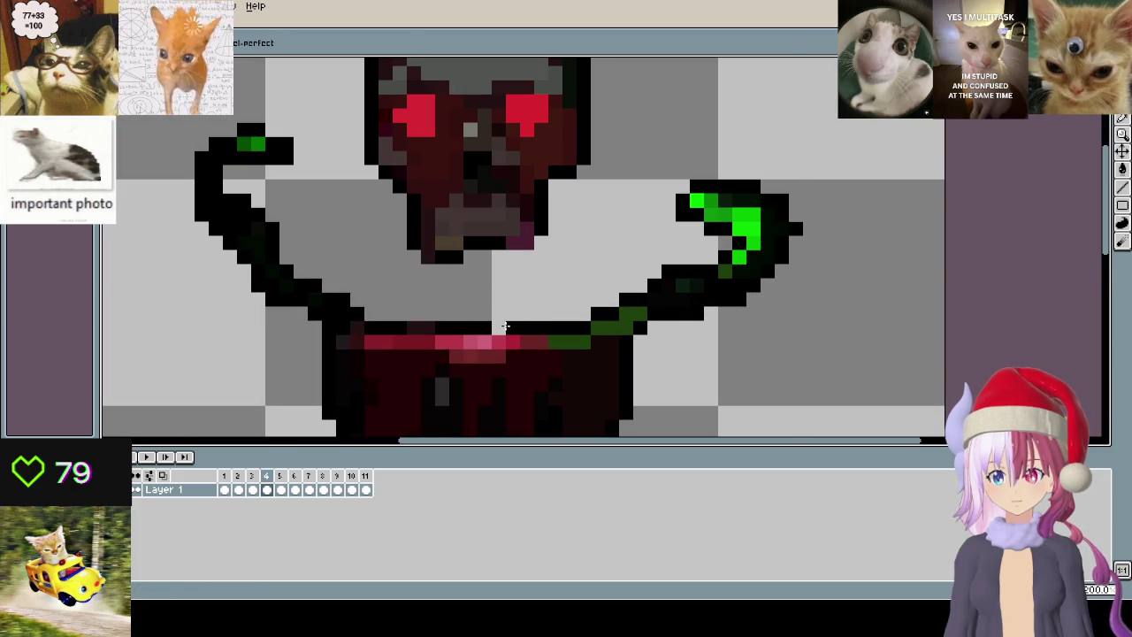
scroll(470, 298, down, 1)
scroll(503, 356, up, 1)
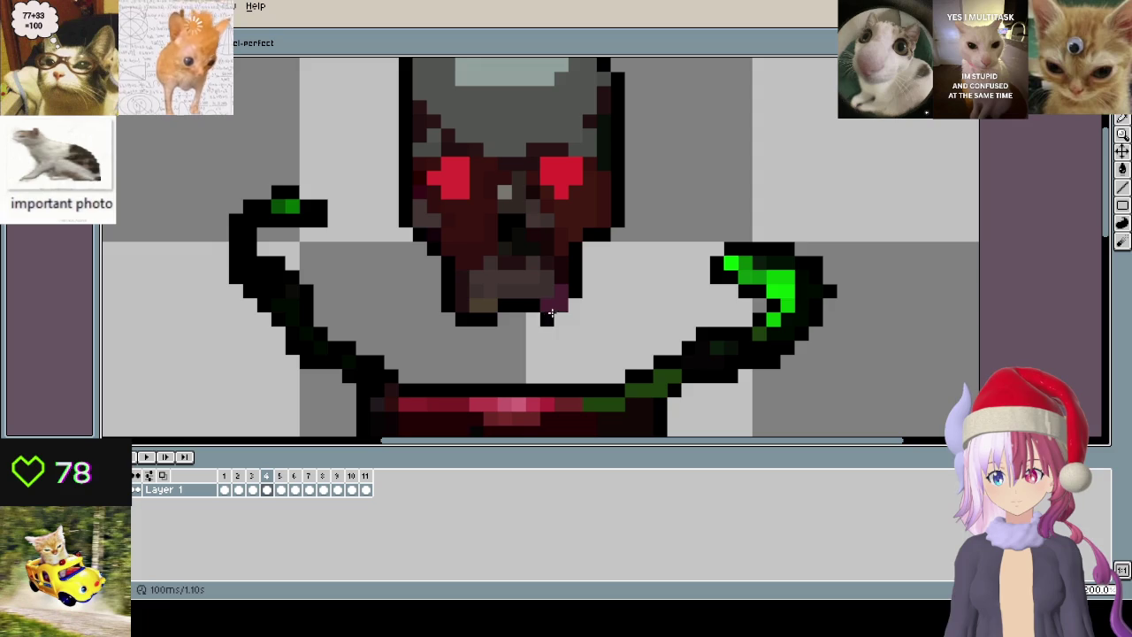
scroll(550, 309, down, 2)
- On frame 5, erase the black stalk and stray black pixels beneath the head
key(Right)
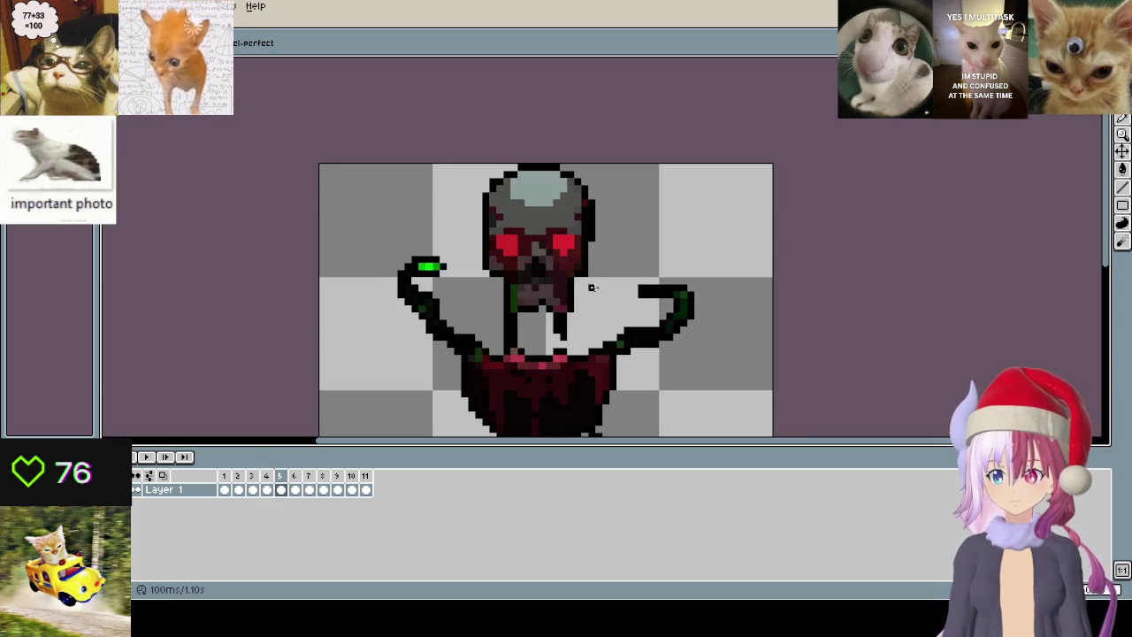
scroll(571, 306, up, 2)
mouse_move(453, 312)
mouse_down()
mouse_move(442, 362)
mouse_move(451, 338)
mouse_up()
click(446, 394)
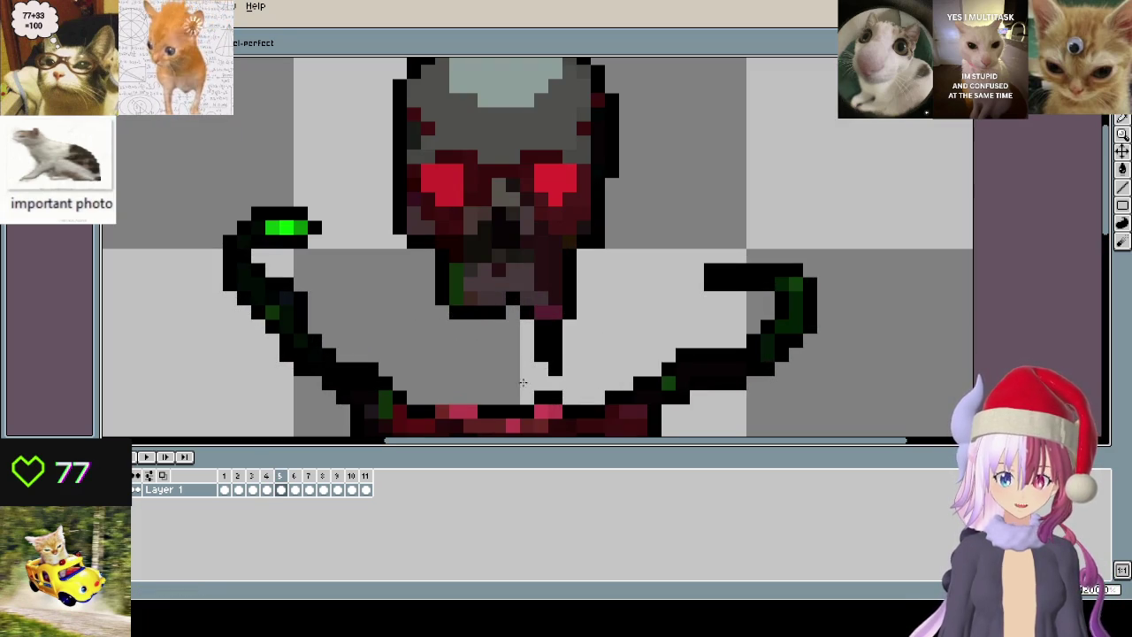
drag(531, 379, 549, 359)
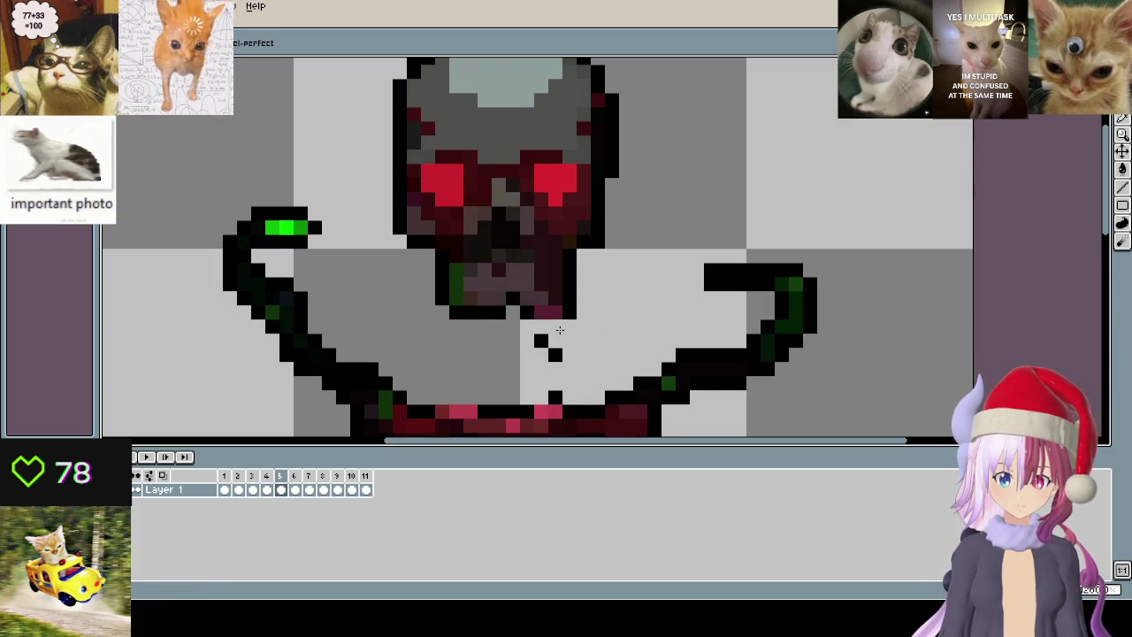
click(559, 349)
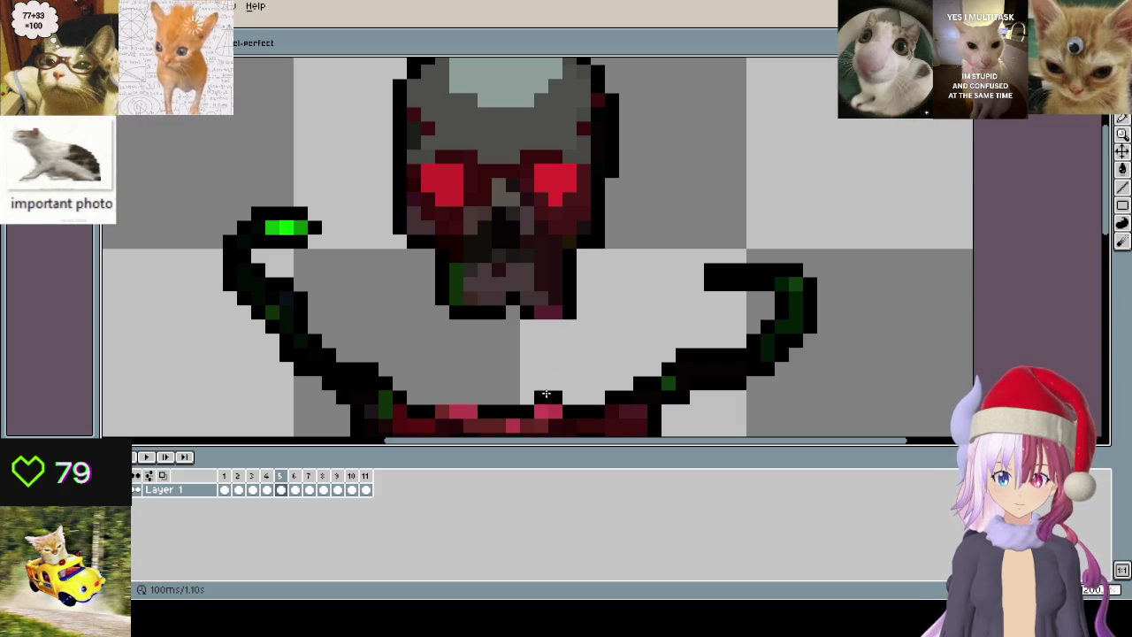
scroll(447, 318, down, 2)
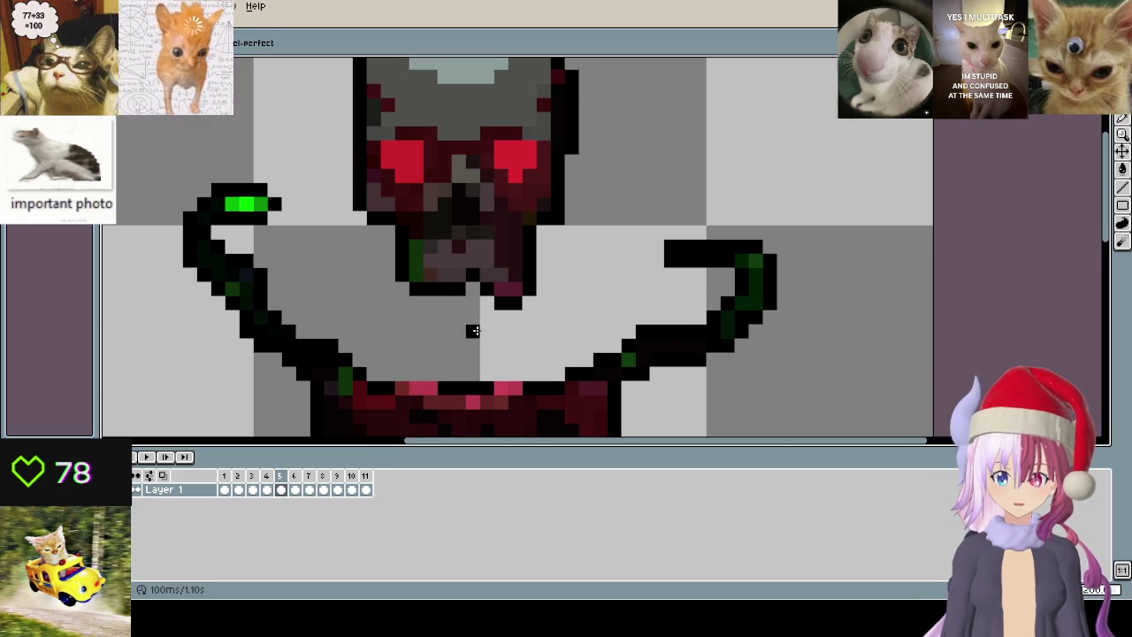
click(498, 306)
click(526, 287)
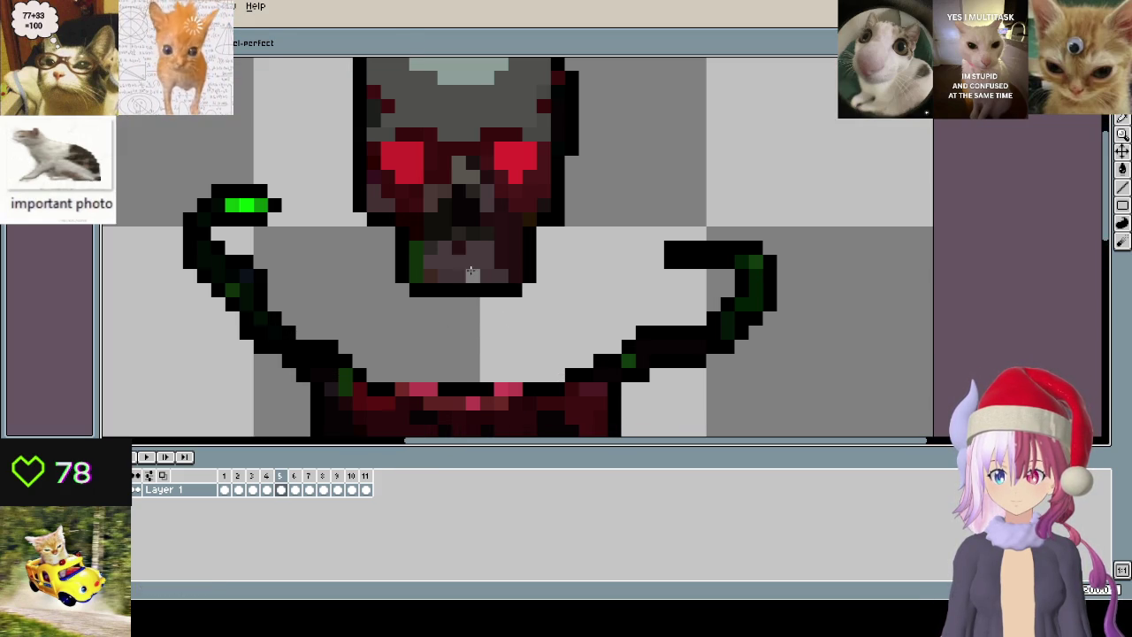
- Recolour two jaw pixels mid-grey and inspect the result
scroll(531, 314, down, 3)
scroll(513, 307, up, 3)
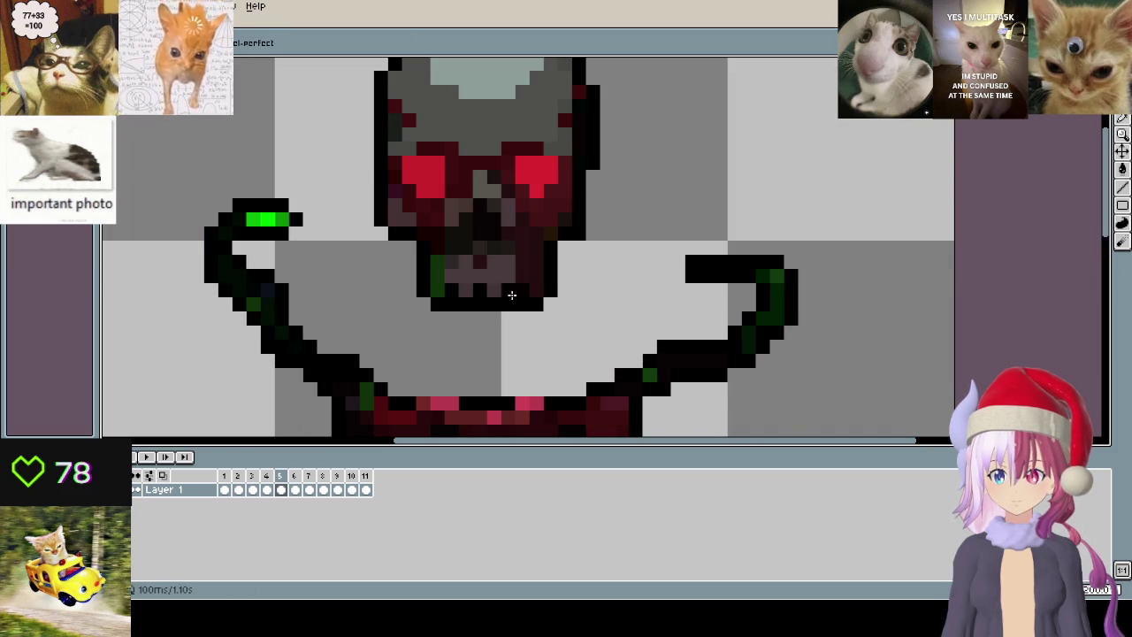
scroll(511, 295, down, 1)
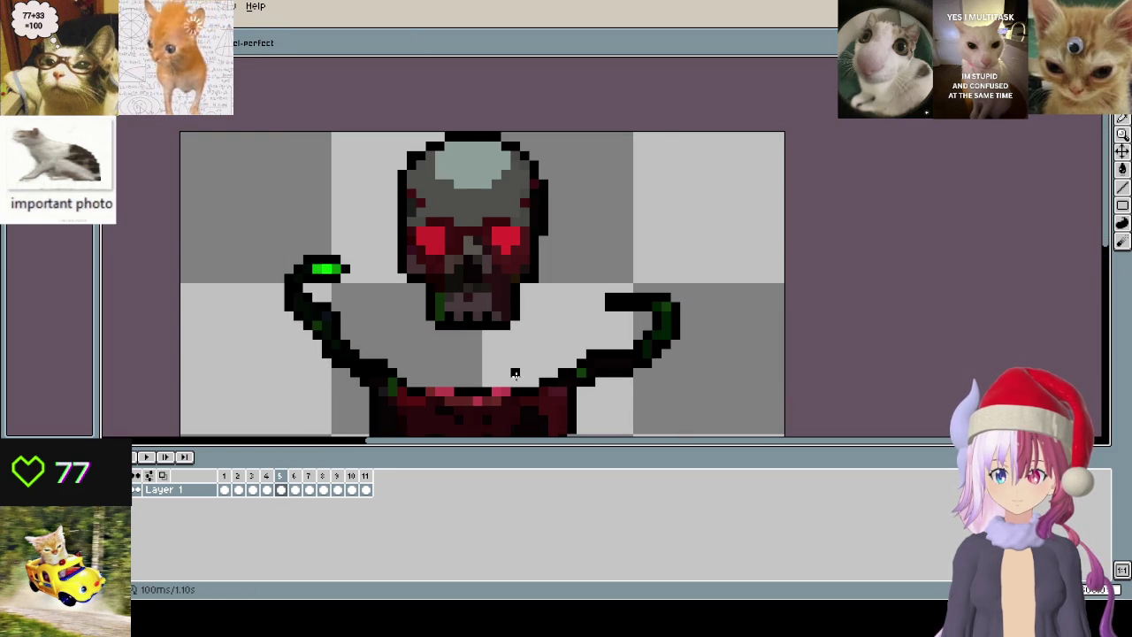
scroll(456, 298, up, 1)
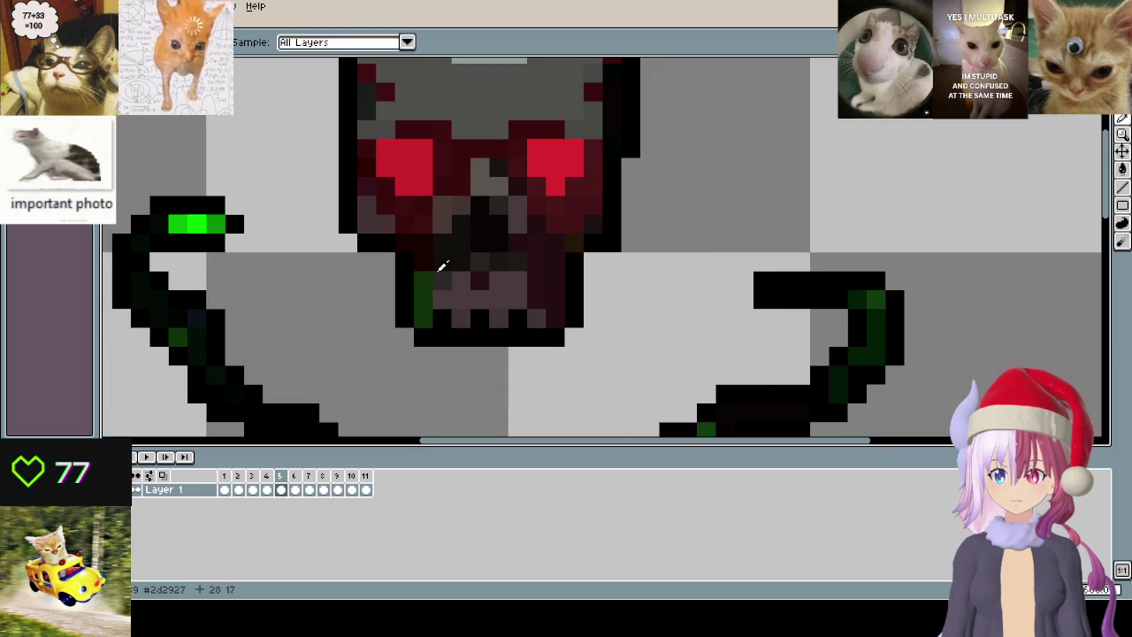
drag(441, 299, 500, 304)
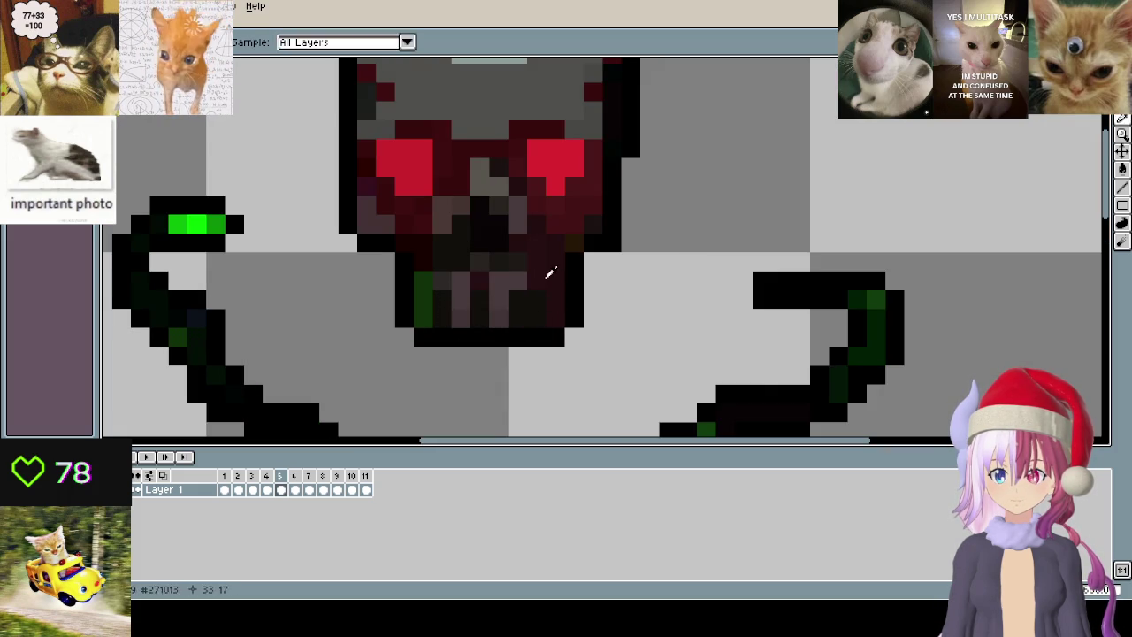
scroll(515, 372, down, 1)
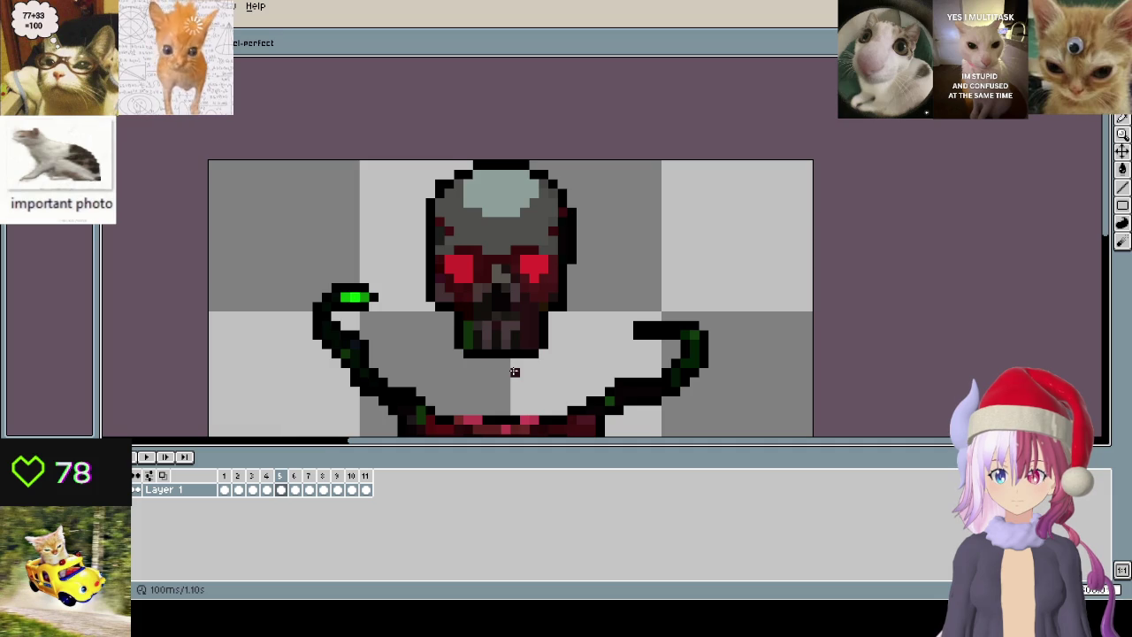
scroll(515, 371, down, 1)
scroll(495, 300, down, 1)
scroll(487, 275, up, 2)
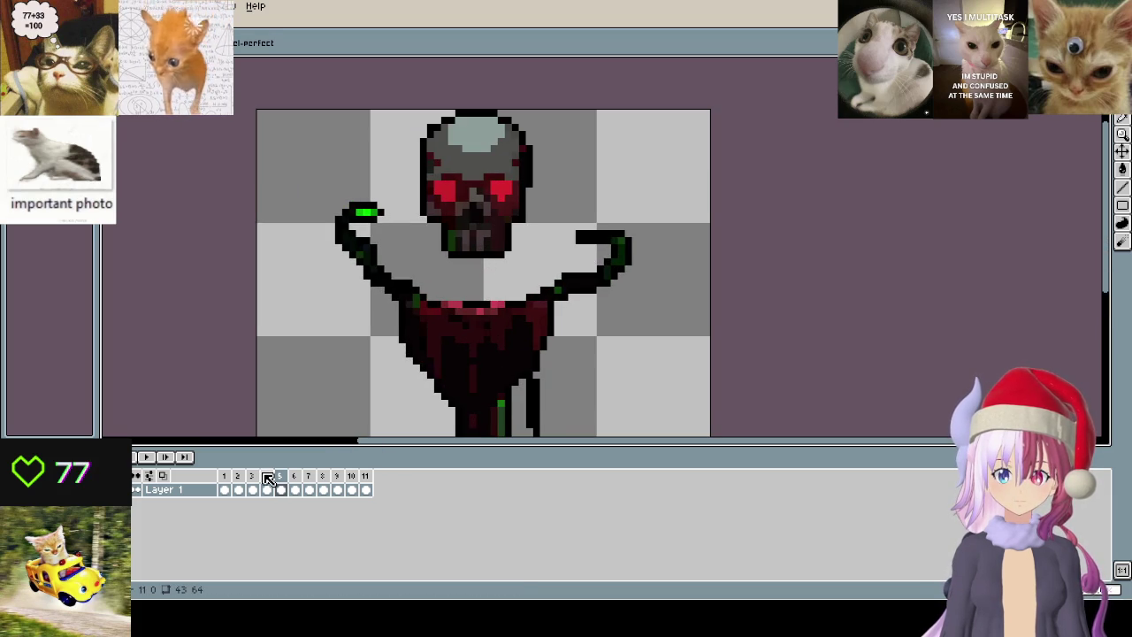
scroll(526, 213, up, 3)
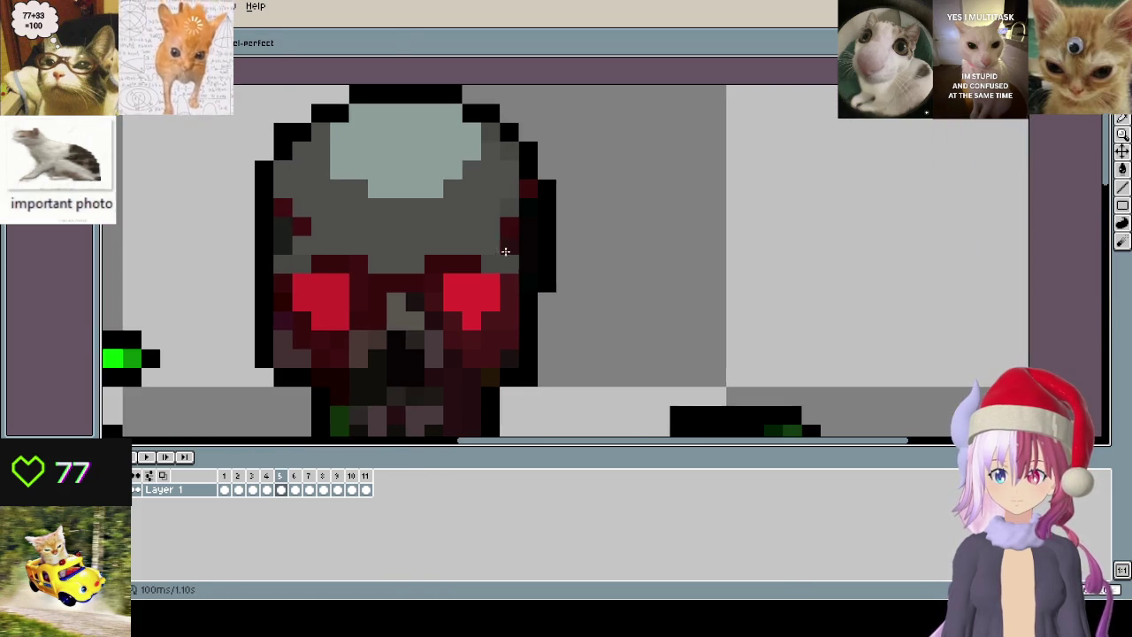
- Play the altar animation to preview it, then stop playback
scroll(525, 214, down, 2)
key(Return)
drag(573, 316, 598, 245)
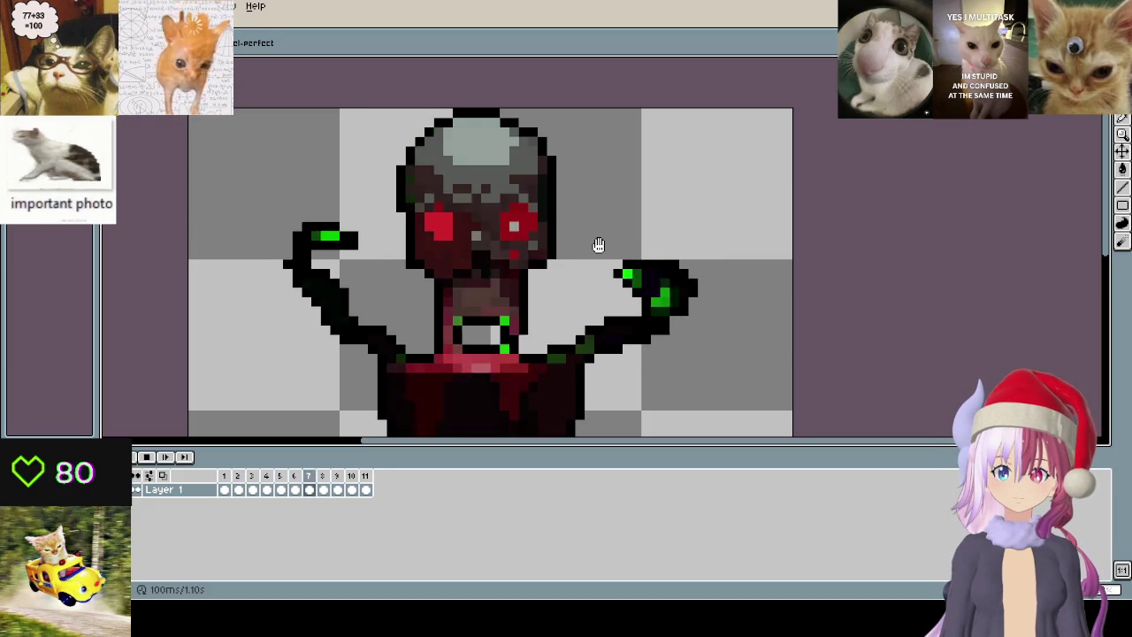
key(Return)
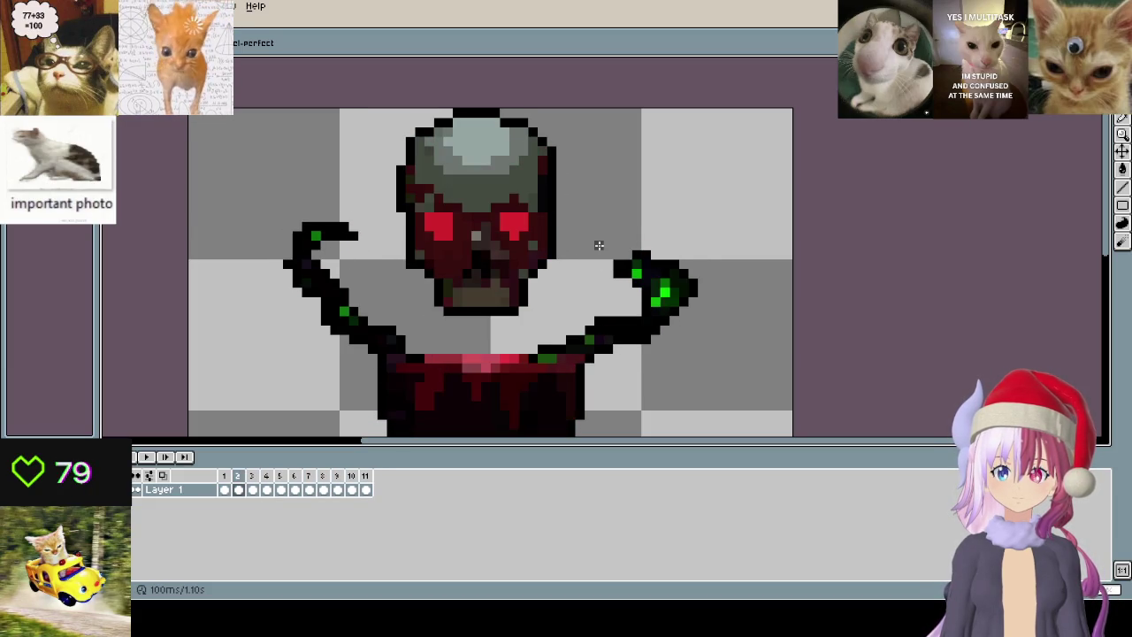
key(Left)
- On frame 11, paint over the red mouth in light grey and add a dark pixel below it
click(365, 476)
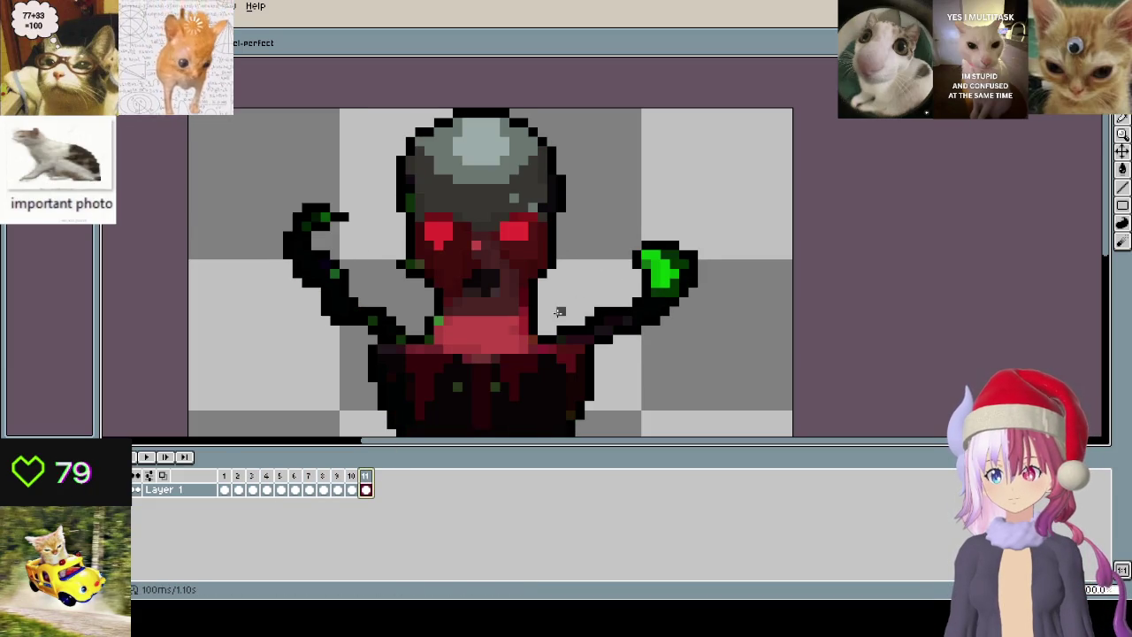
scroll(496, 310, up, 2)
mouse_move(422, 328)
mouse_down()
mouse_move(566, 314)
mouse_move(344, 327)
mouse_up()
mouse_move(560, 332)
mouse_down()
mouse_move(562, 307)
mouse_move(404, 324)
mouse_up()
key(i)
click(584, 258)
key(b)
click(398, 311)
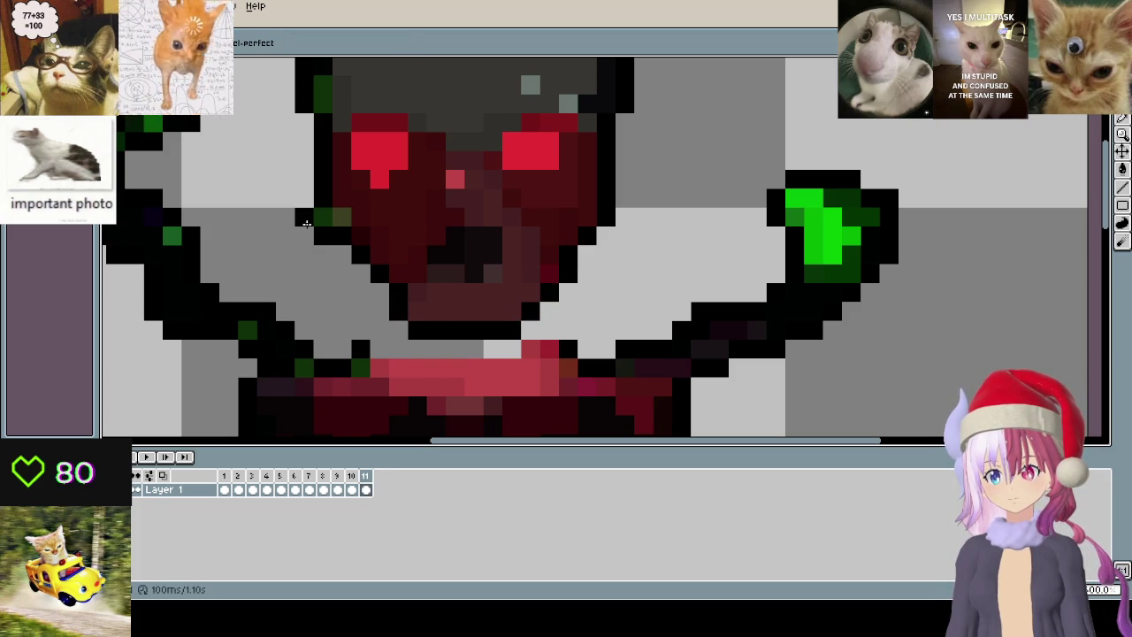
scroll(269, 272, down, 3)
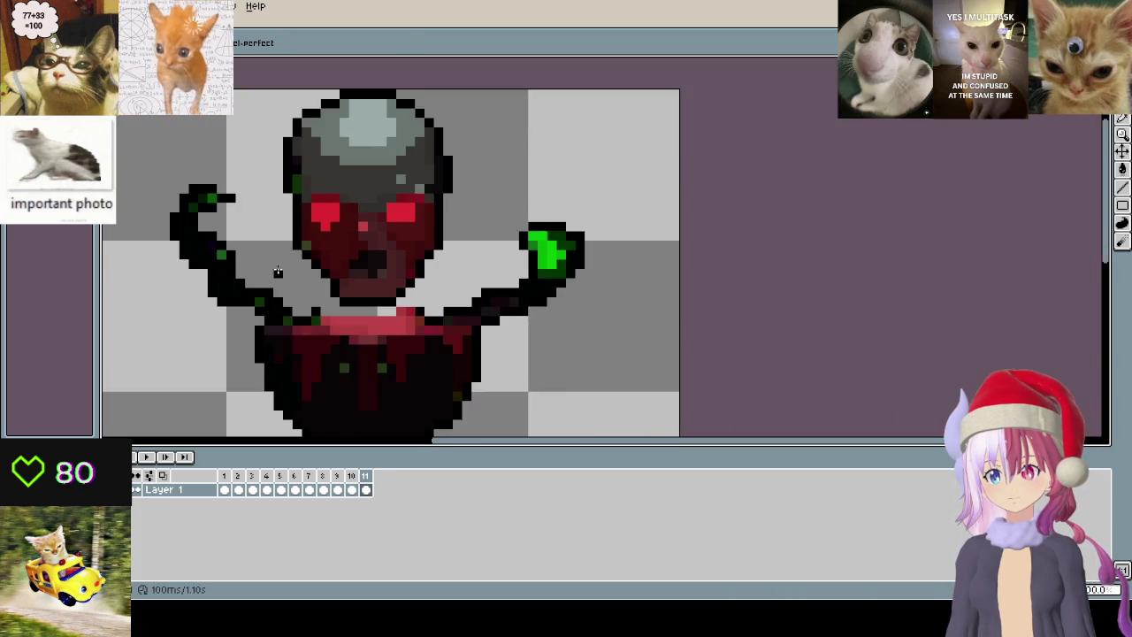
scroll(301, 263, up, 3)
scroll(265, 240, down, 3)
scroll(333, 261, up, 3)
scroll(323, 255, down, 2)
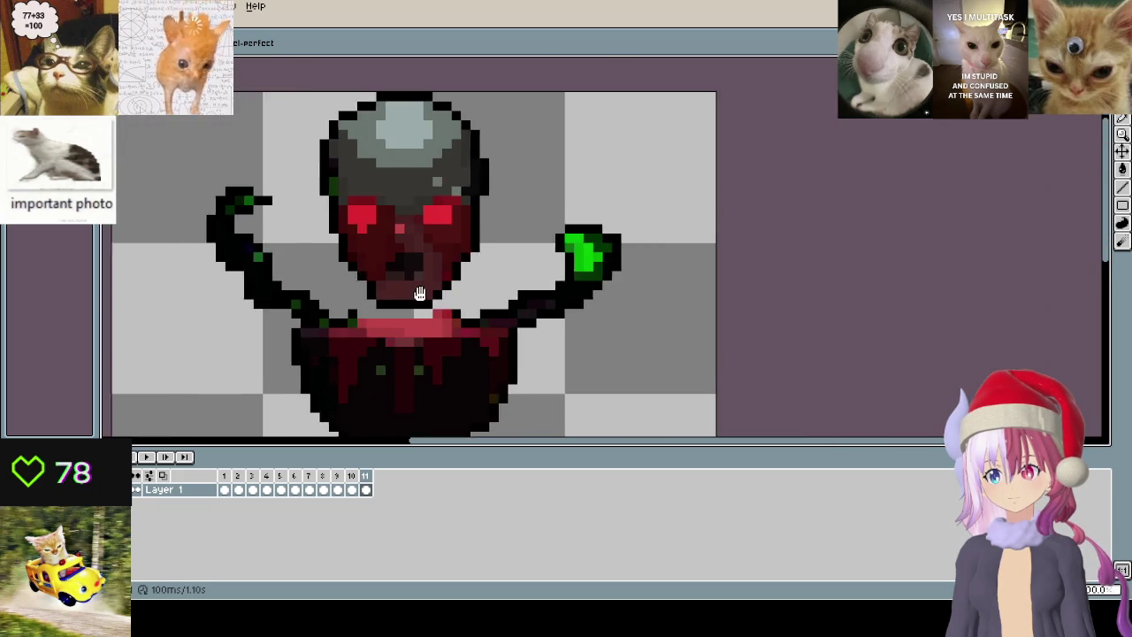
scroll(521, 309, up, 1)
scroll(500, 233, down, 1)
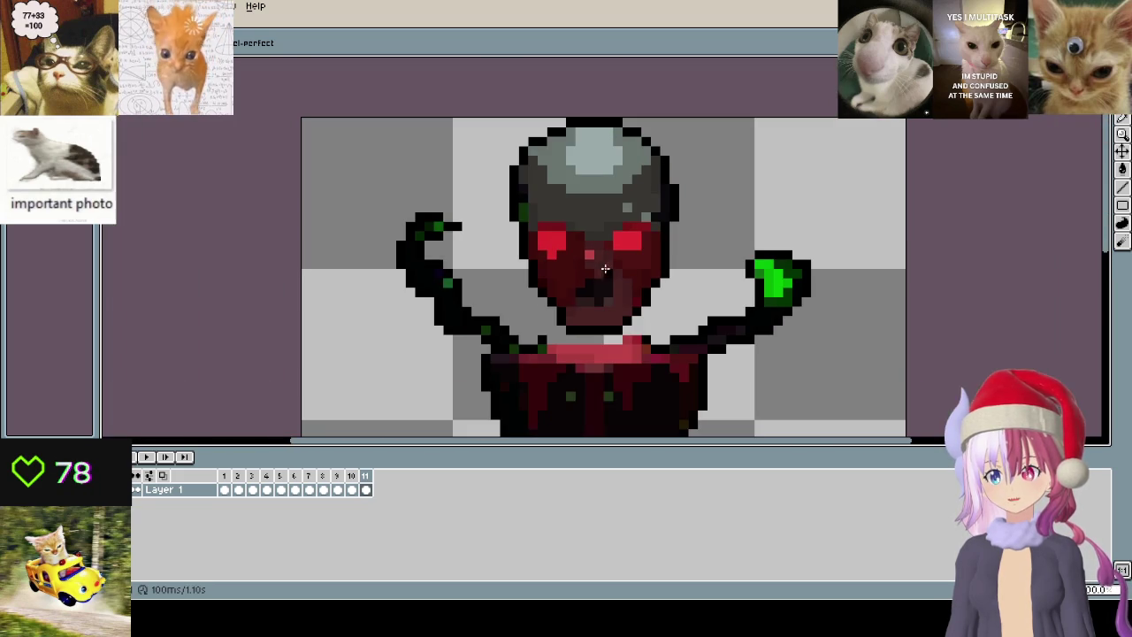
- Compare frames 1–3, then paint frame 3's dark-red row under the jaw black
click(225, 477)
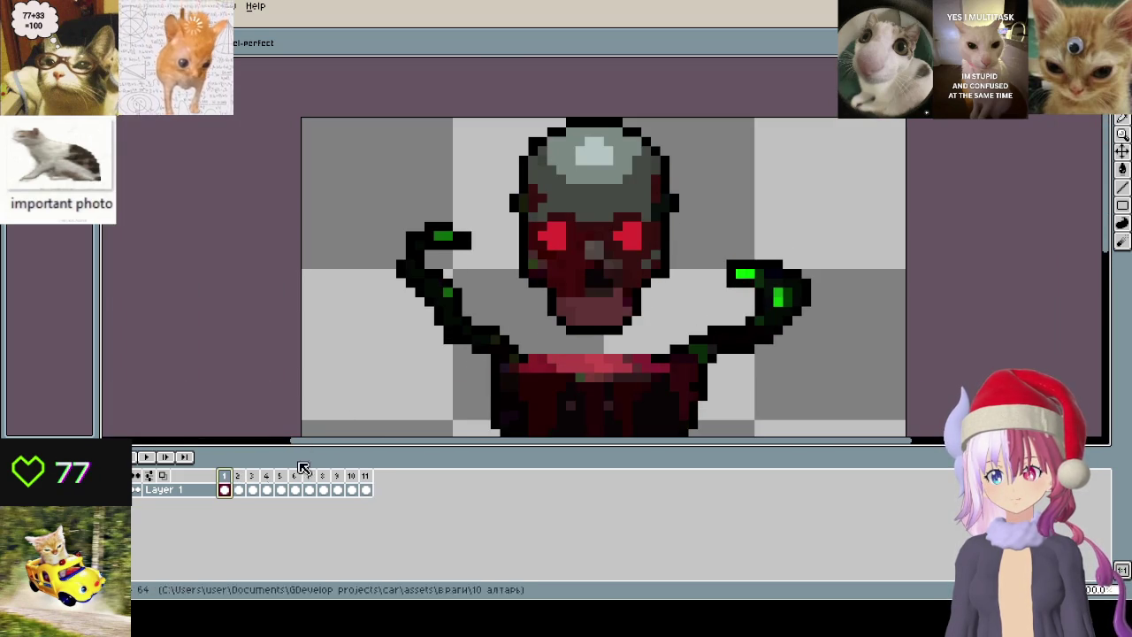
key(Right)
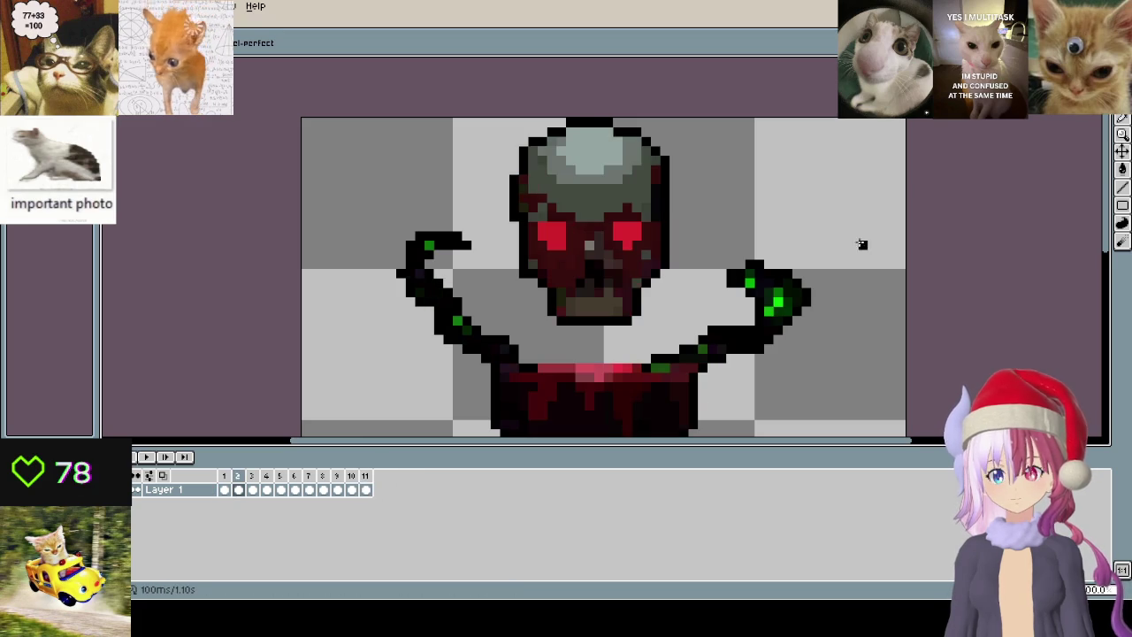
key(Left)
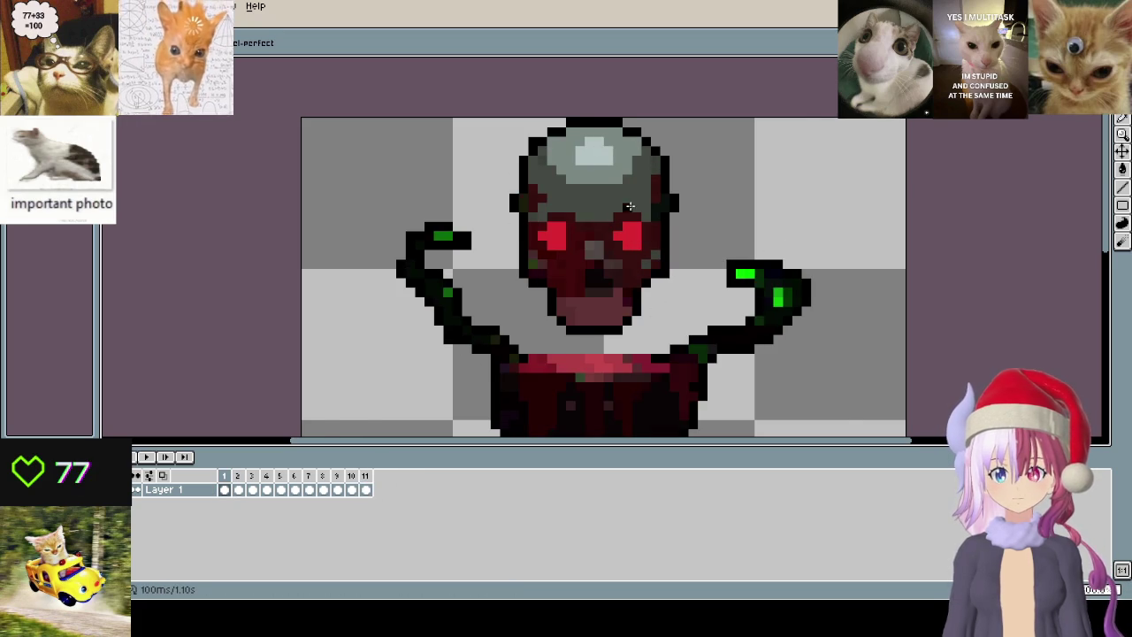
scroll(629, 206, up, 1)
scroll(560, 132, down, 2)
scroll(604, 265, up, 1)
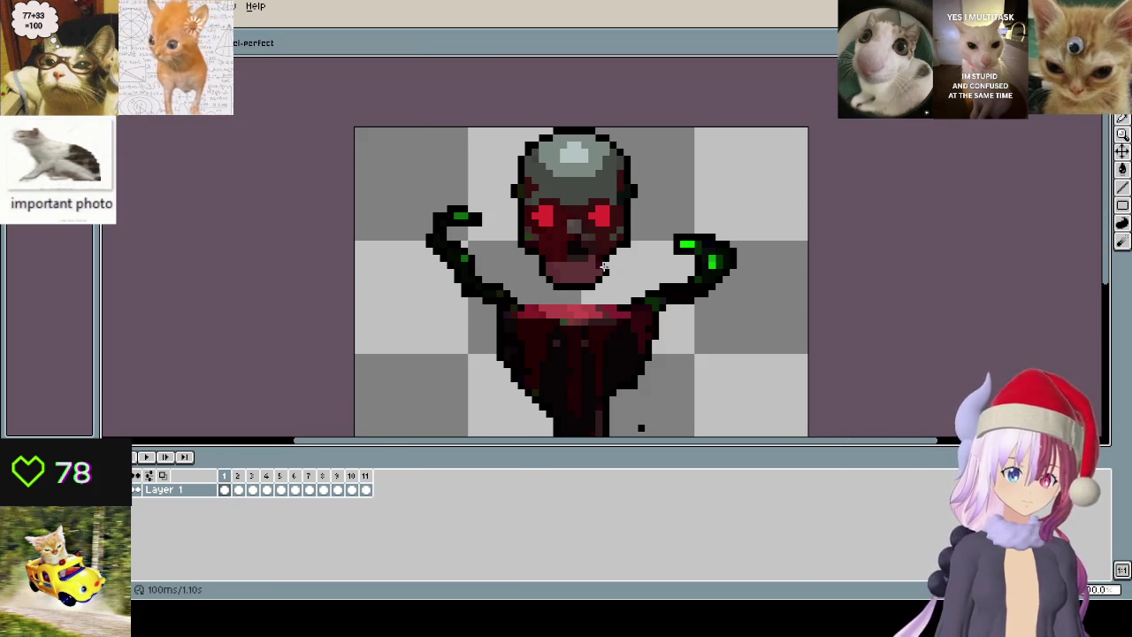
scroll(604, 266, up, 1)
key(Right)
key(Right)
scroll(481, 284, up, 1)
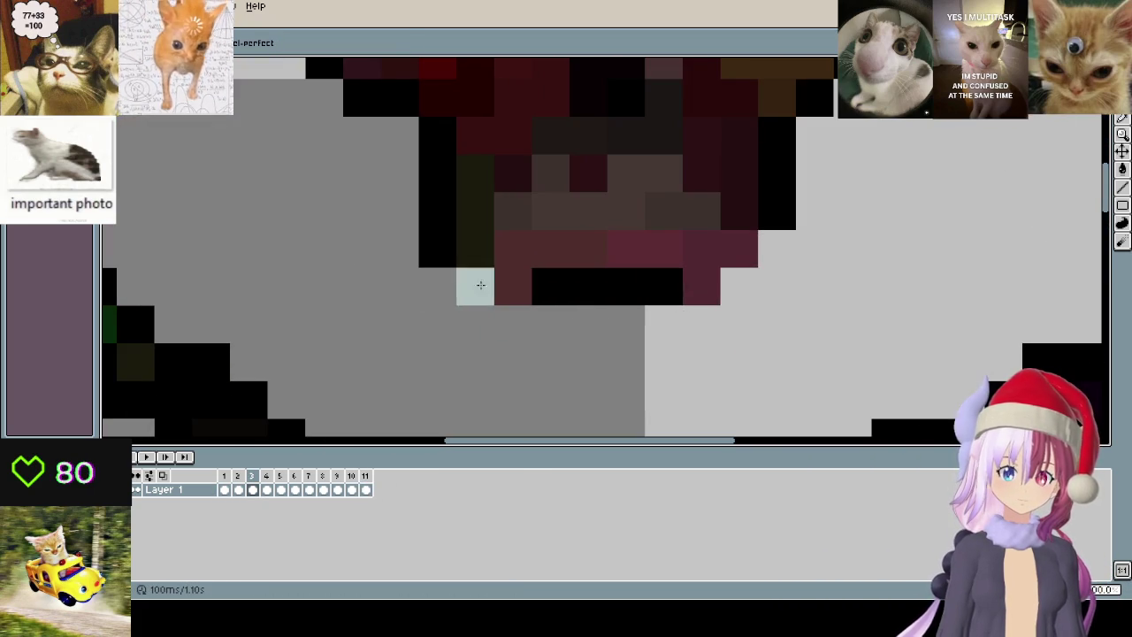
drag(462, 283, 707, 281)
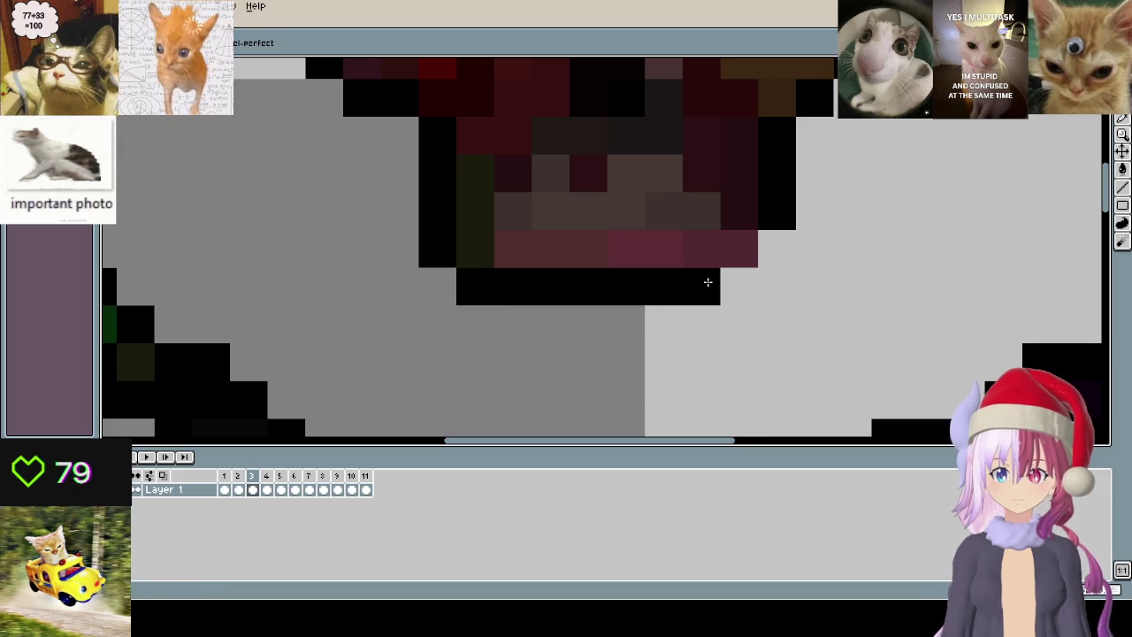
scroll(741, 337, down, 2)
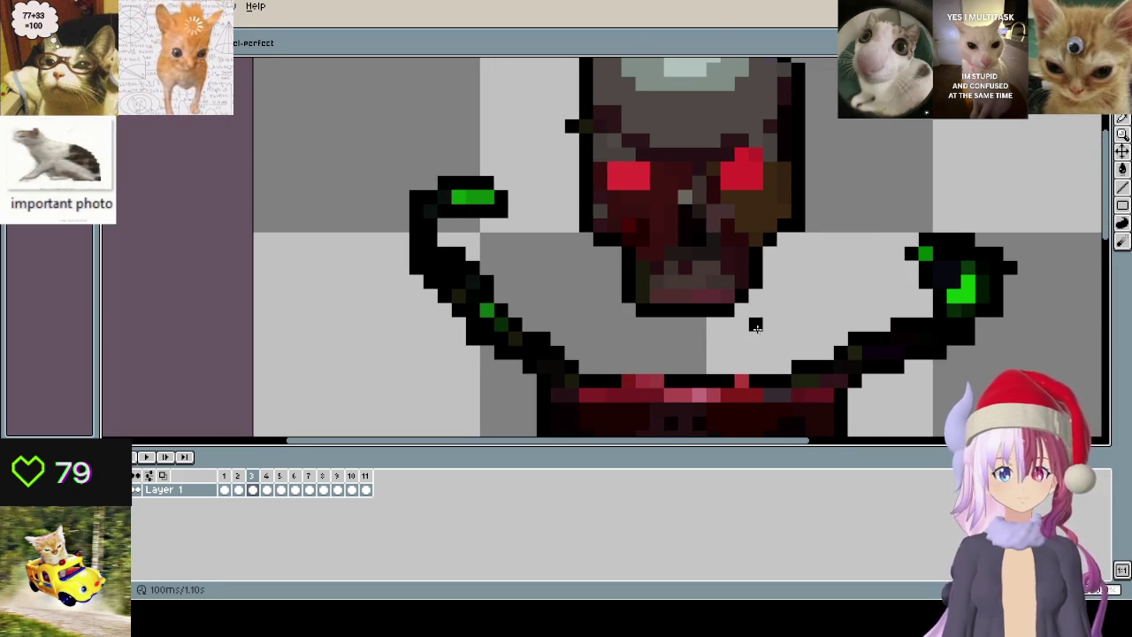
- On frame 6, paint the left eye red to match the right eye
key(Right)
scroll(663, 344, up, 1)
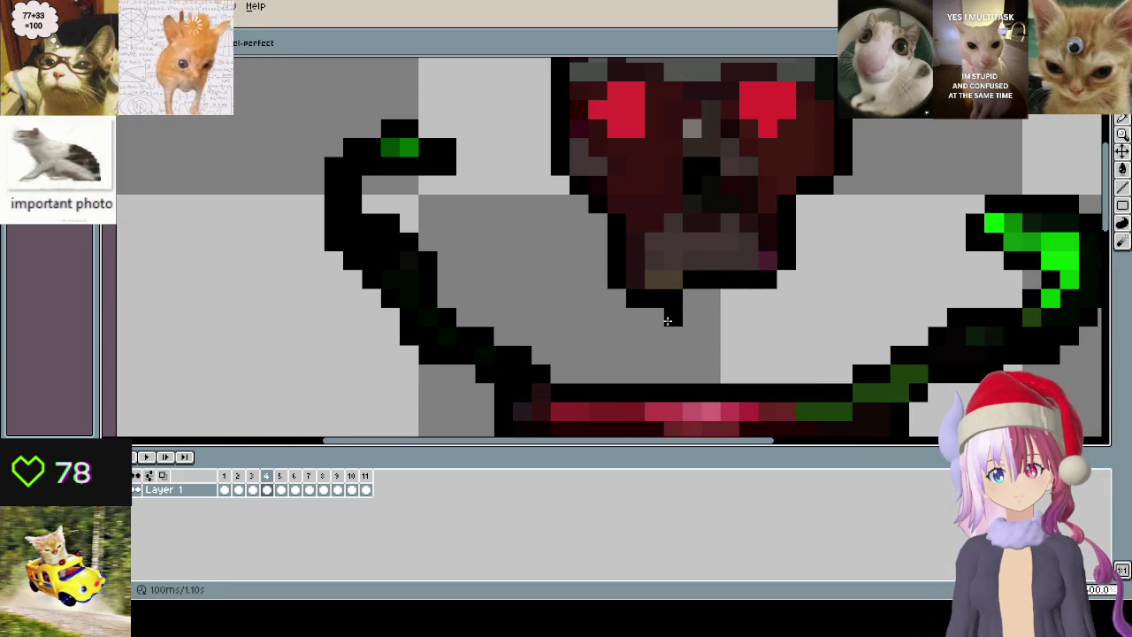
key(Right)
mouse_move(673, 313)
mouse_down()
mouse_move(598, 384)
mouse_move(547, 291)
mouse_up()
key(Right)
scroll(526, 316, down, 1)
scroll(647, 187, up, 2)
alt+click(700, 182)
mouse_move(489, 165)
mouse_down()
mouse_move(489, 192)
mouse_move(517, 164)
mouse_up()
click(492, 219)
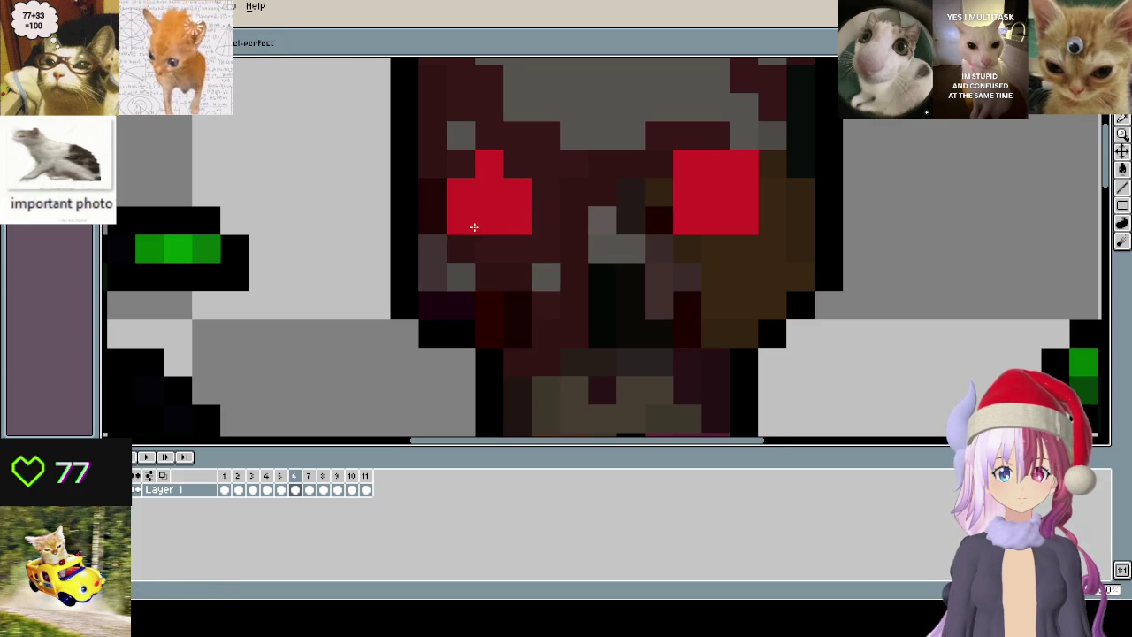
scroll(474, 228, down, 4)
drag(552, 279, 580, 243)
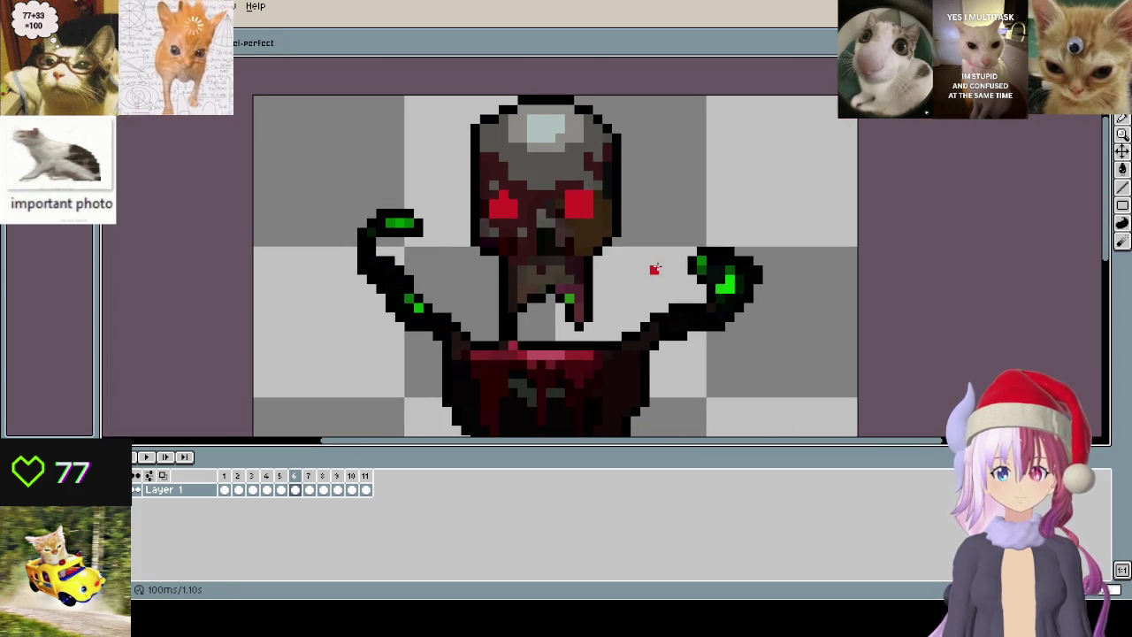
- On frame 3, redden the row above the left eye and the right eye's dark corner pixel
key(Left)
key(Left)
key(Left)
scroll(517, 169, up, 2)
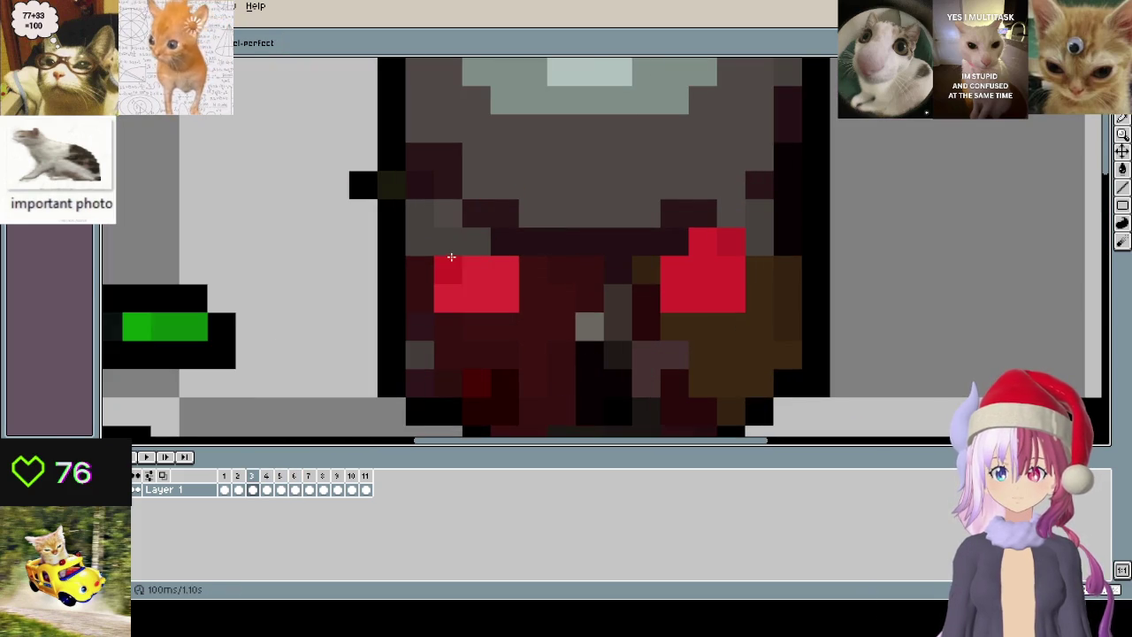
drag(452, 257, 500, 241)
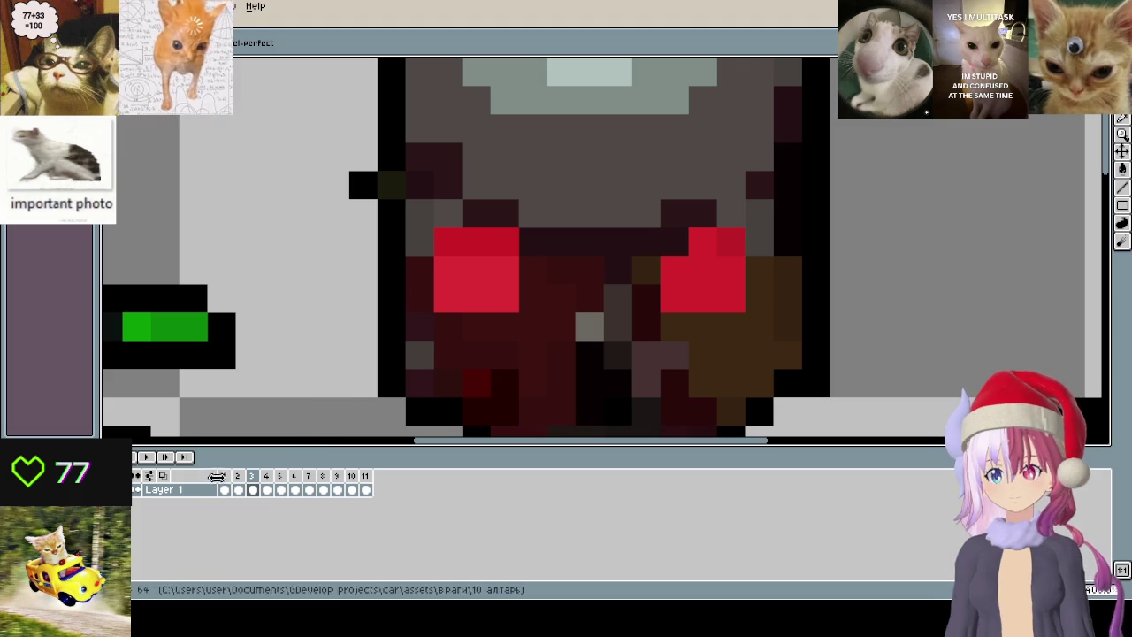
click(677, 253)
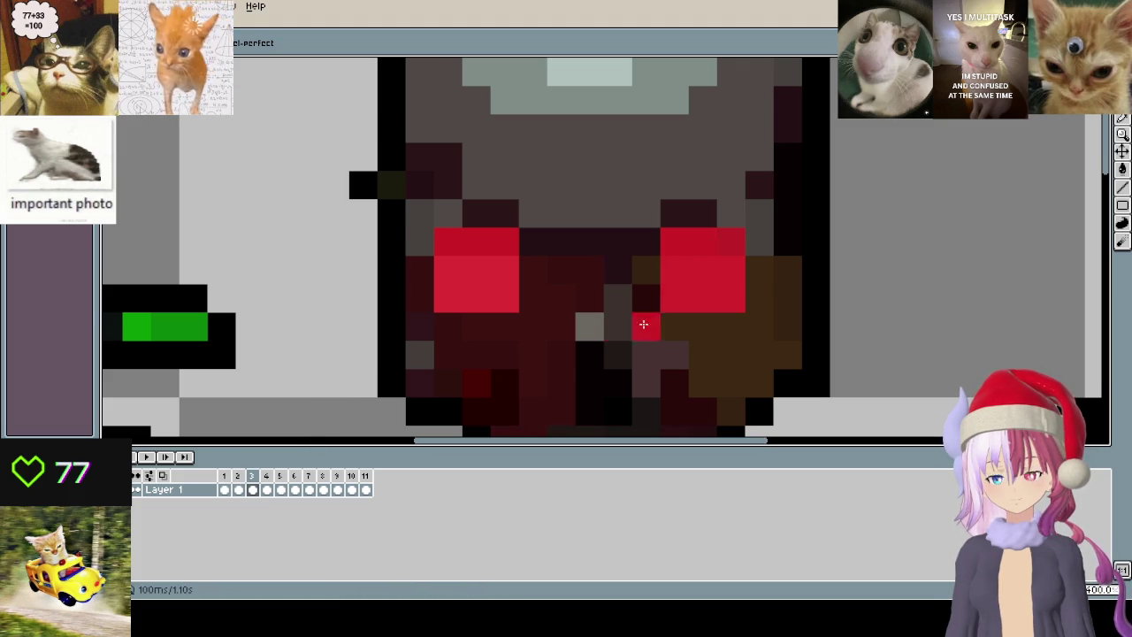
key(Left)
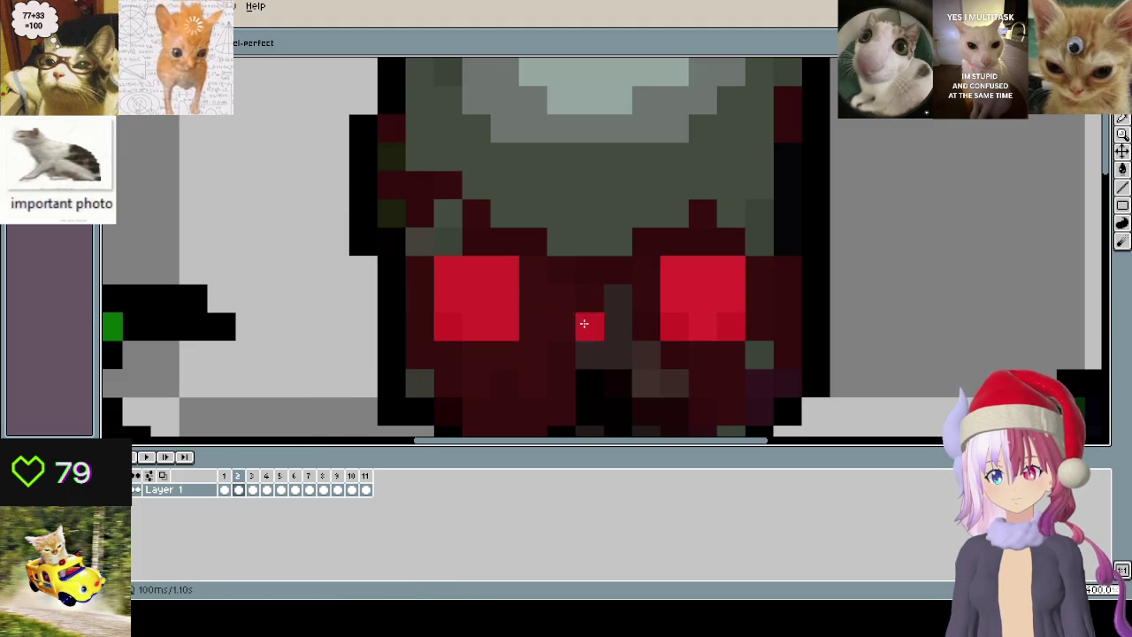
scroll(584, 324, down, 3)
scroll(535, 329, up, 2)
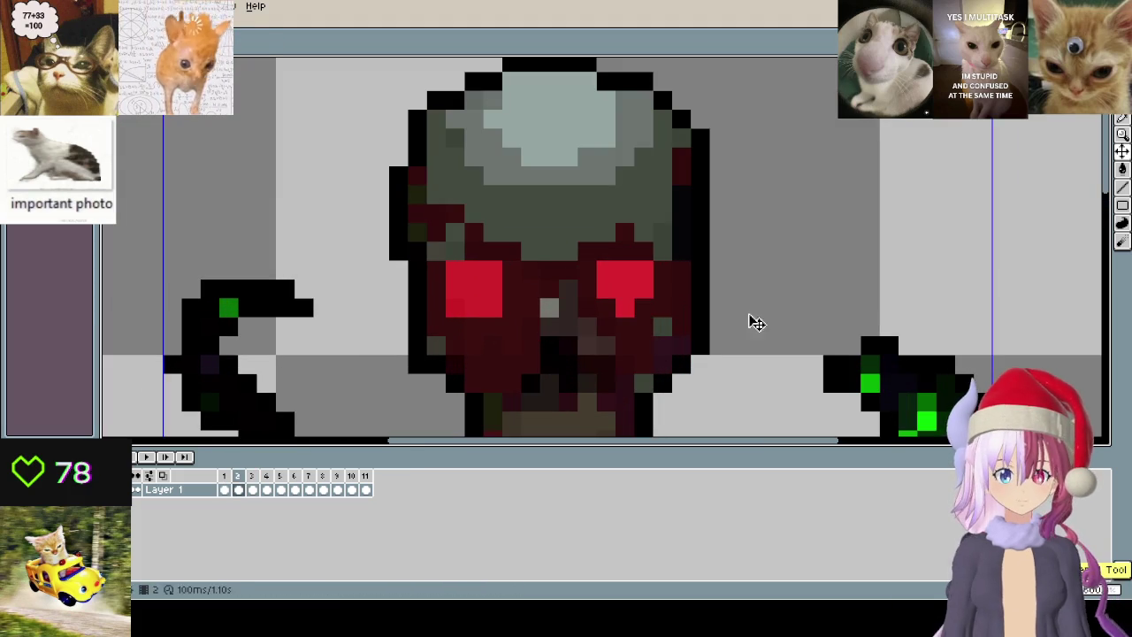
key(Right)
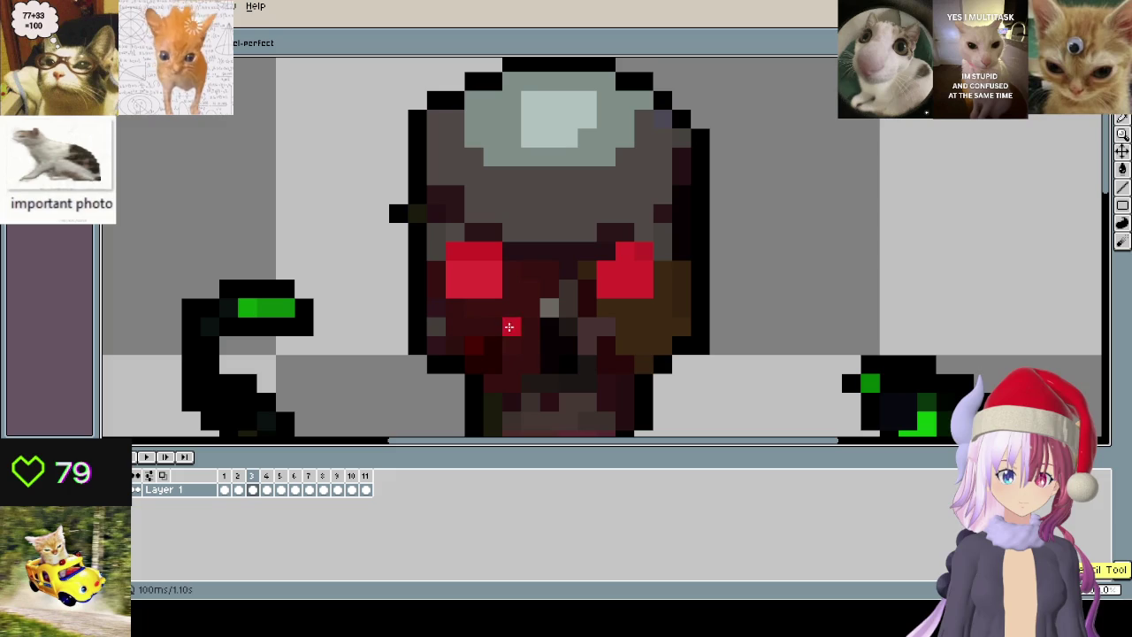
- On frame 1, repaint the pixels between and beside the eyes, undoing a stray grey pixel
key(Left)
key(Left)
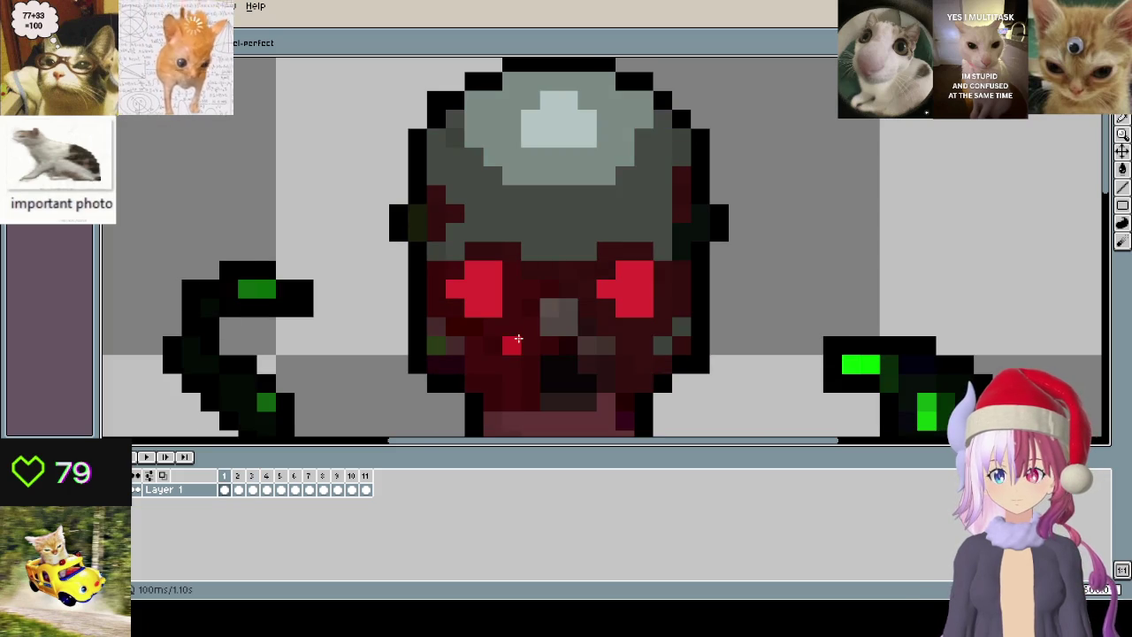
scroll(518, 339, up, 1)
scroll(462, 319, down, 2)
scroll(599, 361, up, 1)
scroll(550, 243, up, 2)
click(548, 243)
click(472, 184)
click(531, 239)
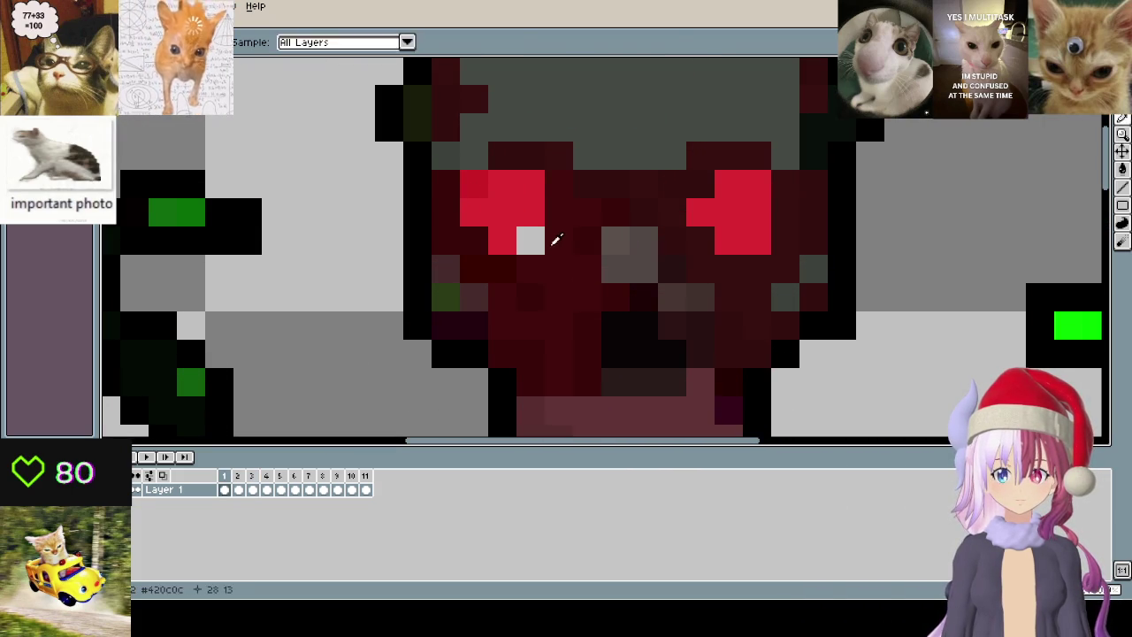
key(ctrl+z)
- Touch up frame 1's right eye in bright and dark red, and darken both eyes' top corners
click(700, 184)
alt+click(790, 245)
click(757, 240)
scroll(649, 328, down, 1)
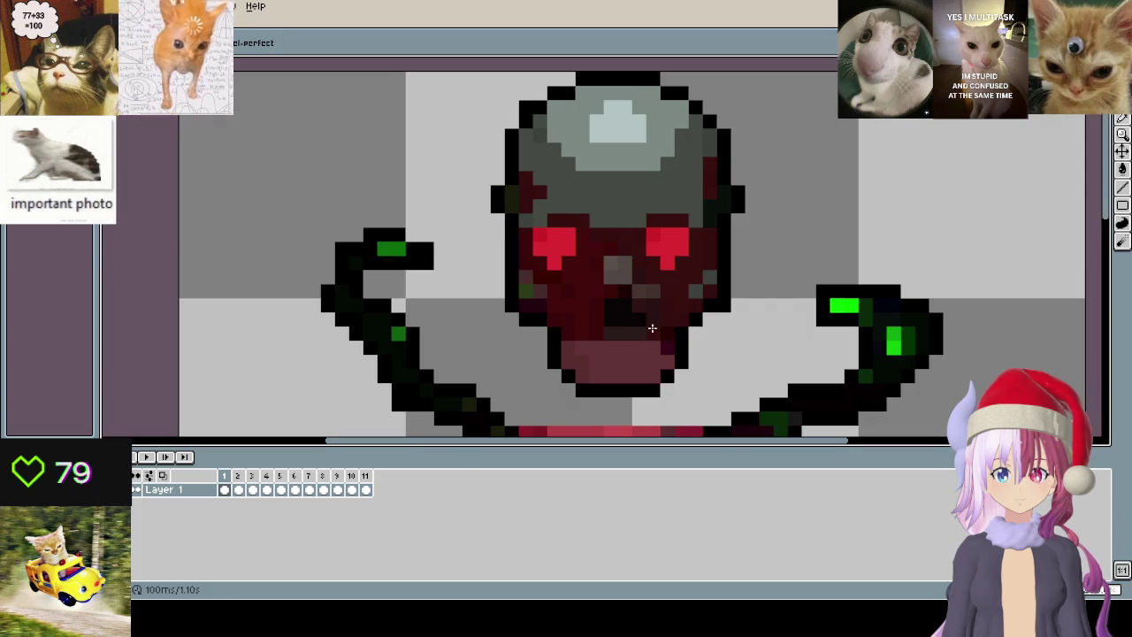
scroll(635, 318, up, 2)
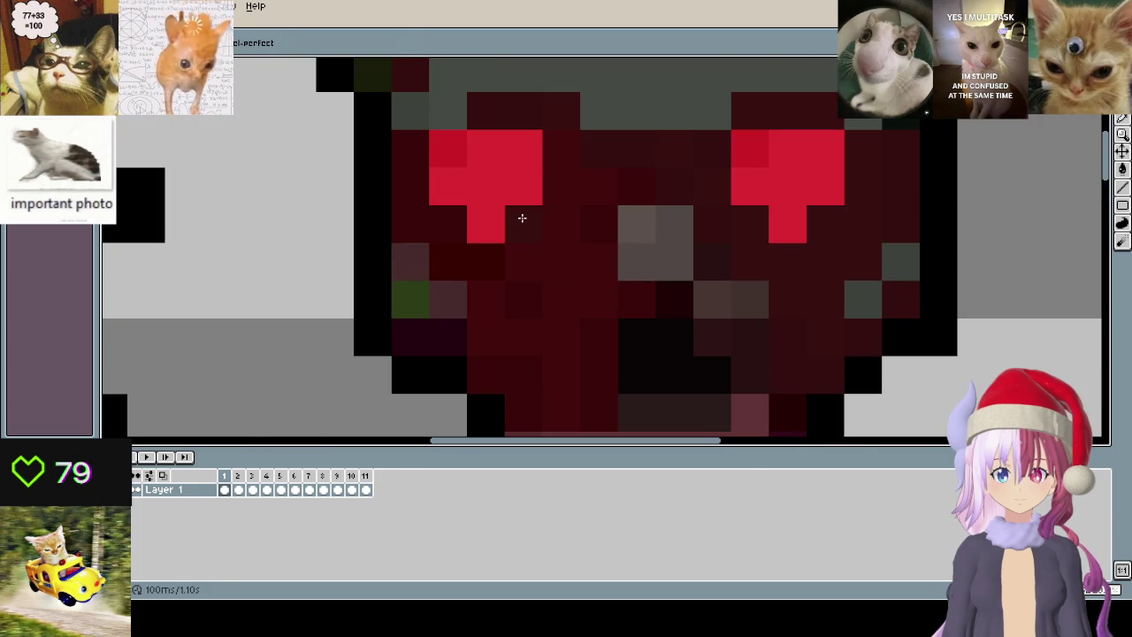
alt+click(581, 138)
click(448, 148)
click(755, 146)
scroll(536, 290, down, 1)
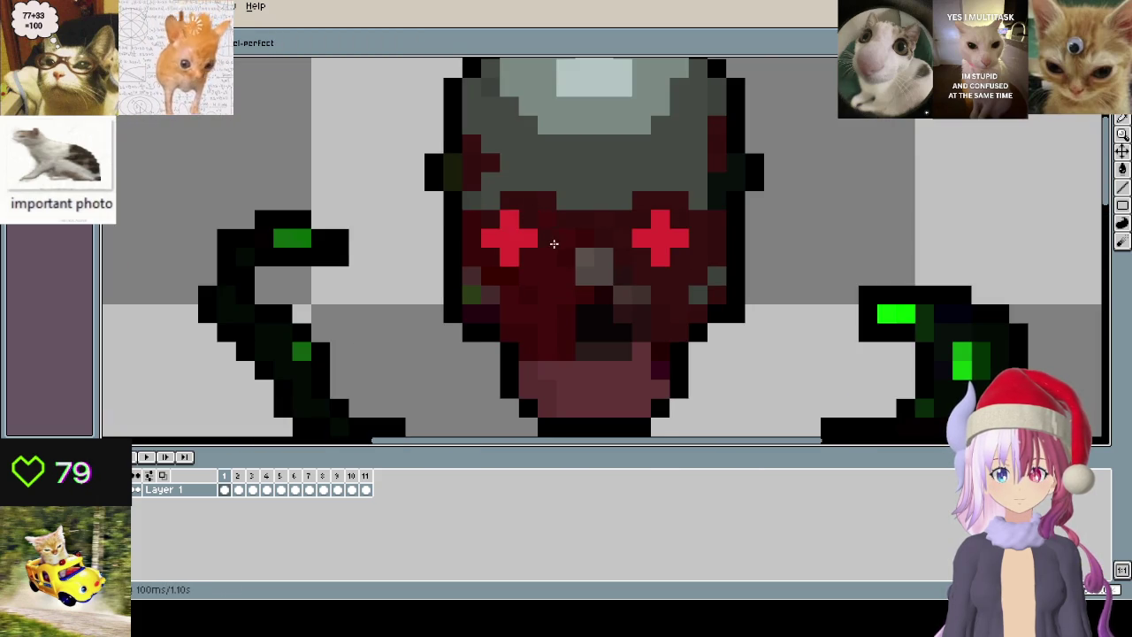
- Sample the bright red eye colour and add red pixels under the left eye and around the right
scroll(553, 242, down, 2)
scroll(586, 307, down, 1)
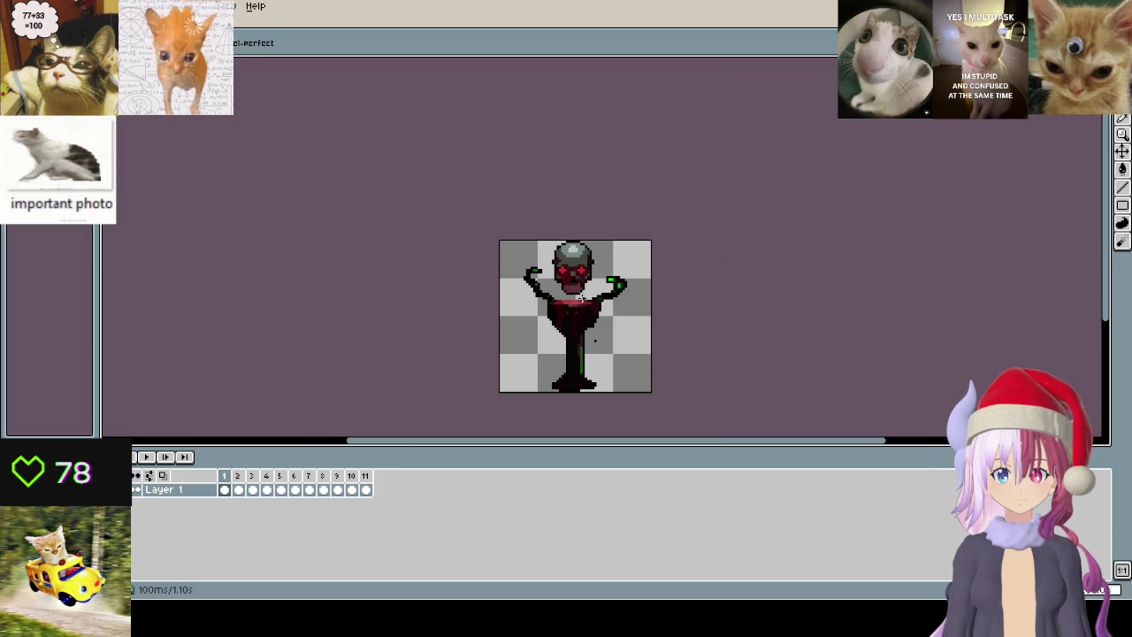
scroll(579, 283, up, 2)
scroll(578, 262, up, 2)
scroll(508, 237, down, 1)
scroll(508, 237, up, 1)
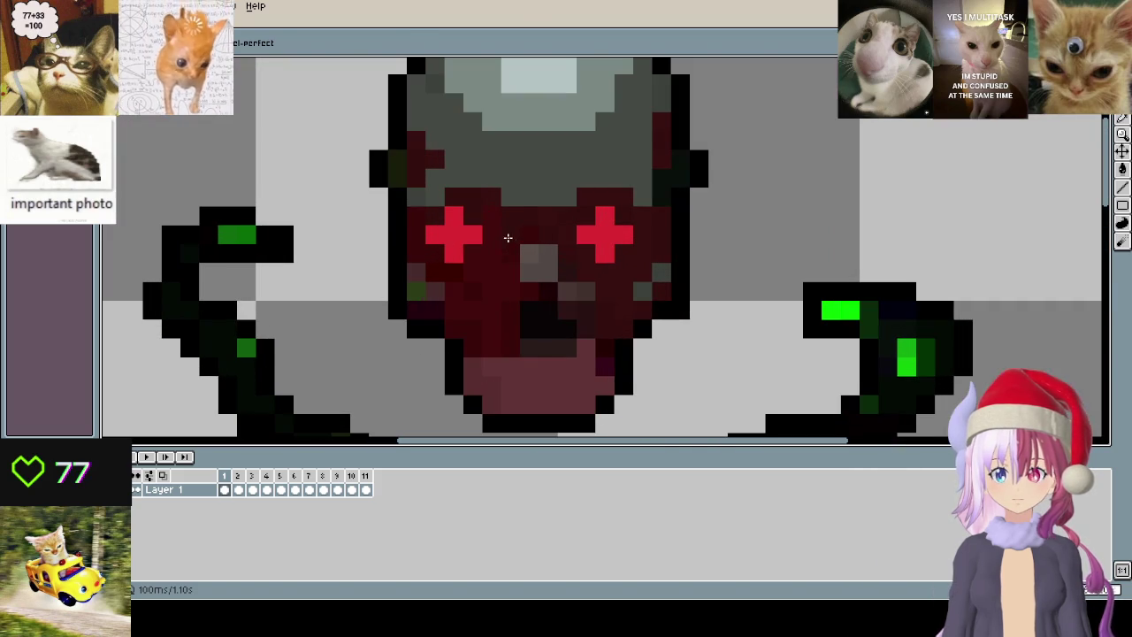
scroll(451, 232, up, 1)
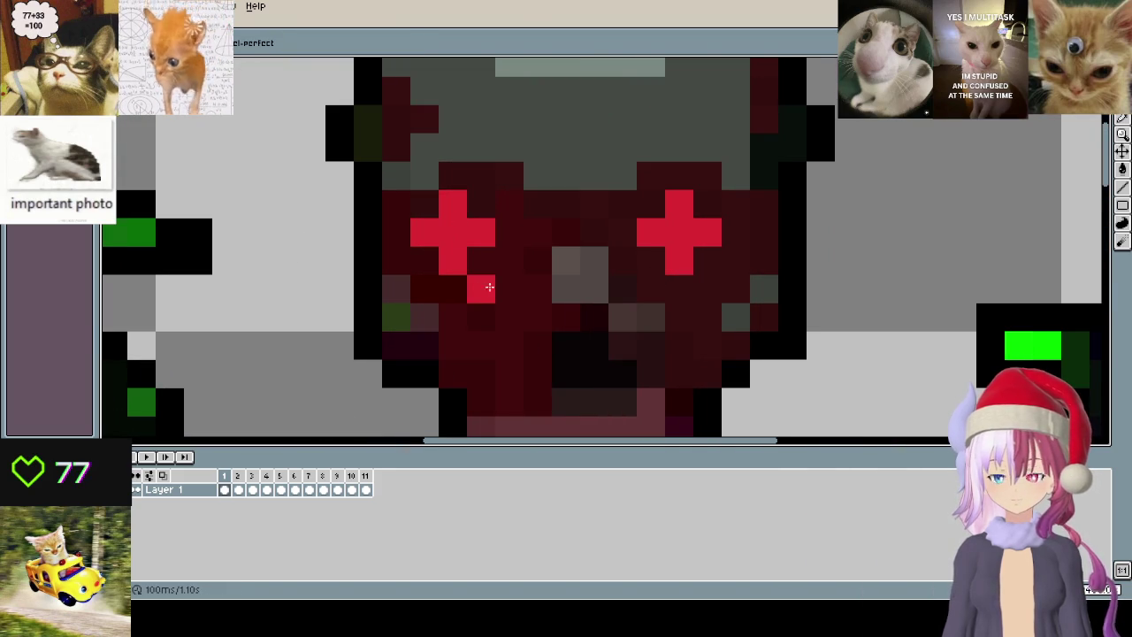
key(z)
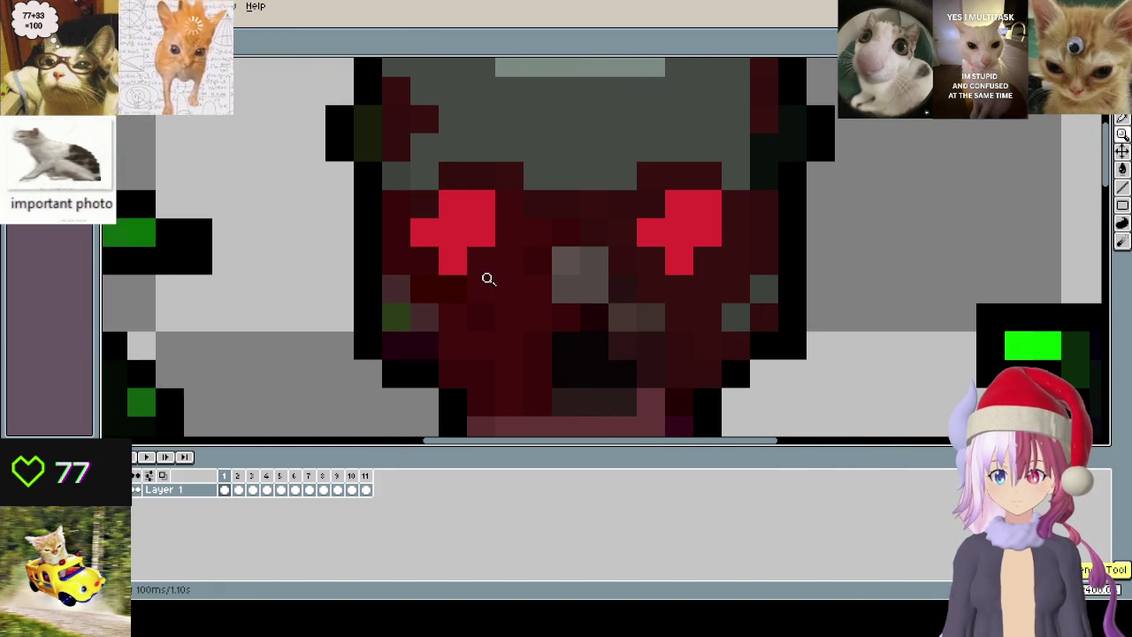
key(ctrl+y)
key(ctrl+y)
key(i)
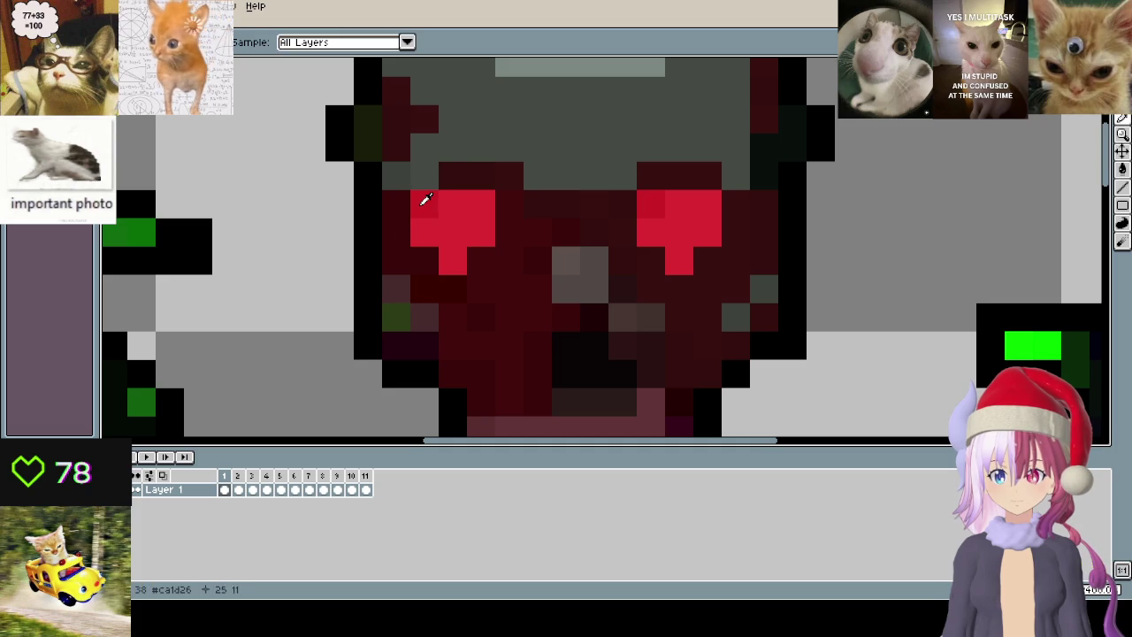
click(425, 200)
key(b)
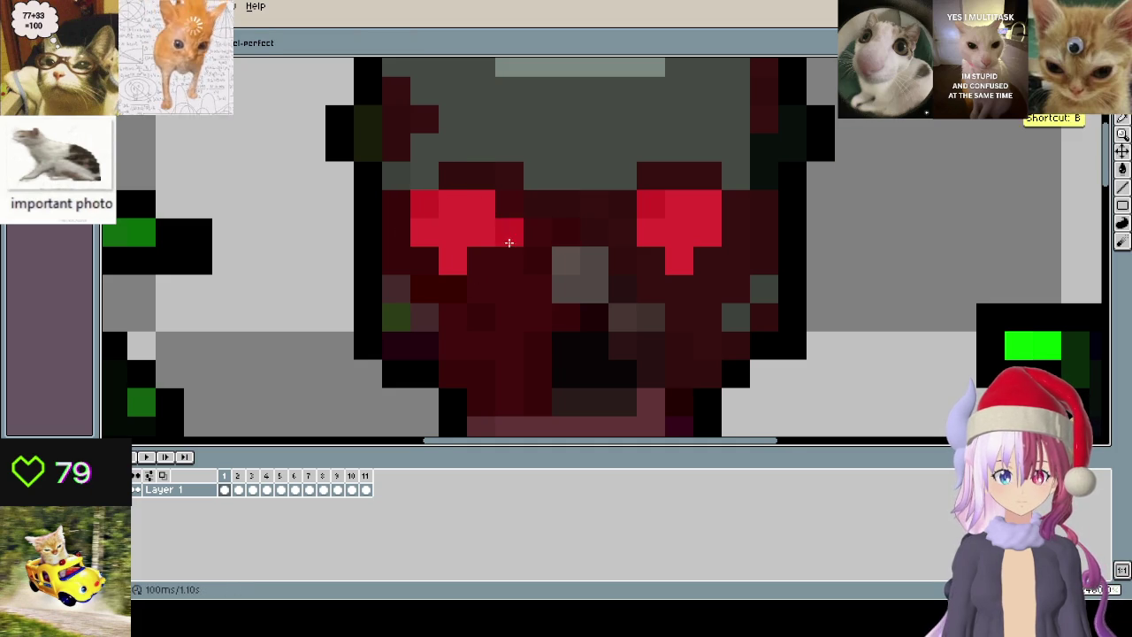
drag(481, 261, 434, 262)
click(653, 261)
click(736, 261)
- Finish the right eye as a plus by adding a bottom red pixel and darkening its corners, then go to frame 2
scroll(672, 265, down, 2)
scroll(670, 281, down, 2)
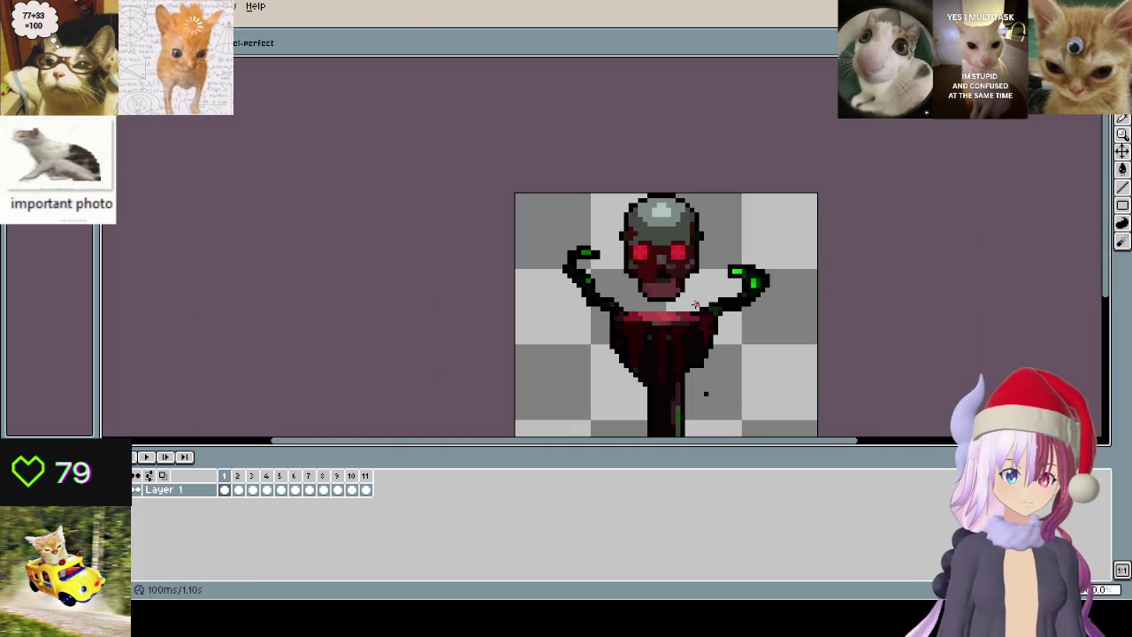
scroll(671, 282, down, 1)
drag(590, 295, 526, 289)
scroll(526, 290, up, 3)
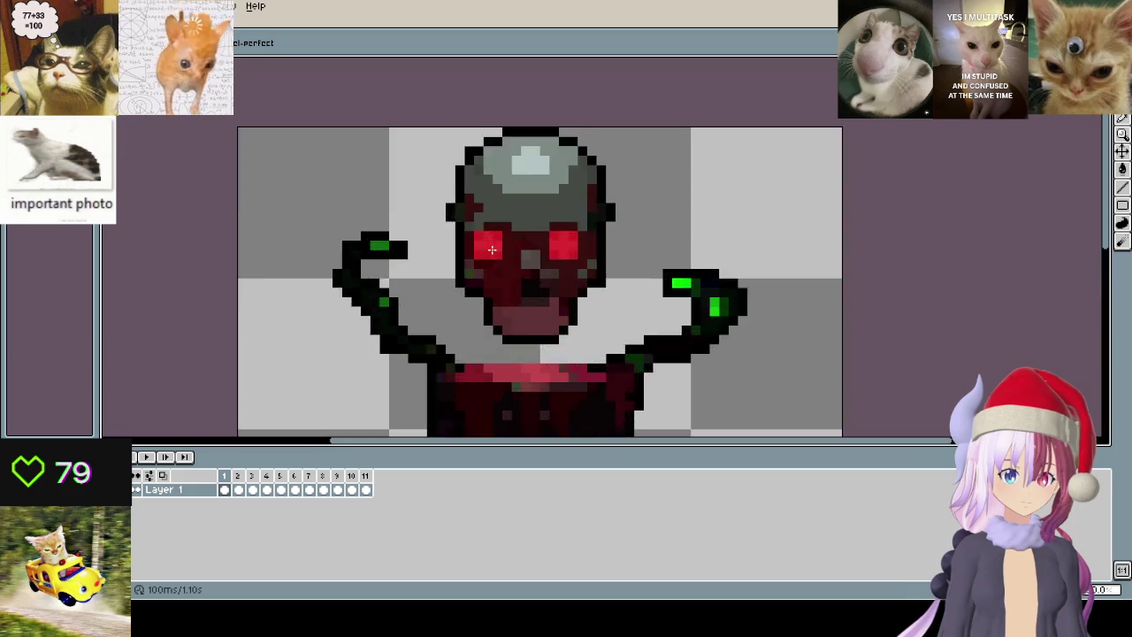
scroll(539, 248, up, 3)
key(ctrl+z)
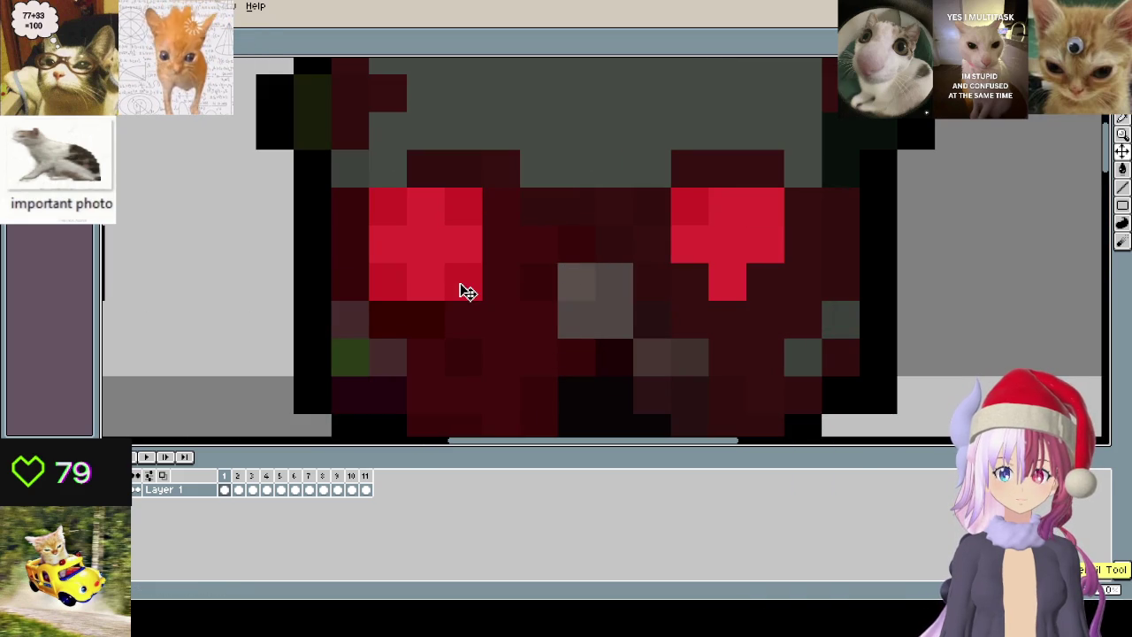
key(ctrl+z)
key(ctrl+y)
alt+click(518, 303)
click(398, 211)
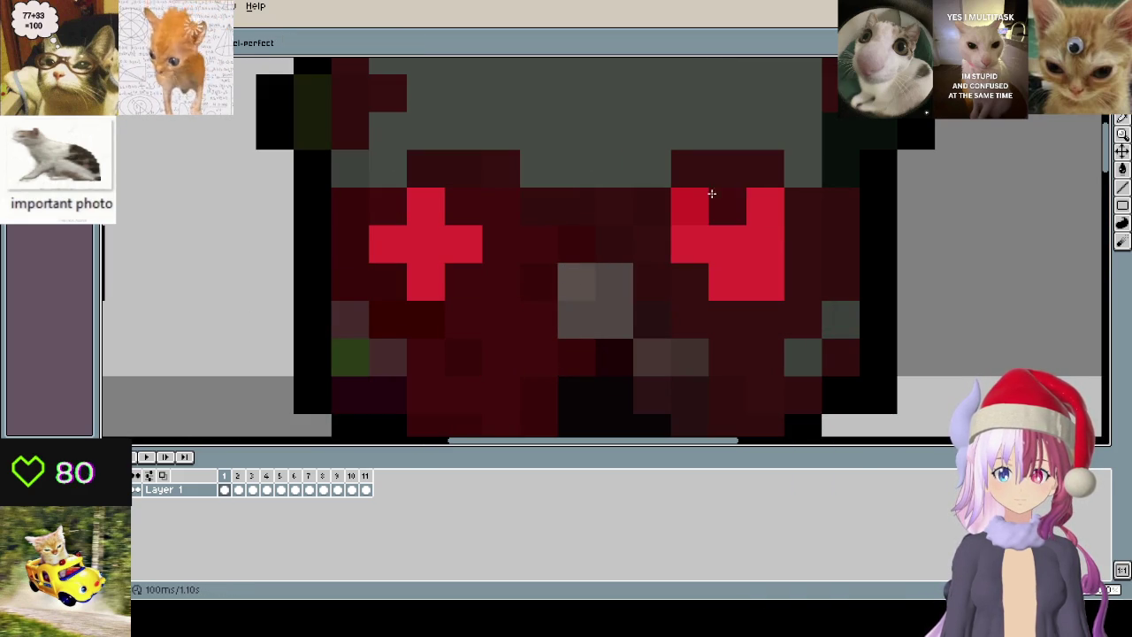
click(761, 208)
click(765, 282)
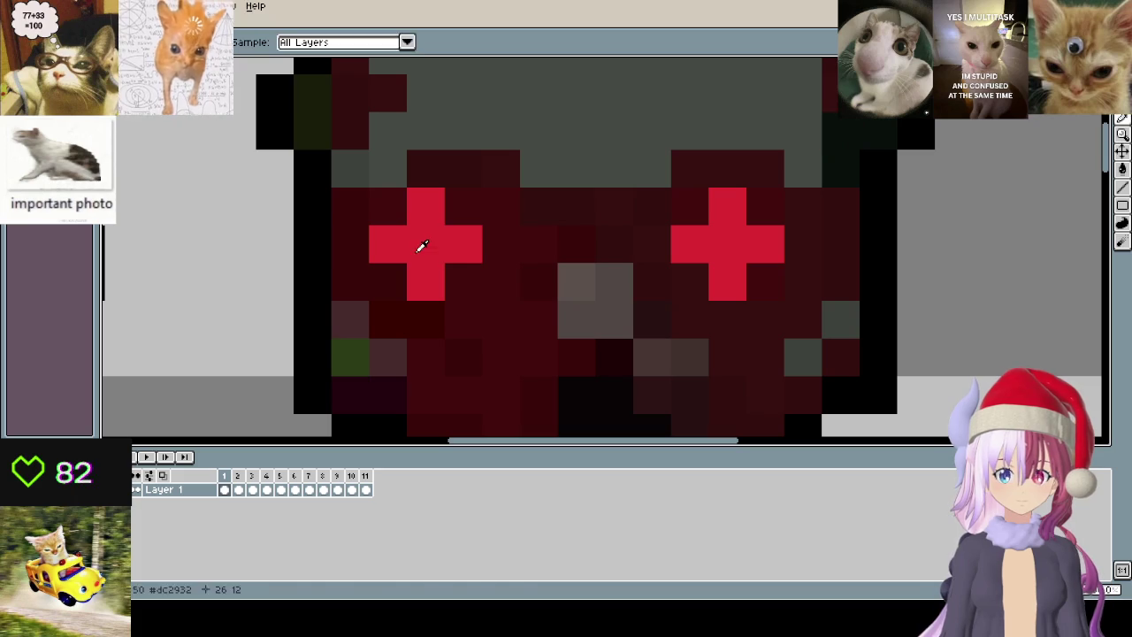
key(period)
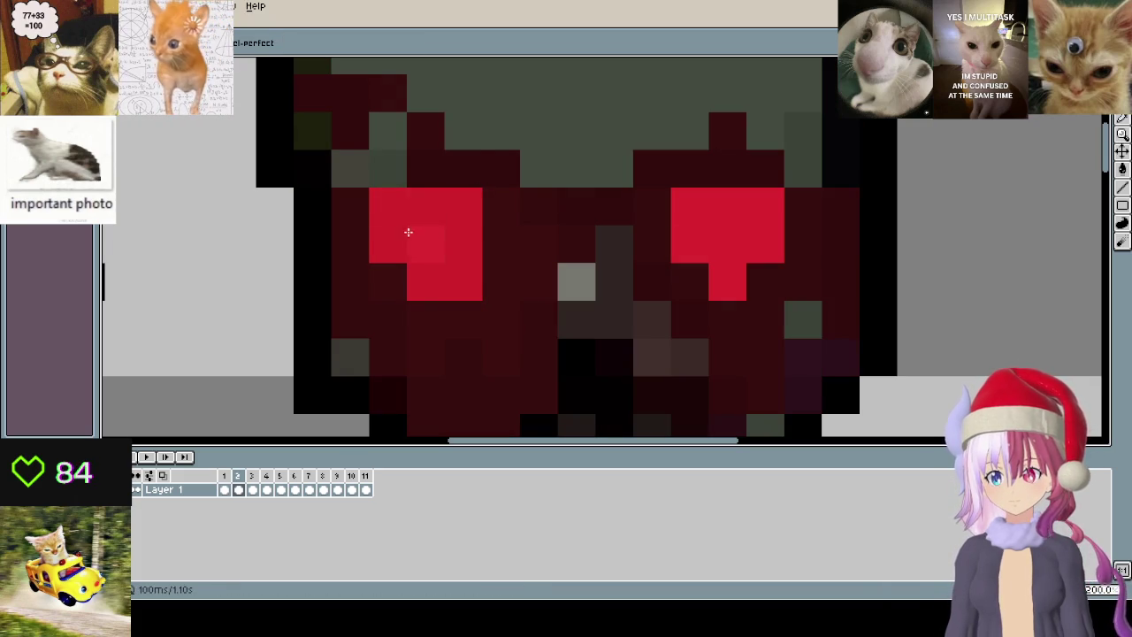
- Copy frame 1's cross-shaped eyes and paste them into position on frame 2
click(228, 489)
key(m)
drag(367, 188, 787, 303)
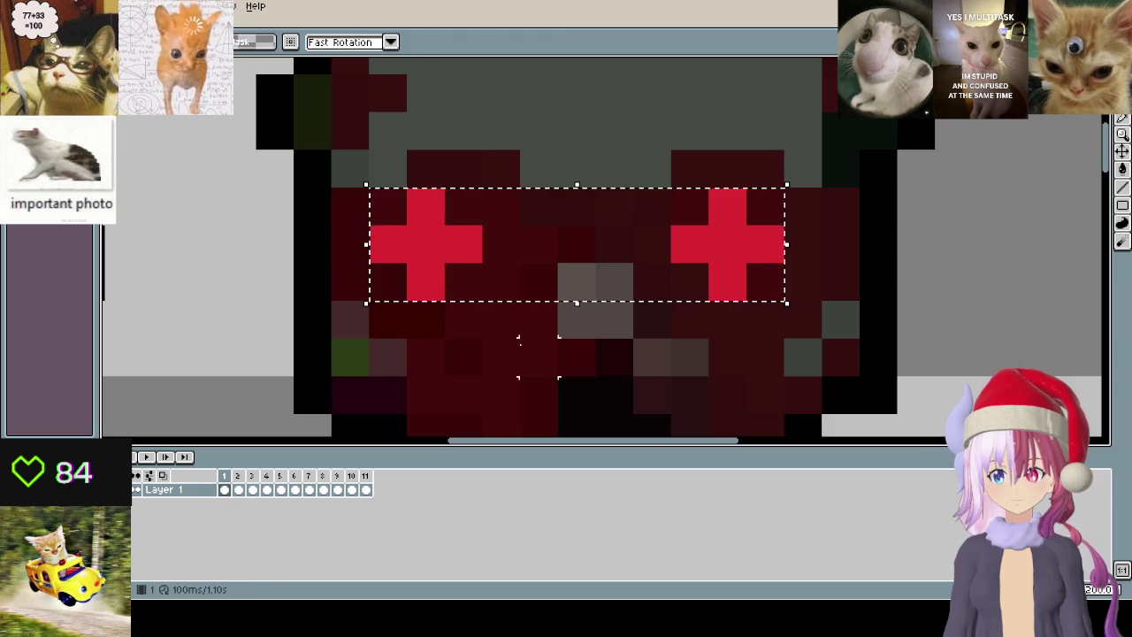
key(ctrl+t)
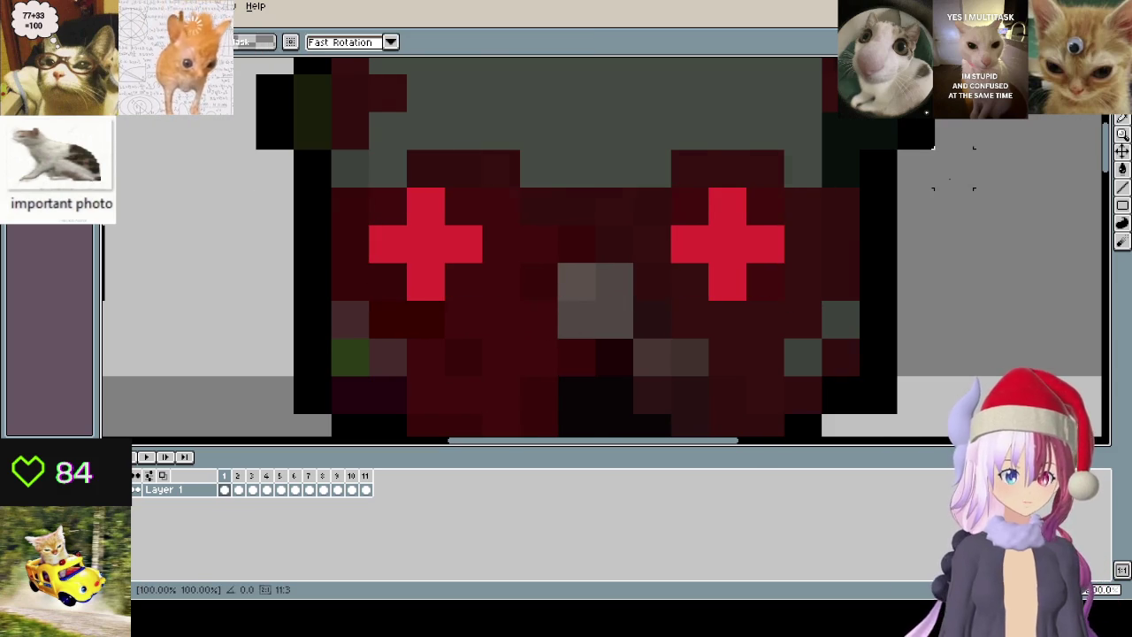
key(Right)
key(ctrl+v)
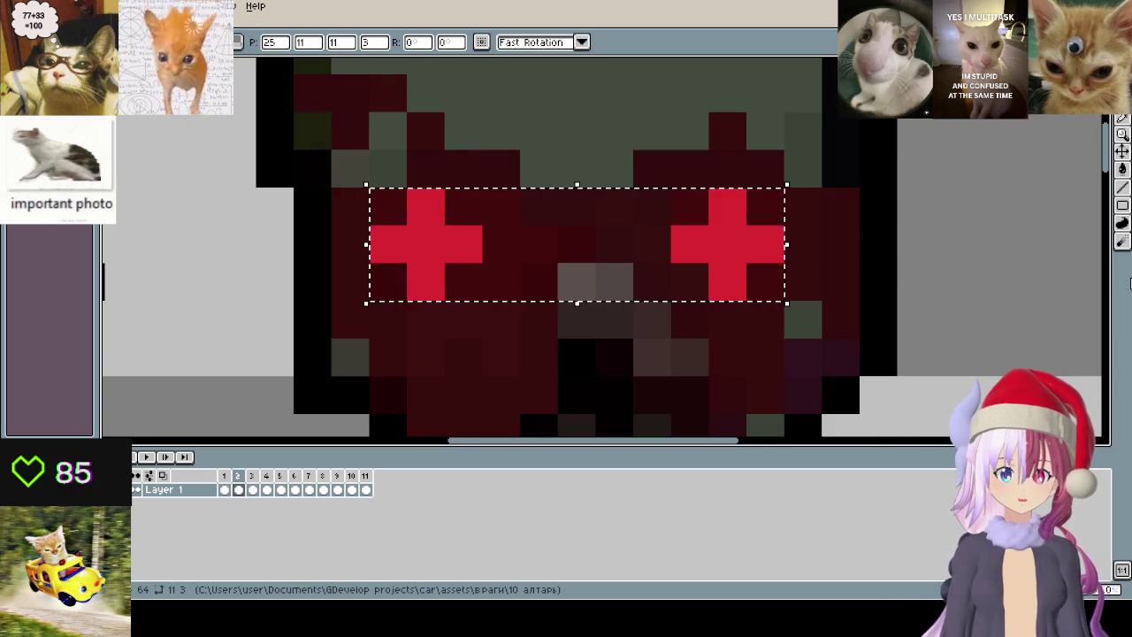
drag(677, 263, 758, 255)
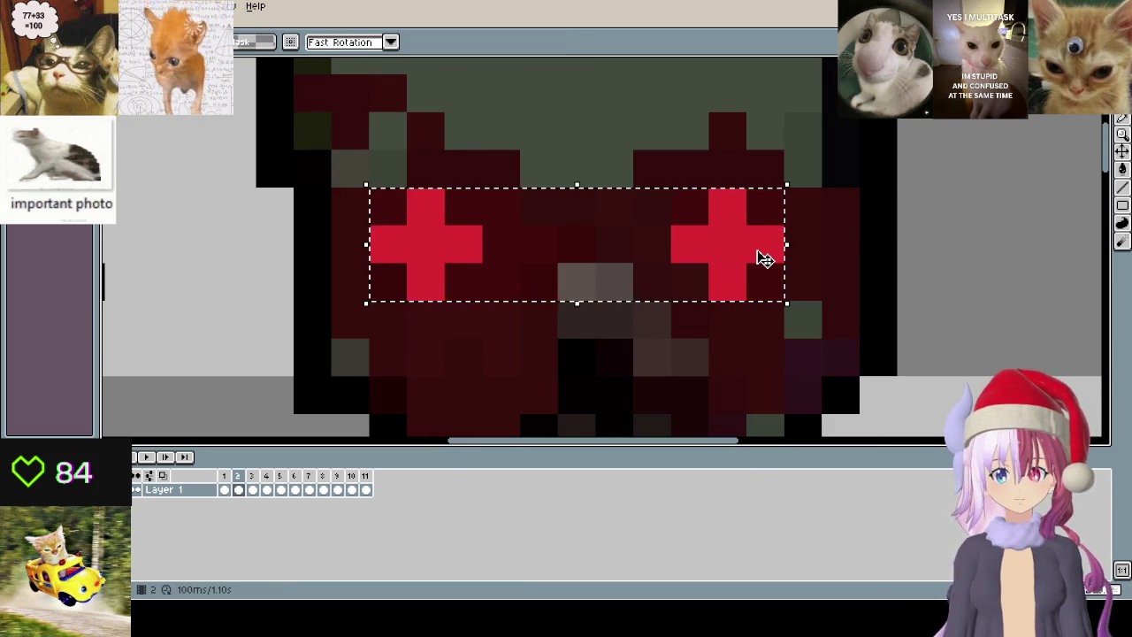
drag(140, 299, 222, 340)
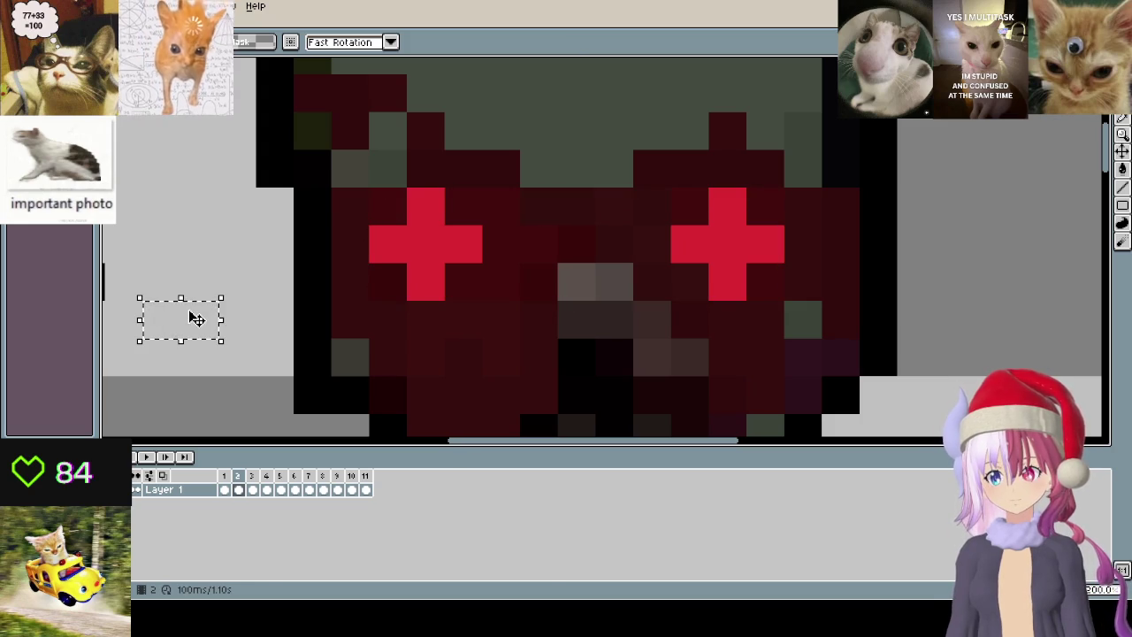
- Paste the cross eyes onto frames 3, 4, 5 and 6
click(252, 476)
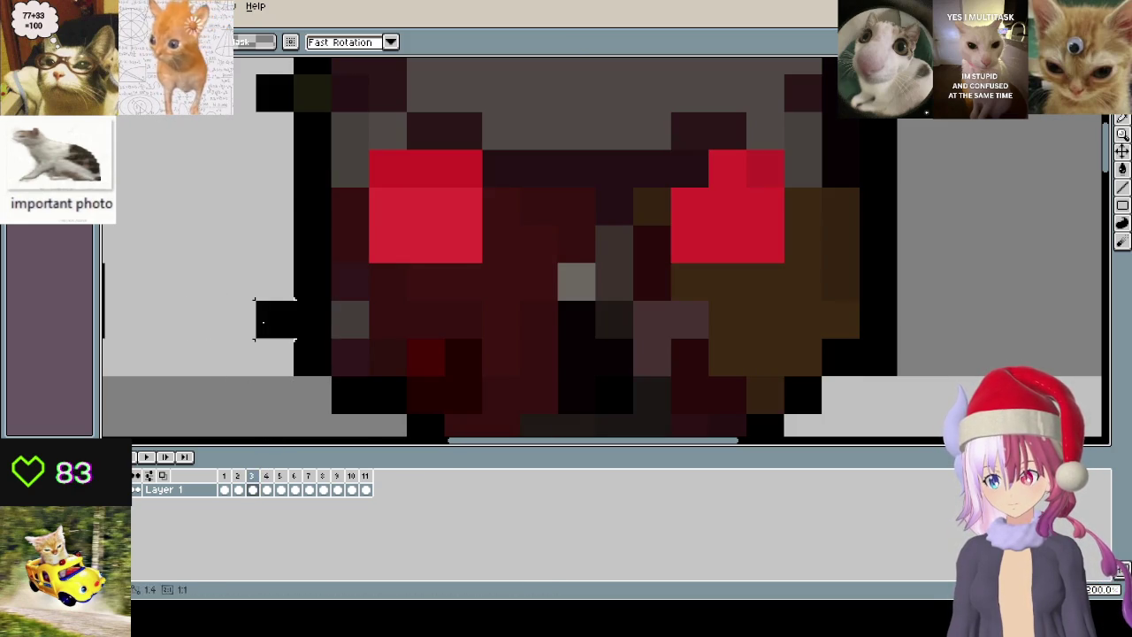
key(ctrl+v)
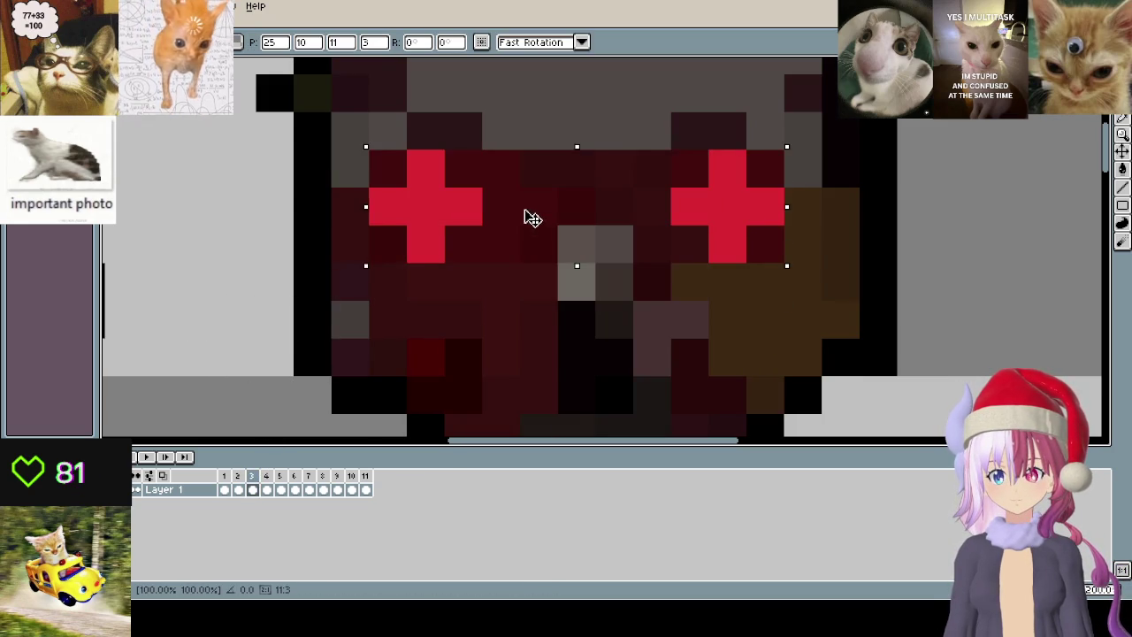
key(period)
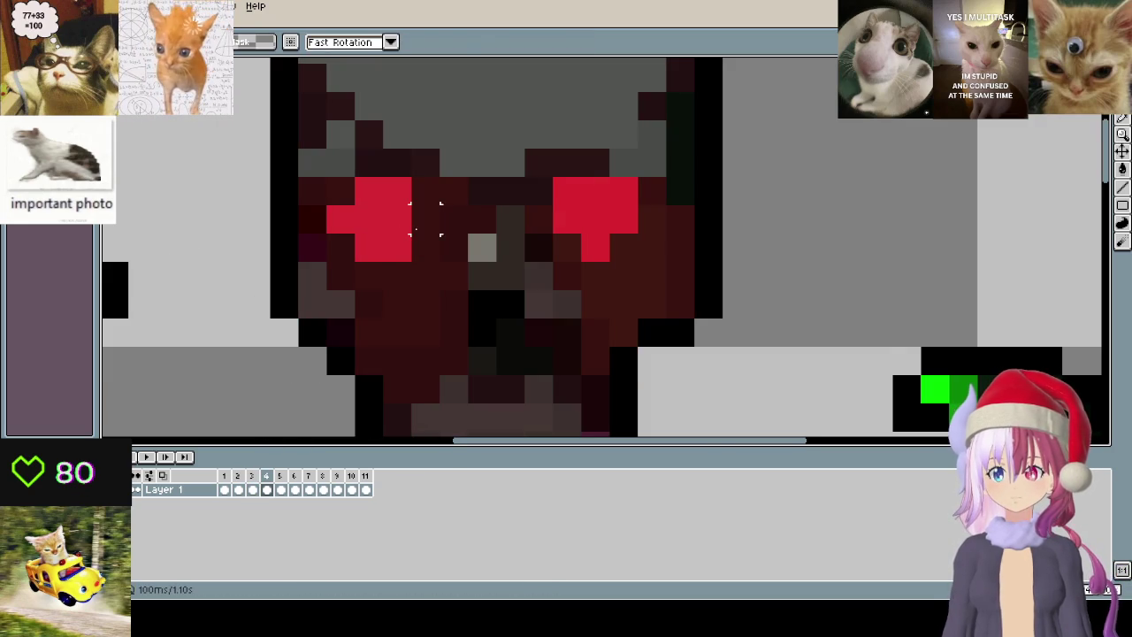
key(ctrl+v)
click(270, 292)
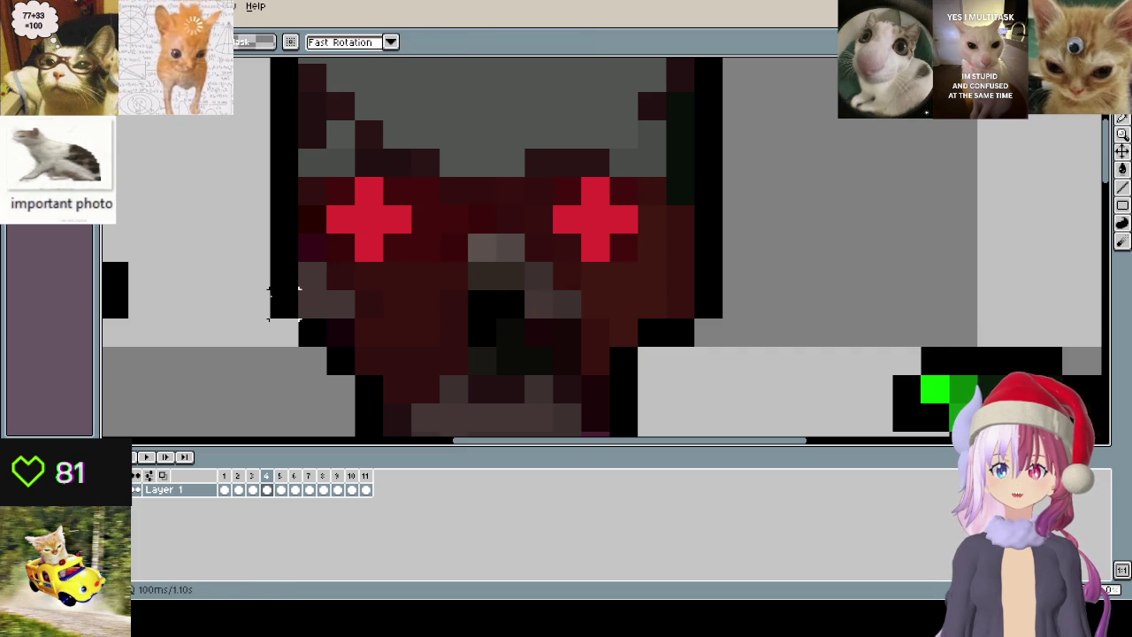
key(ctrl+v)
key(Return)
key(period)
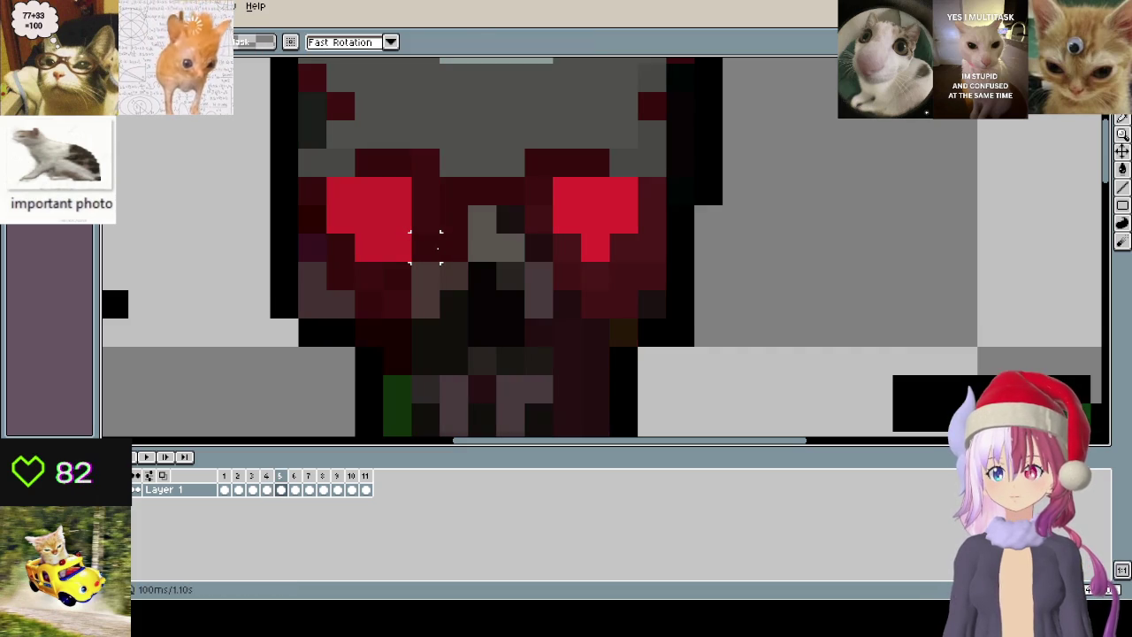
key(ctrl+v)
click(227, 276)
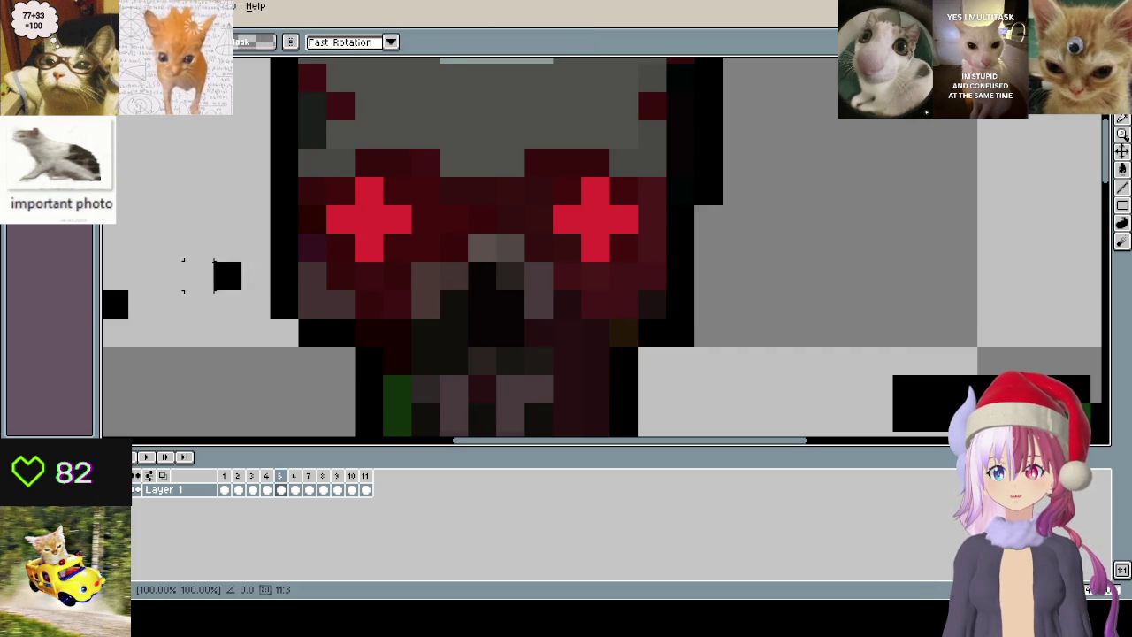
key(period)
key(ctrl+v)
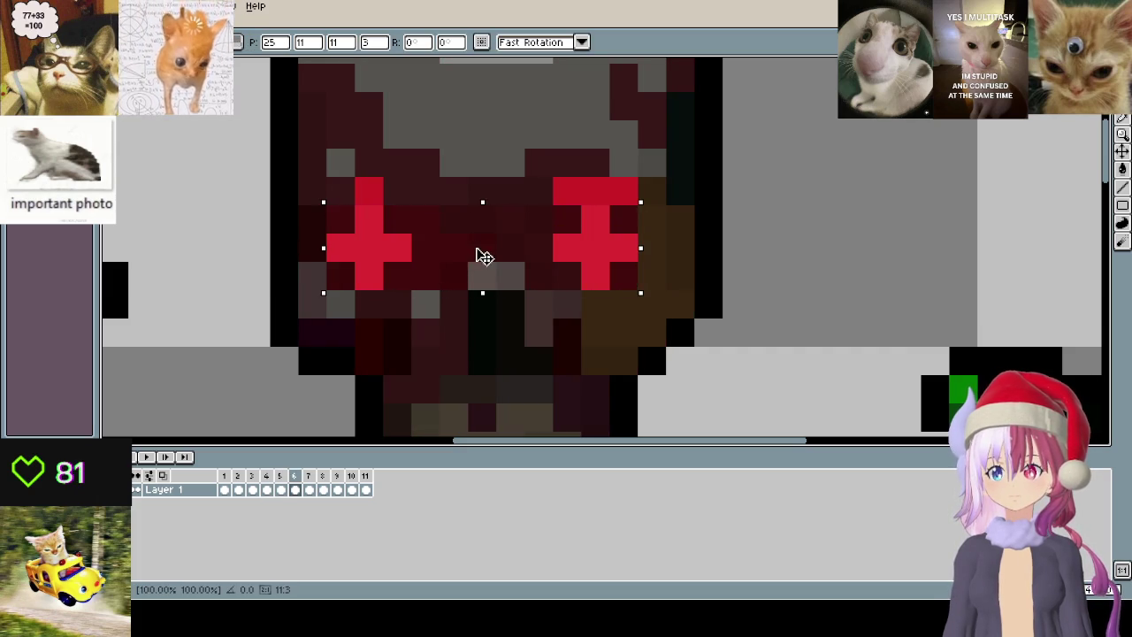
key(Return)
click(170, 220)
- Paste the cross eyes onto frames 7, 8, 9 and 10
key(period)
key(ctrl+v)
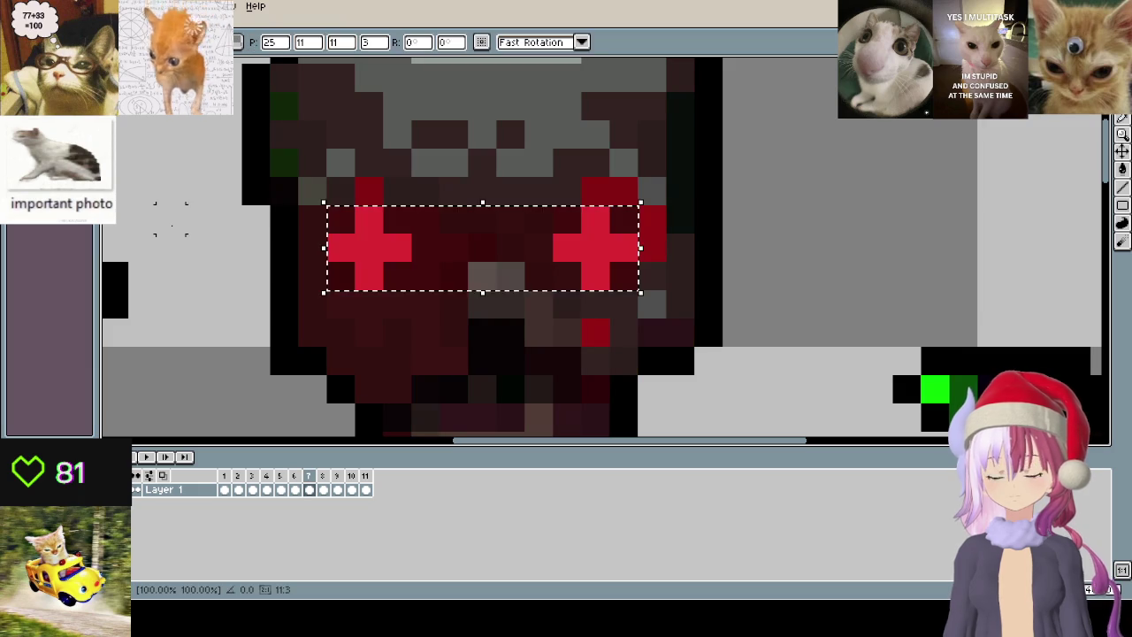
key(Return)
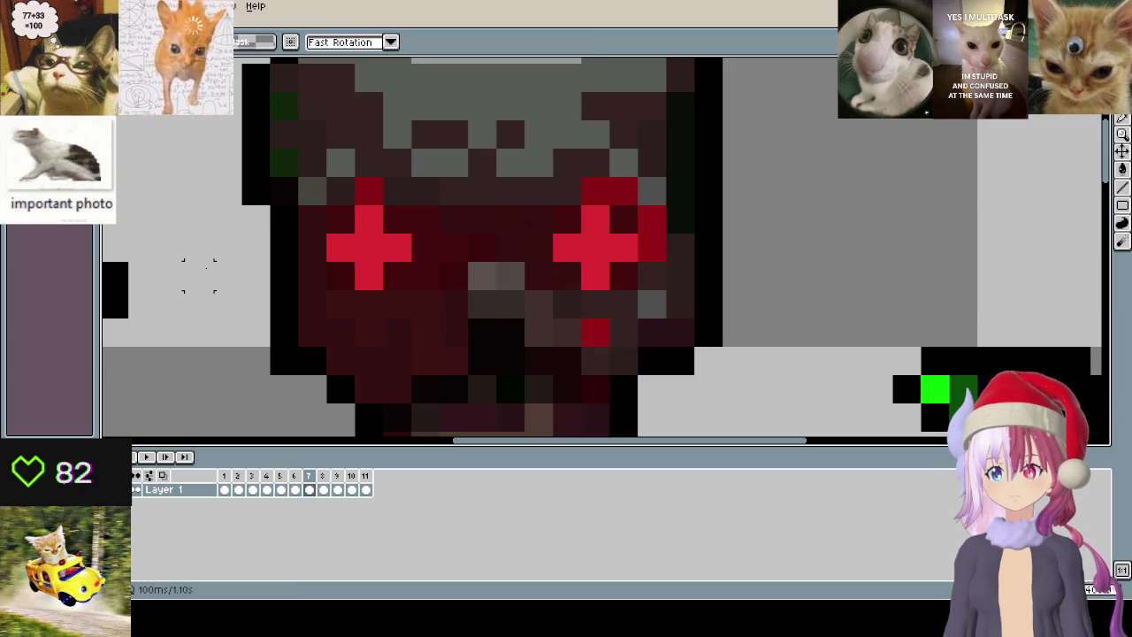
key(period)
key(ctrl+v)
key(Return)
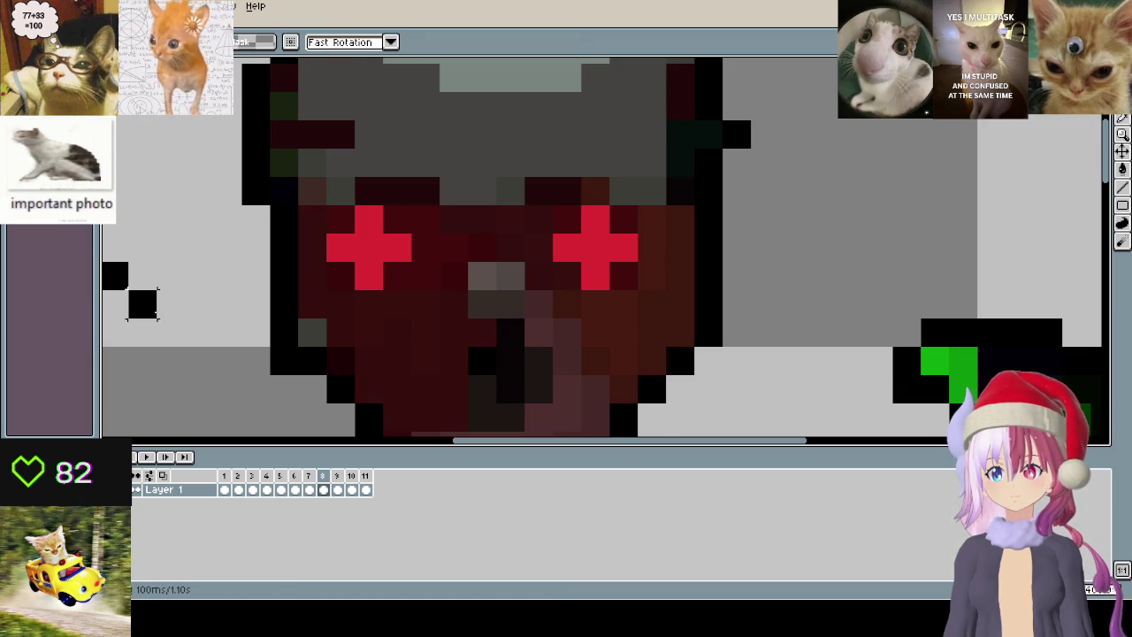
key(period)
key(ctrl+v)
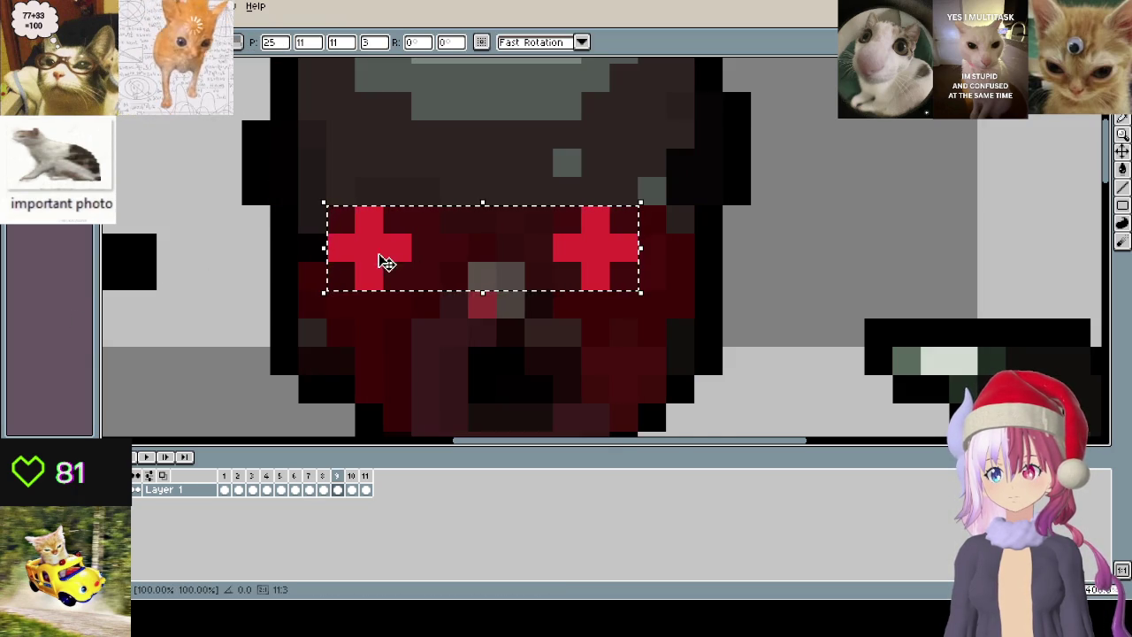
key(Return)
key(period)
key(ctrl+v)
key(Return)
- Paste the cross eyes onto frame 11 one pixel lower, then play the animation to review
key(period)
key(ctrl+v)
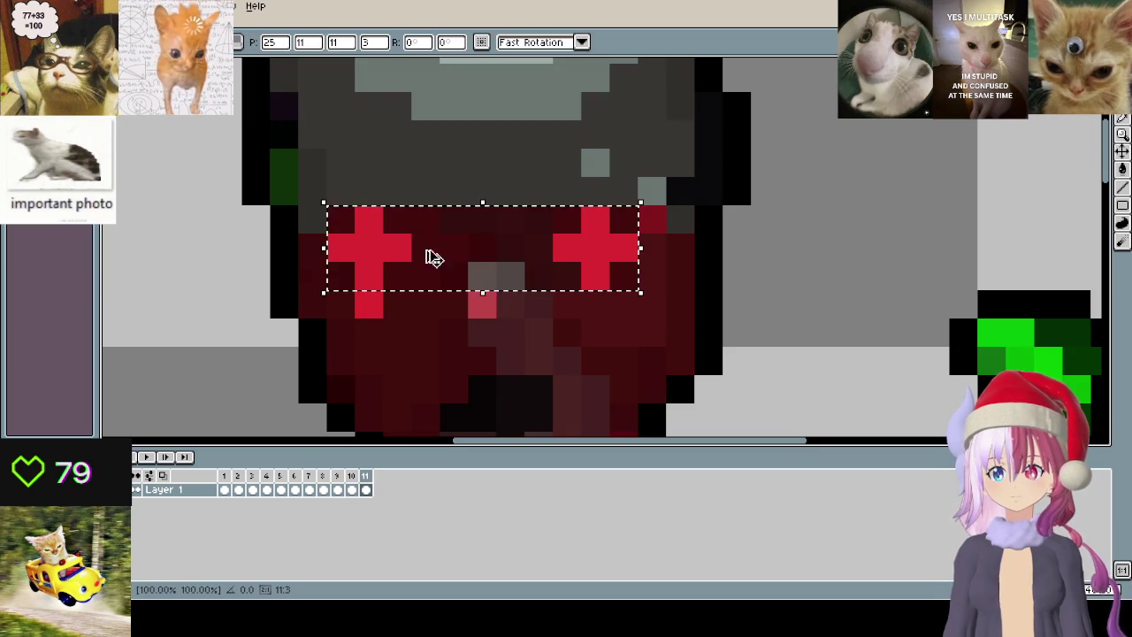
drag(438, 275, 439, 296)
key(Return)
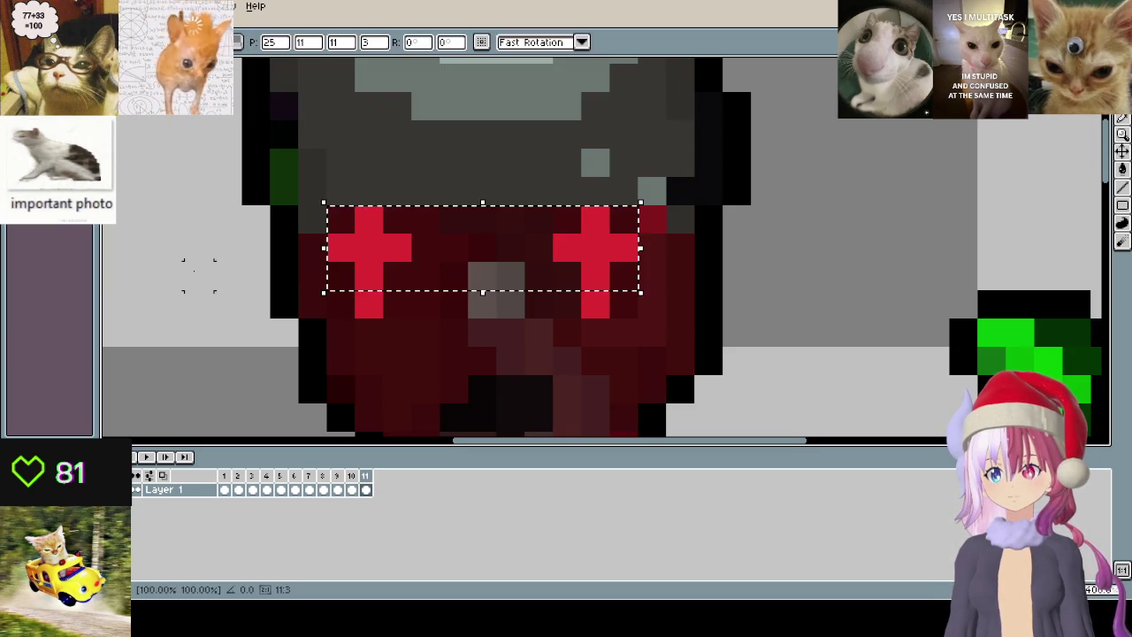
scroll(196, 270, down, 1)
scroll(266, 273, down, 1)
key(Return)
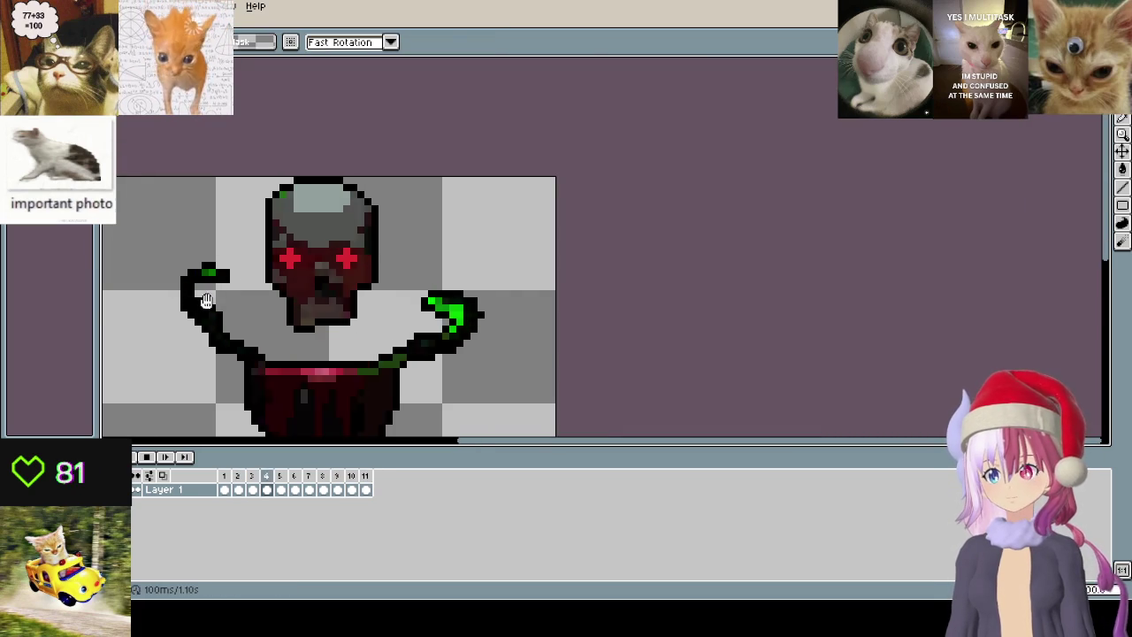
- Zoom in on the skull and select the stray red strip beside the right cross eye on frame 10
scroll(230, 301, up, 1)
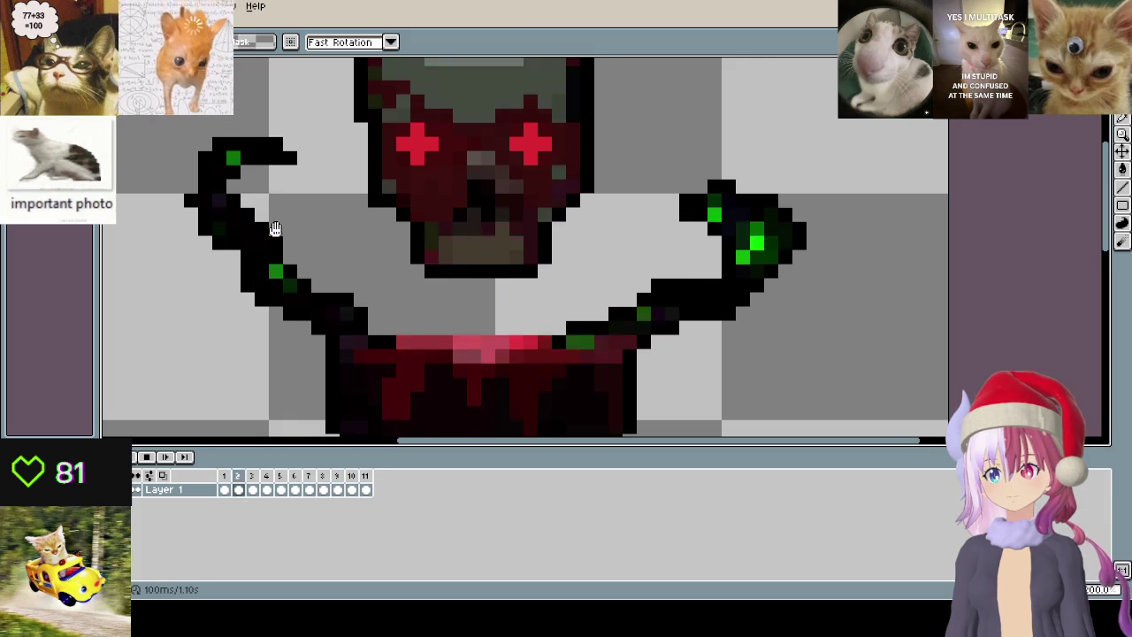
scroll(283, 232, down, 1)
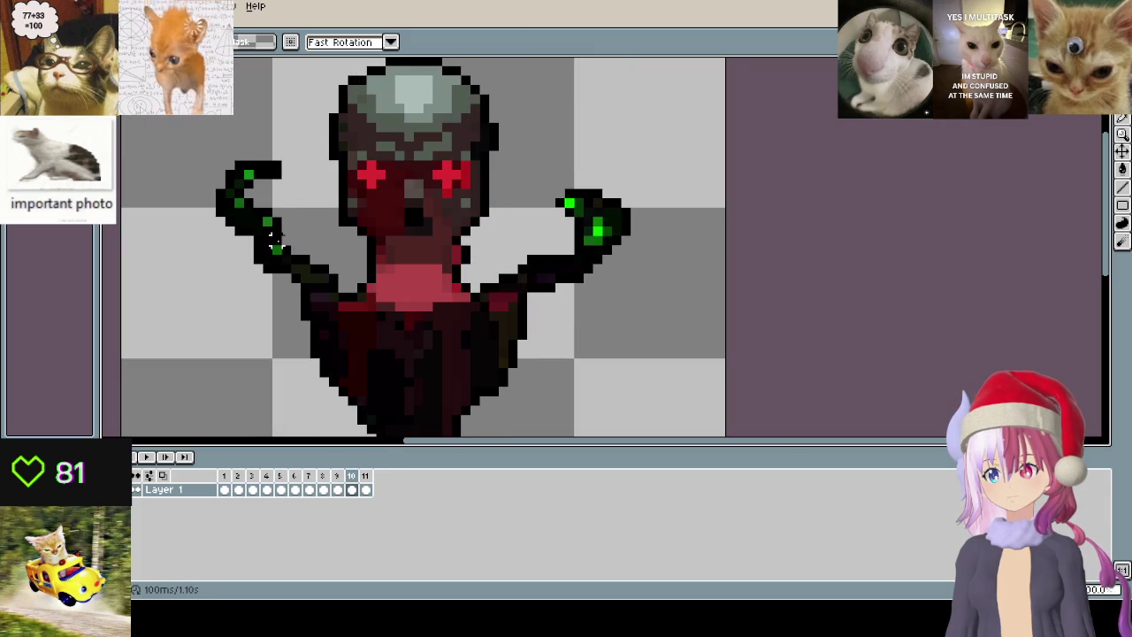
scroll(392, 331, up, 1)
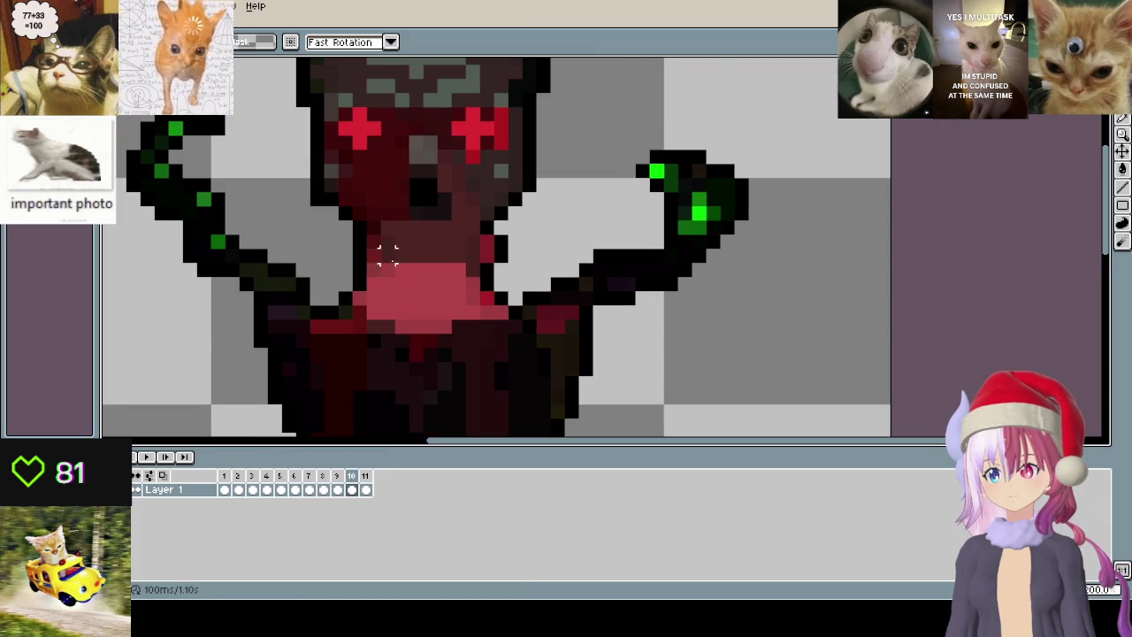
drag(395, 264, 431, 328)
scroll(506, 132, up, 1)
drag(545, 201, 514, 284)
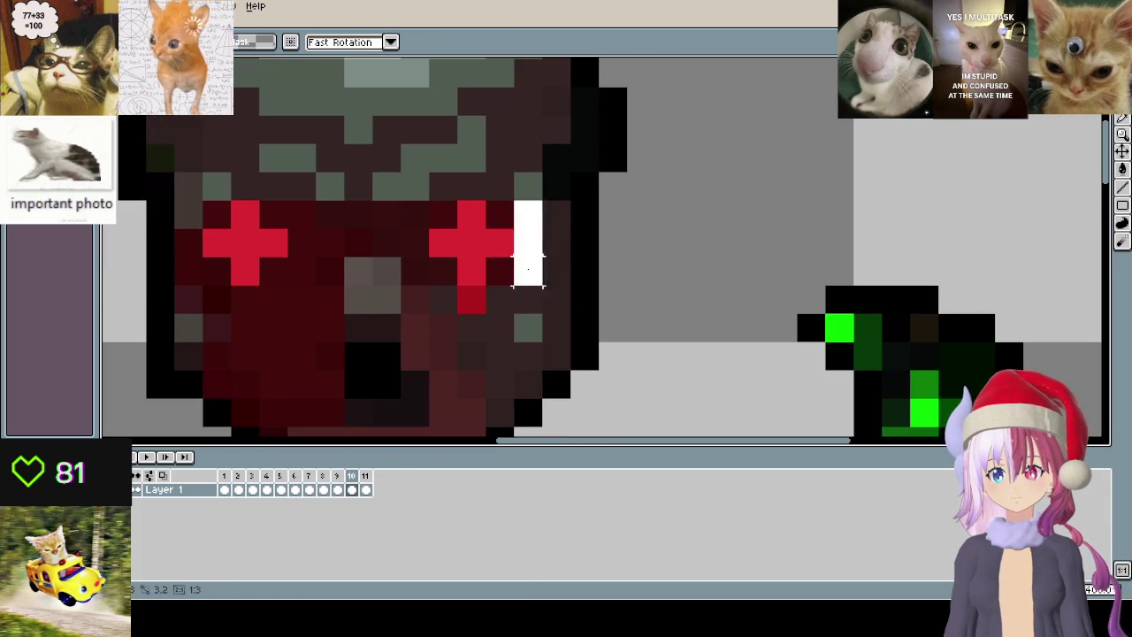
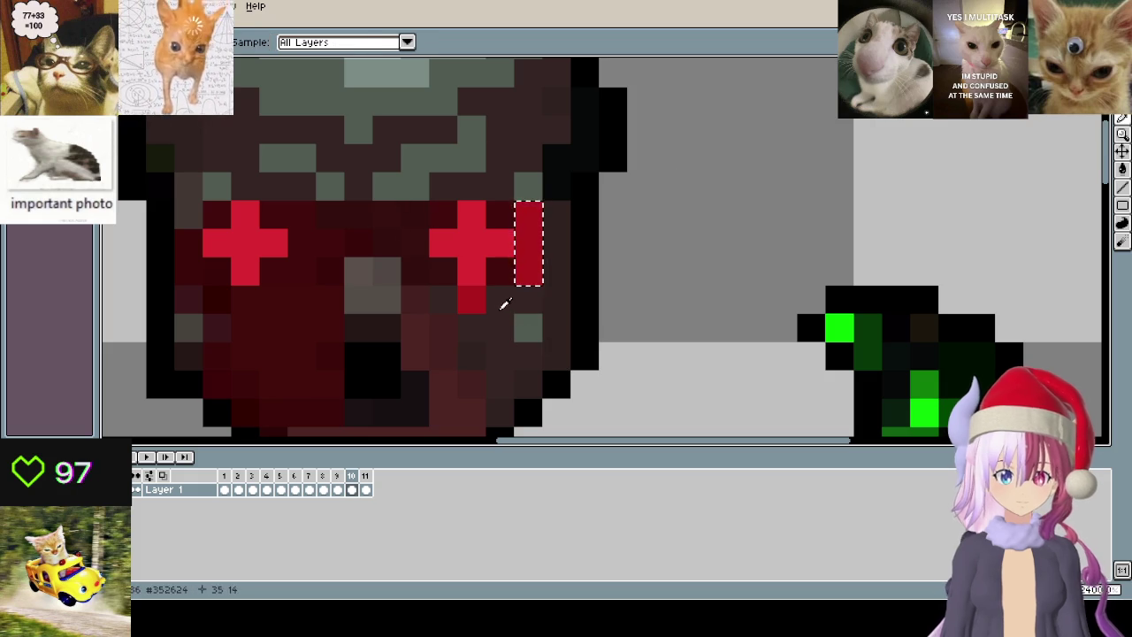
- Commit the moved red drip under the right eye on frame 10 and return to the pencil
key(Escape)
key(b)
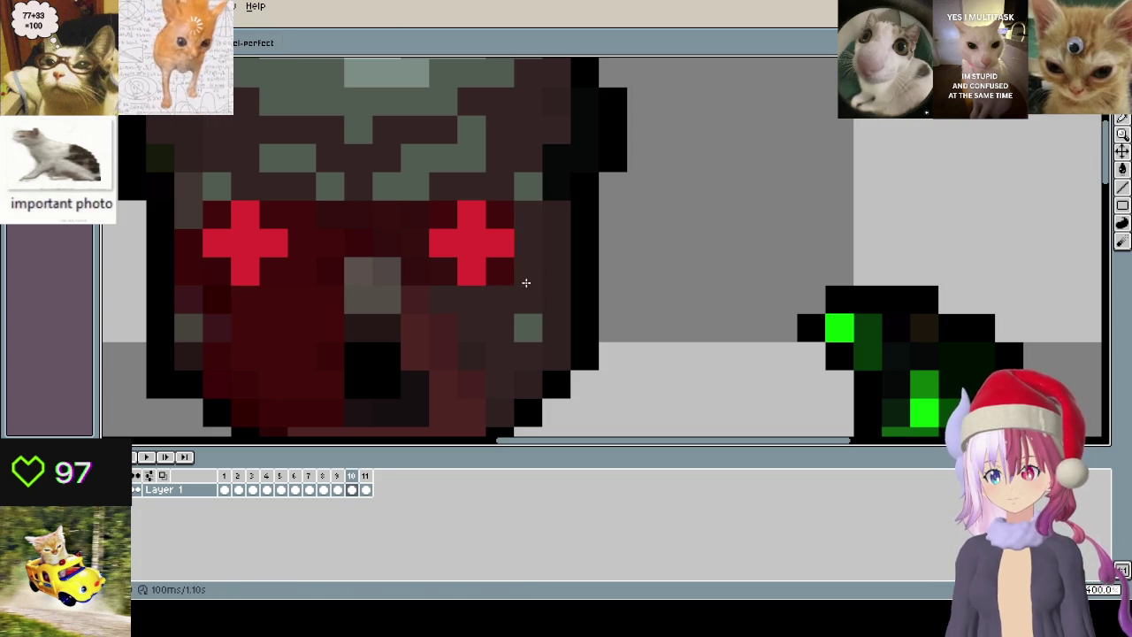
scroll(526, 281, down, 2)
scroll(495, 274, up, 1)
scroll(481, 266, up, 1)
- Step forward to frame 3 and compare it with its neighbouring frame
key(Right)
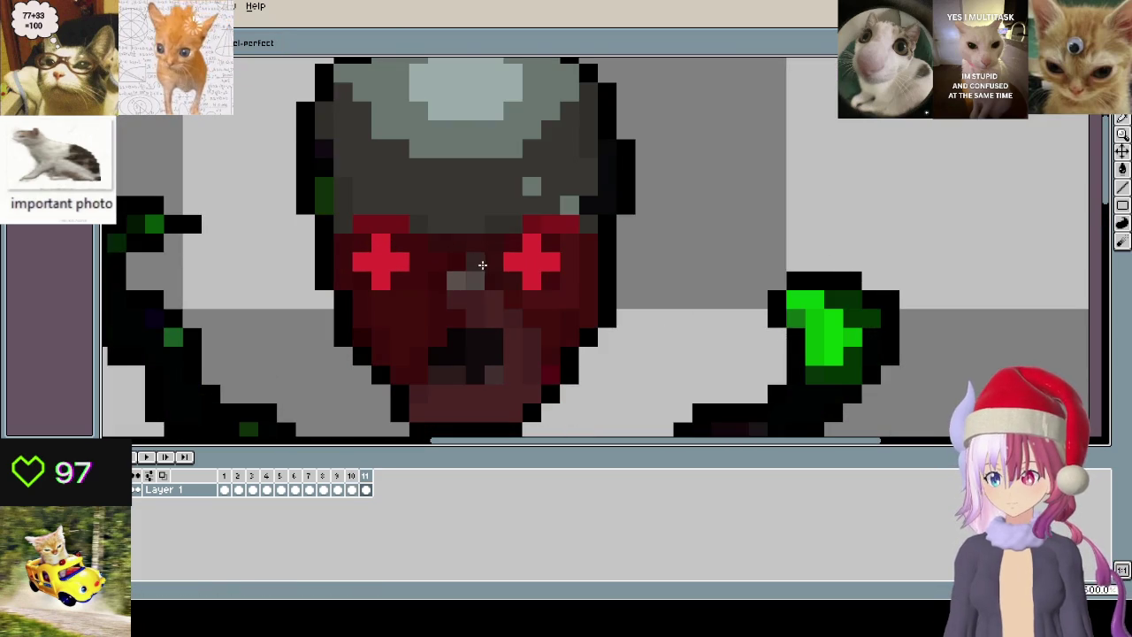
key(Right)
key(Right)
key(Right)
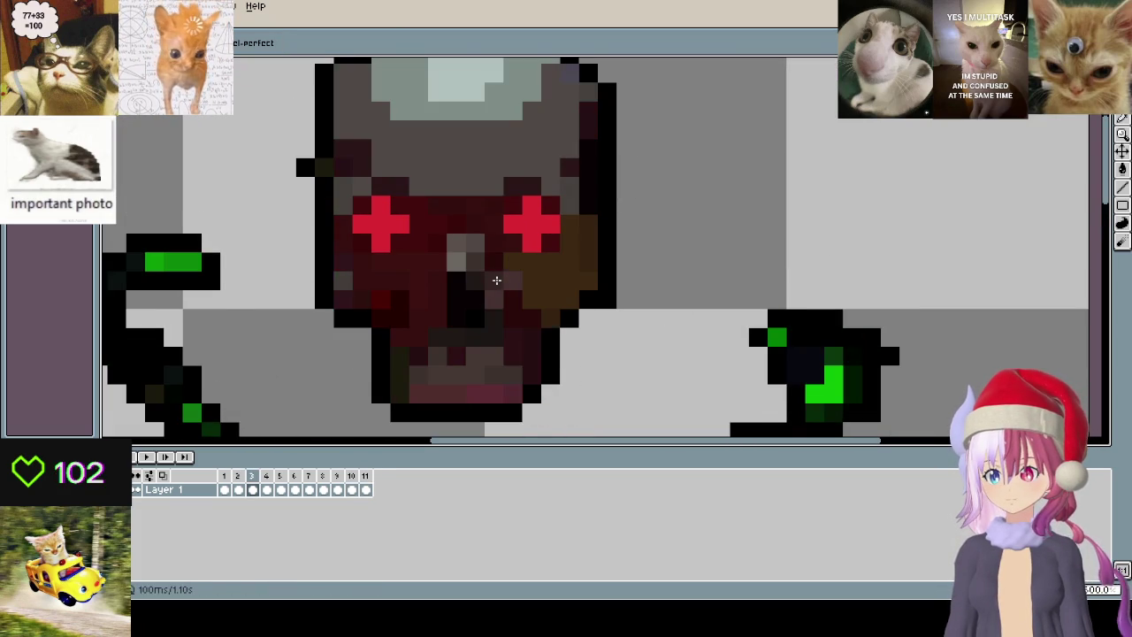
key(Right)
key(Left)
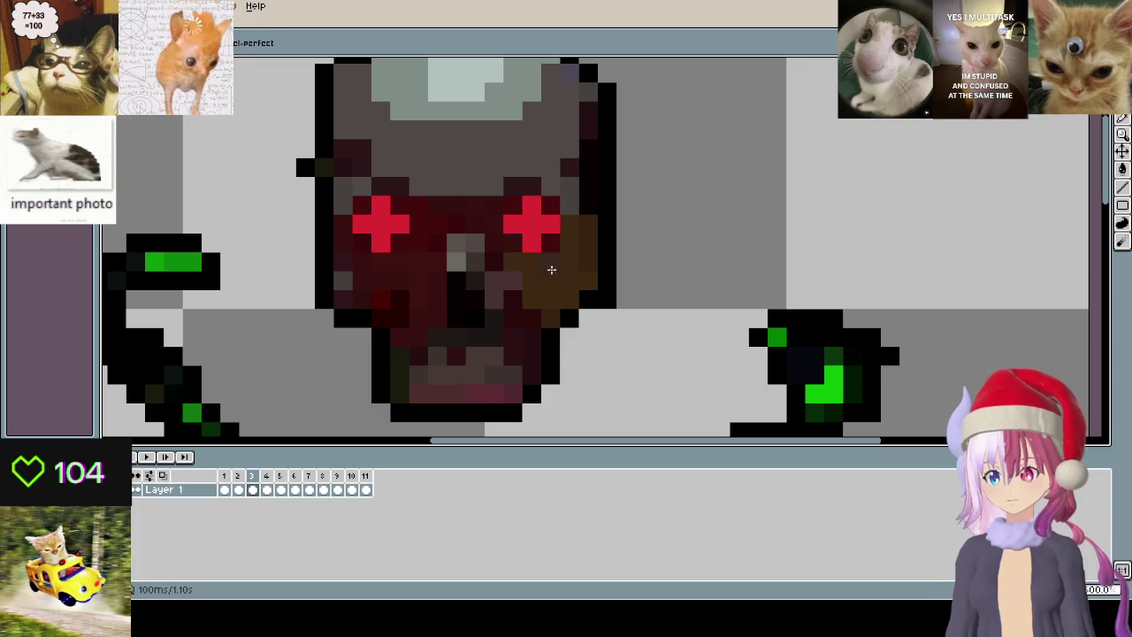
- Sample a colour from the skull's face, then advance through frames 5 and 6
click(1123, 168)
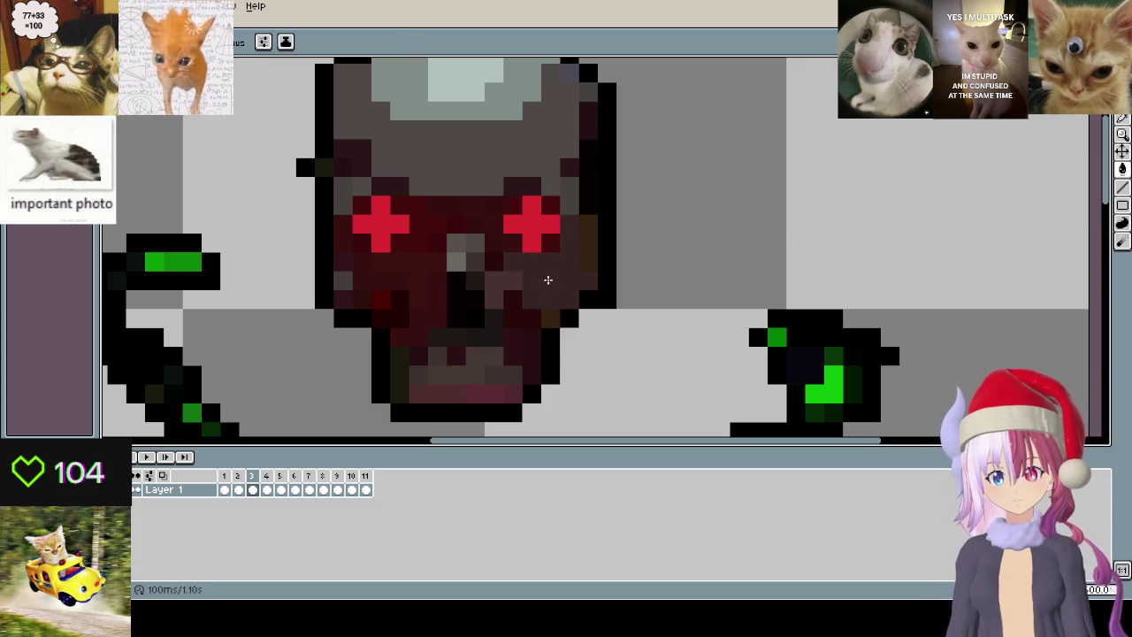
click(509, 244)
scroll(556, 265, down, 1)
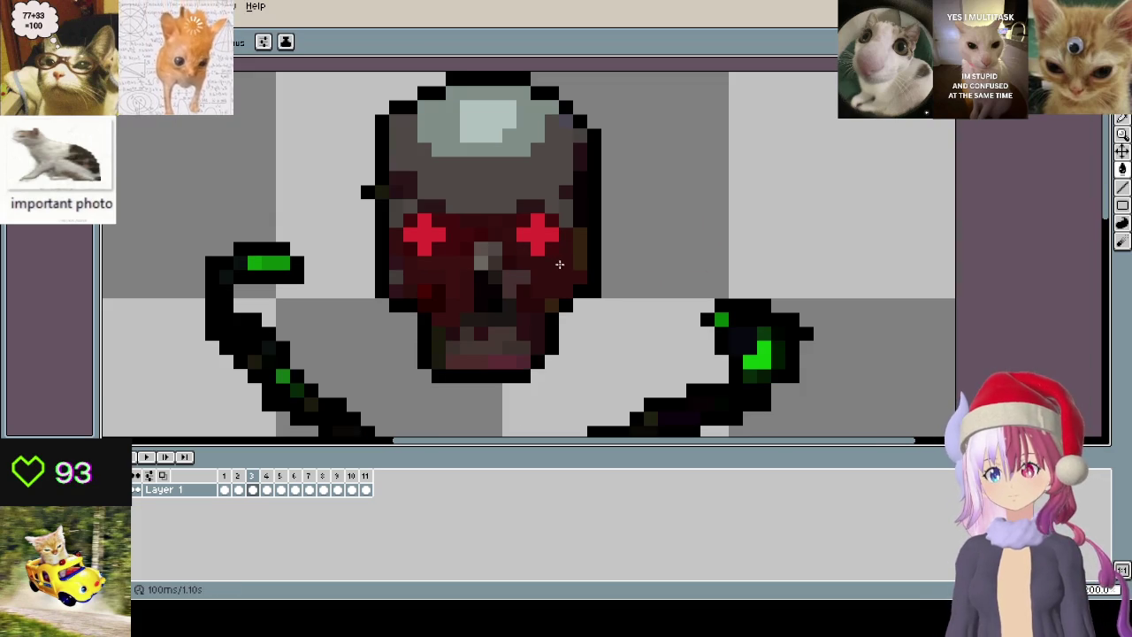
key(Right)
key(Right)
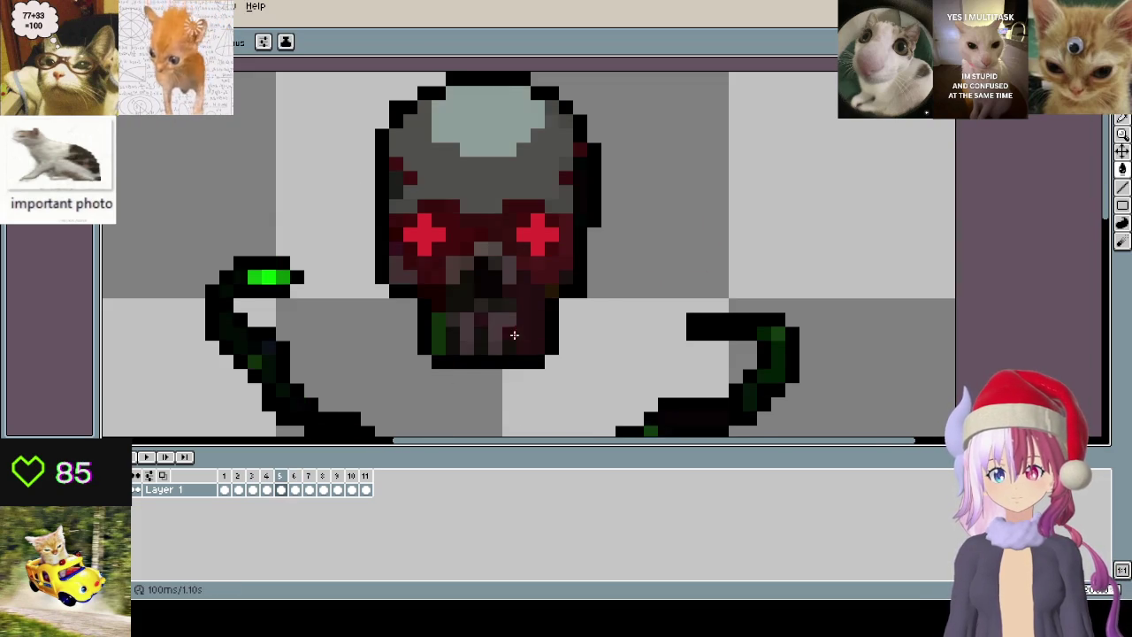
scroll(557, 274, up, 1)
scroll(567, 273, up, 1)
key(Right)
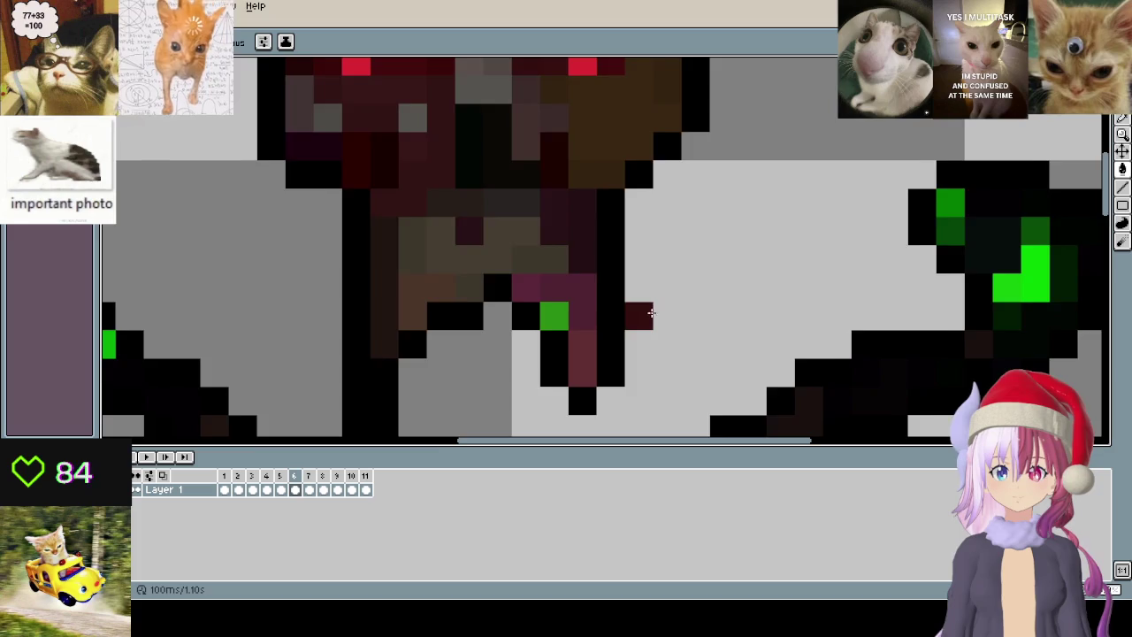
- On frame 6, erase the dark column below the jaw and outline the jaw's bottom in black
scroll(573, 239, down, 1)
scroll(580, 209, down, 1)
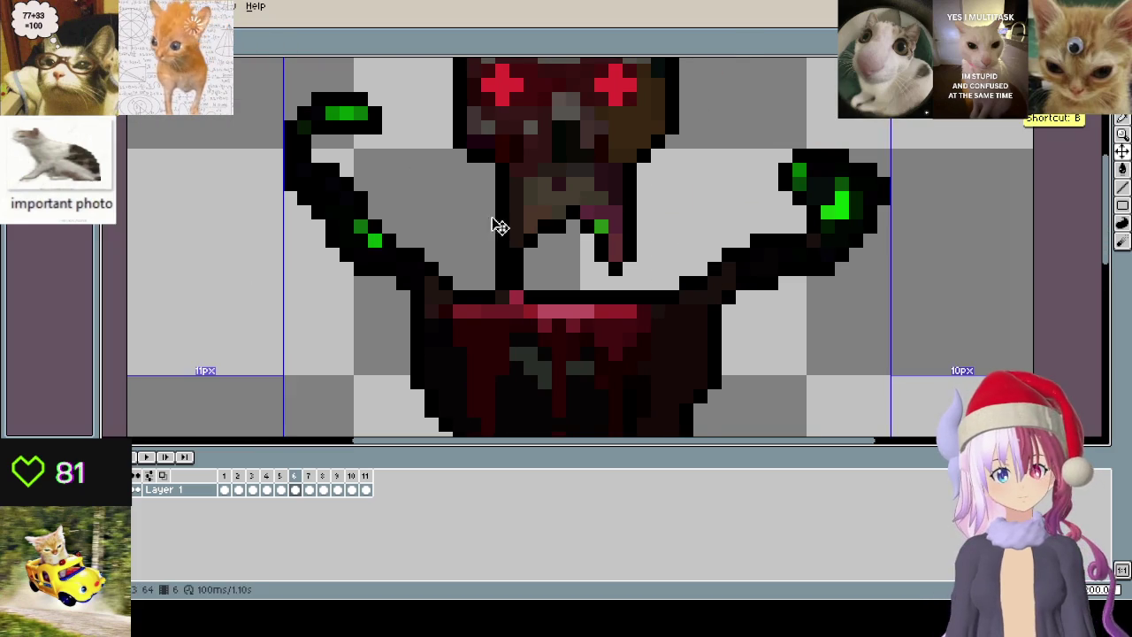
drag(498, 222, 640, 217)
key(ctrl+z)
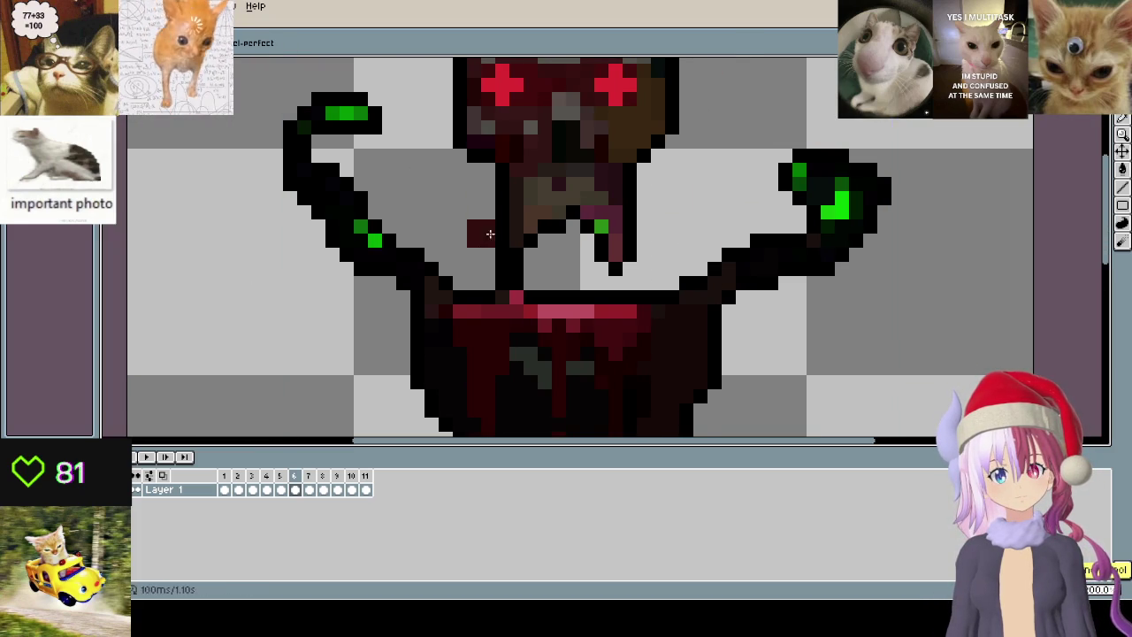
drag(577, 278, 631, 254)
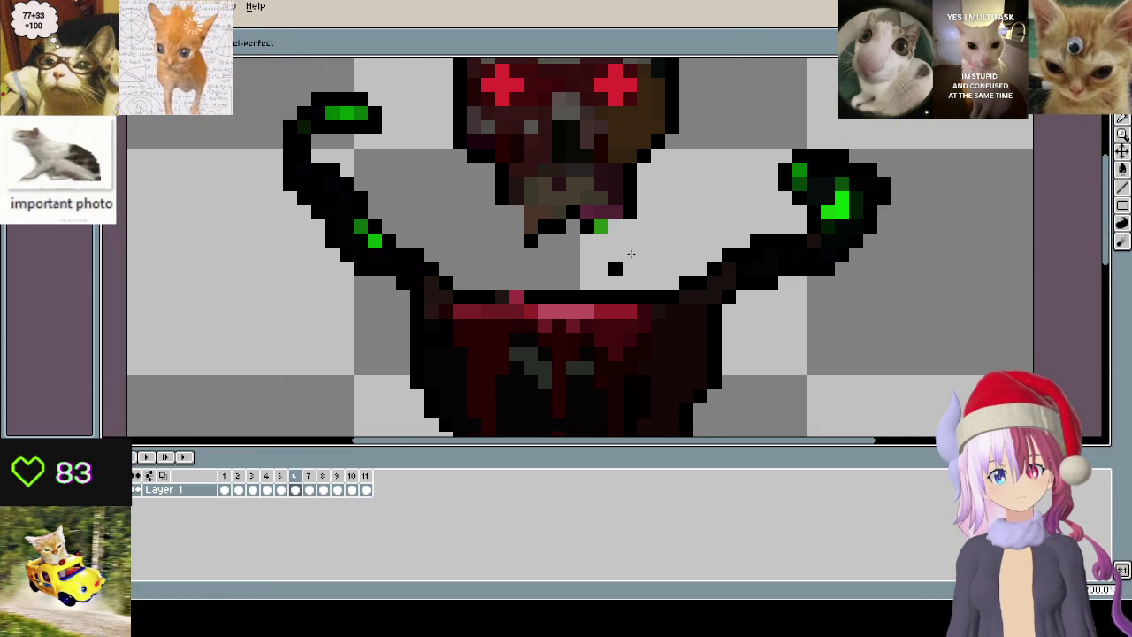
scroll(536, 252, up, 3)
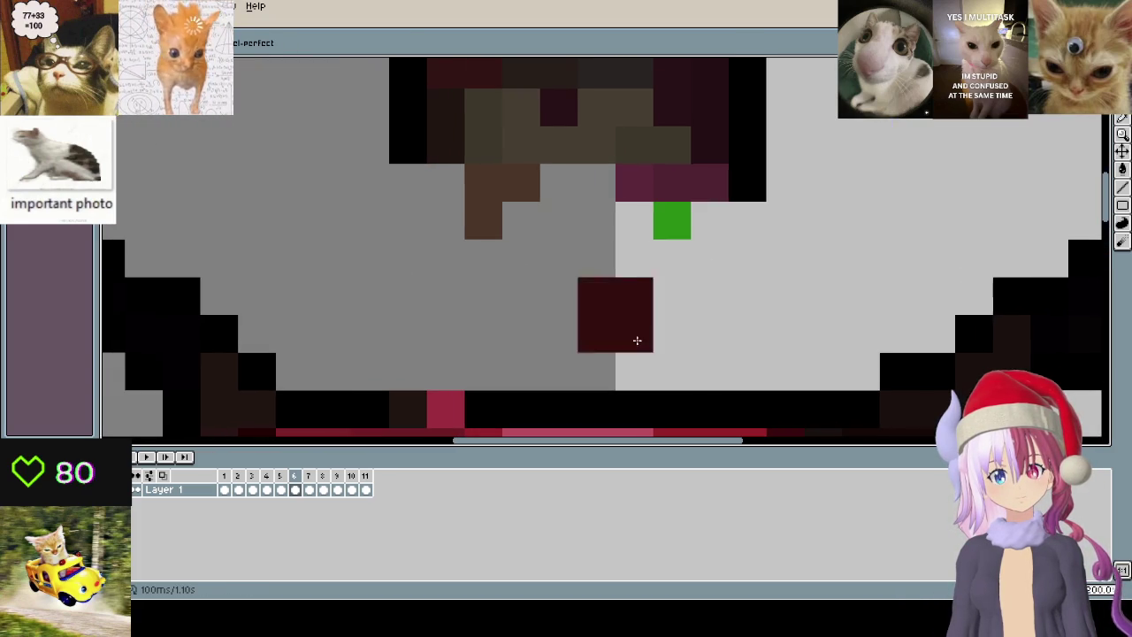
mouse_move(740, 238)
mouse_down()
mouse_move(596, 248)
mouse_move(465, 221)
mouse_move(479, 207)
mouse_up()
- Repaint jaw pixels with sampled maroon and brown, clearing the black row under the green pixel
alt+click(670, 189)
mouse_move(655, 183)
mouse_down()
mouse_move(498, 182)
mouse_move(521, 221)
mouse_up()
alt+click(594, 146)
mouse_move(610, 183)
mouse_down()
mouse_move(589, 187)
mouse_move(550, 344)
mouse_up()
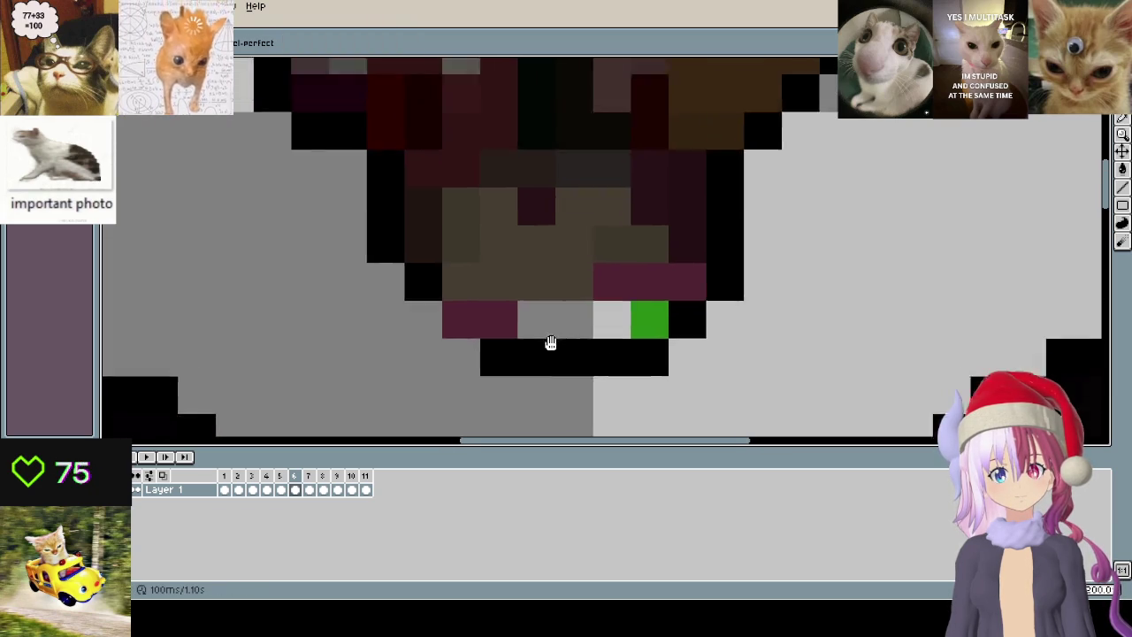
drag(498, 384, 644, 389)
- Add black outline pixels below the jaw and touch up its bottom row
alt+click(401, 315)
mouse_move(401, 354)
mouse_down()
mouse_move(627, 396)
mouse_move(665, 389)
mouse_up()
alt+click(654, 305)
click(637, 352)
drag(637, 352, 514, 352)
click(741, 352)
drag(741, 352, 670, 331)
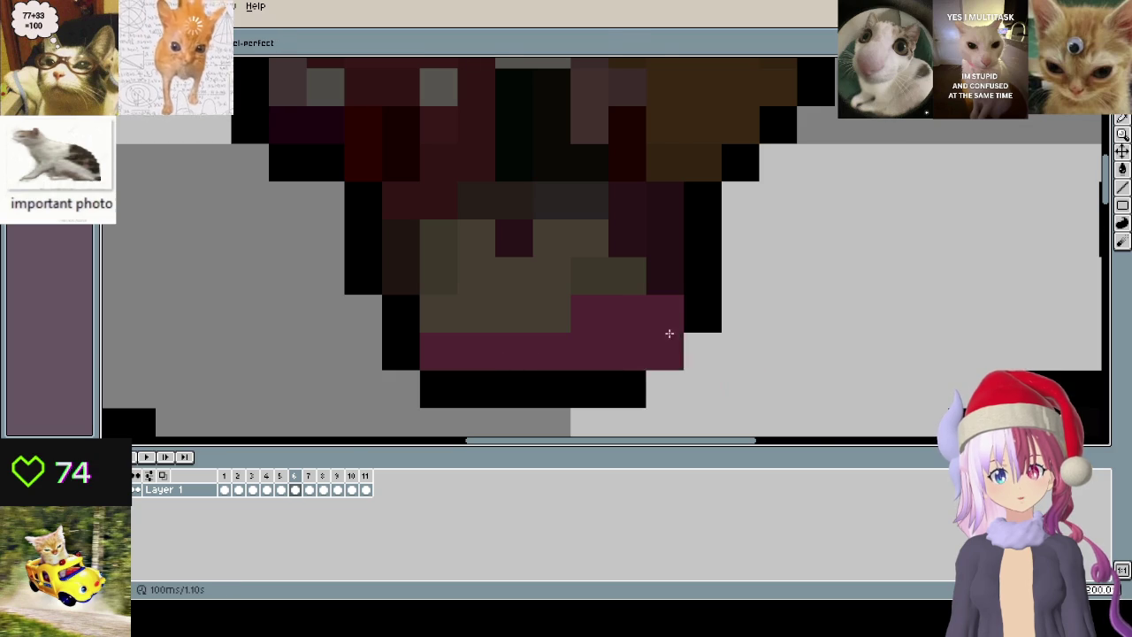
scroll(669, 330, down, 3)
- On frame 7, turn the green mouth-outline pixel black and repaint the left outline column grey
key(Right)
scroll(580, 331, up, 2)
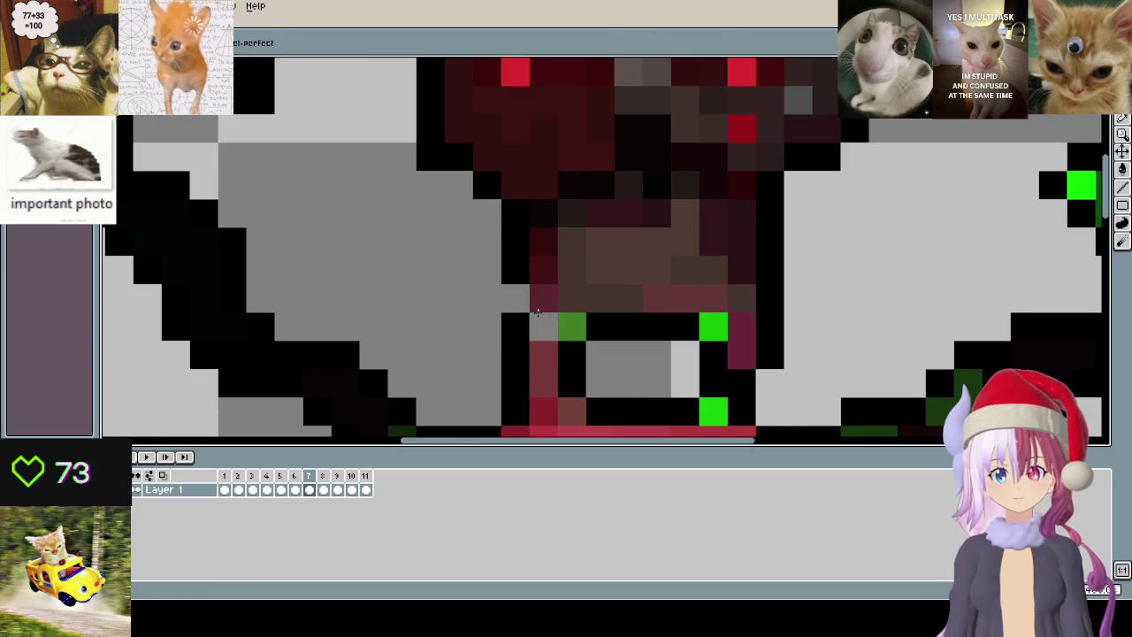
mouse_move(522, 296)
mouse_down()
mouse_move(578, 331)
mouse_move(518, 243)
mouse_up()
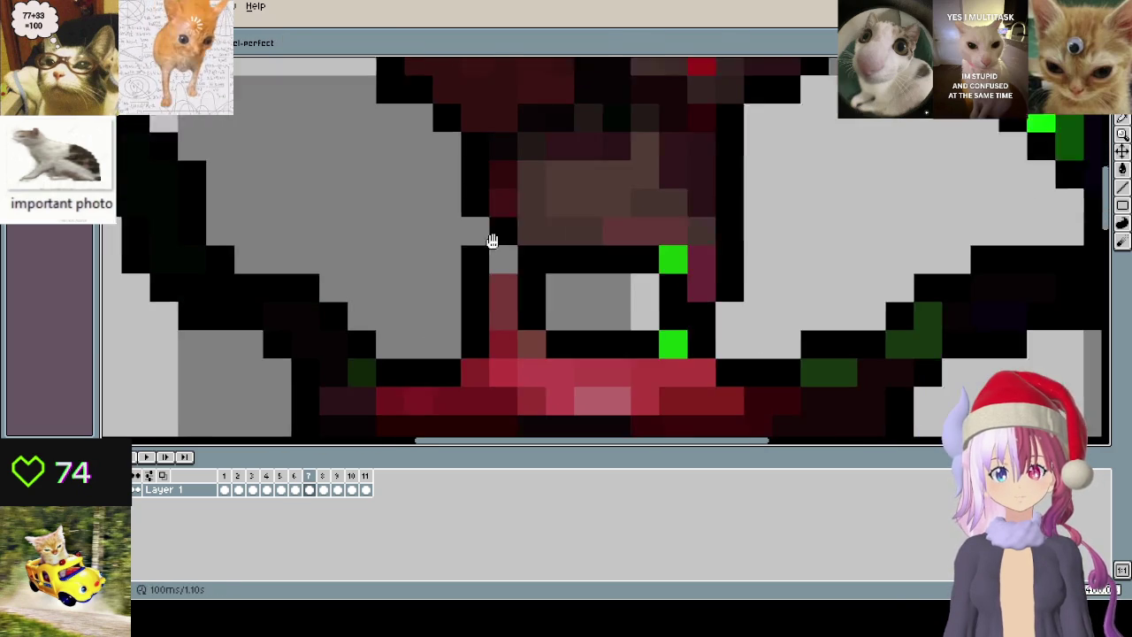
mouse_move(451, 257)
mouse_down()
mouse_move(470, 293)
mouse_move(696, 316)
mouse_move(678, 271)
mouse_move(735, 232)
mouse_move(740, 265)
mouse_up()
click(715, 215)
key(ctrl+z)
key(ctrl+z)
click(669, 234)
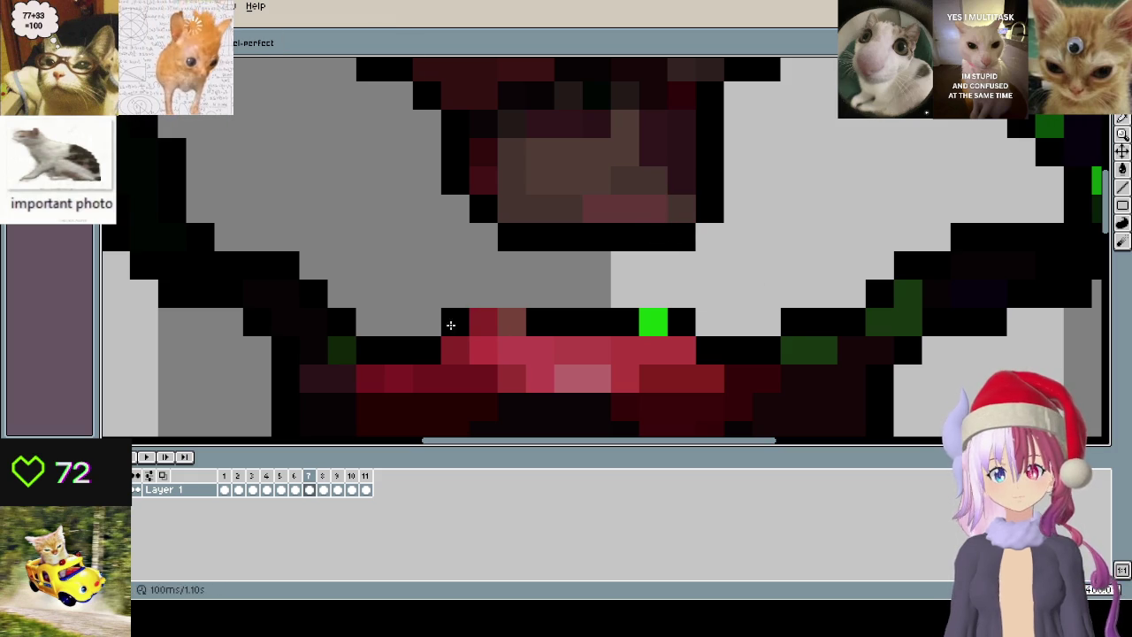
- Paint the top of the lip black, then repaint the upper lip row lighter red
drag(450, 323, 655, 320)
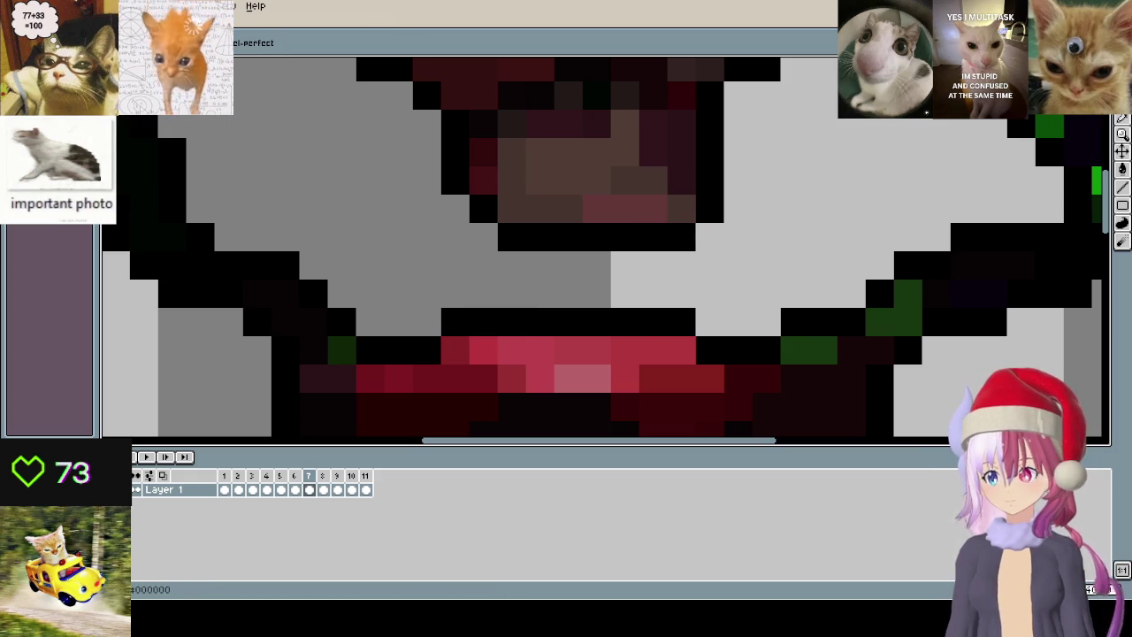
click(67, 460)
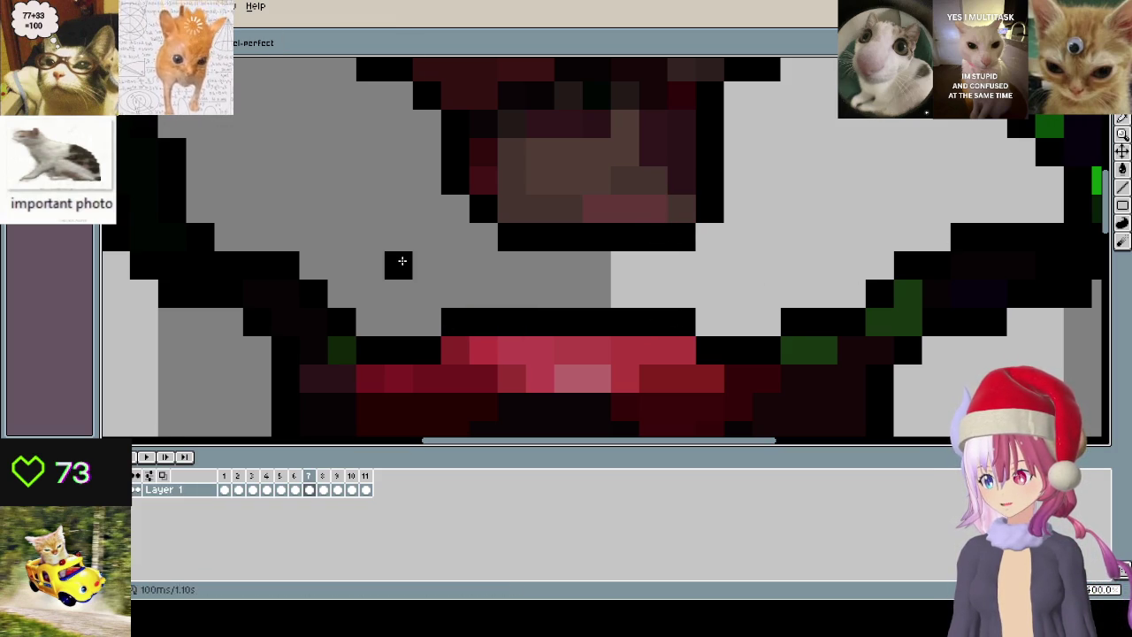
drag(443, 322, 697, 322)
scroll(617, 298, down, 4)
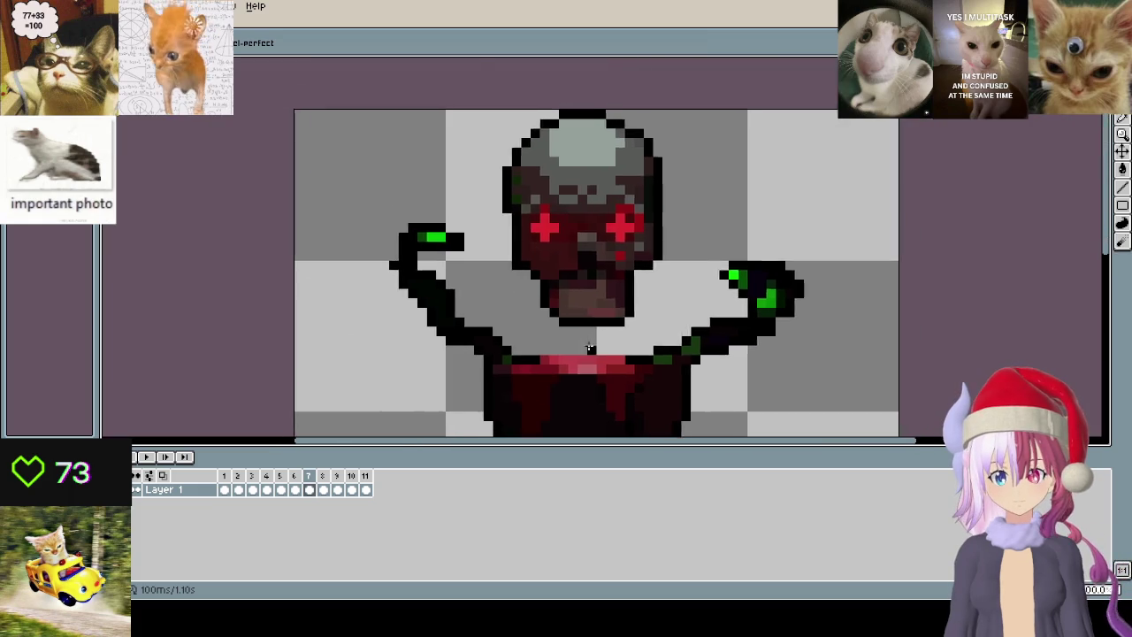
scroll(677, 268, up, 2)
scroll(493, 290, down, 2)
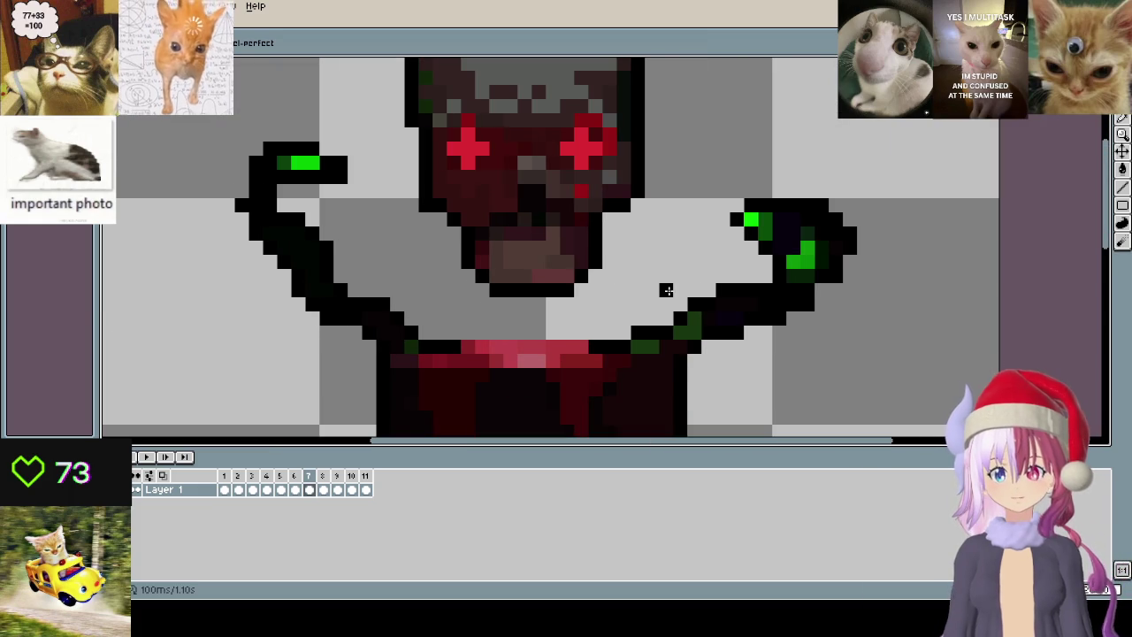
- On frame 8, paint red across the mouth and draw a black line beneath it
key(Right)
drag(494, 290, 522, 296)
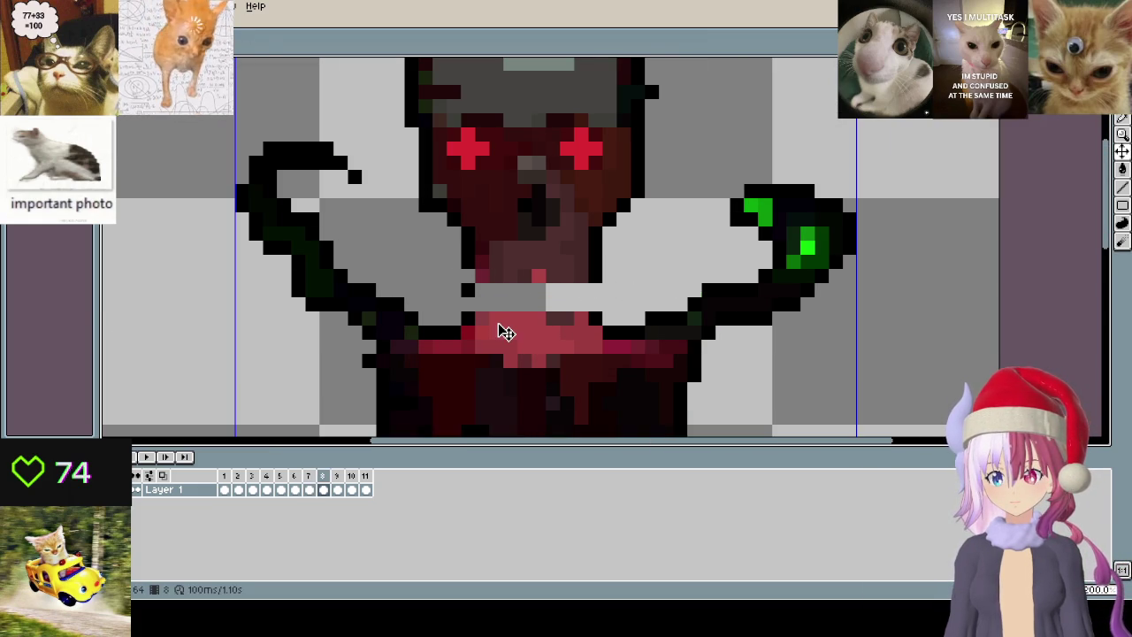
key(i)
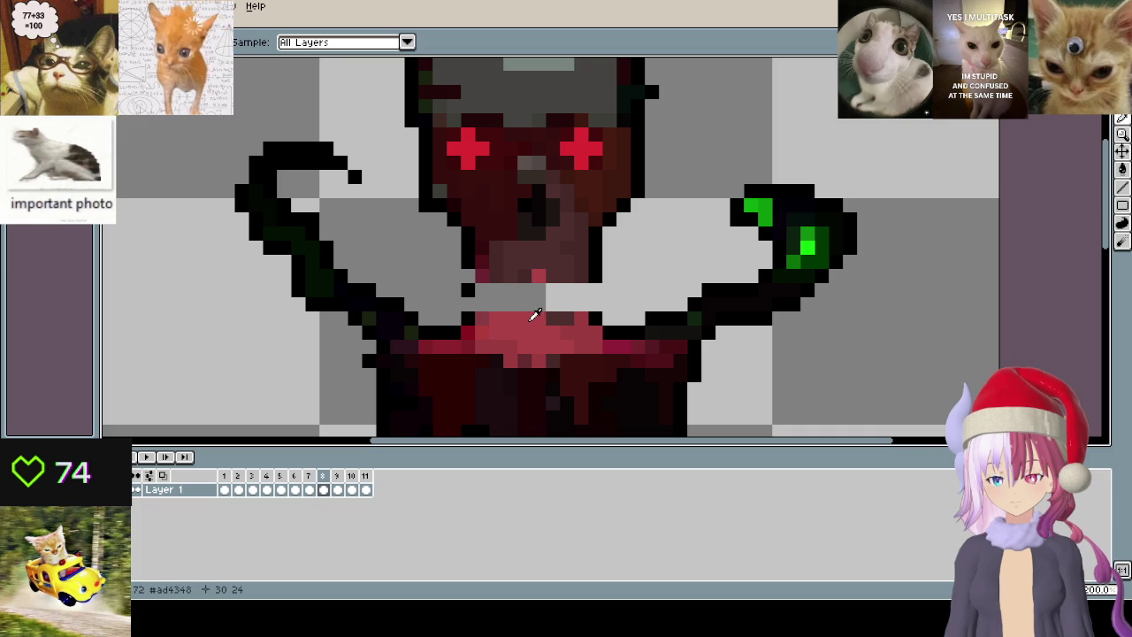
key(b)
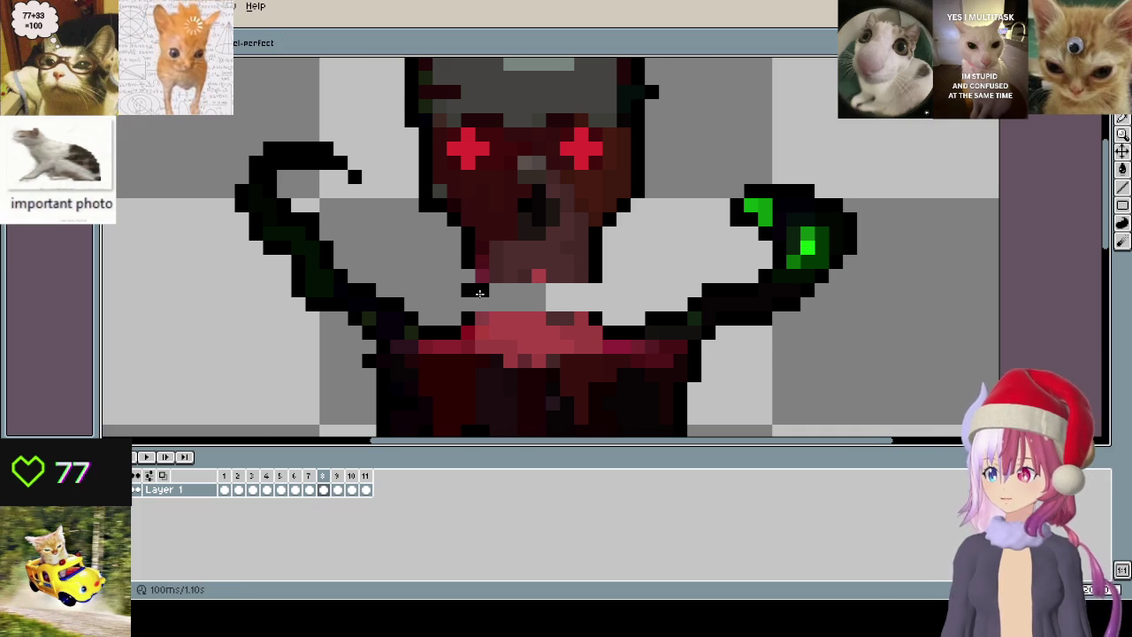
scroll(513, 292, up, 1)
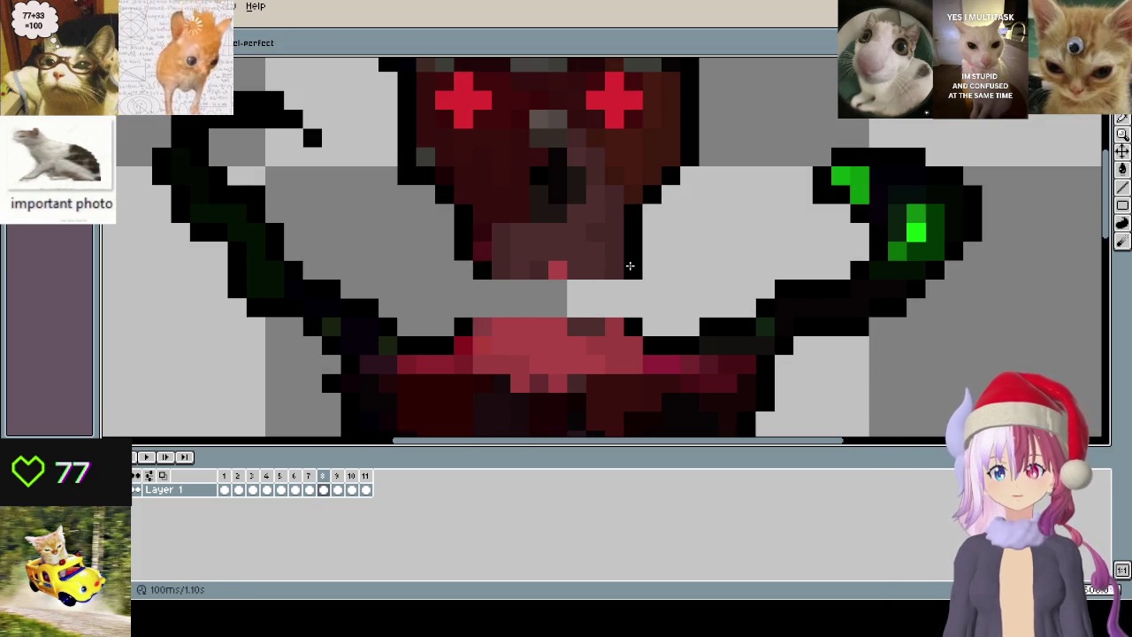
drag(619, 269, 482, 269)
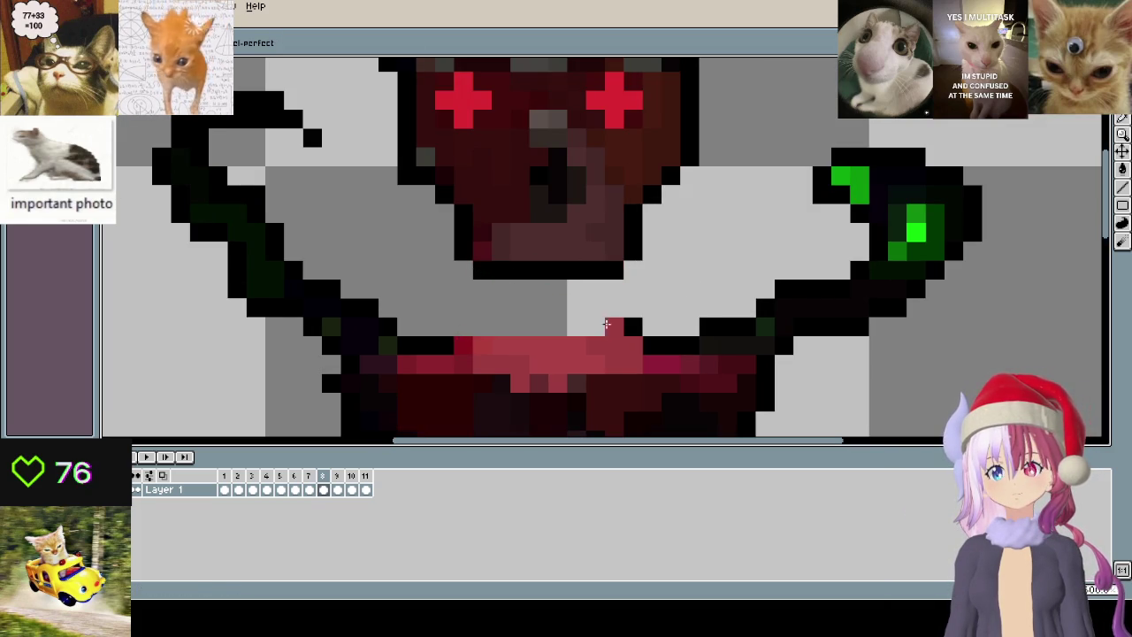
scroll(616, 315, down, 3)
scroll(642, 312, up, 2)
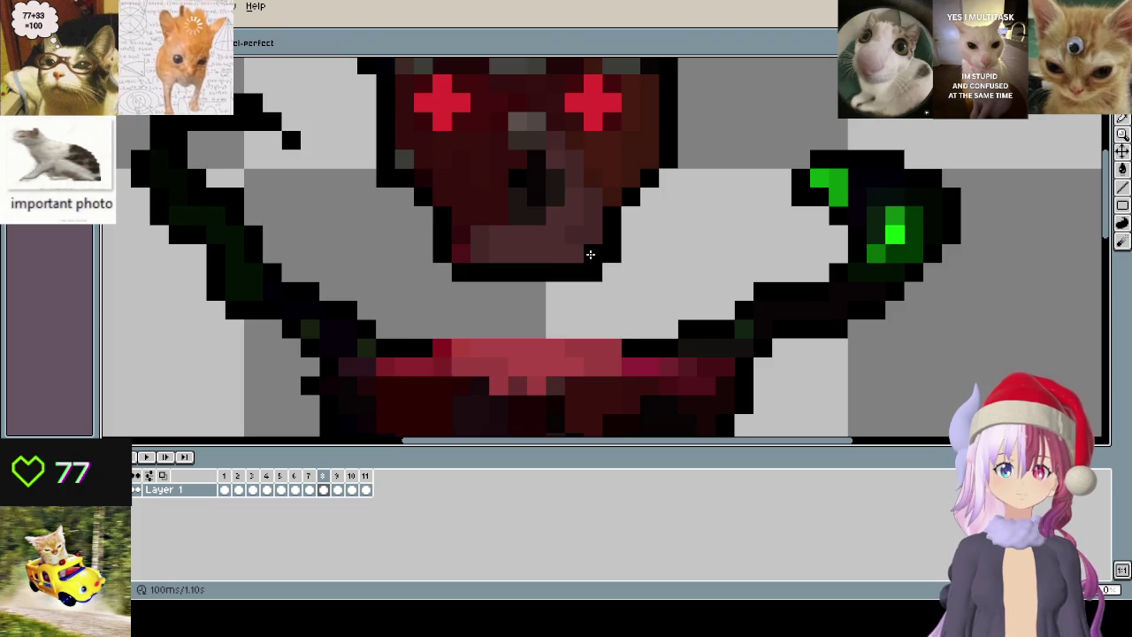
- On frame 9, clear the pixels under the mouth and add a black outline row there
key(period)
drag(440, 291, 596, 293)
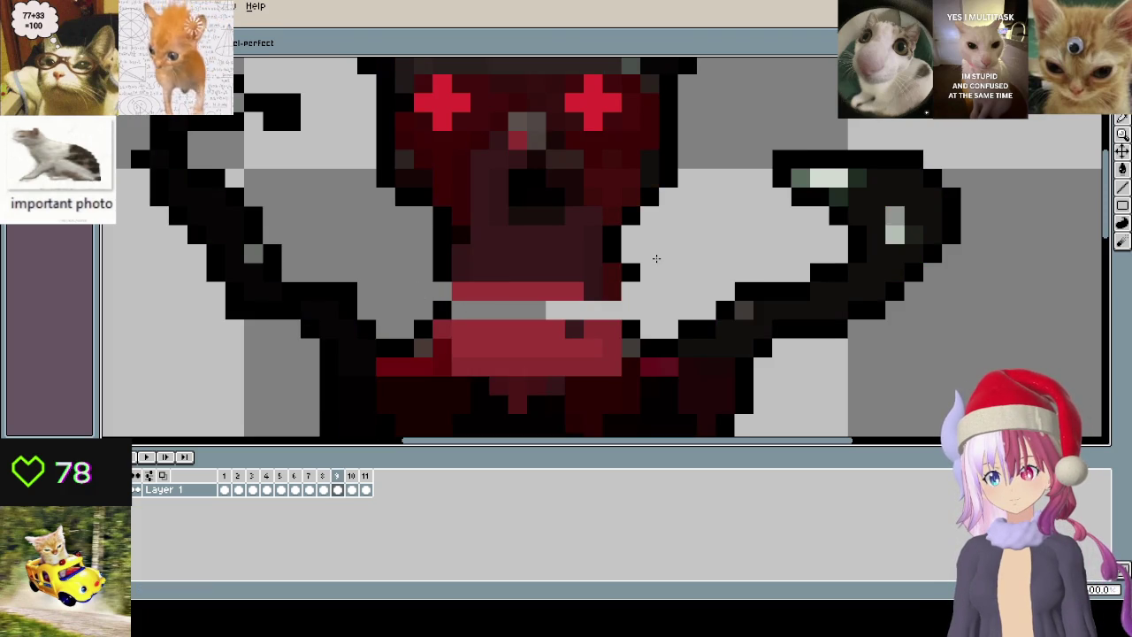
drag(446, 306, 609, 274)
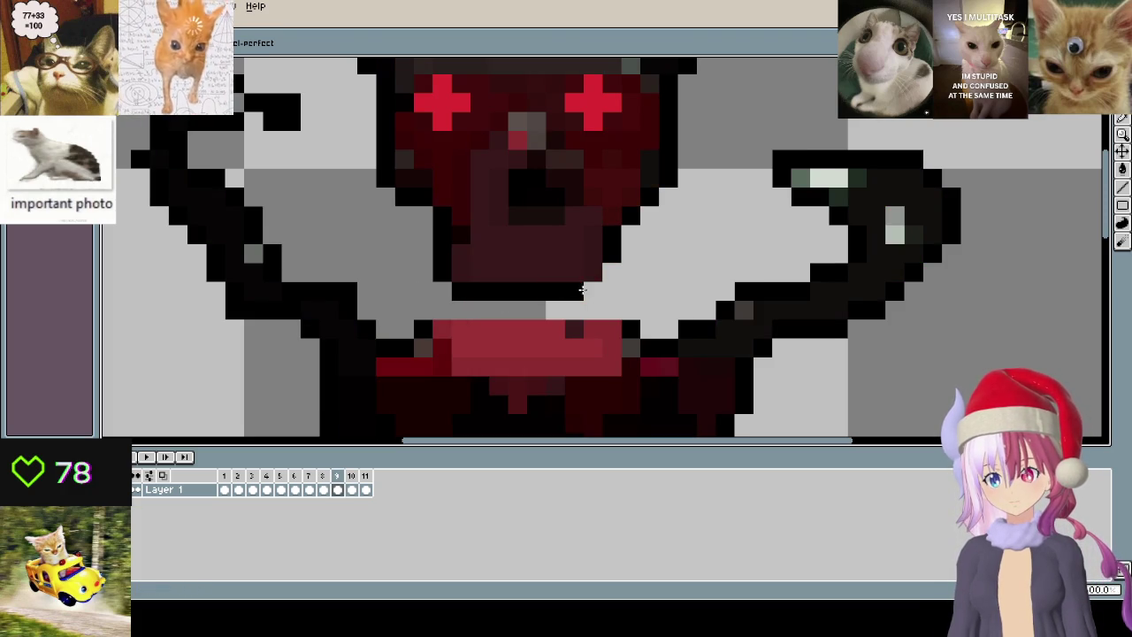
click(518, 347)
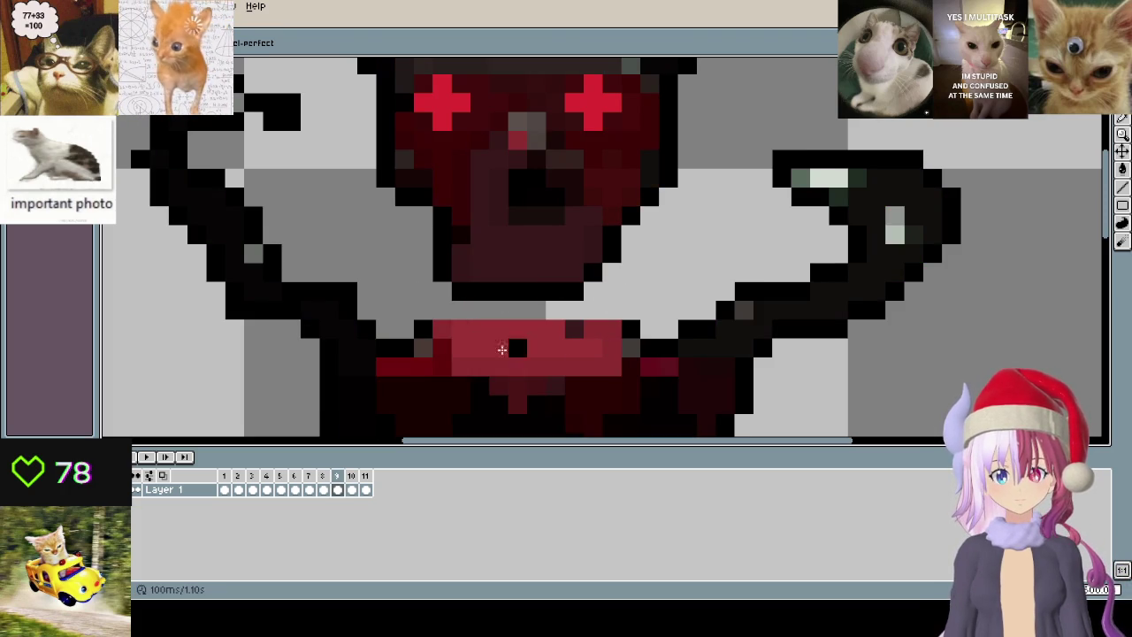
drag(411, 334, 650, 329)
- On frame 10, repaint the mouth pixels light grey
key(period)
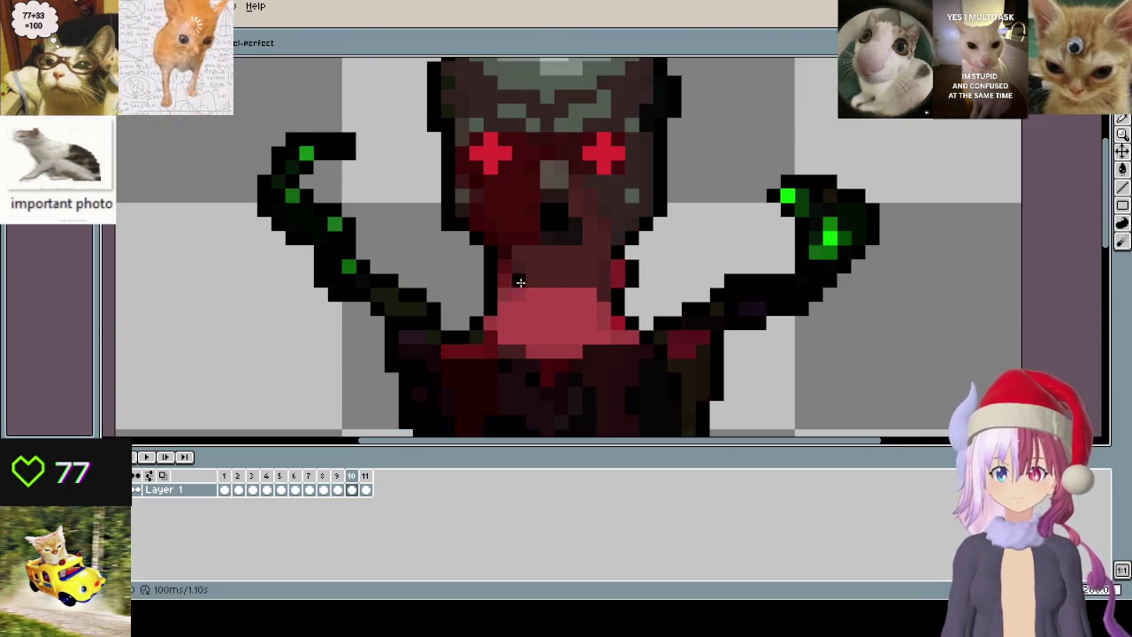
scroll(487, 286, up, 2)
mouse_move(474, 265)
mouse_down()
mouse_move(502, 293)
mouse_move(729, 321)
mouse_up()
drag(757, 264, 701, 293)
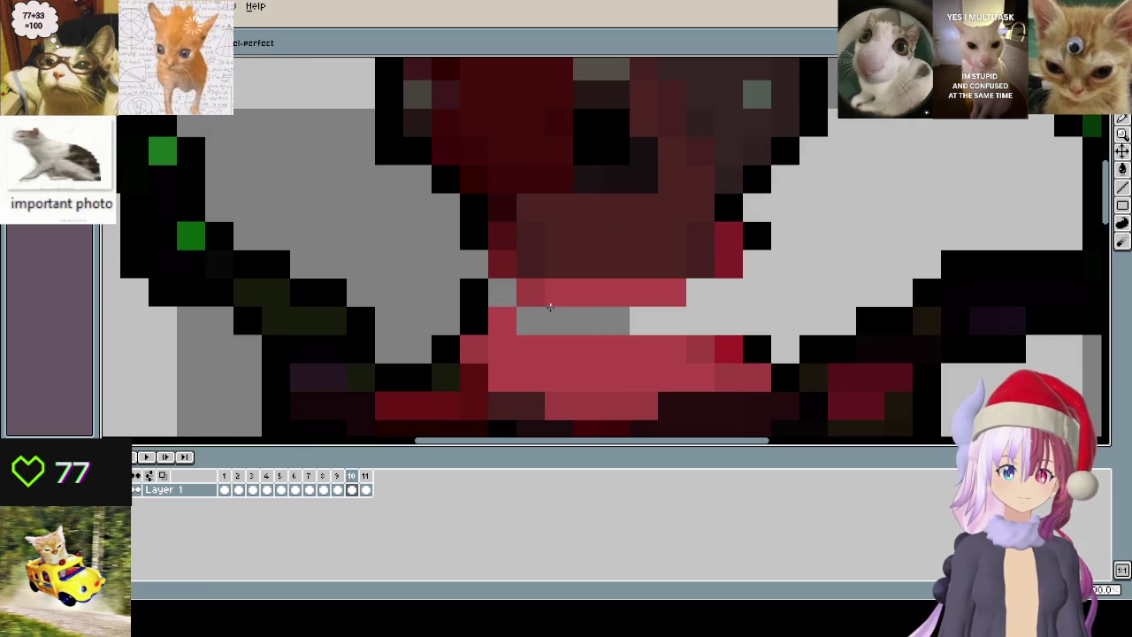
drag(531, 293, 474, 321)
drag(474, 350, 634, 341)
mouse_move(672, 376)
mouse_down()
mouse_move(725, 341)
mouse_move(814, 349)
mouse_move(753, 361)
mouse_up()
- Paint a dark edge along the mouth's bottom and darken its right side
scroll(633, 348, down, 2)
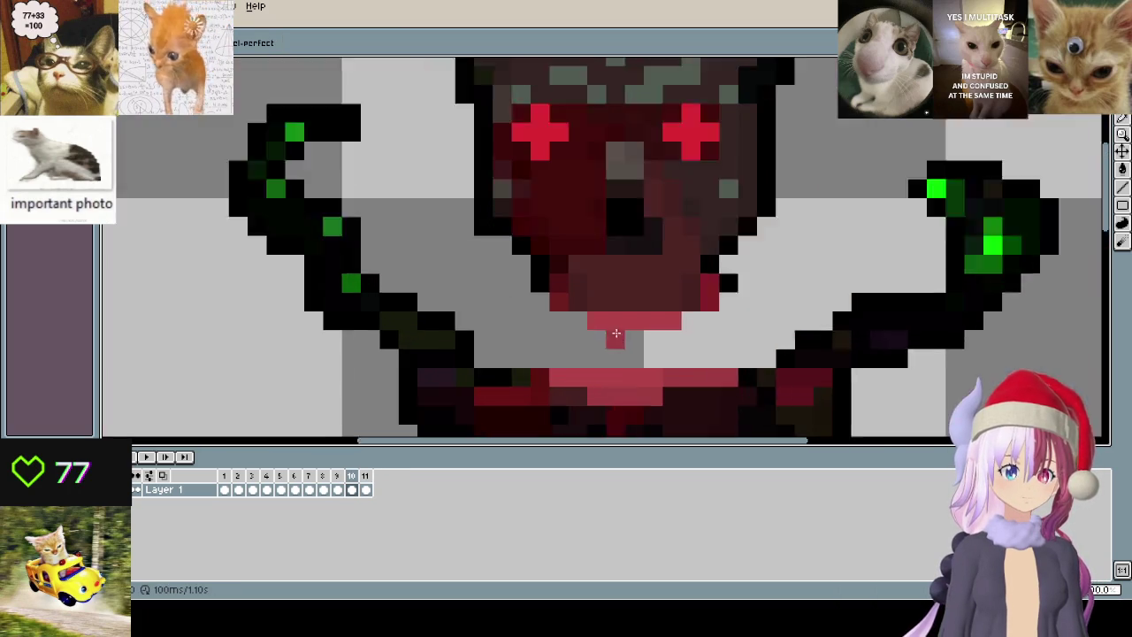
scroll(619, 309, up, 1)
scroll(619, 310, up, 1)
mouse_move(530, 287)
mouse_down()
mouse_move(554, 311)
mouse_move(596, 321)
mouse_move(710, 327)
mouse_move(767, 294)
mouse_move(766, 260)
mouse_move(811, 298)
mouse_up()
click(787, 288)
scroll(787, 287, down, 1)
scroll(771, 273, up, 1)
scroll(811, 298, down, 2)
- Step on through frame 11 and wrap back to frame 1
key(Right)
scroll(685, 300, up, 1)
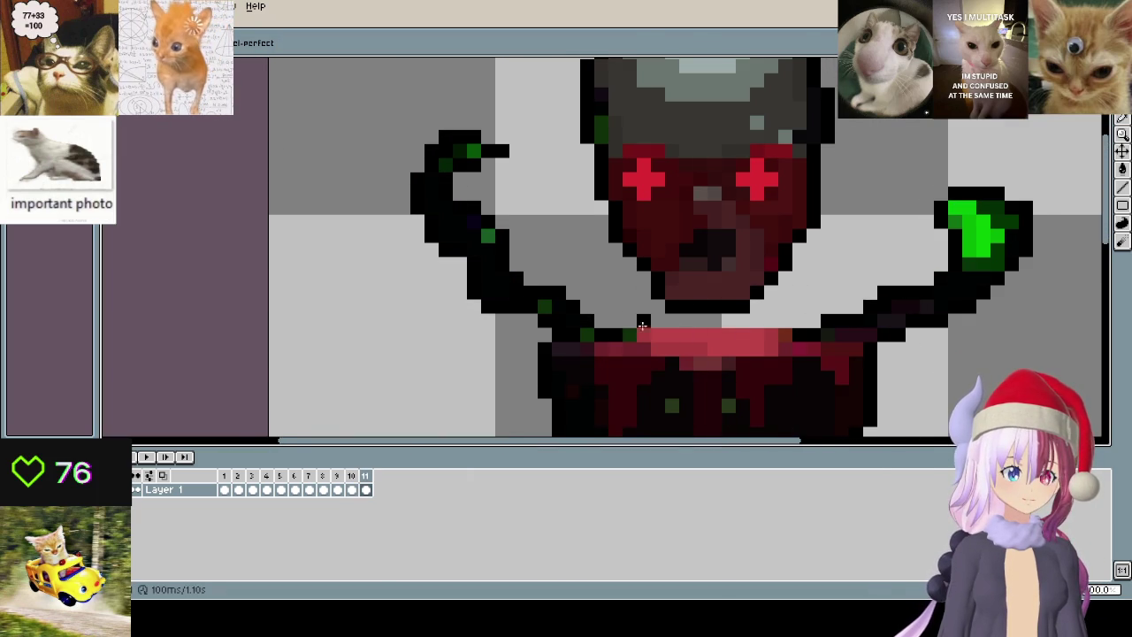
scroll(642, 326, down, 1)
scroll(655, 327, up, 1)
scroll(672, 354, down, 1)
scroll(668, 328, up, 1)
key(Right)
scroll(667, 300, up, 1)
- Select the mouth on frame 1 with the rectangular marquee and move it up slightly
key(m)
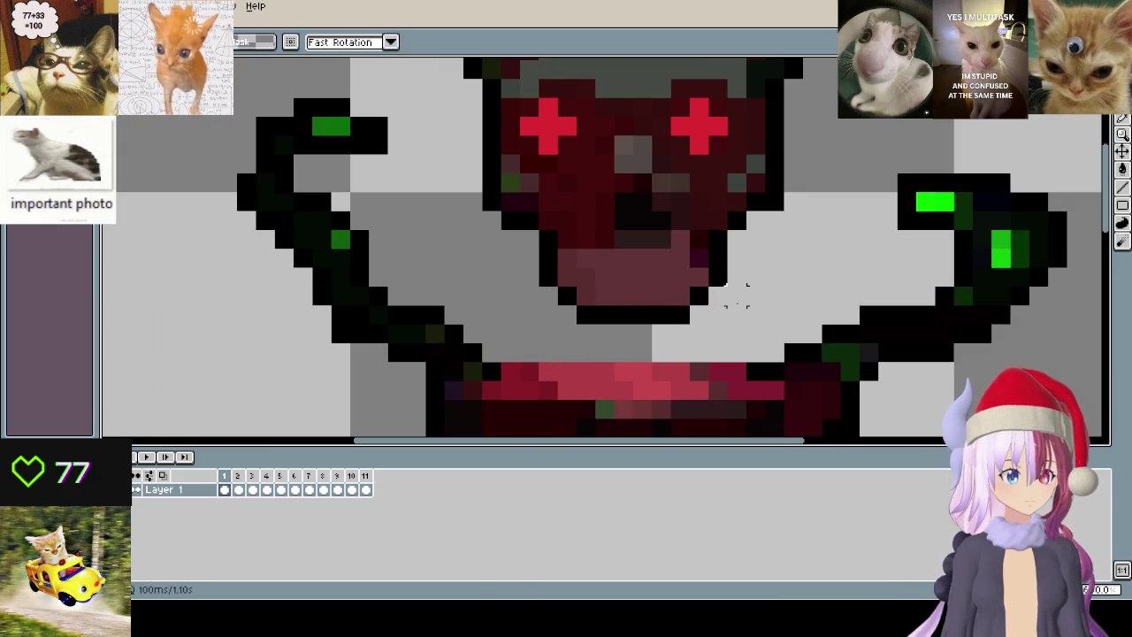
drag(749, 345, 498, 266)
click(634, 283)
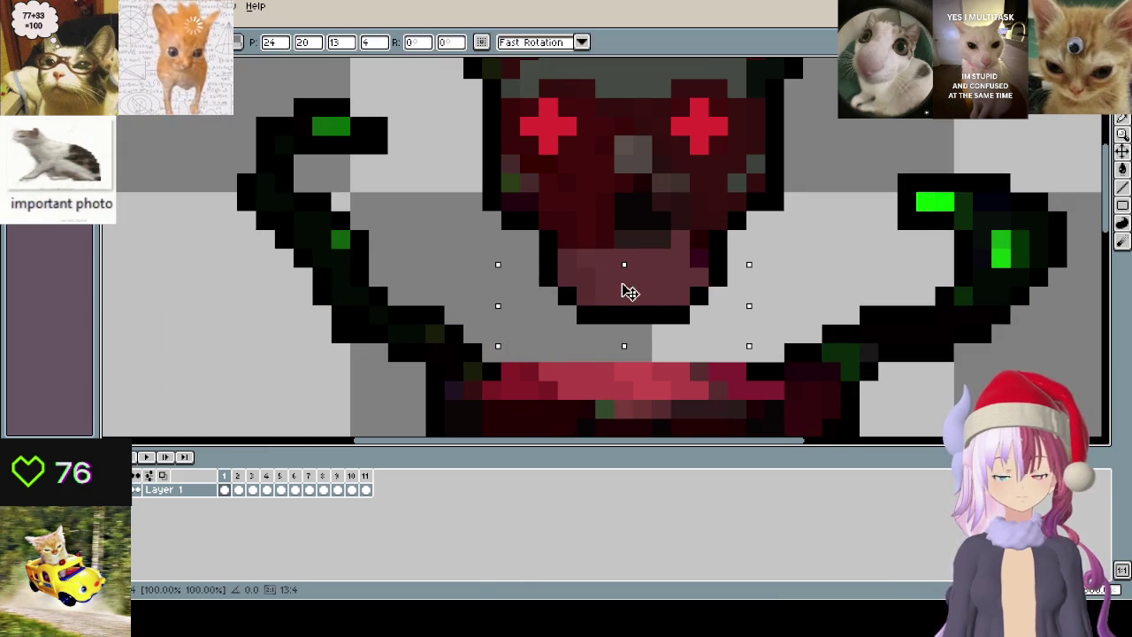
key(Return)
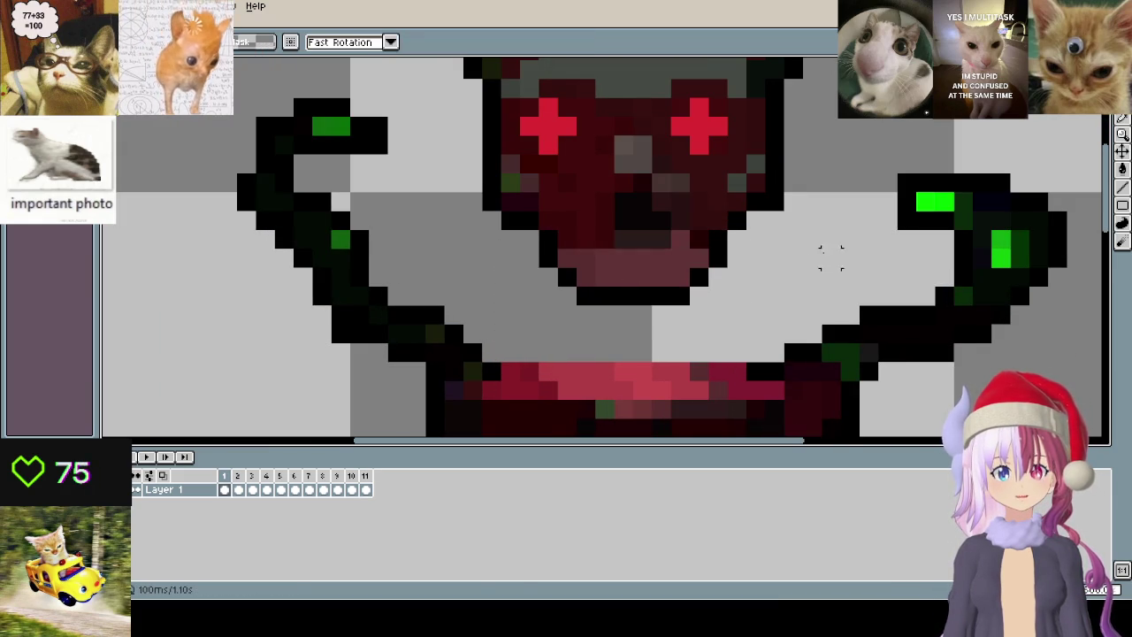
- Play the animation to check the shifted mouth
scroll(796, 257, down, 2)
key(Return)
scroll(763, 255, down, 1)
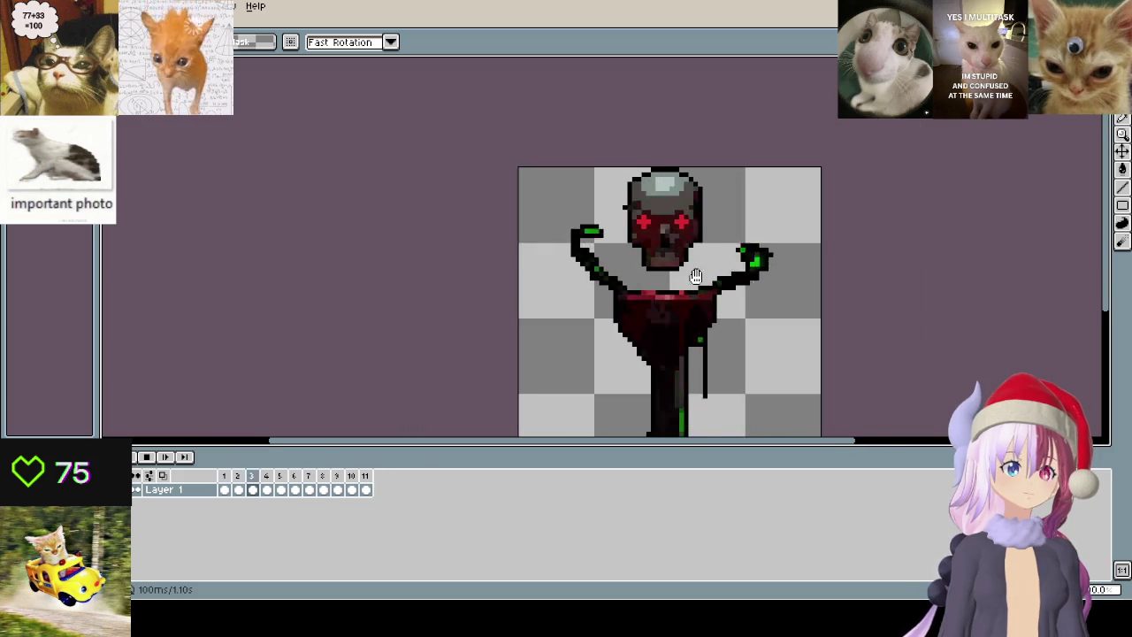
scroll(703, 238, up, 1)
scroll(667, 281, up, 2)
scroll(668, 281, down, 1)
scroll(630, 252, up, 1)
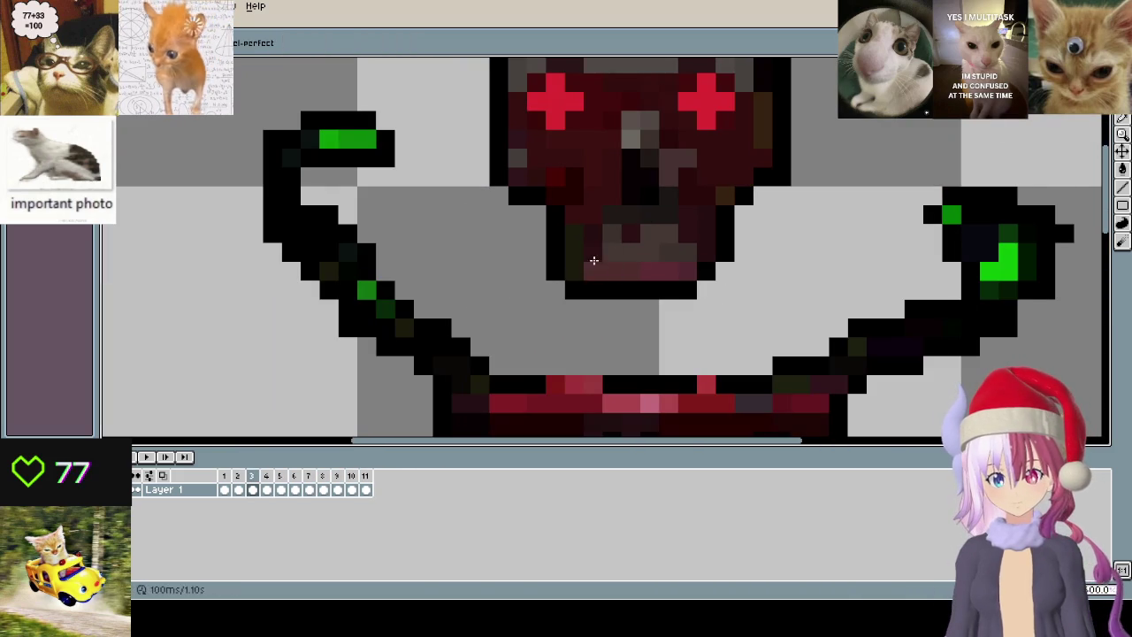
- Darken the mouth pixels on frames 1 through 5
mouse_move(650, 252)
mouse_down()
mouse_move(638, 270)
mouse_move(673, 269)
mouse_up()
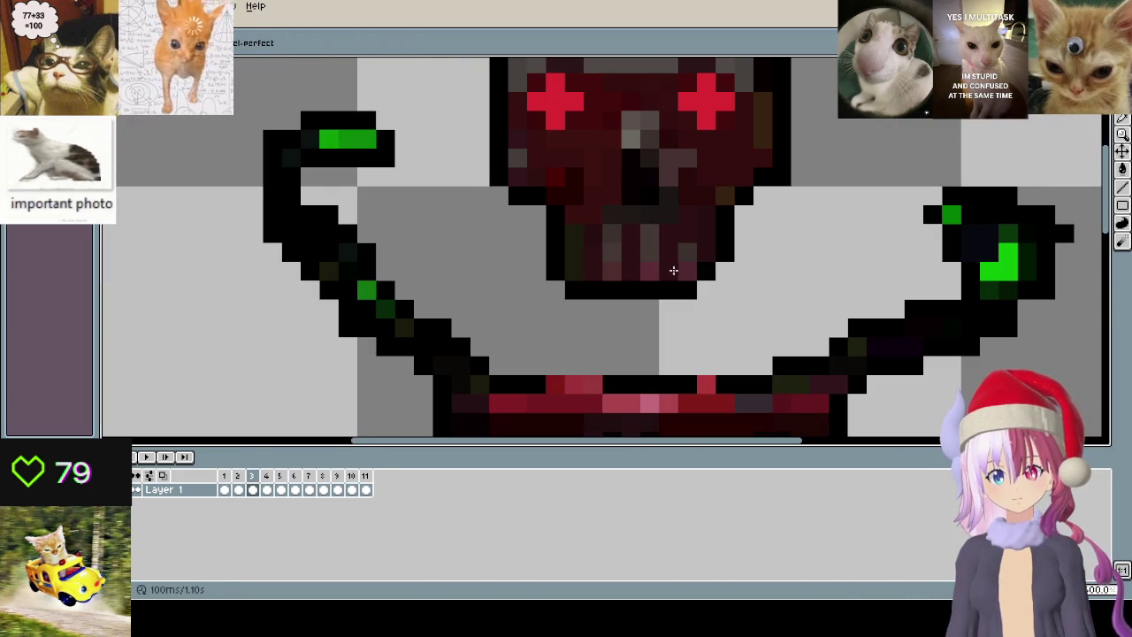
key(Right)
mouse_move(596, 270)
mouse_down()
mouse_move(607, 235)
mouse_move(727, 227)
mouse_up()
key(Right)
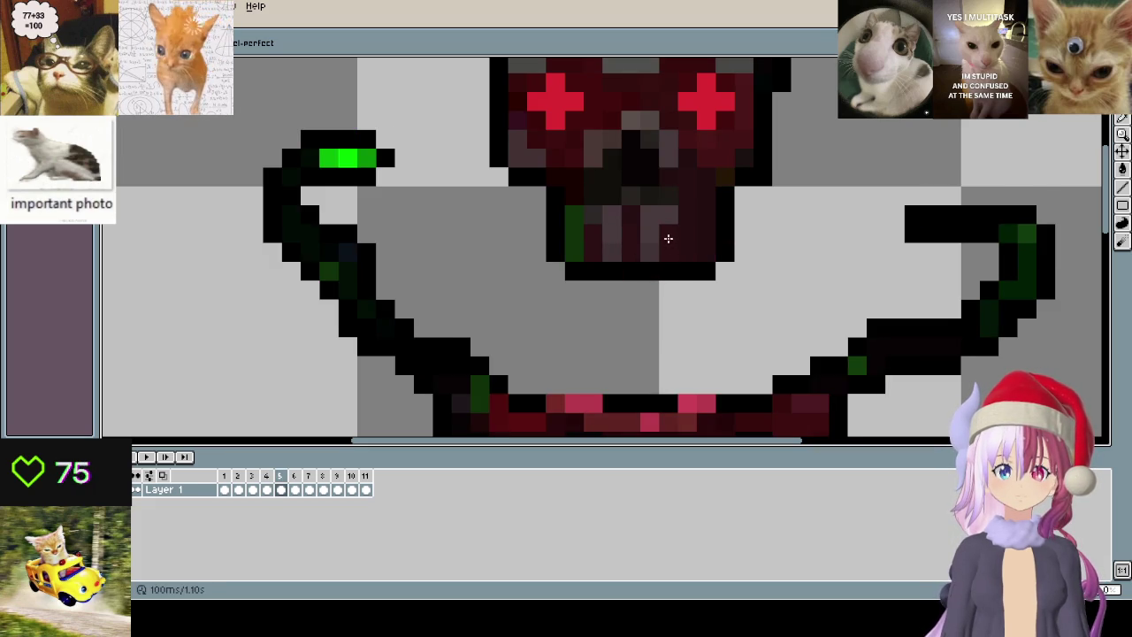
key(Right)
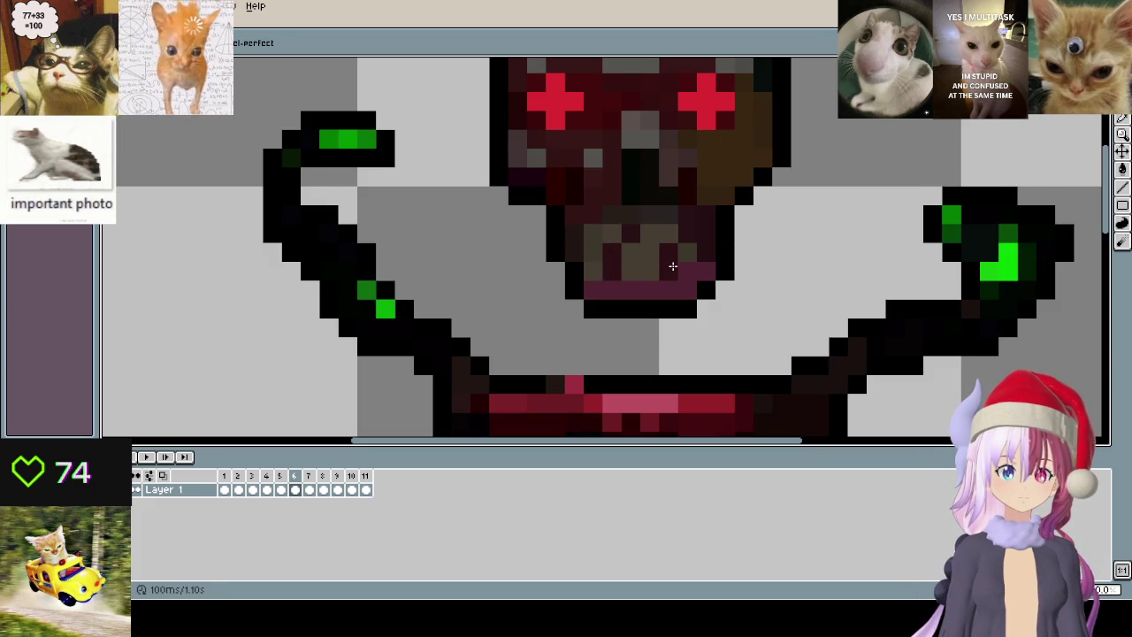
click(688, 271)
key(Right)
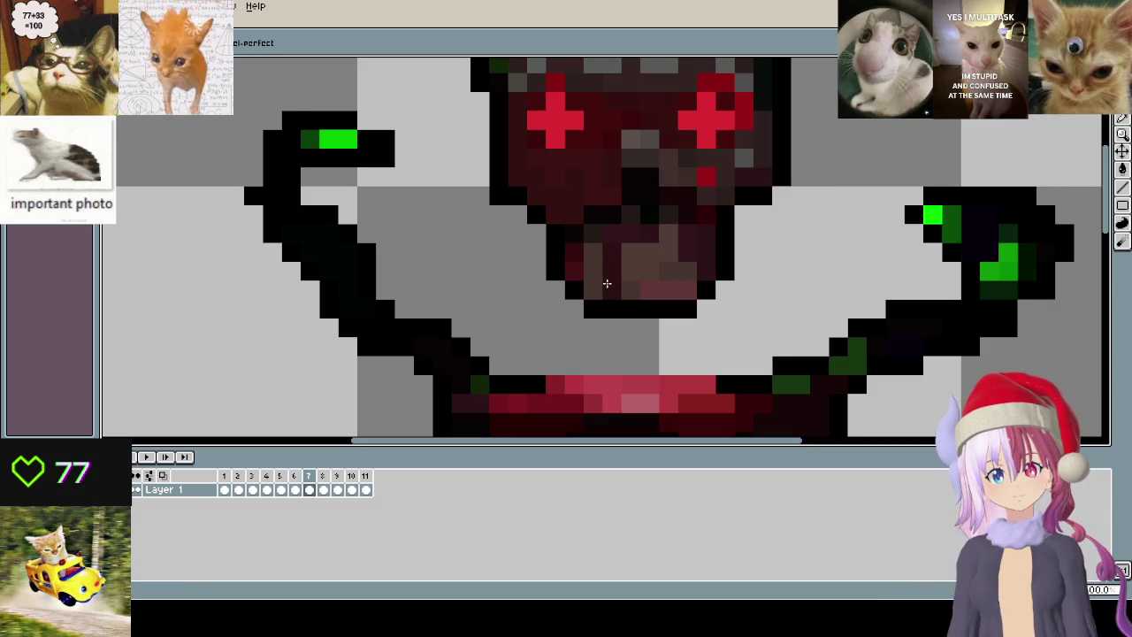
click(655, 292)
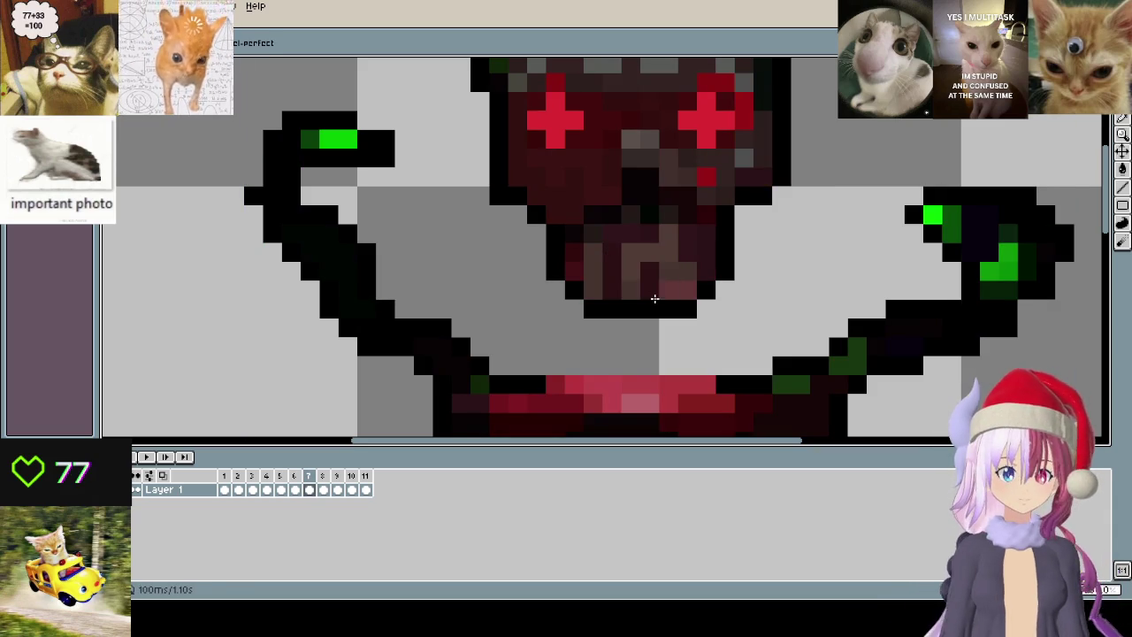
- Darken the mouth pixels on the remaining frames, wrapping back to frame 1
key(Right)
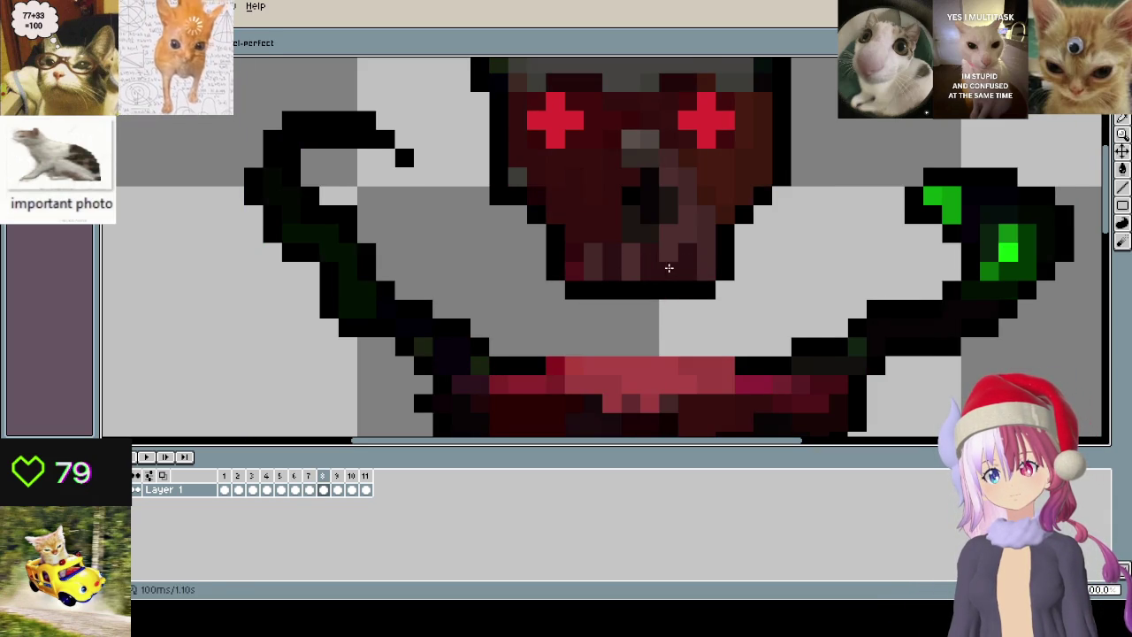
key(Right)
drag(600, 272, 616, 298)
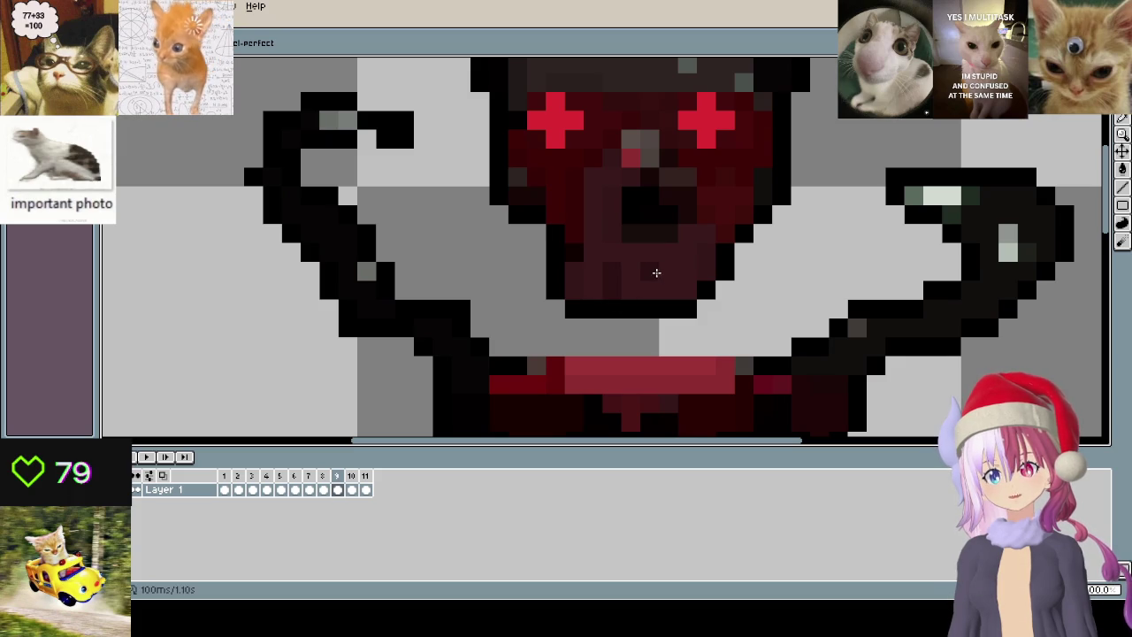
key(Right)
drag(615, 269, 627, 289)
key(Right)
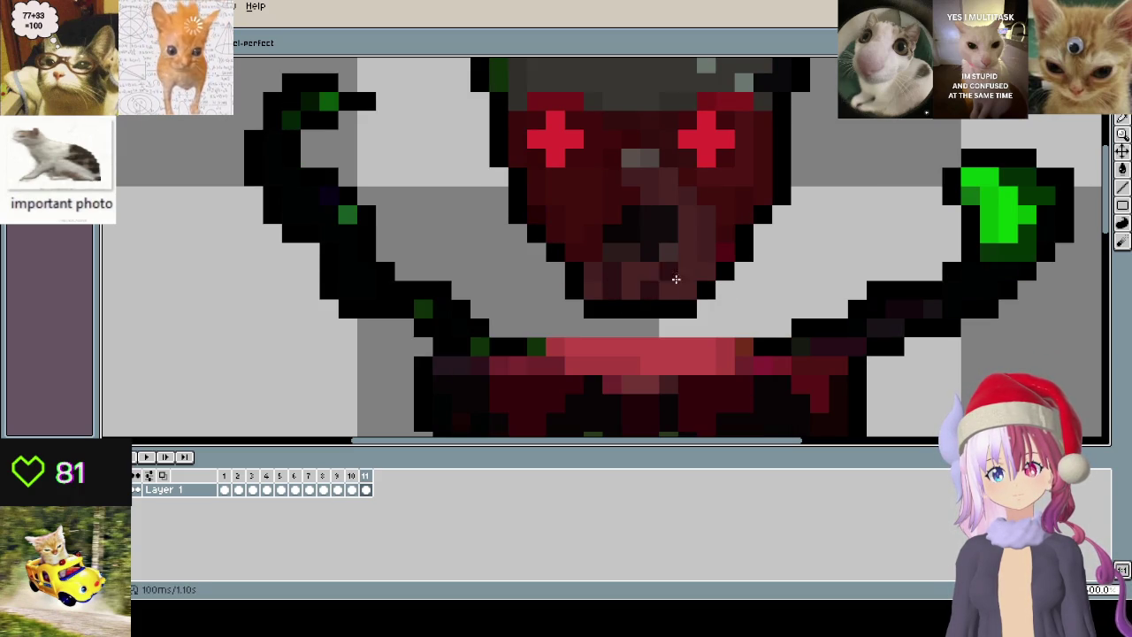
key(Right)
click(644, 272)
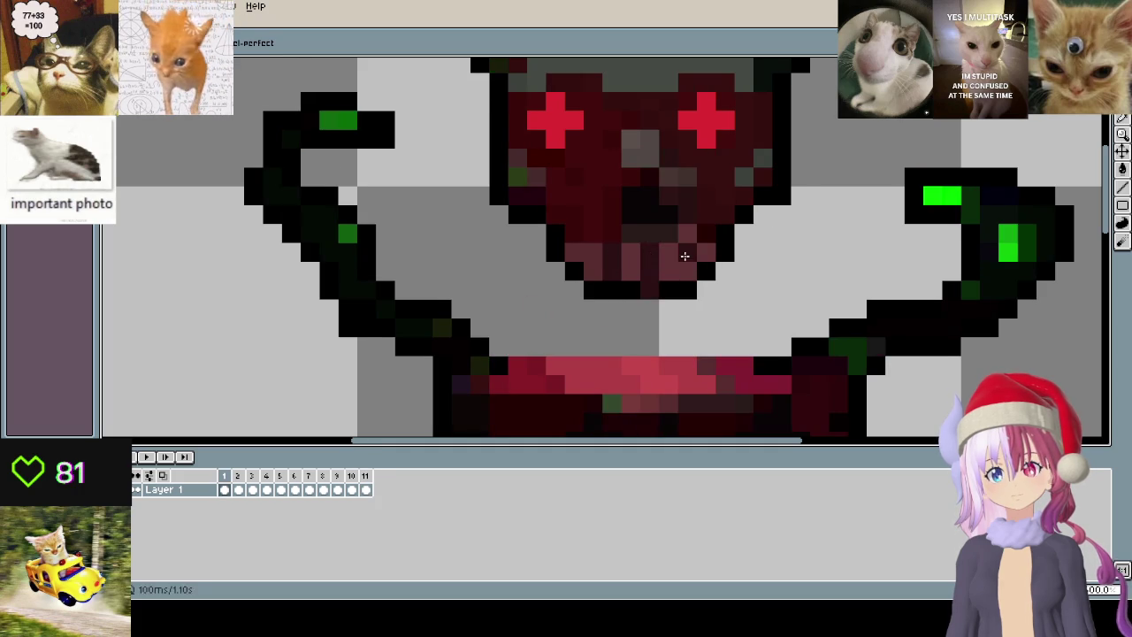
scroll(651, 292, down, 1)
- Play the animation, zooming out and panning to watch the arms and drips move
key(Return)
scroll(473, 258, down, 1)
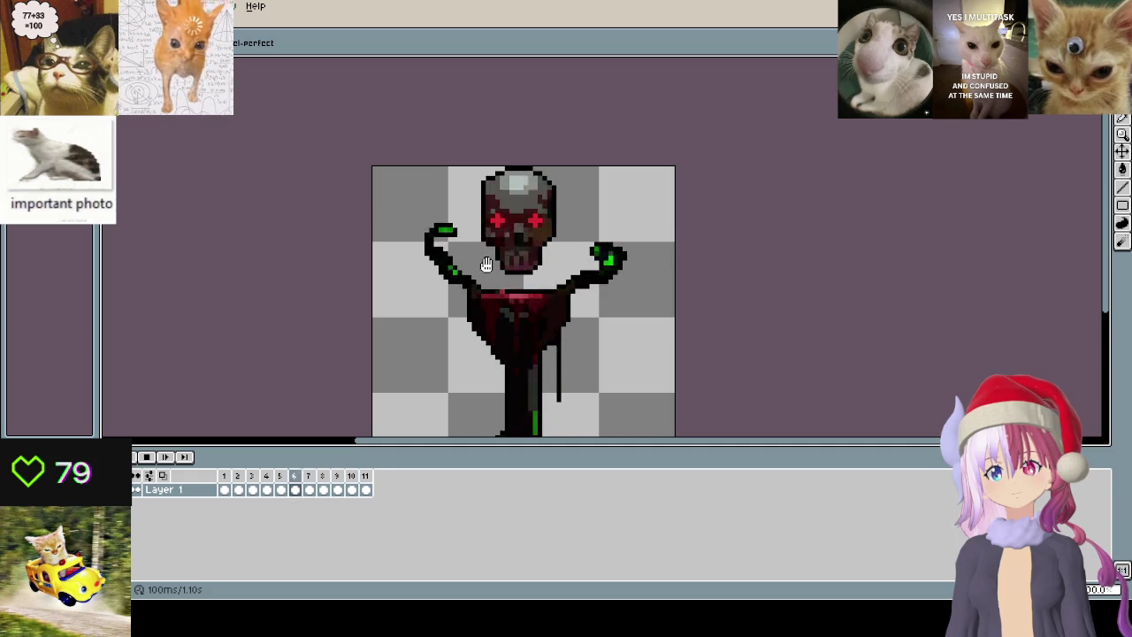
drag(487, 265, 522, 226)
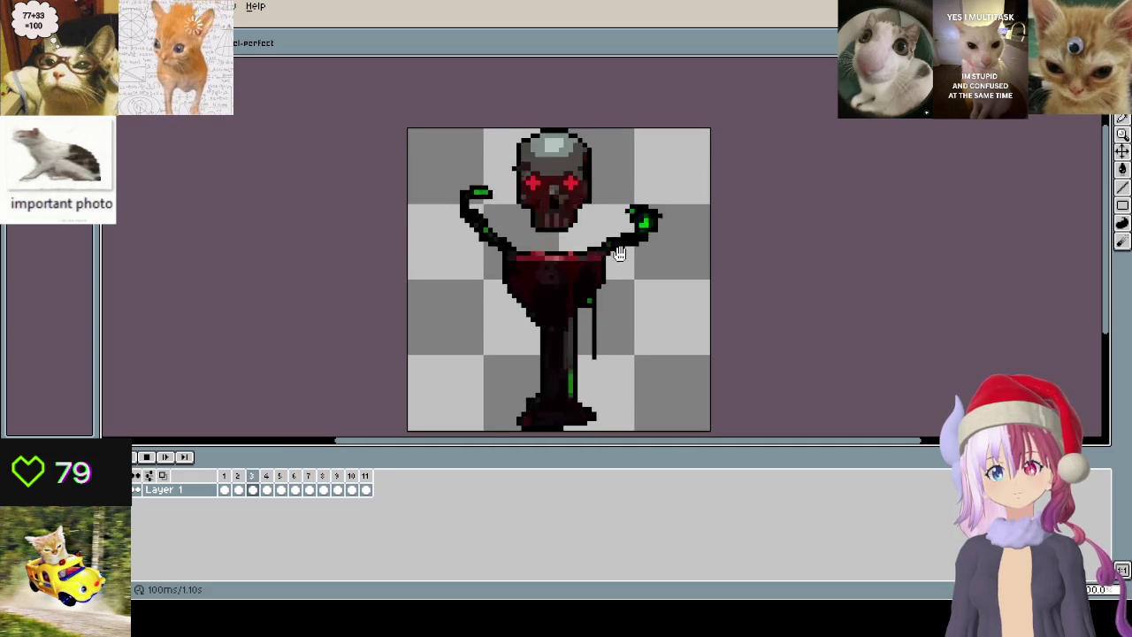
scroll(576, 212, up, 3)
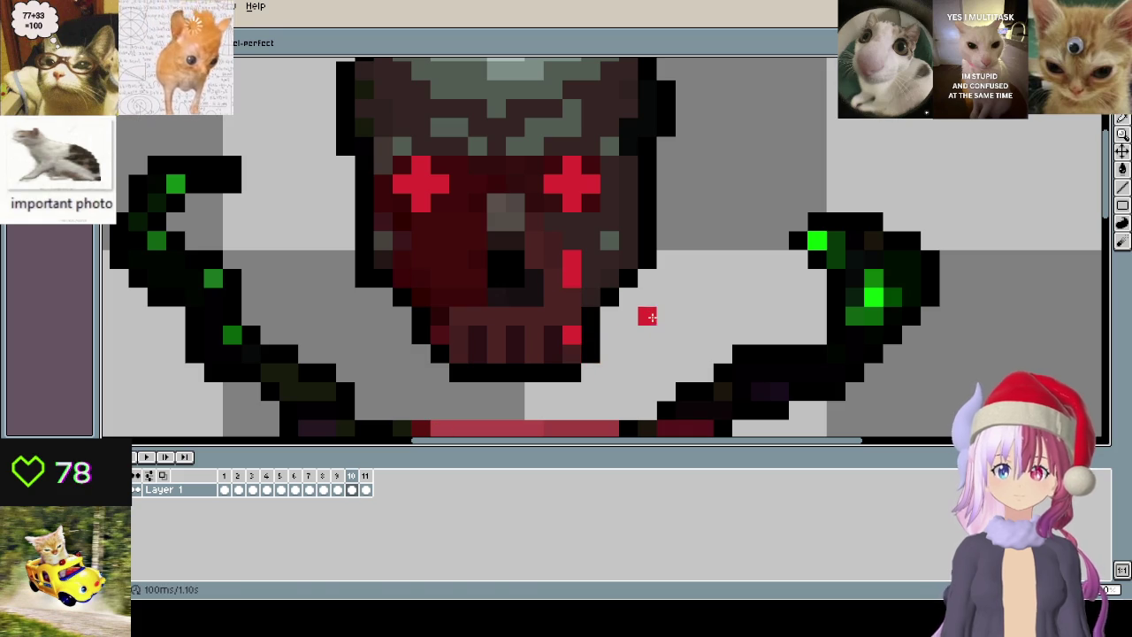
- Add a red drip pixel beside the skull on the first animation frame
click(224, 476)
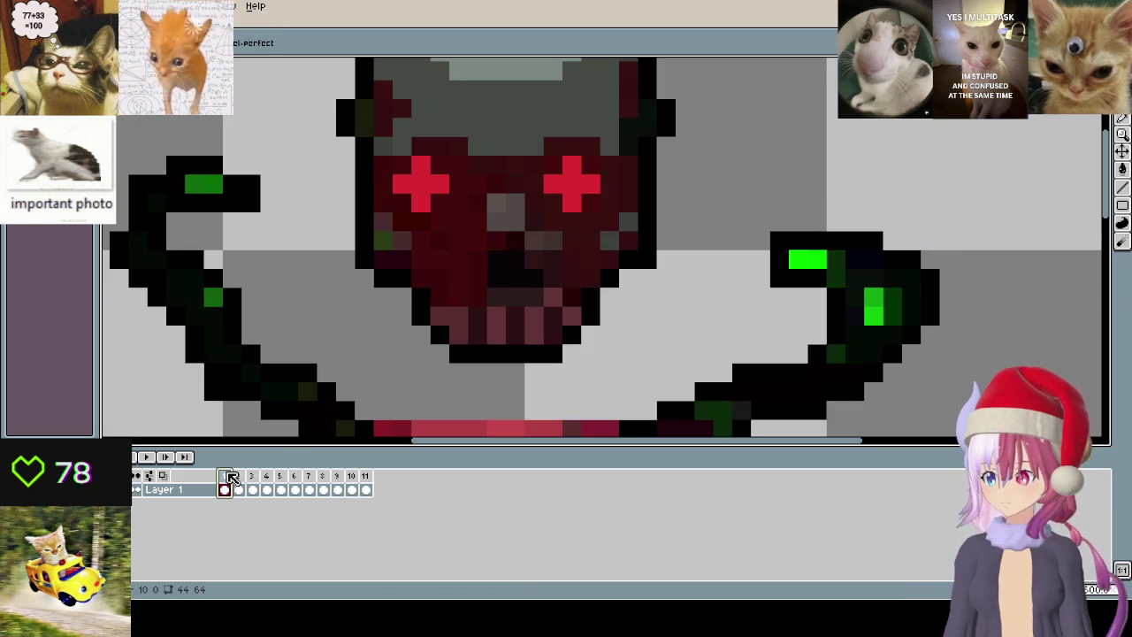
click(428, 247)
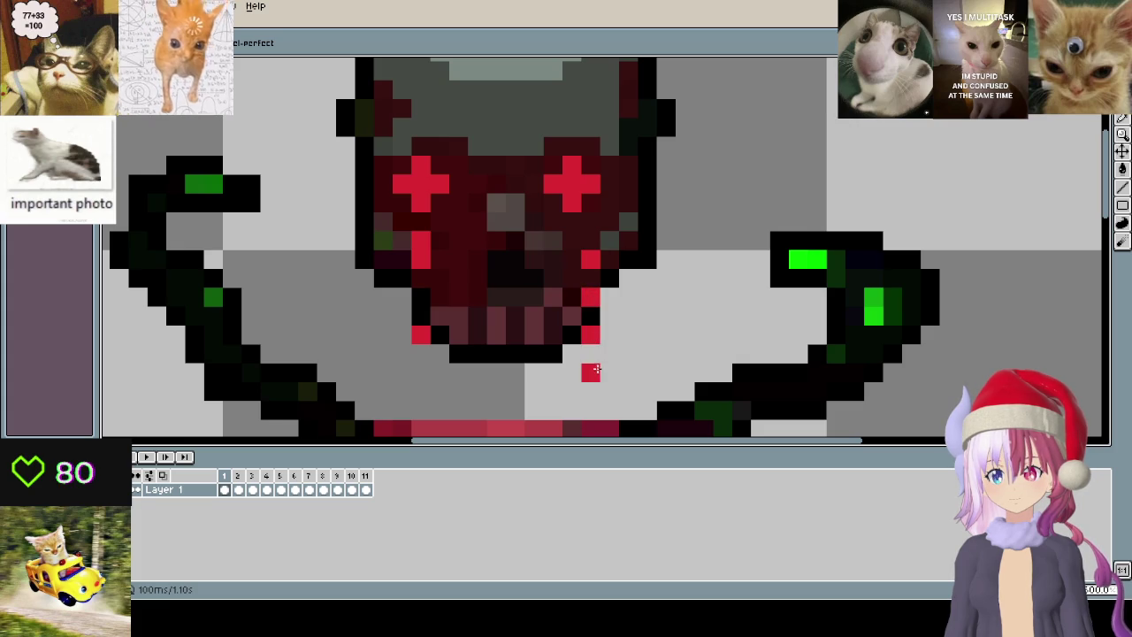
key(period)
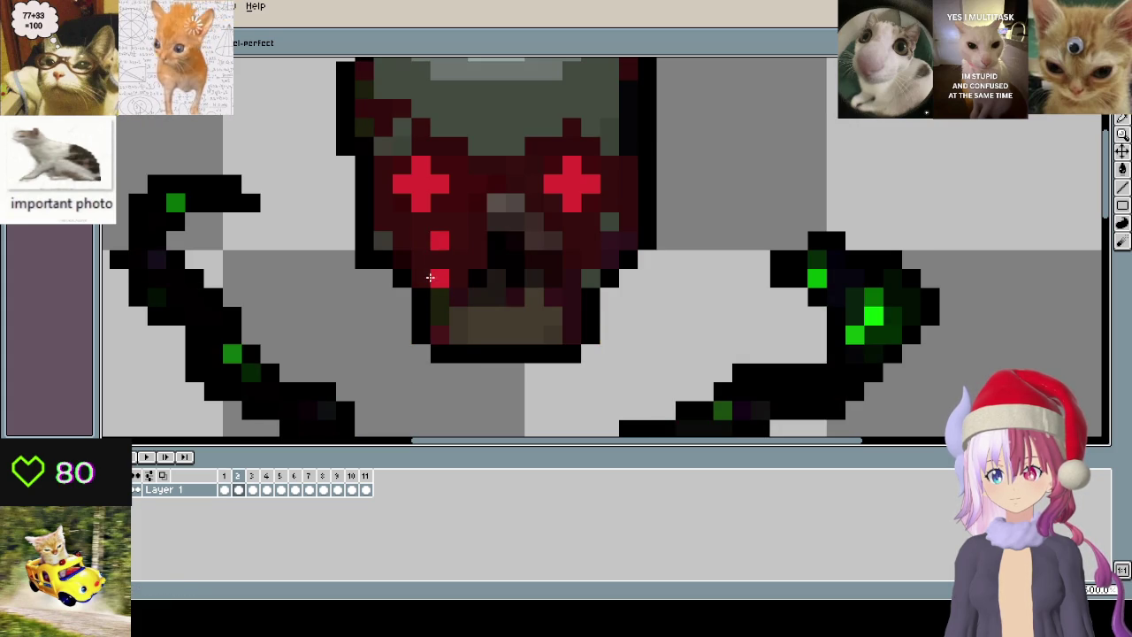
key(v)
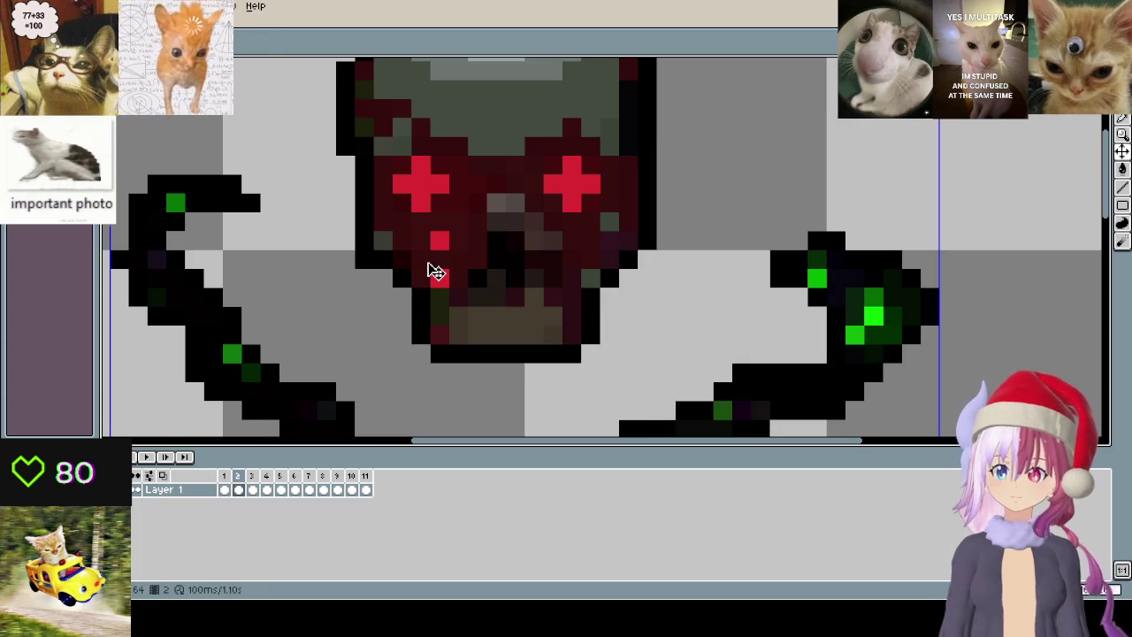
key(b)
- On the next frame, draw red drips below the eyes and on both sides of the skull
click(399, 337)
drag(464, 391, 478, 325)
drag(415, 324, 414, 343)
click(641, 250)
drag(603, 288, 598, 306)
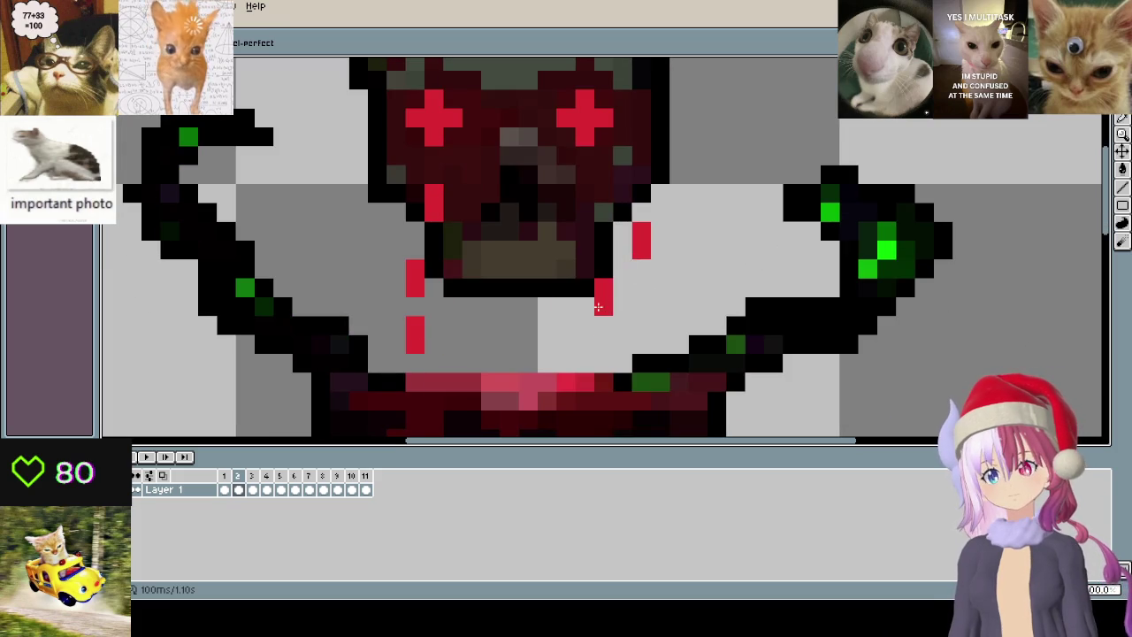
drag(567, 344, 566, 363)
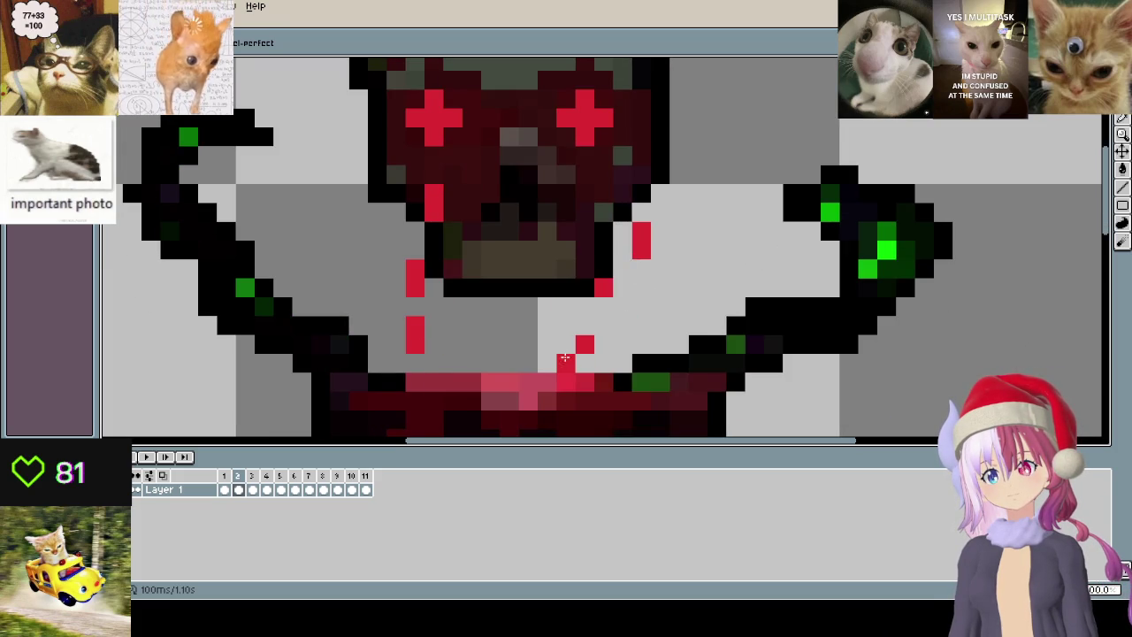
- Lengthen the red drips on both sides of the skull over the next two frames
key(Right)
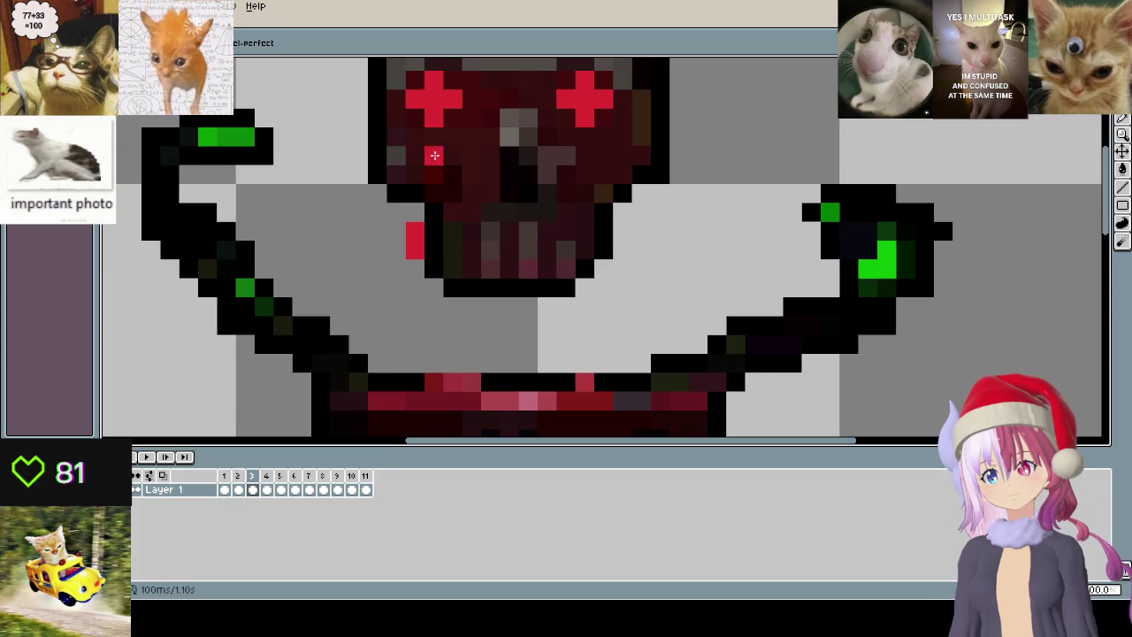
drag(415, 306, 415, 325)
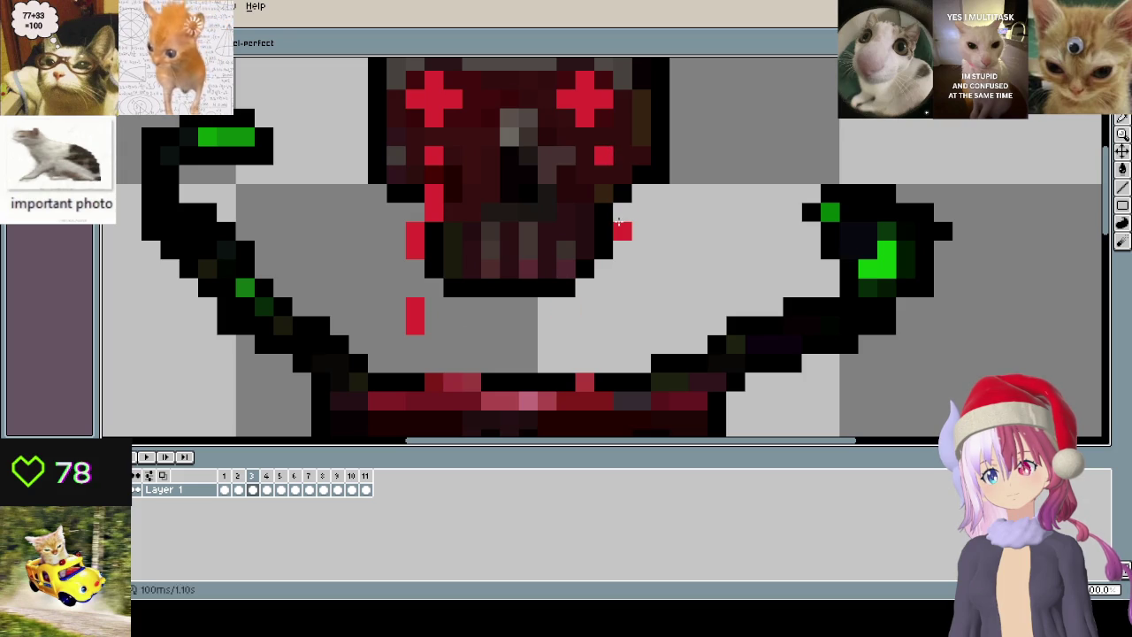
drag(621, 304, 622, 324)
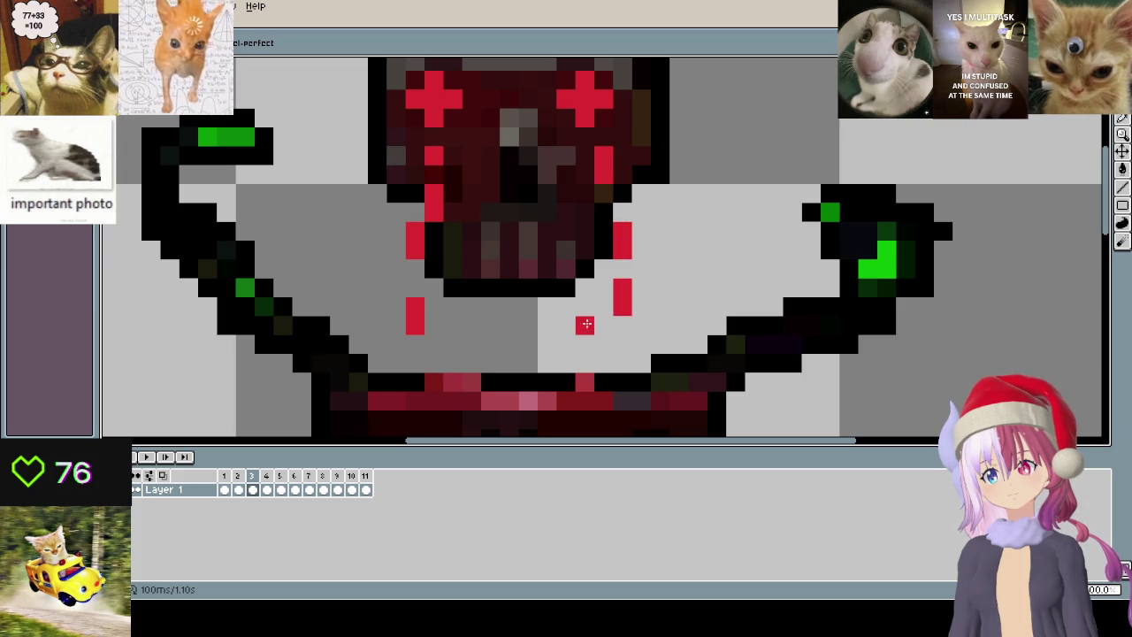
key(Right)
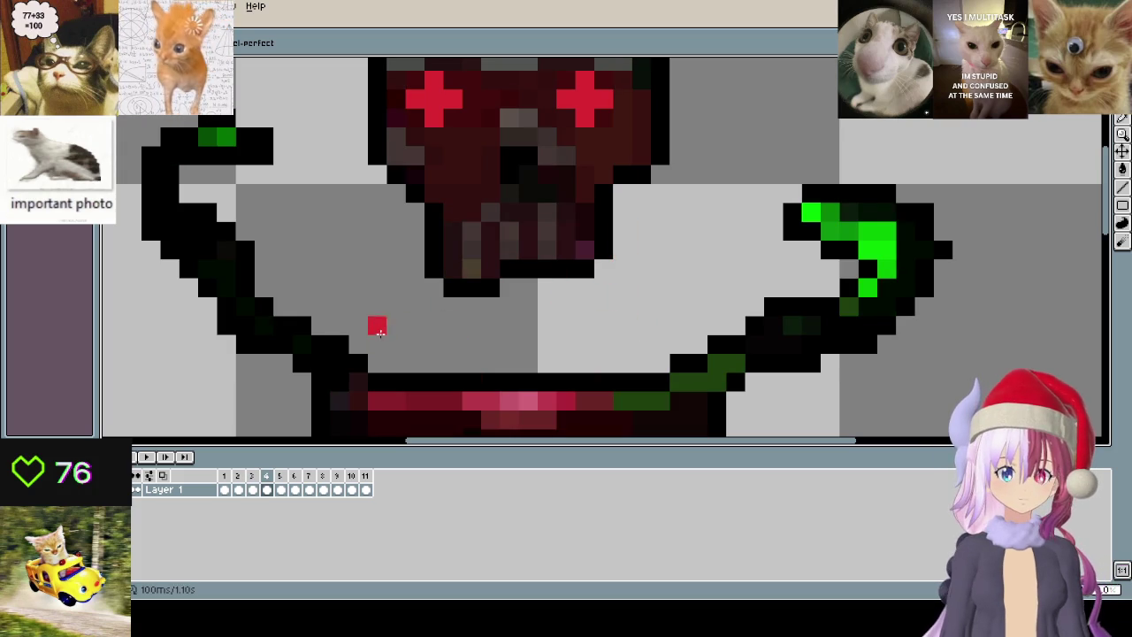
drag(432, 156, 433, 173)
mouse_move(414, 228)
mouse_down()
mouse_move(409, 277)
mouse_move(433, 326)
mouse_up()
click(604, 155)
click(622, 212)
- Paint red drips on both sides of the skull on frame 5, undoing the left-side stroke
key(Right)
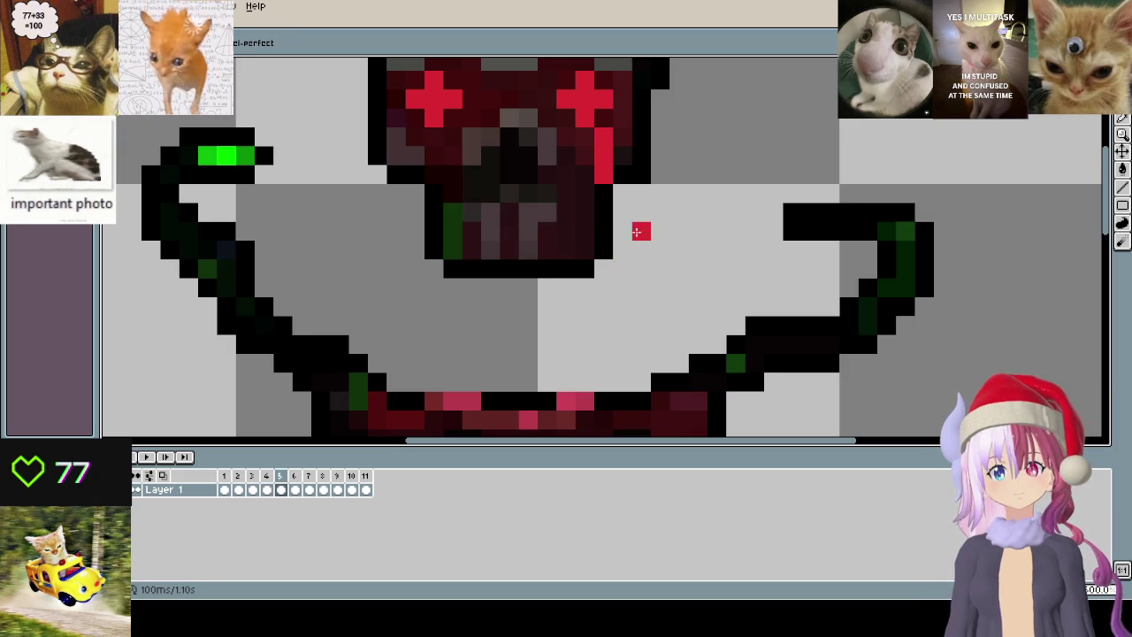
drag(622, 230, 618, 294)
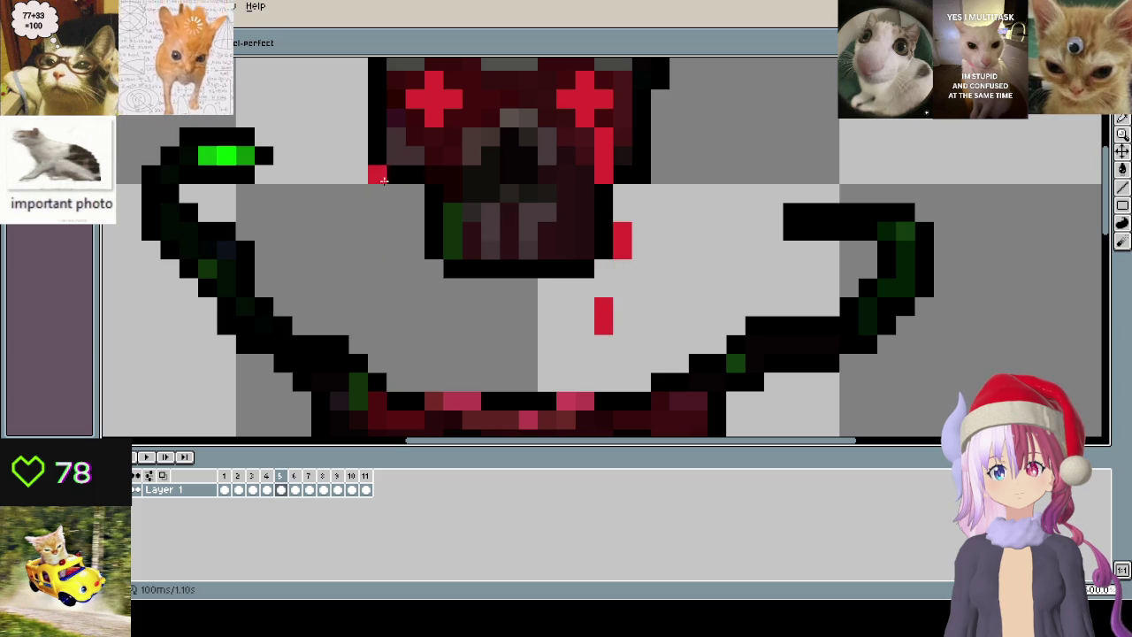
drag(415, 192, 415, 214)
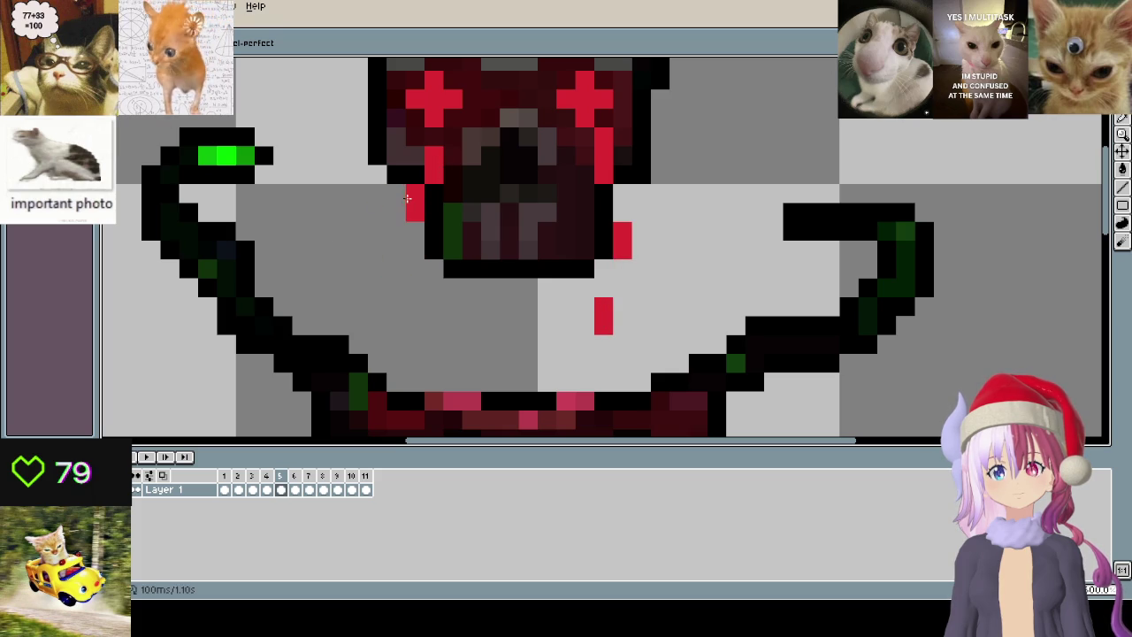
key(ctrl+z)
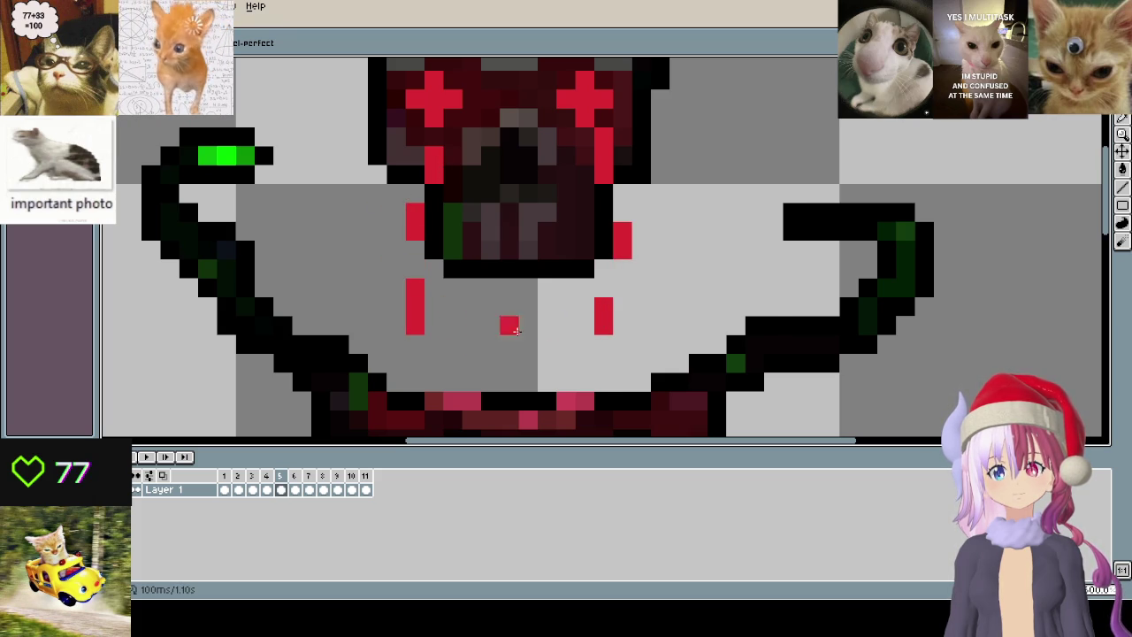
key(Right)
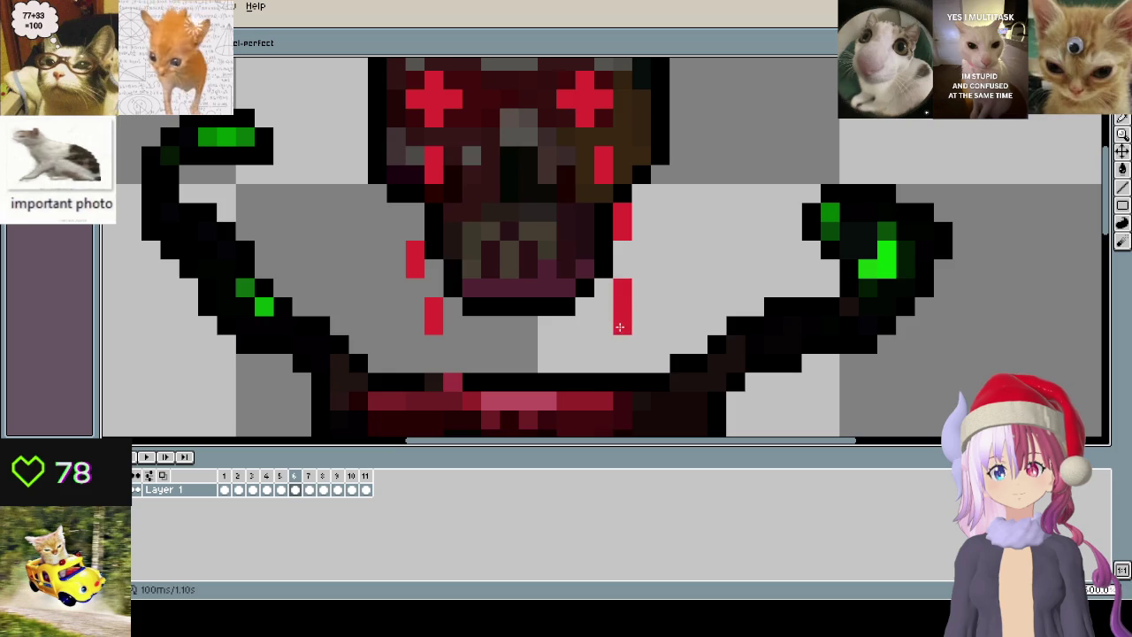
- Paint red drips below the left eye and down the right side on frames 7 and 8
key(Right)
drag(426, 191, 426, 174)
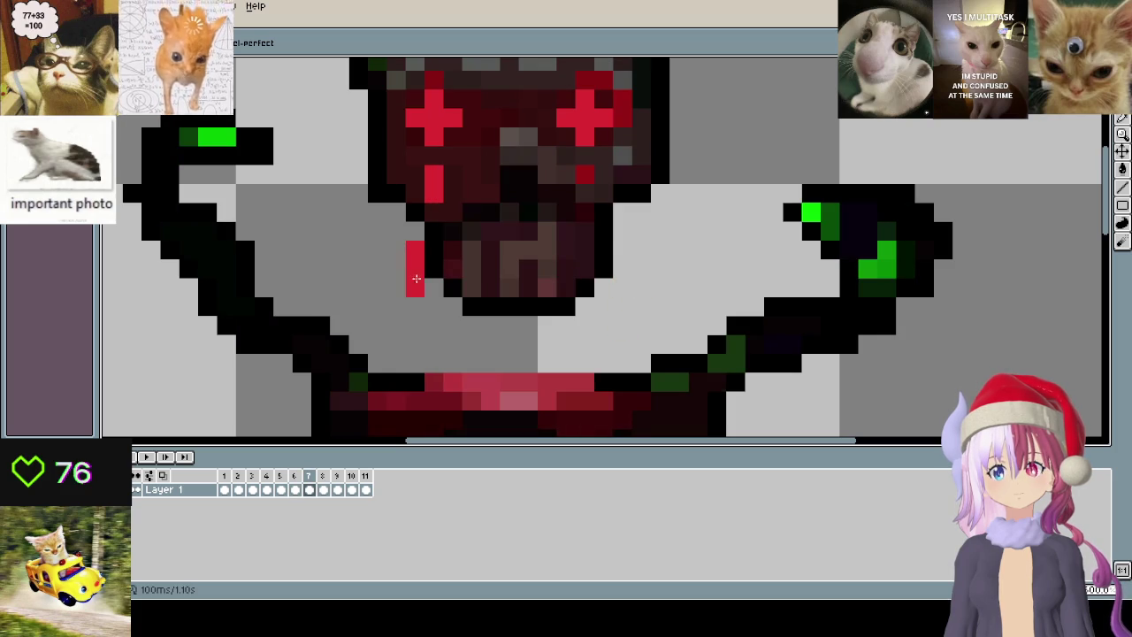
drag(623, 212, 623, 325)
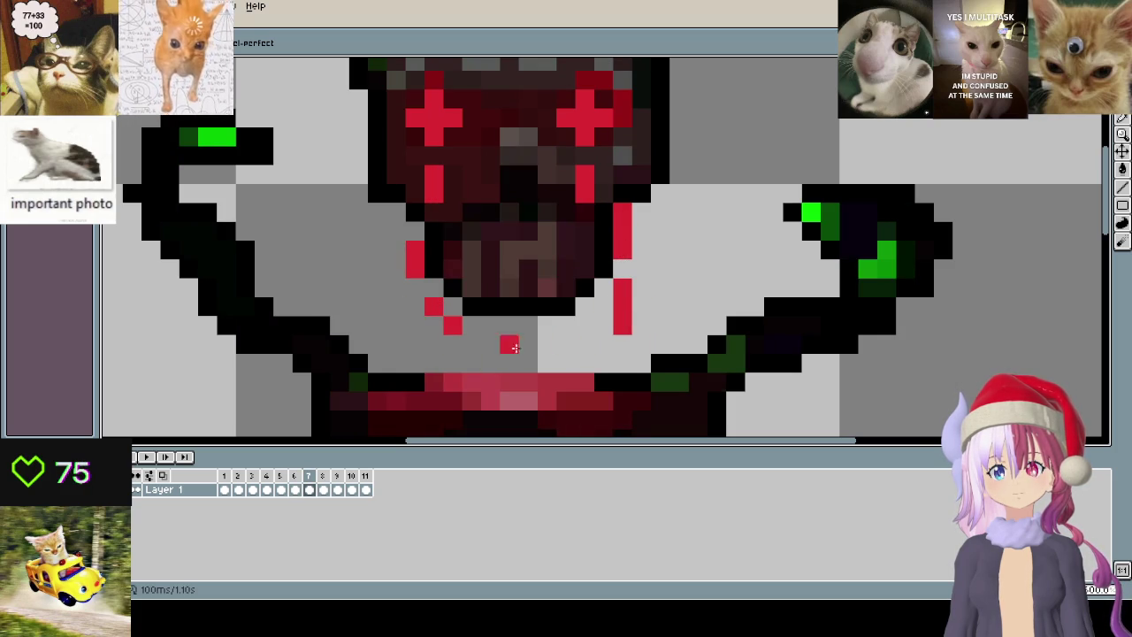
key(Right)
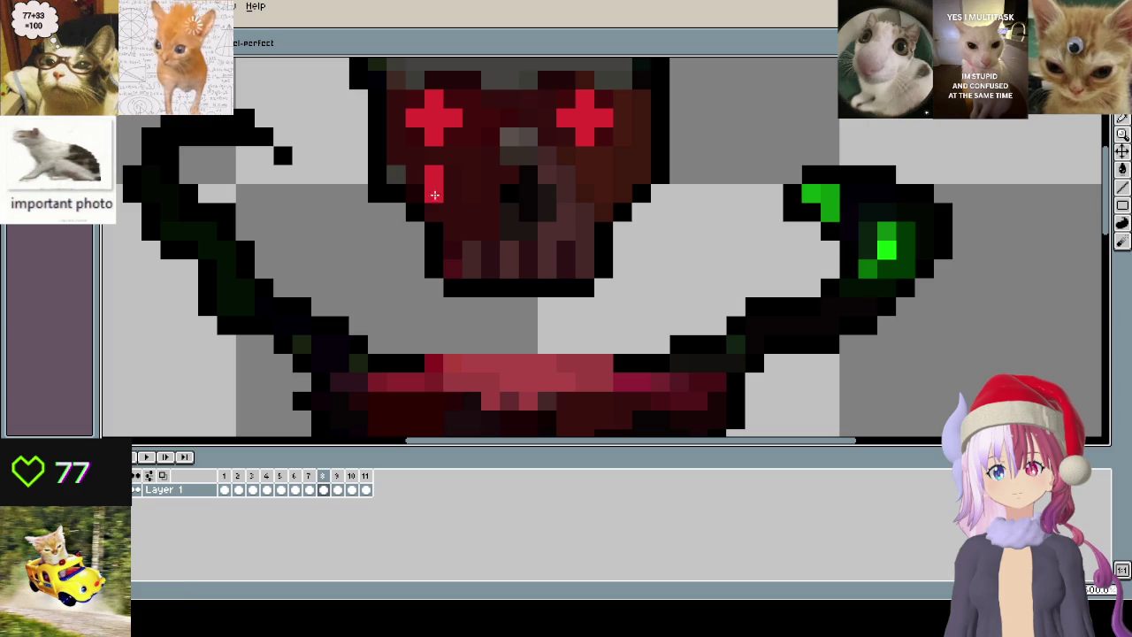
drag(433, 288, 433, 326)
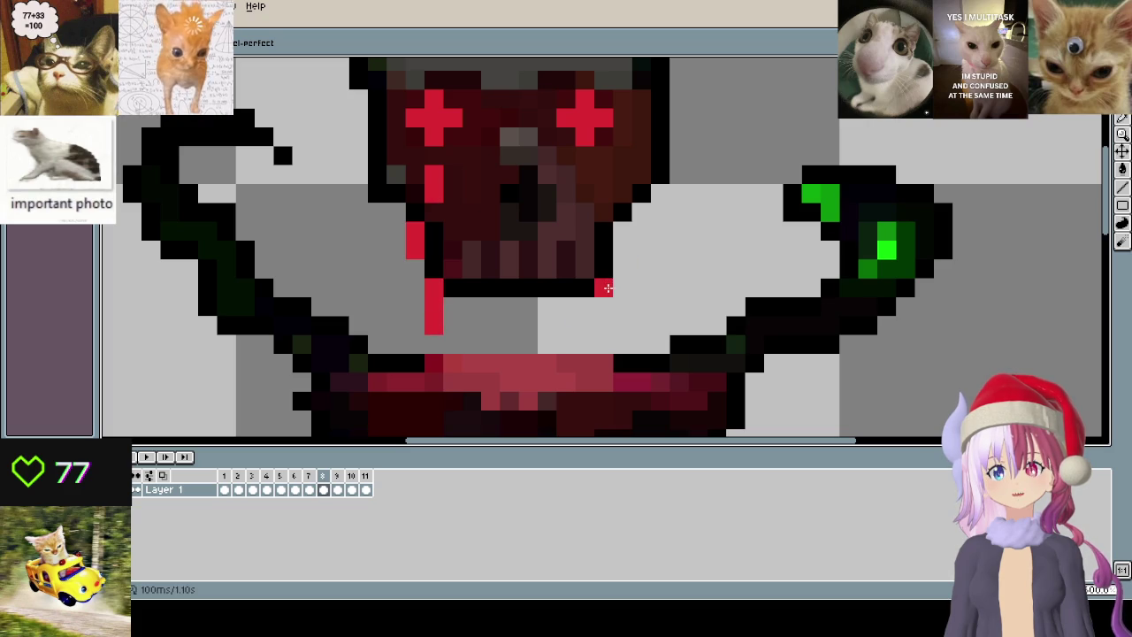
drag(603, 287, 603, 306)
drag(622, 230, 622, 250)
- Paint red drips on both sides of the face on frame 9
key(Right)
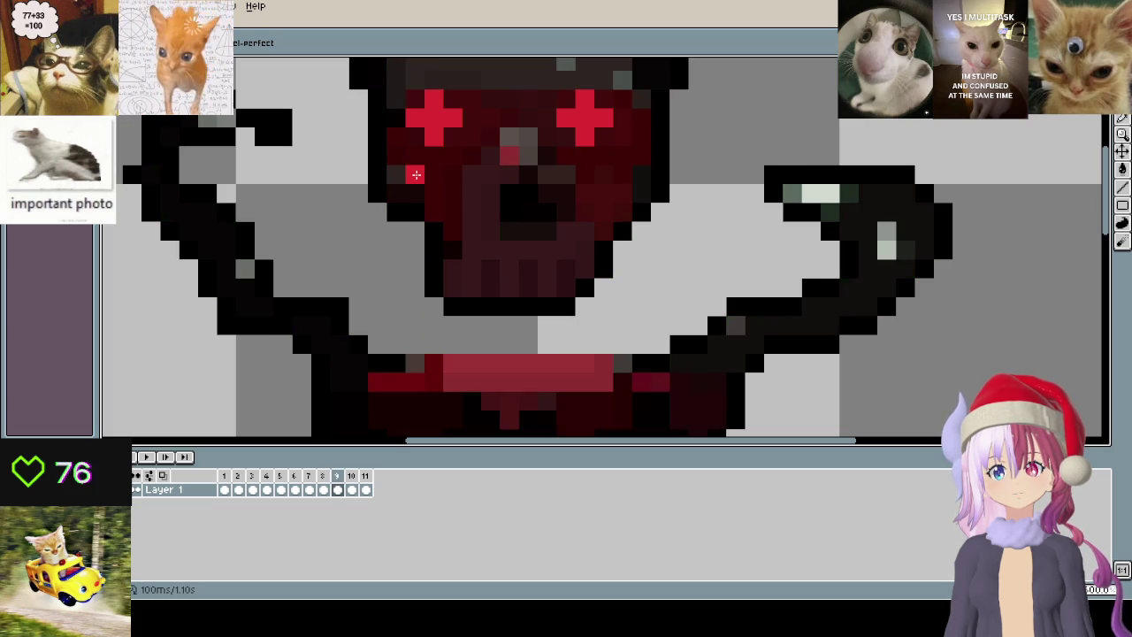
drag(415, 231, 416, 269)
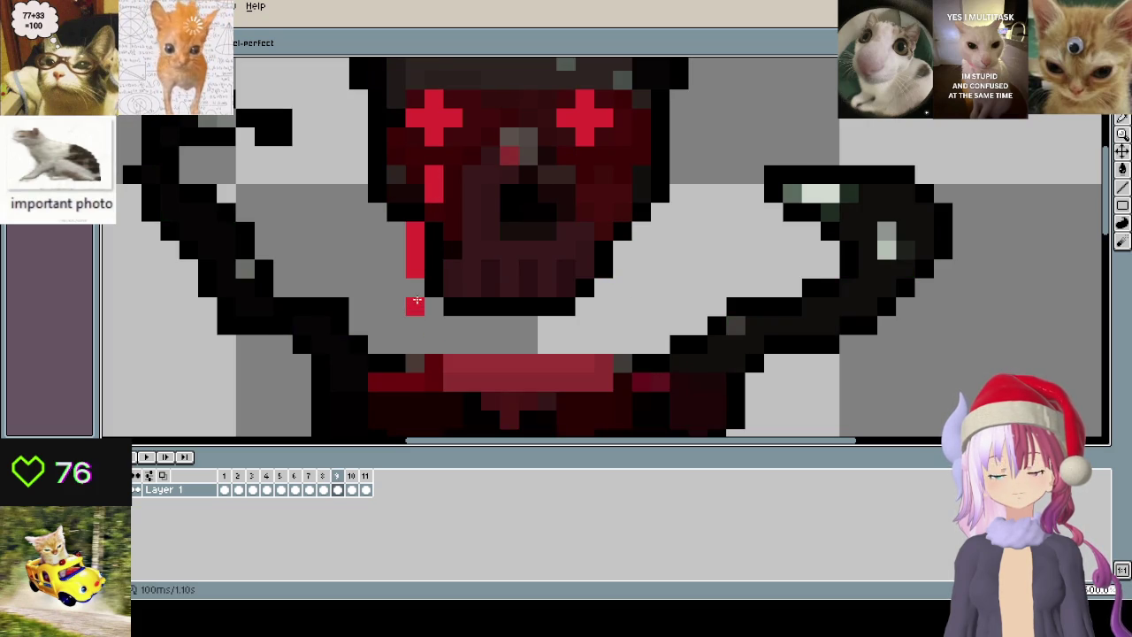
drag(433, 326, 433, 304)
drag(603, 287, 603, 308)
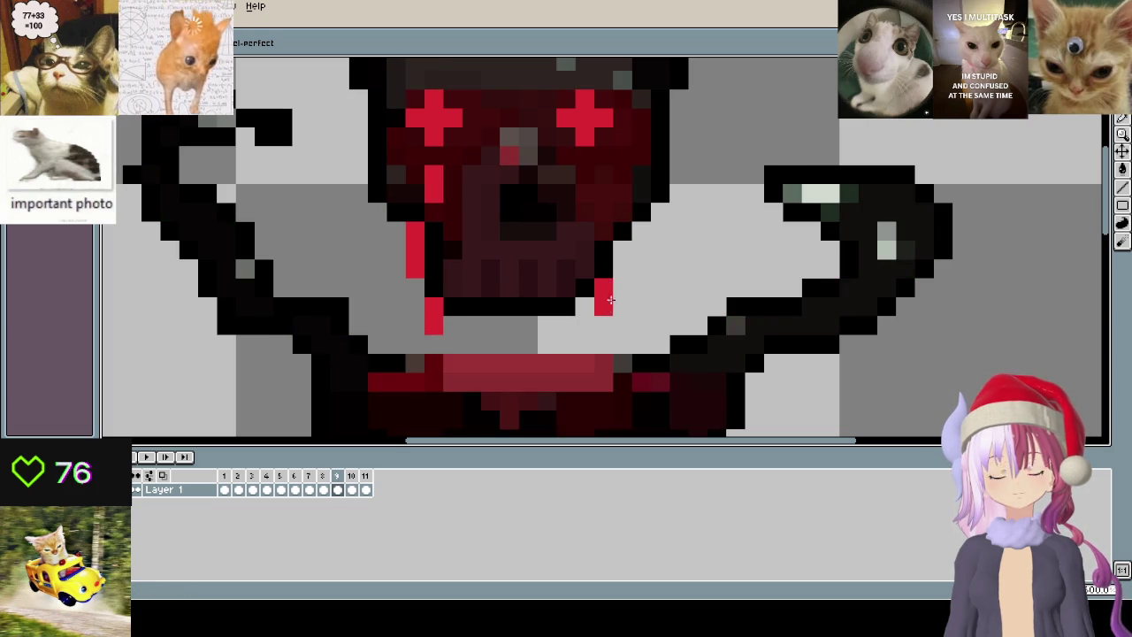
drag(622, 216, 609, 166)
- Draw long red drips down both sides of the face on frame 10, erasing a stray pixel
key(Right)
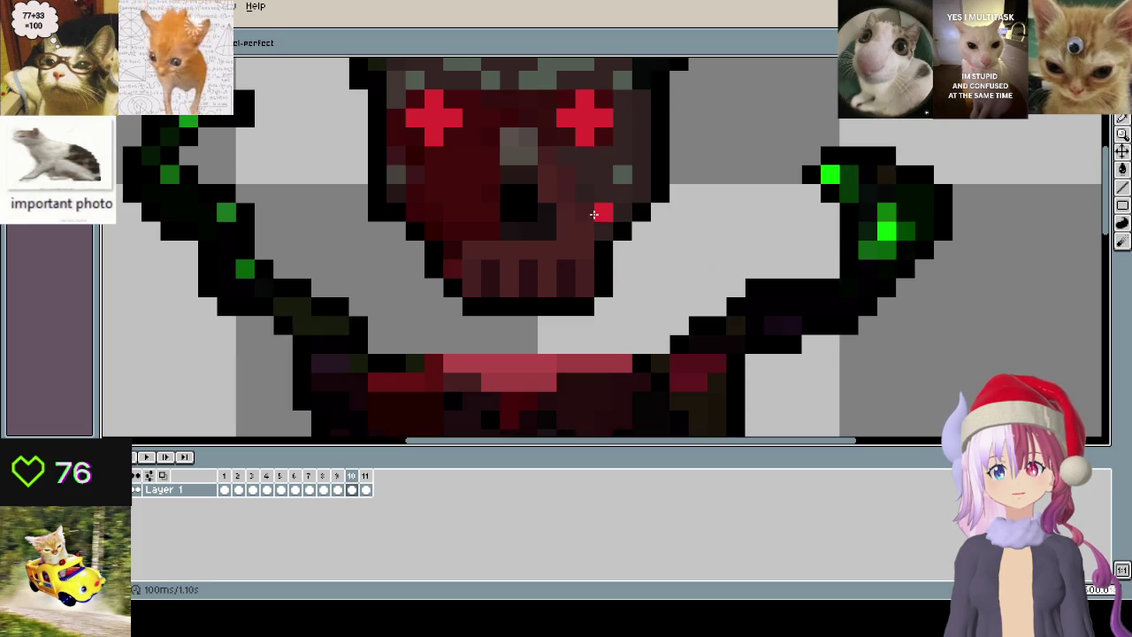
mouse_move(439, 178)
mouse_down()
mouse_move(415, 231)
mouse_move(415, 325)
mouse_move(437, 338)
mouse_up()
click(436, 339)
right_click(416, 307)
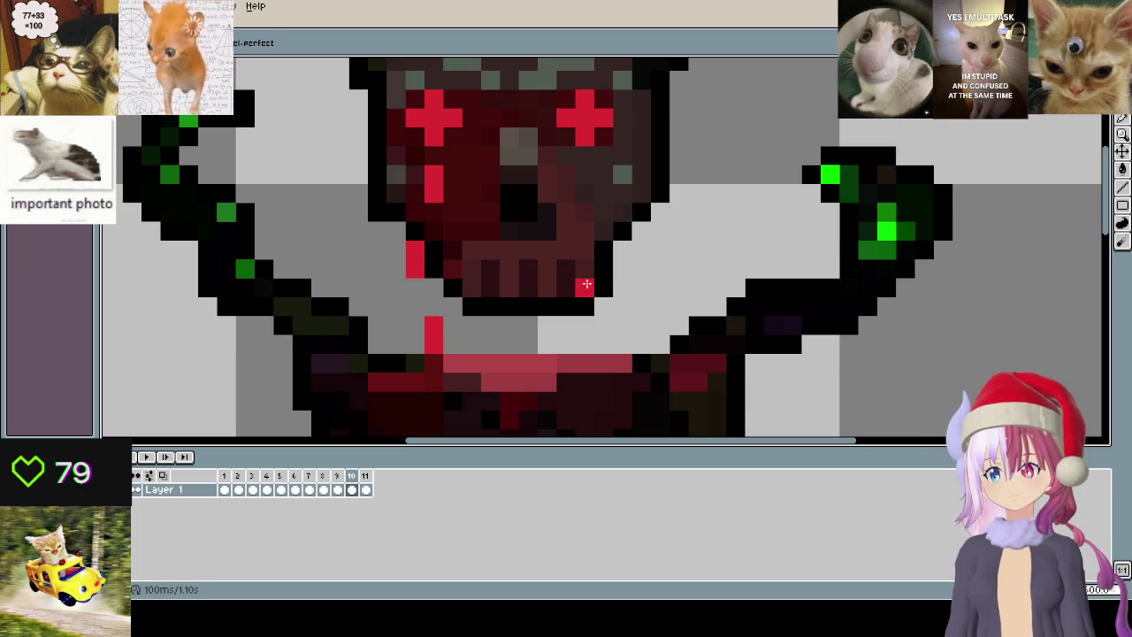
click(610, 168)
mouse_move(611, 168)
mouse_down()
mouse_move(622, 268)
mouse_move(598, 311)
mouse_up()
- Place red drip pixels down the left and right sides of the face on frame 11
key(Right)
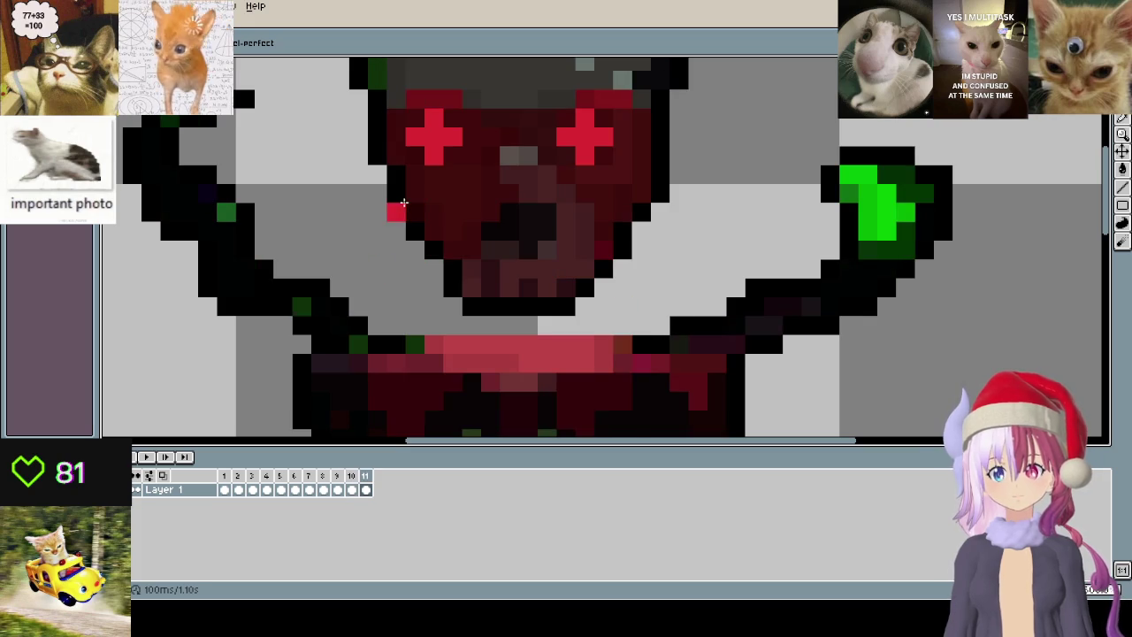
click(430, 267)
click(433, 288)
click(452, 326)
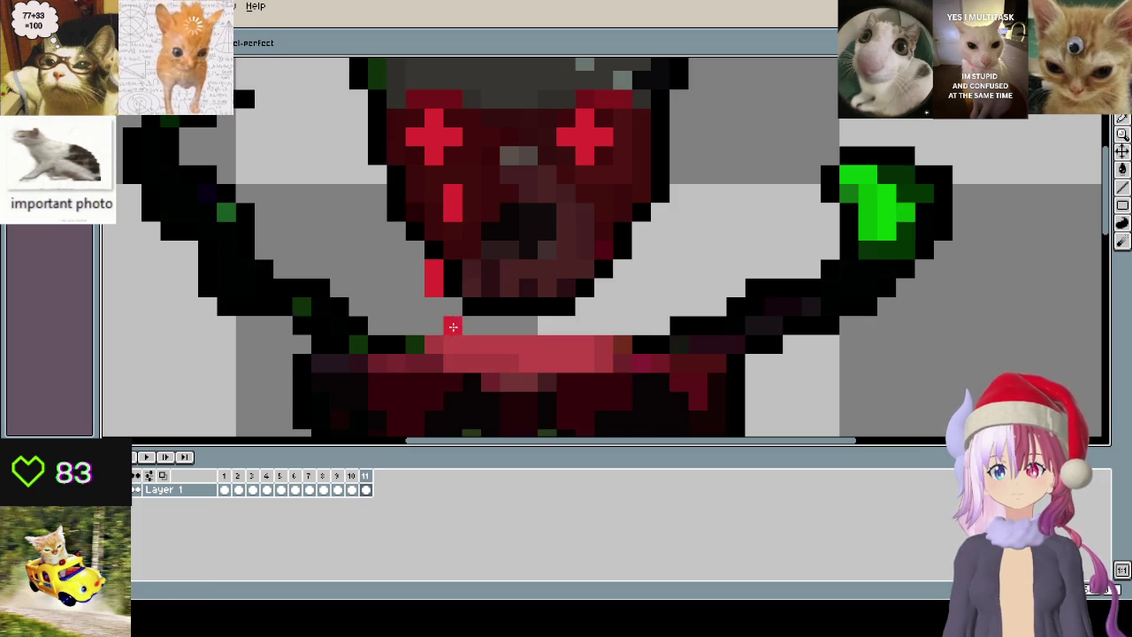
click(605, 192)
click(604, 212)
drag(621, 288, 622, 268)
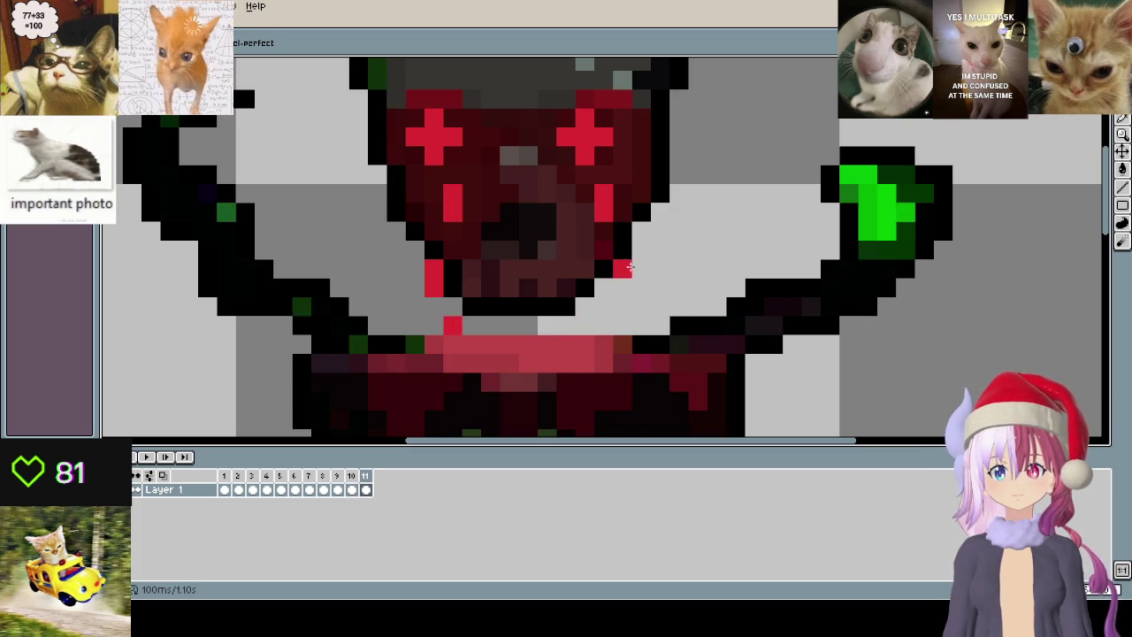
drag(604, 307, 598, 326)
scroll(486, 211, down, 1)
scroll(486, 211, down, 1)
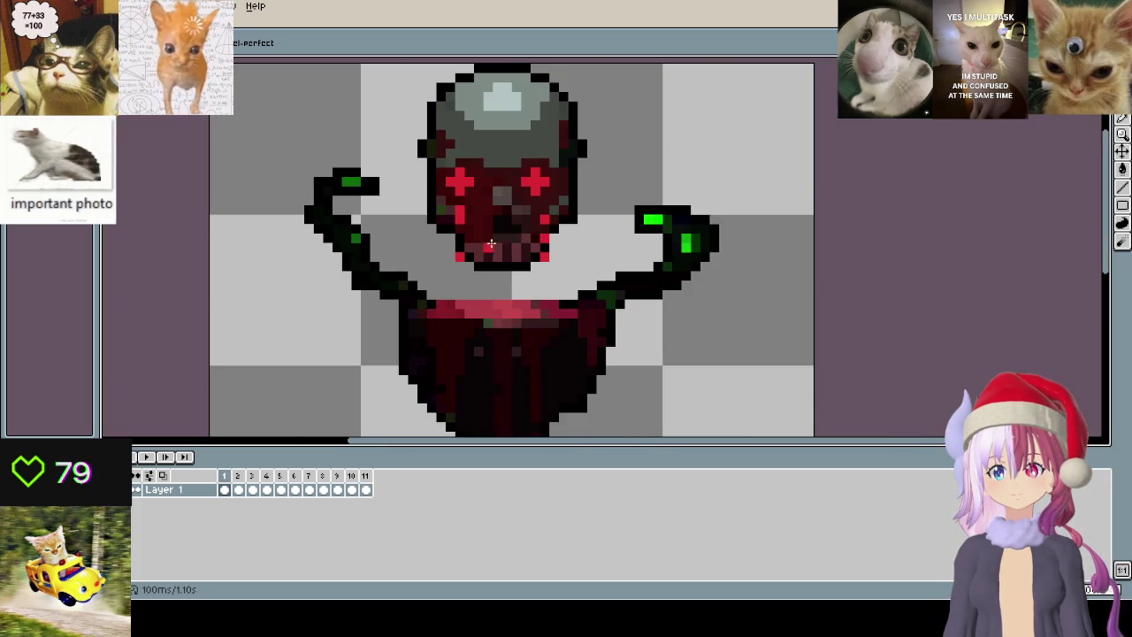
- Play the animation to review the drips, then step to frame 3
key(Return)
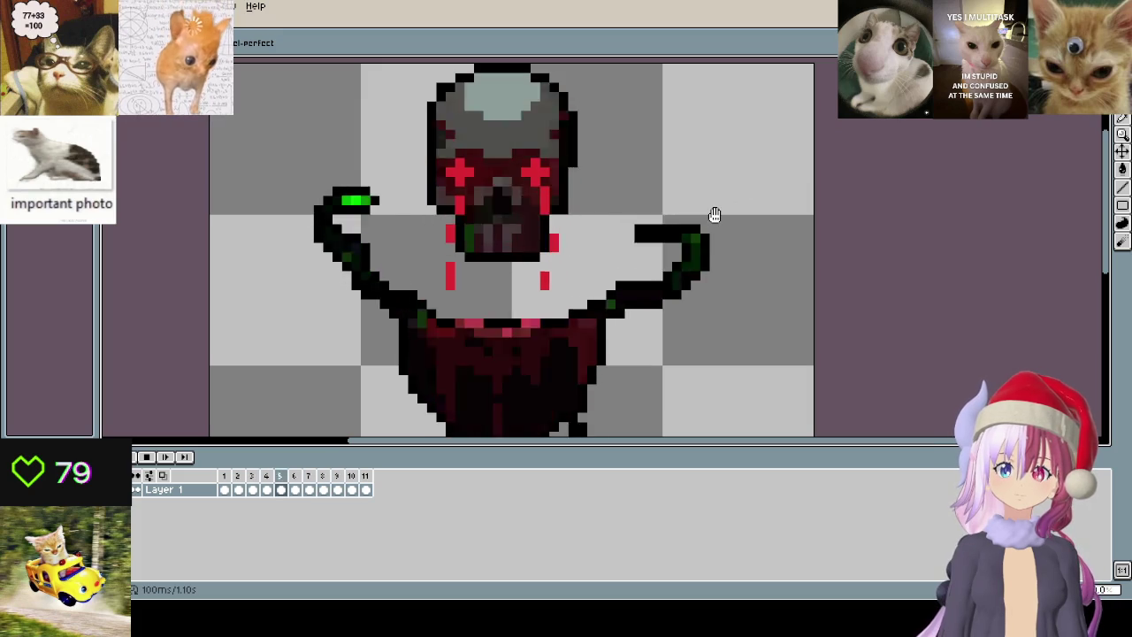
scroll(712, 218, down, 1)
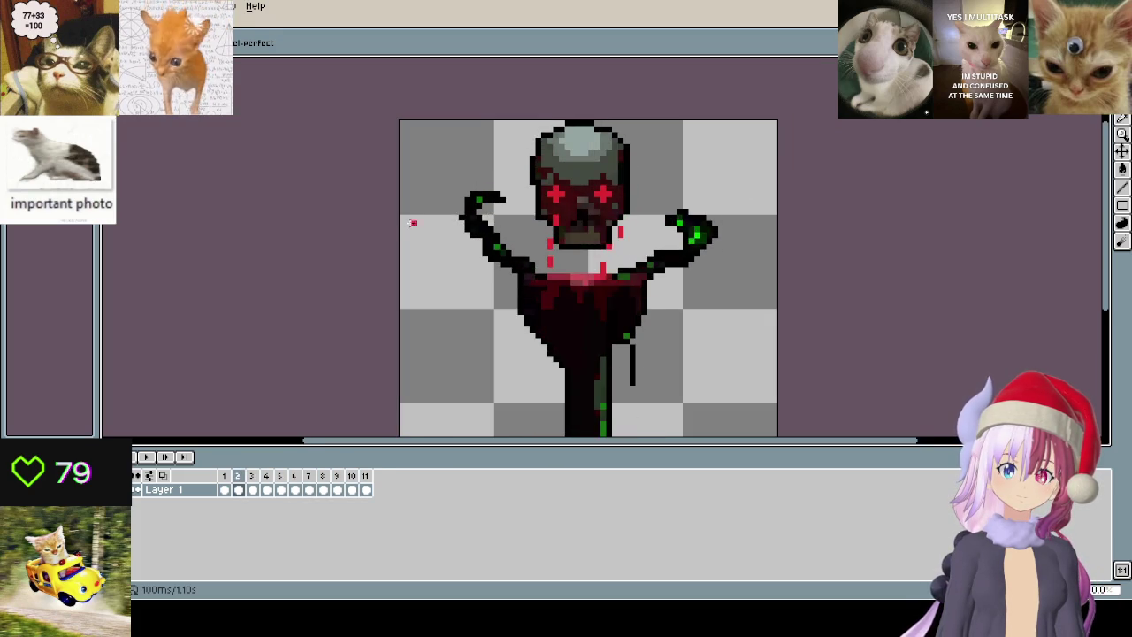
key(Return)
scroll(536, 209, up, 2)
key(Left)
key(Right)
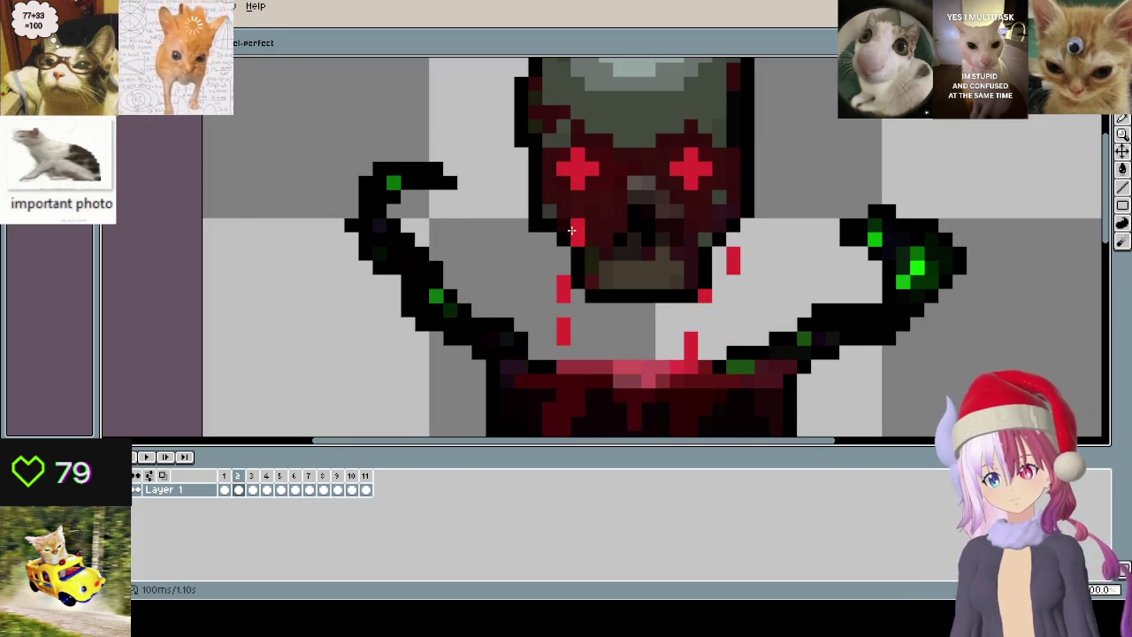
key(Right)
scroll(587, 227, up, 1)
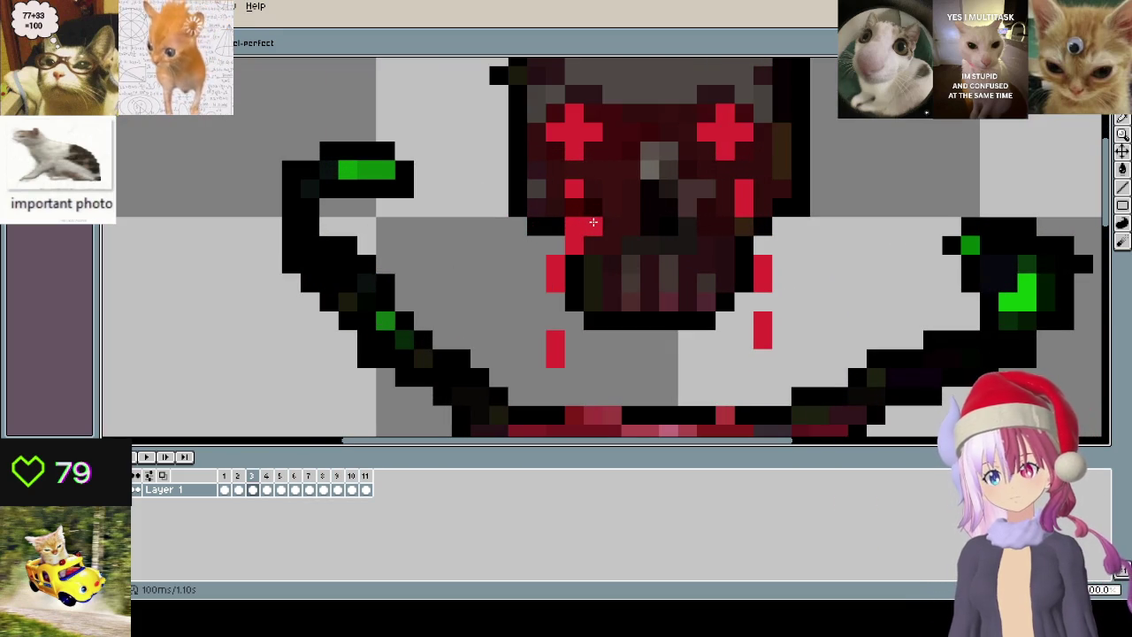
- Erase the upper pixels of the left drip on frame 3, comparing against the next frame
key(i)
key(b)
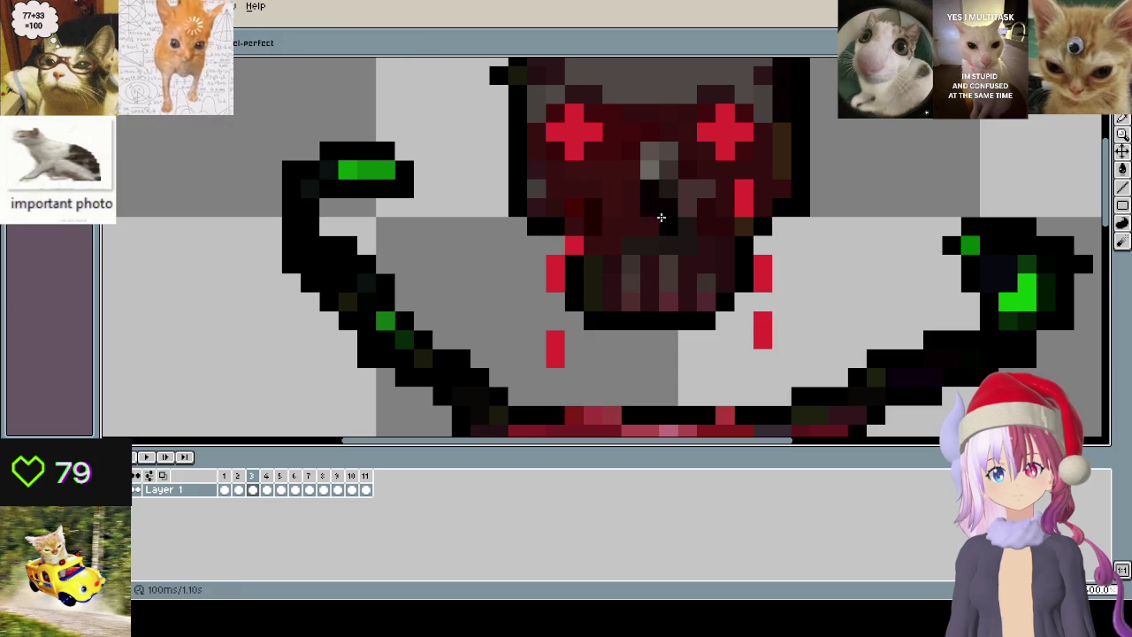
right_click(553, 263)
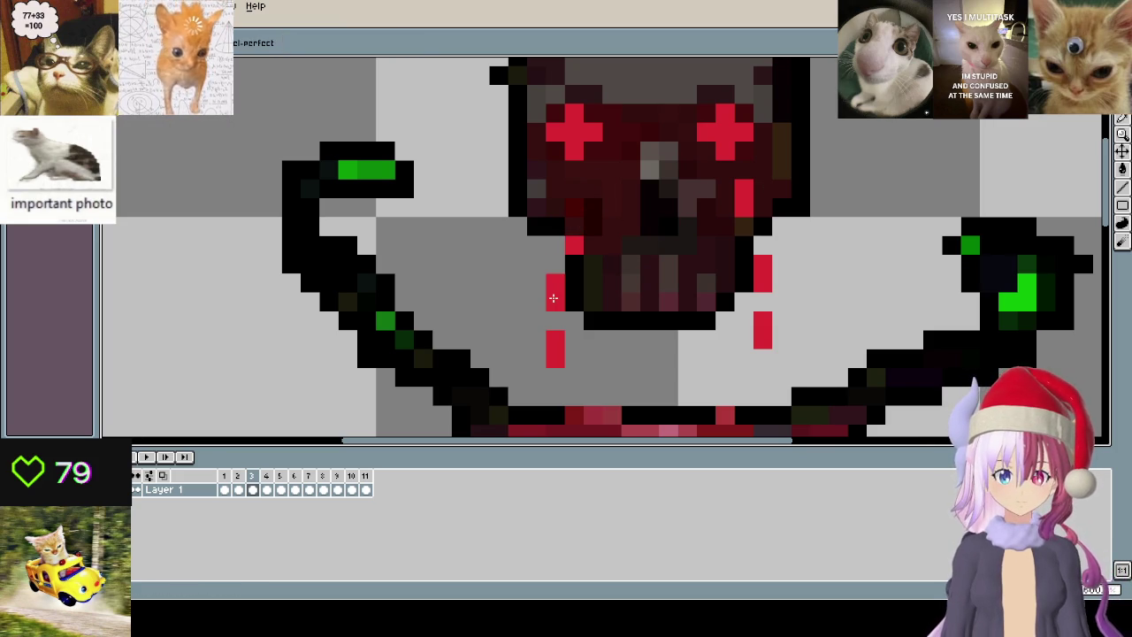
click(518, 316)
key(period)
key(comma)
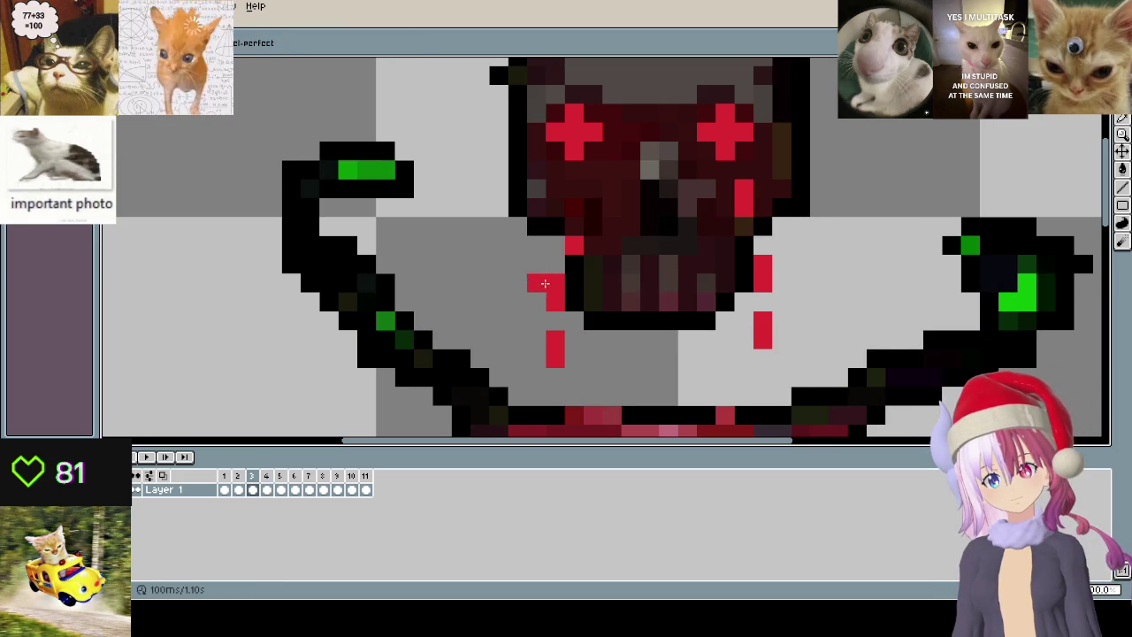
right_click(557, 341)
key(period)
key(comma)
- Adjust the left-eye drip pixels on frame 3, undoing the last added pixel
right_click(555, 283)
click(573, 228)
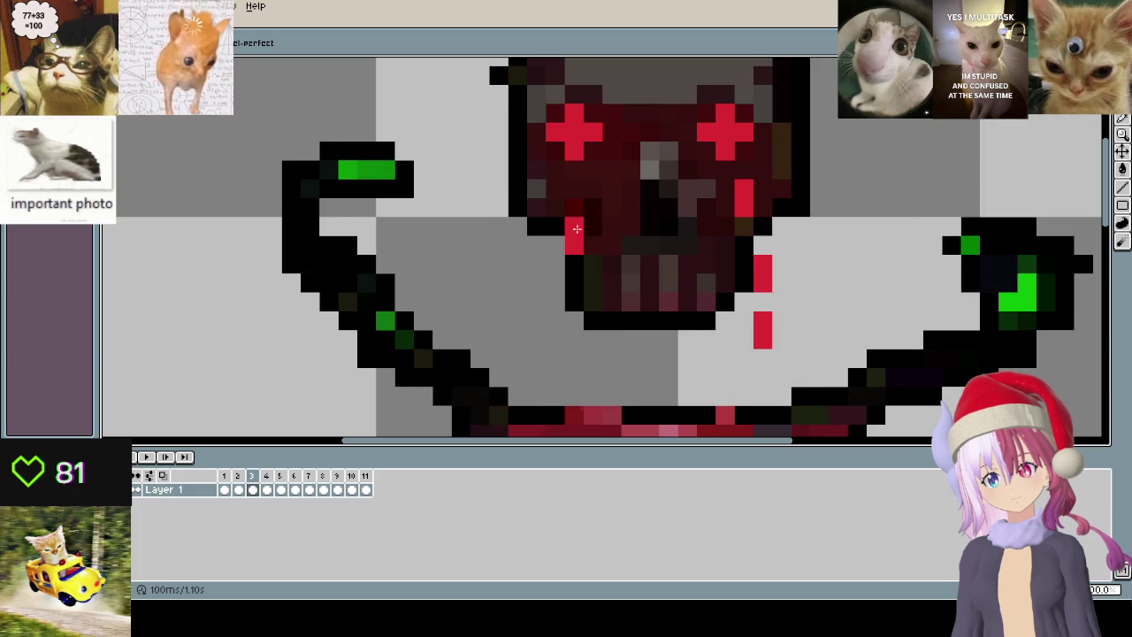
key(period)
key(comma)
click(555, 339)
key(comma)
key(period)
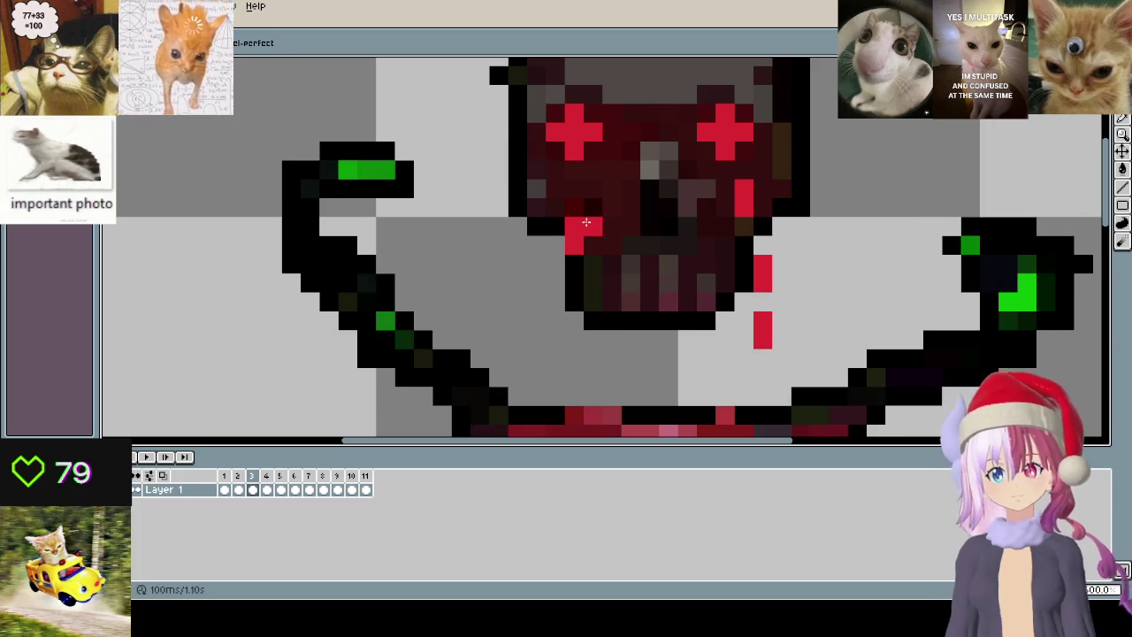
key(ctrl+z)
- Step through frames 2 to 7 and back to compare the drip progression
key(comma)
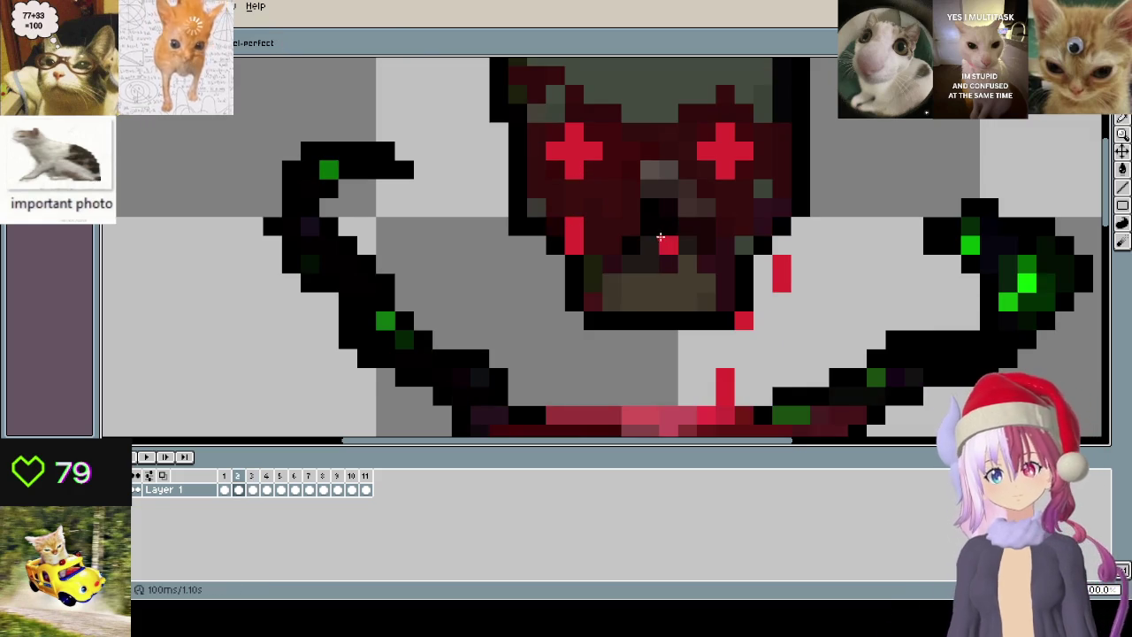
key(period)
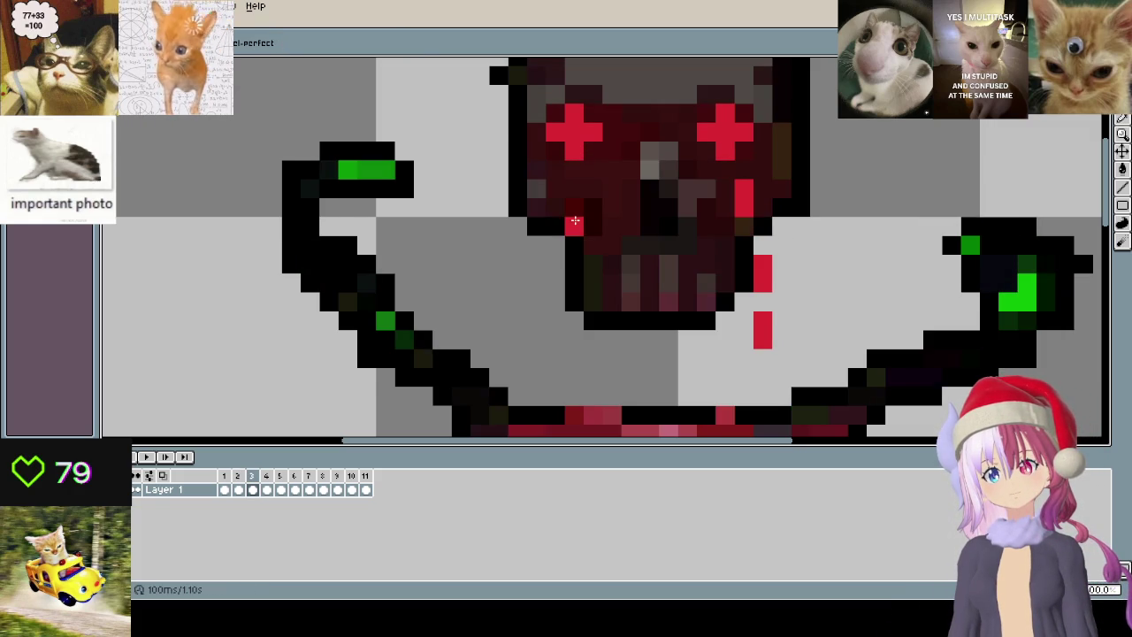
key(period)
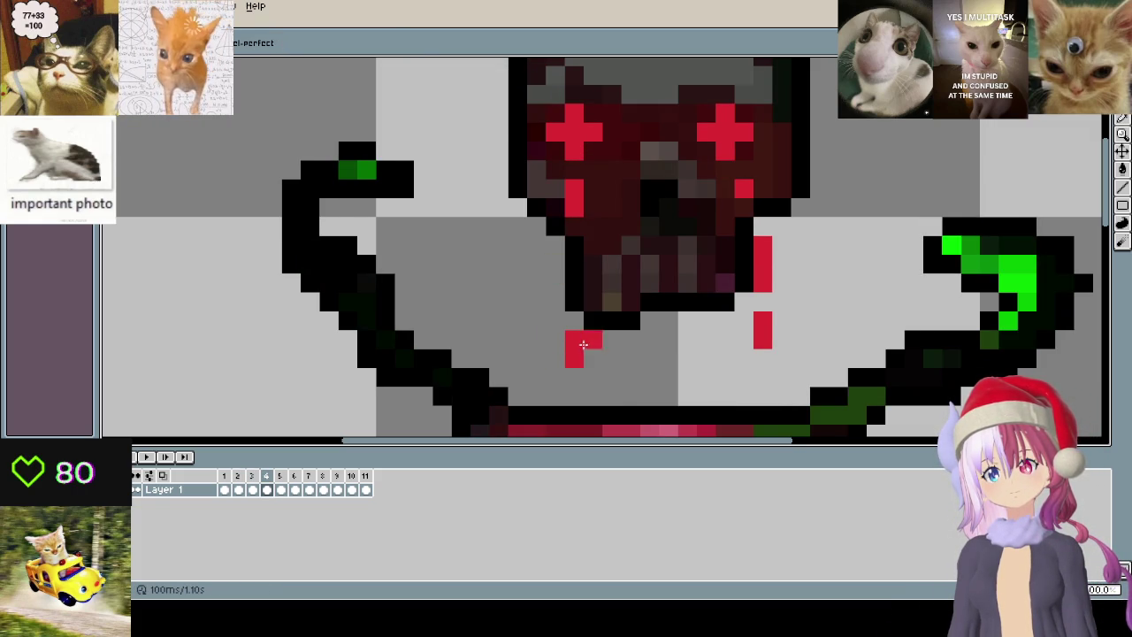
key(period)
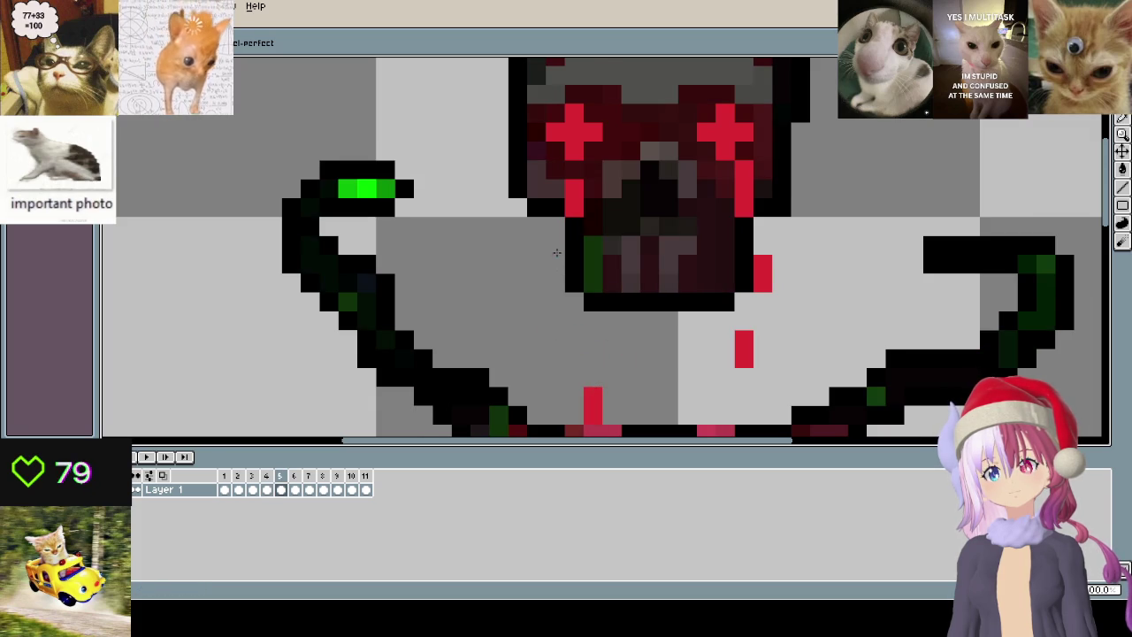
key(period)
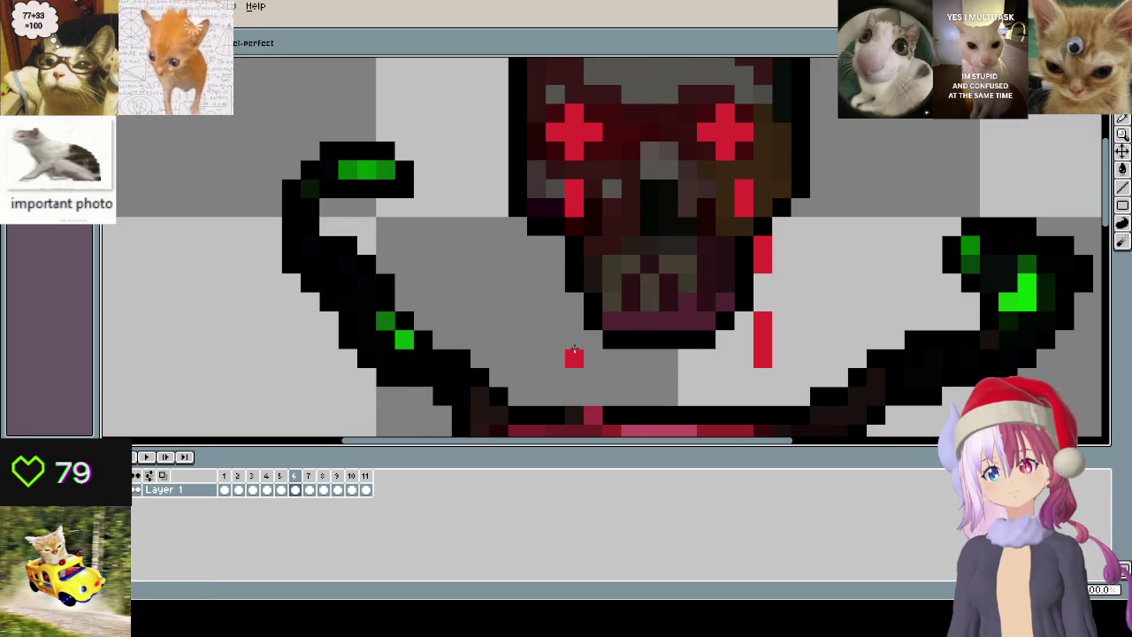
key(period)
key(comma)
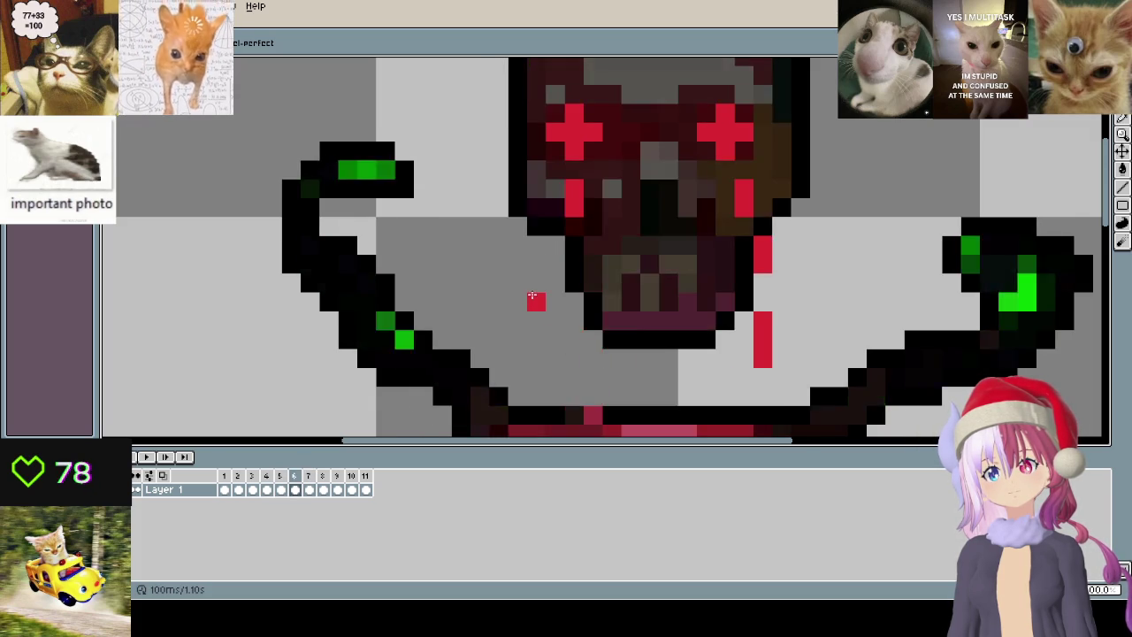
key(comma)
key(comma)
key(comma)
key(comma)
key(period)
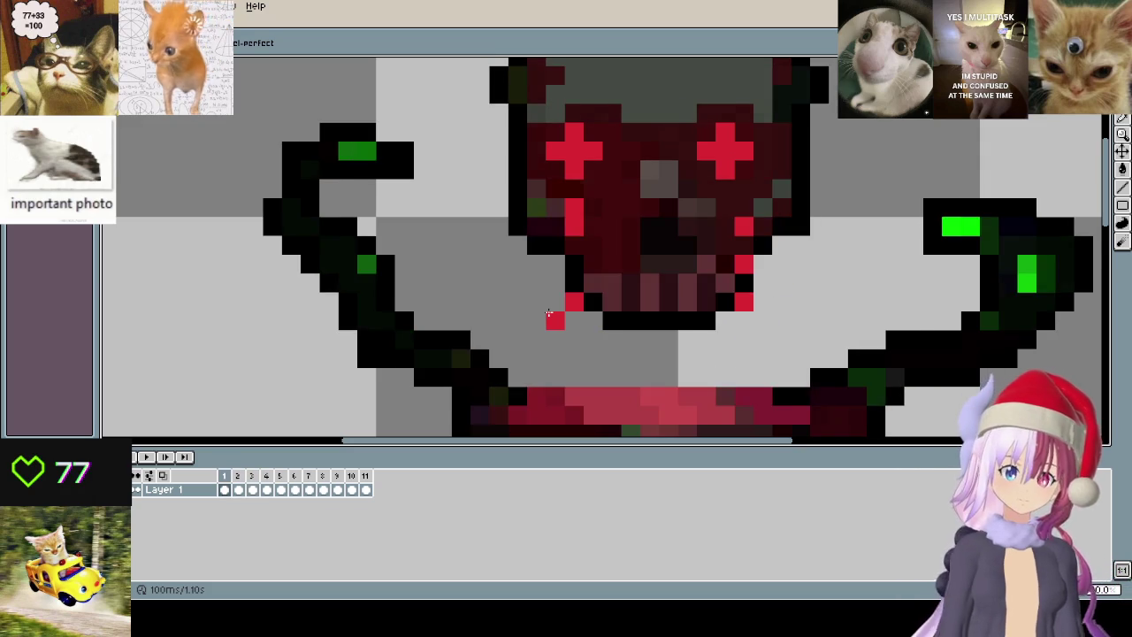
key(period)
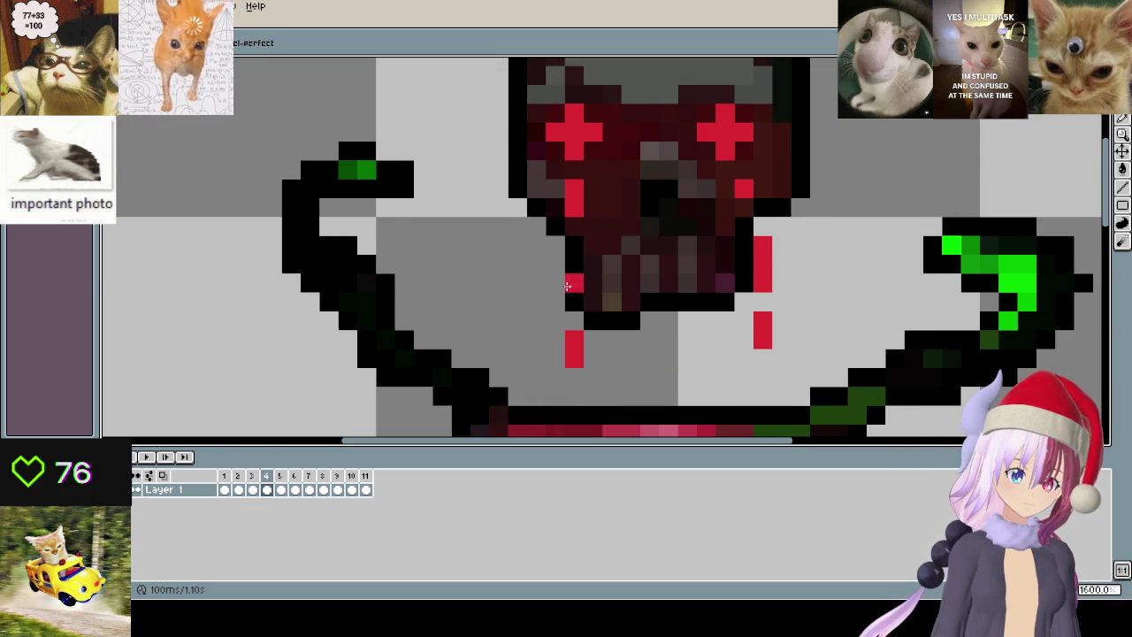
key(period)
key(period)
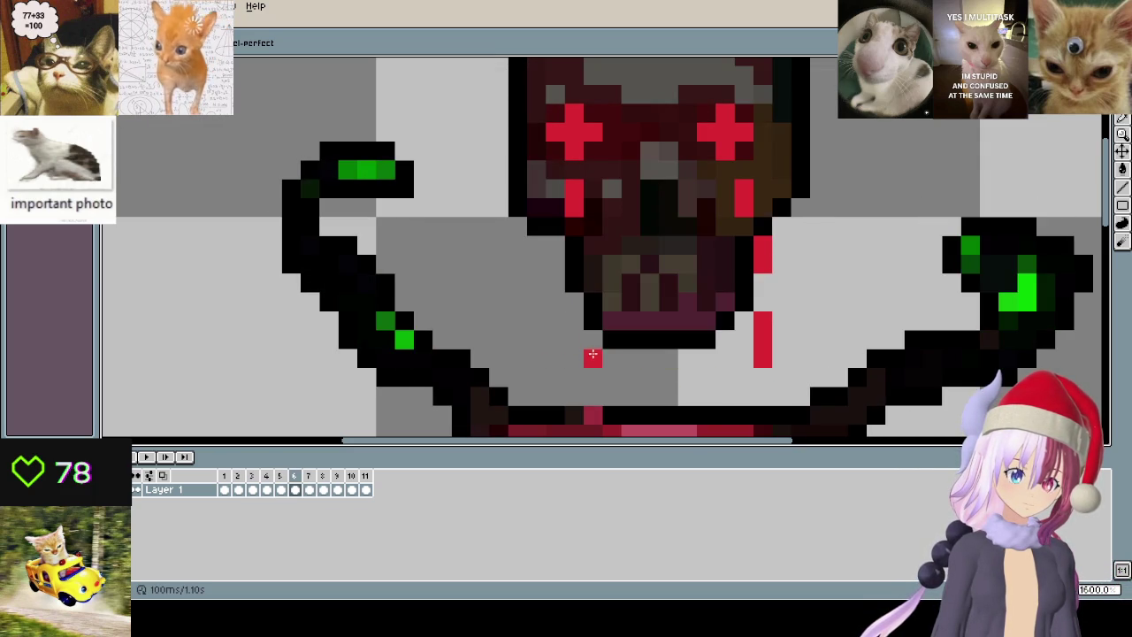
key(period)
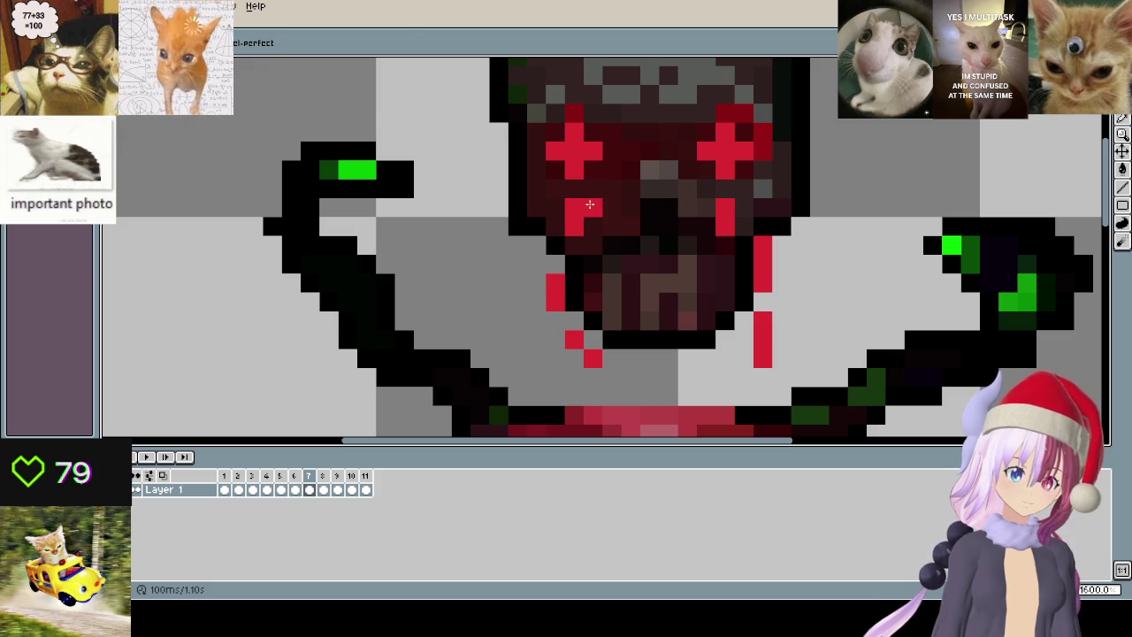
- Sample the dark skull colour and paint over stray red drip pixels on frames 7 and 8
key(alt)
key(alt)
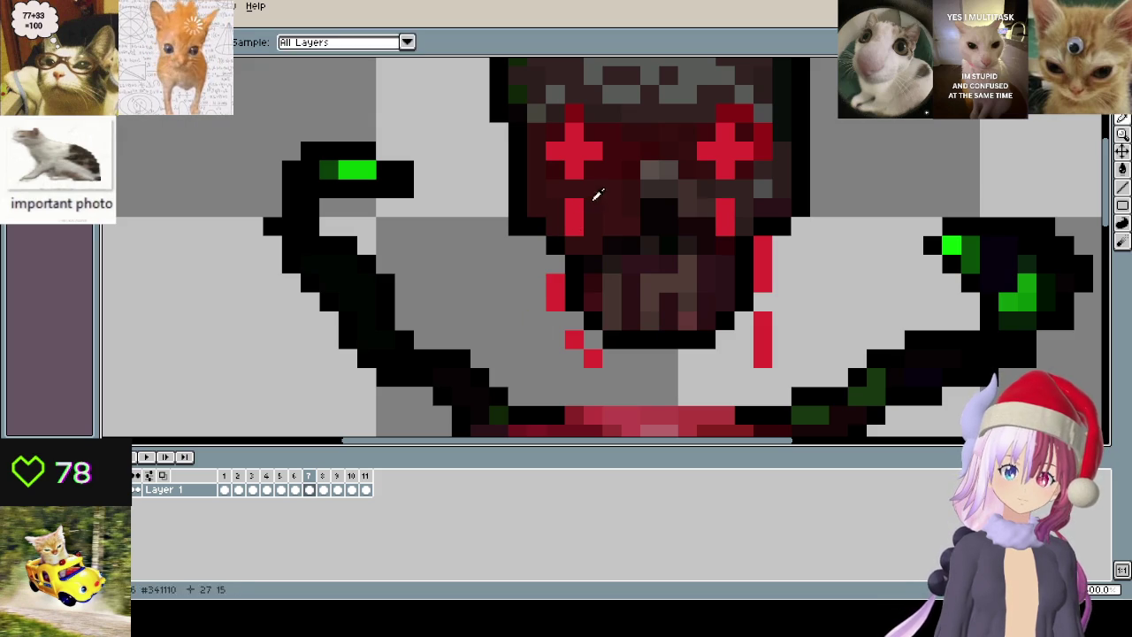
drag(574, 207, 574, 228)
click(582, 354)
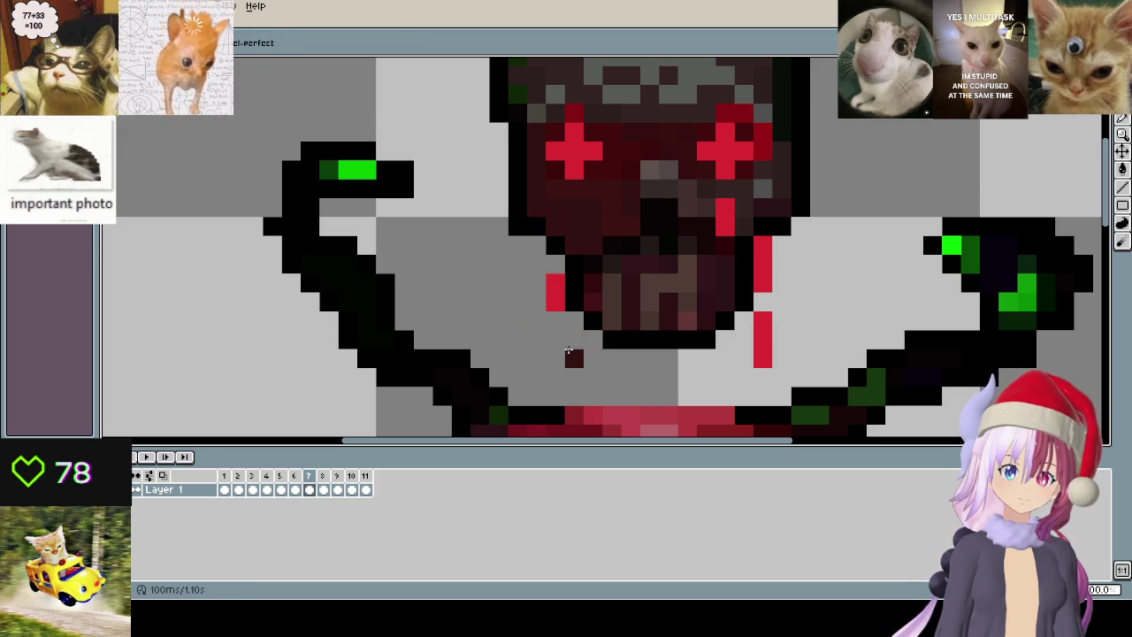
key(period)
key(alt)
key(alt)
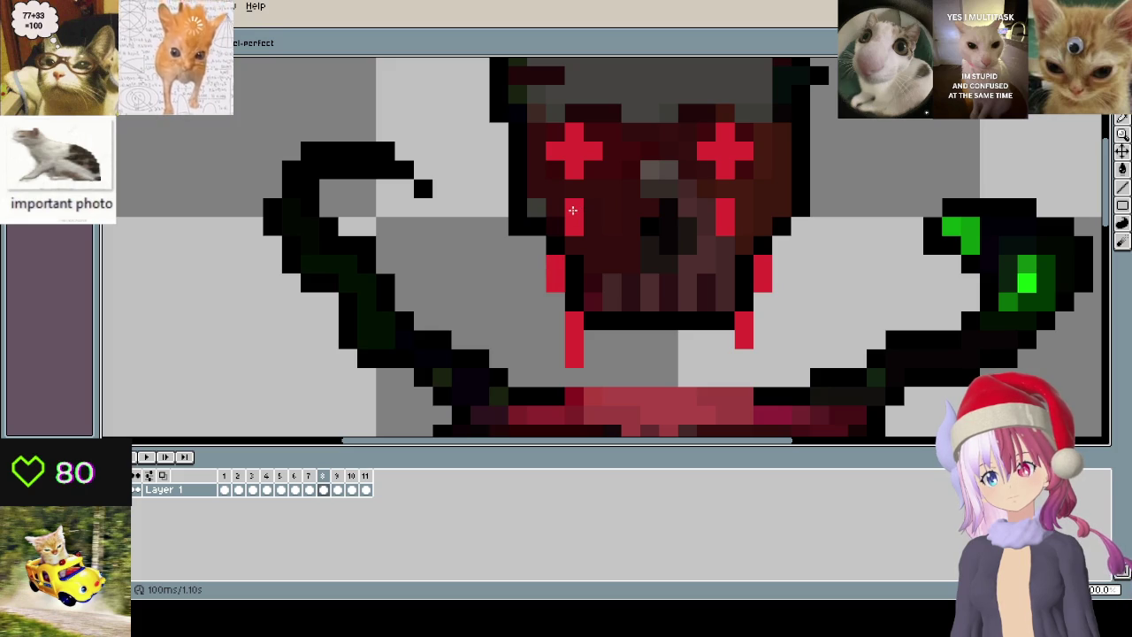
drag(574, 208, 574, 229)
click(574, 320)
- Paint over a stray red pixel below the left eye and zoom around the frames
click(574, 351)
scroll(574, 352, down, 3)
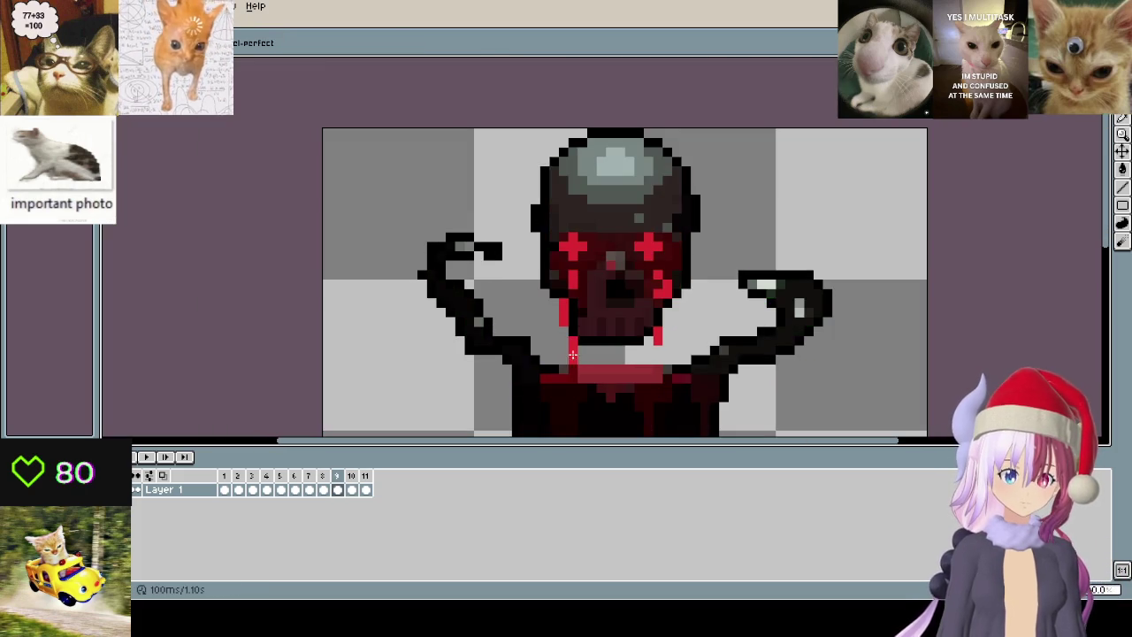
key(period)
key(period)
scroll(575, 336, up, 3)
key(comma)
scroll(576, 225, down, 3)
scroll(574, 217, up, 3)
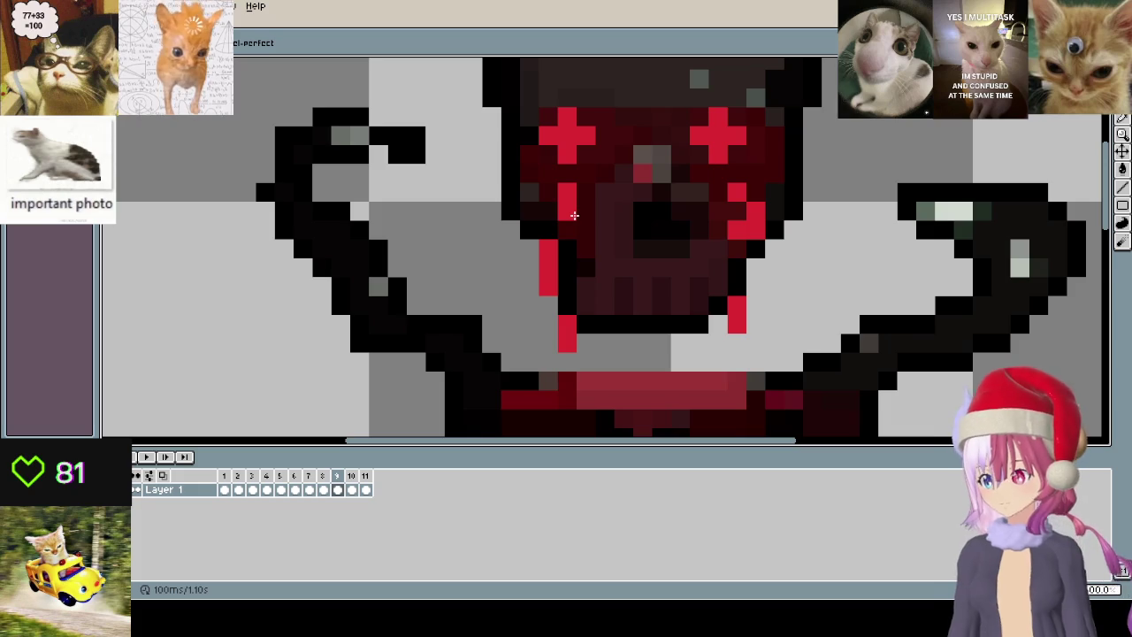
scroll(574, 216, down, 3)
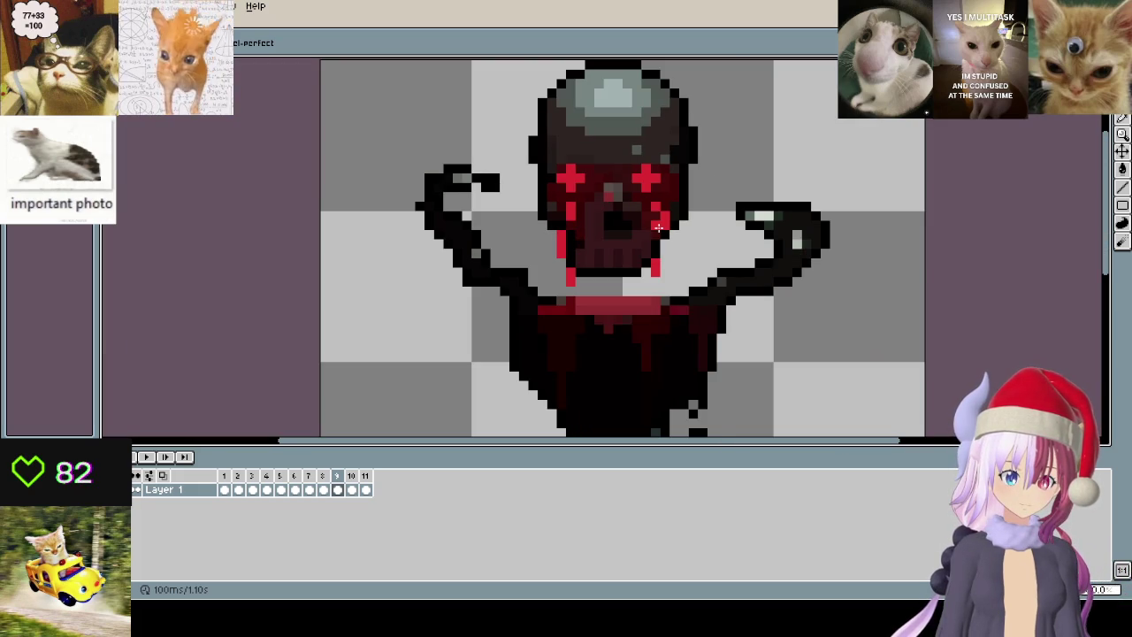
- Step back and forth through frames 4 to 11 to check the drips
key(period)
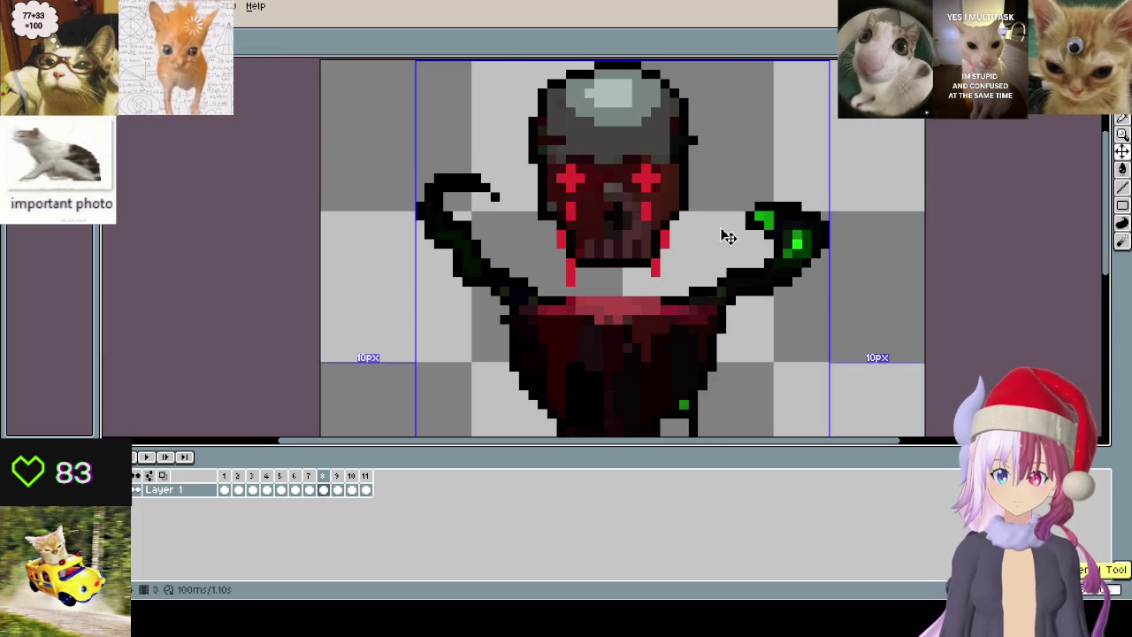
key(period)
key(comma)
key(comma)
key(comma)
key(comma)
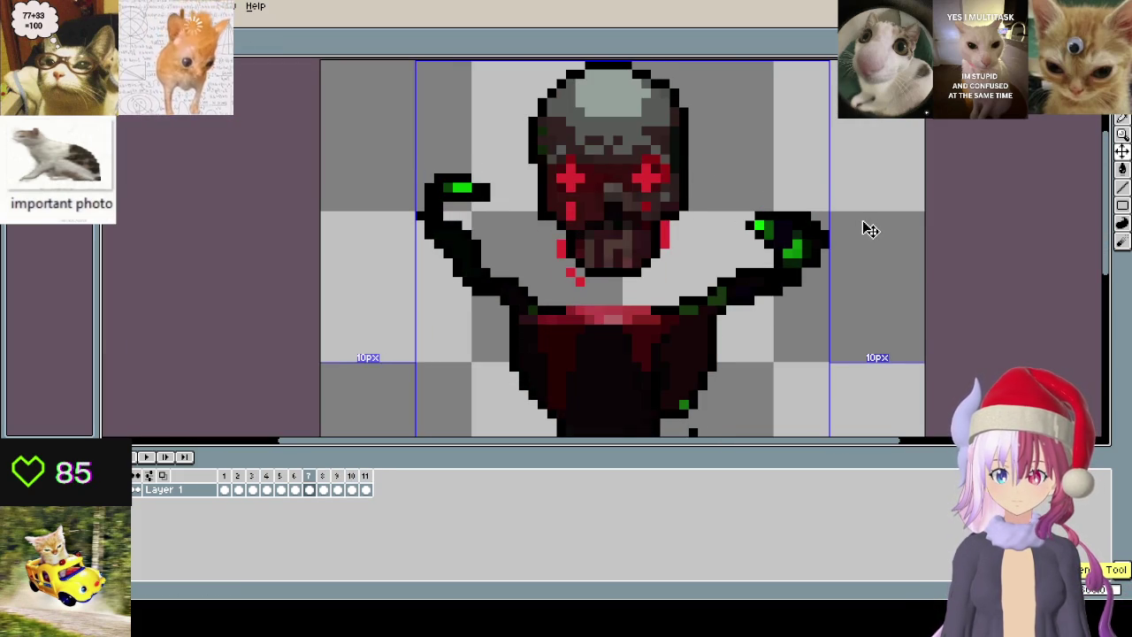
key(comma)
key(comma)
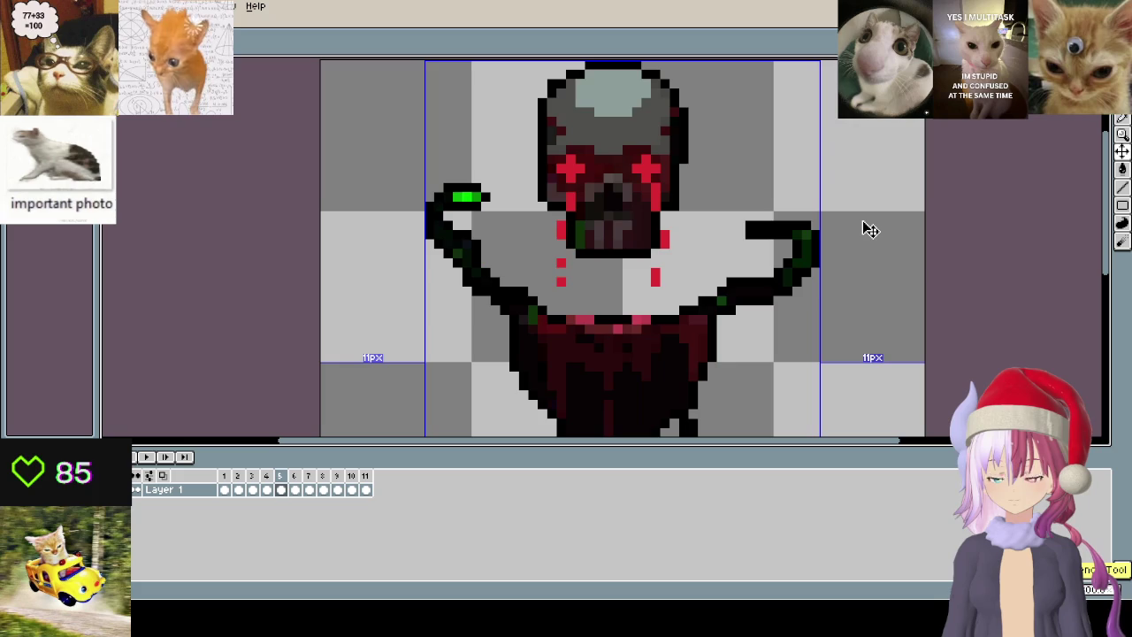
key(comma)
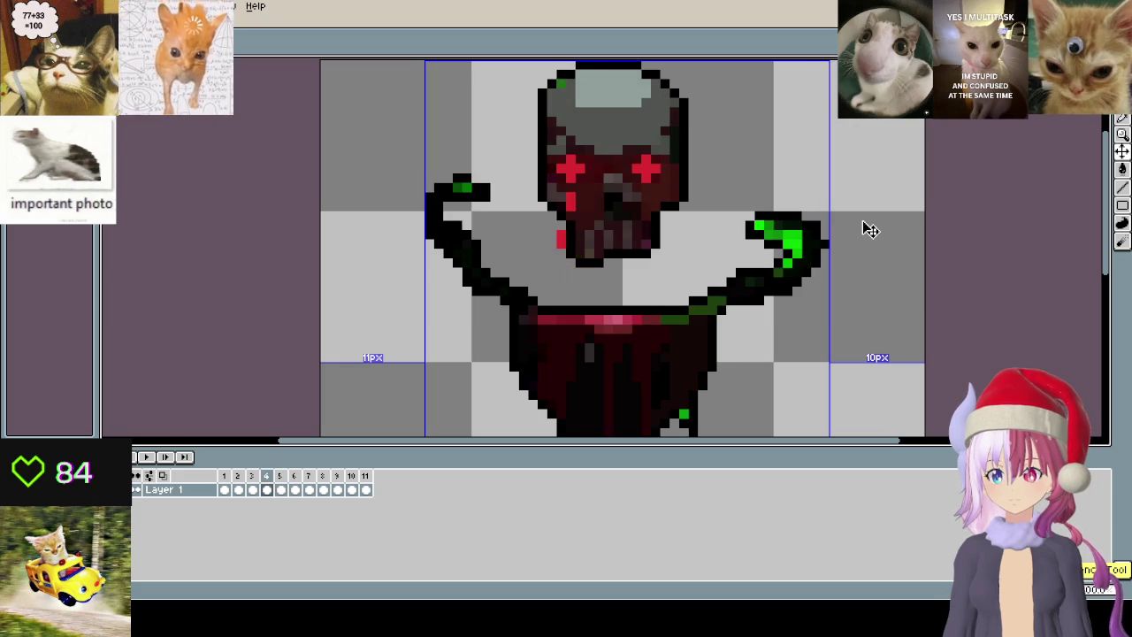
key(comma)
key(period)
key(period)
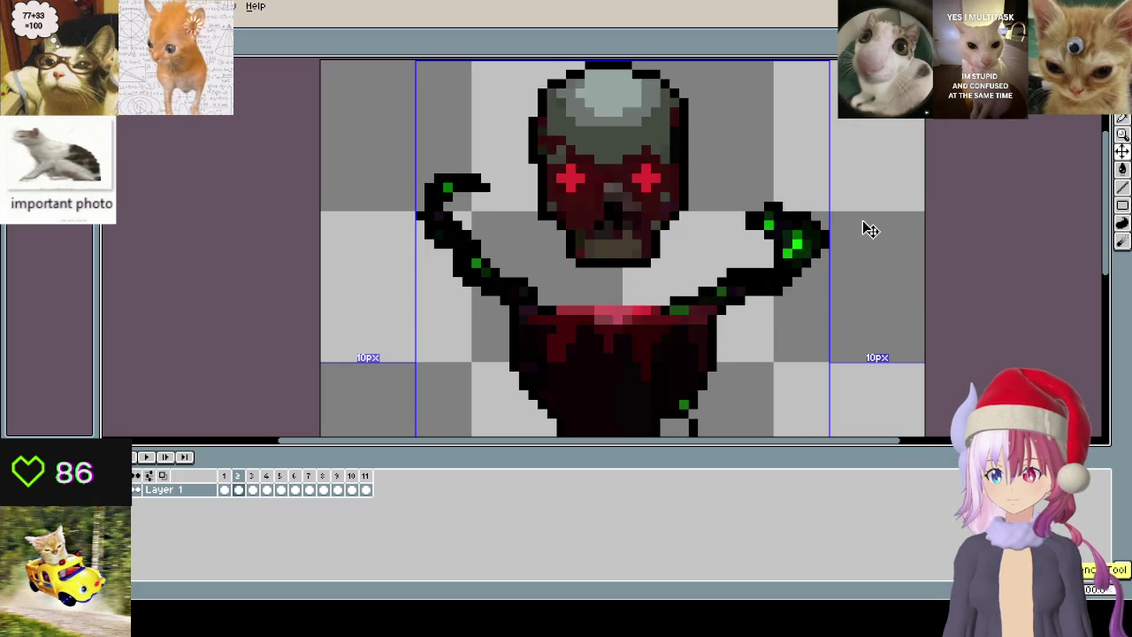
key(period)
key(period)
key(period)
key(period)
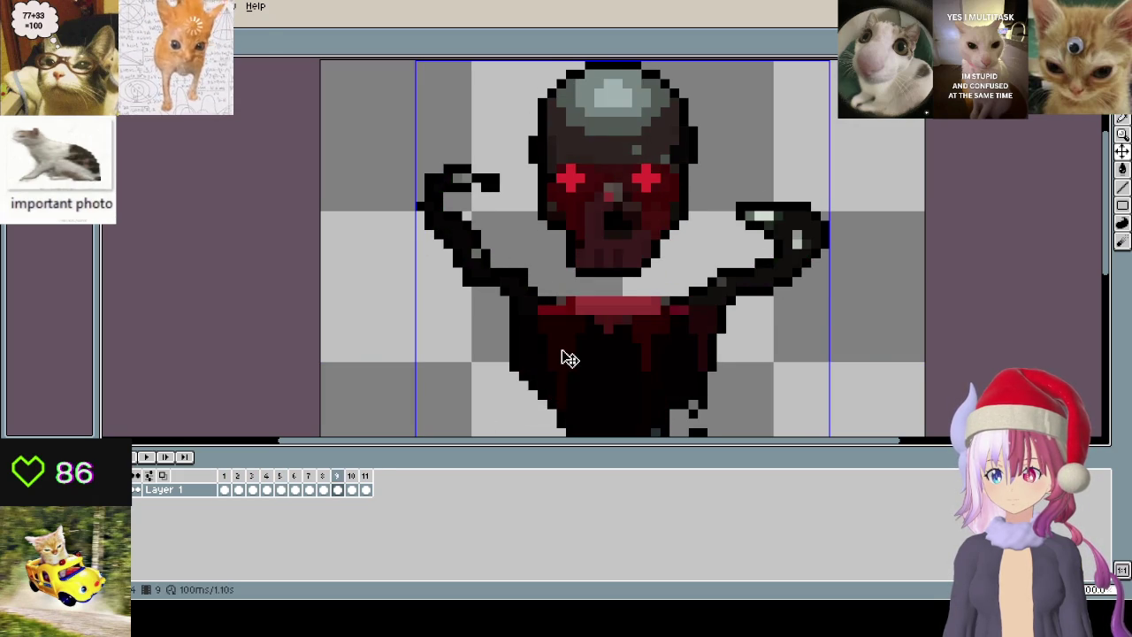
click(352, 478)
click(366, 477)
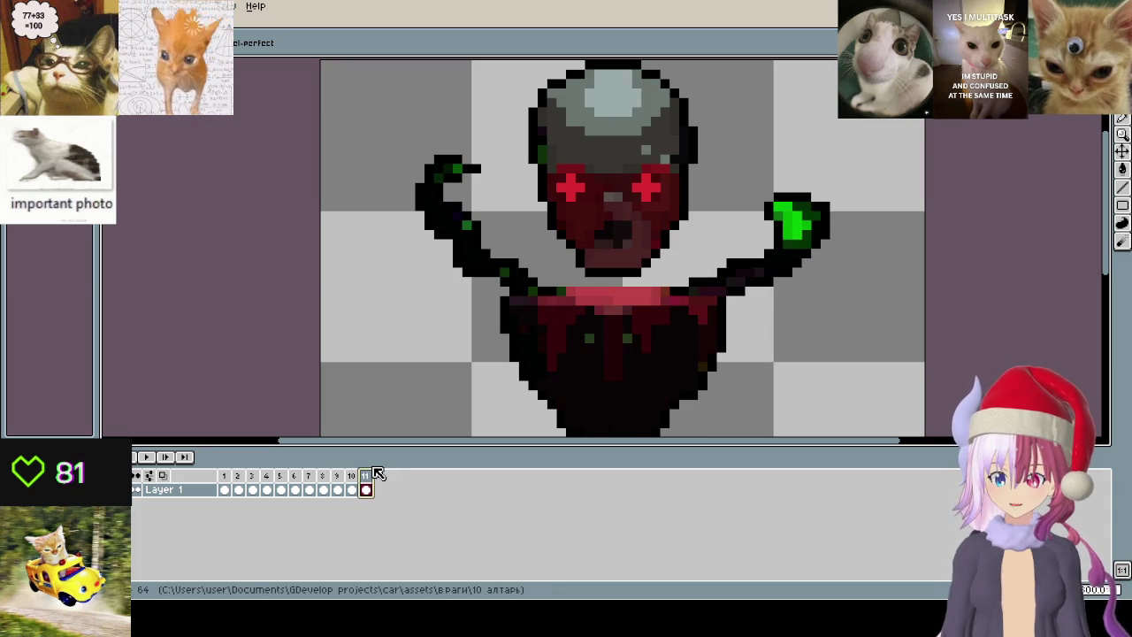
- Play the full skull animation preview and bring up the Layer menu
key(Return)
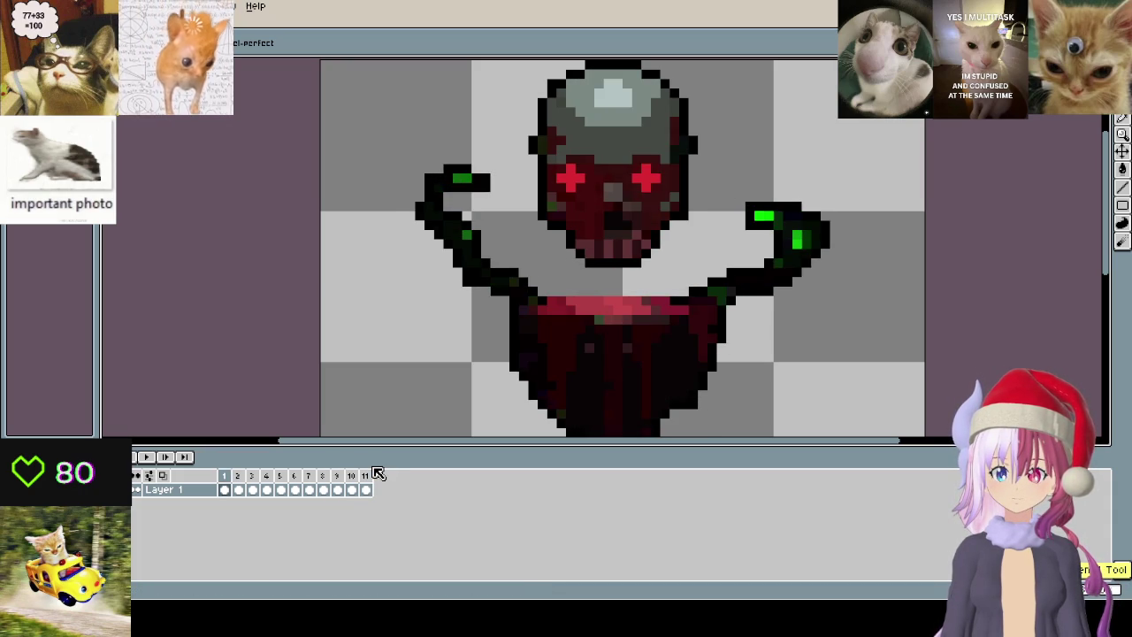
scroll(585, 267, up, 3)
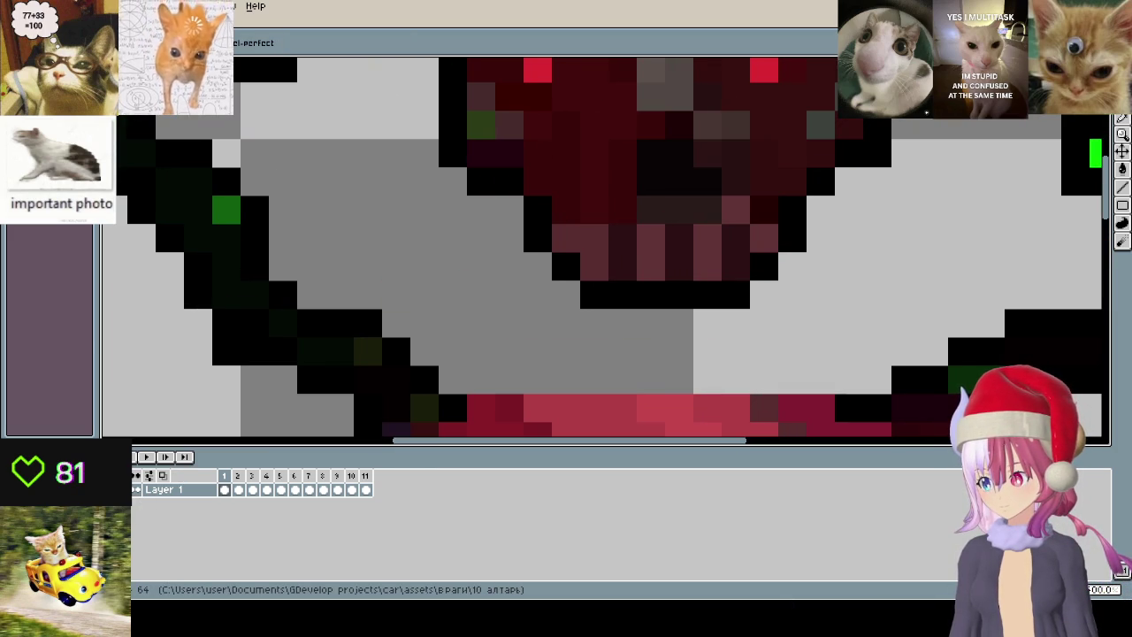
key(alt+l)
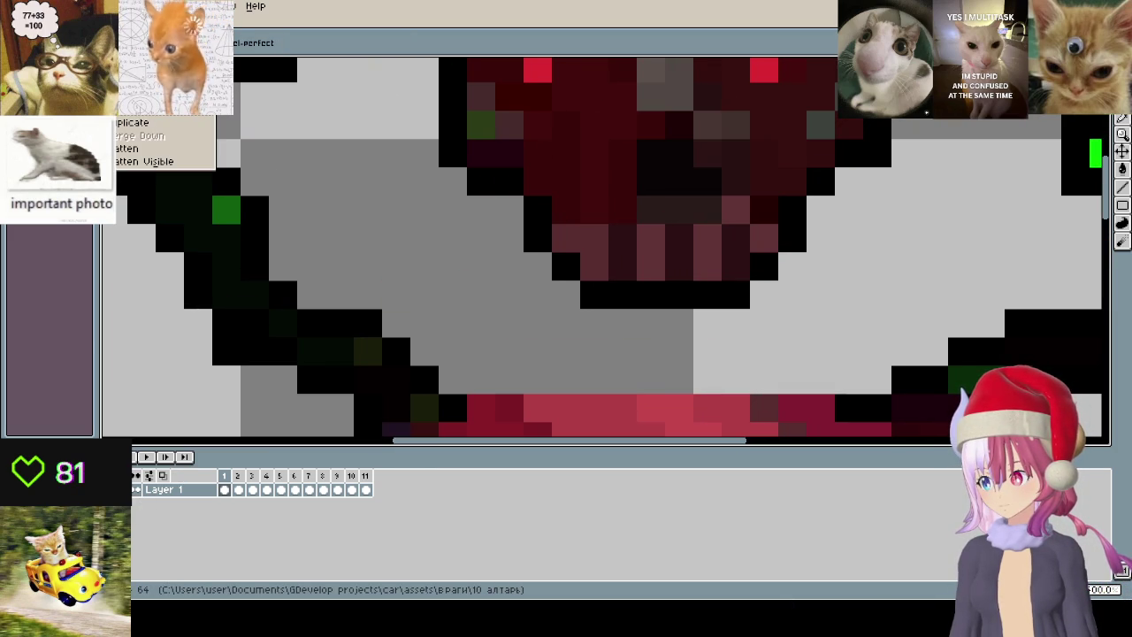
mouse_move(177, 109)
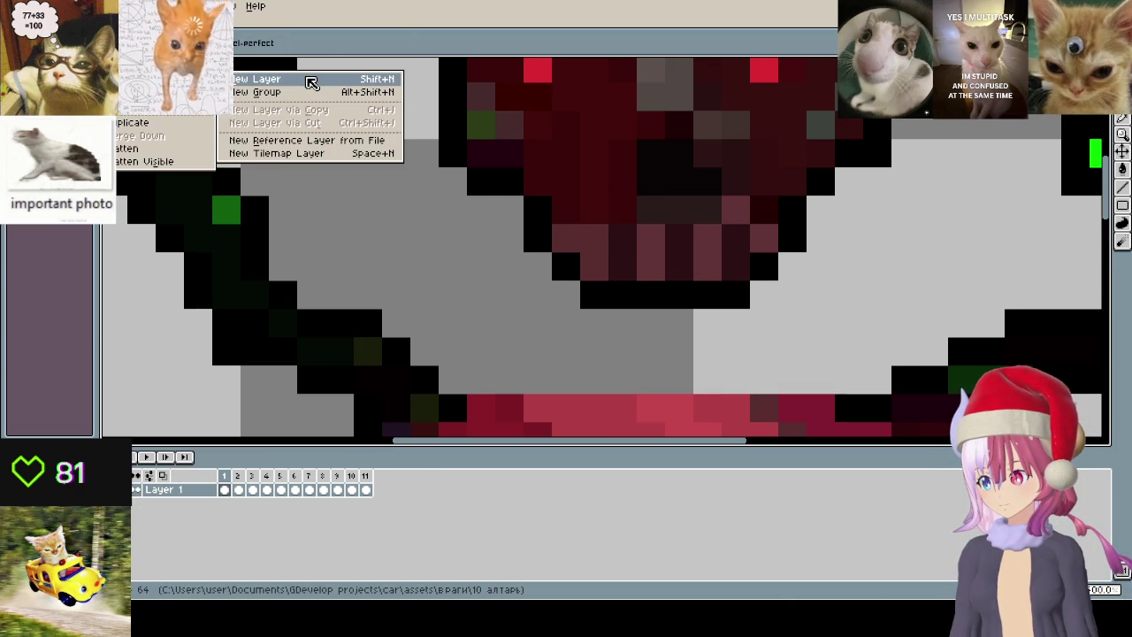
- Add Layer 2 and draw a red drip under the skull's left eye on frame 1
click(304, 78)
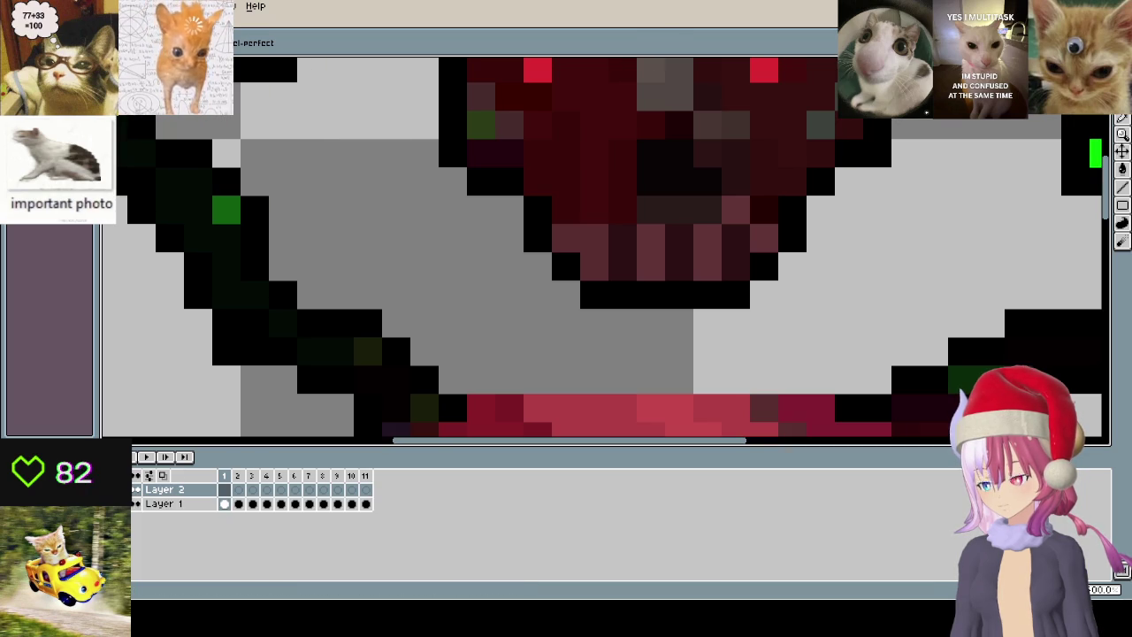
key(minus)
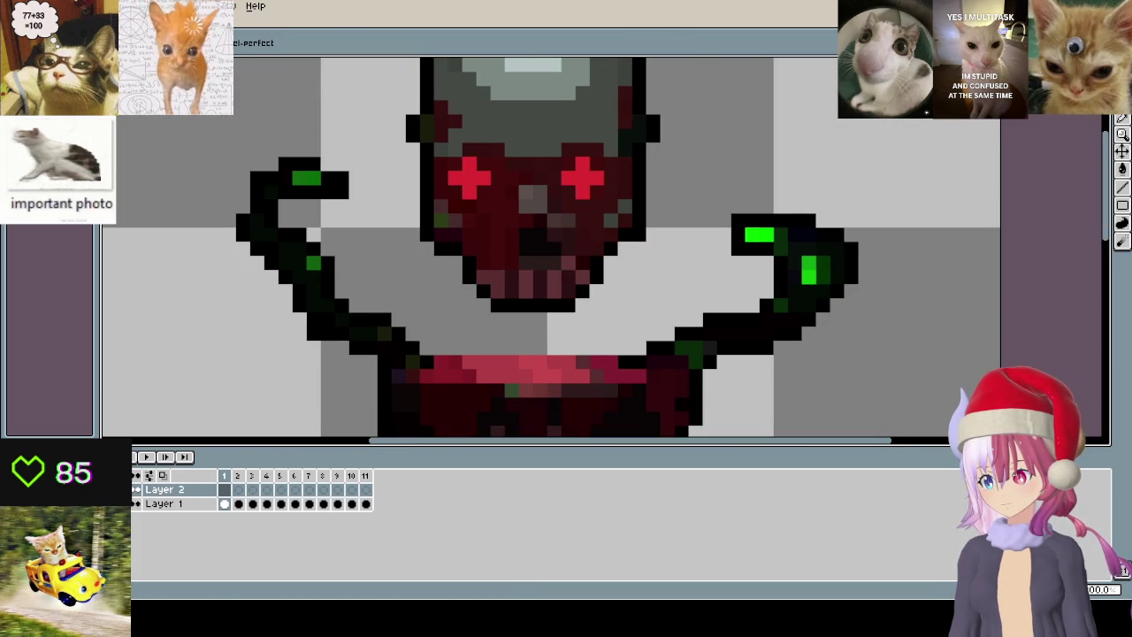
click(181, 493)
scroll(414, 260, up, 2)
scroll(531, 188, down, 2)
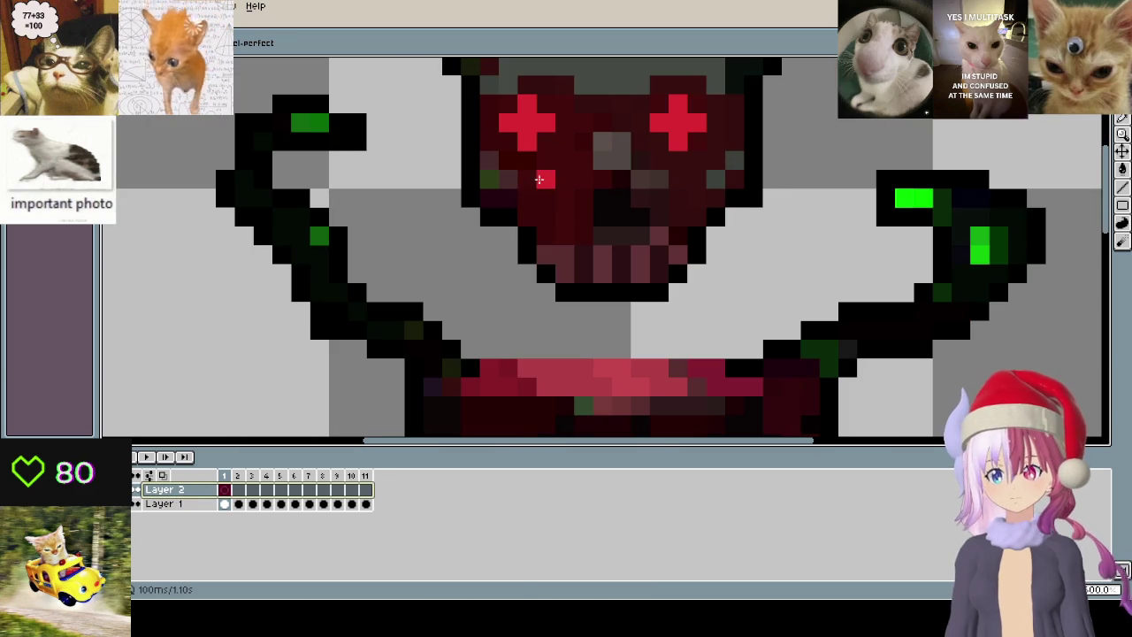
drag(527, 173, 526, 200)
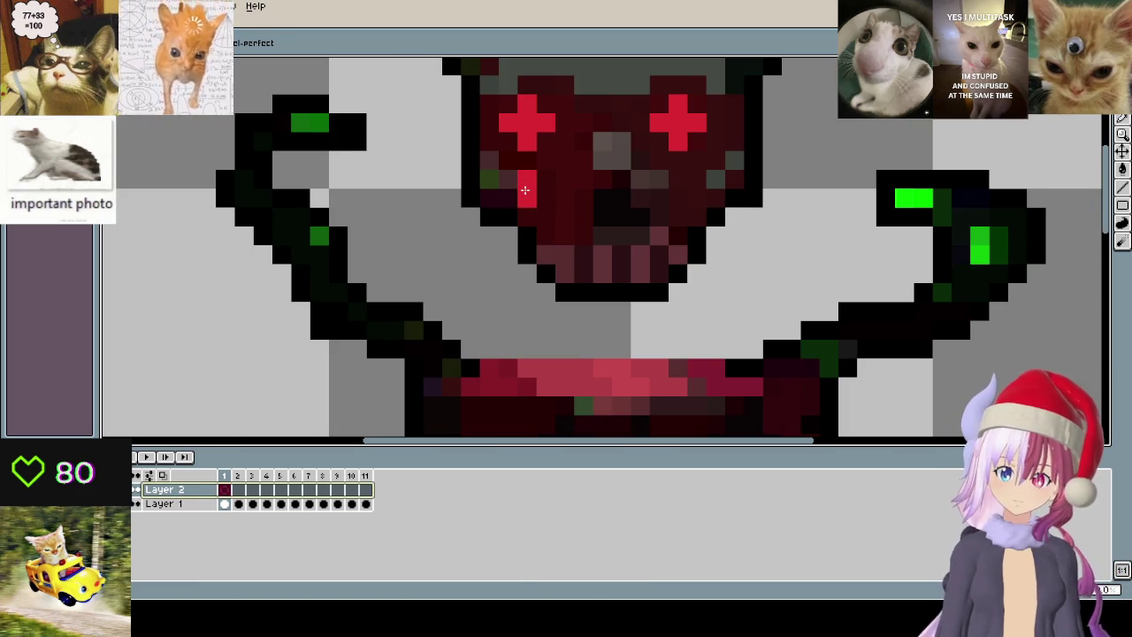
- Add red drip pixels falling lower on frames 2, 3 and 4
key(Right)
click(511, 253)
key(Right)
click(529, 309)
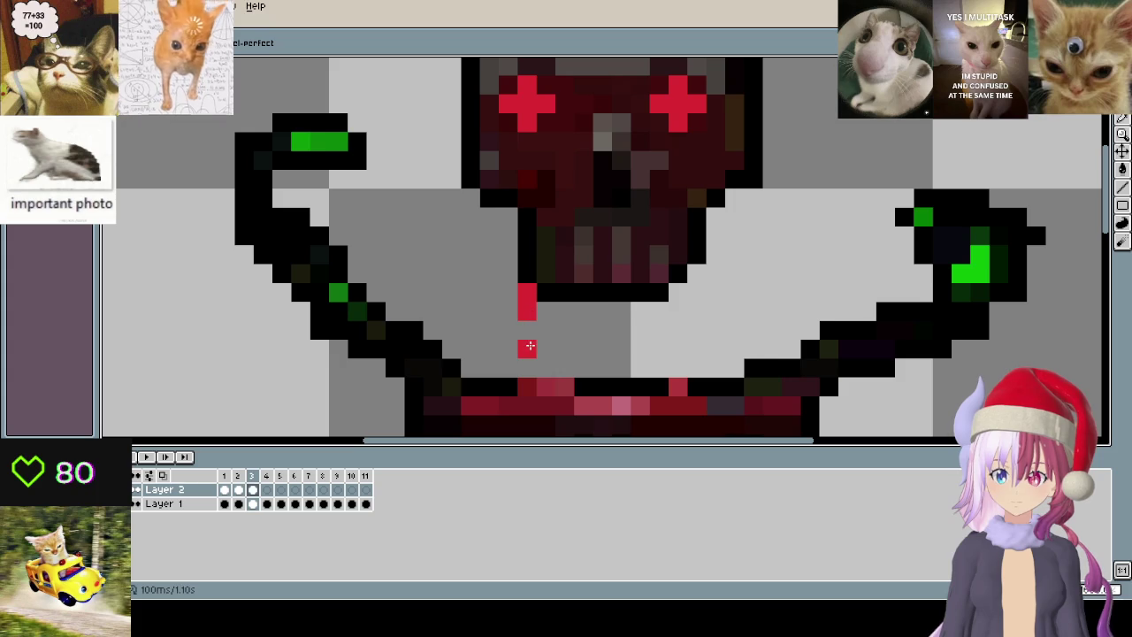
key(Right)
click(528, 346)
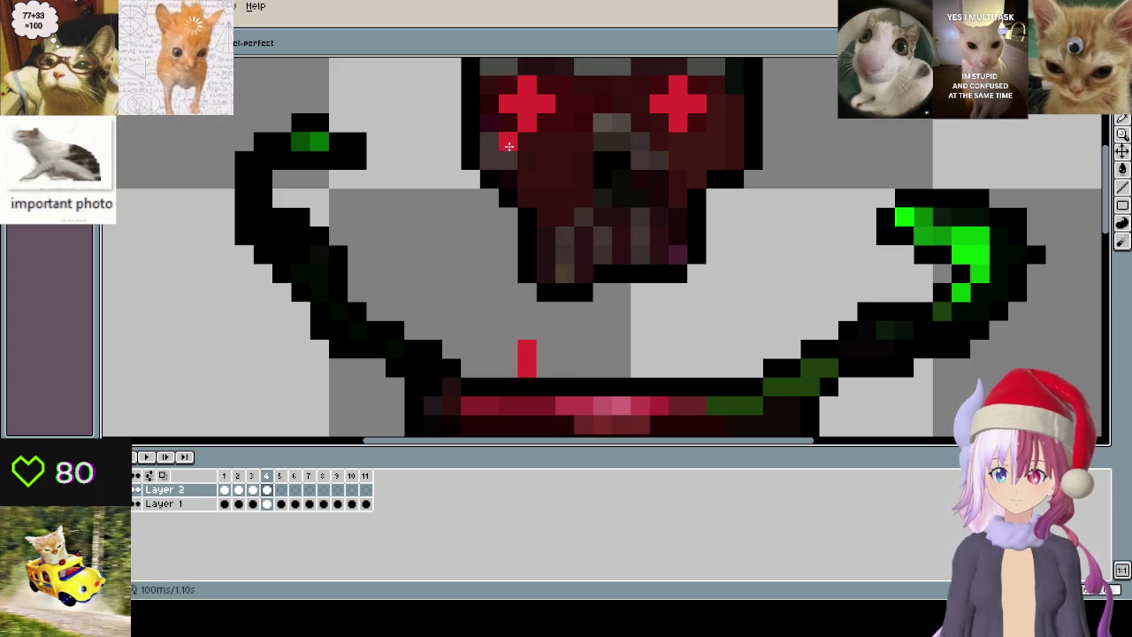
- Draw the falling red drip below the left eye on frames 5, 6 and 7
key(Right)
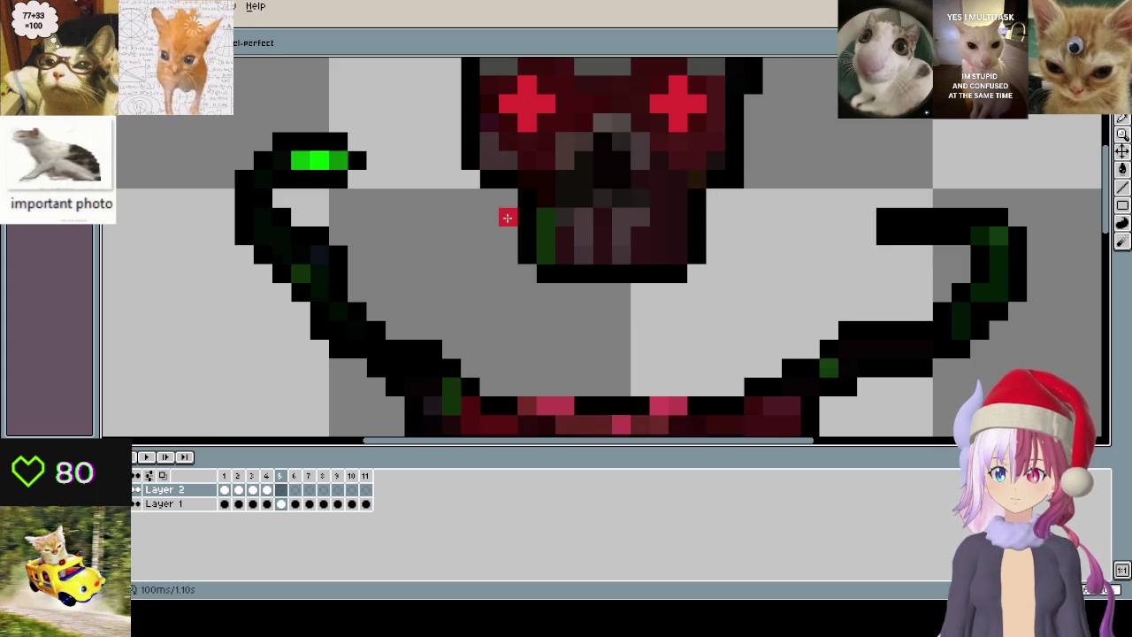
click(520, 175)
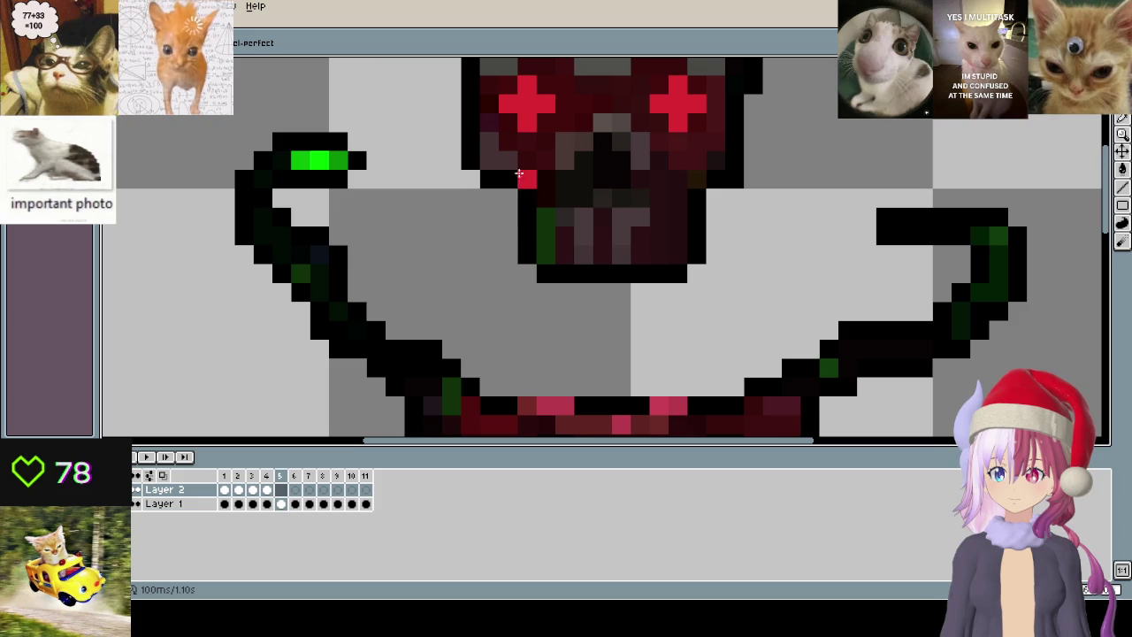
drag(505, 217, 504, 230)
key(Right)
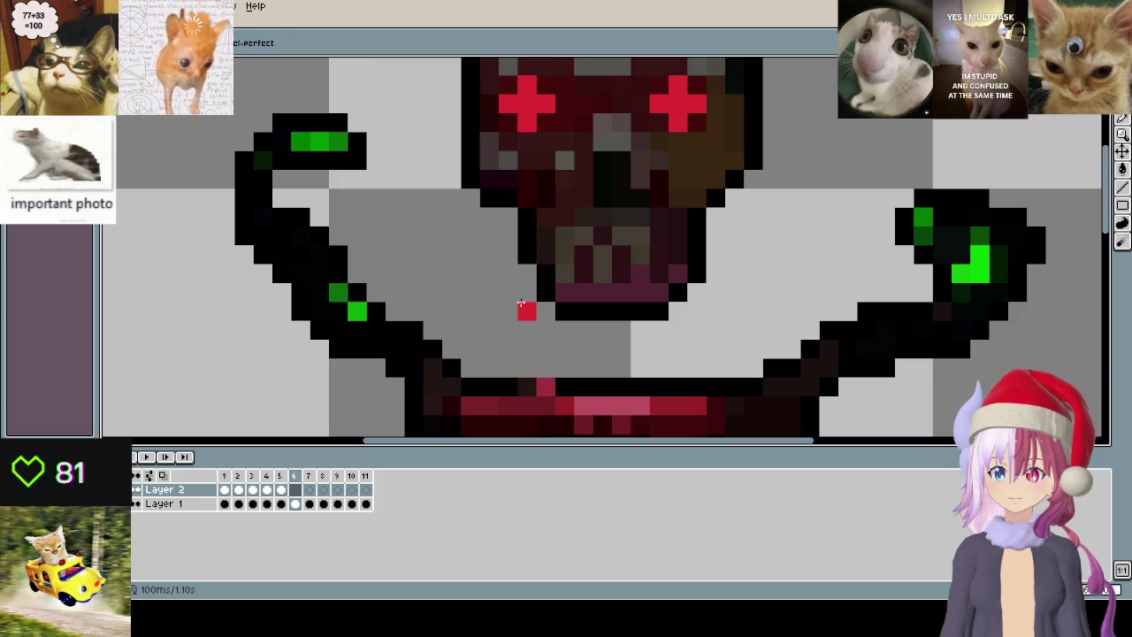
drag(521, 304, 522, 327)
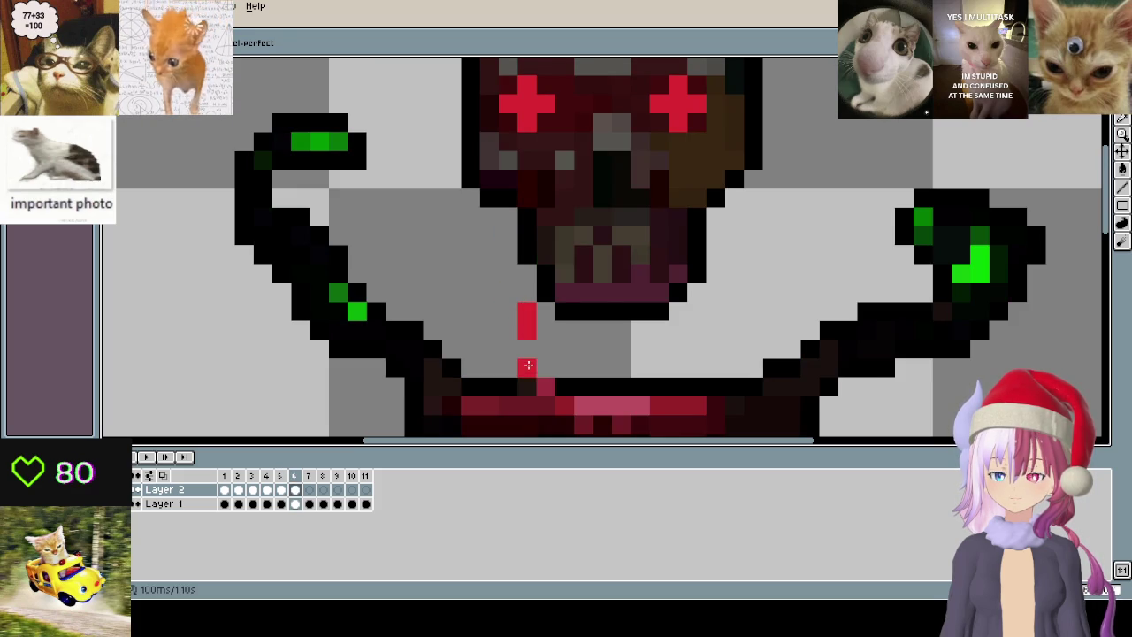
key(Right)
click(526, 365)
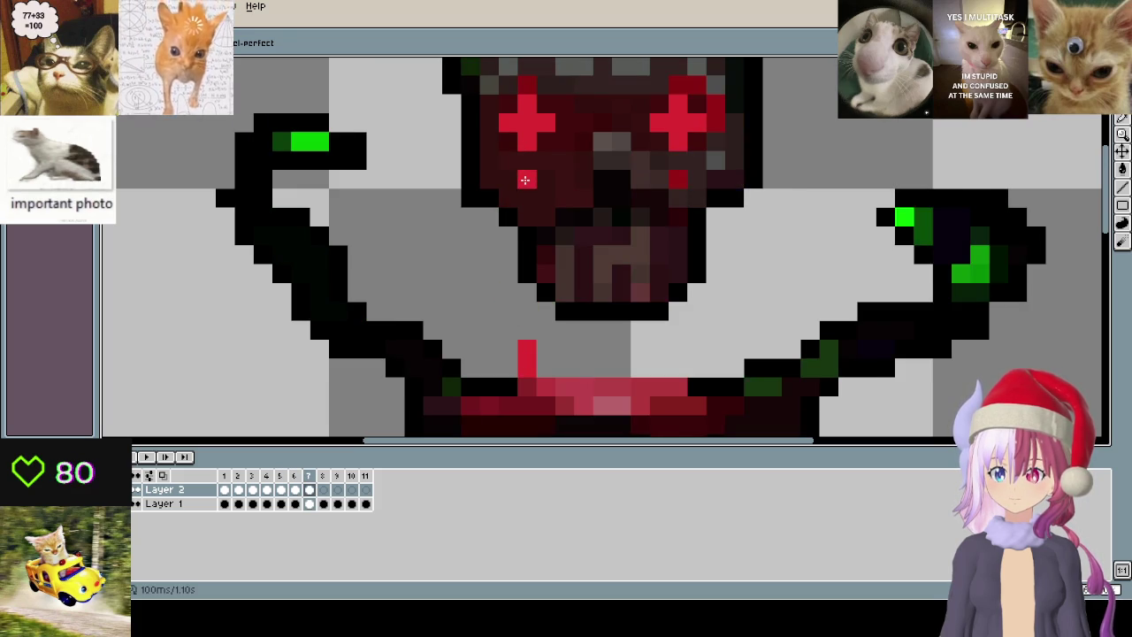
- Continue the falling red drip on frames 9 and 11, down below the skull
key(Right)
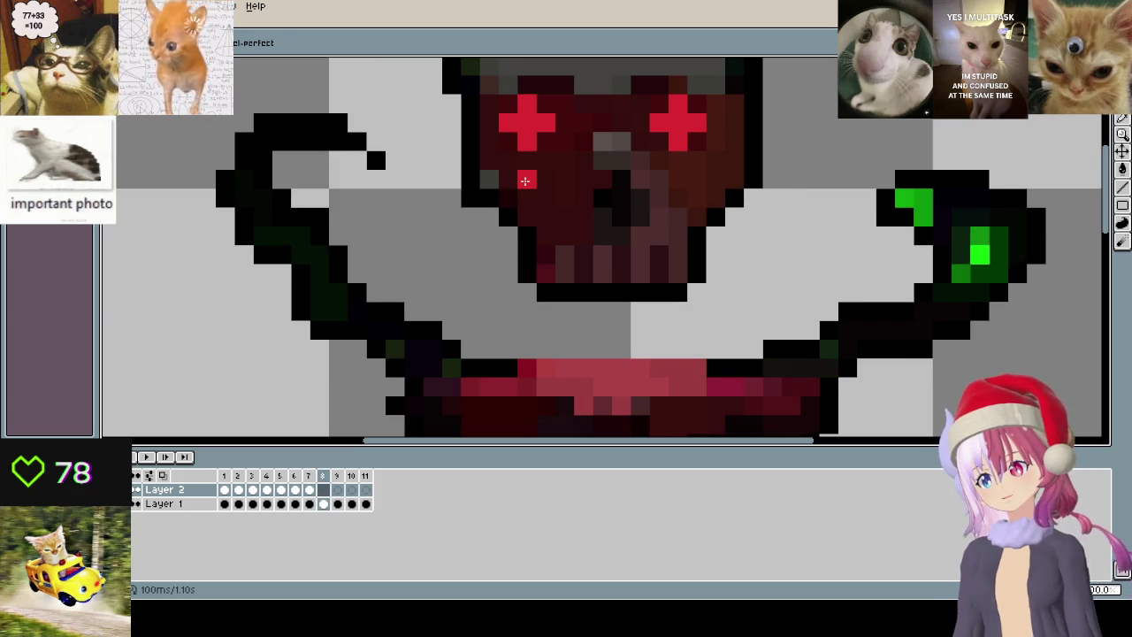
key(Right)
drag(507, 235, 510, 257)
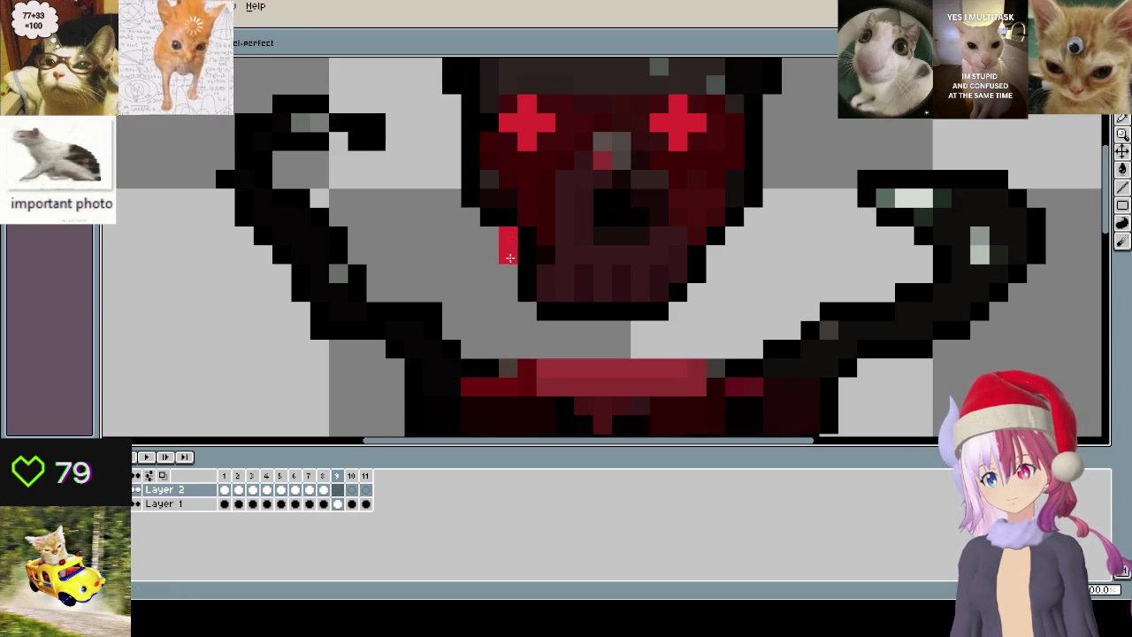
key(Right)
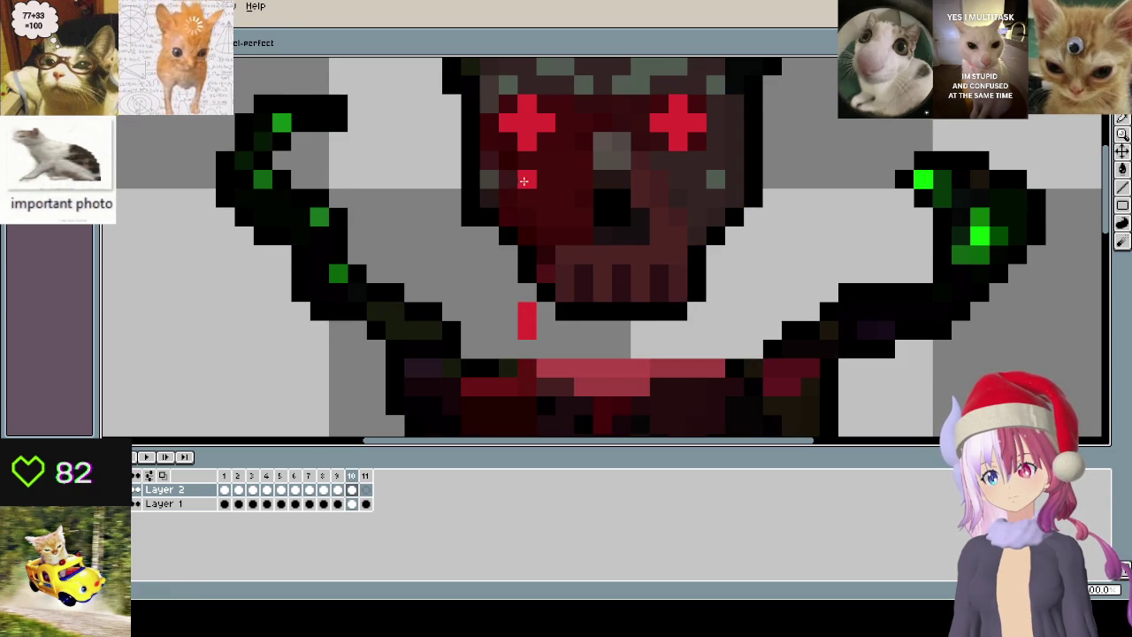
key(Right)
drag(527, 196, 527, 212)
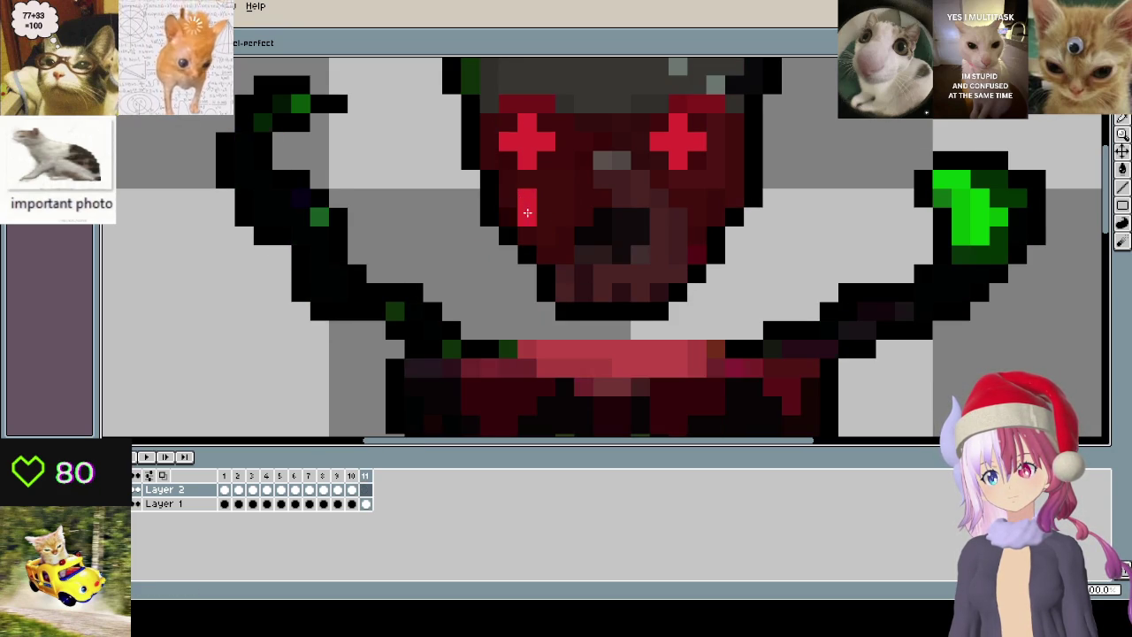
click(525, 272)
- Play the animation to preview the red drip loop
key(Right)
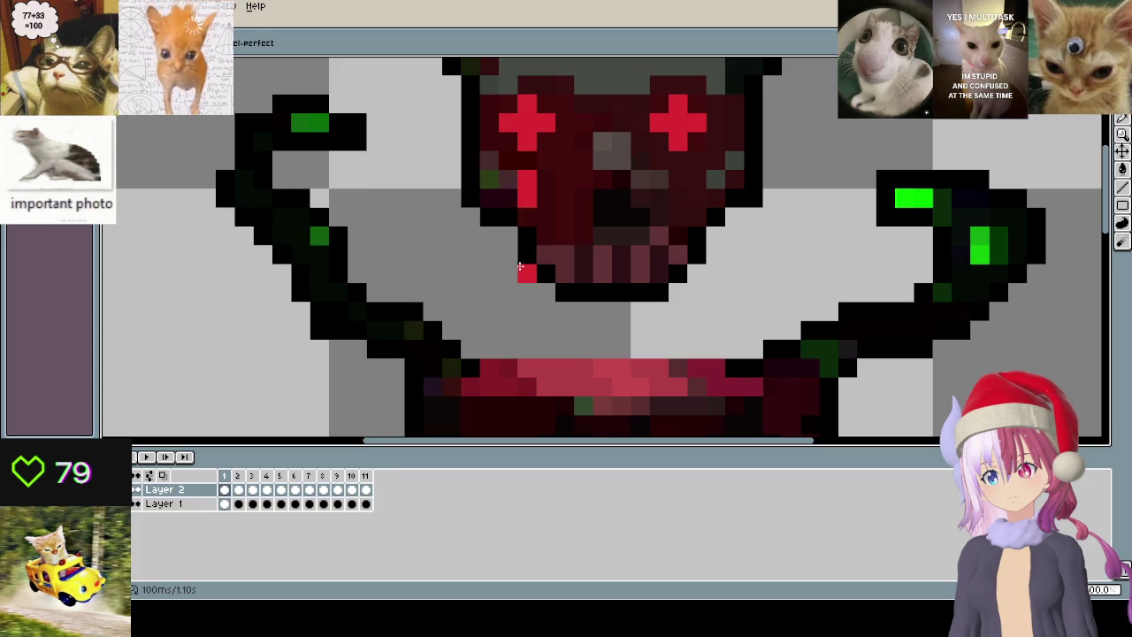
key(Left)
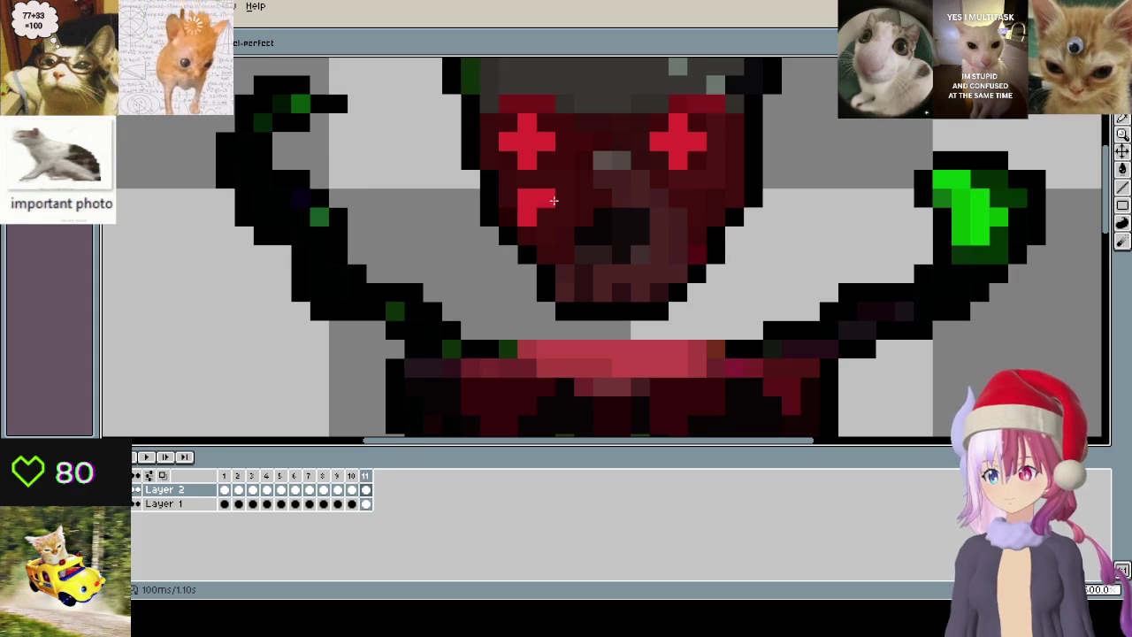
key(Return)
scroll(677, 270, down, 2)
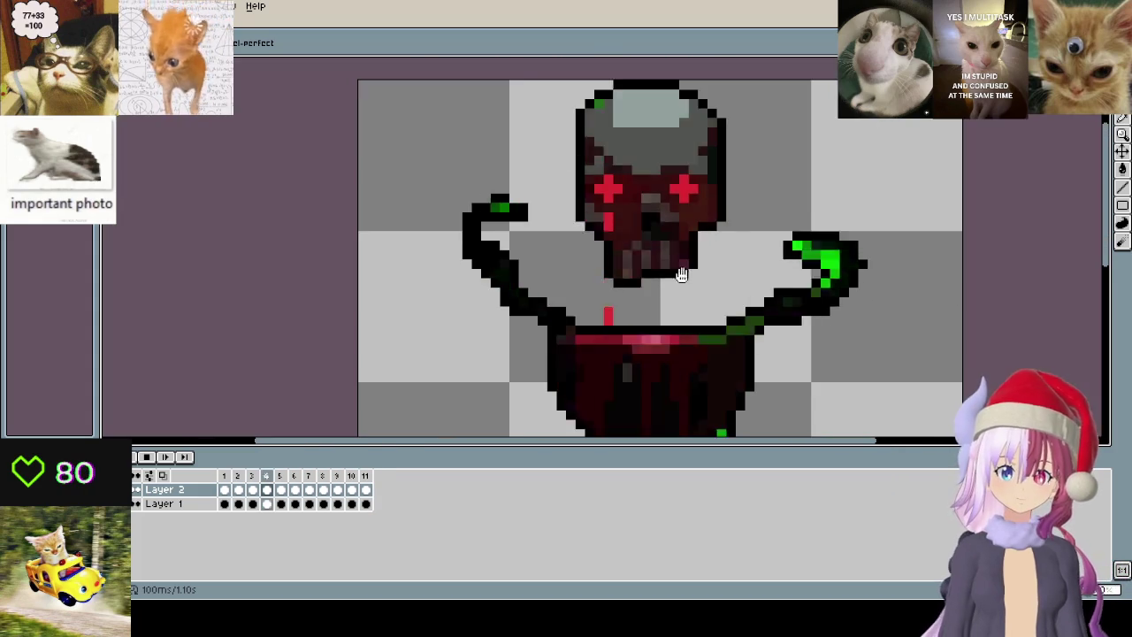
scroll(682, 304, down, 1)
drag(682, 304, 596, 291)
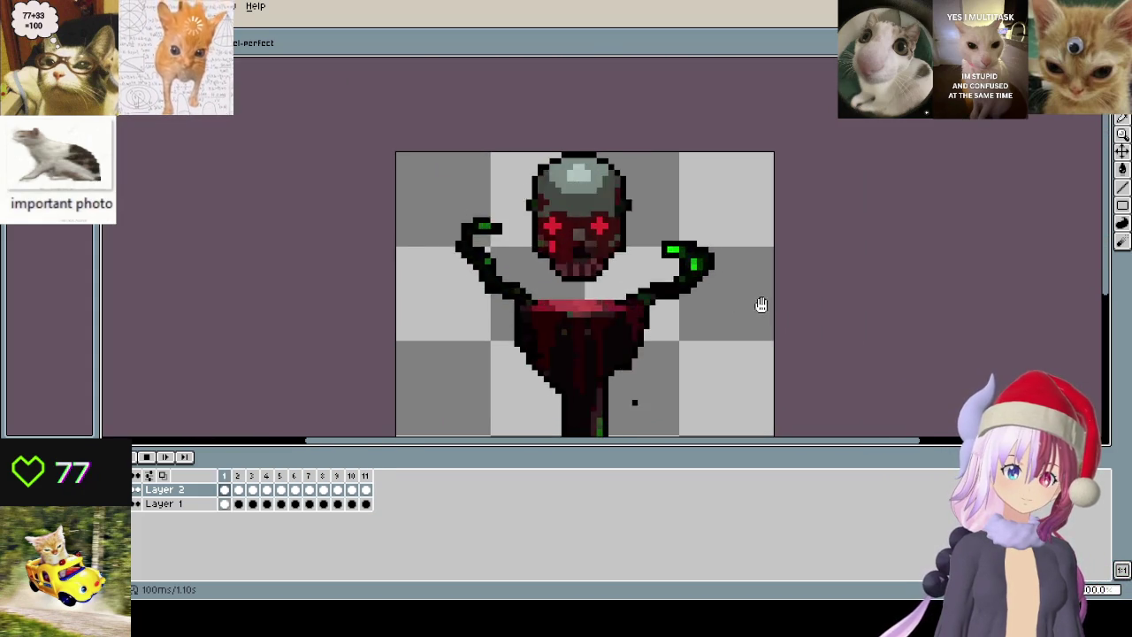
scroll(559, 255, up, 1)
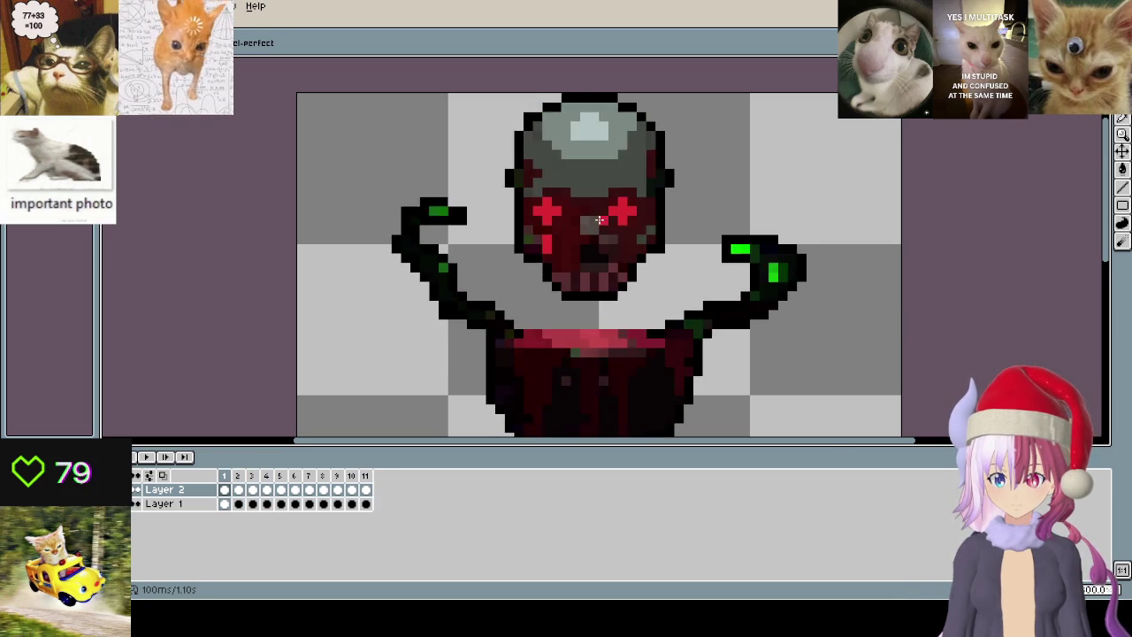
scroll(570, 253, up, 3)
scroll(574, 265, down, 2)
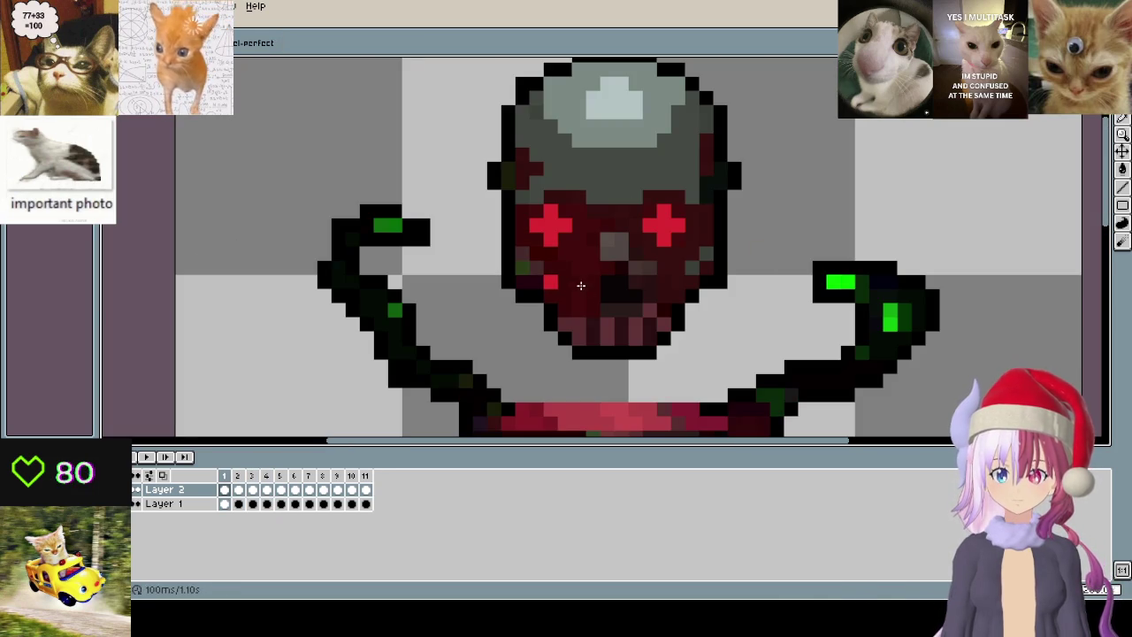
scroll(827, 252, down, 2)
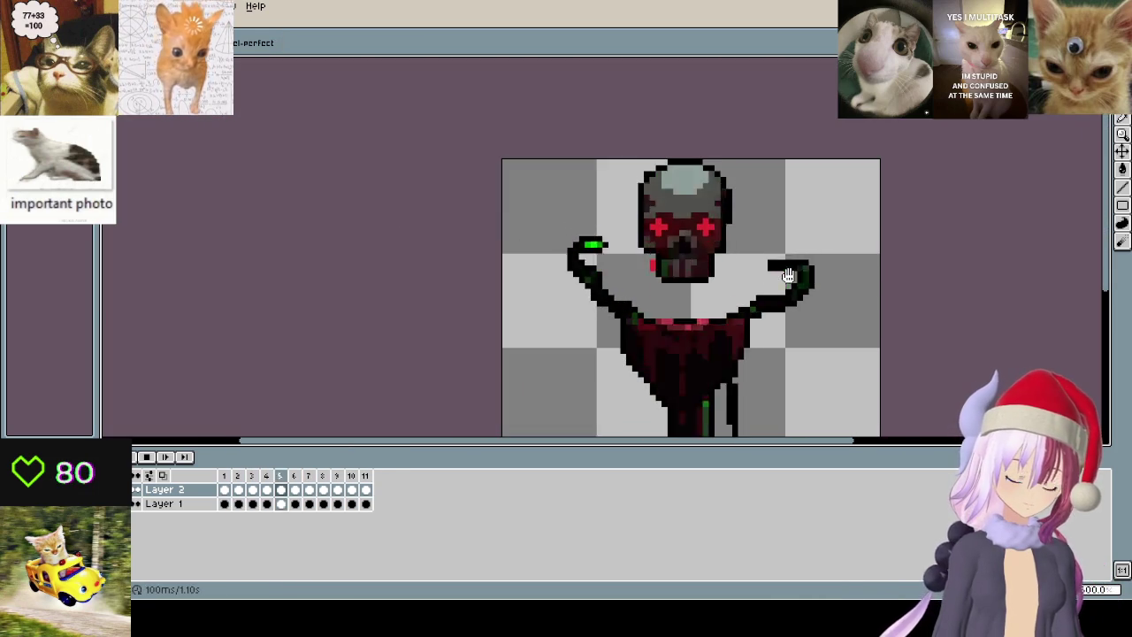
scroll(698, 270, up, 1)
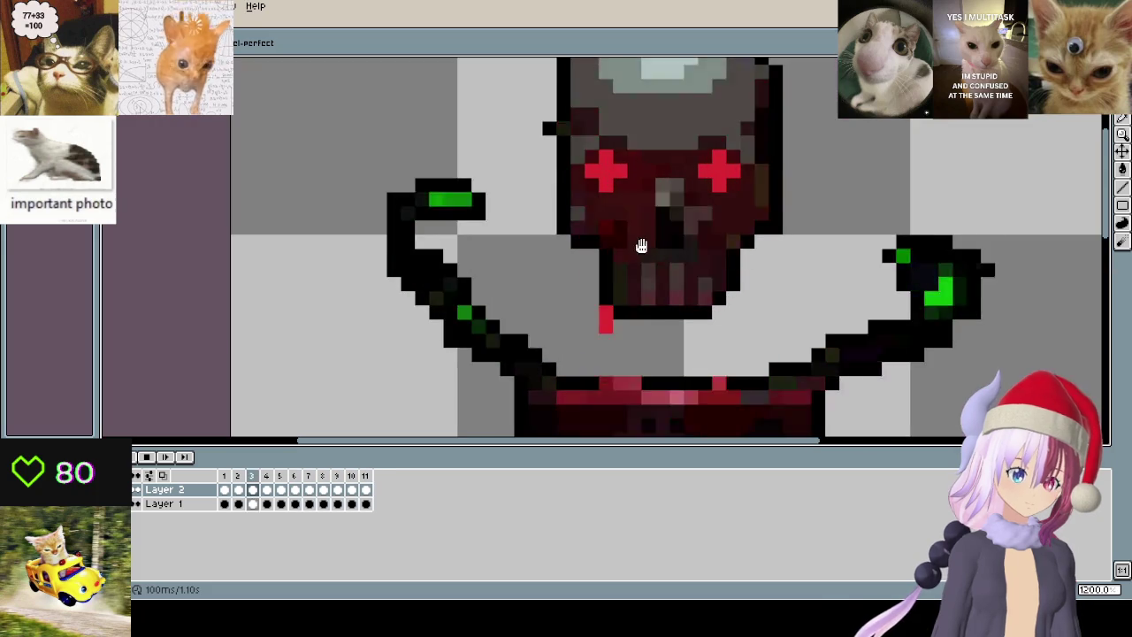
scroll(846, 194, down, 1)
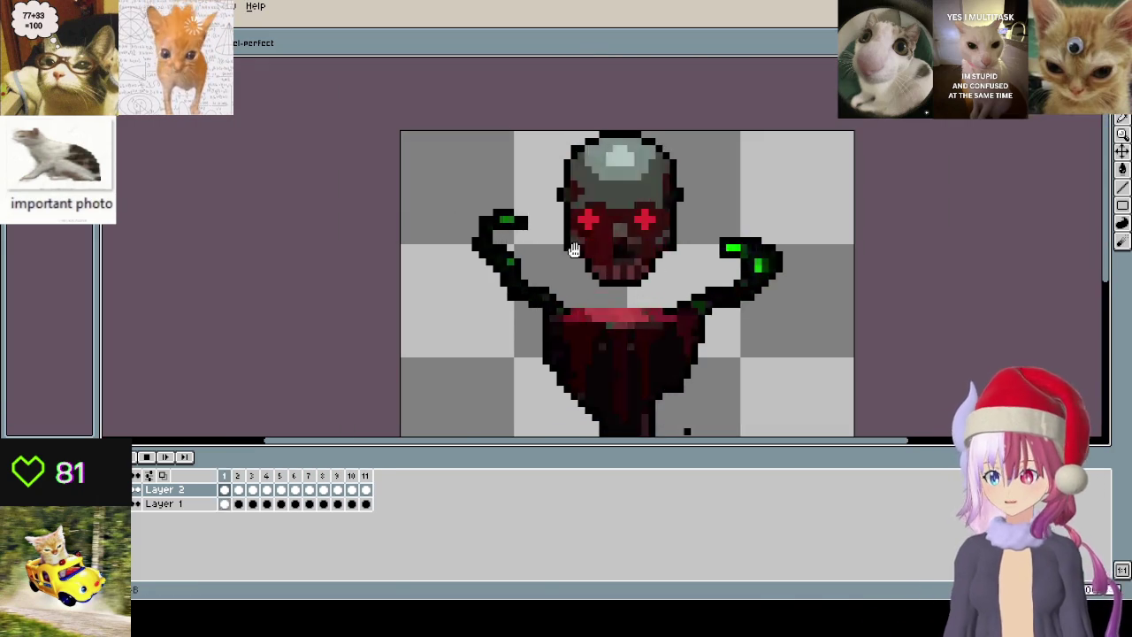
scroll(846, 193, up, 1)
scroll(619, 230, up, 3)
- Sample red from the canvas and paint another drip pixel under the left eye
key(i)
key(b)
click(482, 354)
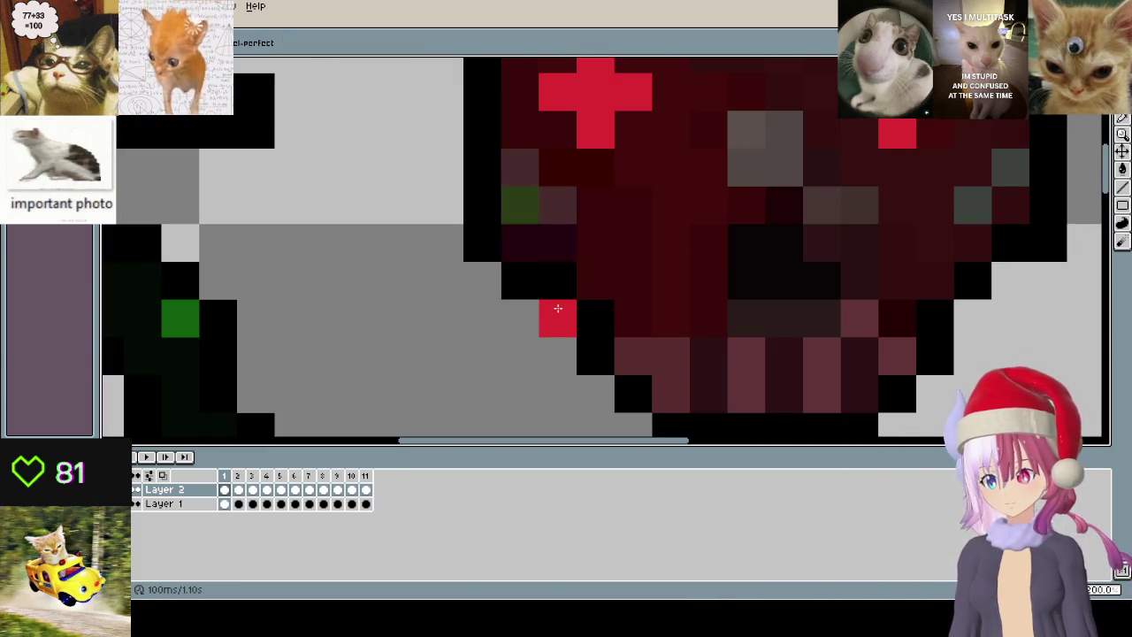
scroll(464, 385, down, 3)
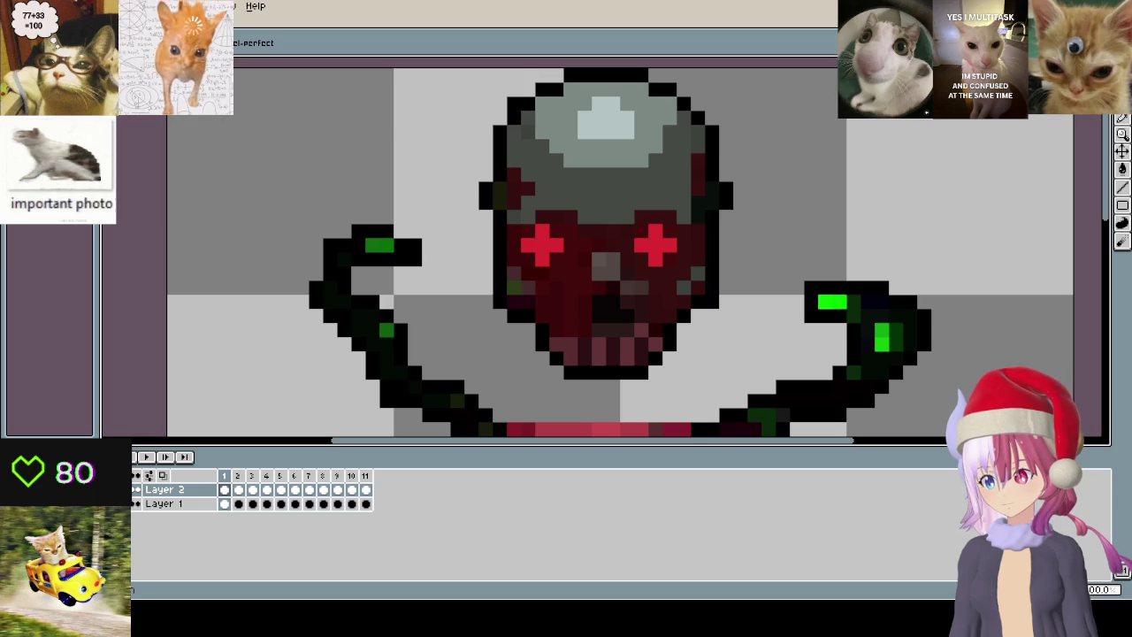
- Hide Layer 1 to play the drip animation alone, then return to frame 1
click(135, 504)
scroll(463, 371, down, 3)
scroll(510, 361, up, 1)
scroll(479, 285, up, 2)
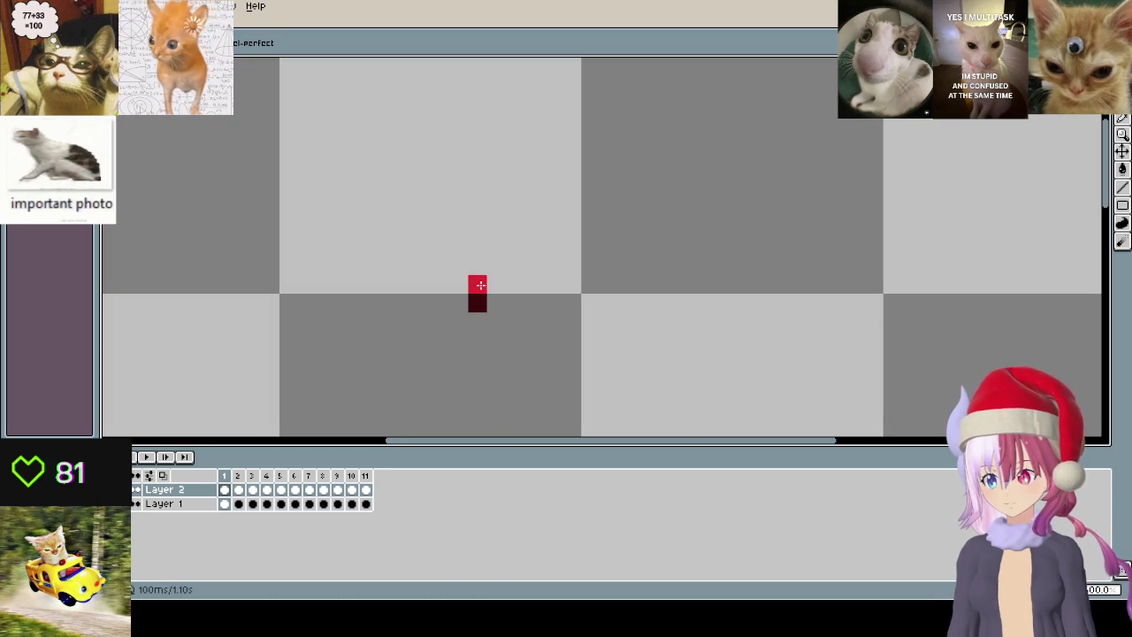
key(Return)
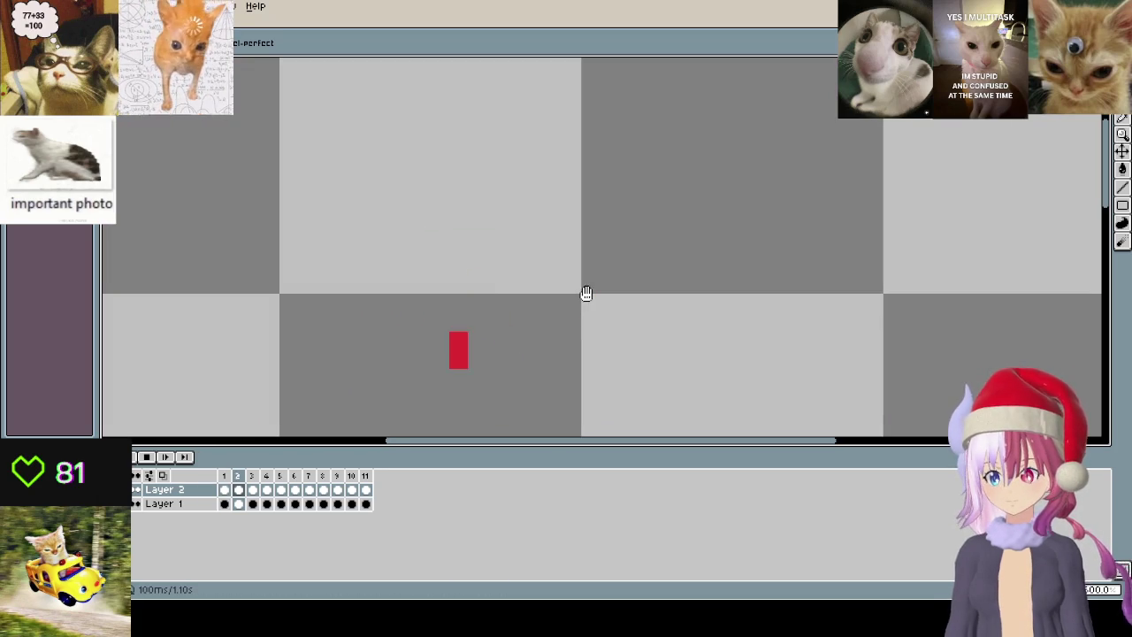
scroll(597, 274, down, 1)
scroll(535, 299, up, 1)
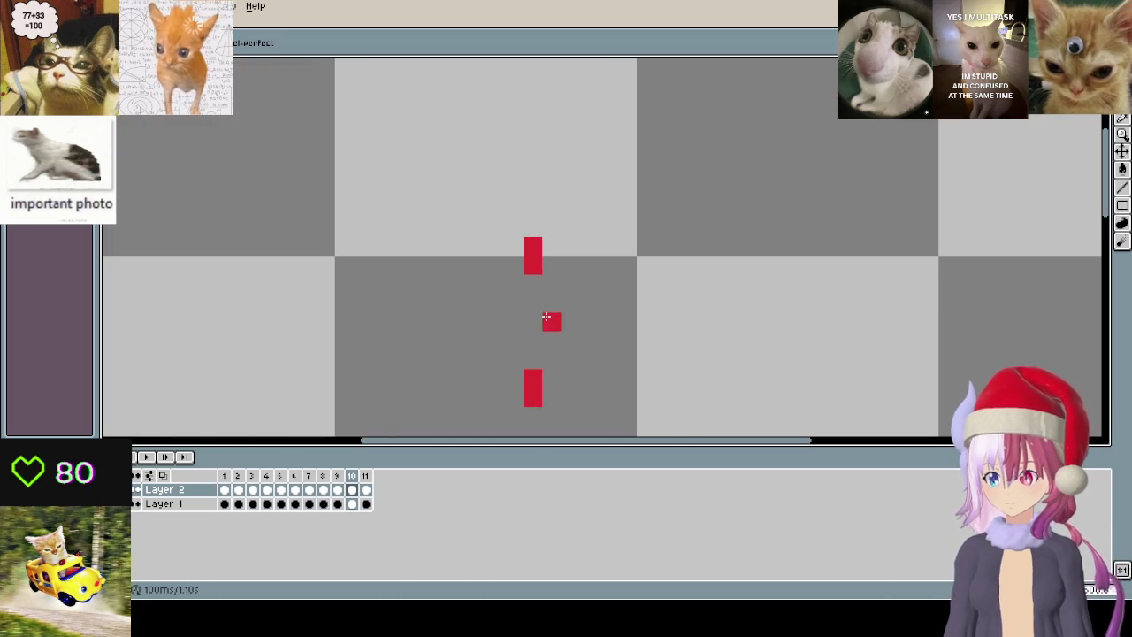
key(ctrl+z)
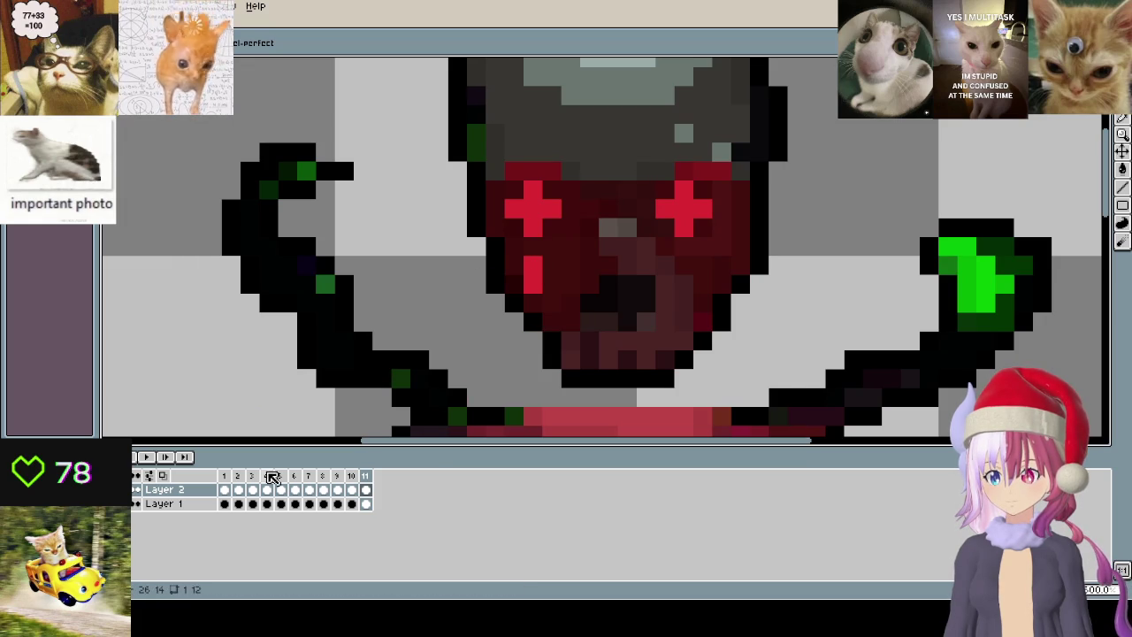
click(227, 477)
- Add a red drip pixel under the right eye and step between frames 1 and 2
drag(528, 350, 551, 267)
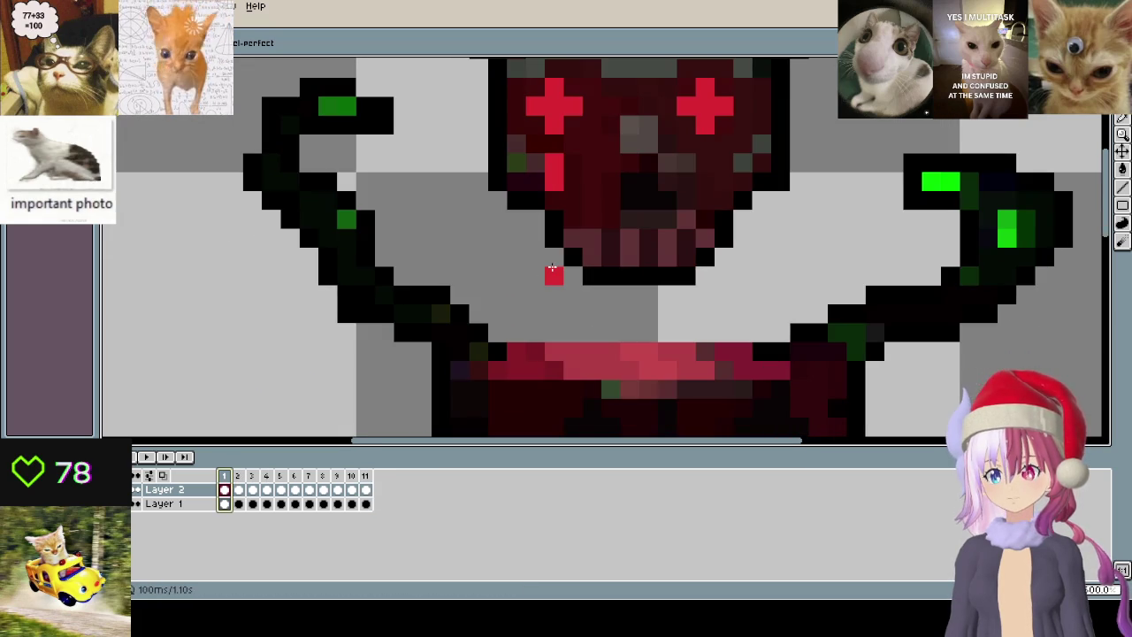
click(552, 298)
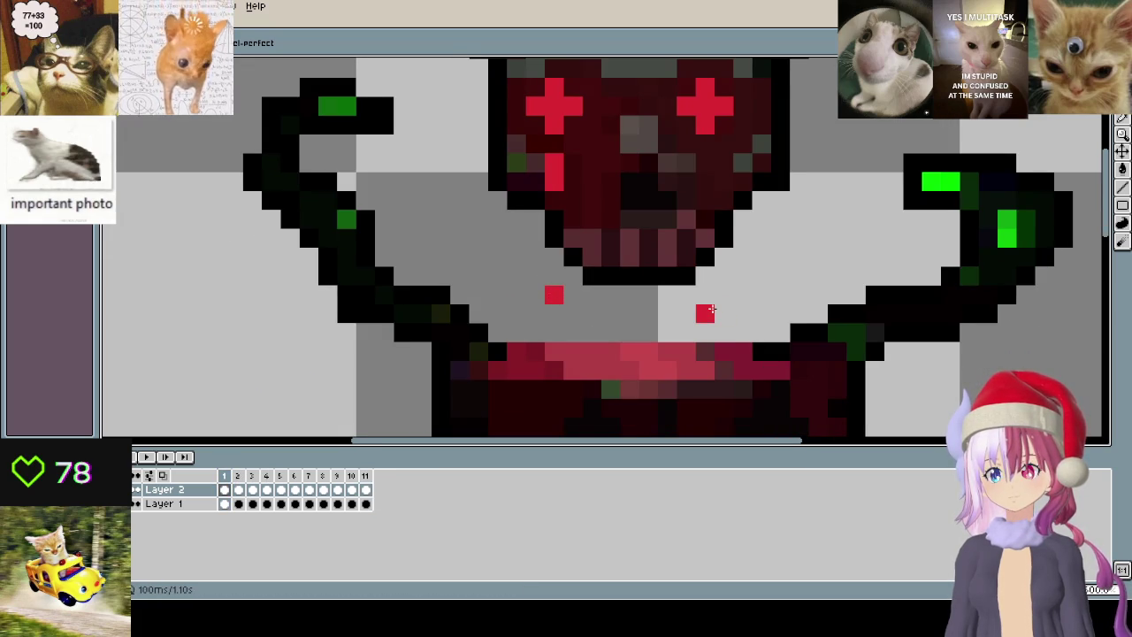
key(period)
key(period)
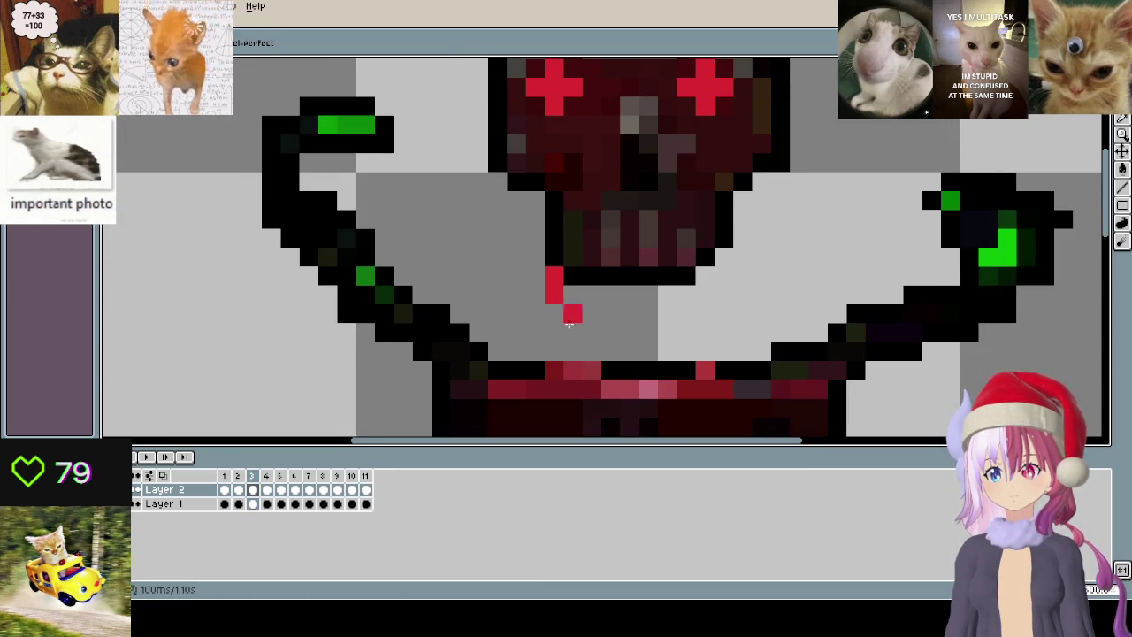
key(comma)
key(comma)
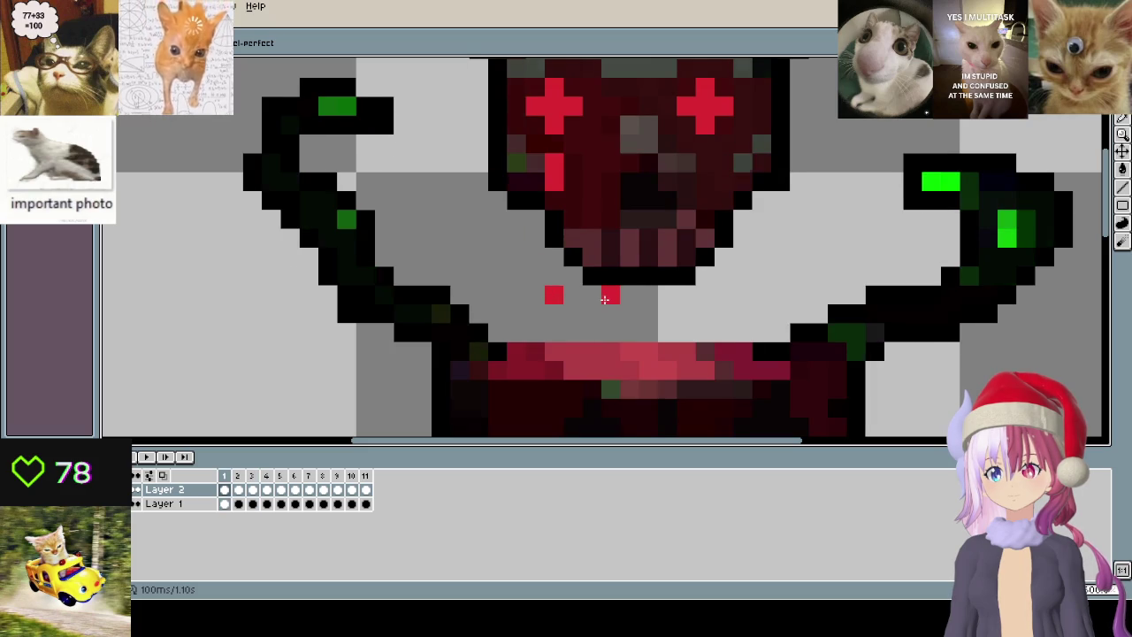
key(period)
key(comma)
key(comma)
key(period)
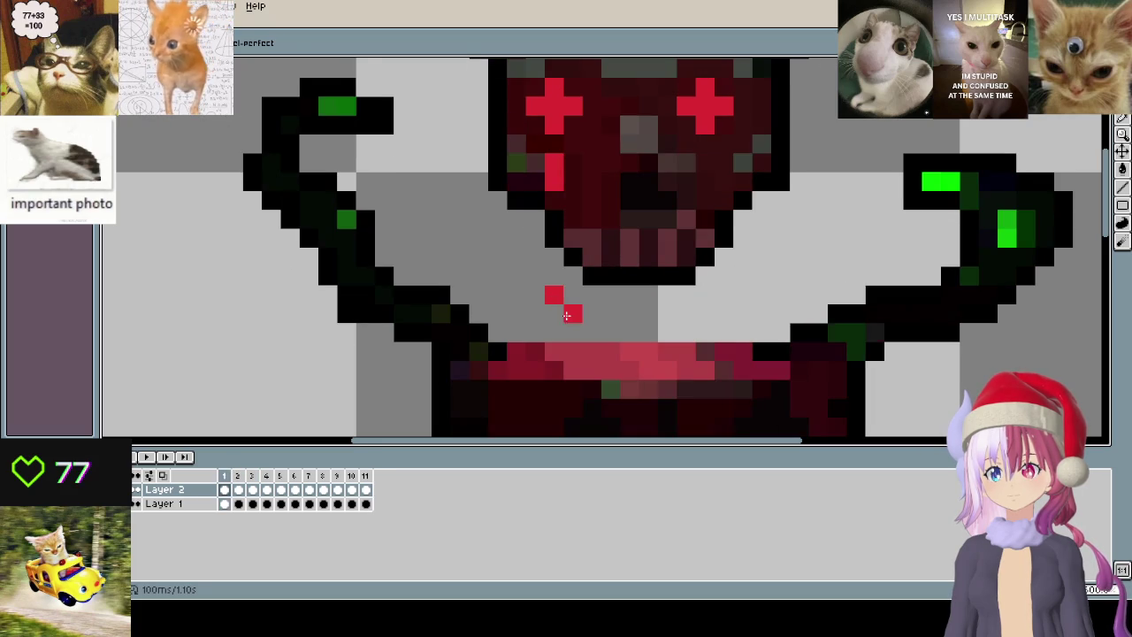
key(period)
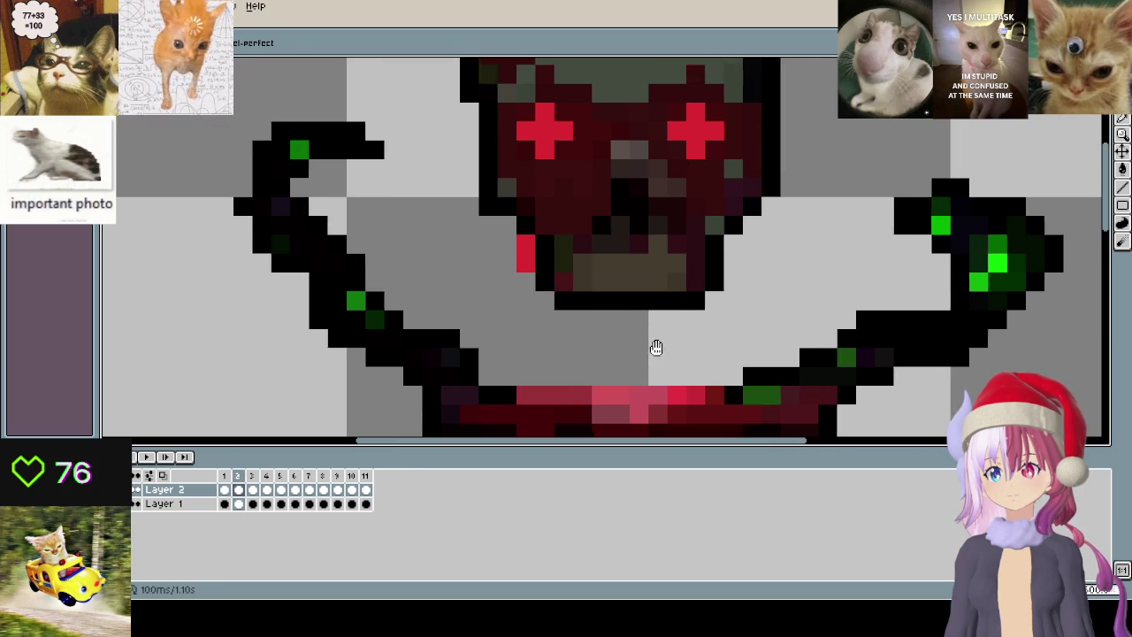
- Paint a red drip pixel below the skull's right eye on frame 4
drag(652, 346, 611, 369)
key(comma)
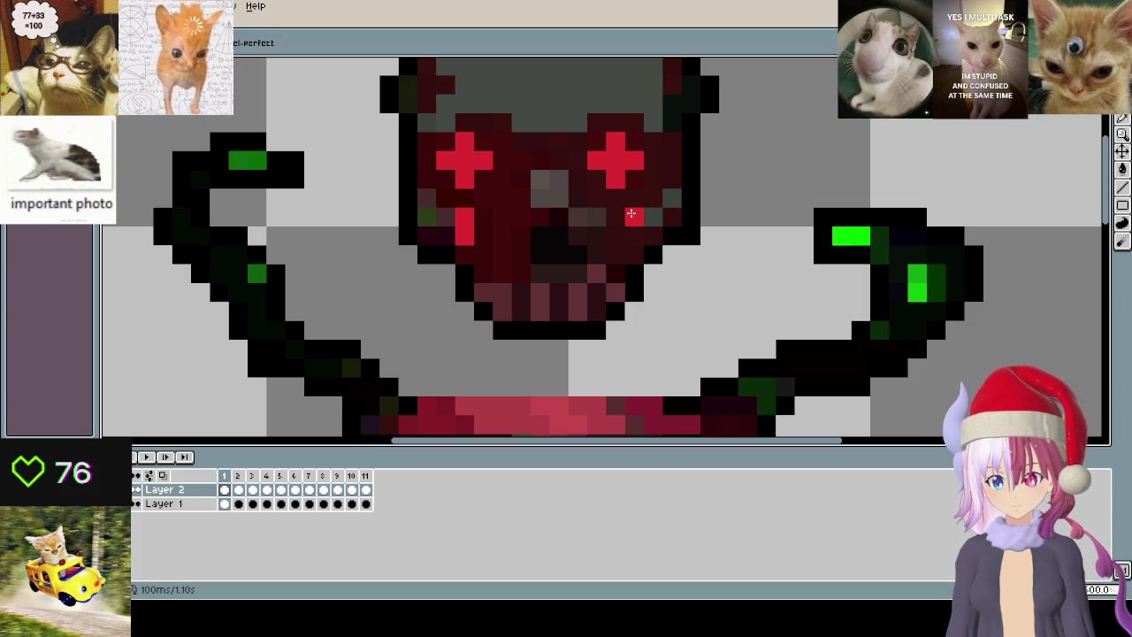
key(period)
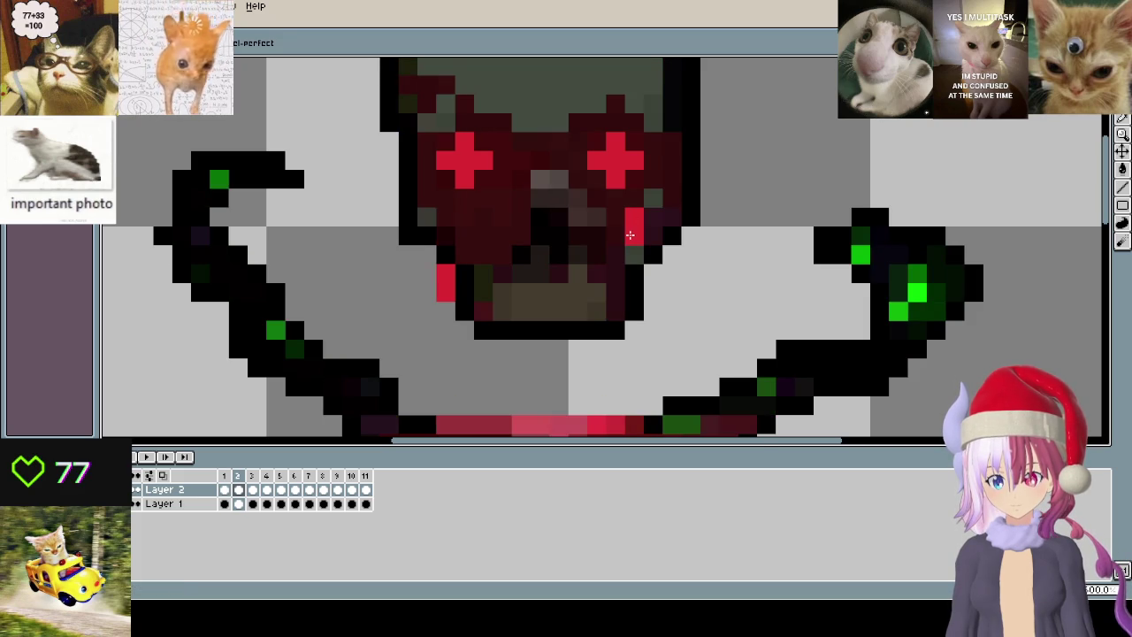
key(period)
key(period)
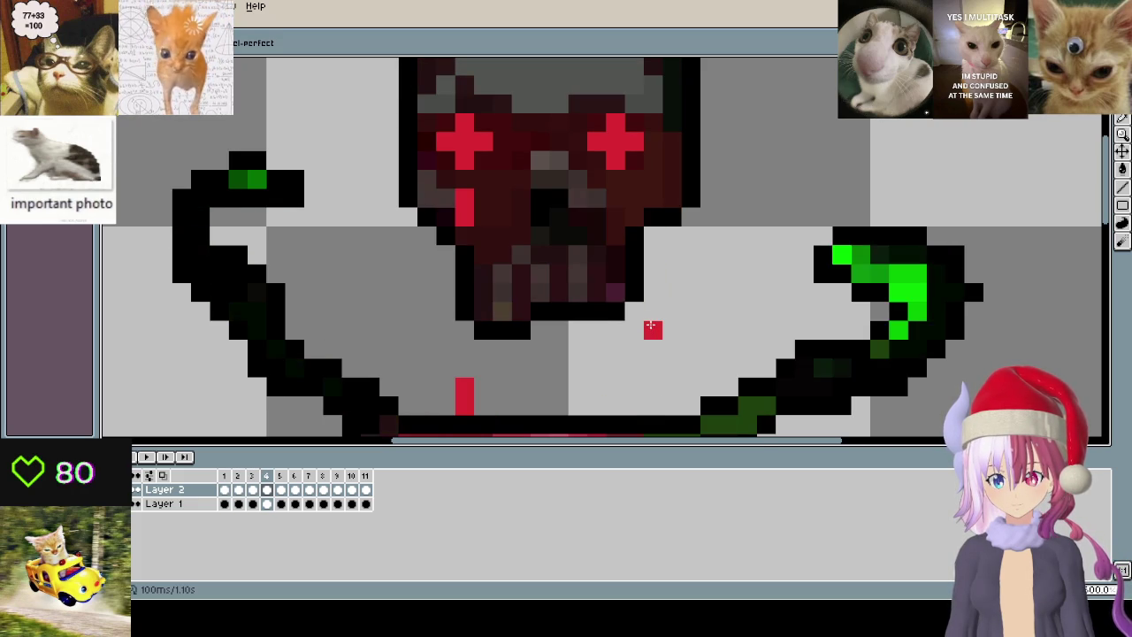
click(634, 349)
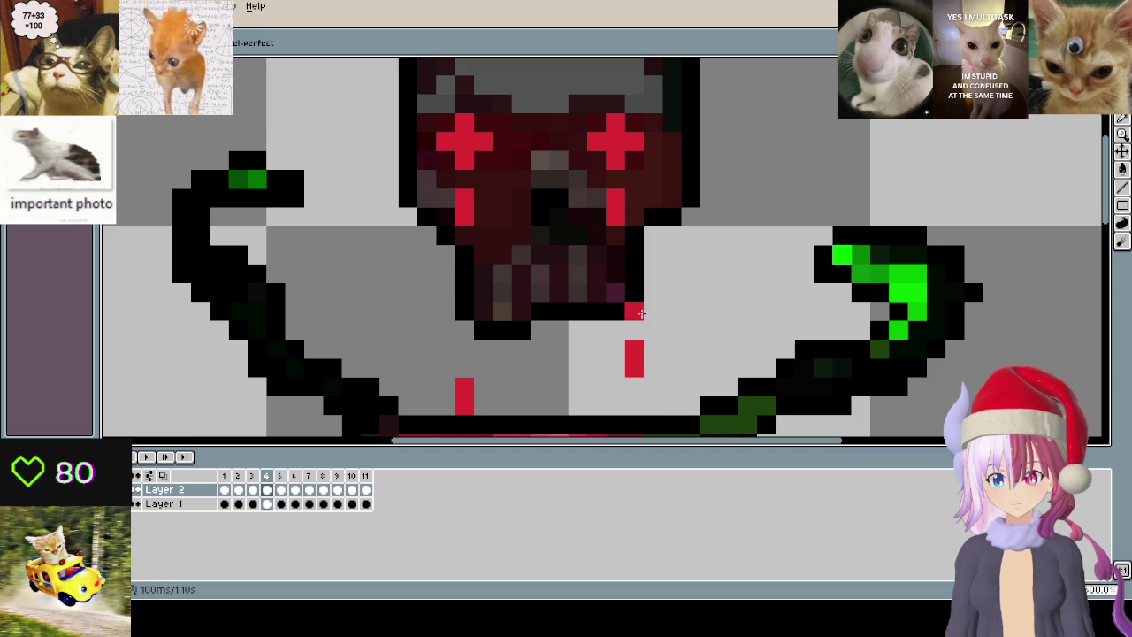
- Step through frames 5 to 11, then play and stop the animation
key(Right)
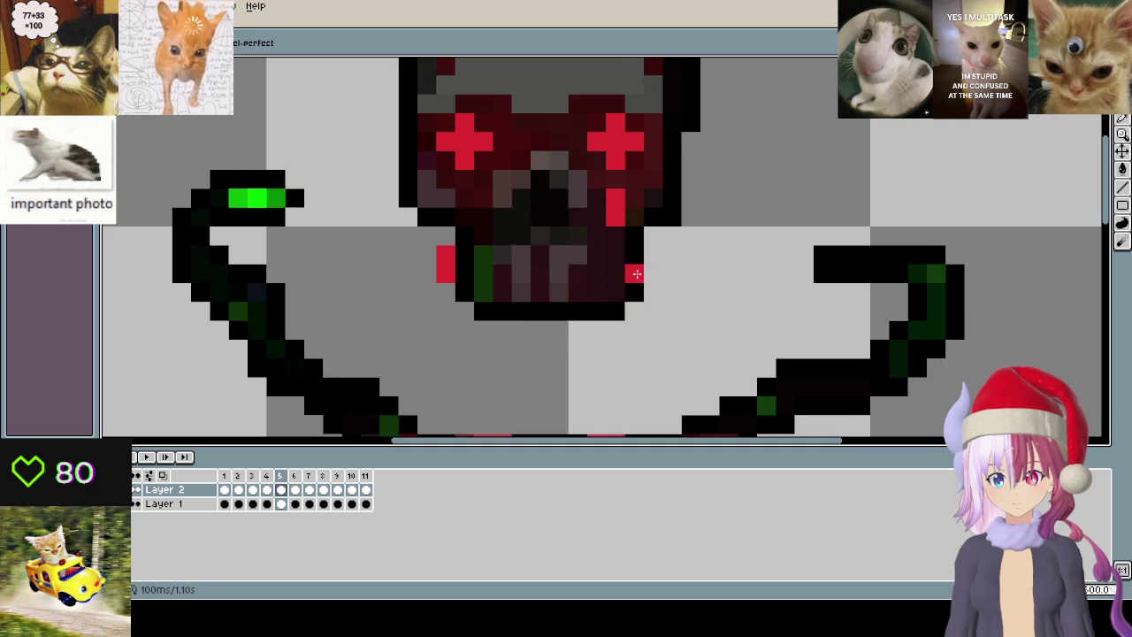
key(Right)
key(Right)
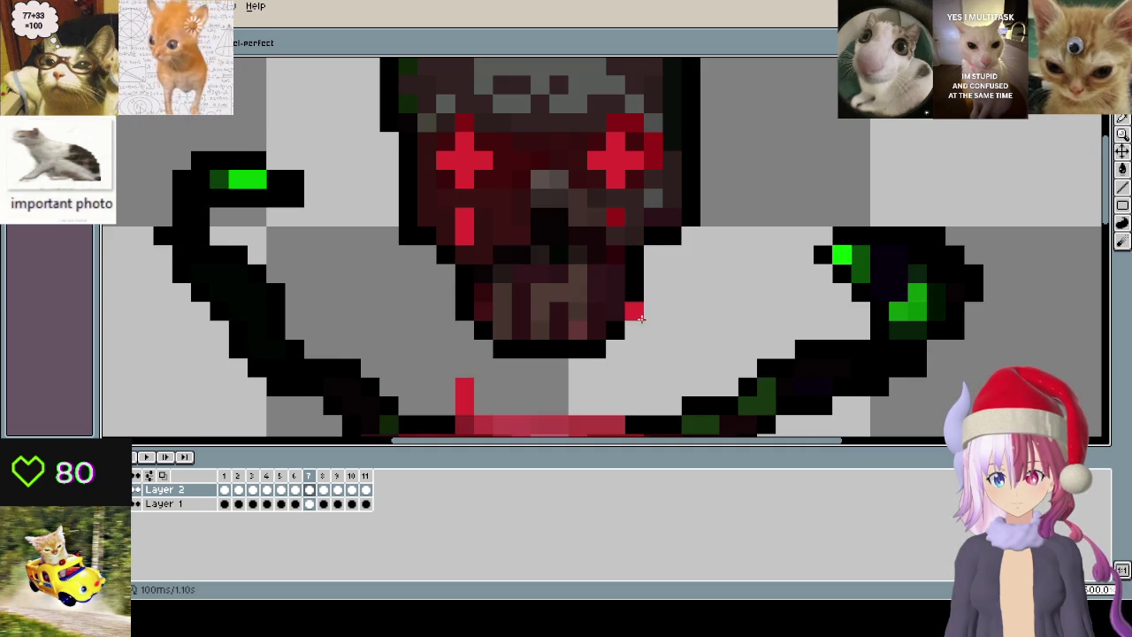
key(Right)
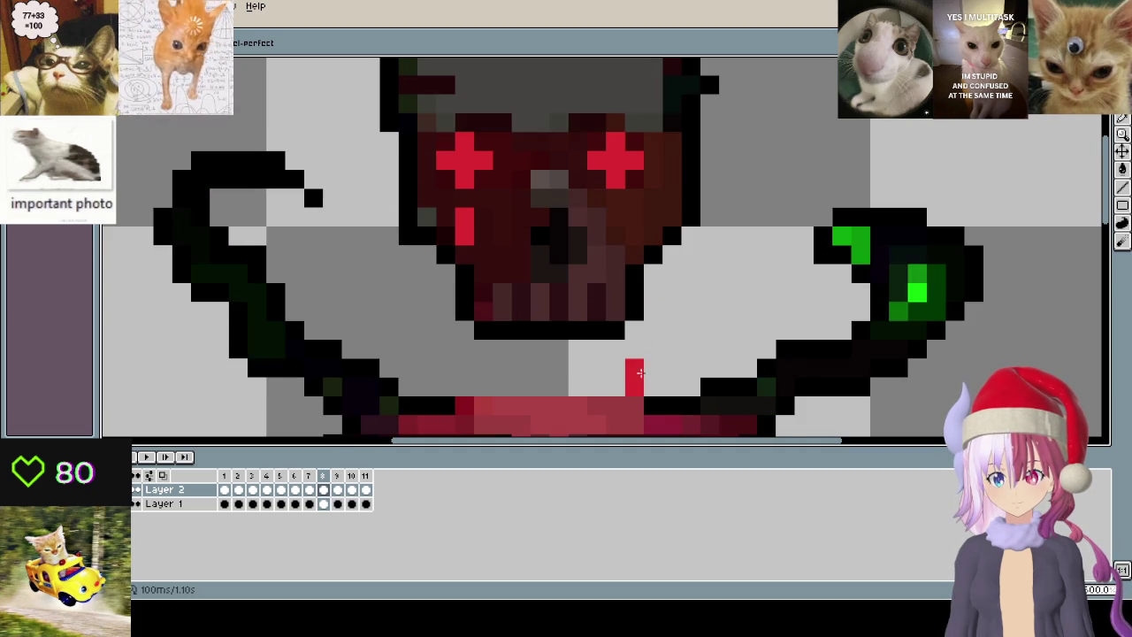
key(Right)
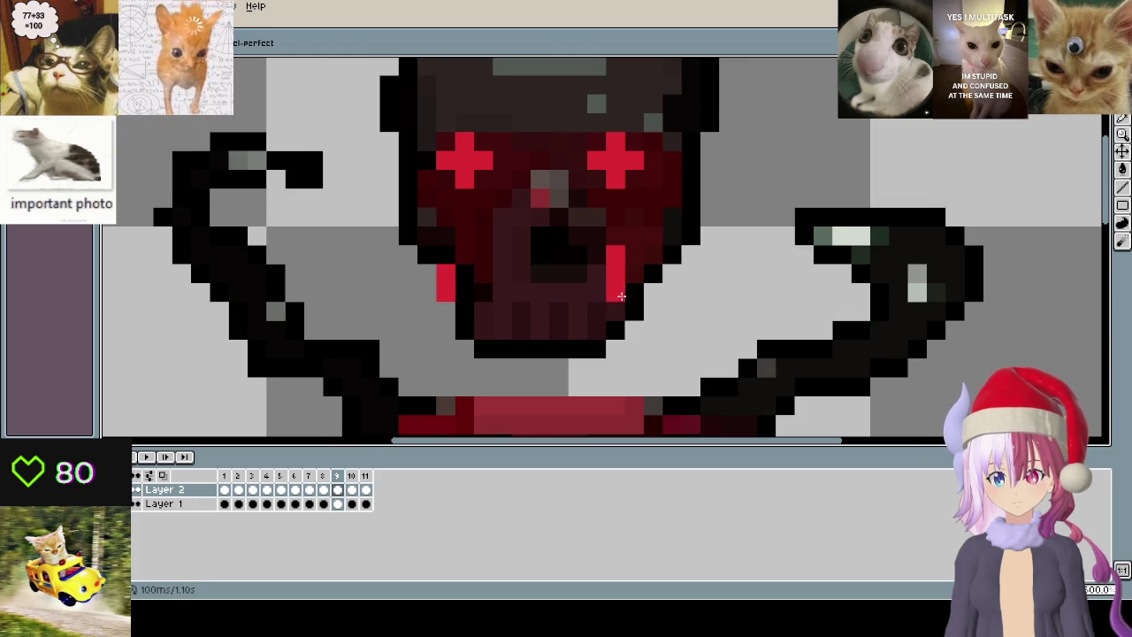
key(Right)
key(Right)
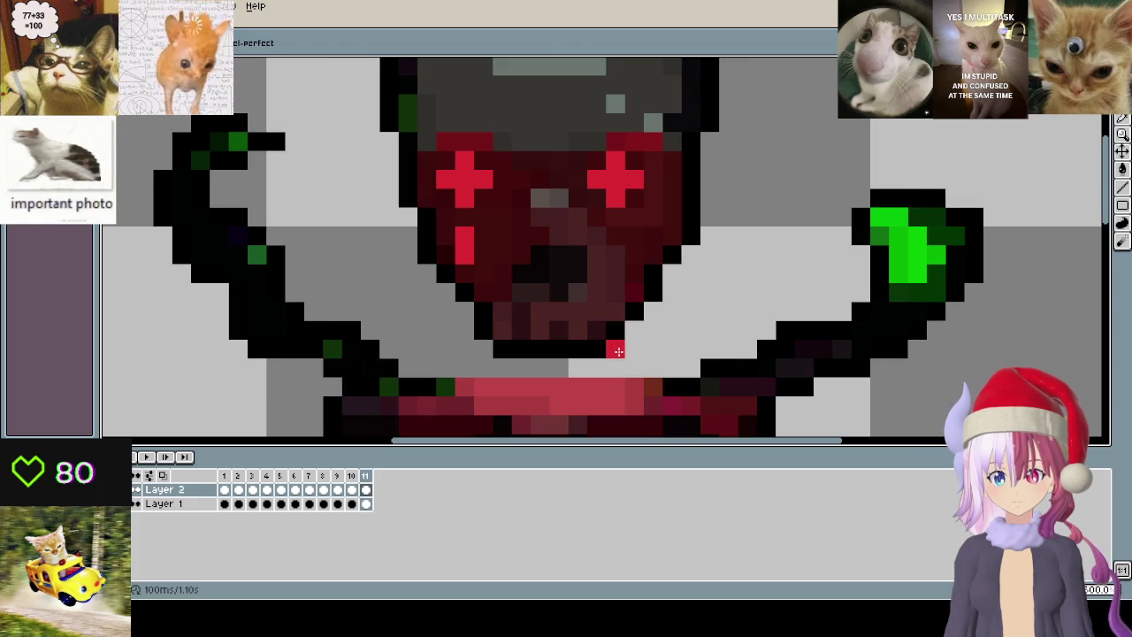
key(Right)
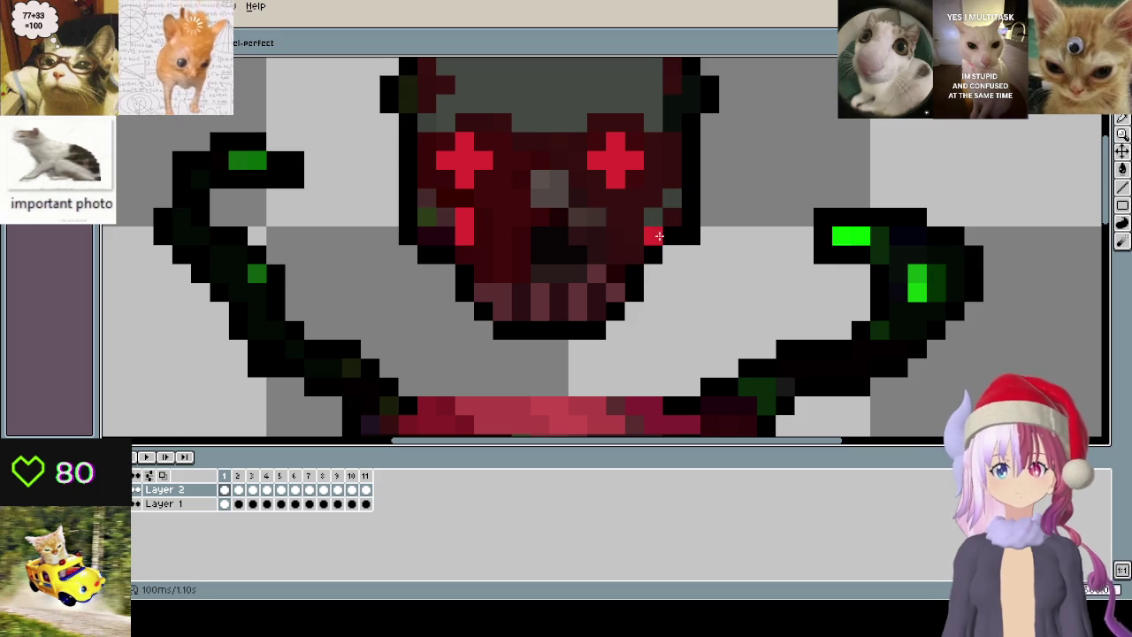
key(Return)
scroll(770, 222, down, 3)
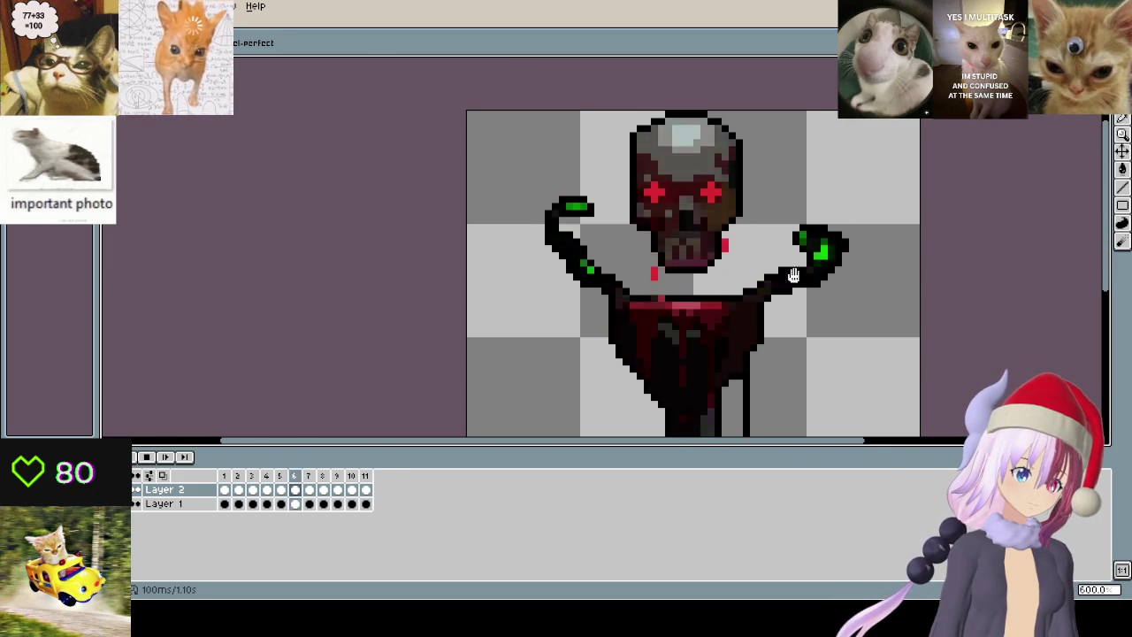
key(Return)
scroll(698, 221, up, 2)
- Extend the red drip beside the right eye on frame 3, removing stray pixels
scroll(698, 222, up, 1)
scroll(698, 221, up, 1)
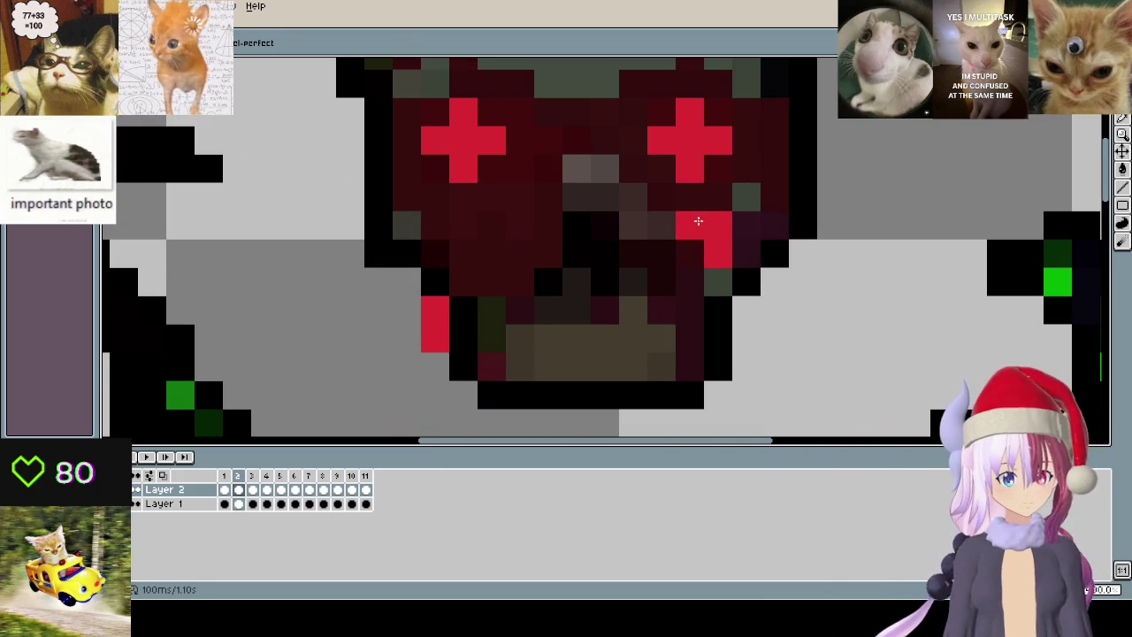
drag(694, 223, 686, 244)
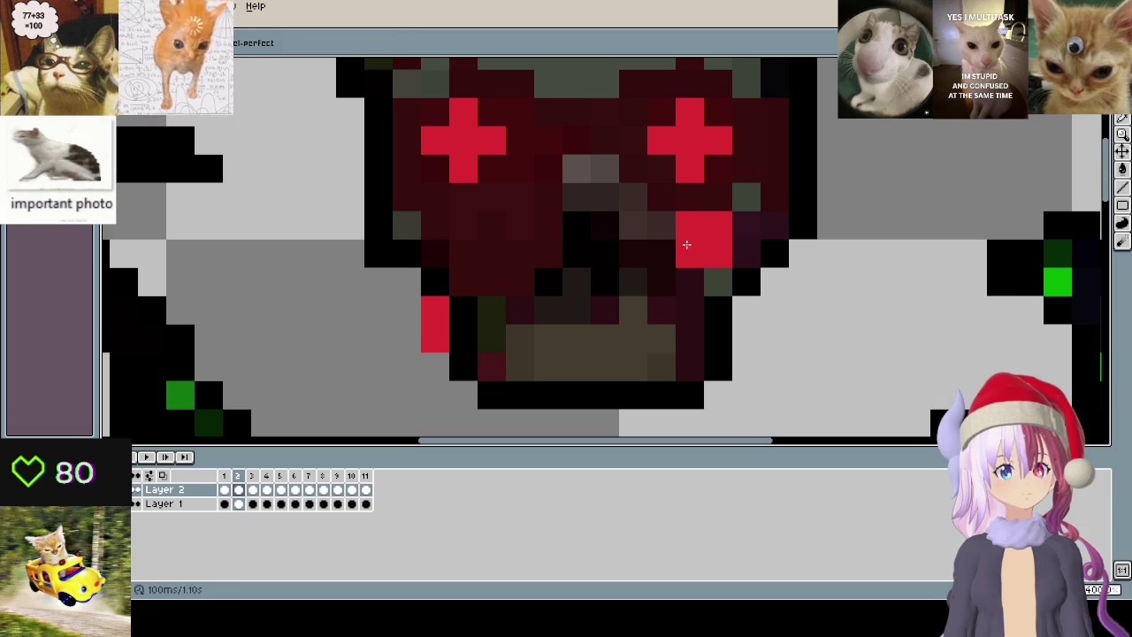
scroll(725, 239, down, 2)
key(Right)
scroll(730, 275, up, 1)
click(730, 275)
click(695, 241)
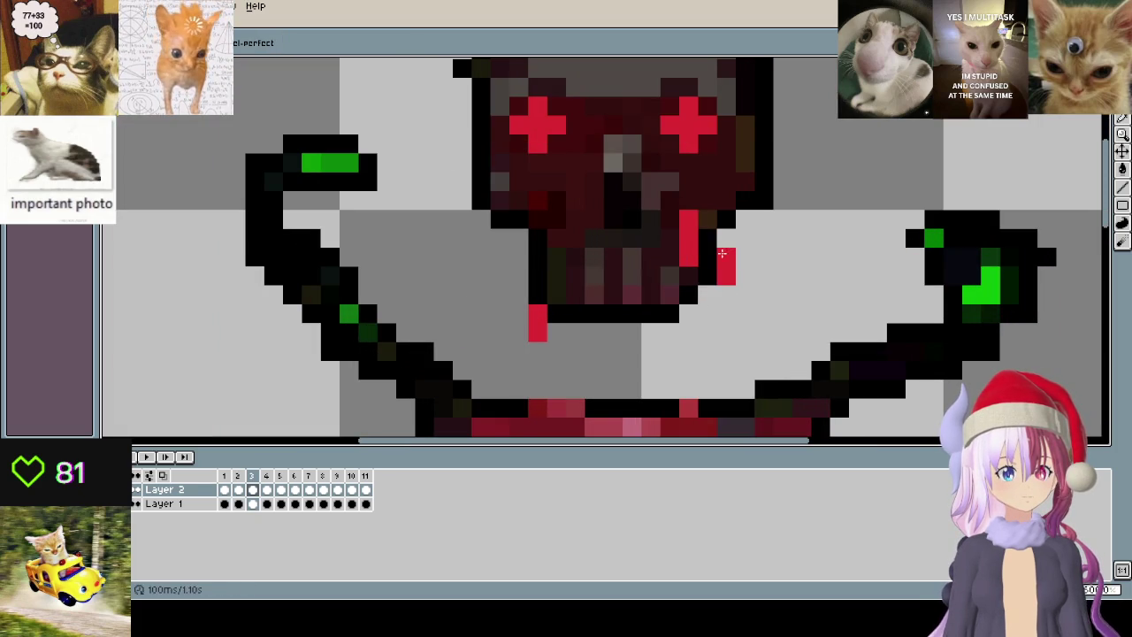
key(ctrl+z)
drag(741, 240, 727, 285)
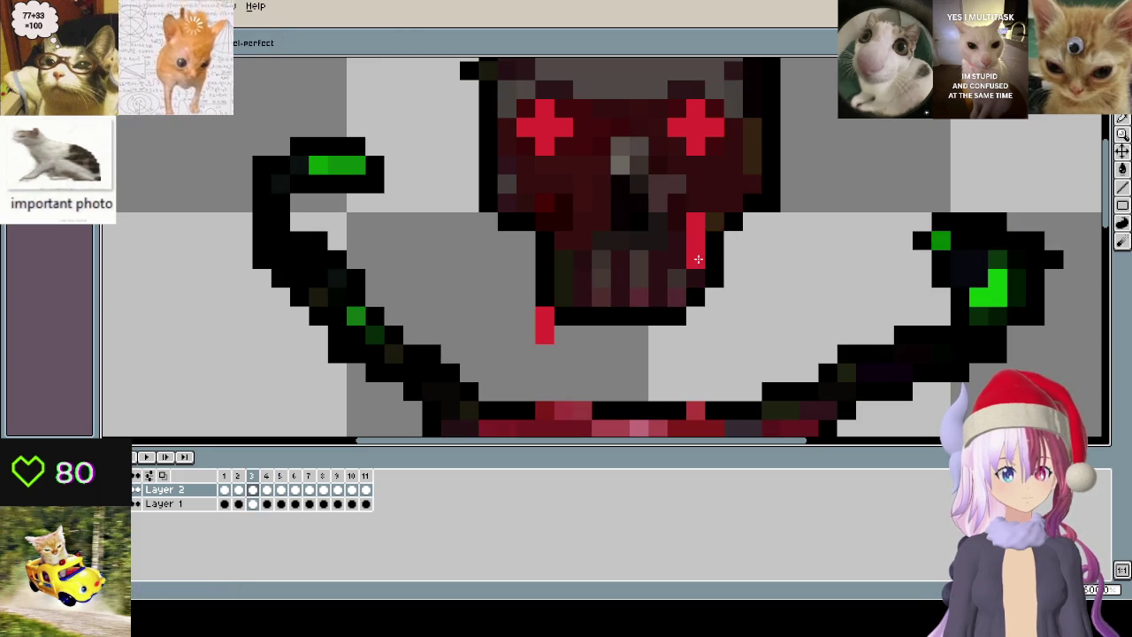
- Add red drip pixels beside the jaw and repaint the middle column in the dark face colour
click(696, 222)
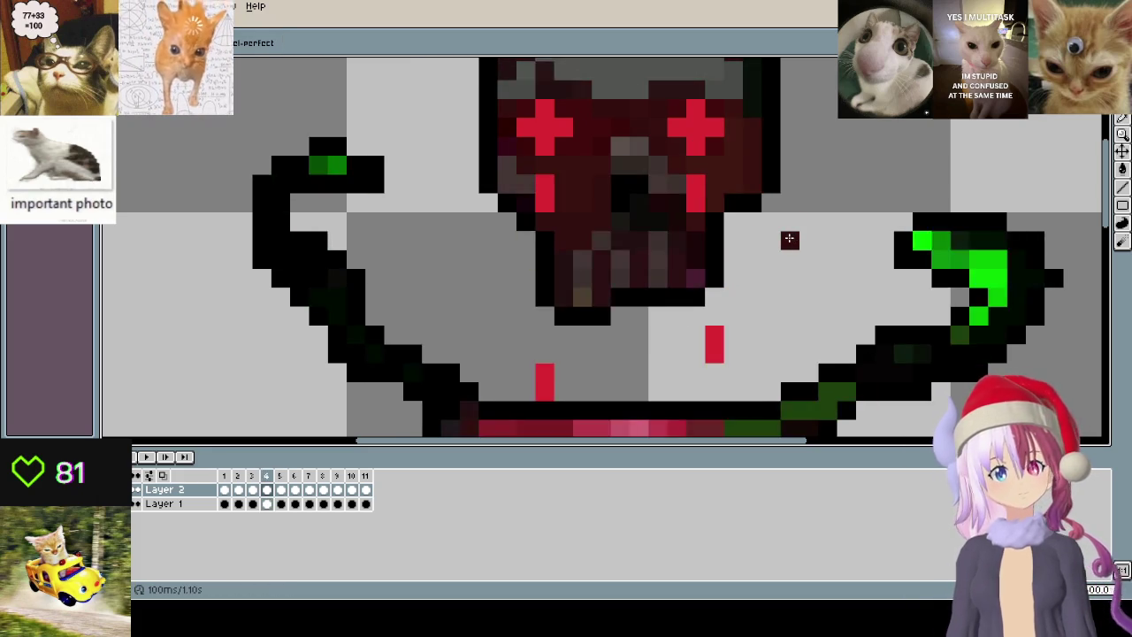
scroll(732, 193, up, 1)
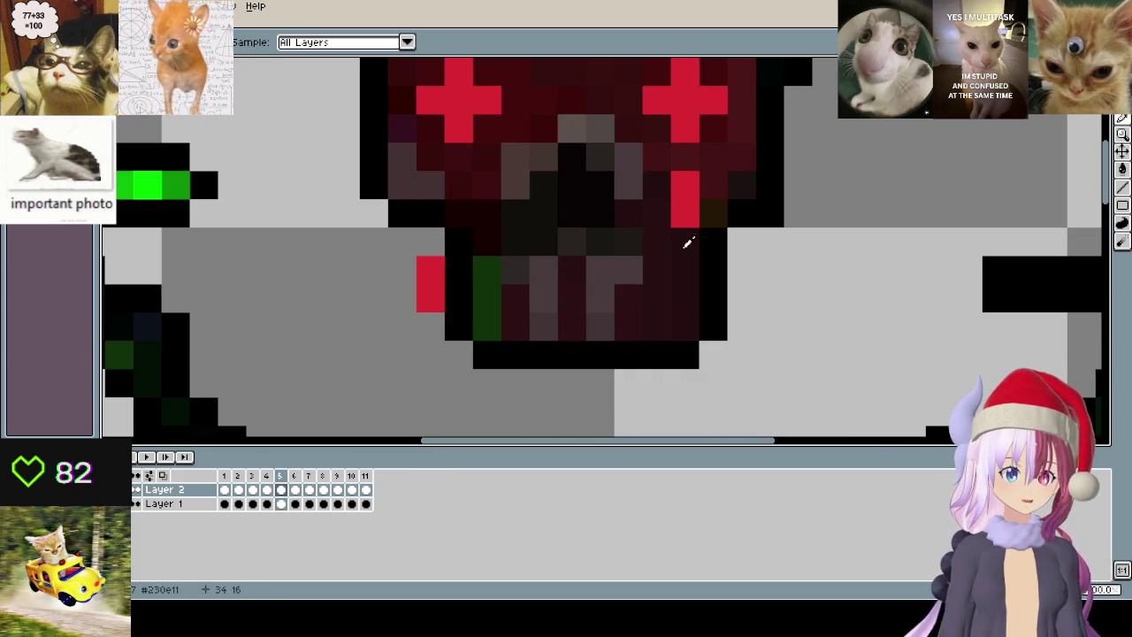
key(alt)
click(689, 287)
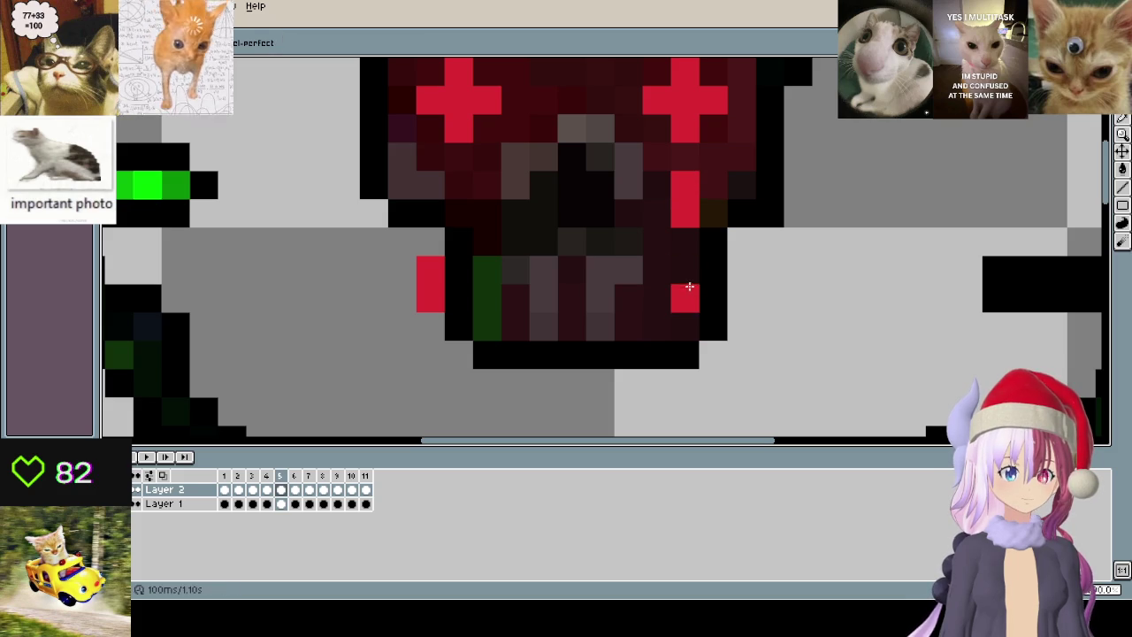
click(685, 270)
click(742, 270)
click(742, 298)
key(alt)
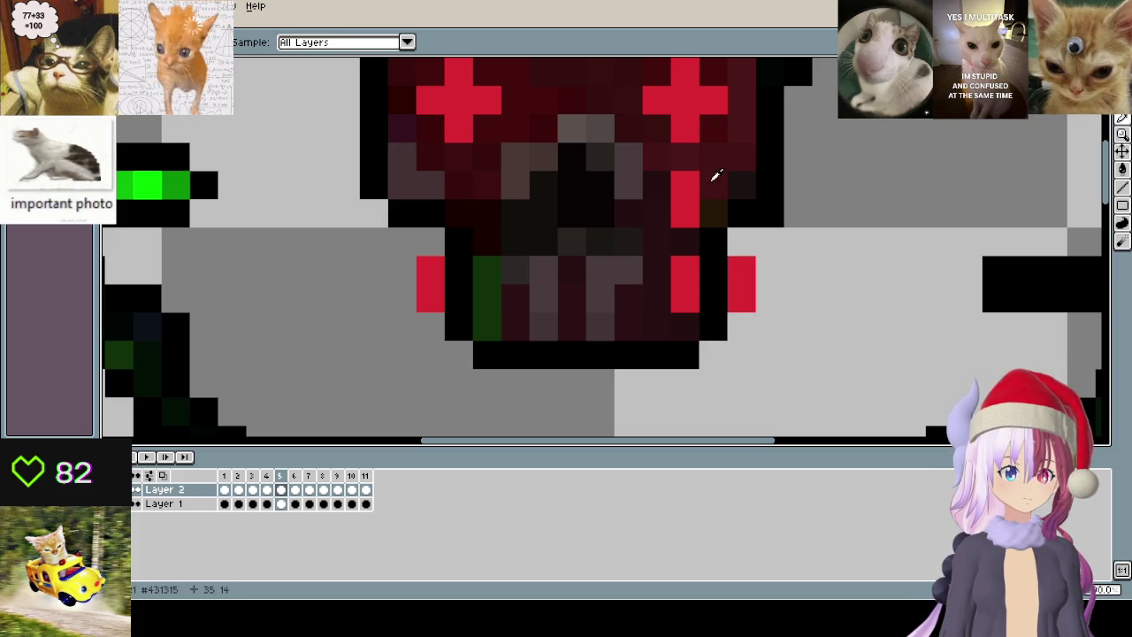
drag(688, 181, 685, 301)
scroll(681, 299, down, 2)
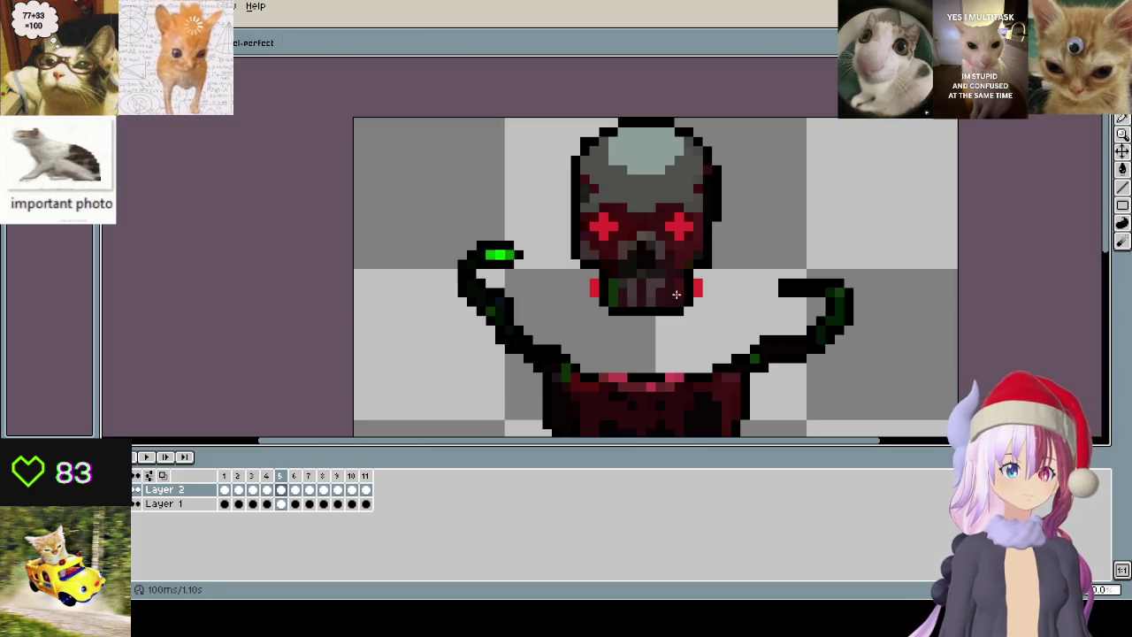
scroll(675, 293, up, 1)
- Erase the right red drip column on frame 5 and sample the right eye's red
key(Right)
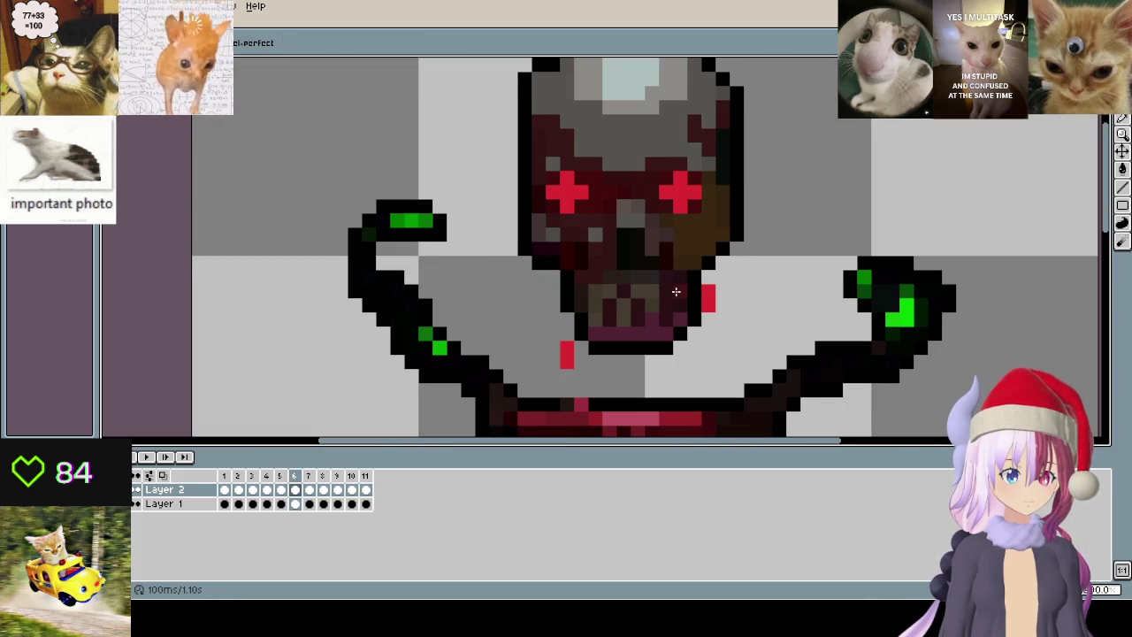
key(Left)
scroll(678, 292, up, 1)
drag(721, 280, 731, 303)
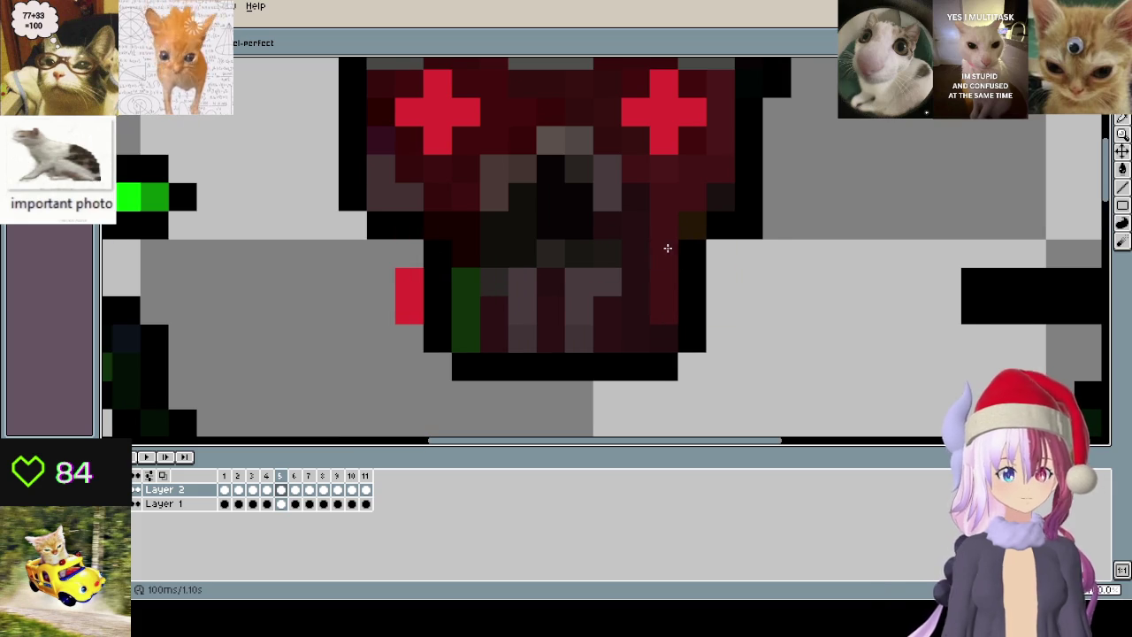
alt+click(677, 113)
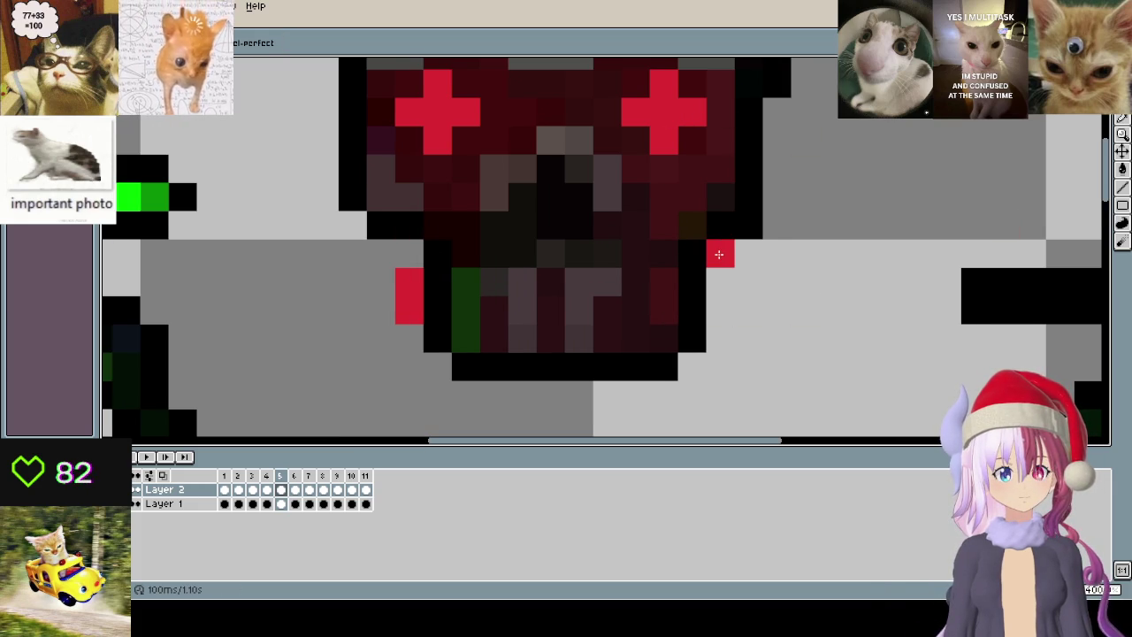
- Step back and forth through frames 3 to 5 to compare the drips
key(Left)
key(Left)
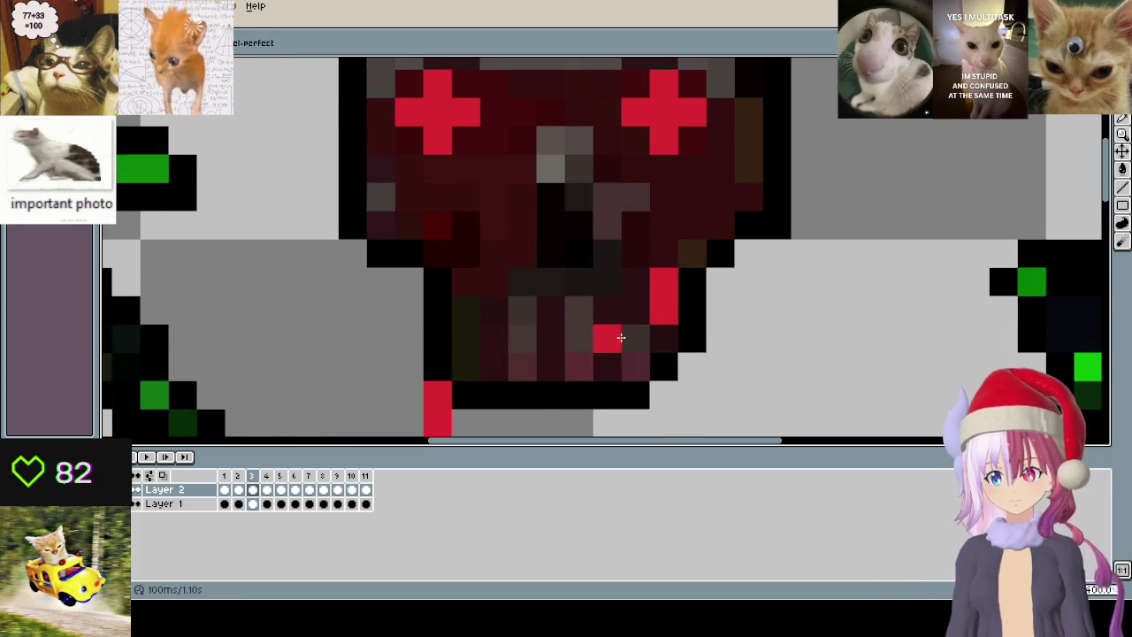
key(Left)
key(Left)
key(Right)
key(Right)
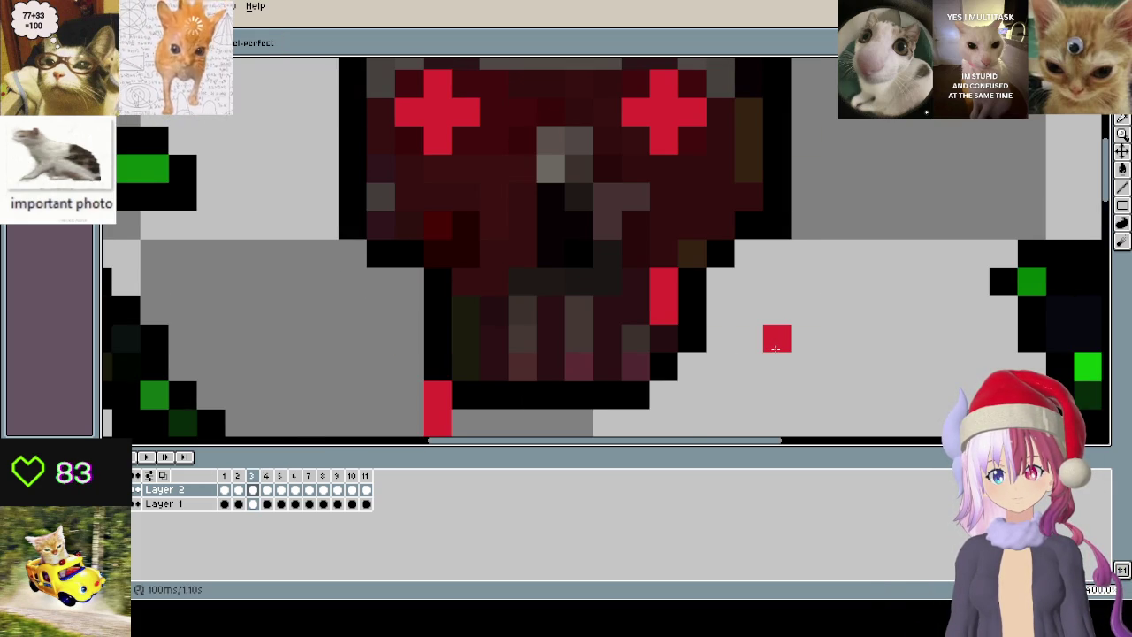
key(Right)
key(Right)
key(Right)
key(Left)
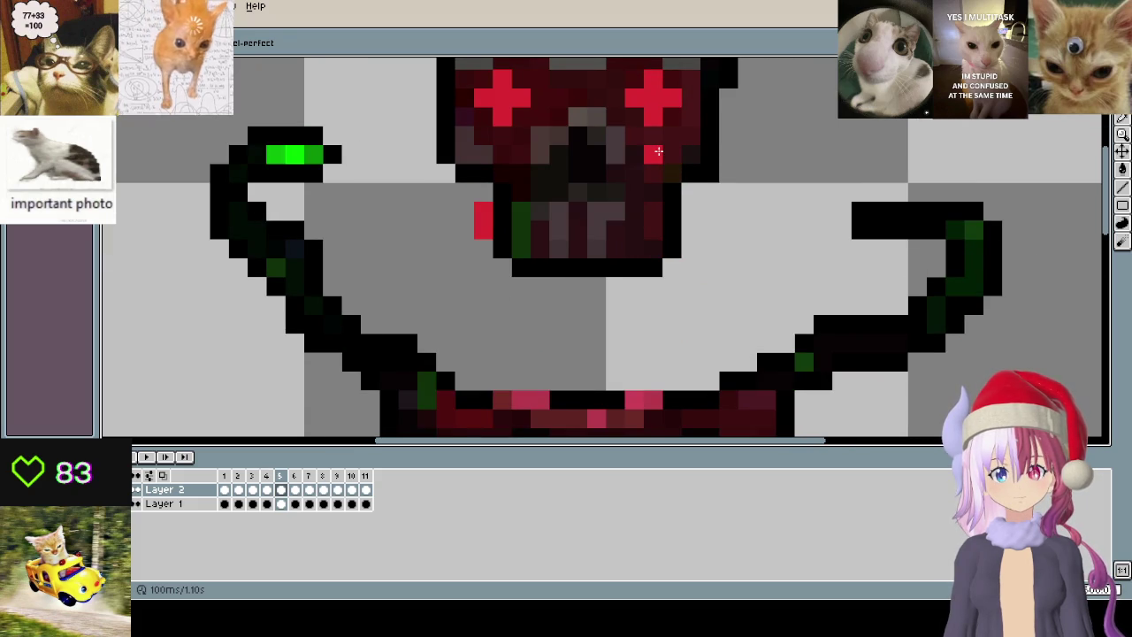
key(Left)
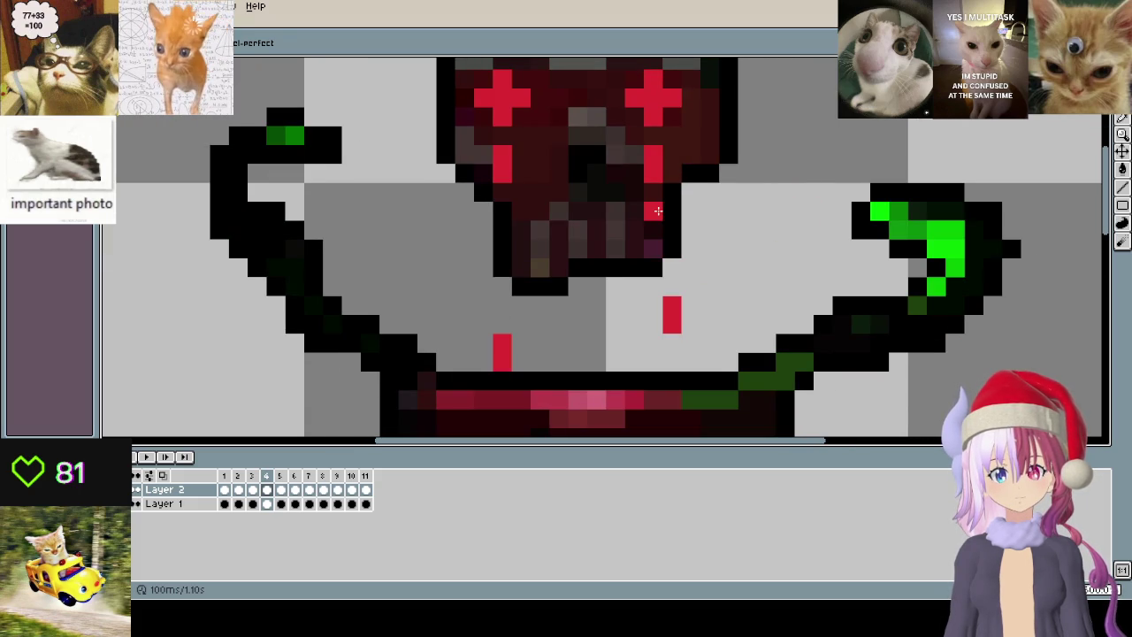
key(Right)
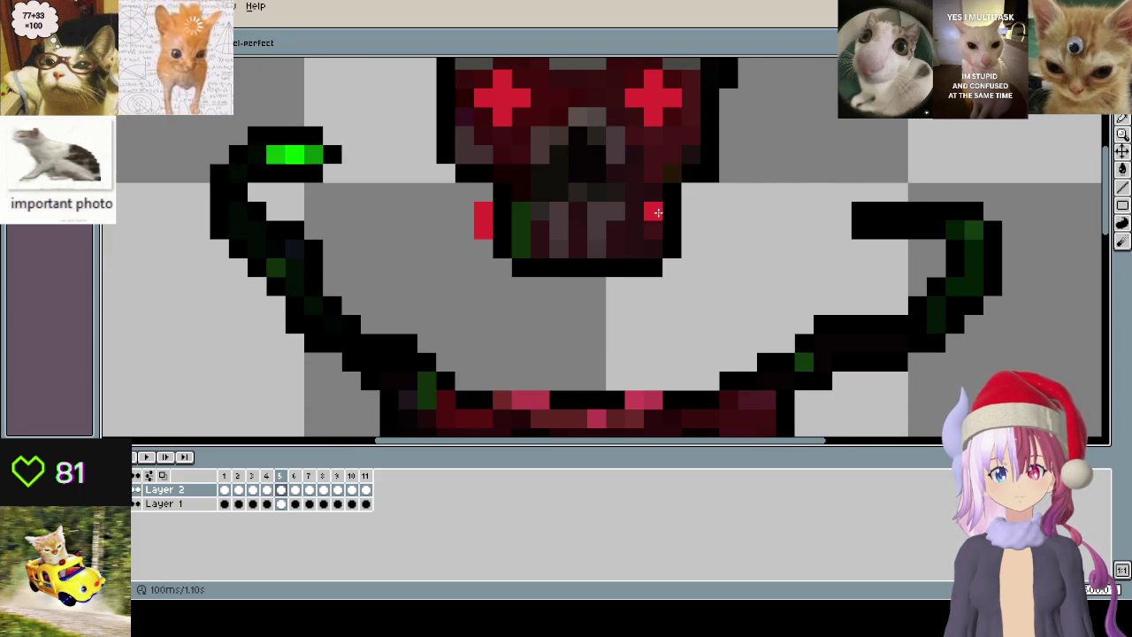
- Flip between frames 6, 7 and 8, then play and stop the animation
key(Right)
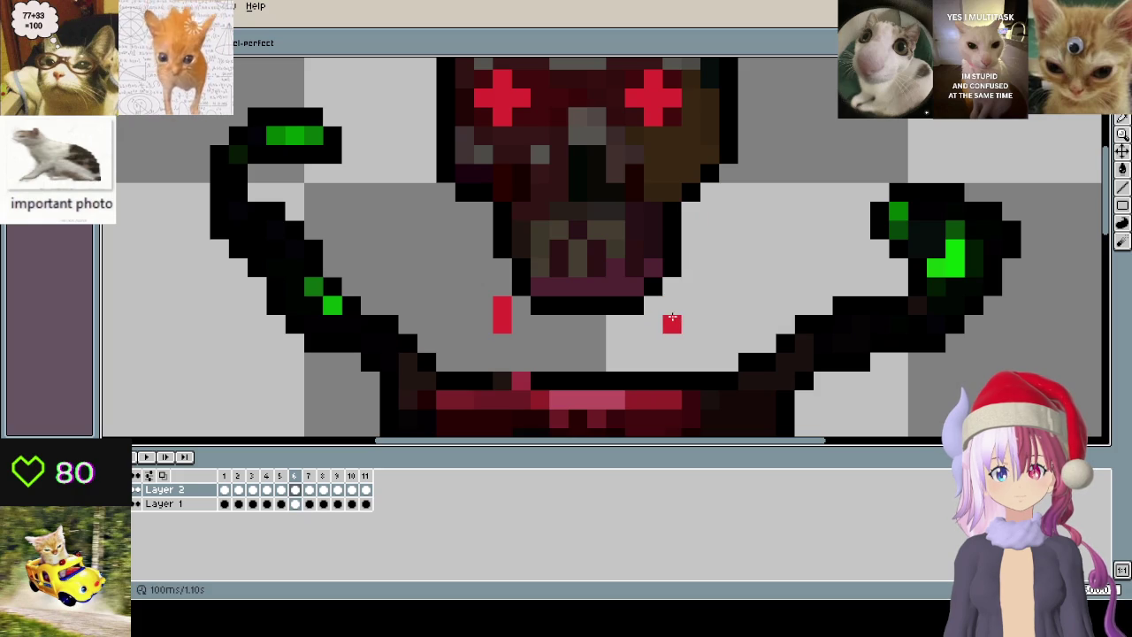
key(Right)
key(Left)
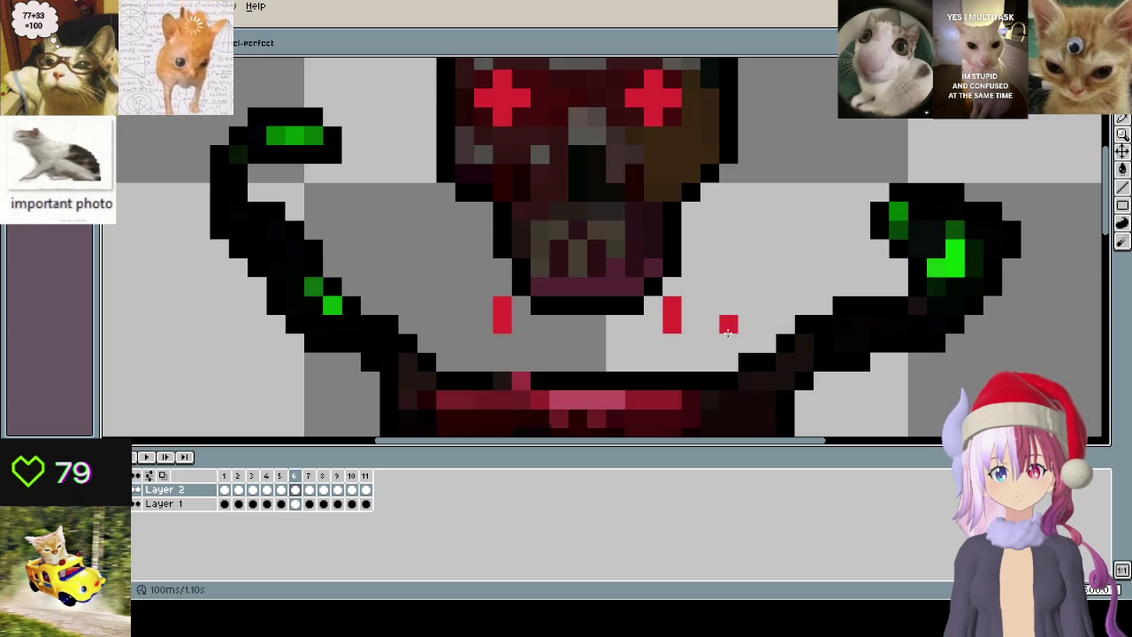
key(Right)
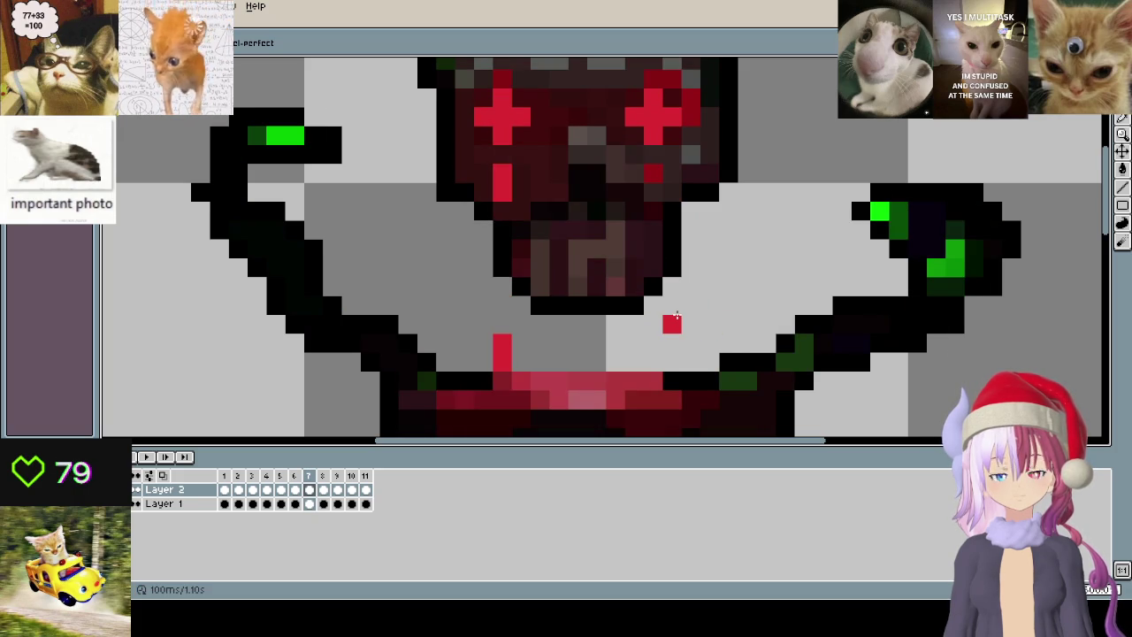
key(Left)
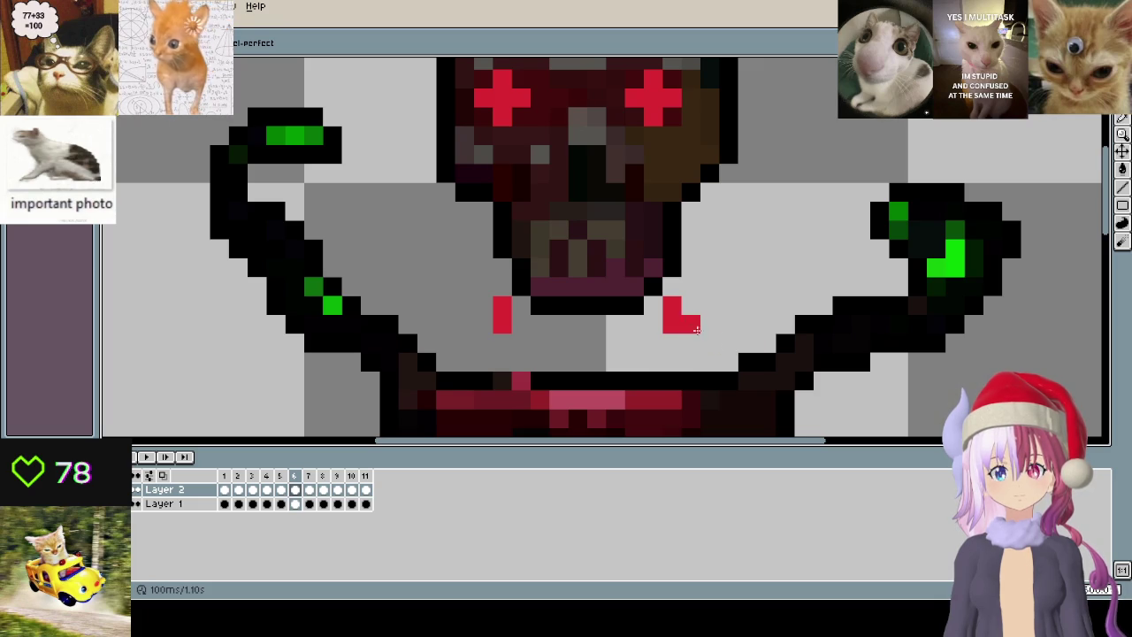
key(Right)
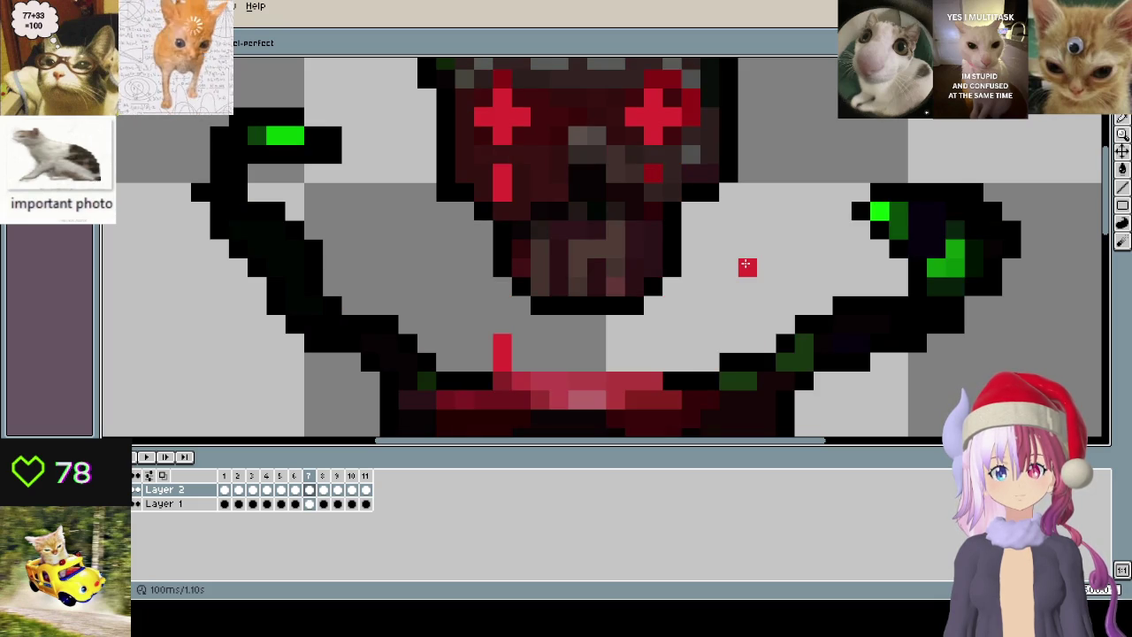
key(Right)
key(Left)
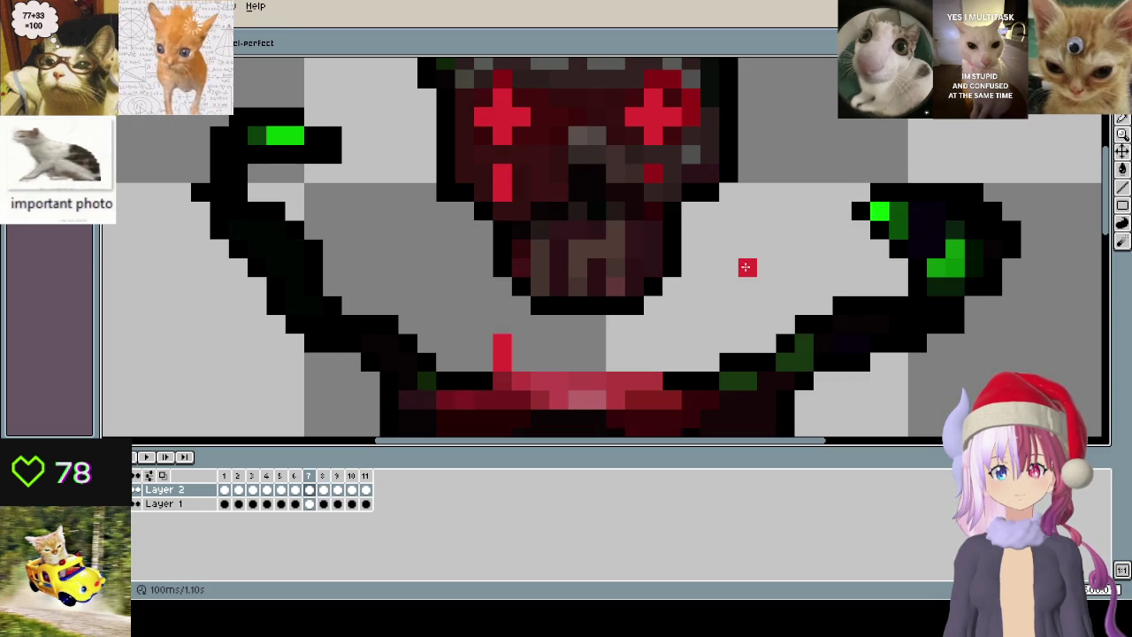
key(Right)
key(Right)
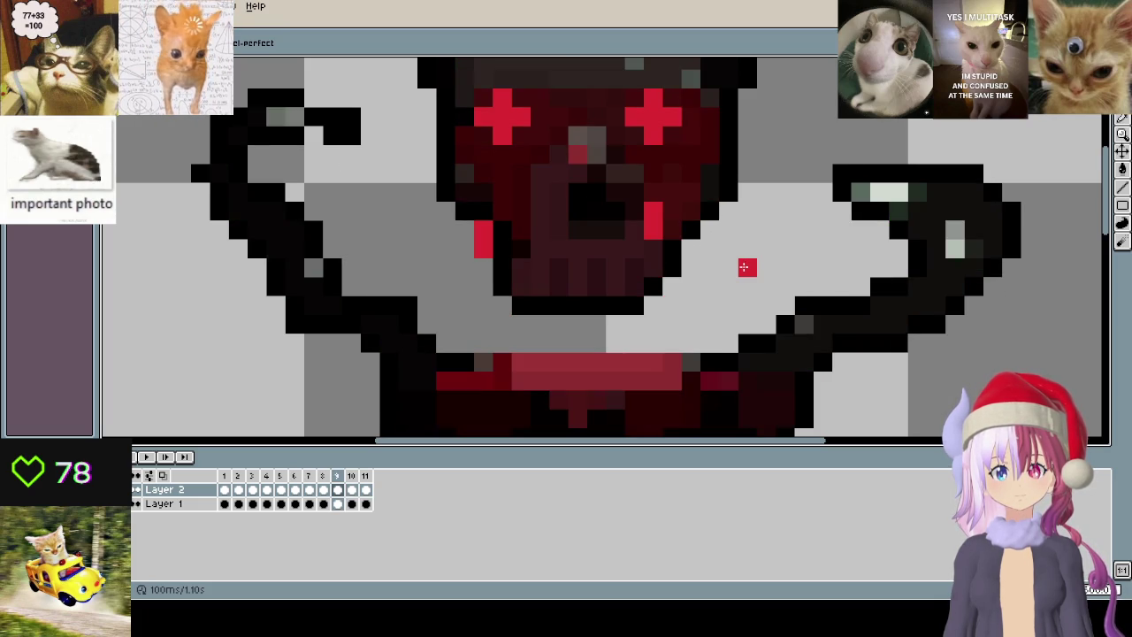
key(Return)
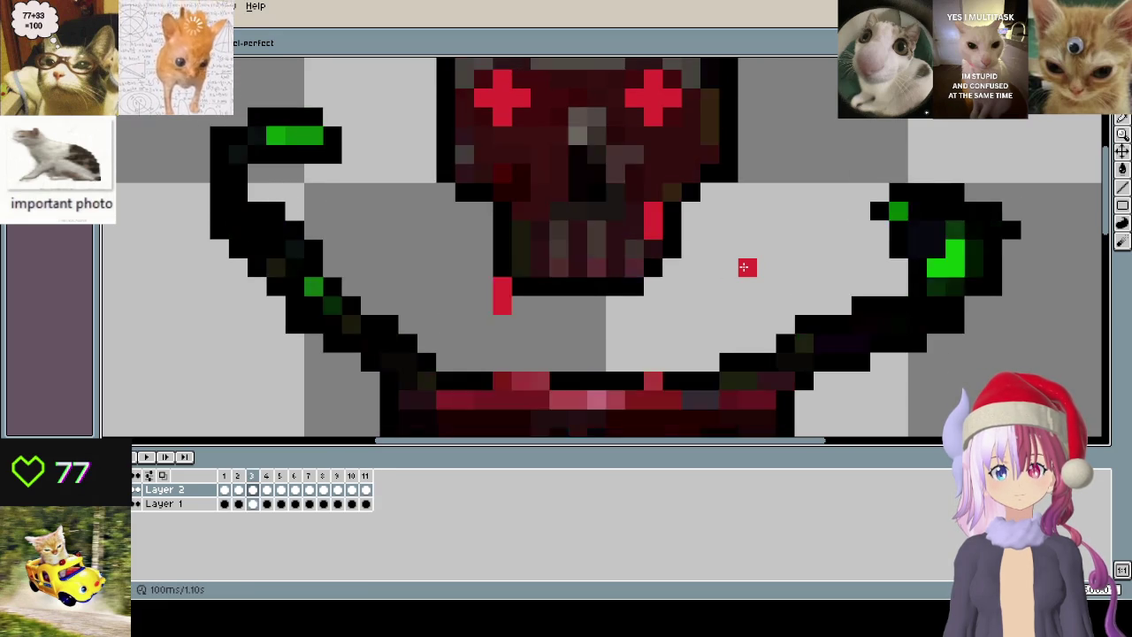
key(Return)
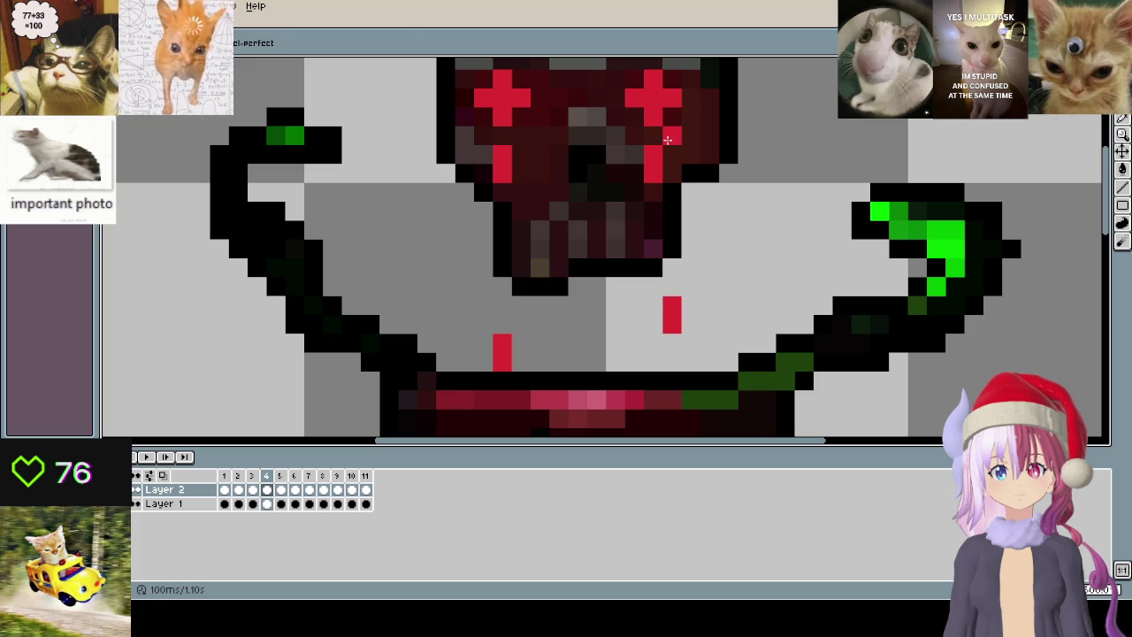
scroll(721, 187, down, 4)
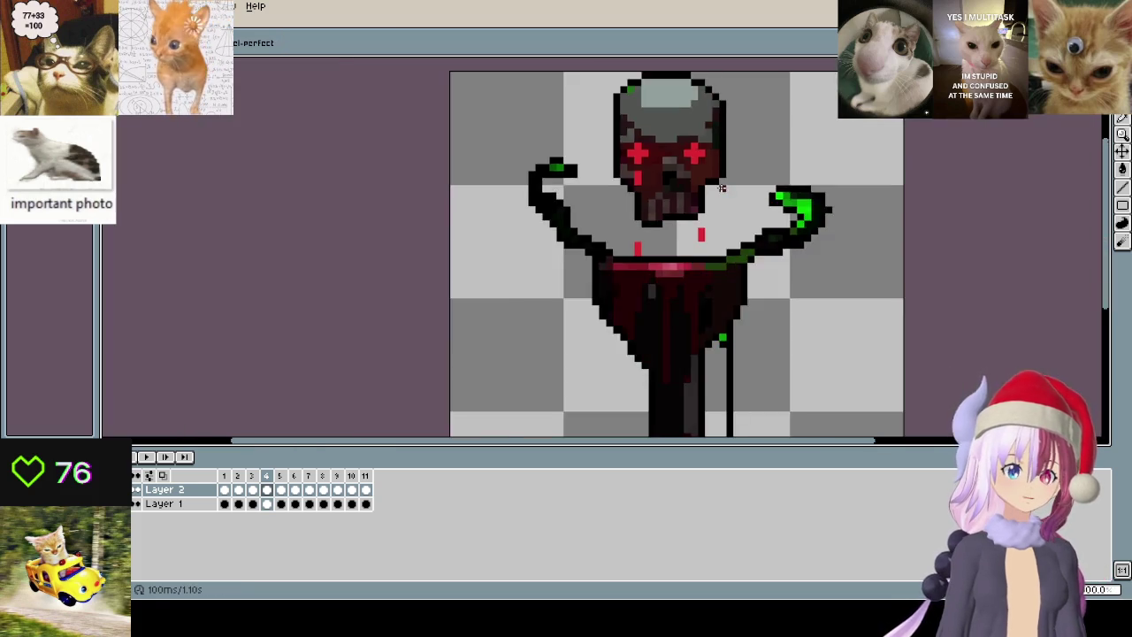
- Step forward through frames 5 to 10 checking the drips
scroll(721, 187, up, 2)
key(Right)
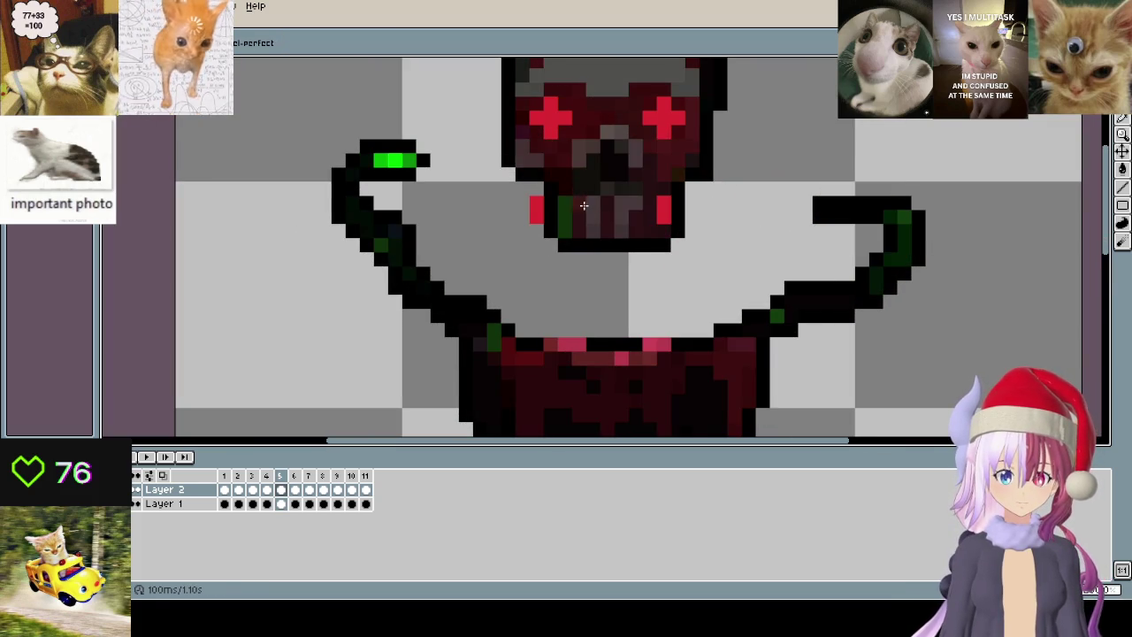
key(Right)
key(Right)
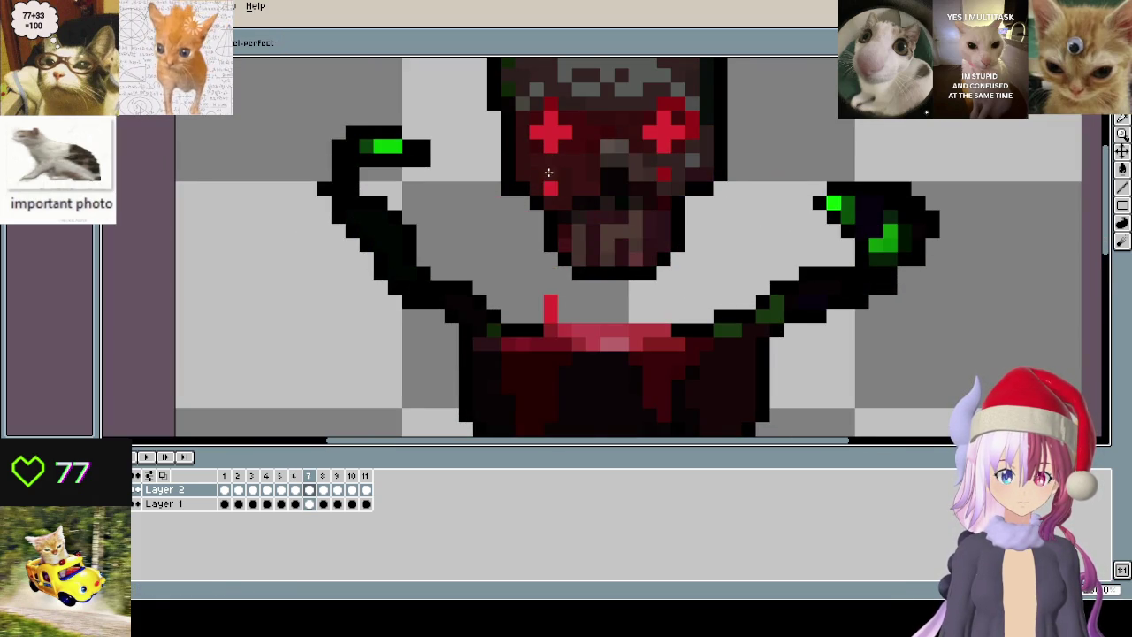
key(Right)
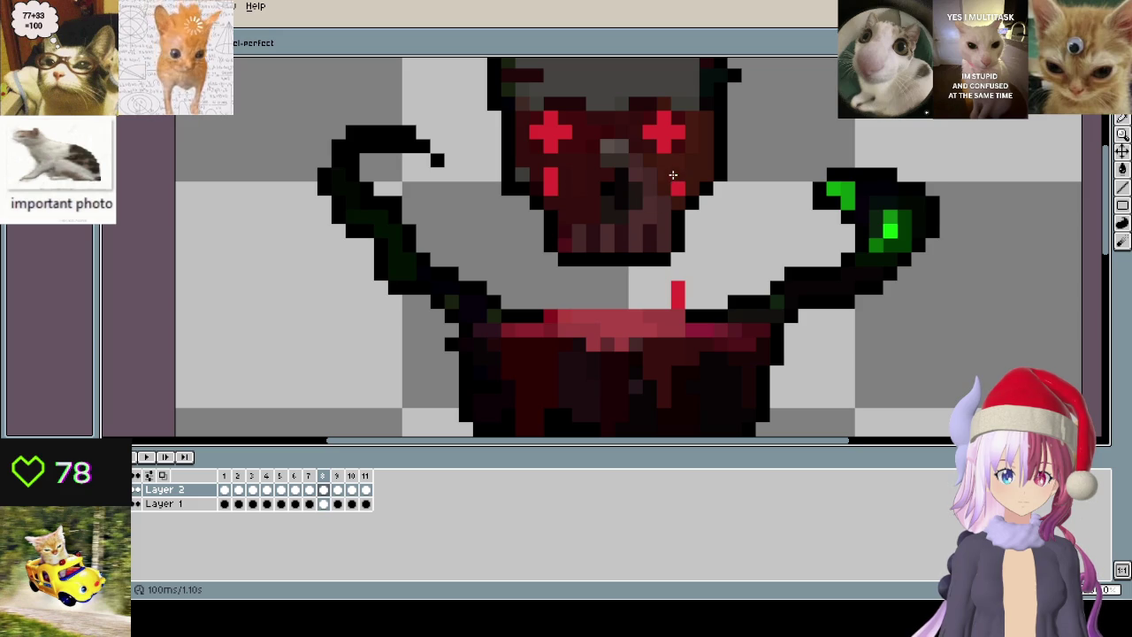
key(Right)
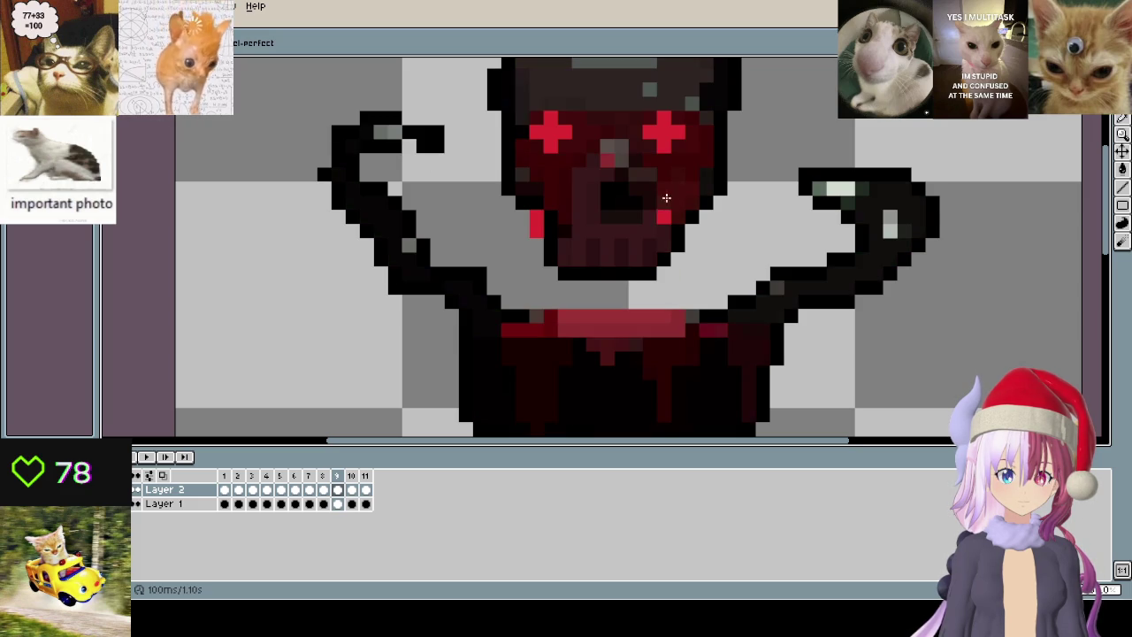
key(Right)
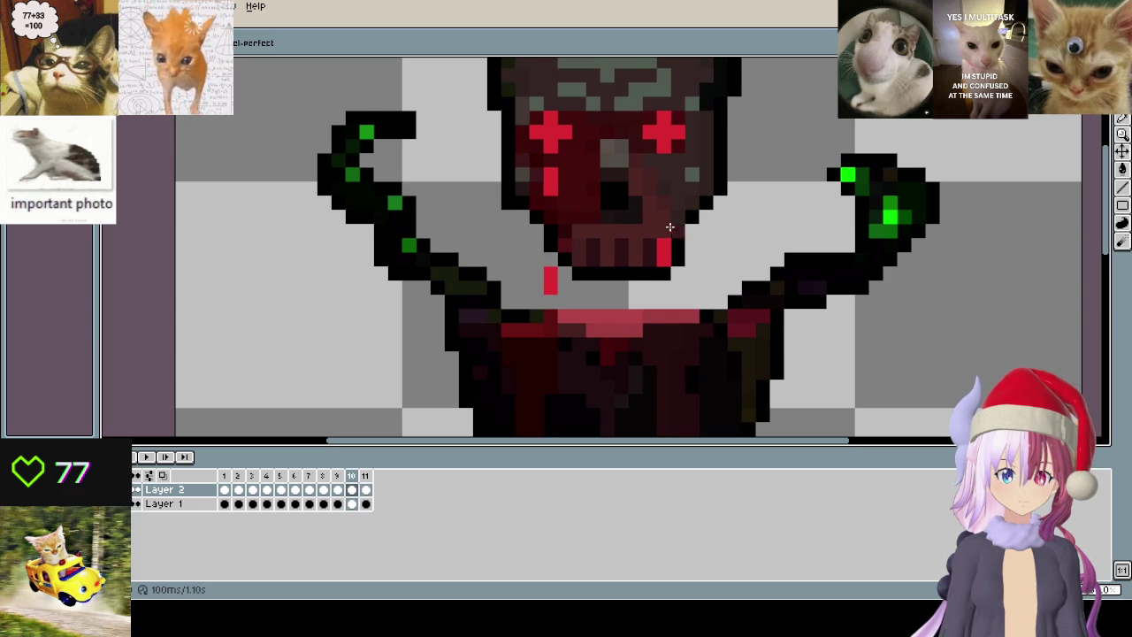
- Play the full 11-frame skull animation, zooming in and out to watch it
key(Return)
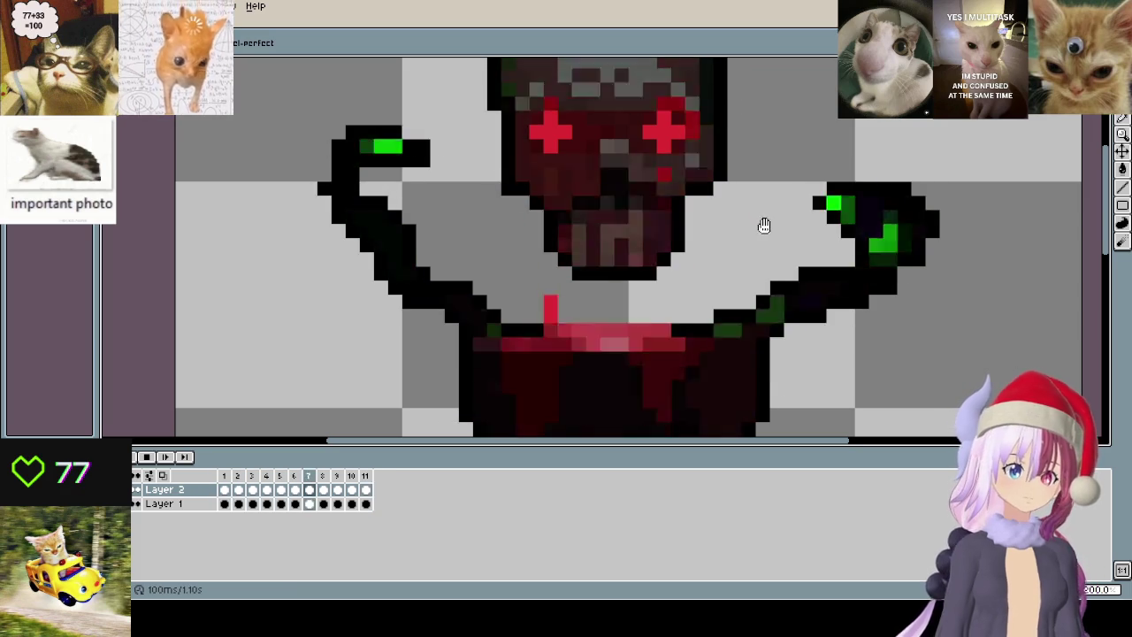
scroll(764, 225, down, 3)
scroll(788, 321, down, 1)
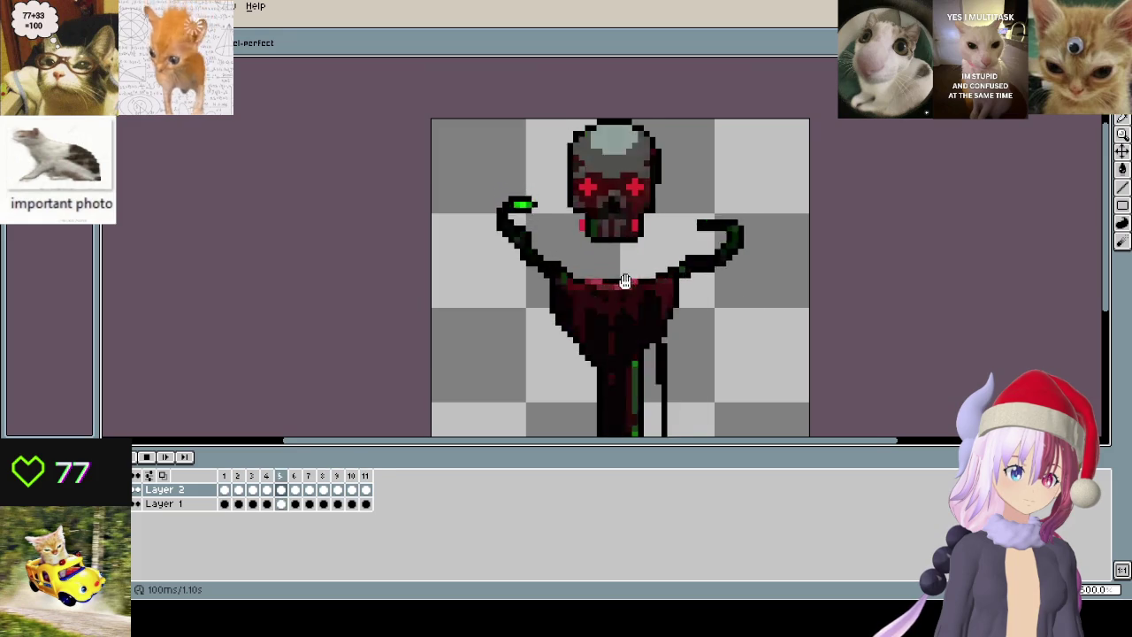
scroll(625, 281, down, 3)
scroll(576, 308, up, 2)
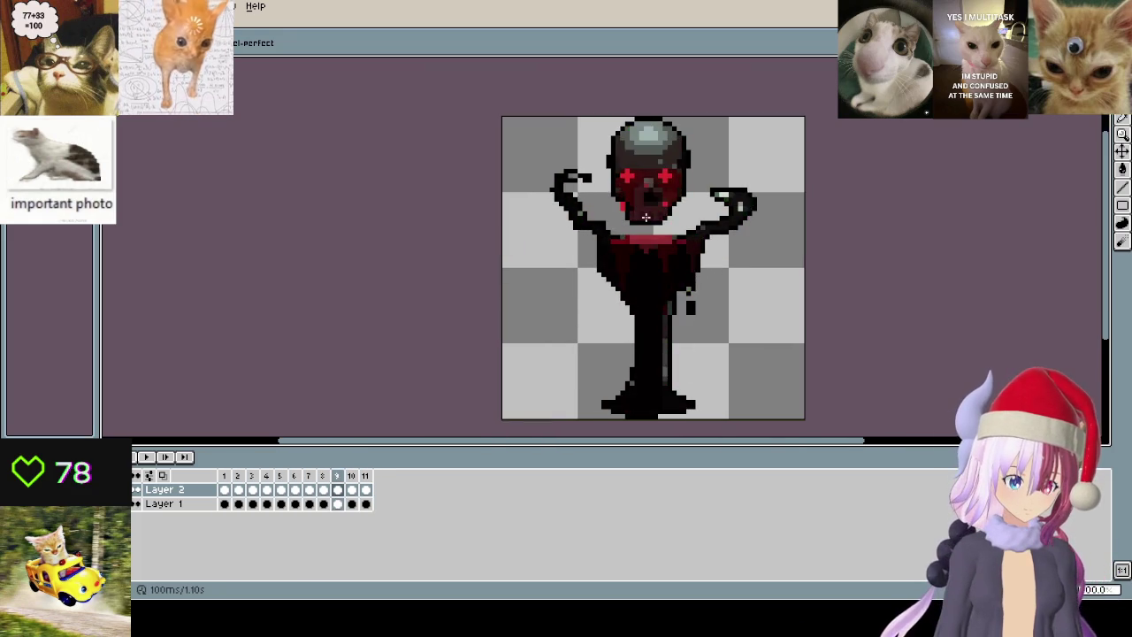
scroll(705, 263, up, 2)
scroll(705, 263, up, 3)
click(1123, 120)
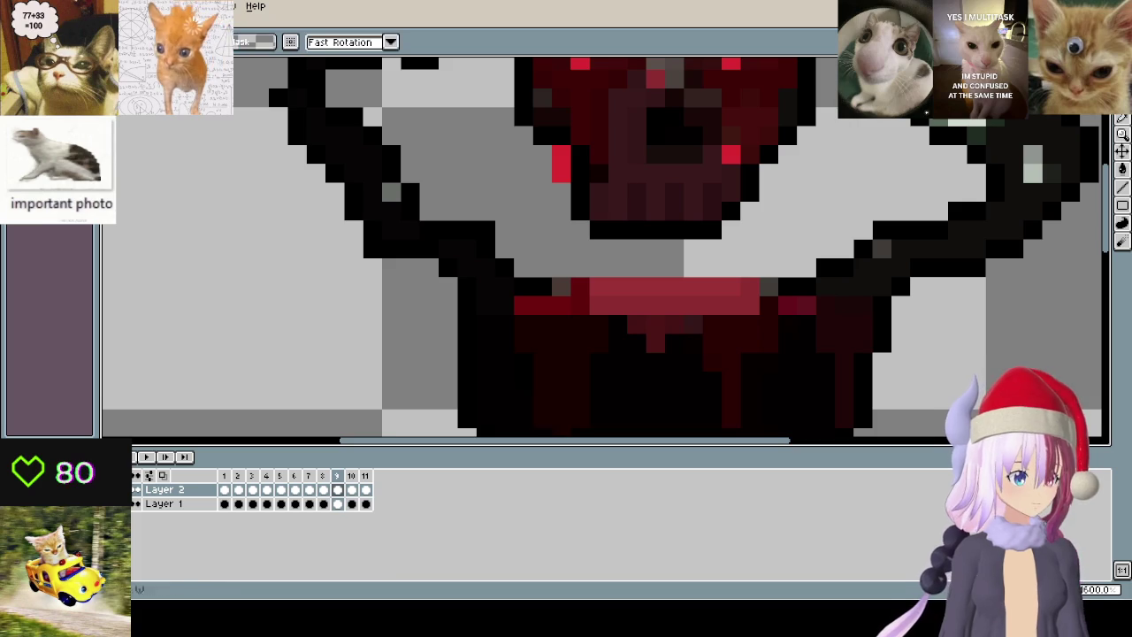
- Switch to Layer 1 and marquee-select a 6×3 block around the skull's lower jaw
drag(567, 241, 668, 181)
click(617, 219)
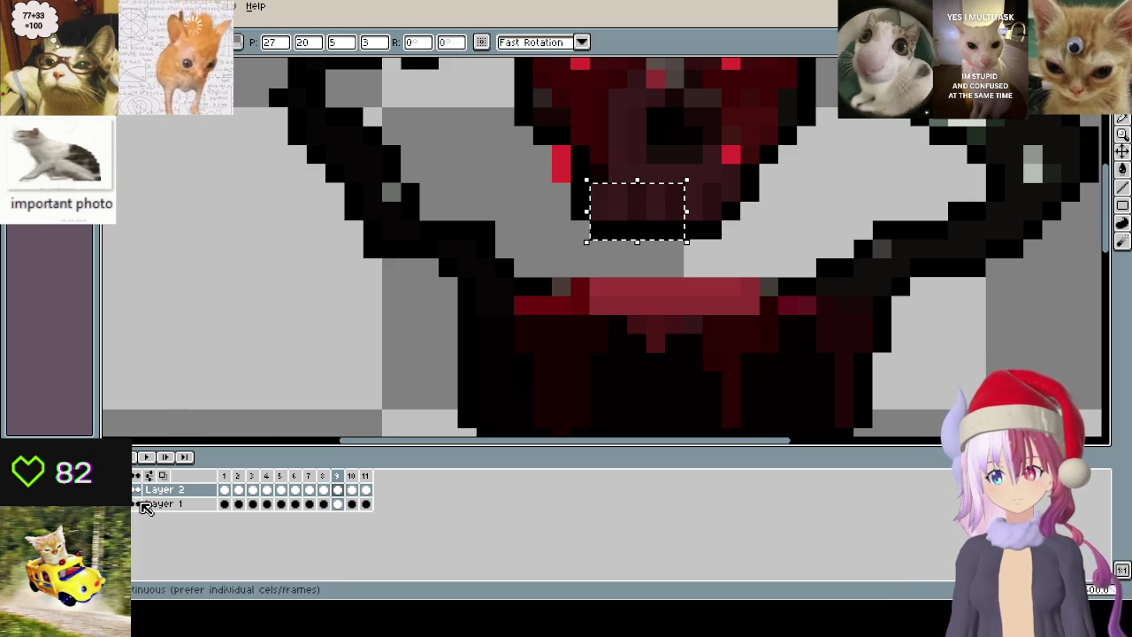
click(168, 503)
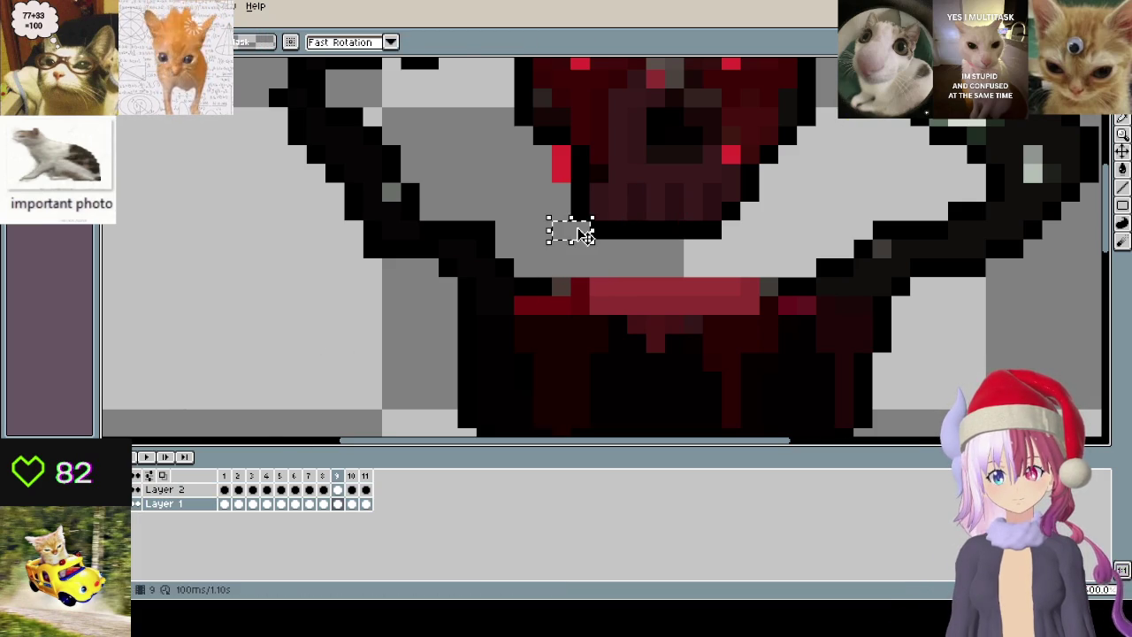
drag(607, 221, 648, 201)
drag(591, 239, 705, 182)
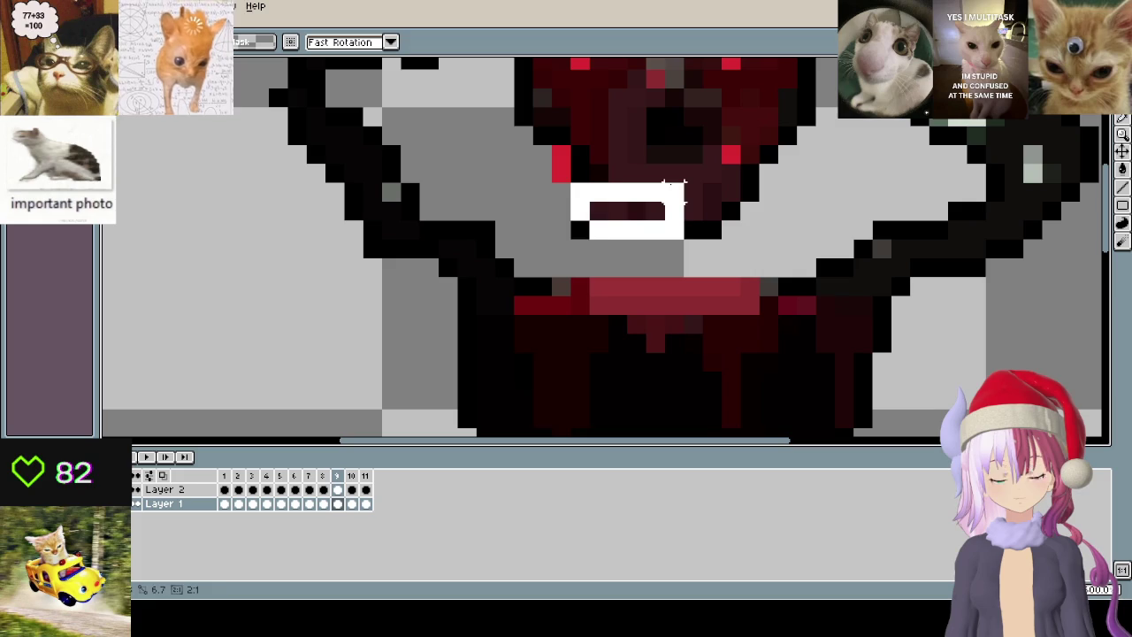
scroll(665, 219, down, 2)
scroll(699, 257, down, 2)
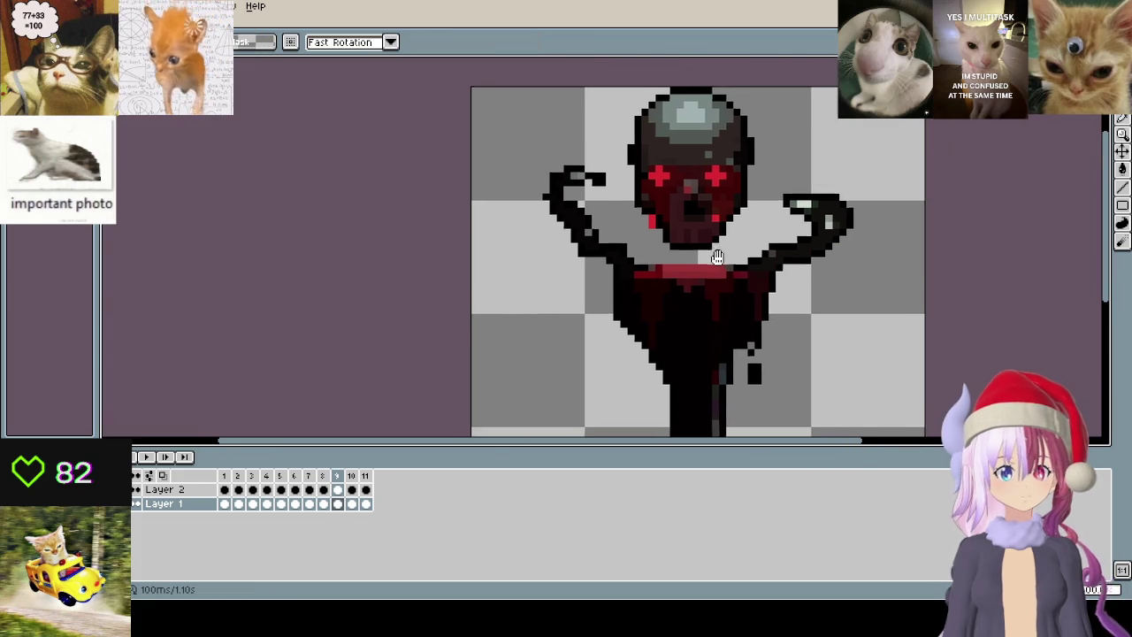
- Centre the sprite, play the animation to preview it, and return to the pencil
key(Left)
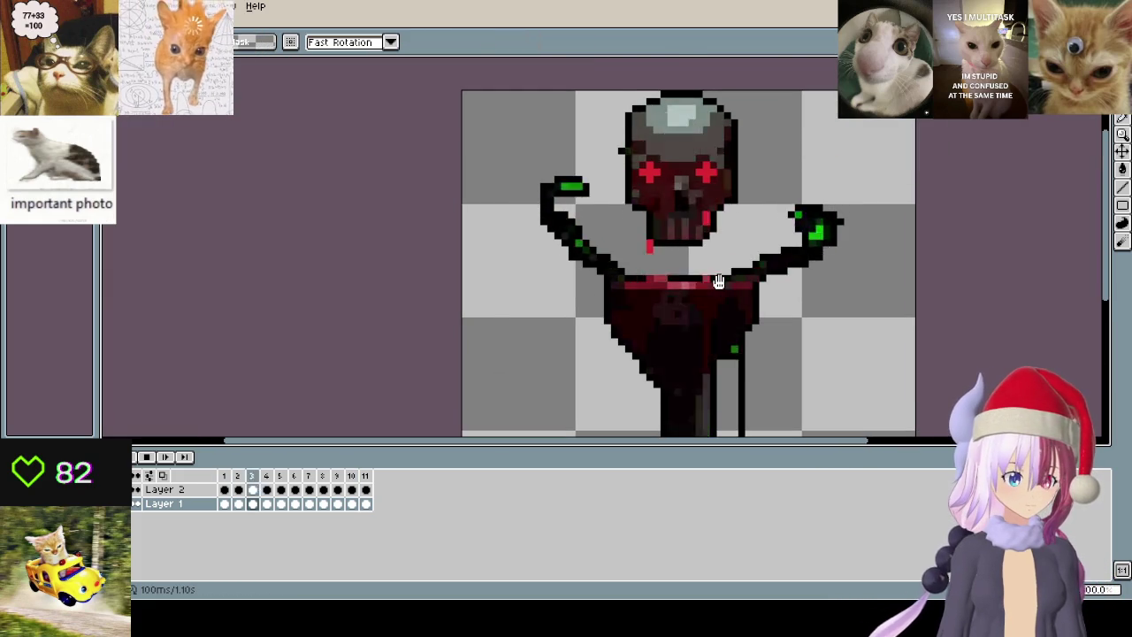
scroll(629, 292, down, 1)
scroll(629, 293, down, 1)
drag(674, 374, 628, 285)
key(Return)
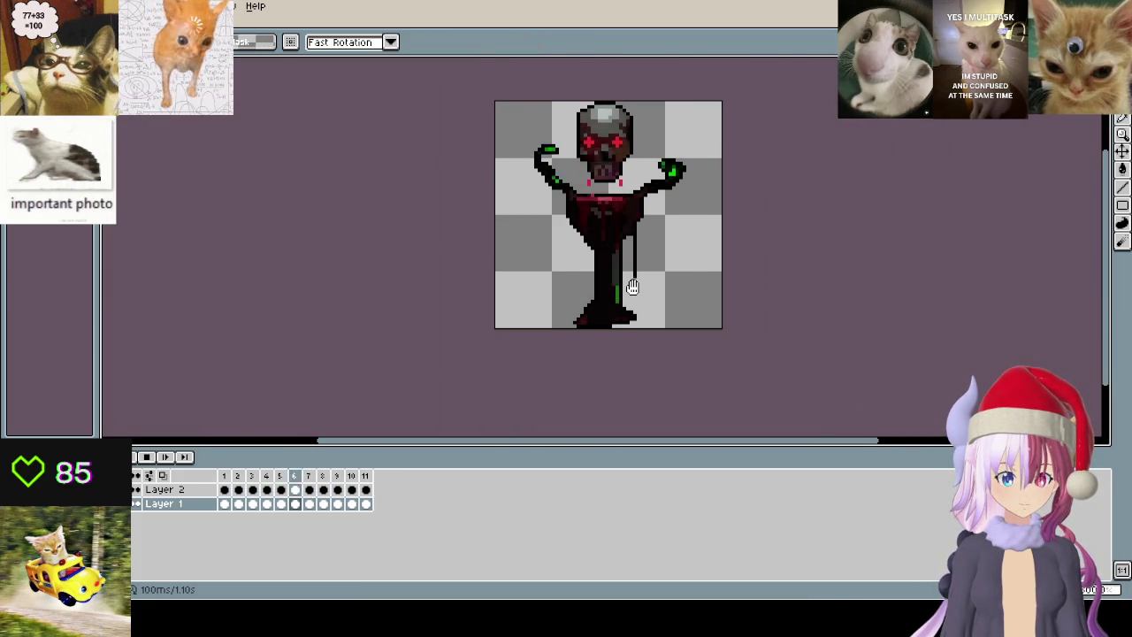
key(Return)
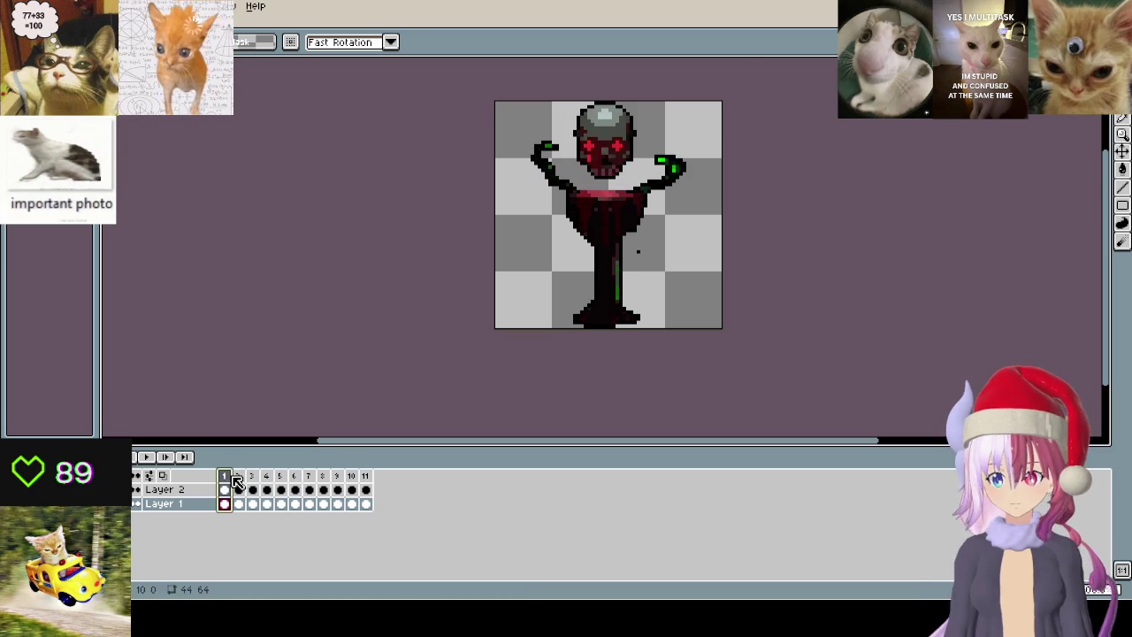
scroll(626, 236, up, 1)
key(ctrl+alt+c)
key(Escape)
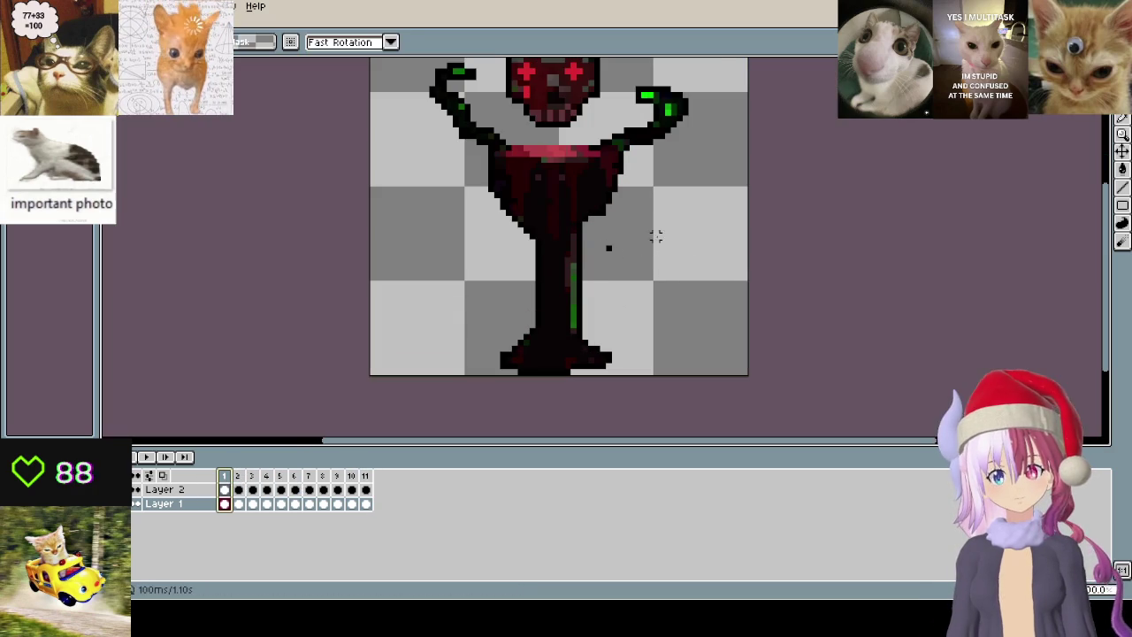
key(b)
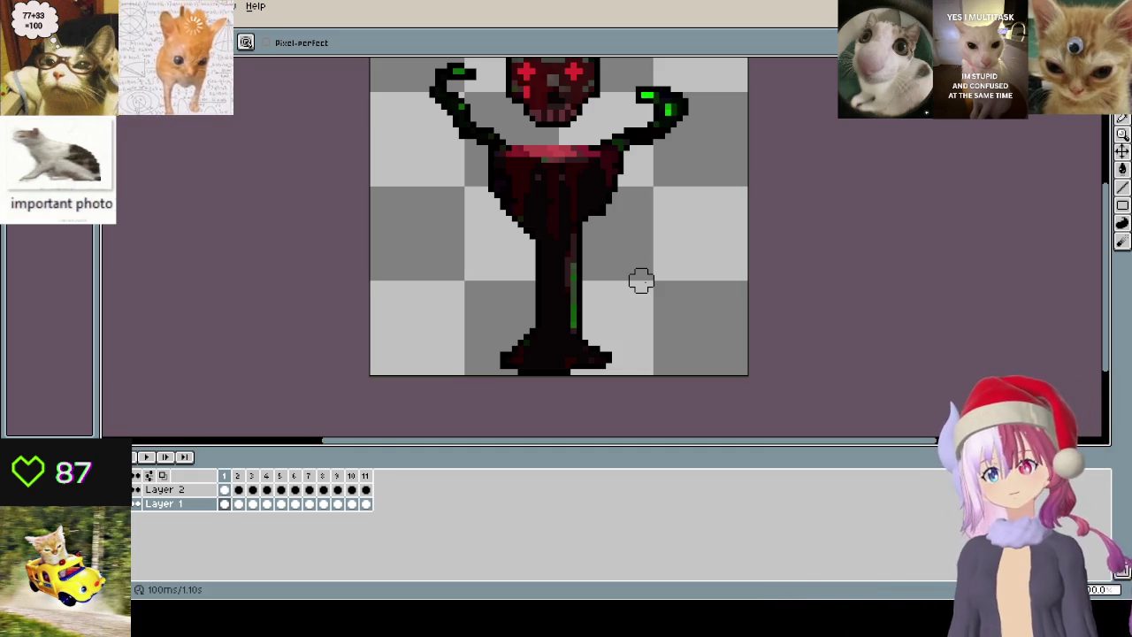
- Advance frame by frame from frame 1 to frame 5
scroll(630, 246, up, 1)
scroll(670, 171, down, 1)
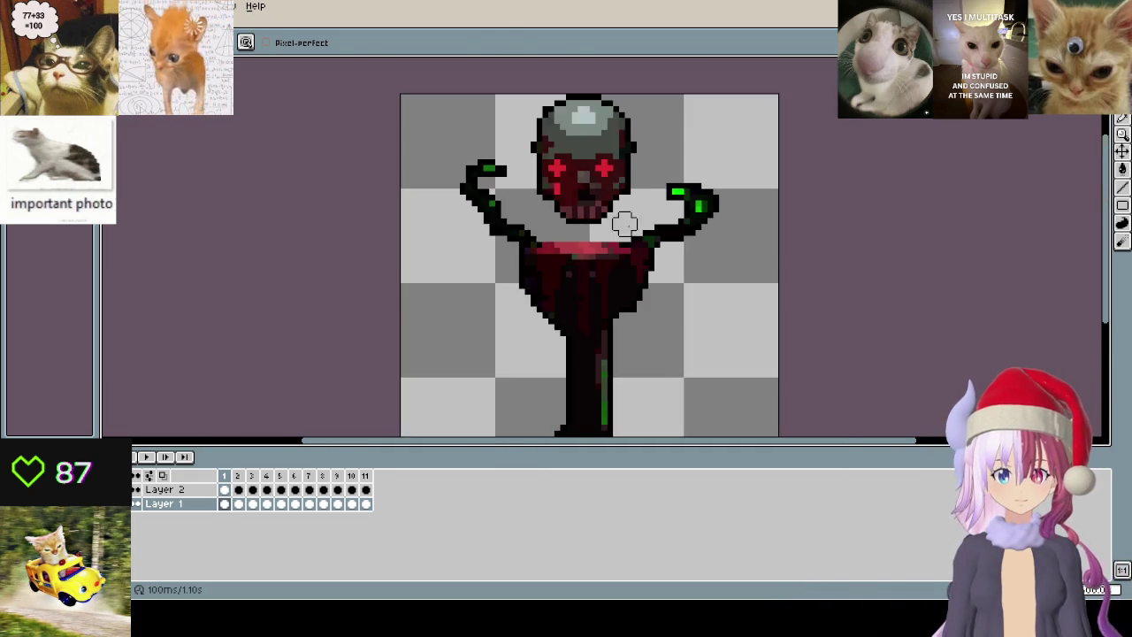
scroll(625, 222, down, 1)
key(period)
scroll(675, 280, up, 1)
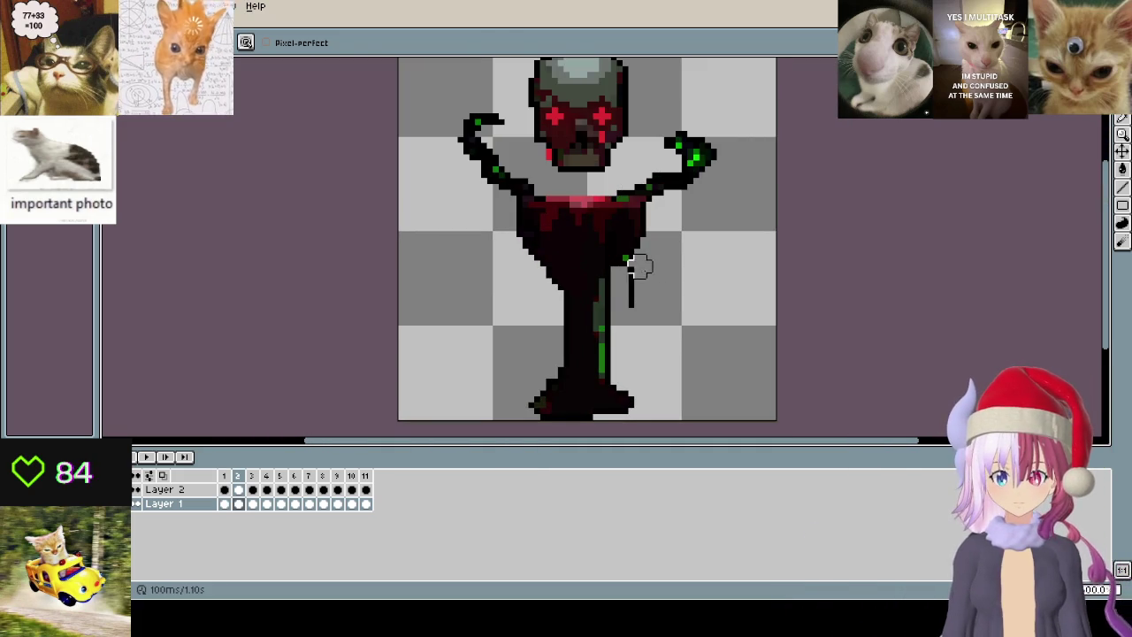
key(period)
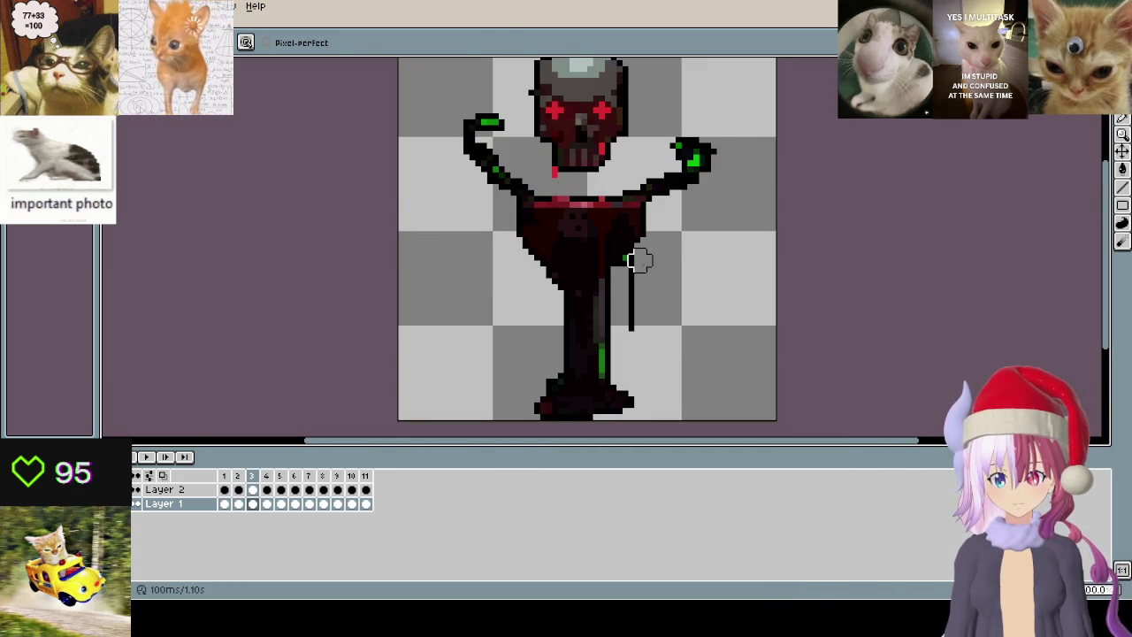
key(period)
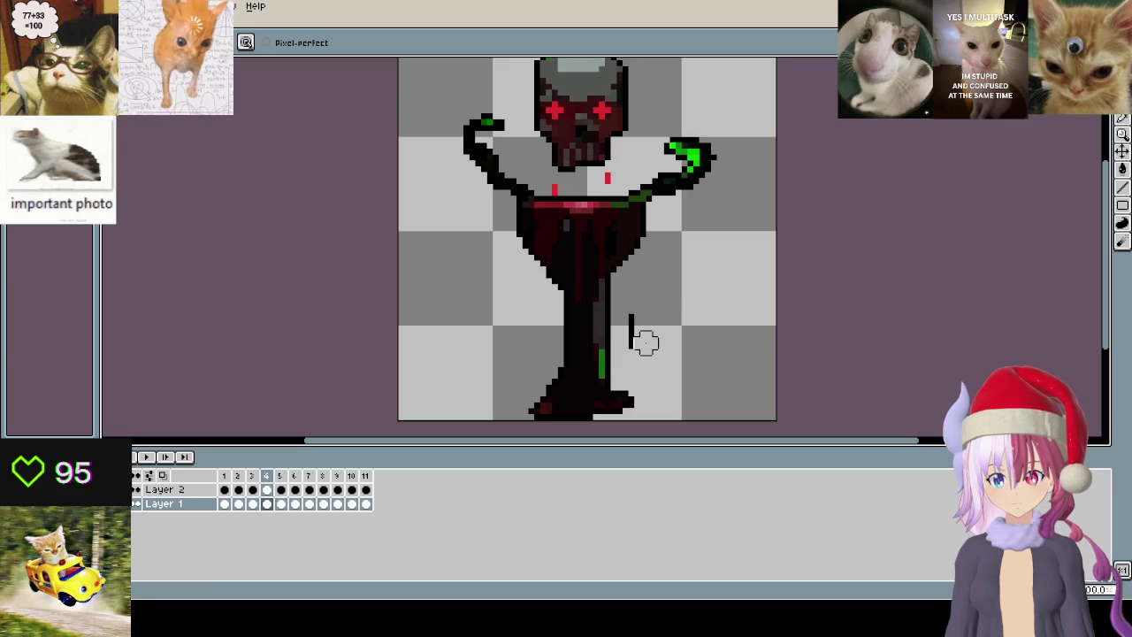
key(period)
- Erase the stray vertical line beside the stem on frames 5 and 6, then reach frame 10
drag(633, 265, 640, 350)
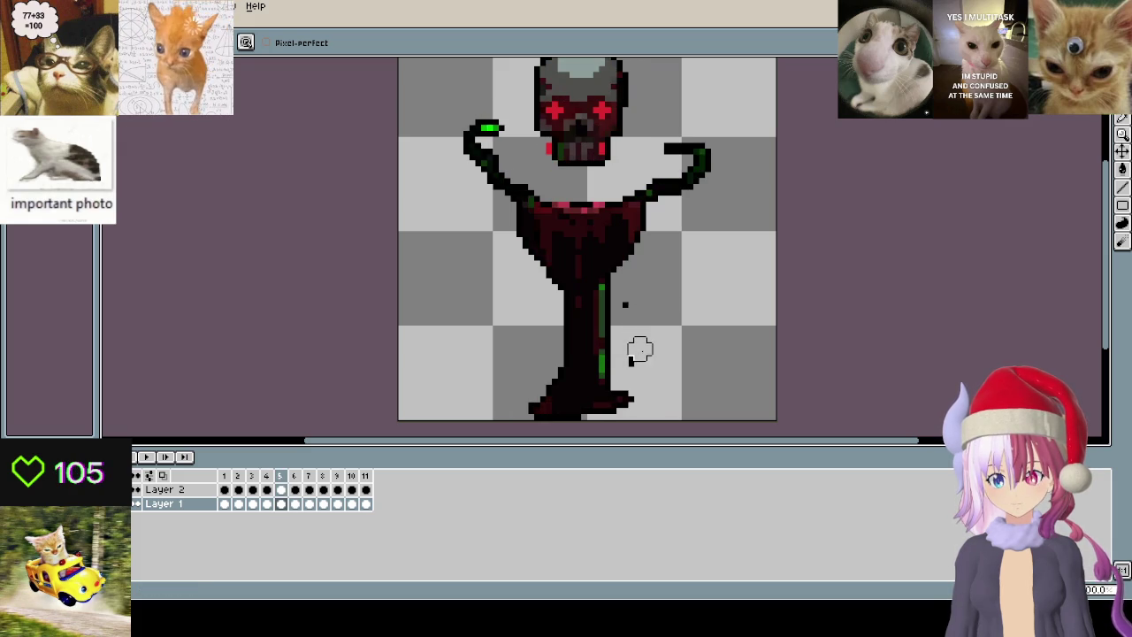
key(period)
drag(634, 272, 639, 328)
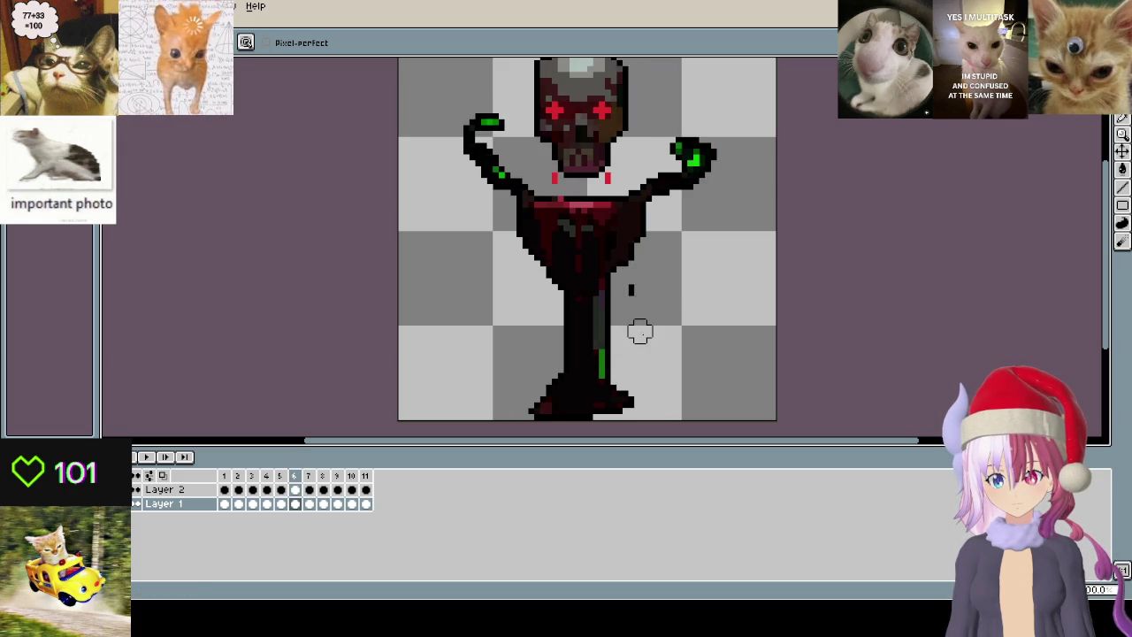
key(period)
key(period)
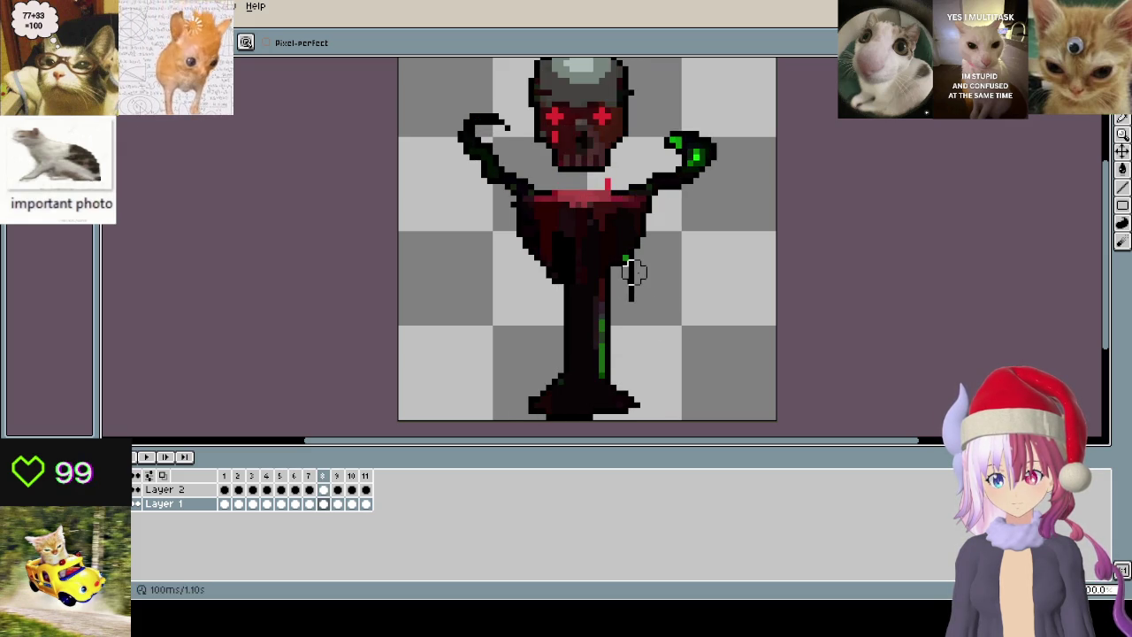
key(period)
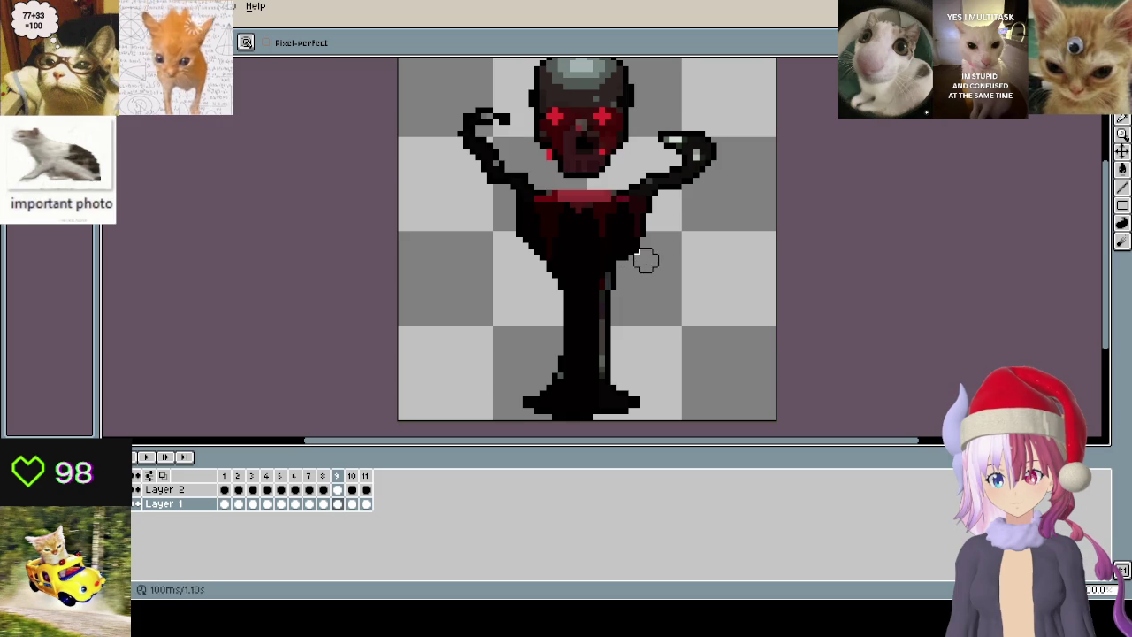
key(period)
scroll(522, 356, down, 1)
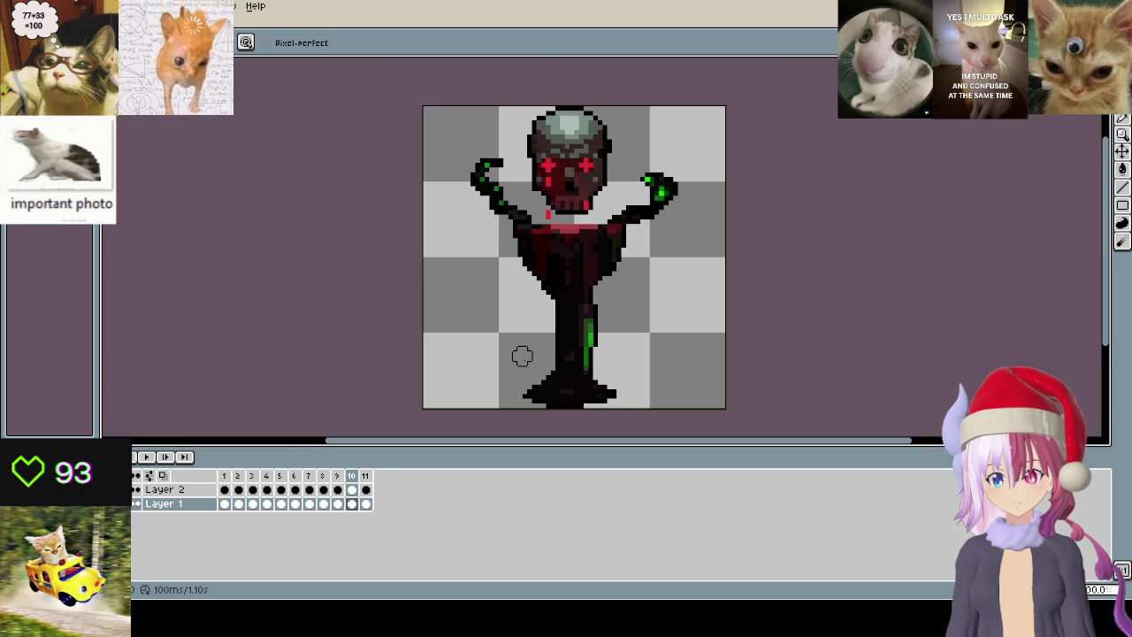
- Preview the animation, then return to frame 4
key(Return)
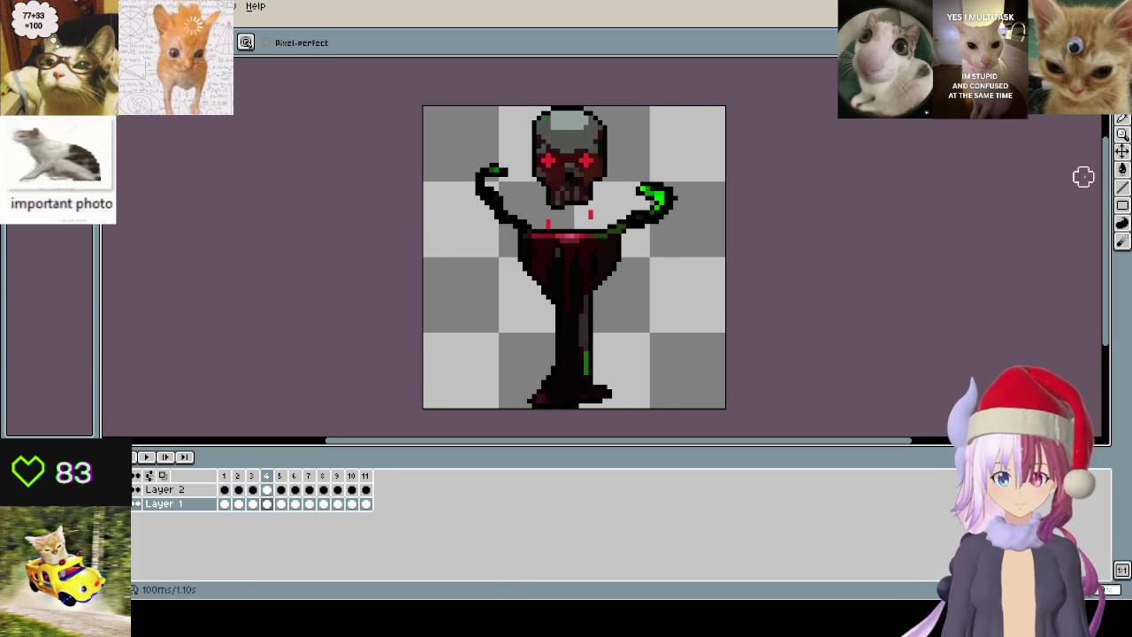
key(Left)
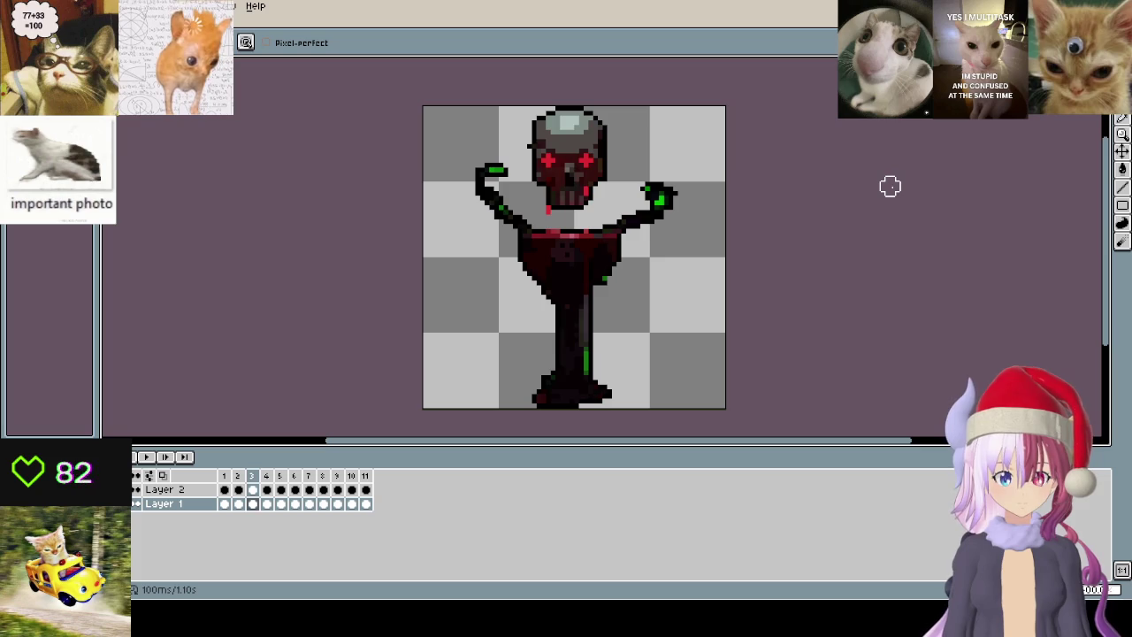
key(Right)
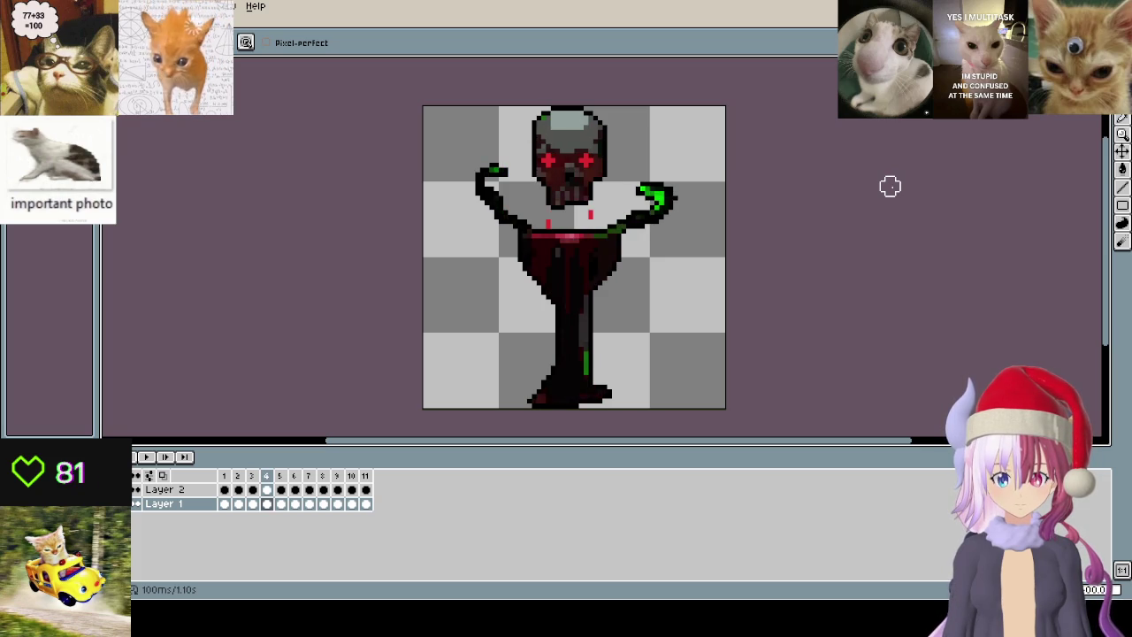
scroll(607, 319, up, 1)
scroll(677, 260, up, 1)
scroll(664, 319, up, 1)
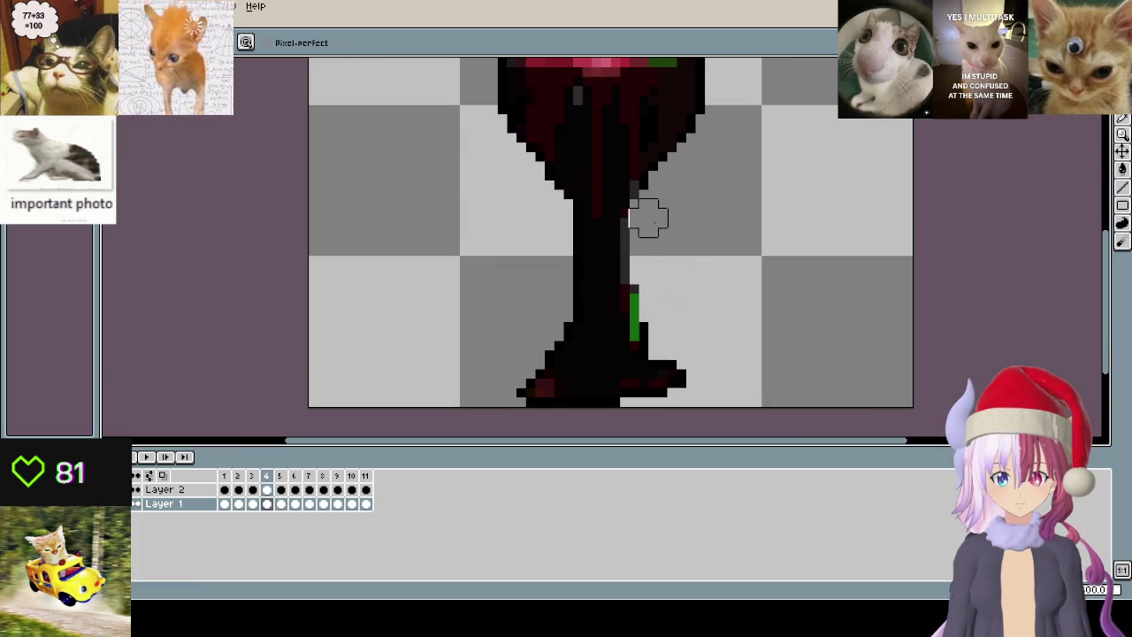
scroll(663, 260, down, 1)
scroll(630, 240, up, 1)
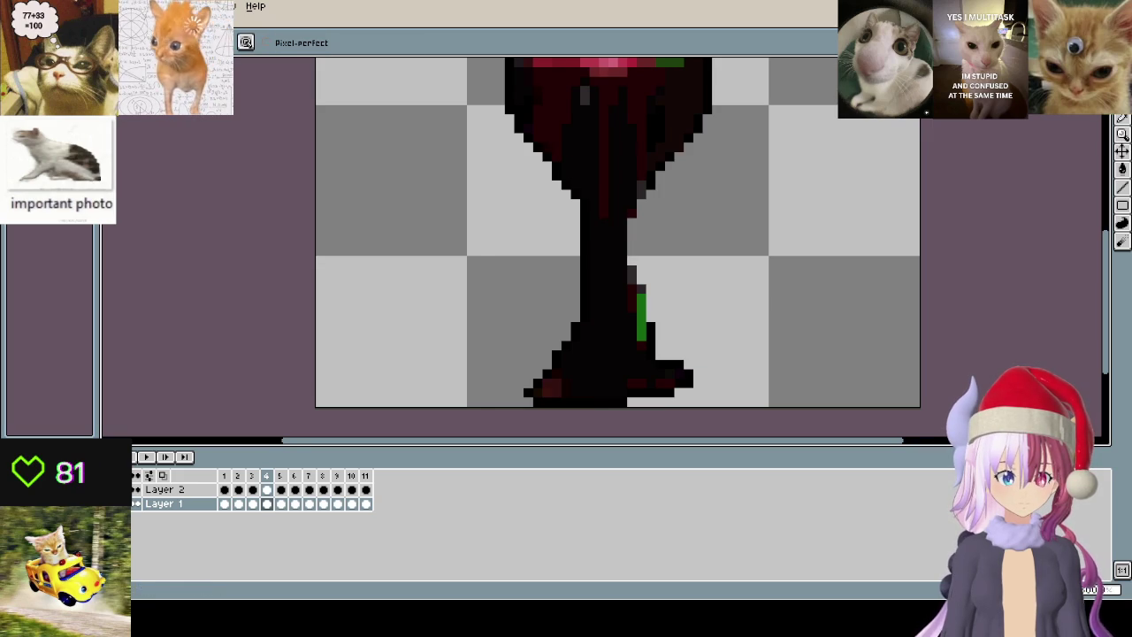
- Paint dark pixels along the stem's right edge with the pencil
key(b)
drag(631, 224, 630, 252)
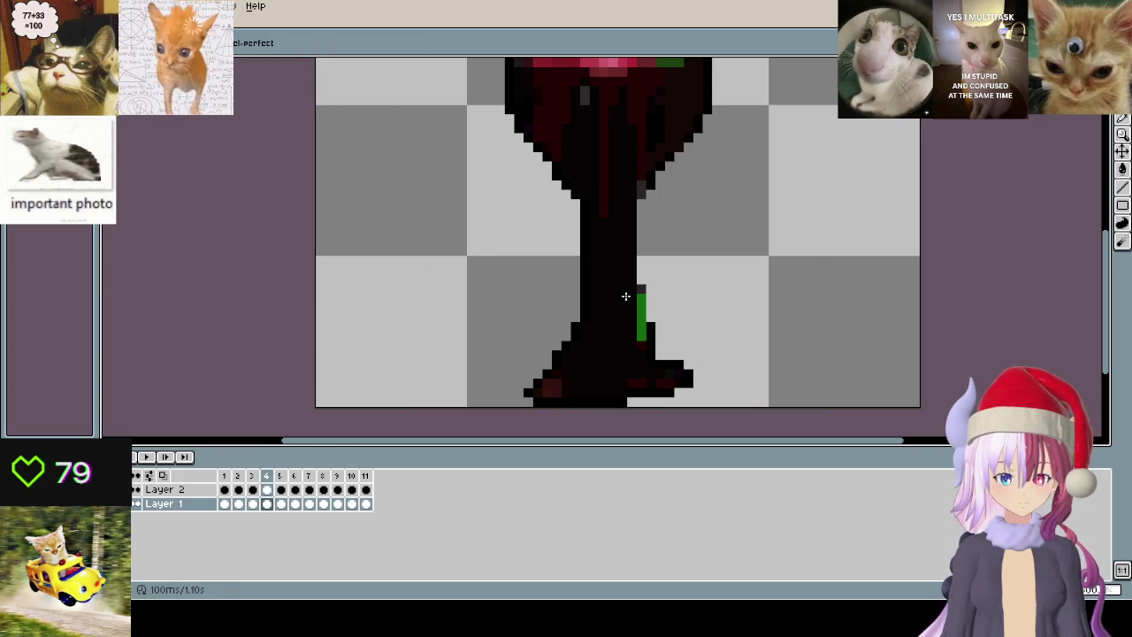
scroll(625, 295, up, 1)
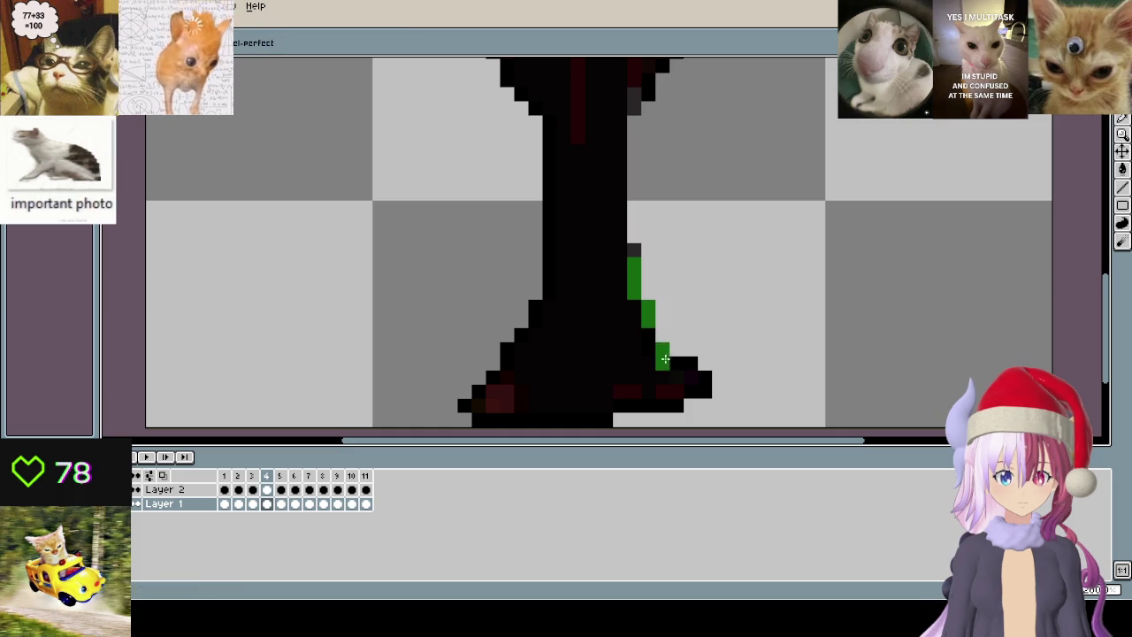
scroll(608, 337, down, 2)
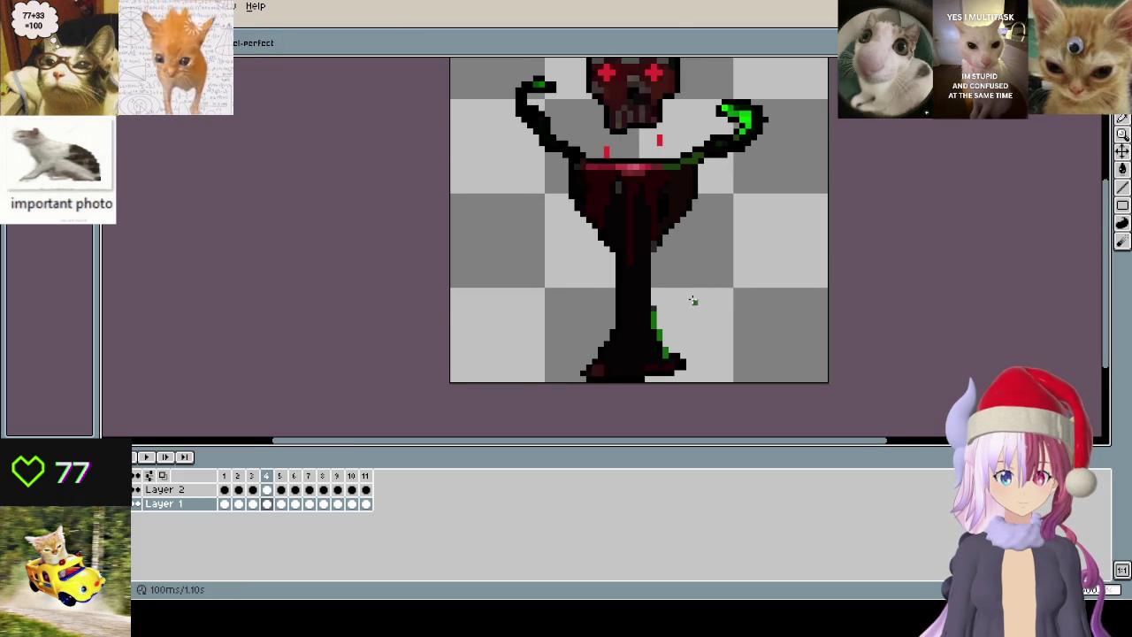
scroll(610, 345, up, 1)
- Paint a bright green drip down the stem and cover stray green pixels on its left
key(alt)
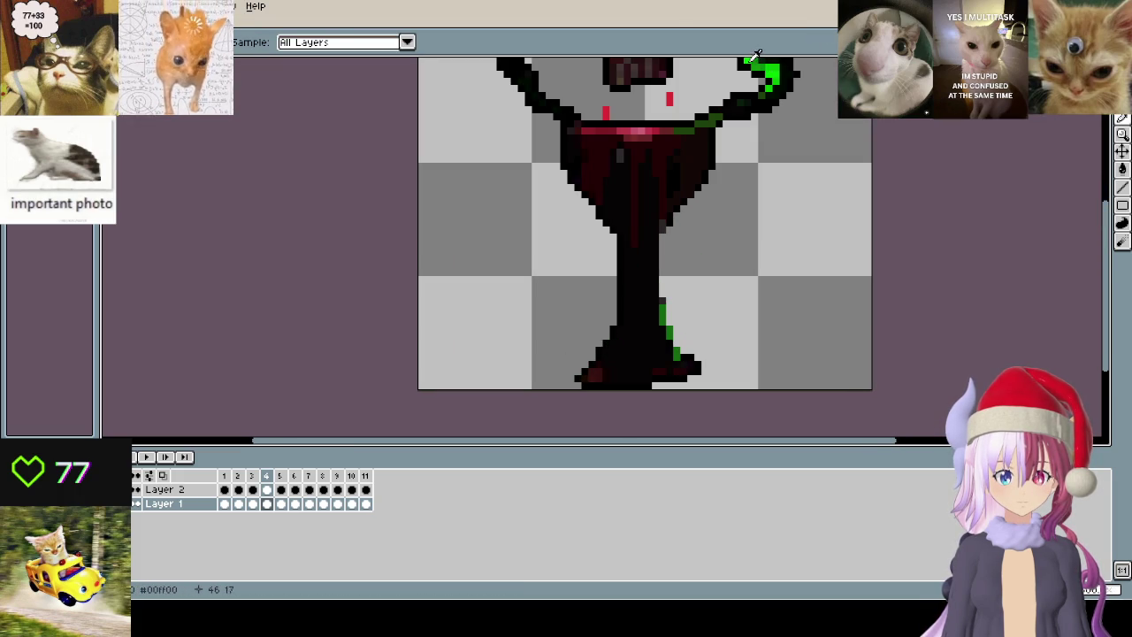
scroll(651, 319, up, 2)
drag(648, 292, 658, 302)
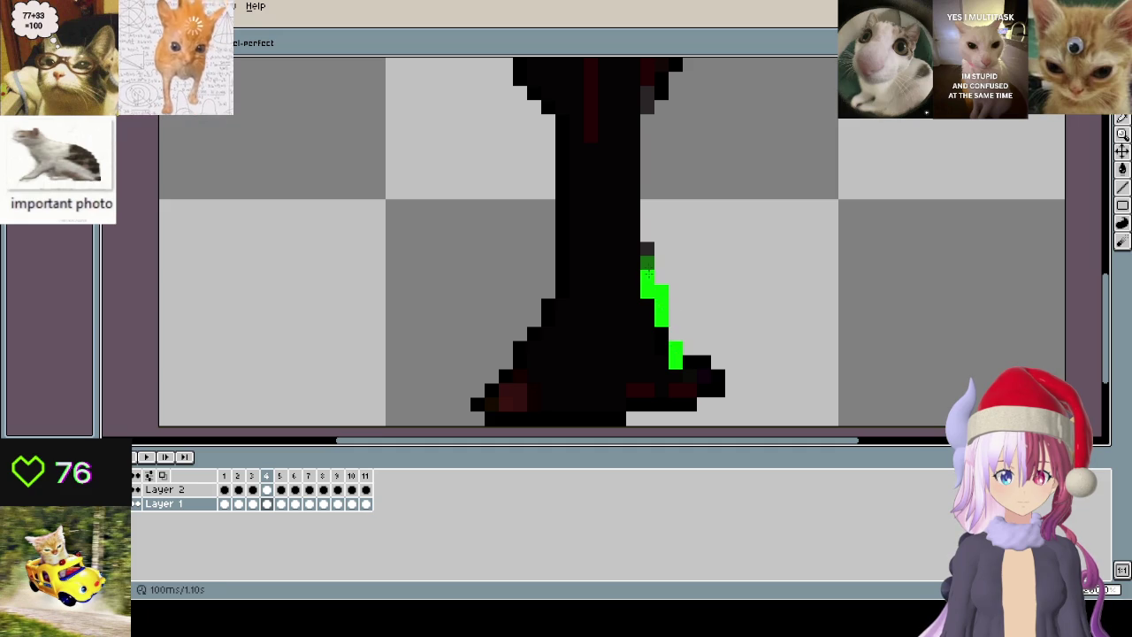
scroll(576, 291, down, 2)
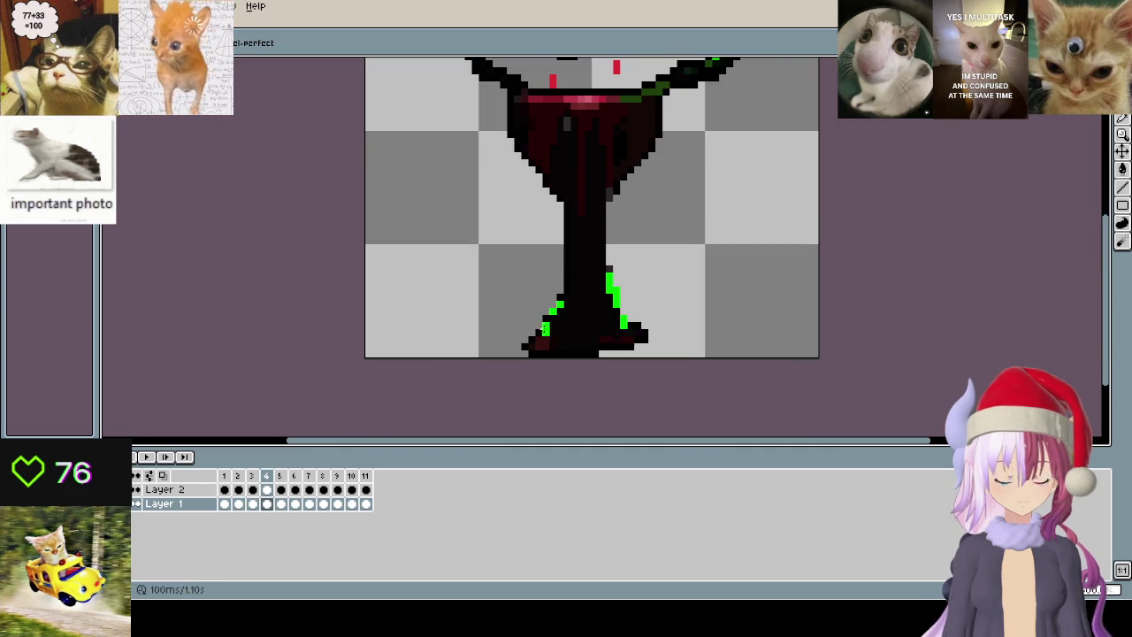
scroll(542, 334, down, 1)
scroll(566, 313, up, 2)
drag(549, 308, 619, 334)
scroll(622, 336, up, 2)
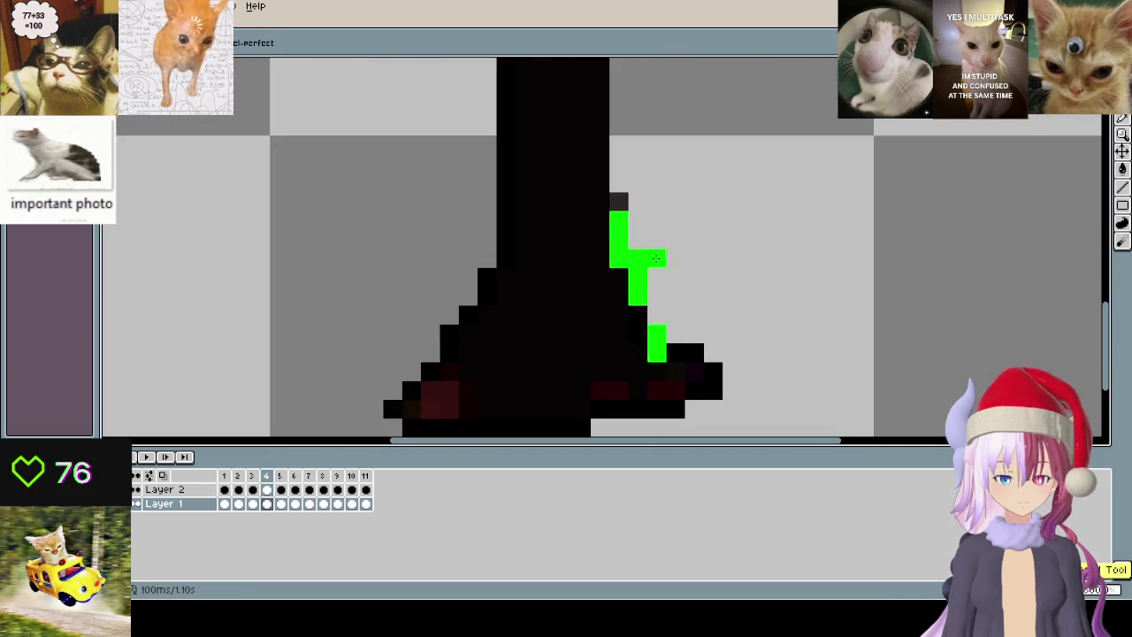
scroll(655, 257, down, 3)
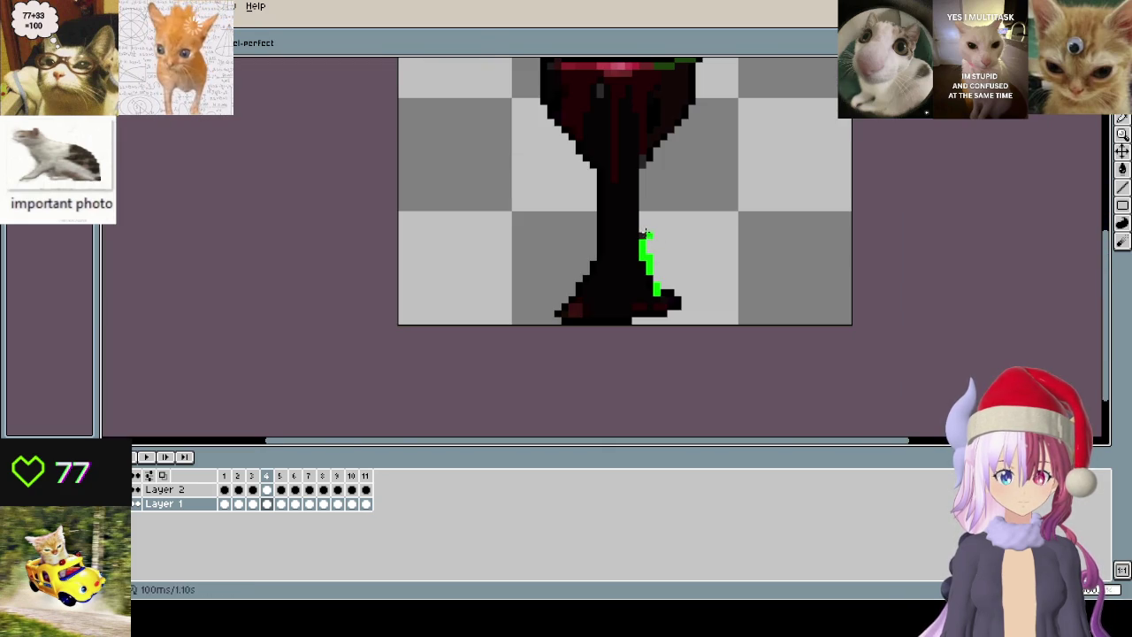
- Sample the arm's bright green and touch up the drip, undoing one extra pixel
drag(645, 232, 653, 311)
key(i)
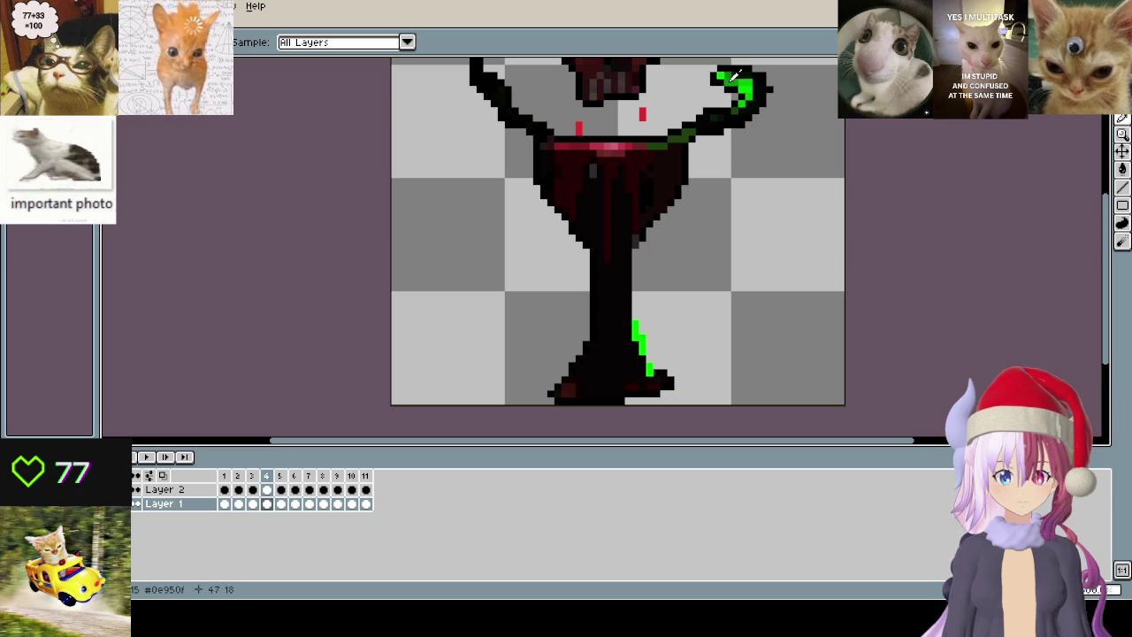
click(733, 77)
key(b)
scroll(655, 270, up, 1)
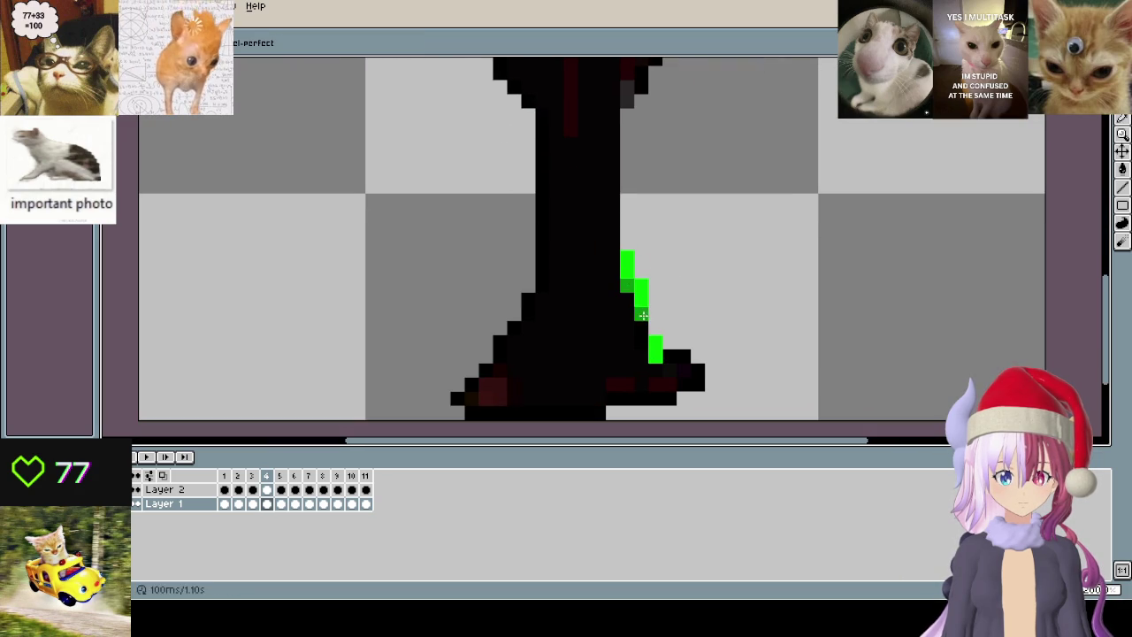
scroll(655, 352, down, 1)
scroll(655, 352, down, 1)
scroll(672, 319, up, 1)
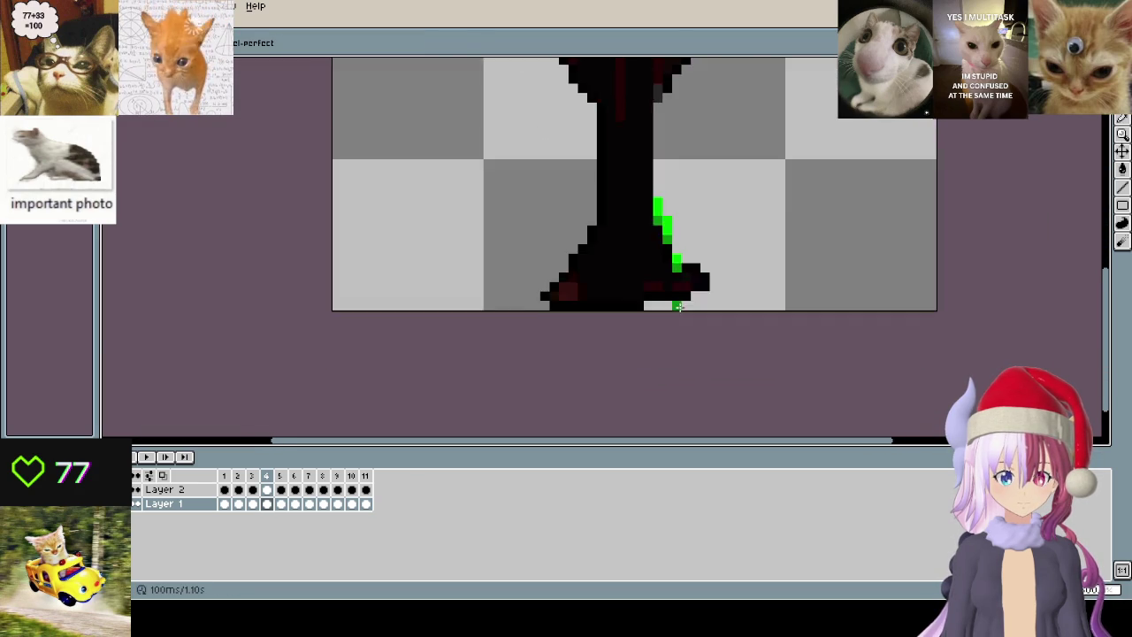
scroll(760, 234, up, 2)
click(759, 236)
key(ctrl+z)
- Move a block of the goblet base down one pixel, undoing a botched corner move
key(m)
mouse_move(619, 298)
mouse_down()
mouse_move(519, 322)
mouse_move(515, 237)
mouse_up()
drag(592, 283, 591, 311)
click(808, 239)
drag(654, 250, 772, 339)
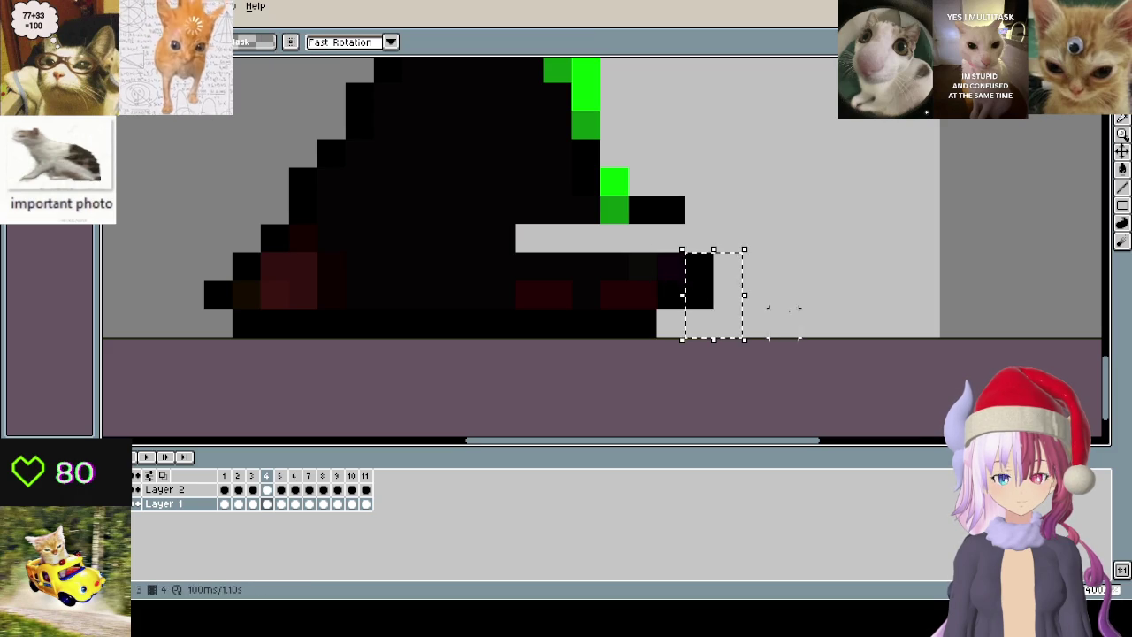
drag(712, 287, 771, 321)
key(ctrl+z)
key(ctrl+z)
- Nudge the black pixels at the base's right end back into line
mouse_move(683, 280)
mouse_down()
mouse_move(743, 251)
mouse_move(711, 222)
mouse_up()
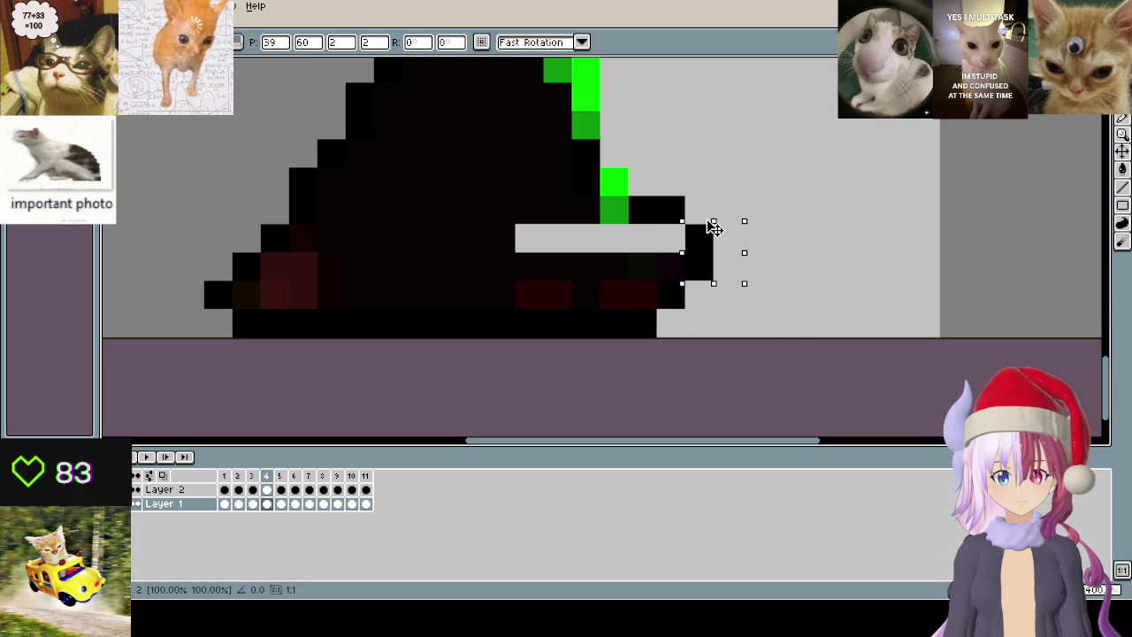
click(897, 237)
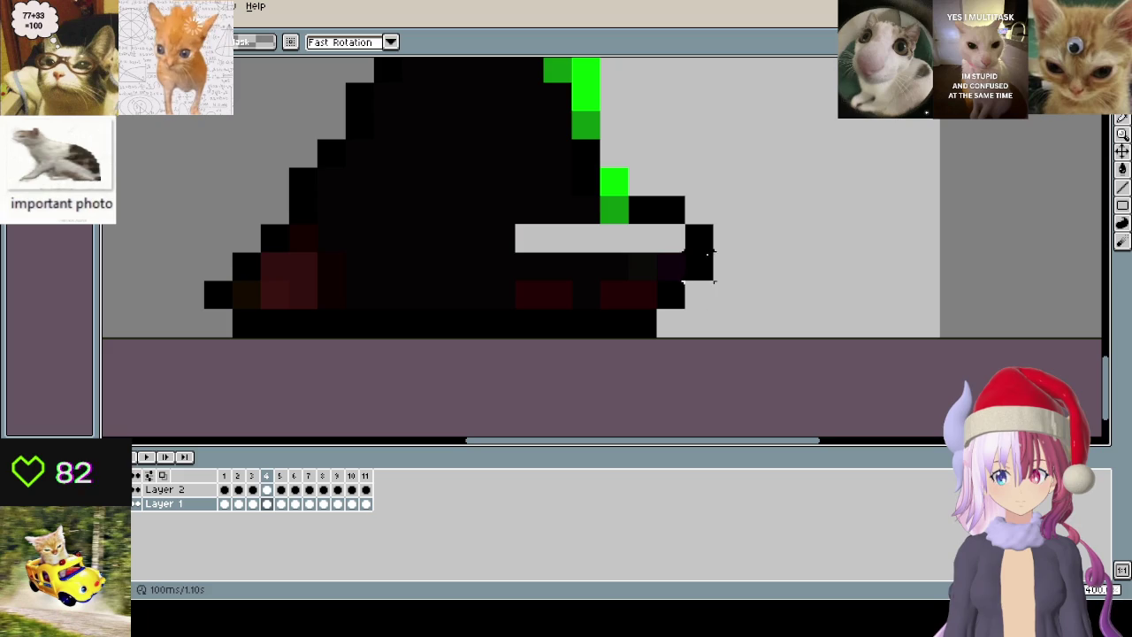
drag(699, 203, 715, 280)
key(Down)
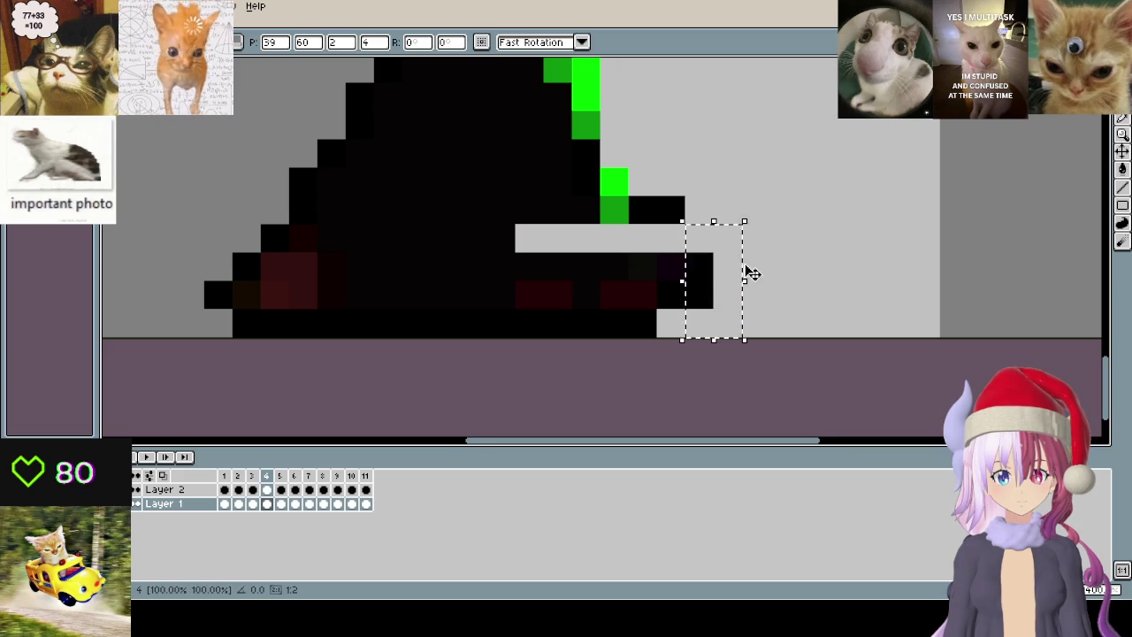
click(812, 237)
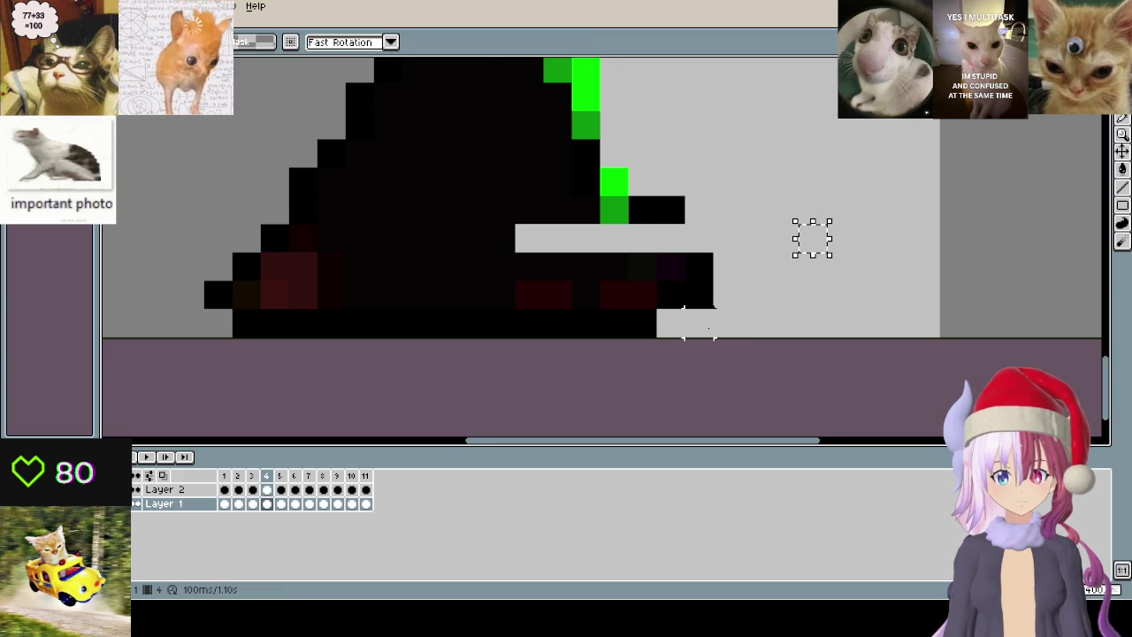
drag(670, 281, 671, 310)
drag(712, 251, 743, 281)
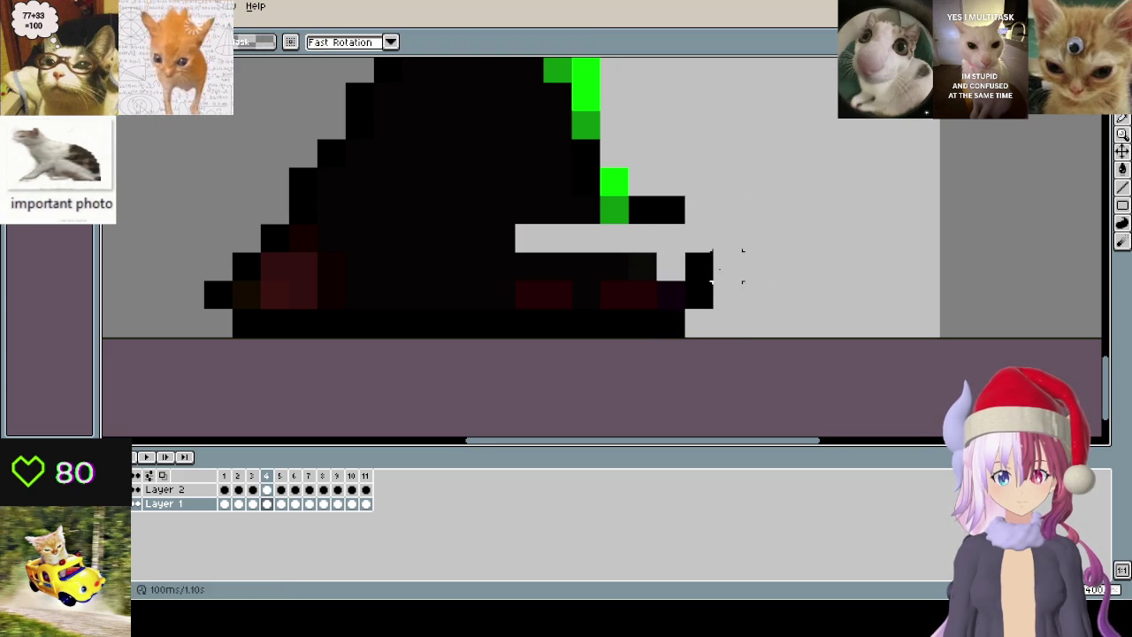
- Fill the grey gap in the base with black and tidy stray edge pixels
key(i)
key(b)
mouse_move(505, 247)
mouse_down()
mouse_move(531, 233)
mouse_move(631, 231)
mouse_up()
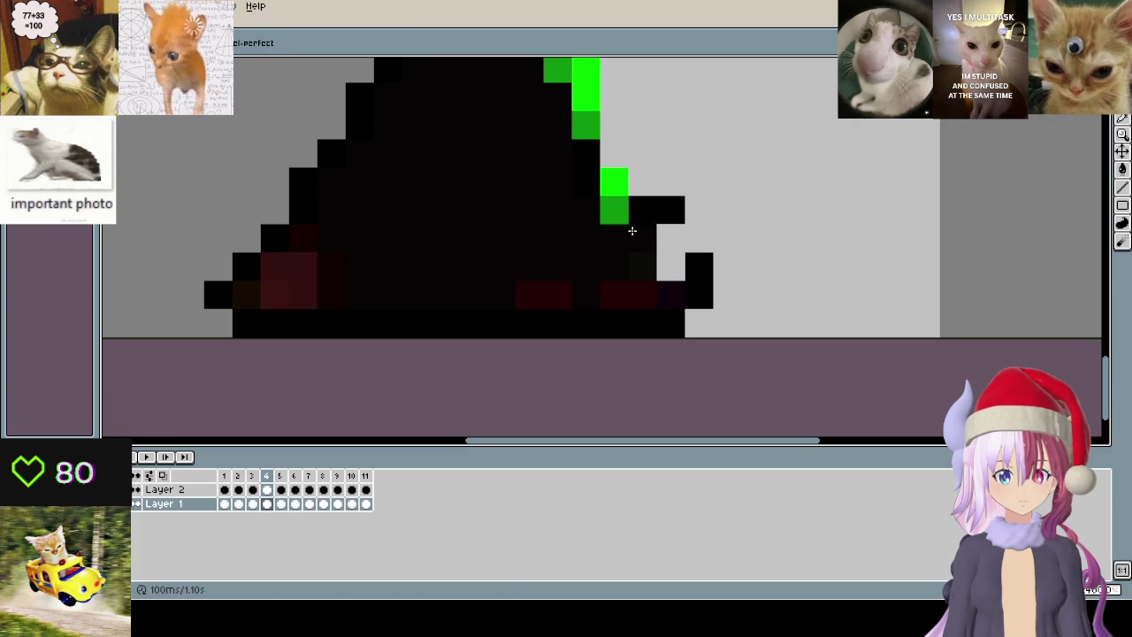
right_click(670, 211)
click(719, 218)
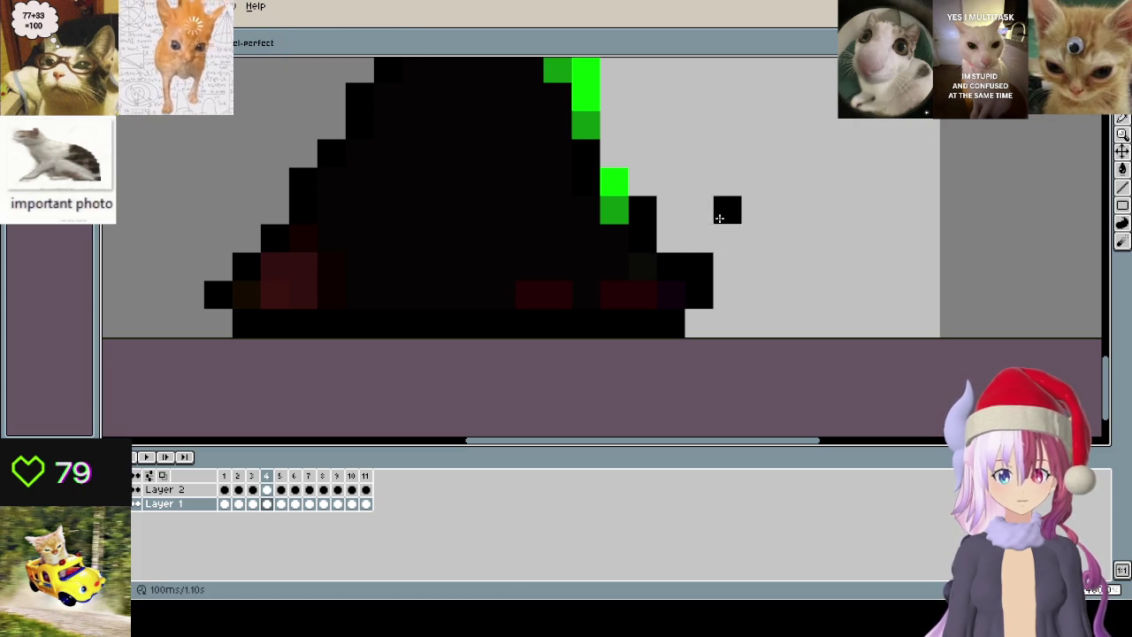
scroll(719, 218, down, 2)
scroll(547, 345, up, 1)
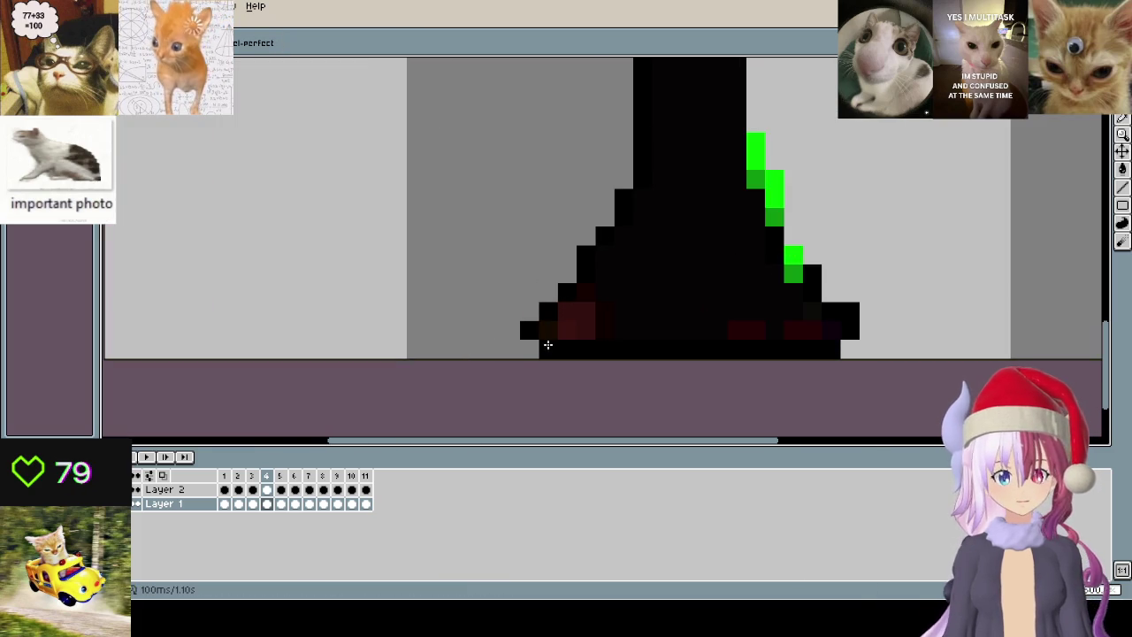
scroll(541, 345, up, 1)
scroll(609, 342, down, 1)
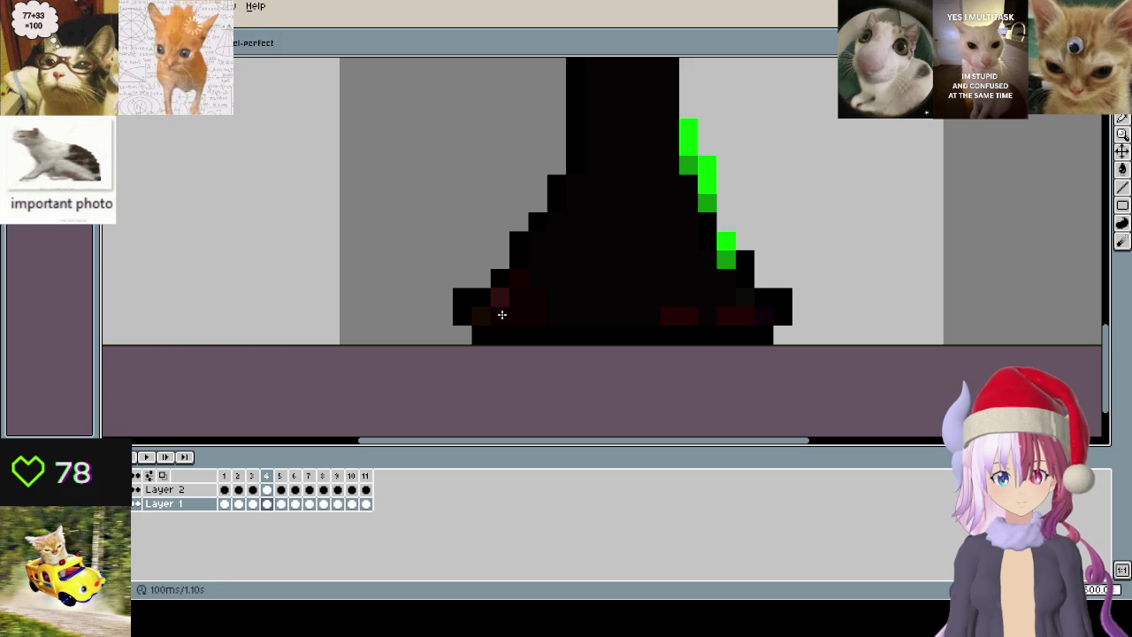
- Paint the remaining dark-red base pixels black, then pan to show the whole goblet
drag(670, 315, 695, 315)
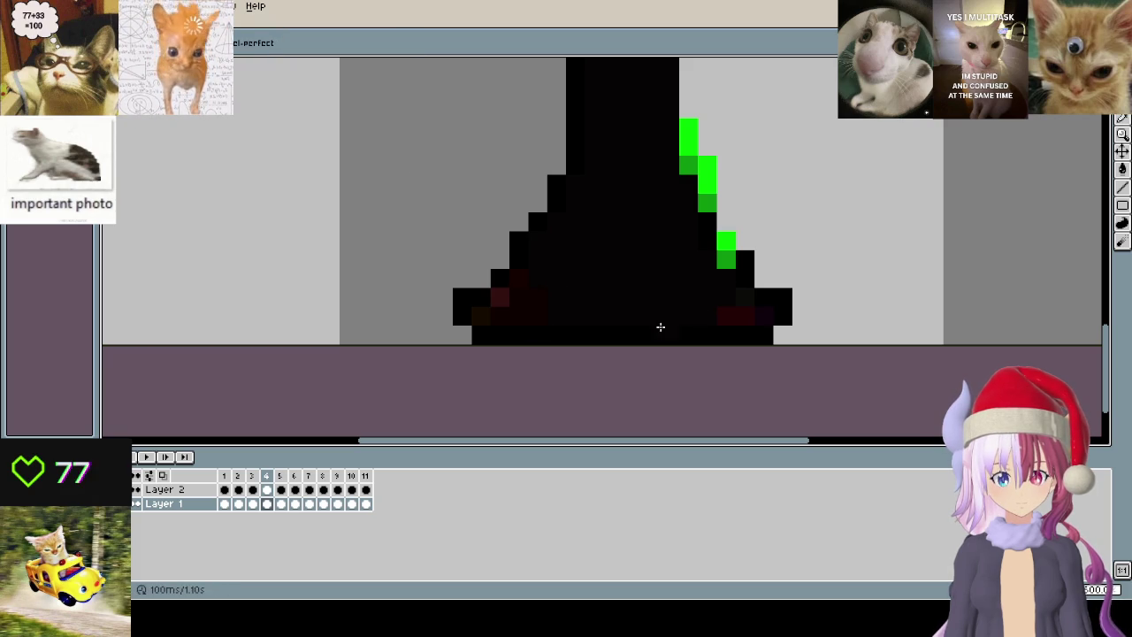
drag(499, 283, 503, 295)
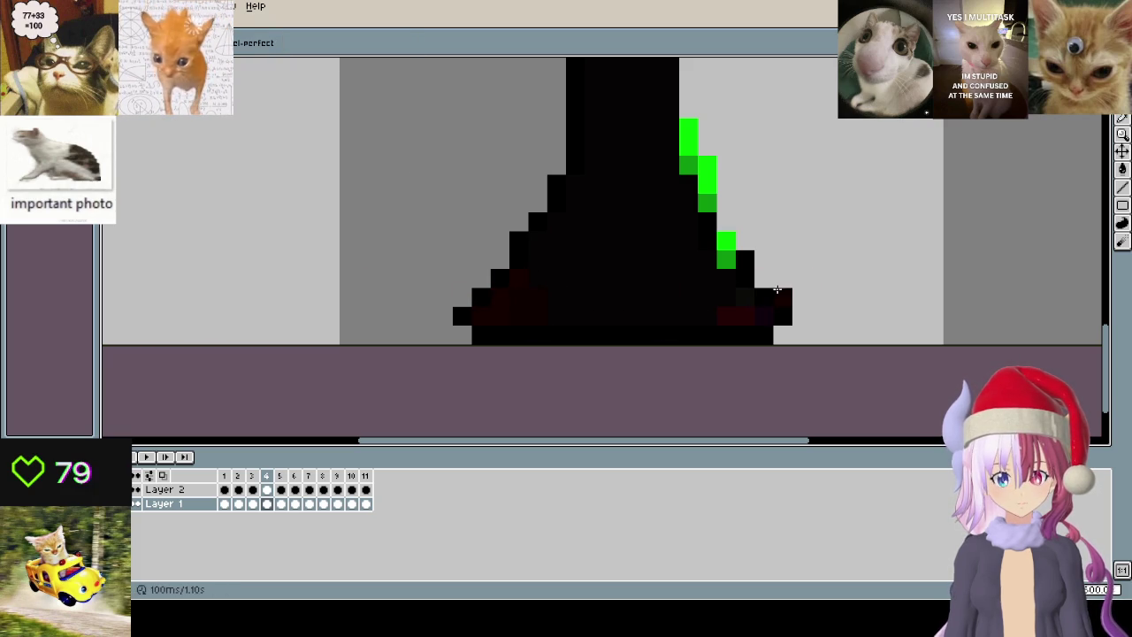
scroll(539, 248, down, 4)
scroll(667, 238, up, 2)
scroll(687, 336, up, 2)
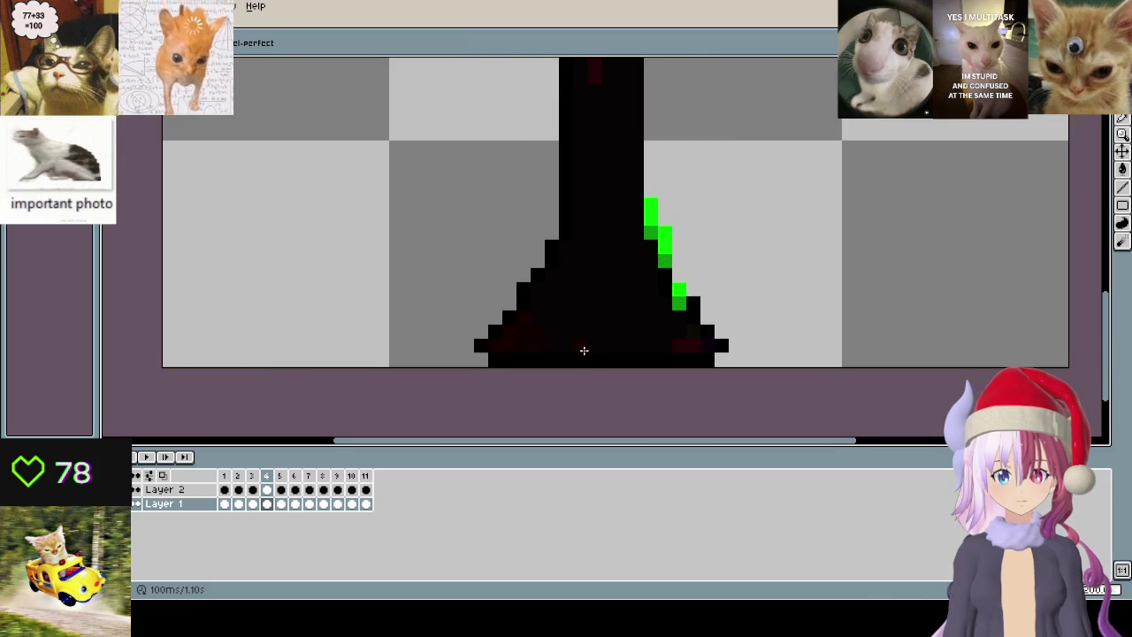
scroll(688, 306, down, 1)
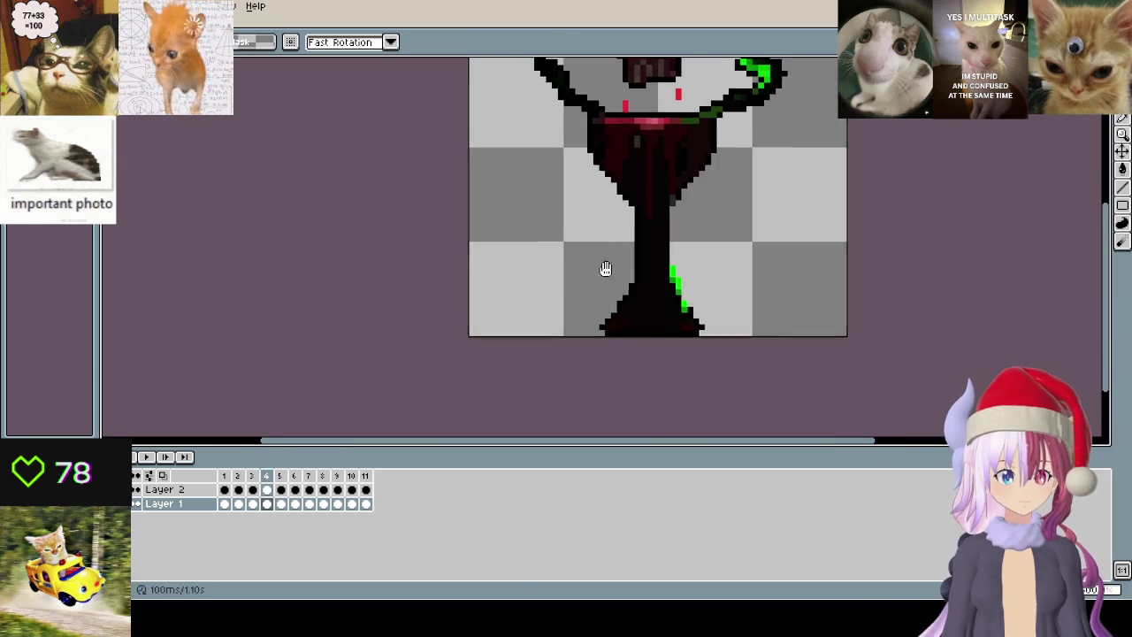
drag(604, 268, 579, 363)
- Try a lasso around the goblet, then go to frame 1 and clear the selection
drag(837, 160, 827, 195)
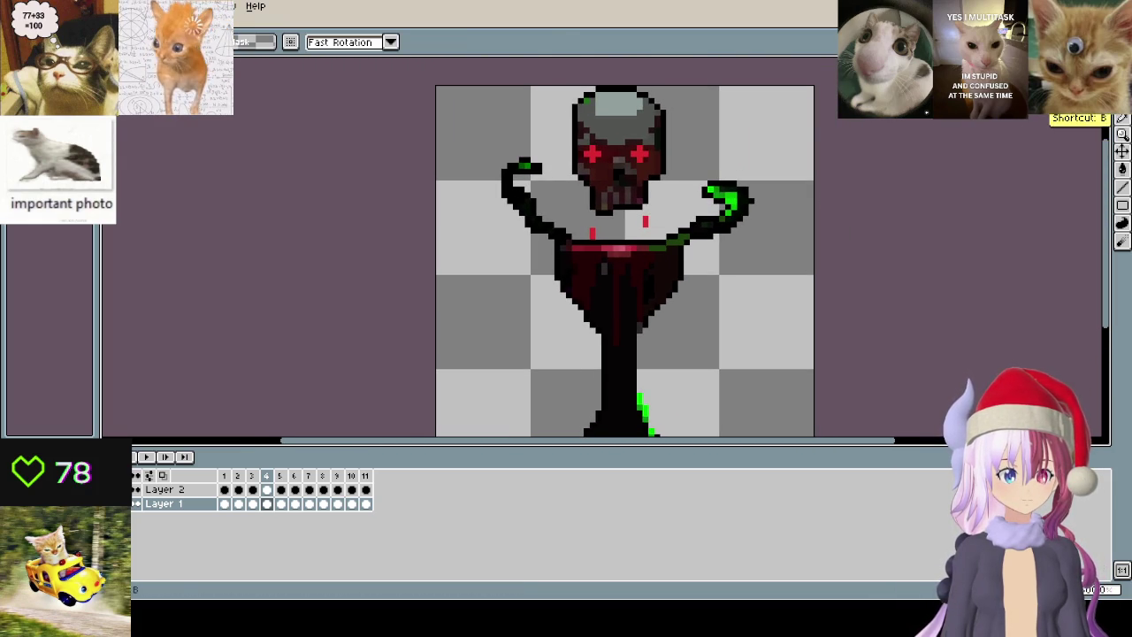
click(1122, 118)
mouse_move(805, 197)
mouse_down()
mouse_move(834, 169)
mouse_move(828, 147)
mouse_move(727, 117)
mouse_move(686, 174)
mouse_up()
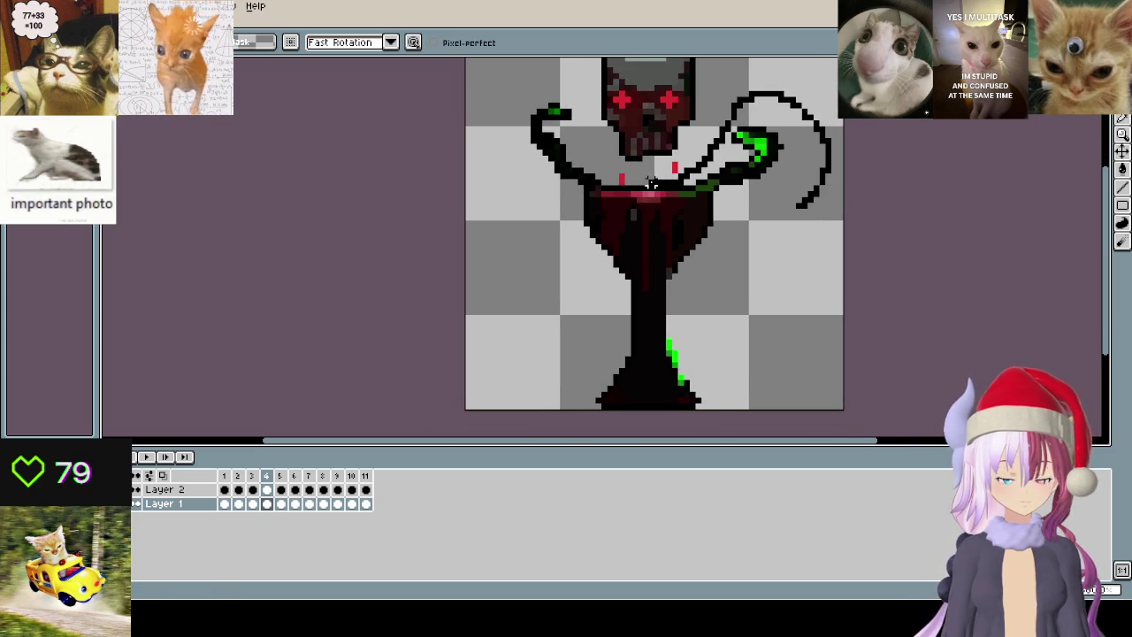
key(q)
drag(604, 166, 847, 265)
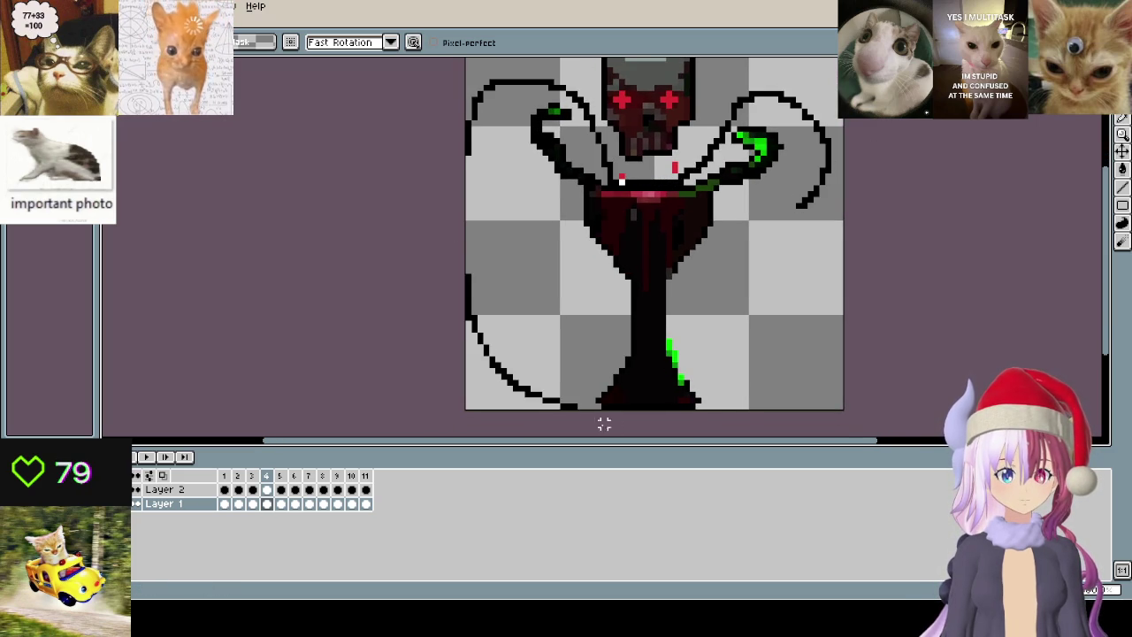
click(225, 474)
key(ctrl+d)
key(b)
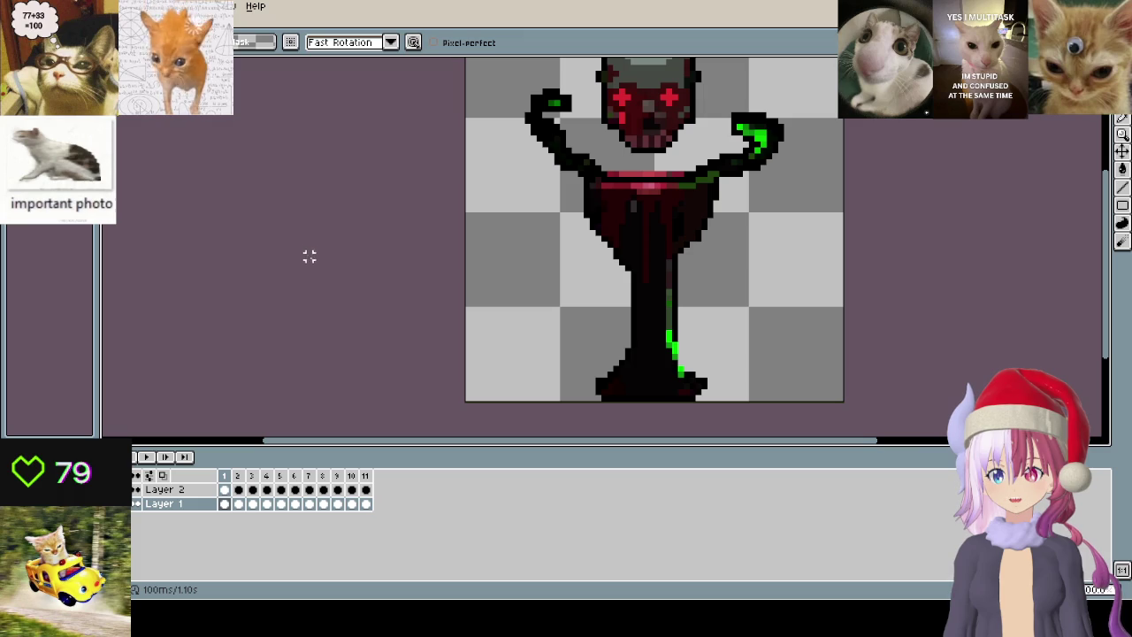
key(ctrl+z)
key(ctrl+z)
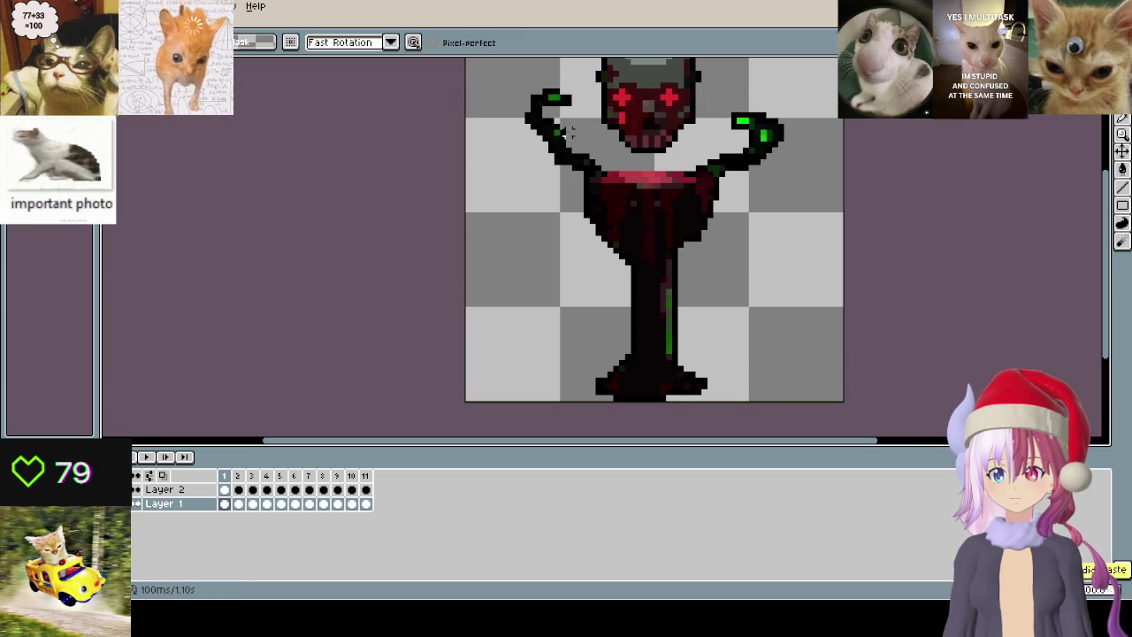
- Lasso the goblet body and arms and delete them from frames 1 and 2
drag(598, 115, 362, 295)
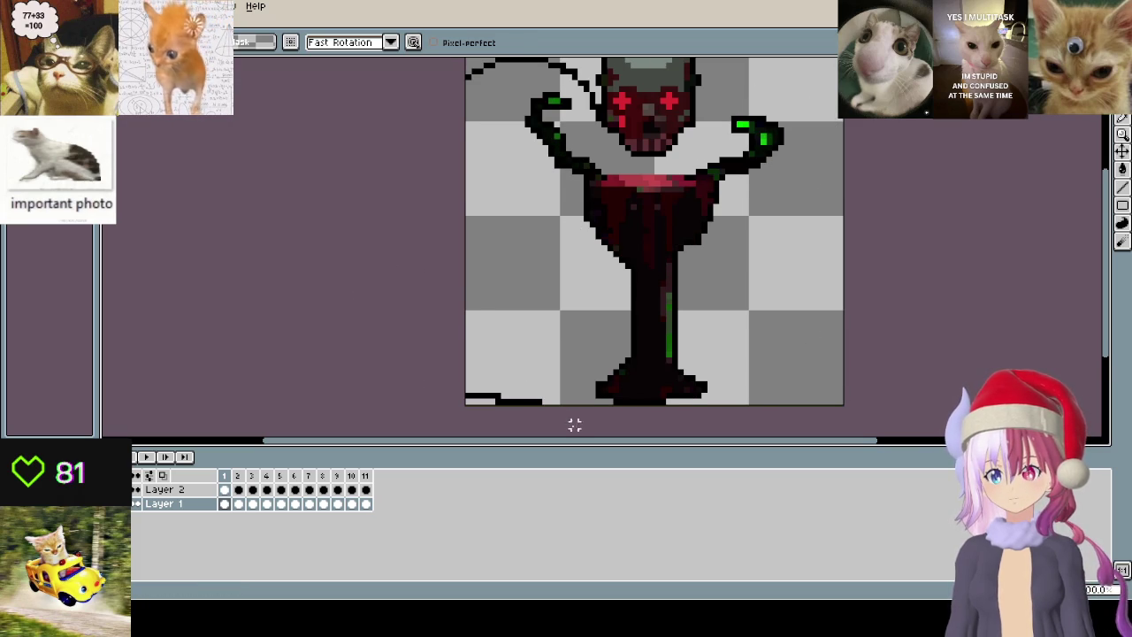
drag(574, 425, 870, 177)
drag(622, 158, 610, 161)
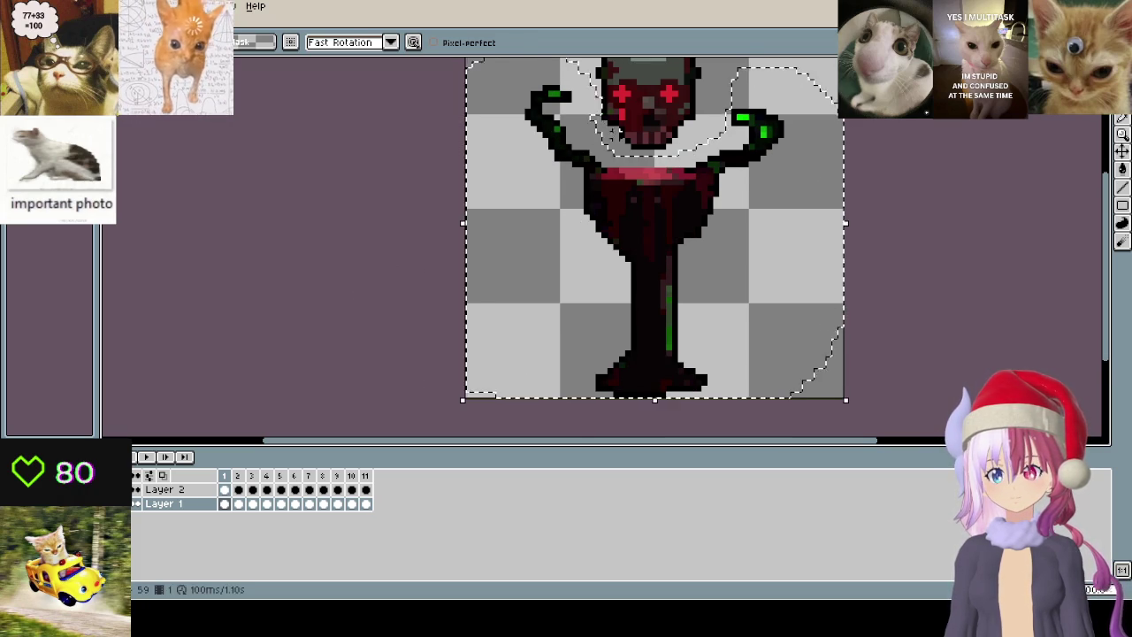
key(Delete)
key(Right)
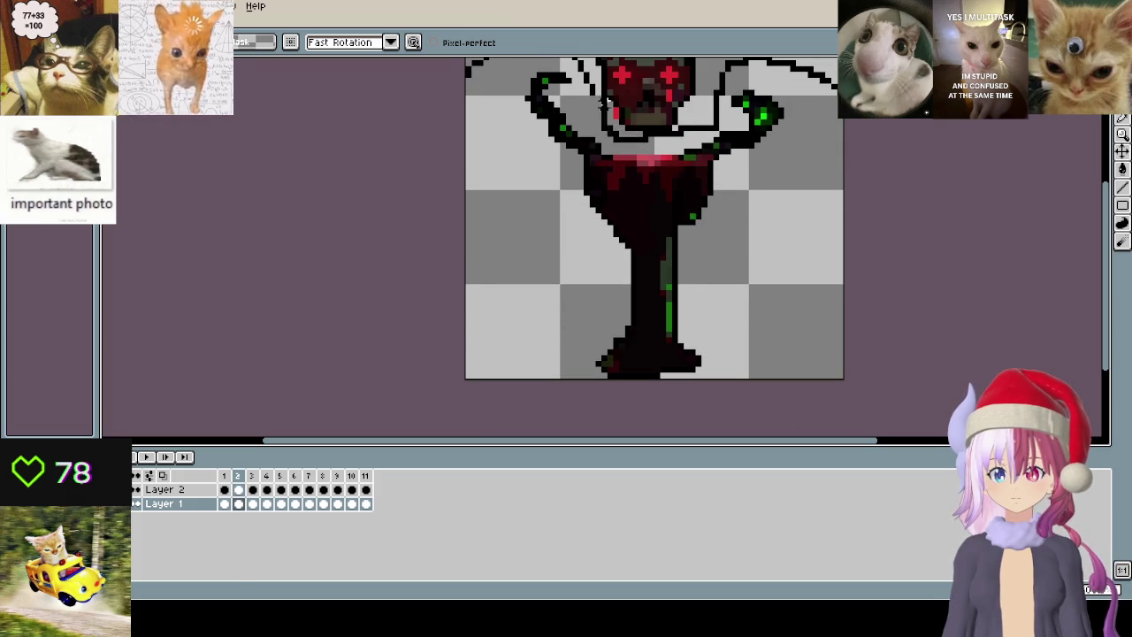
key(Delete)
scroll(632, 215, down, 2)
- Delete the goblet body and arms from frames 3, 4 and 5
key(Right)
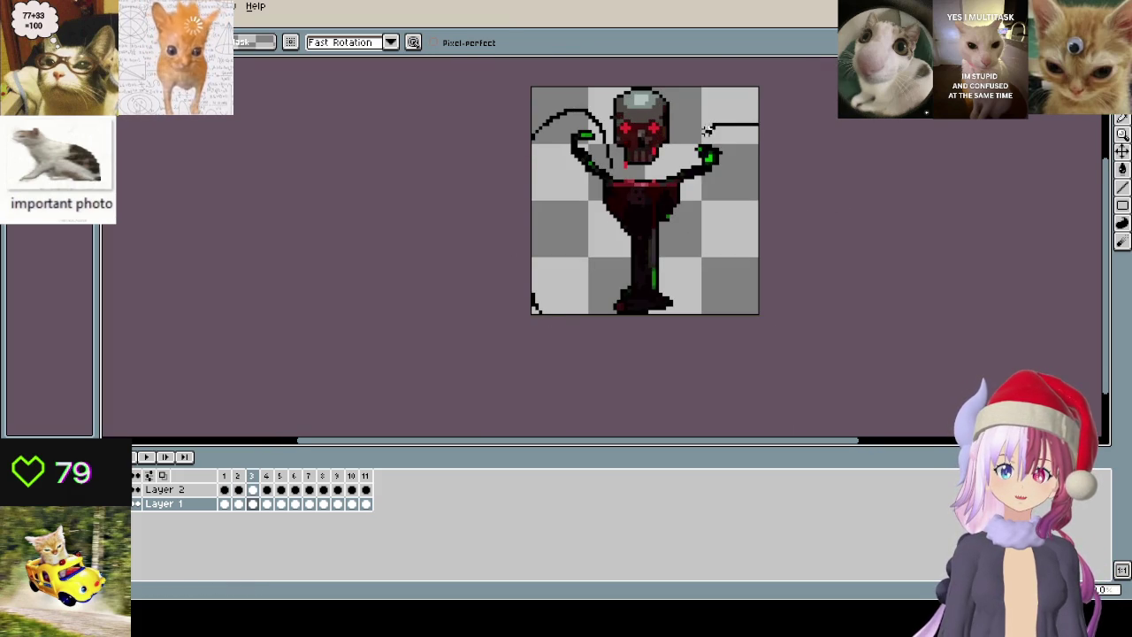
mouse_move(622, 168)
mouse_down()
mouse_move(619, 185)
mouse_move(572, 116)
mouse_up()
key(Delete)
key(Right)
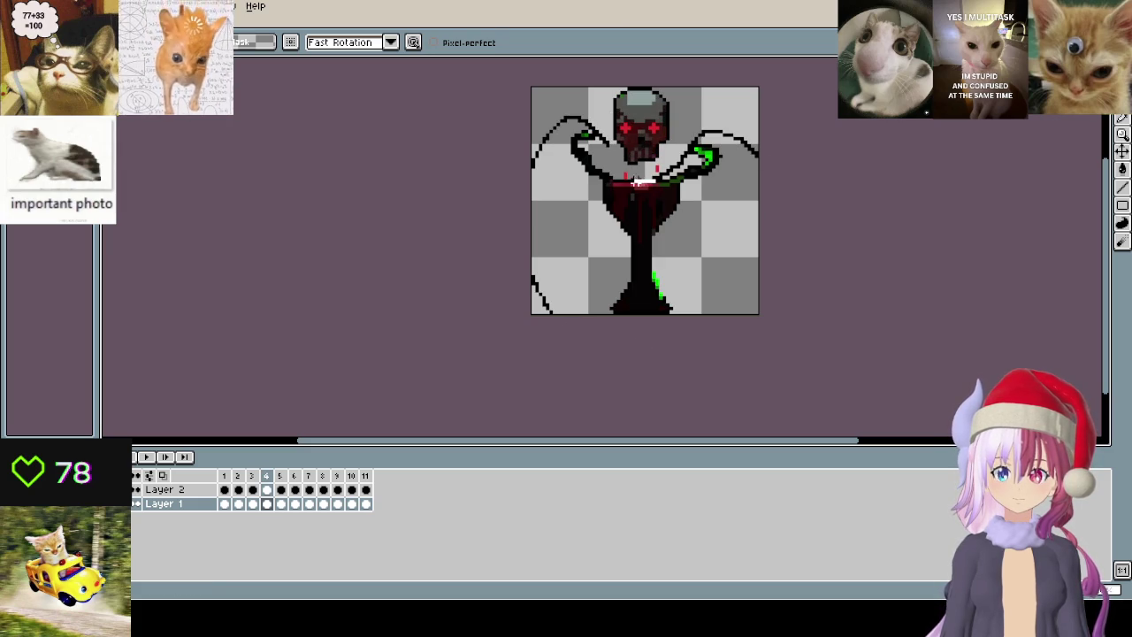
drag(571, 116, 603, 156)
key(Delete)
scroll(628, 209, up, 1)
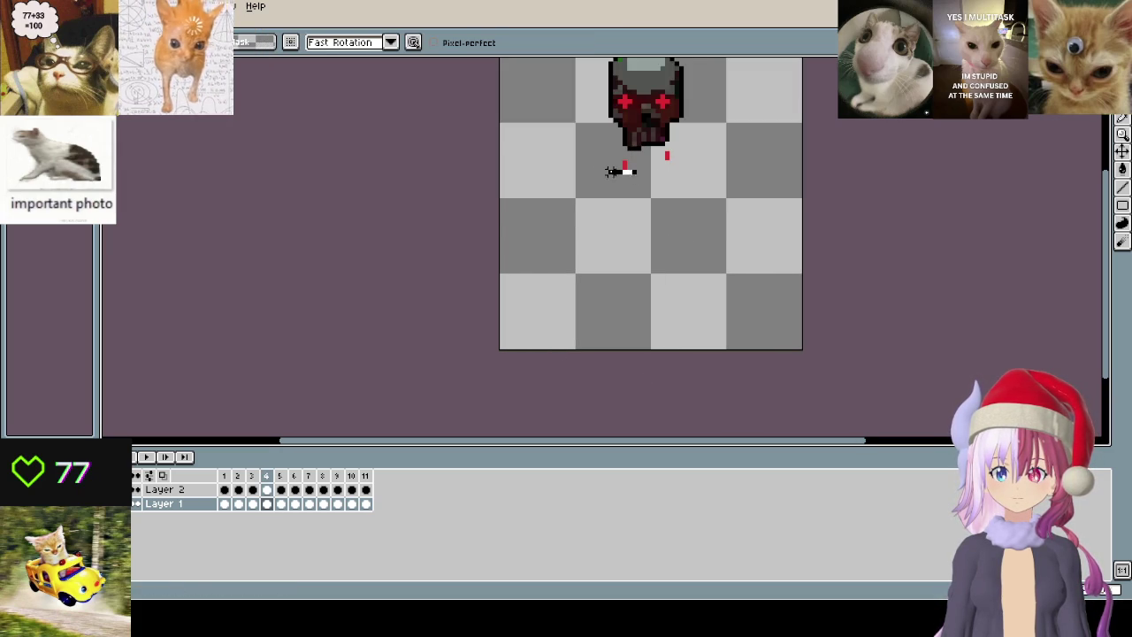
key(Right)
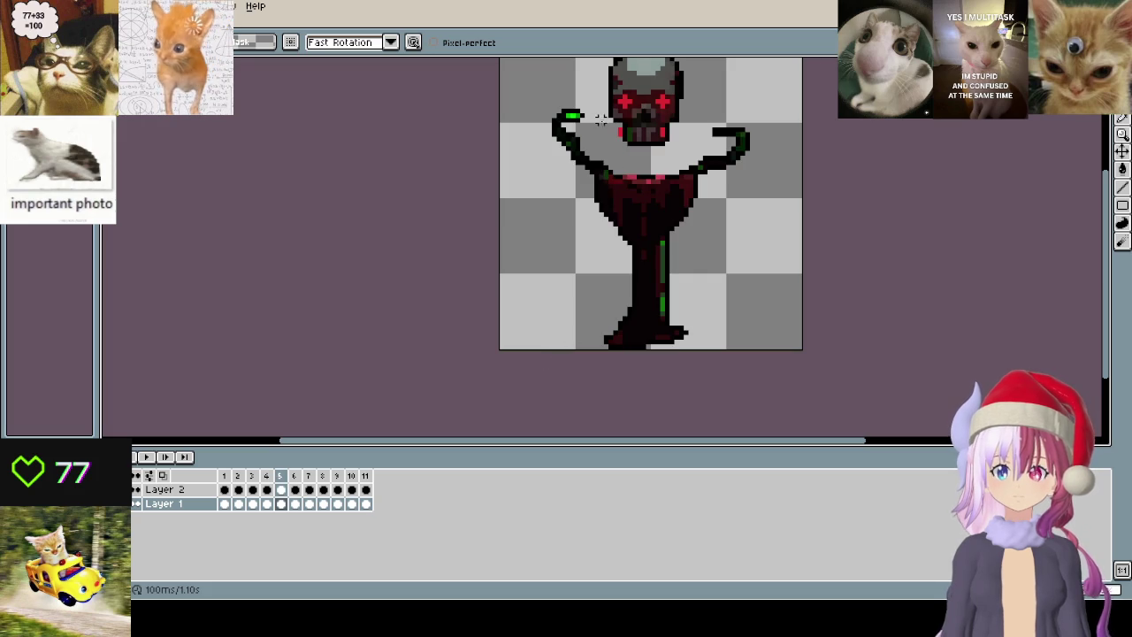
drag(601, 120, 483, 167)
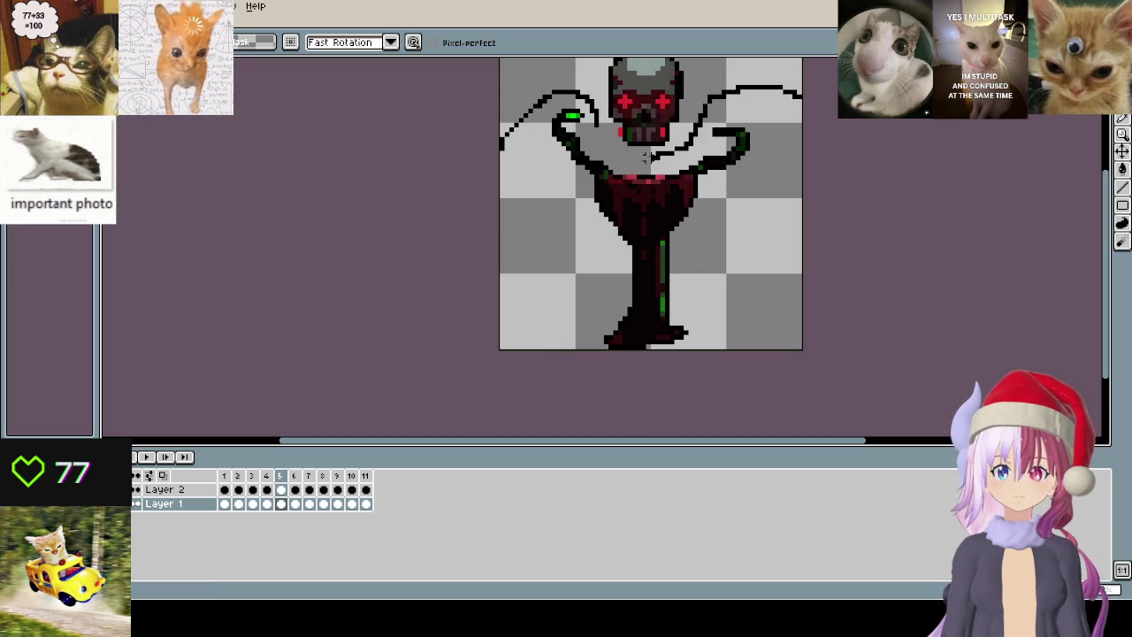
key(Delete)
- Outline the goblet body and arms on frame 6 of Layer 1, after discarding Layer 2 attempts
key(Right)
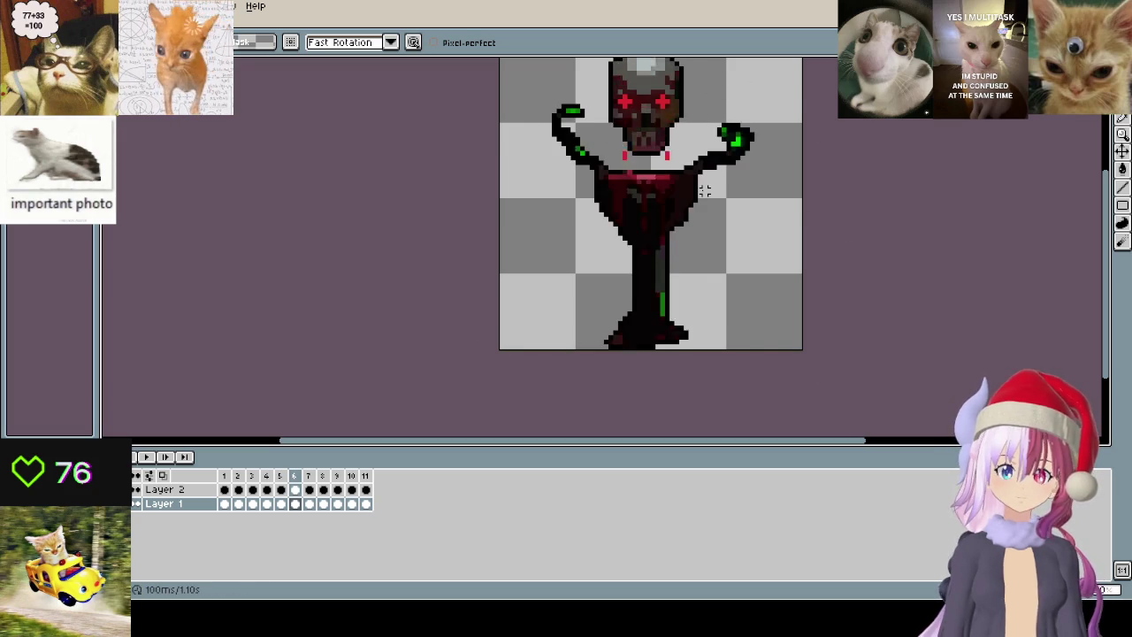
key(Right)
key(Left)
key(Up)
drag(757, 116, 676, 161)
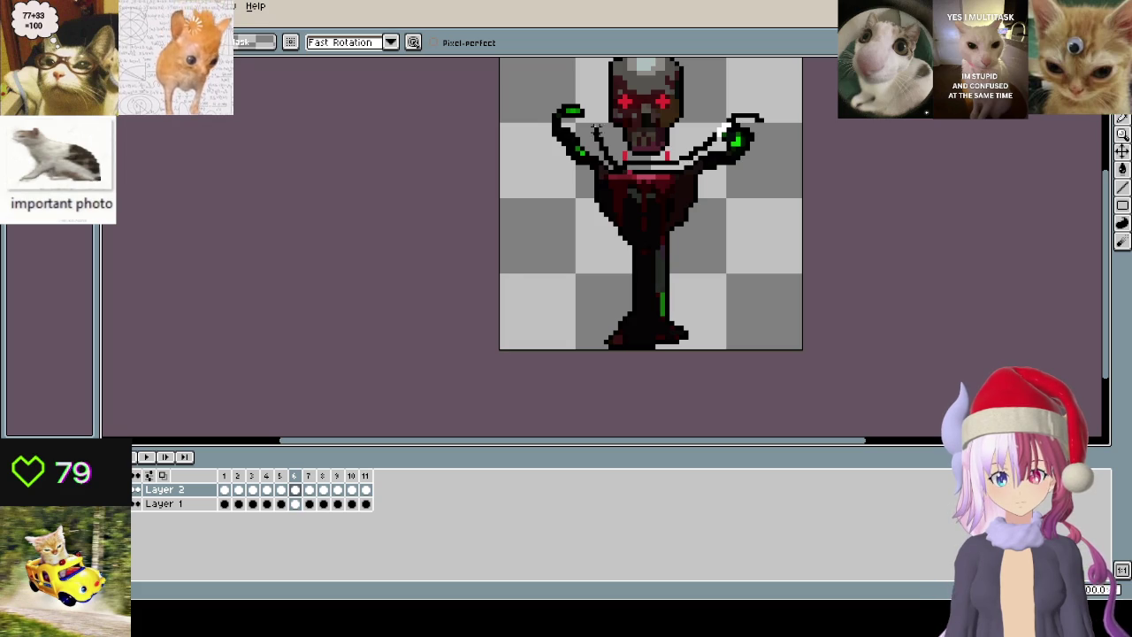
drag(582, 92, 513, 311)
key(ctrl+z)
key(ctrl+z)
key(ctrl+z)
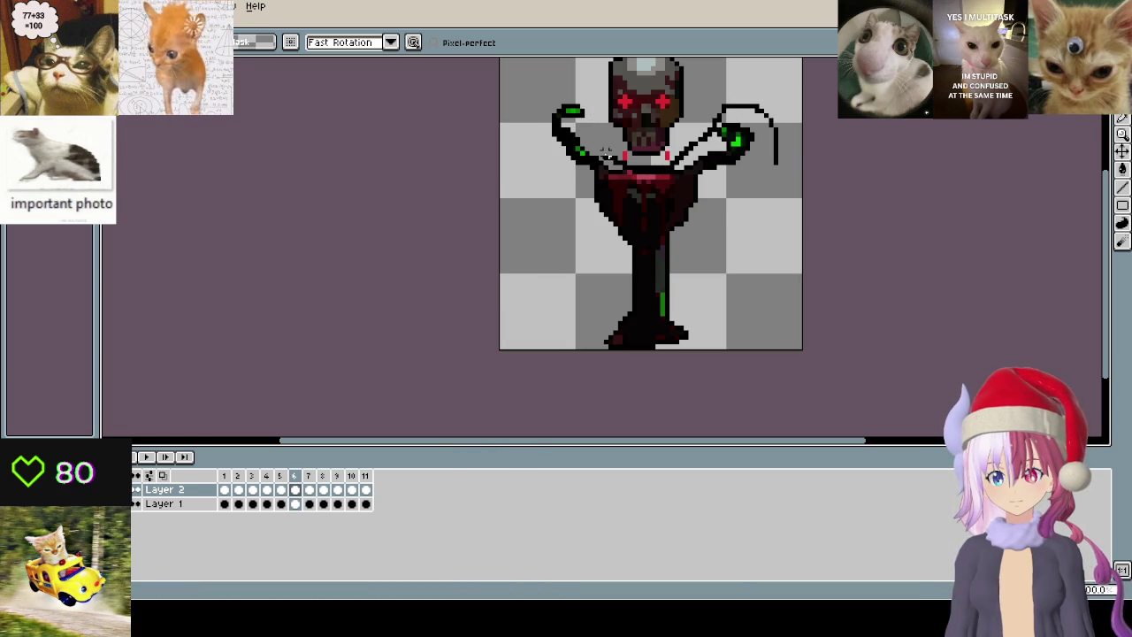
drag(607, 152, 488, 202)
key(ctrl+z)
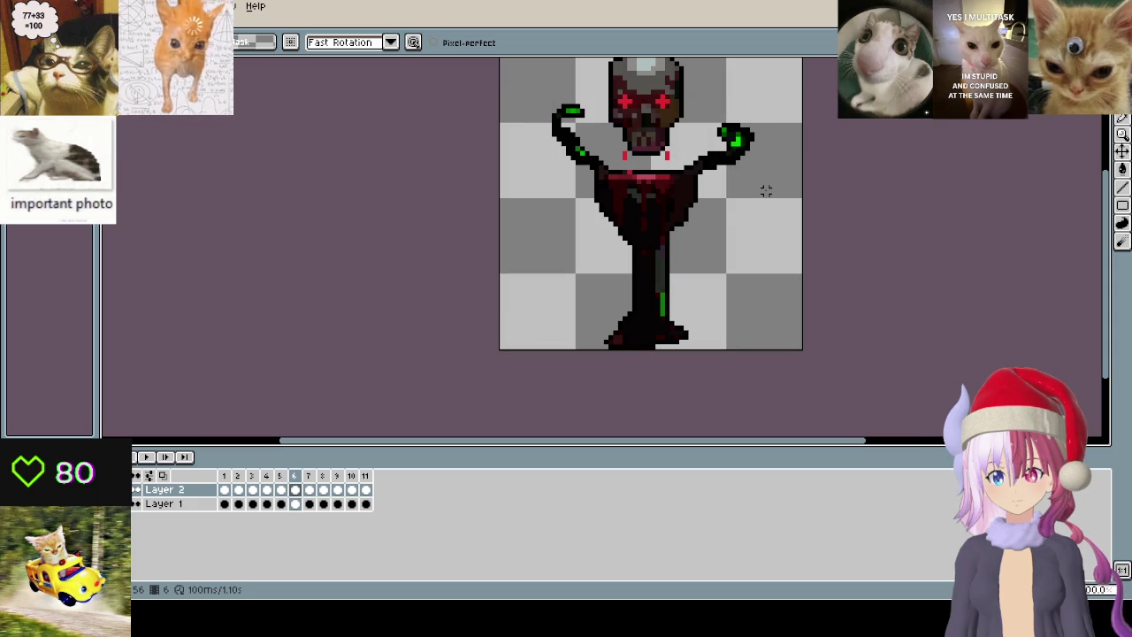
click(296, 489)
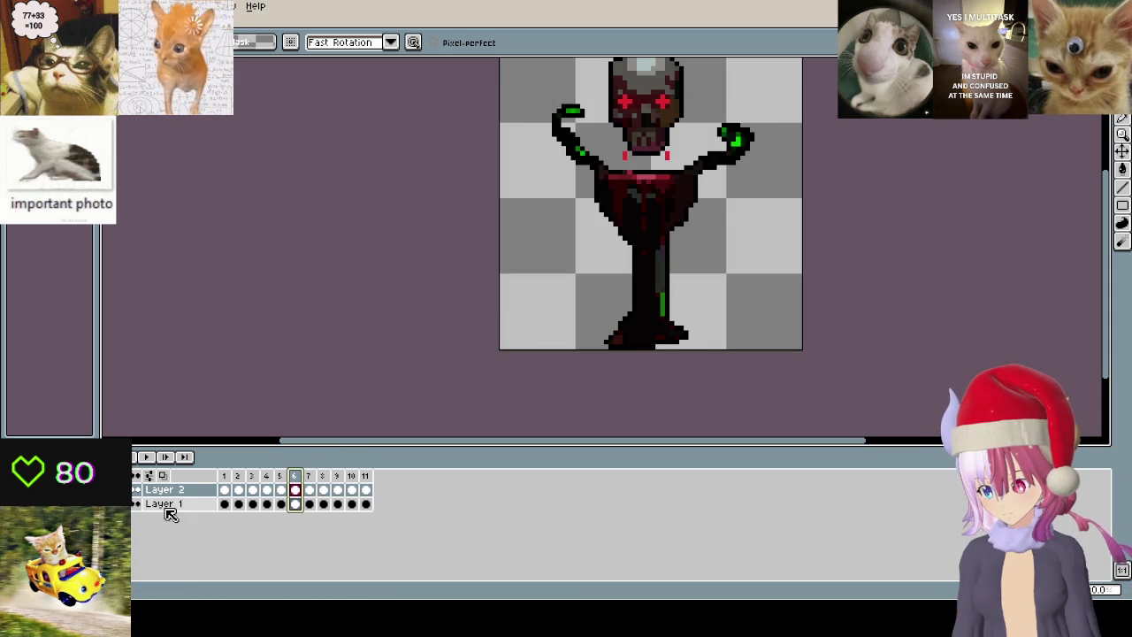
key(ctrl+z)
key(ctrl+z)
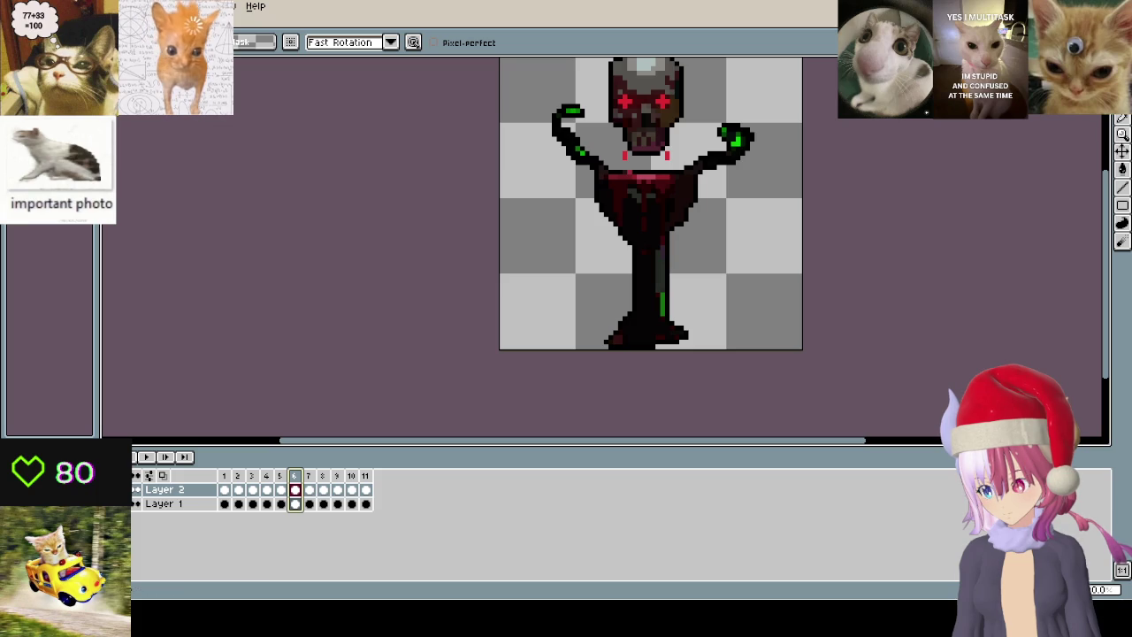
click(164, 504)
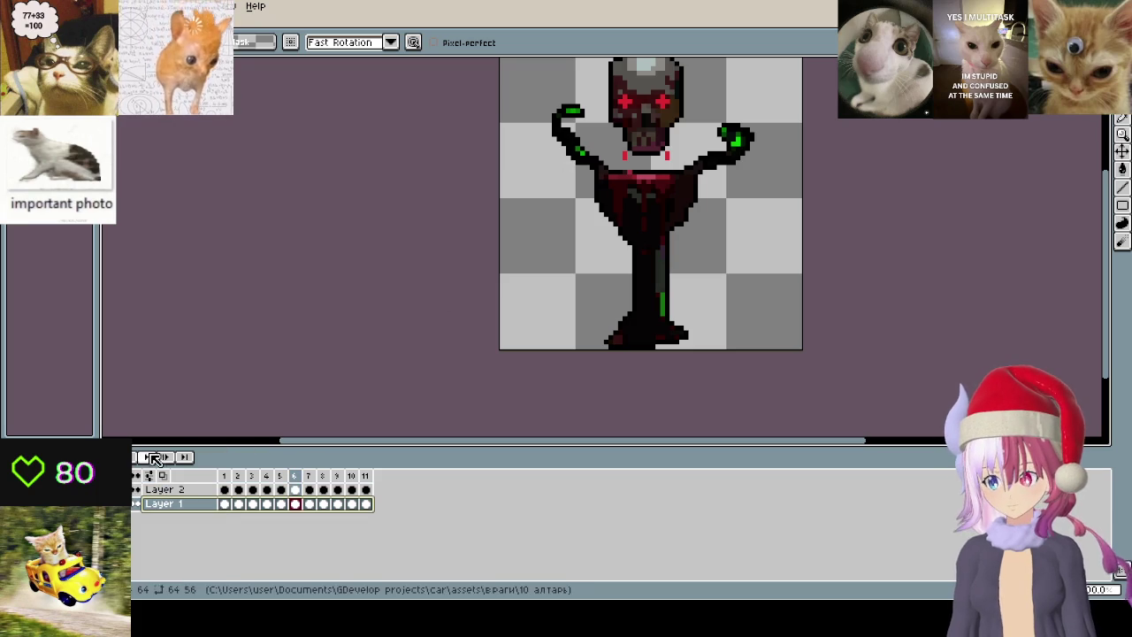
mouse_move(607, 180)
mouse_down()
mouse_move(531, 104)
mouse_move(524, 122)
mouse_move(744, 336)
mouse_move(816, 116)
mouse_move(695, 143)
mouse_up()
key(ctrl+z)
key(ctrl+z)
key(ctrl+z)
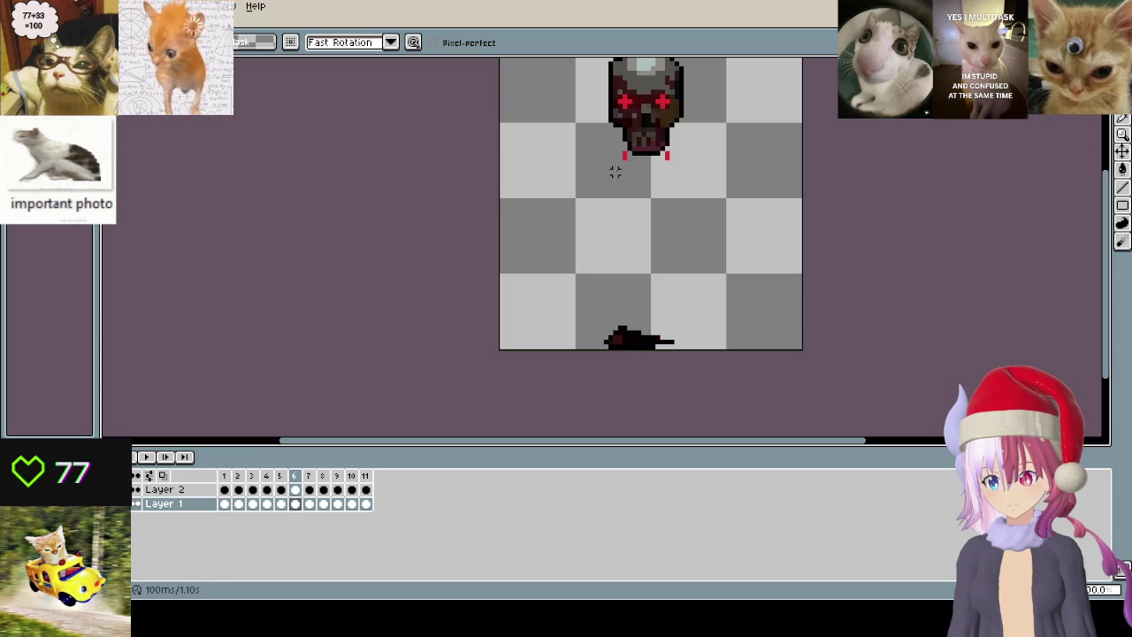
- Lasso and remove the goblet body and arms from frames 7 and 8
key(ctrl+z)
key(ctrl+z)
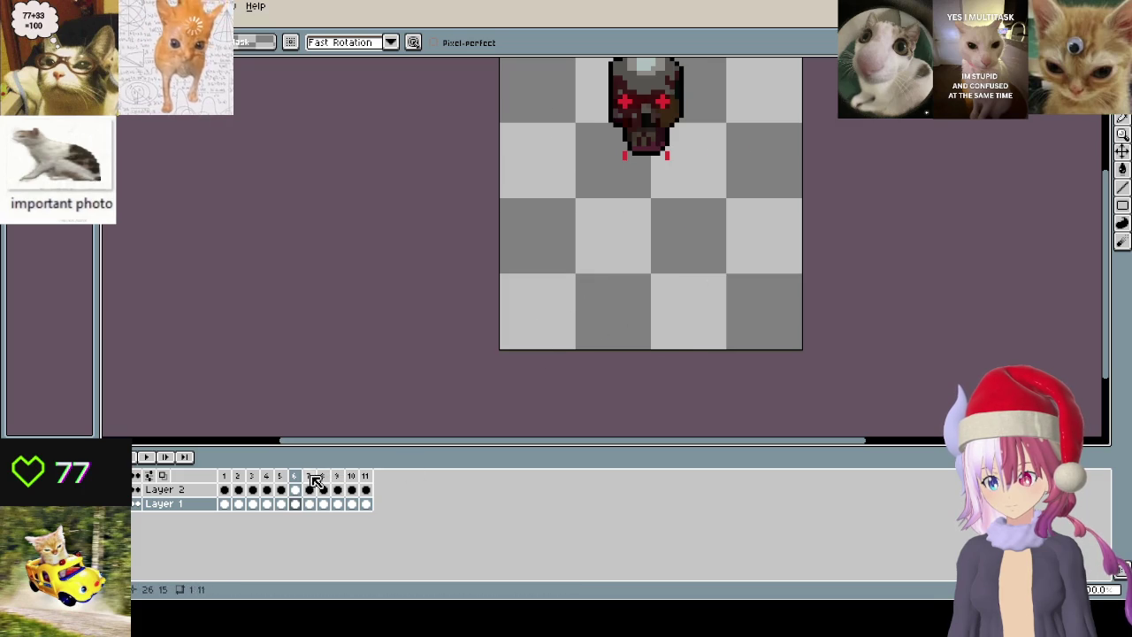
click(308, 475)
mouse_move(710, 120)
mouse_down()
mouse_move(653, 168)
mouse_move(597, 133)
mouse_move(482, 329)
mouse_move(818, 194)
mouse_up()
key(Left)
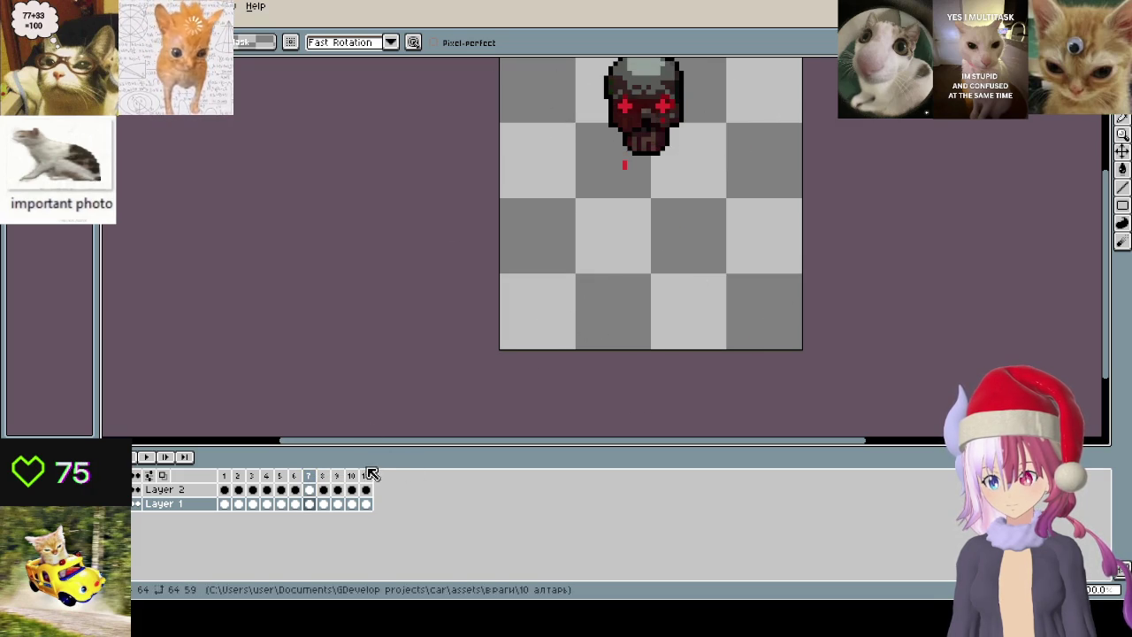
click(323, 476)
drag(602, 137, 502, 111)
mouse_move(800, 78)
mouse_down()
mouse_move(758, 76)
mouse_move(671, 157)
mouse_up()
key(ctrl+z)
key(Return)
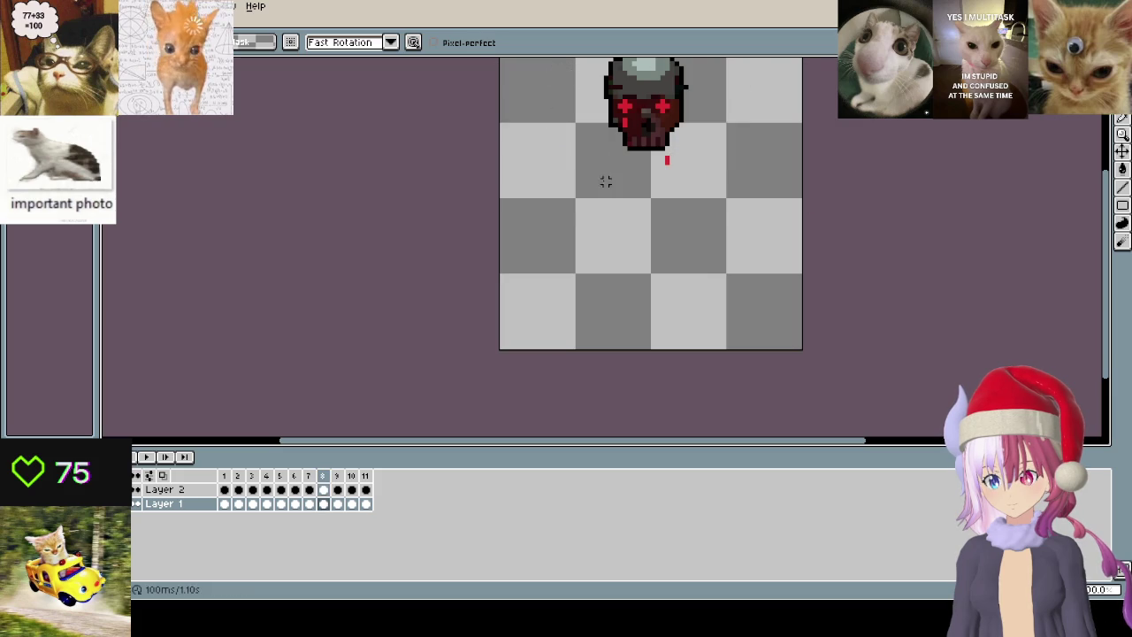
- Outline the goblet and arms on frame 9, previewing the animation between attempts
key(Return)
mouse_move(591, 99)
mouse_down()
mouse_move(525, 78)
mouse_move(553, 349)
mouse_up()
drag(729, 347, 814, 242)
mouse_move(801, 84)
mouse_down()
mouse_move(714, 105)
mouse_move(619, 163)
mouse_up()
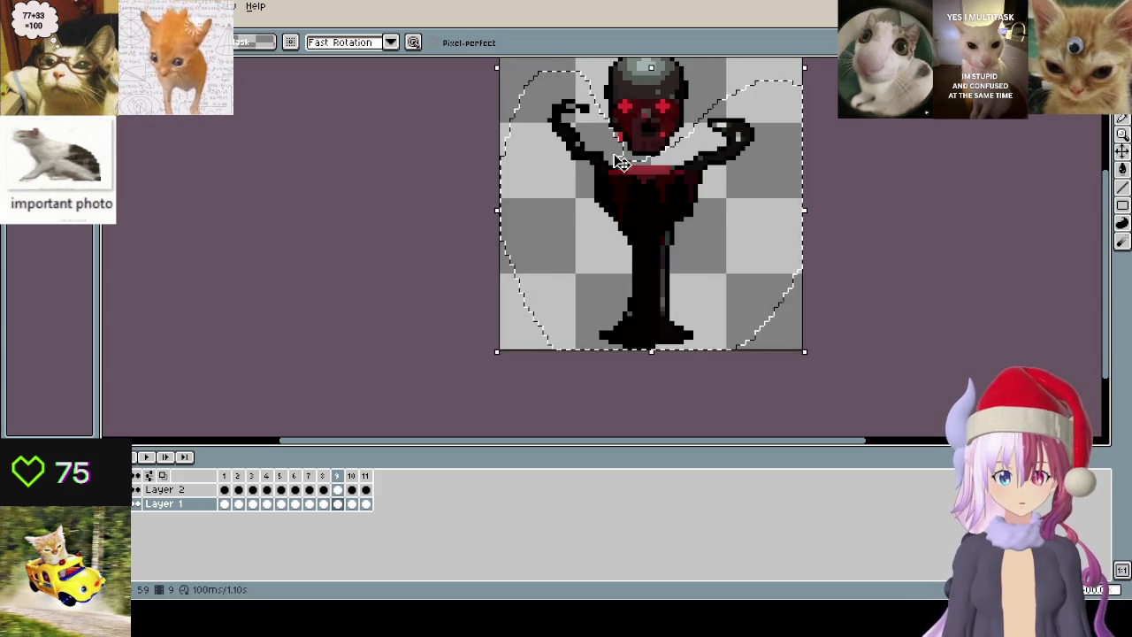
key(Return)
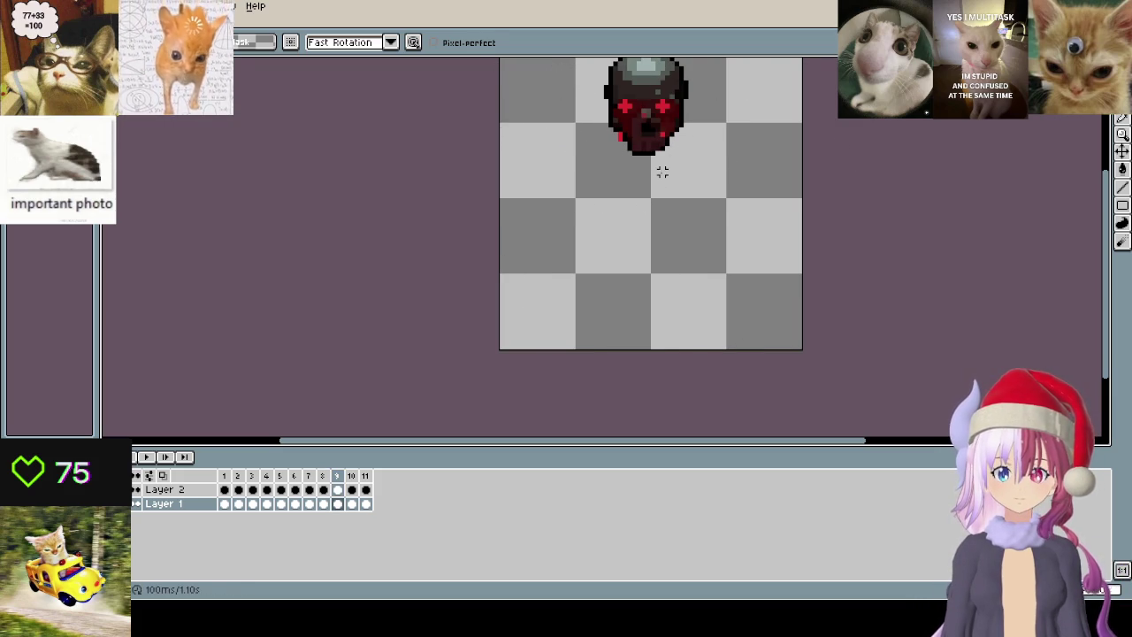
mouse_move(757, 110)
mouse_down()
mouse_move(695, 124)
mouse_move(667, 158)
mouse_move(588, 101)
mouse_move(644, 361)
mouse_up()
key(Return)
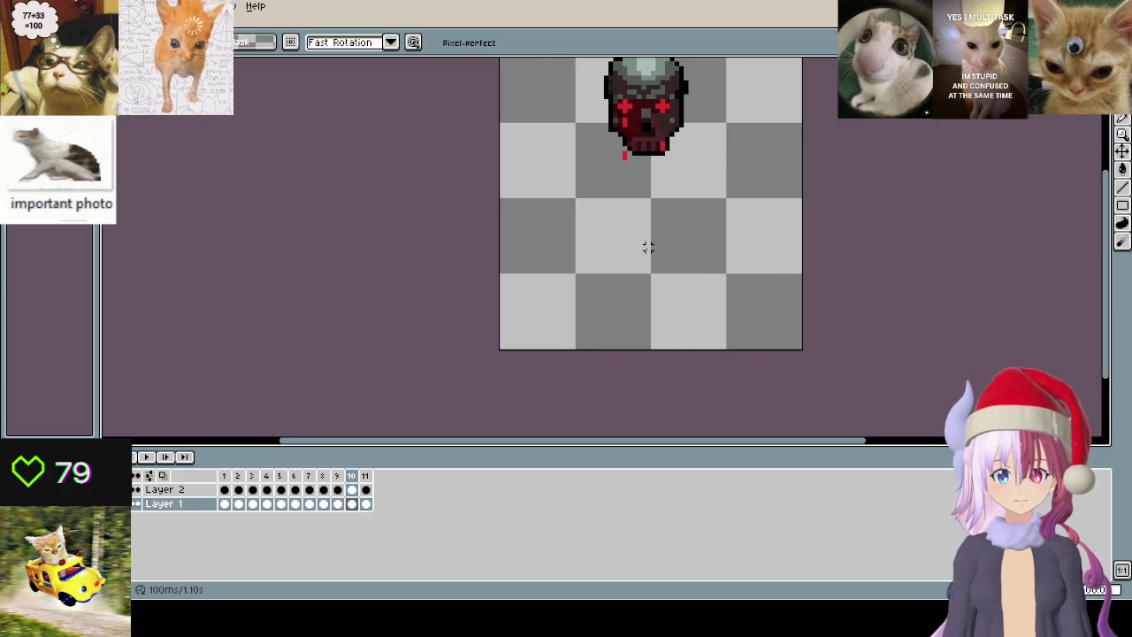
- Select the whole chalice on frame 9, delete it, and return to frame 1
mouse_move(626, 142)
mouse_down()
mouse_move(543, 66)
mouse_move(707, 346)
mouse_move(782, 97)
mouse_move(692, 157)
mouse_up()
key(Delete)
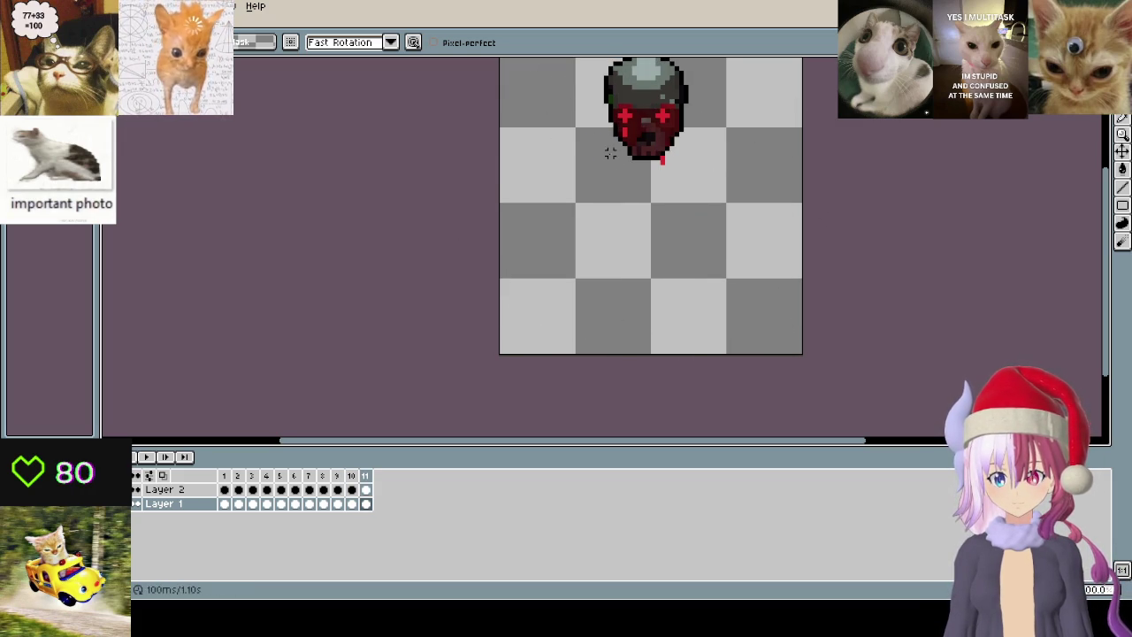
click(223, 476)
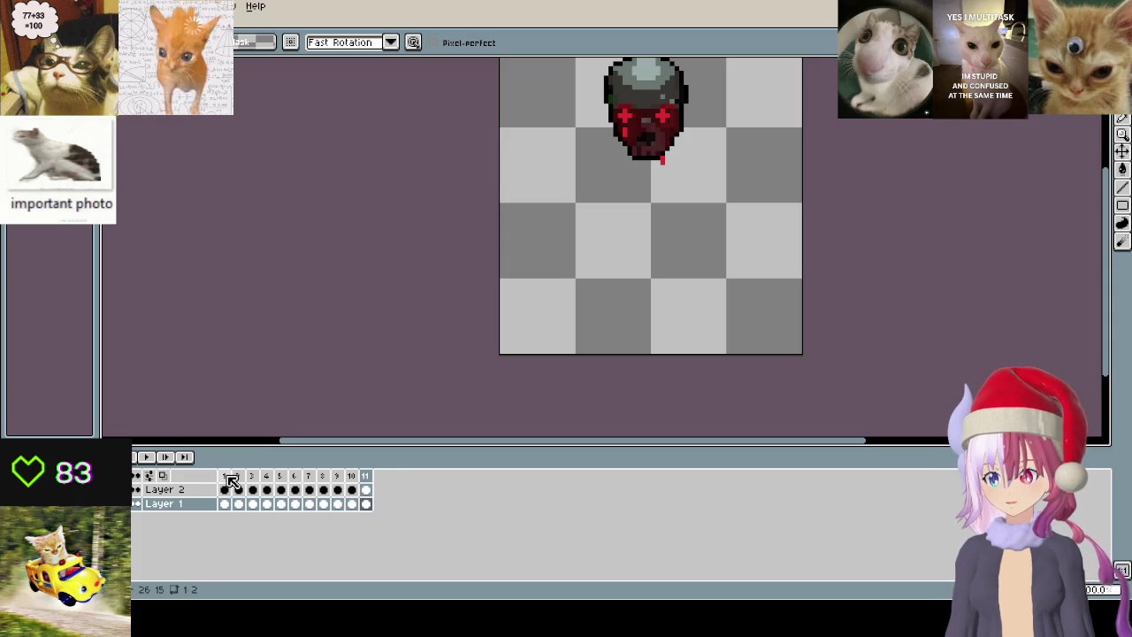
scroll(638, 241, up, 2)
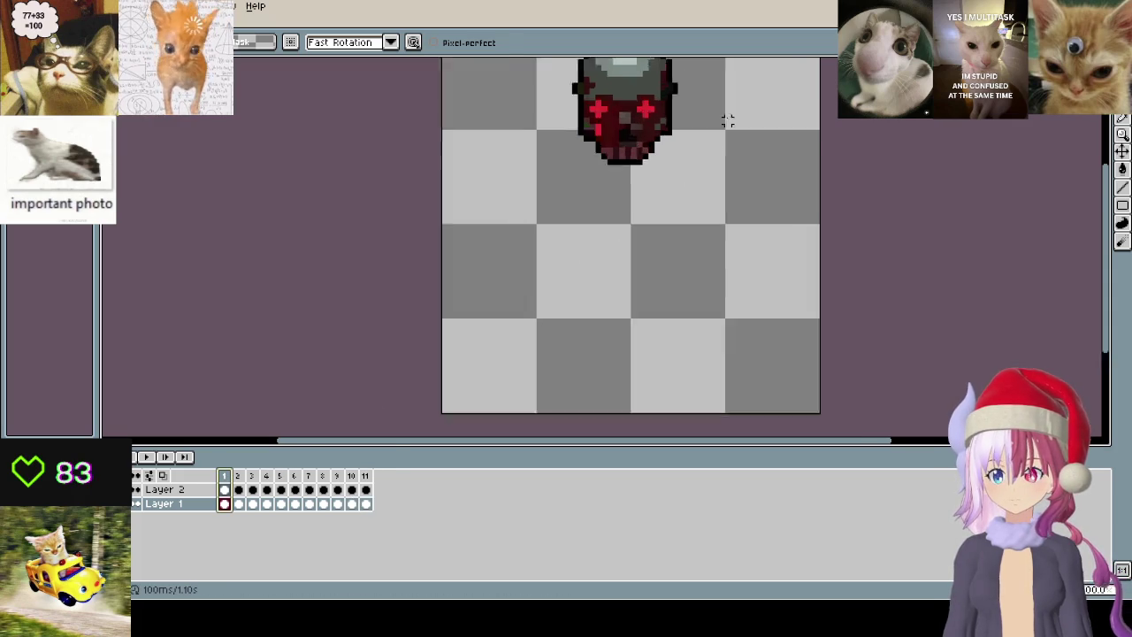
key(Return)
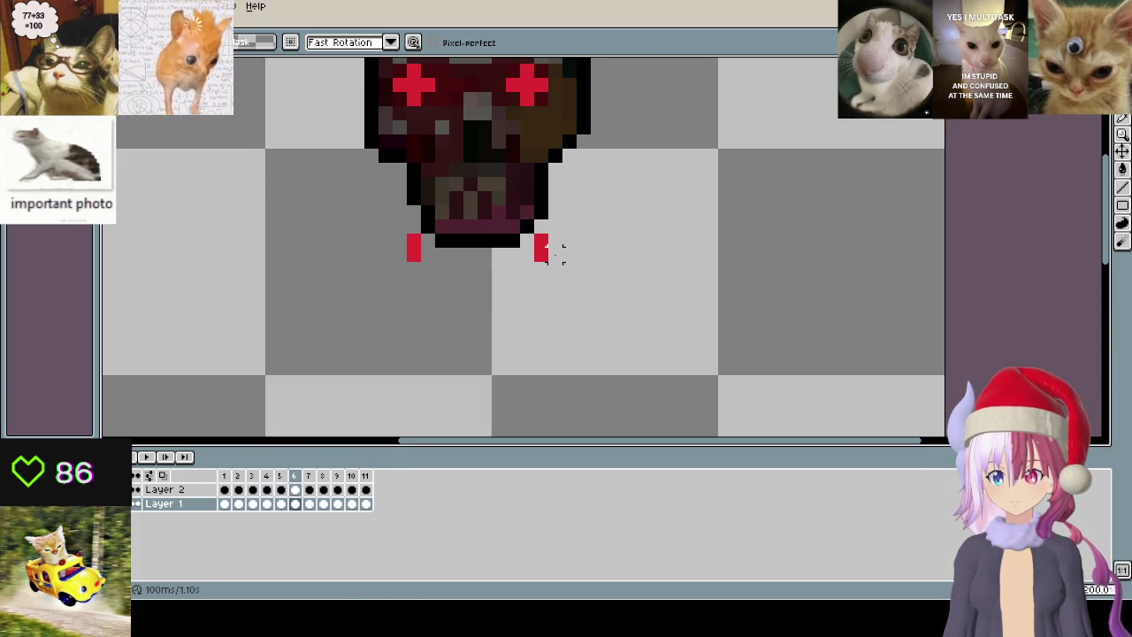
key(Return)
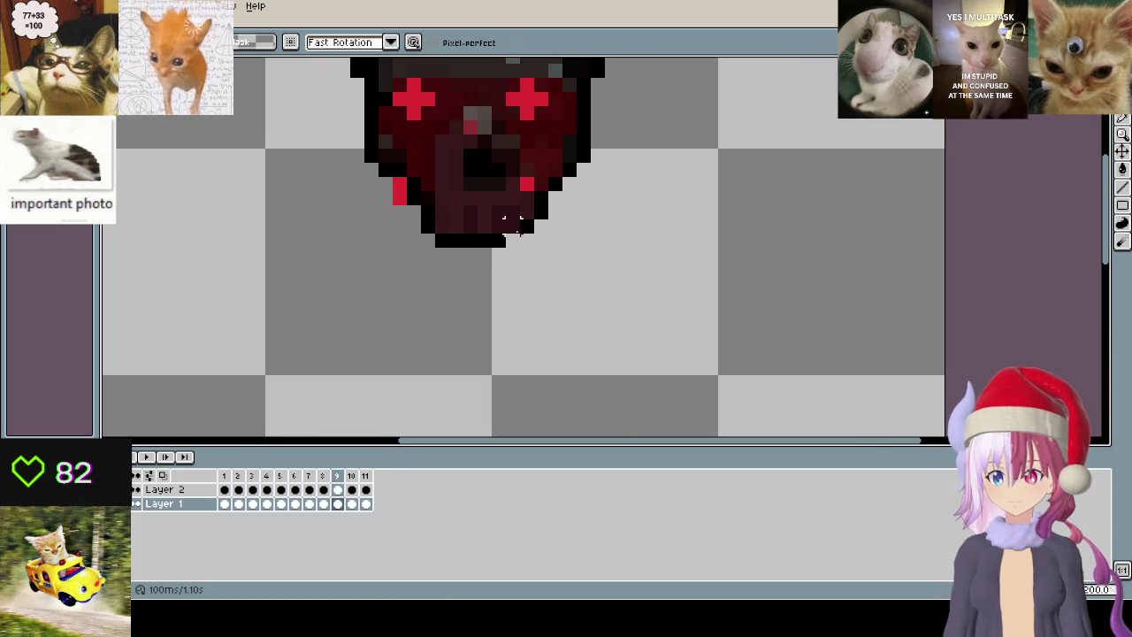
key(i)
key(b)
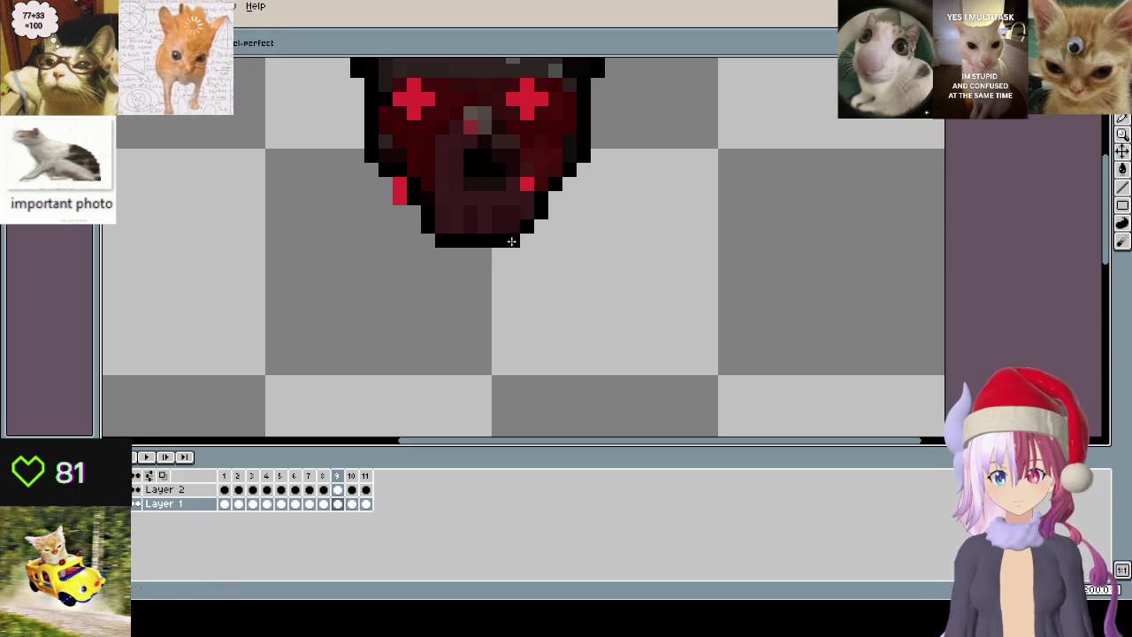
scroll(513, 240, down, 3)
click(224, 476)
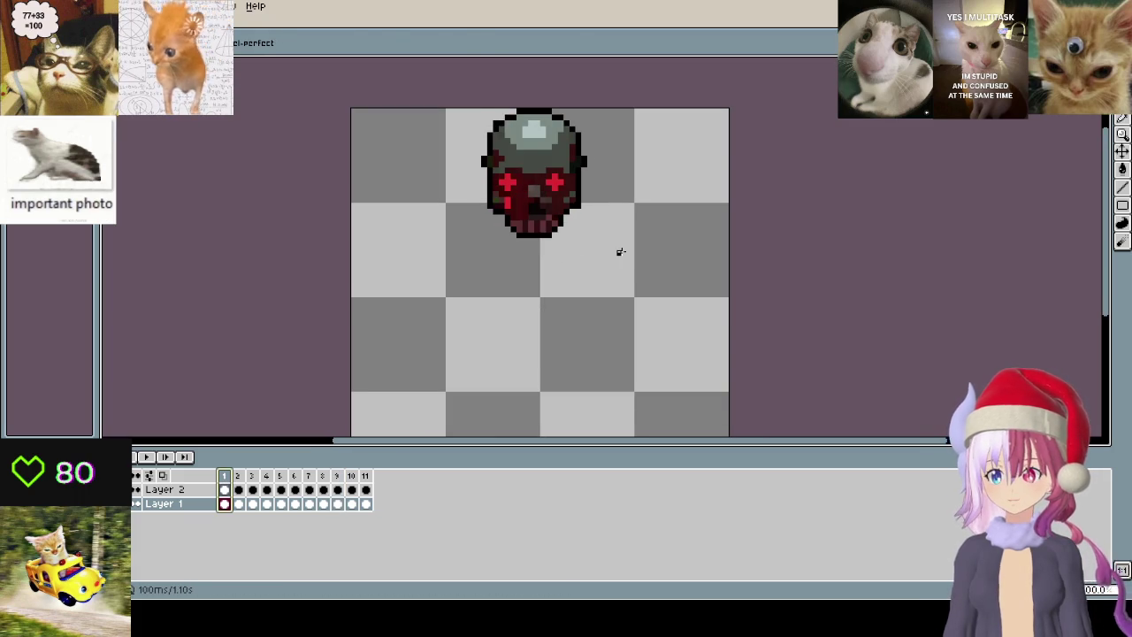
key(ctrl+v)
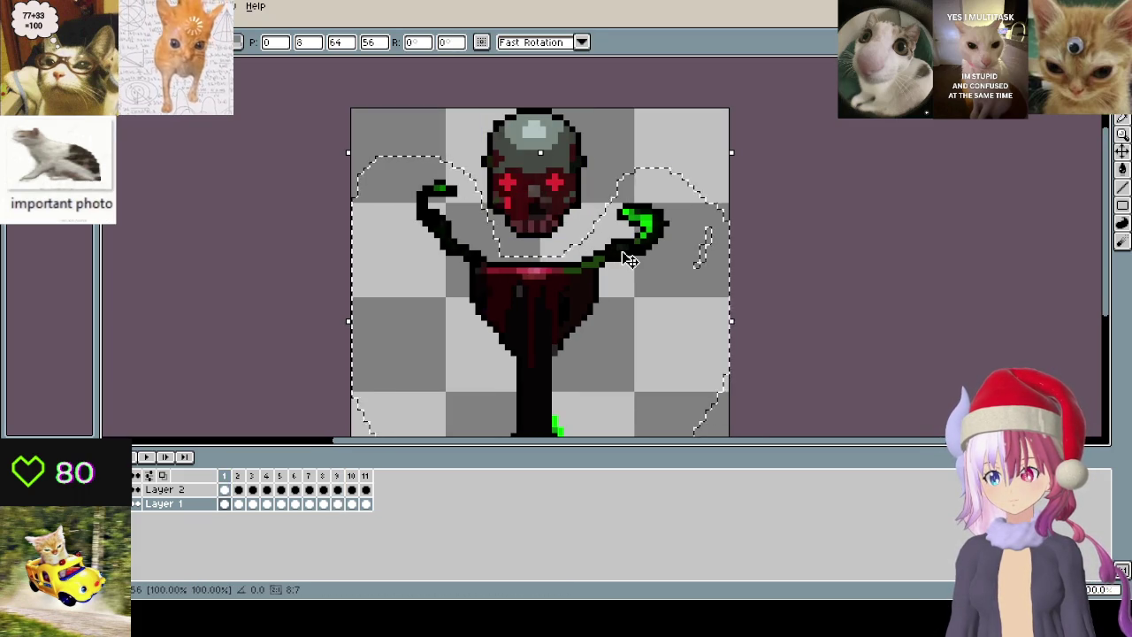
- Paste and commit the goblet beneath the skull on frames 2, 3 and 4
scroll(849, 221, down, 2)
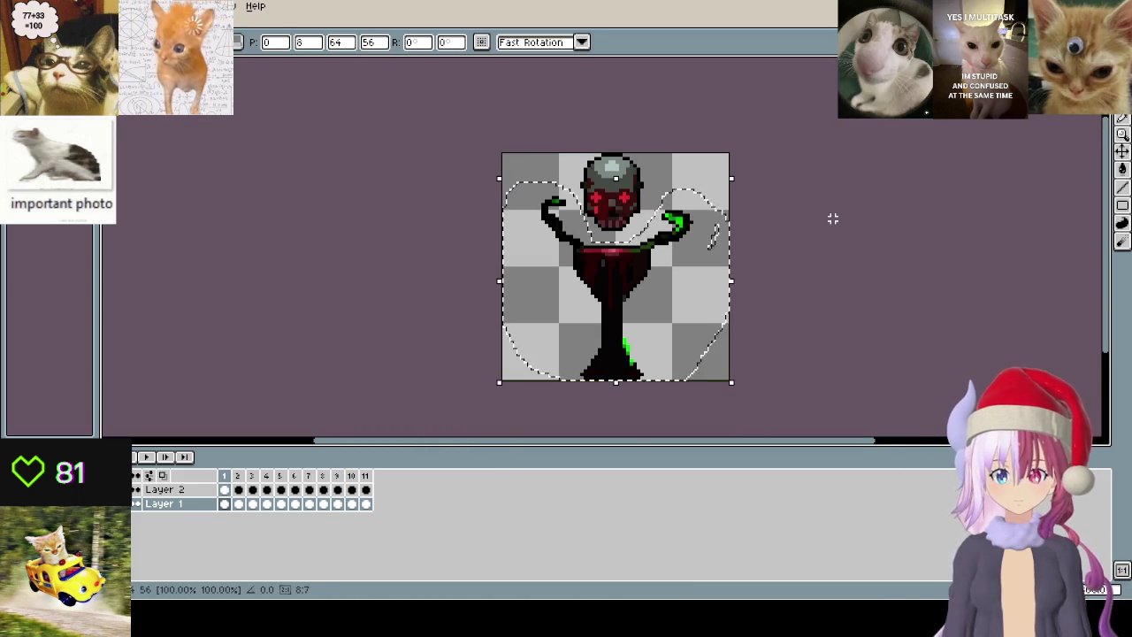
key(period)
key(Return)
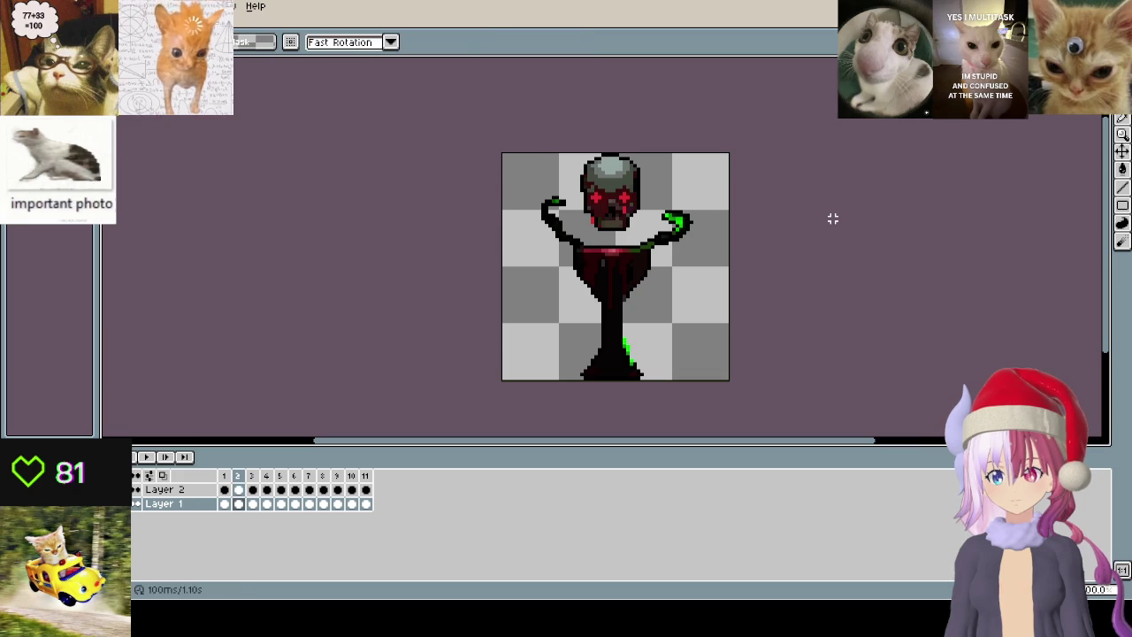
key(period)
key(ctrl+v)
key(Return)
key(period)
key(ctrl+v)
key(Return)
- Paste and commit the goblet on frames 5, 6 and 7
key(period)
key(ctrl+v)
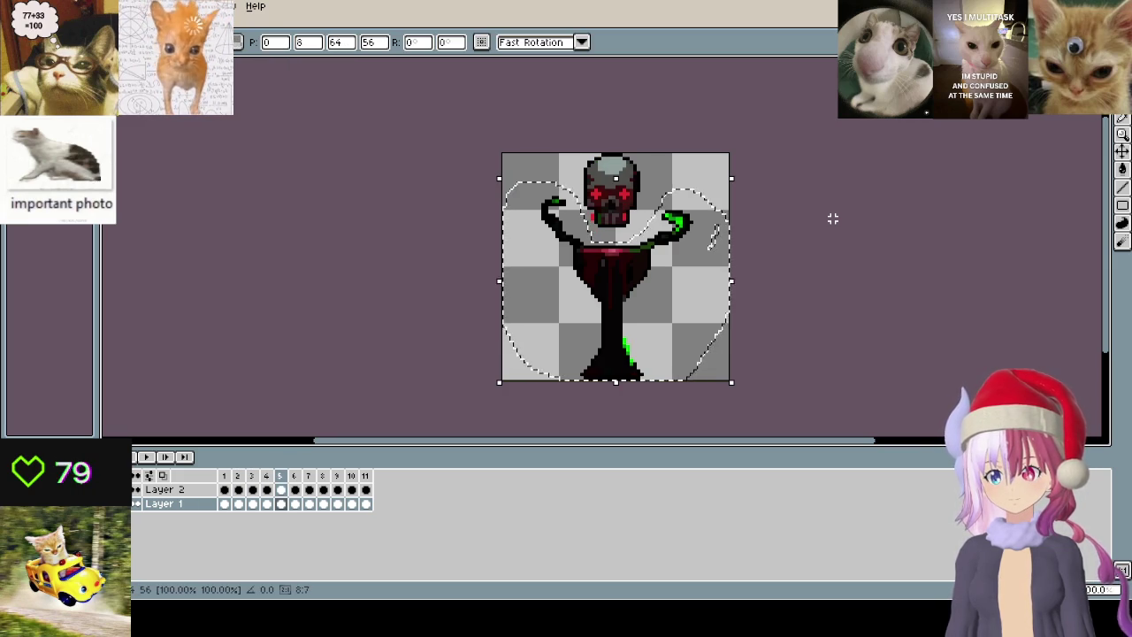
key(Return)
key(period)
key(ctrl+v)
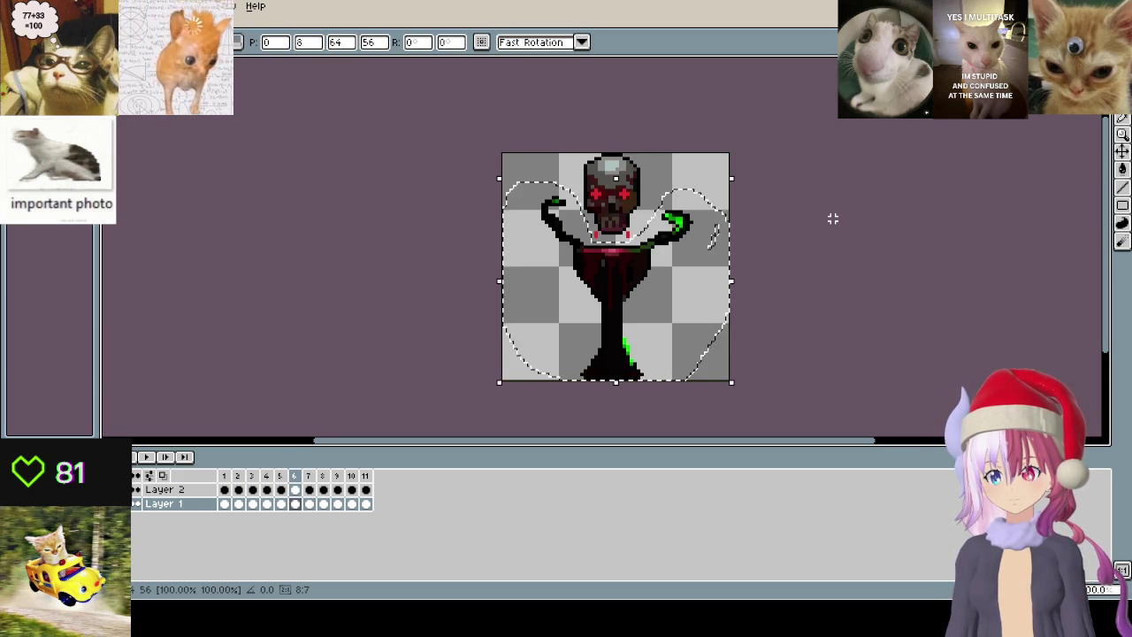
key(Return)
key(Return)
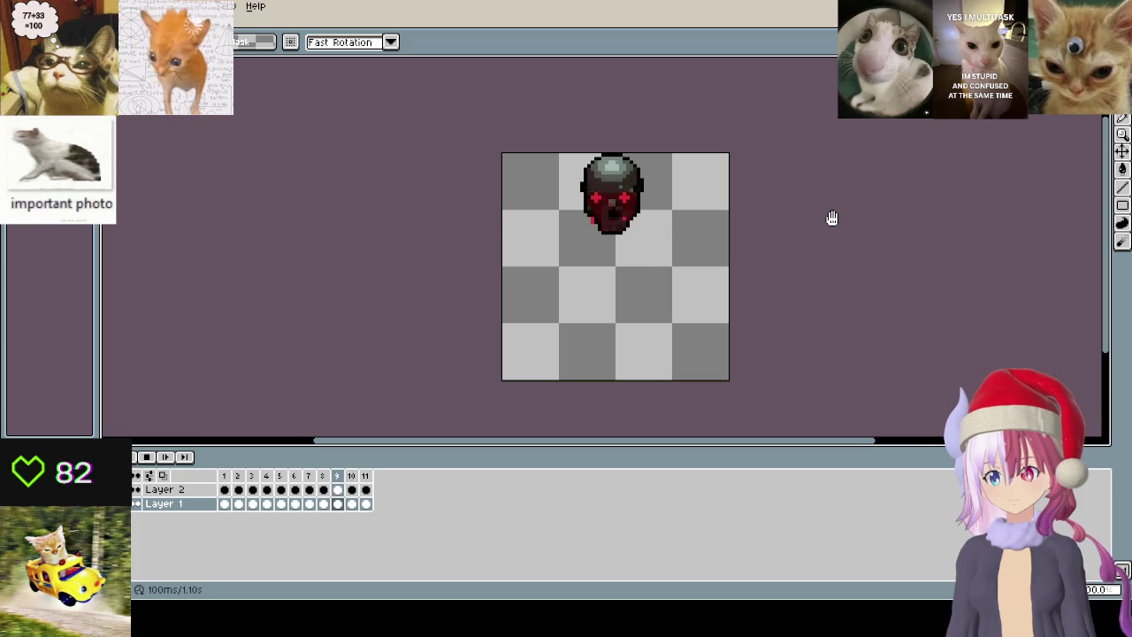
key(period)
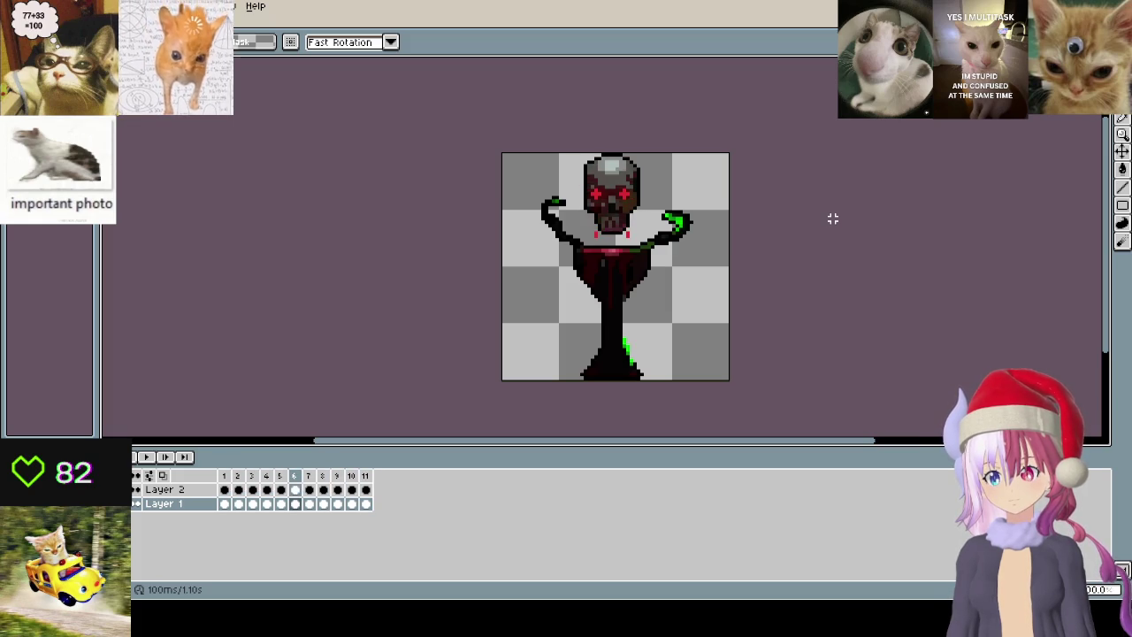
key(period)
key(ctrl+v)
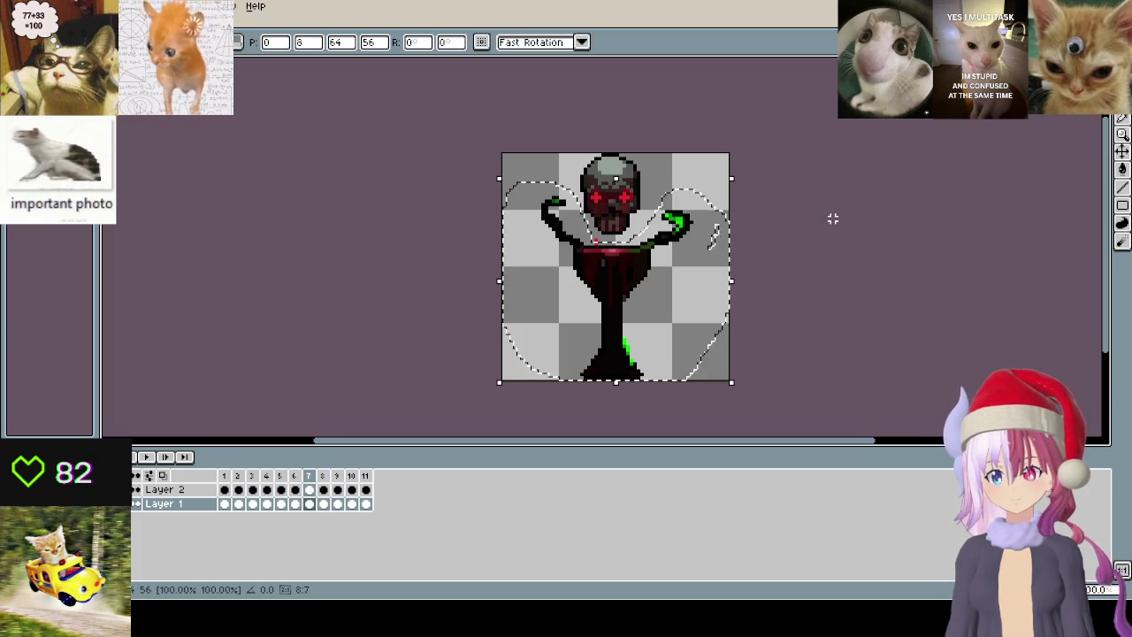
key(Return)
- Preview the animation, then paste the goblet onto frames 8 and 9
key(period)
key(Return)
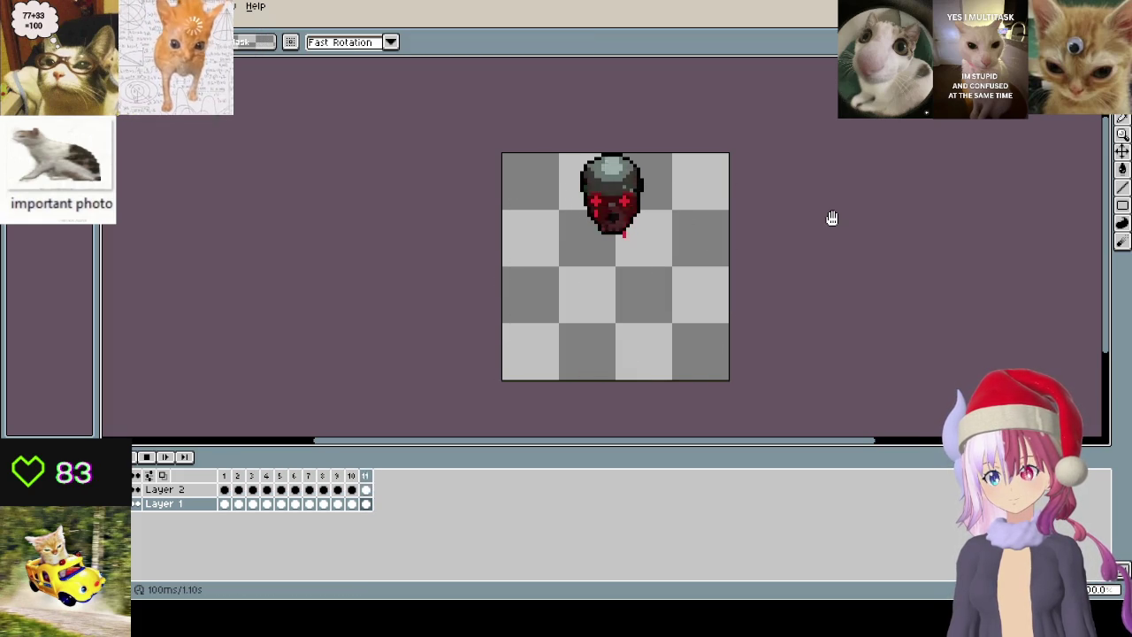
key(Return)
key(period)
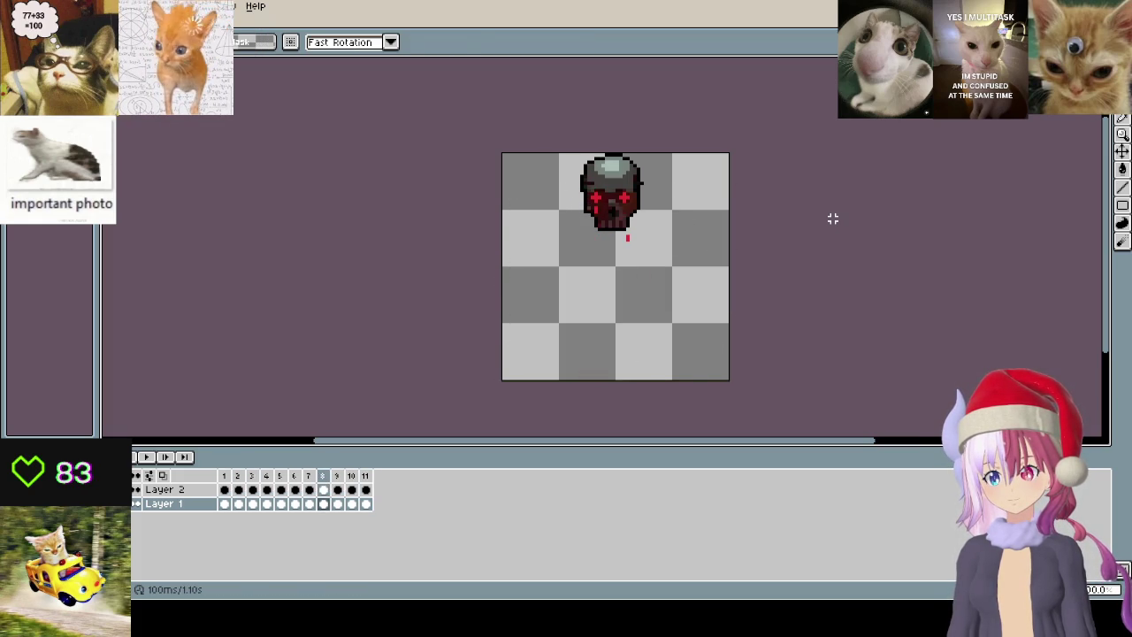
key(ctrl+v)
key(Return)
key(period)
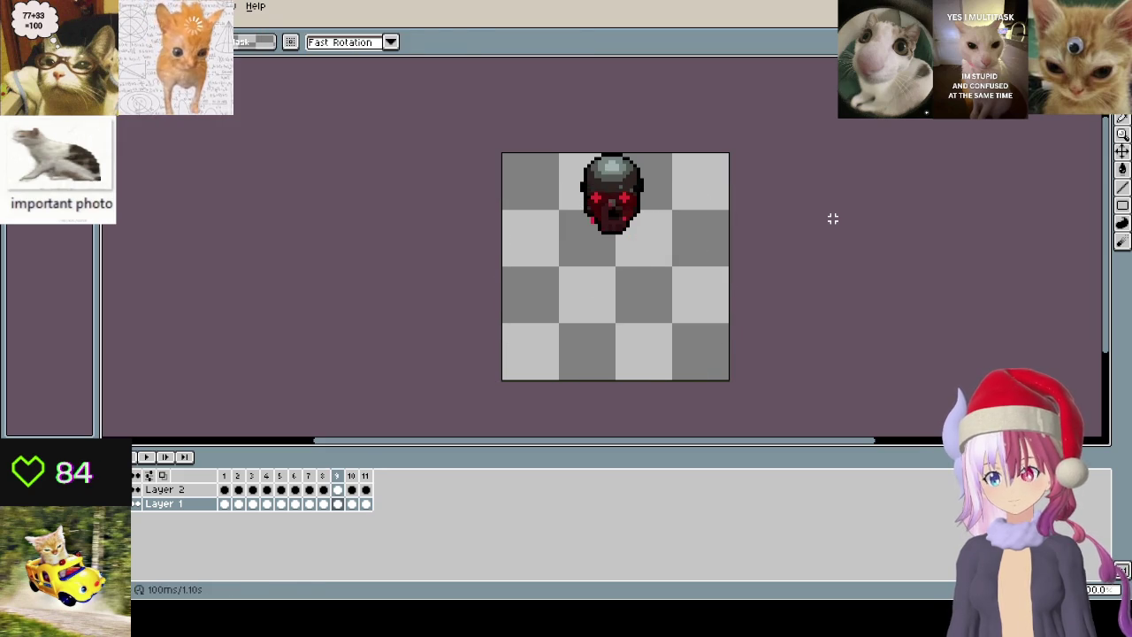
key(ctrl+v)
key(Return)
- Re-paste the goblet on frame 9, clear the selection, and paste it on frames 10 and 11
key(period)
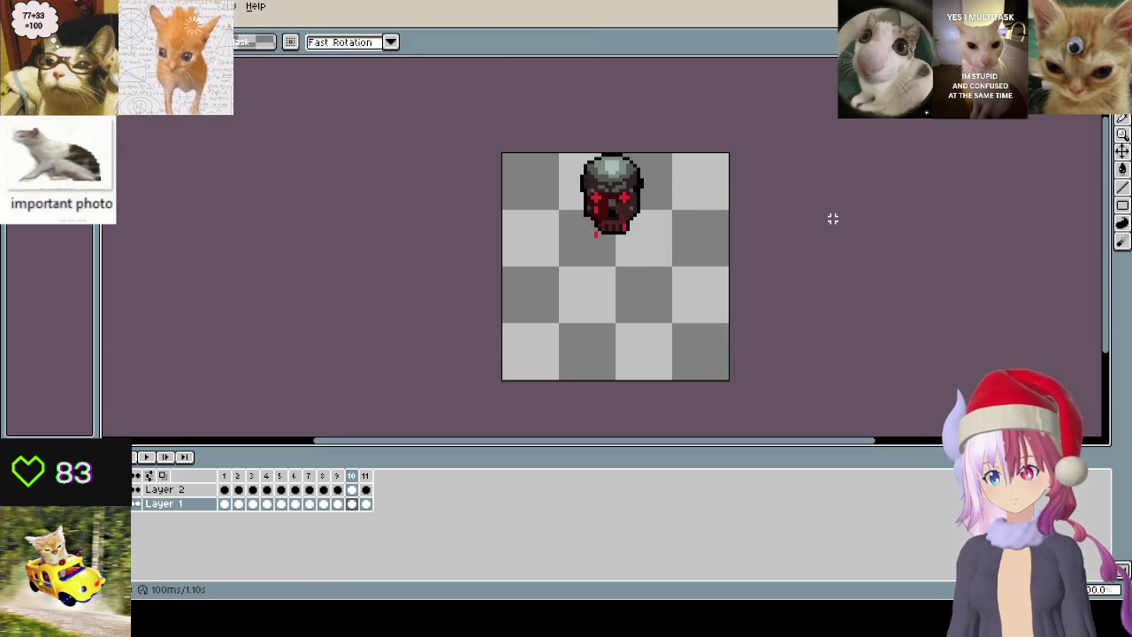
key(comma)
key(ctrl+v)
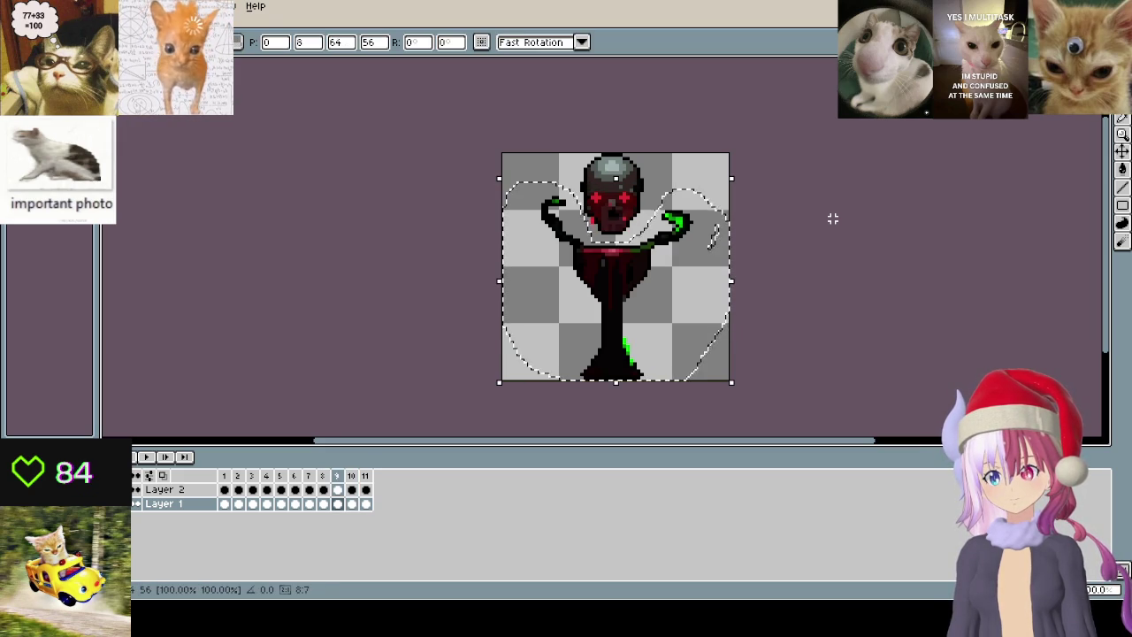
key(Return)
key(ctrl+d)
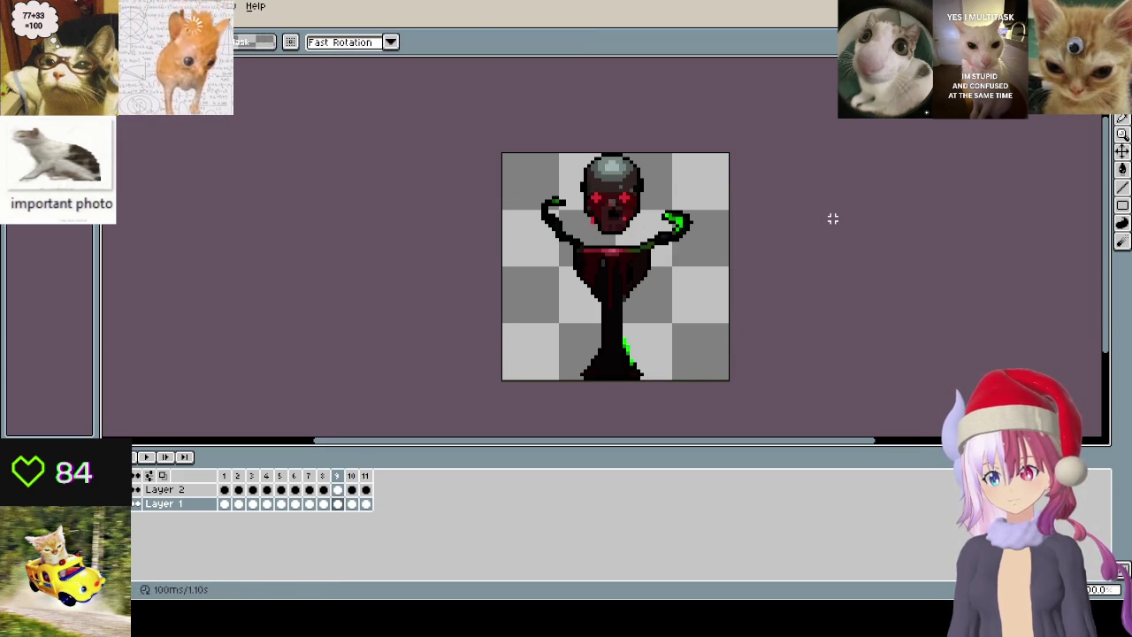
key(period)
key(ctrl+v)
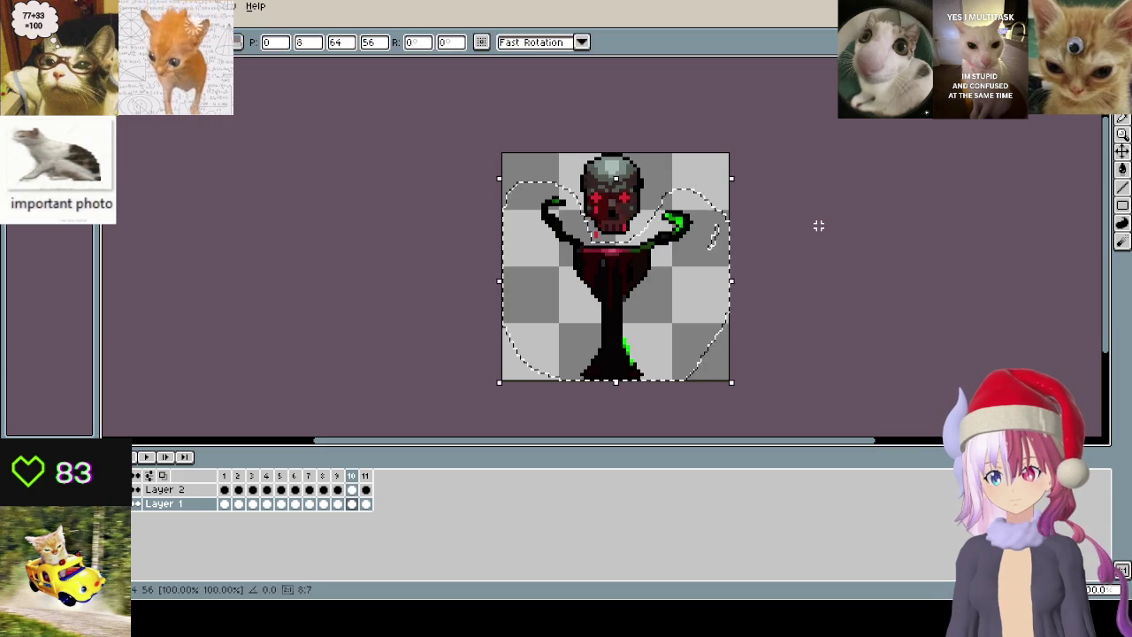
key(Return)
key(period)
key(ctrl+v)
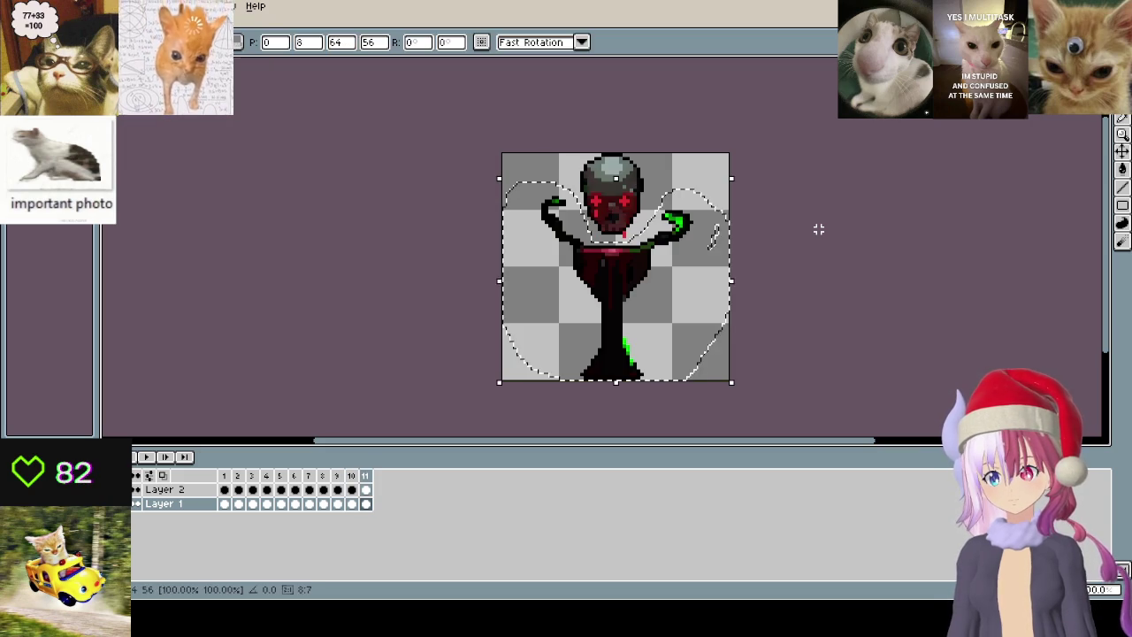
key(Return)
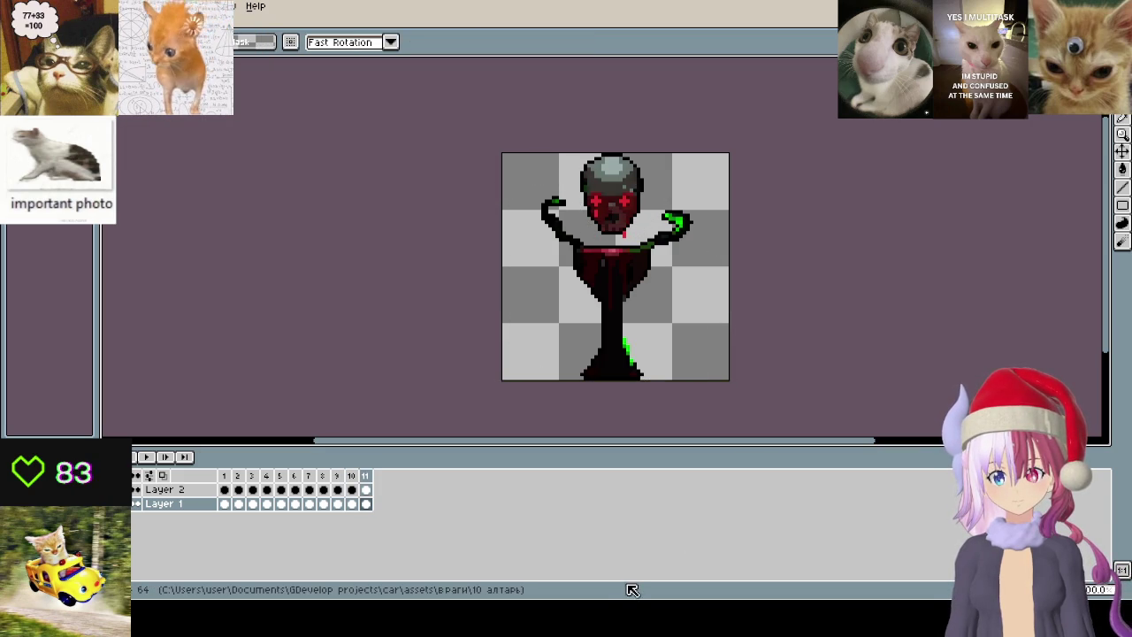
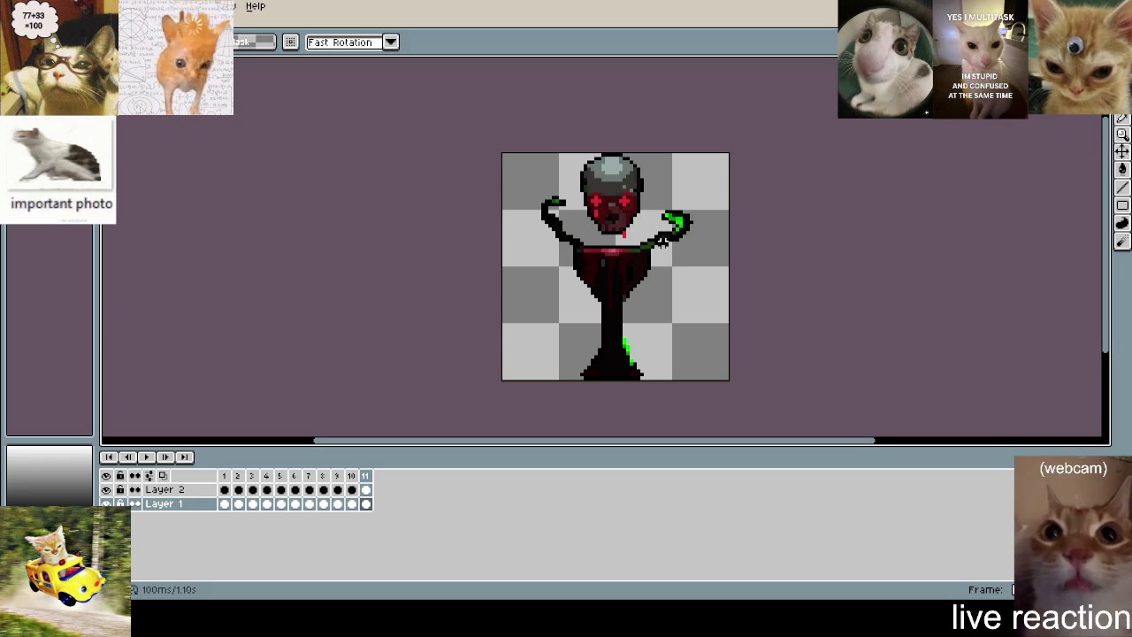
- Zoom in on the skull and tentacles, cycle through the eyedropper and Move tools, and end on the Pencil
scroll(651, 242, up, 1)
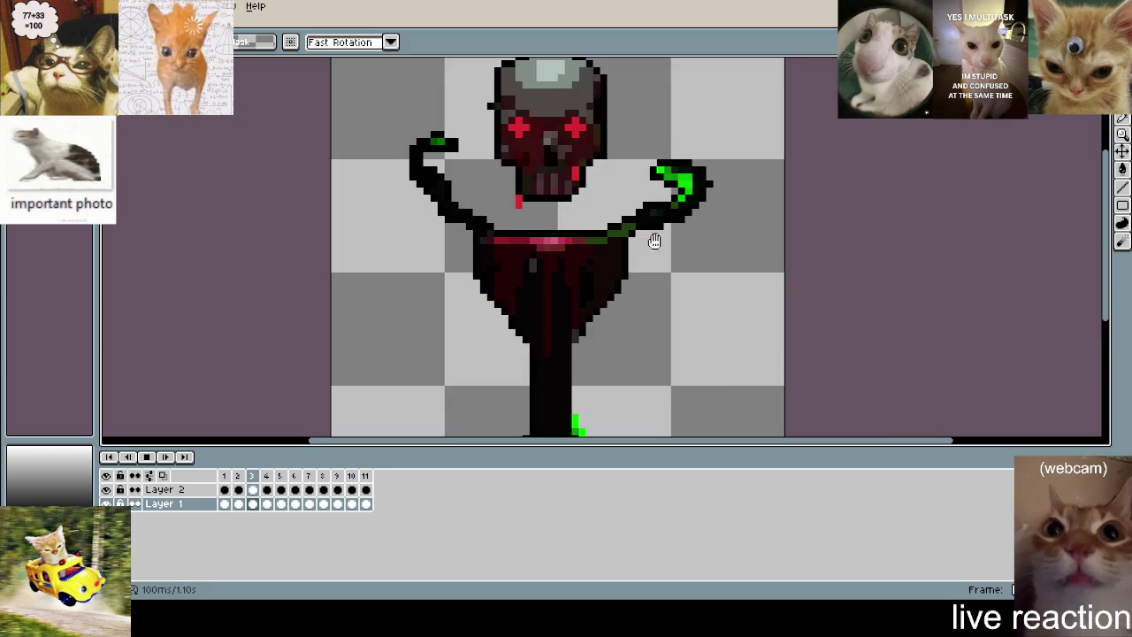
scroll(584, 217, up, 1)
drag(539, 185, 571, 297)
key(i)
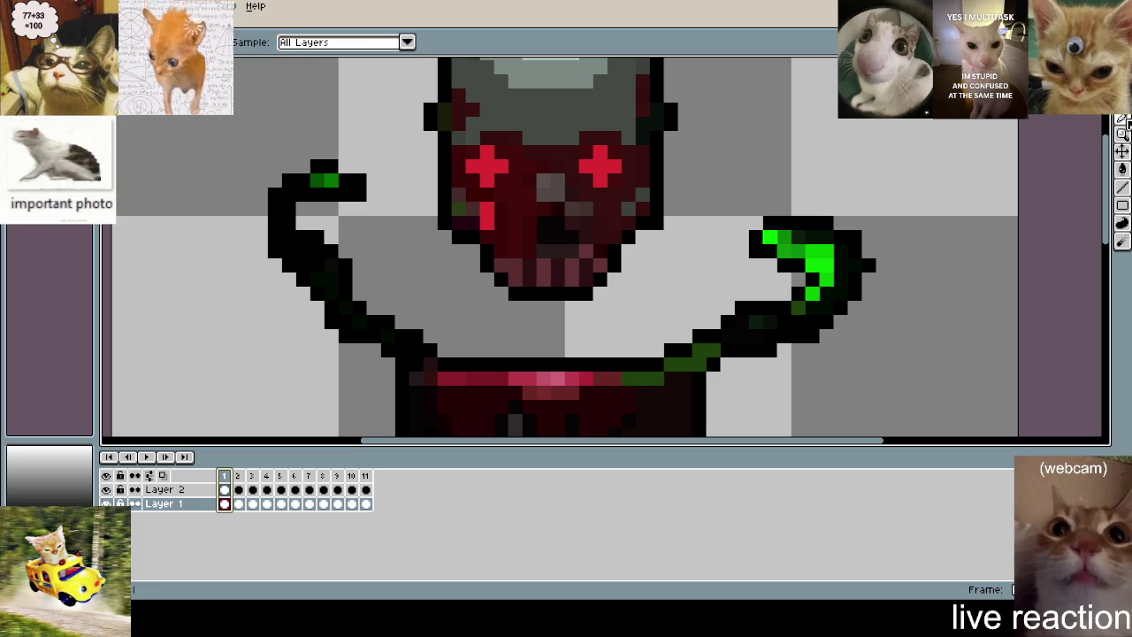
key(v)
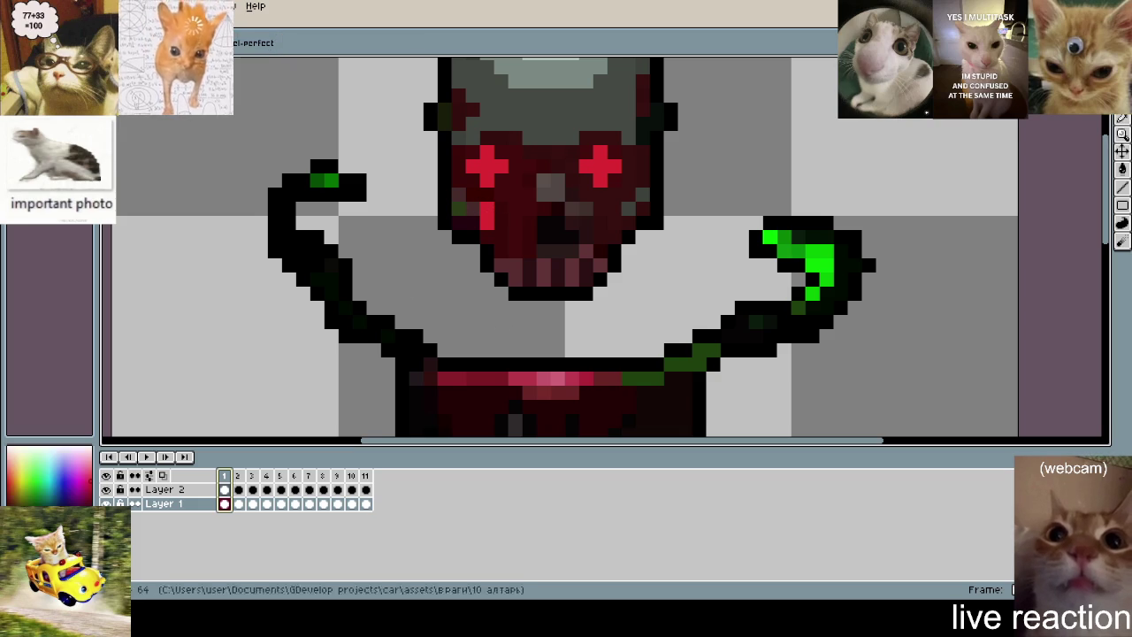
key(b)
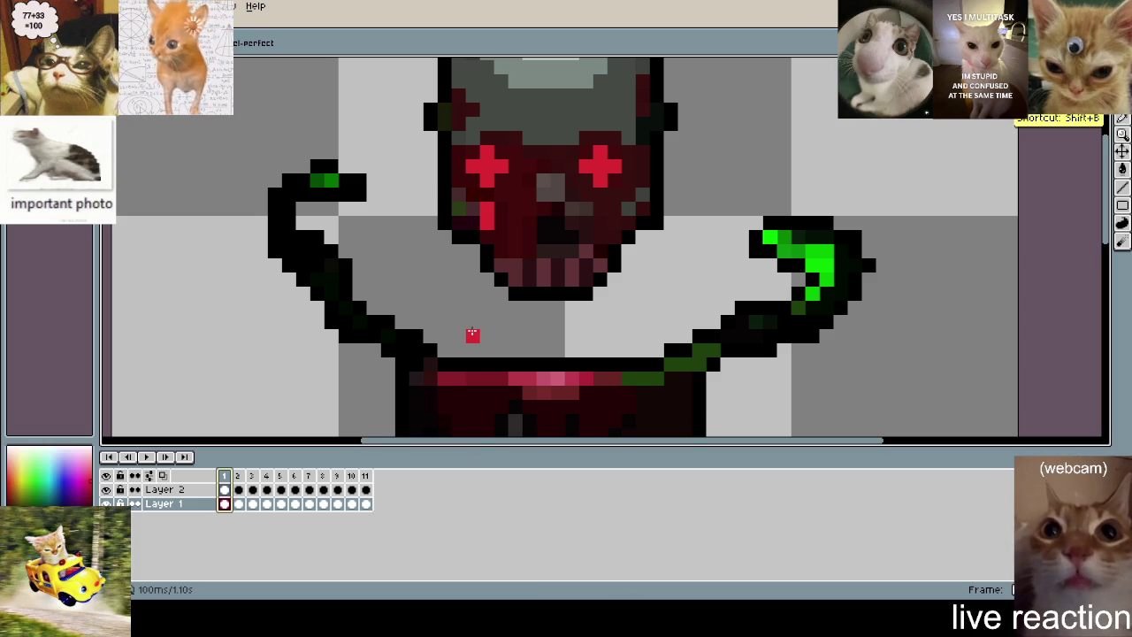
- Step forward from frame 1 through frame 6 of the altar animation
scroll(619, 295, down, 1)
scroll(619, 295, left, 2)
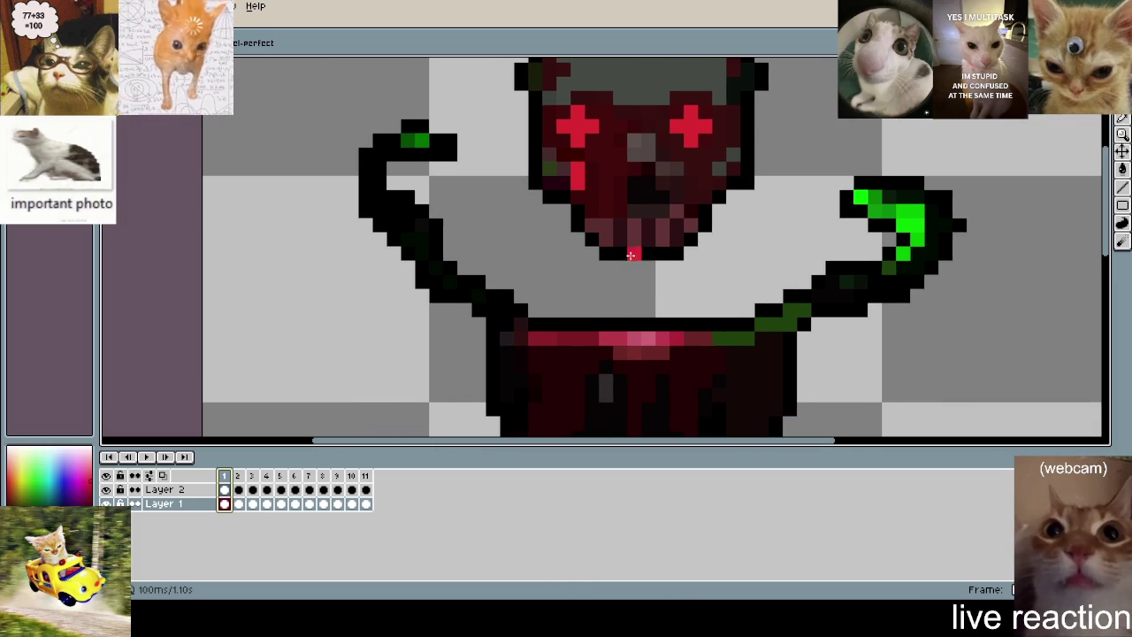
scroll(621, 269, down, 2)
key(Right)
scroll(562, 282, up, 1)
key(Right)
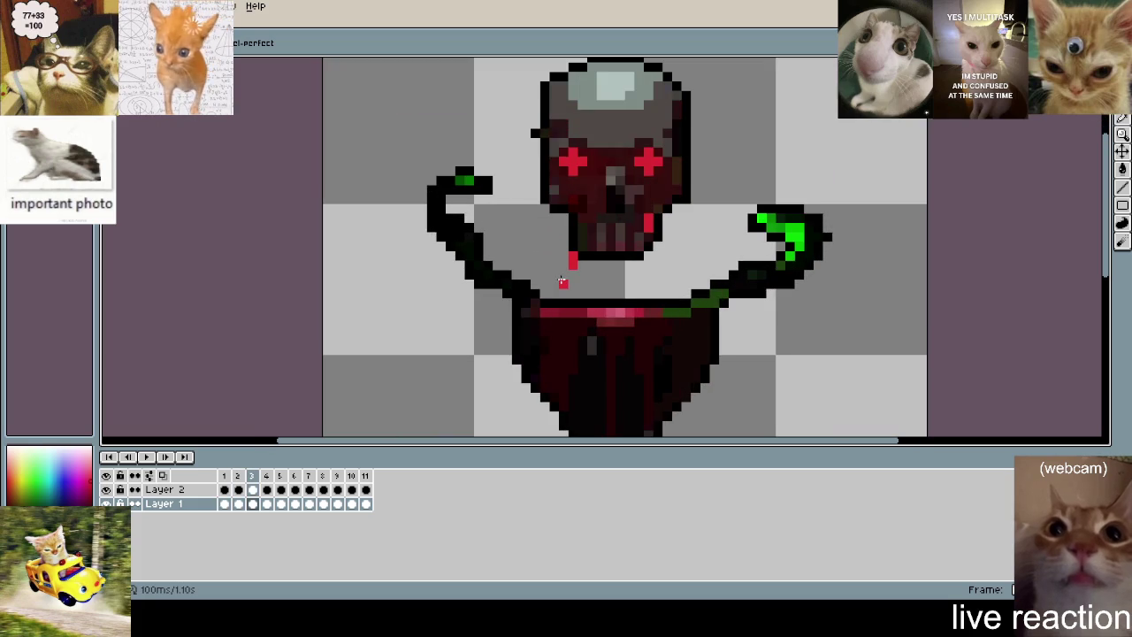
key(Right)
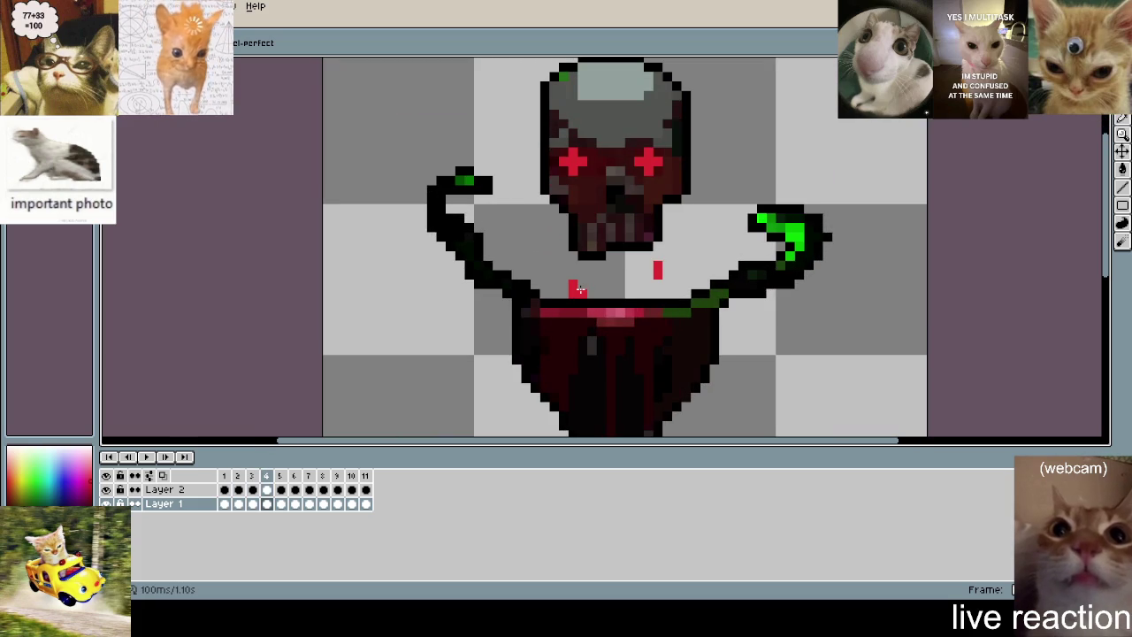
scroll(548, 312, up, 1)
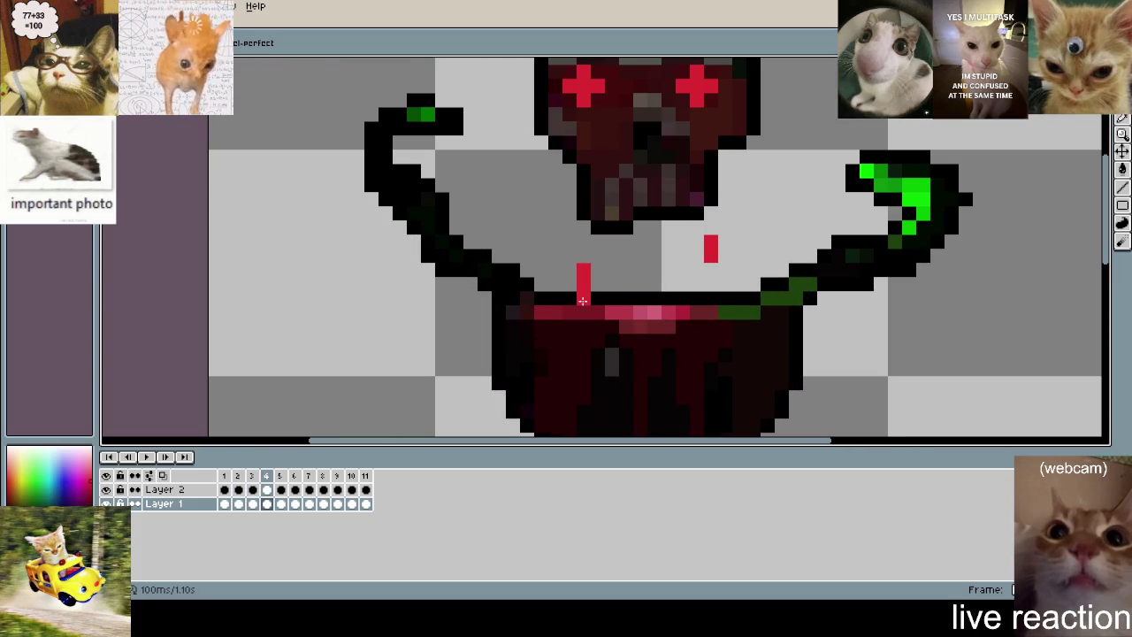
key(Right)
key(Right)
key(Right)
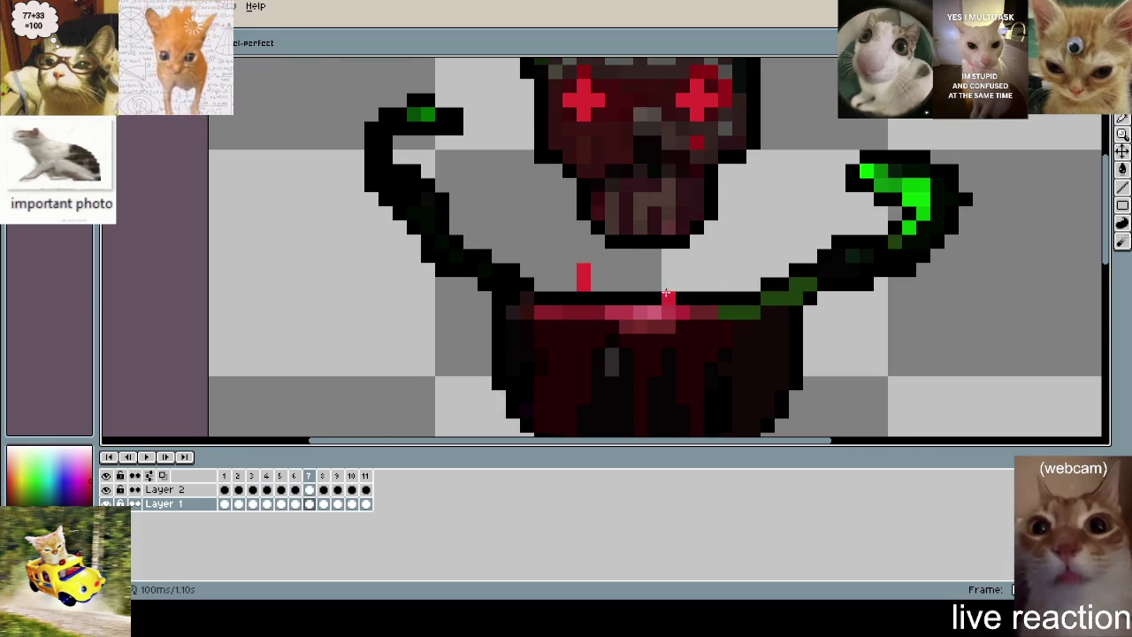
key(Right)
key(Right)
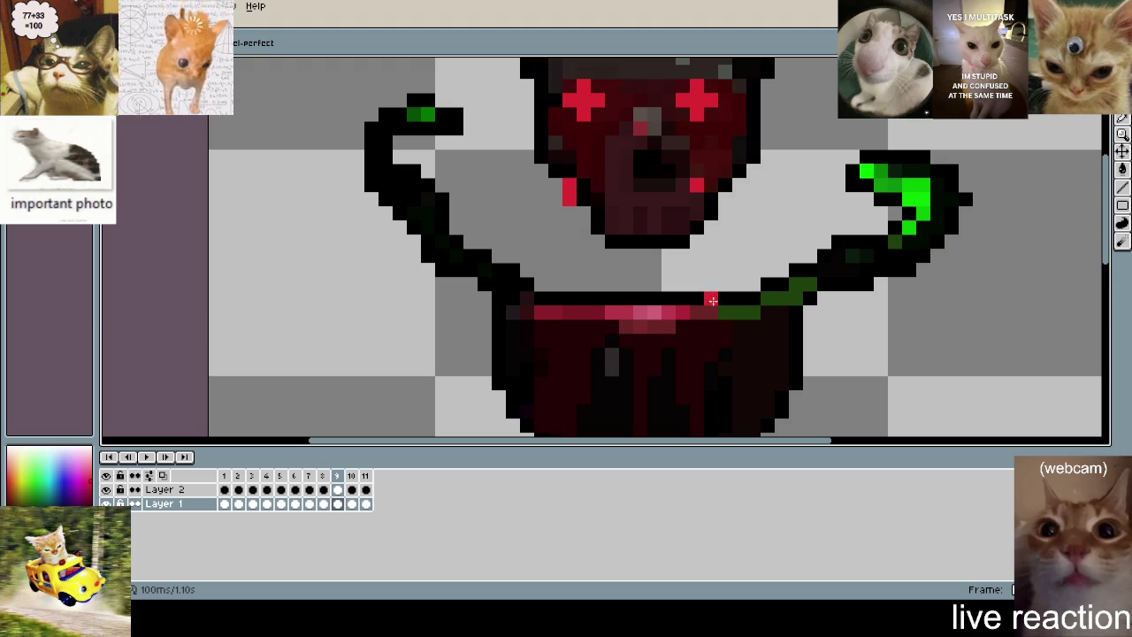
- Play the animation briefly, then stop it back on frame 1
key(Return)
scroll(758, 264, down, 2)
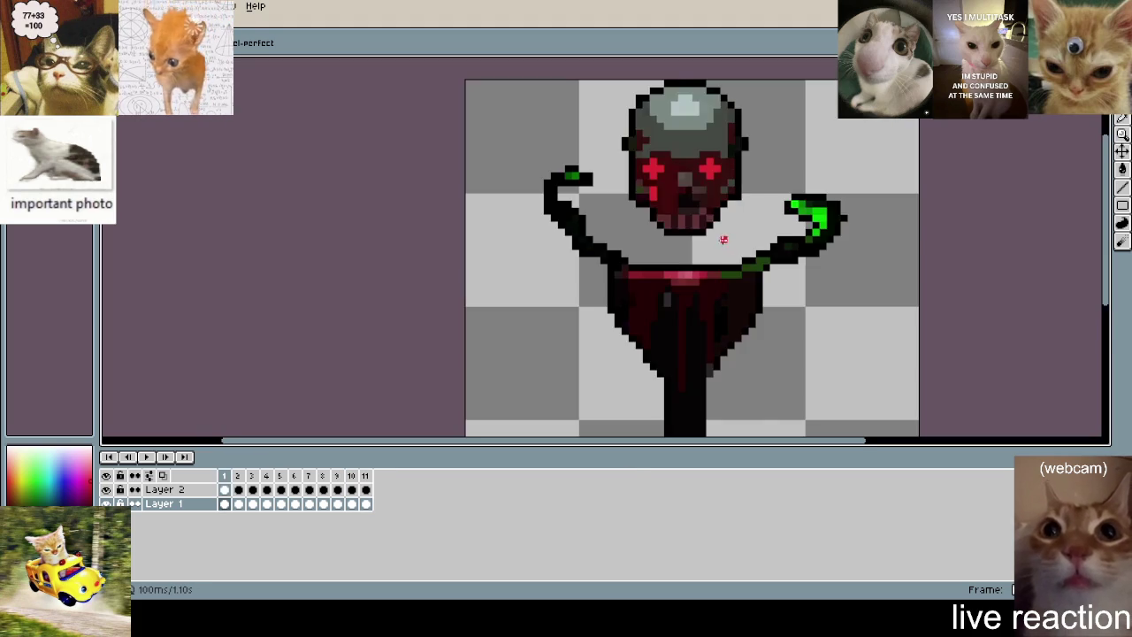
scroll(757, 263, down, 2)
scroll(739, 283, up, 2)
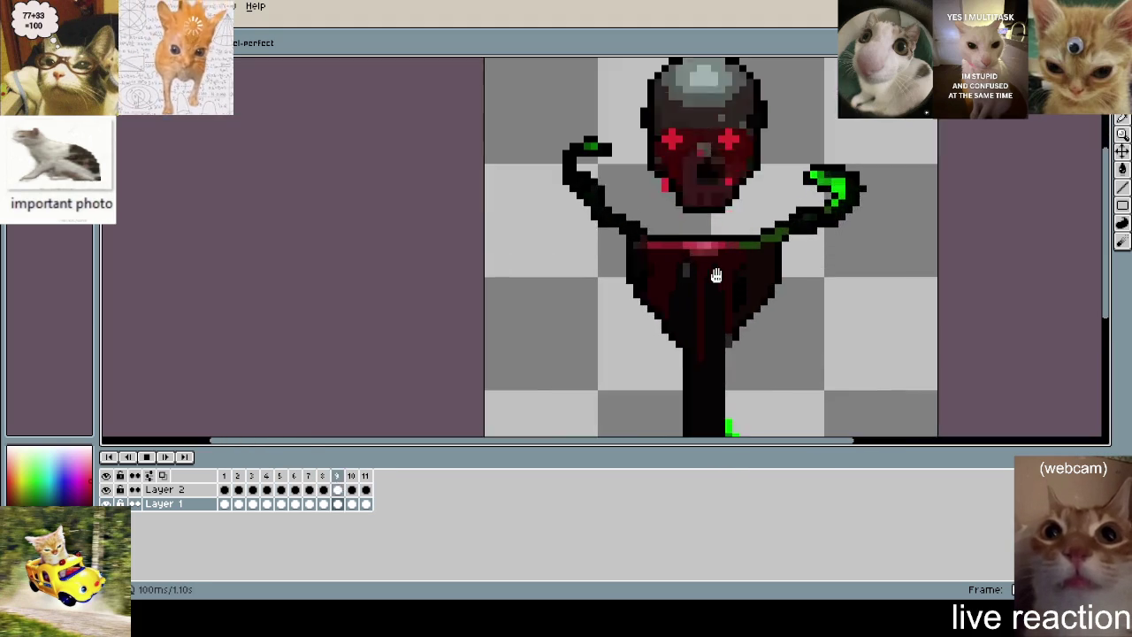
scroll(663, 239, up, 2)
key(Return)
- Step through frames 4 to 10, flipping back and forth around frames 6, 7 and 8
key(Right)
key(Right)
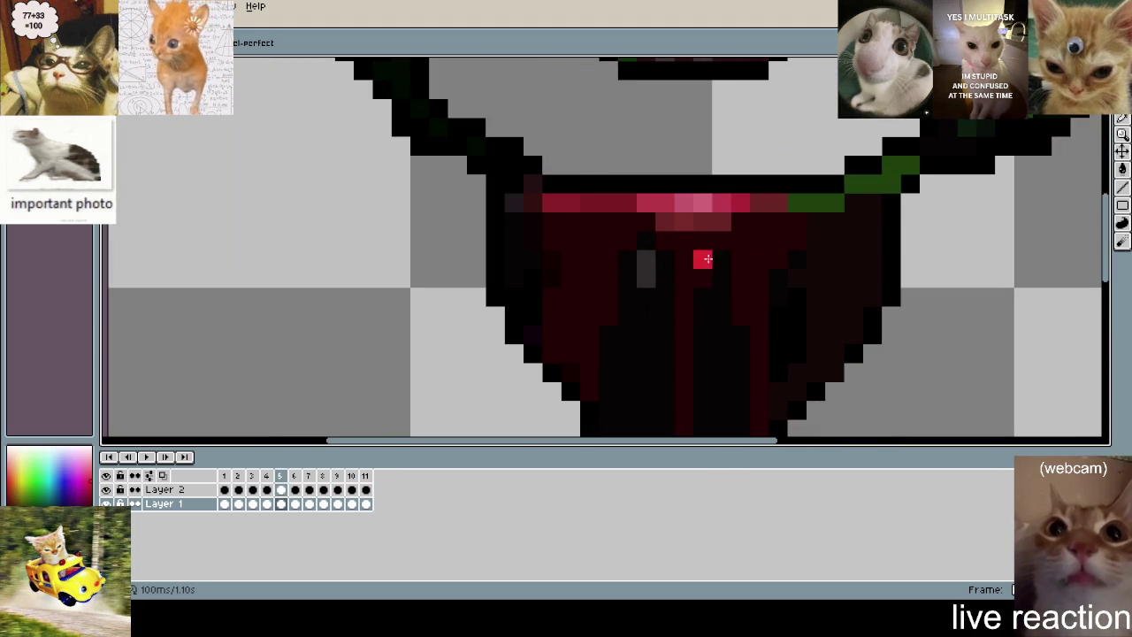
key(Right)
key(Right)
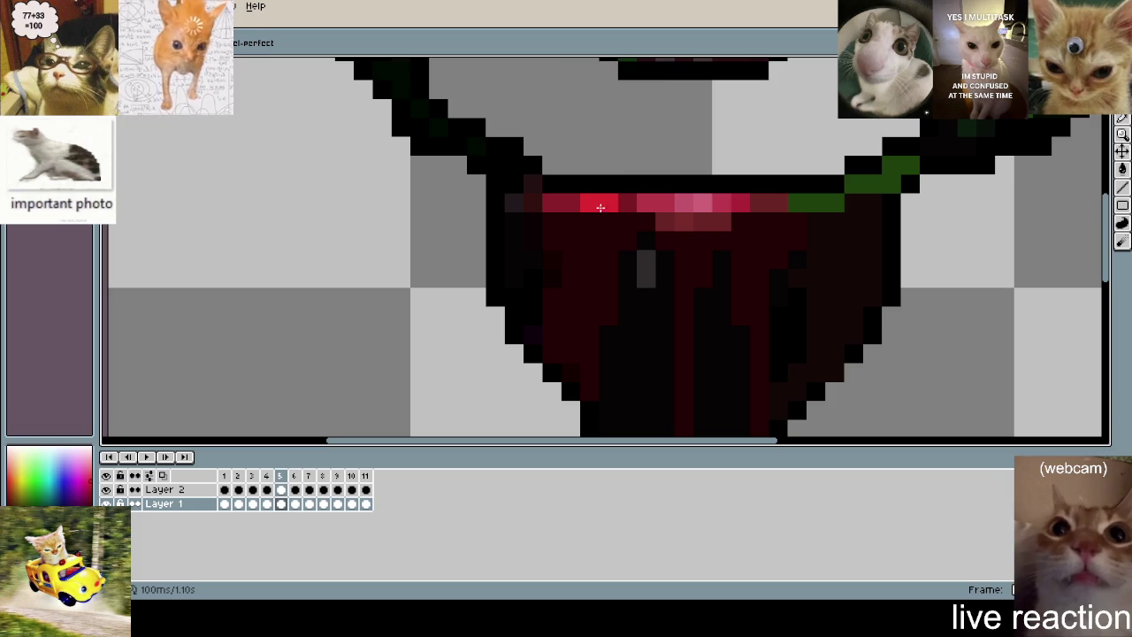
key(Right)
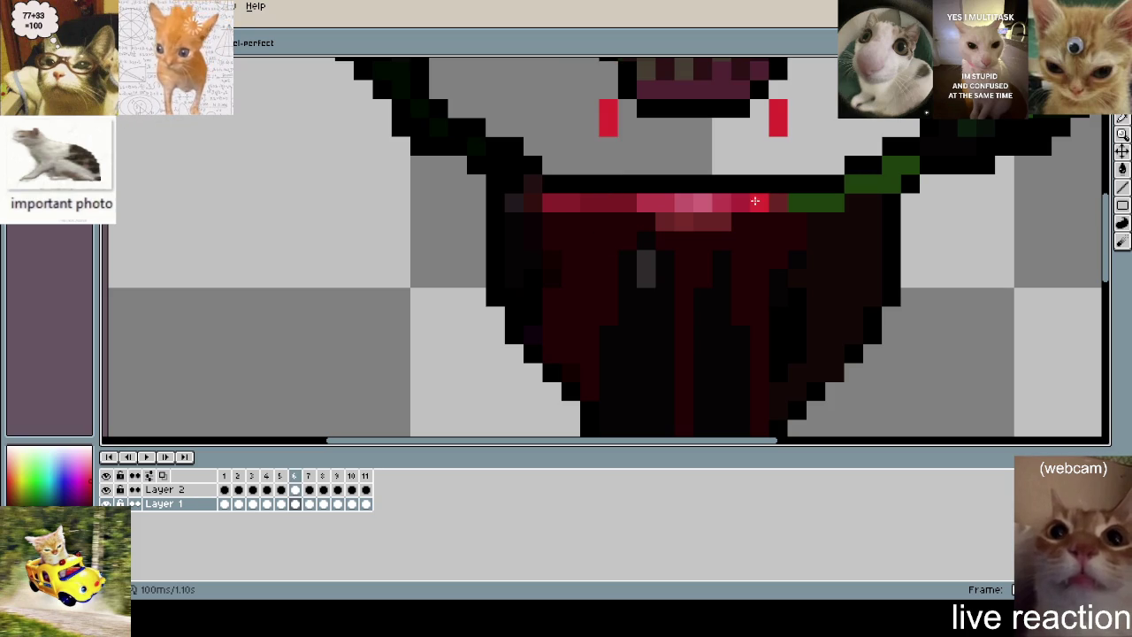
key(Right)
key(Left)
key(Right)
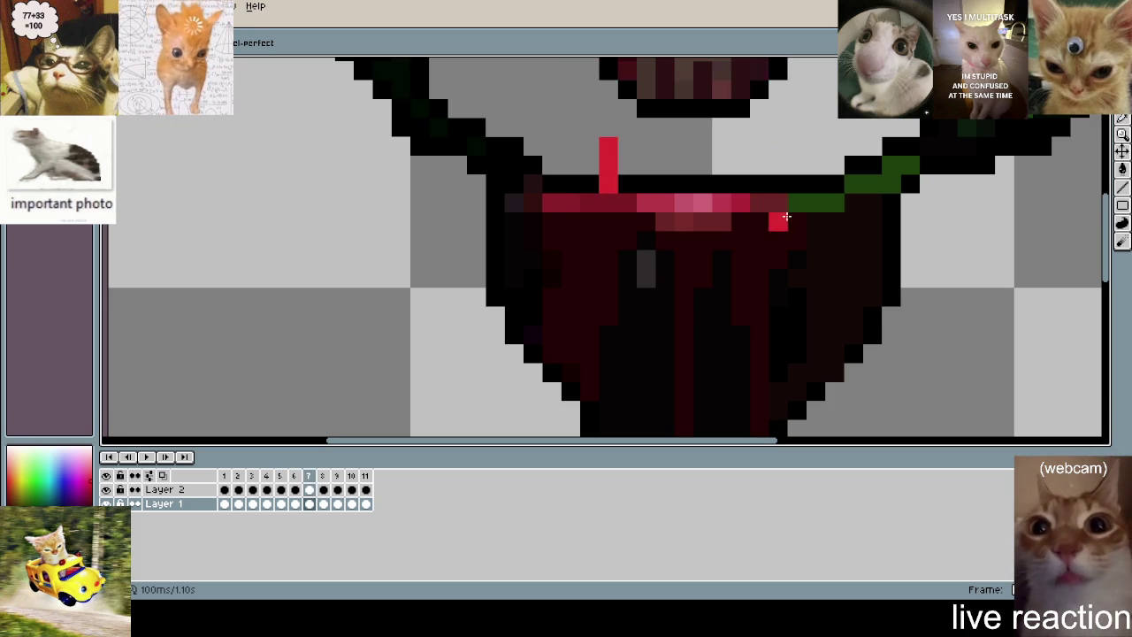
key(Right)
key(Left)
key(Right)
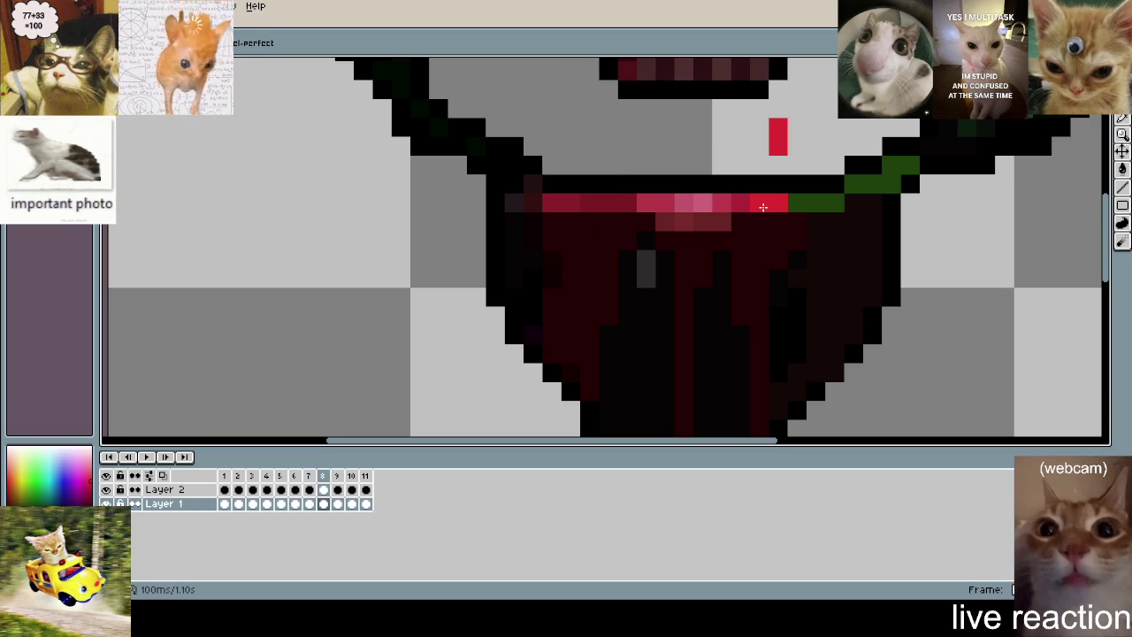
key(Right)
scroll(715, 210, down, 2)
key(Right)
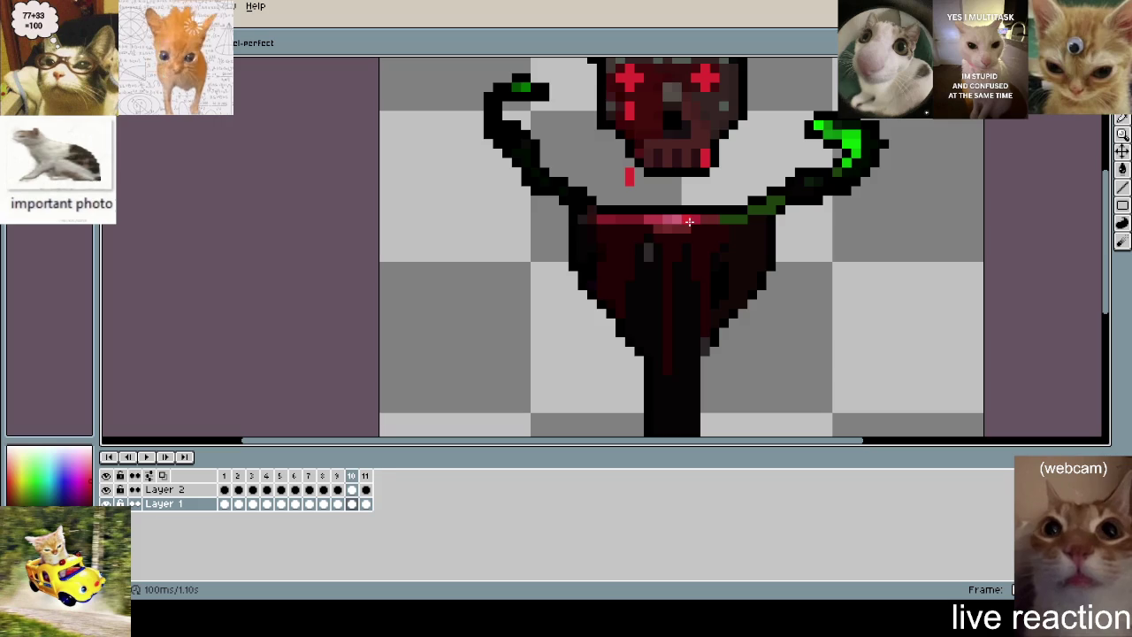
- Play the animation again and stop it on frame 4
key(Return)
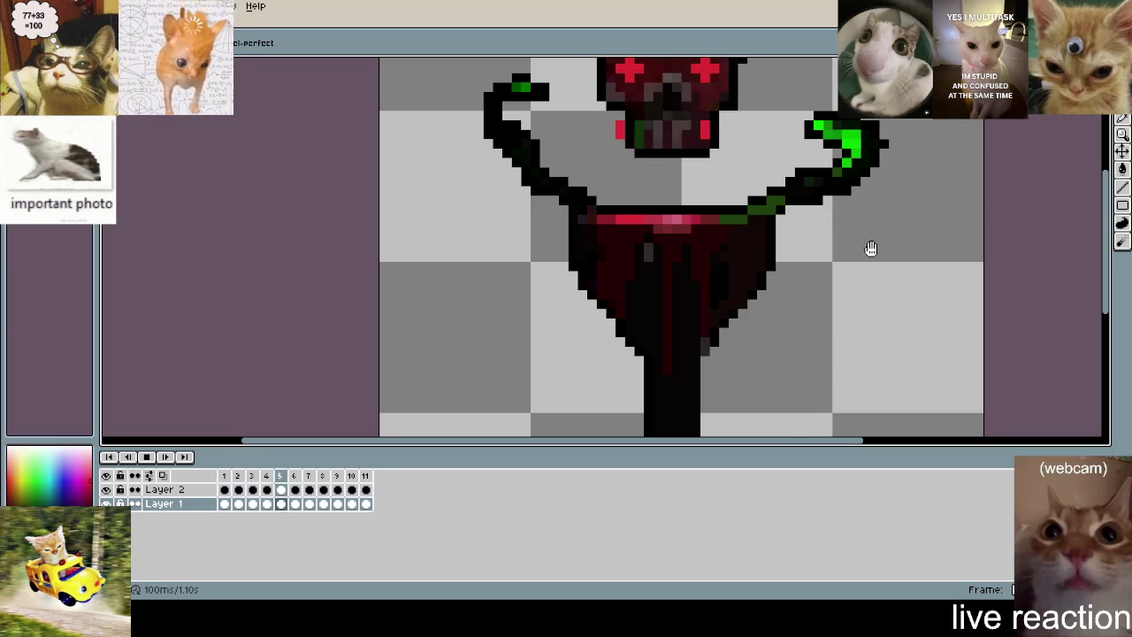
scroll(831, 243, down, 1)
scroll(796, 222, up, 2)
key(Return)
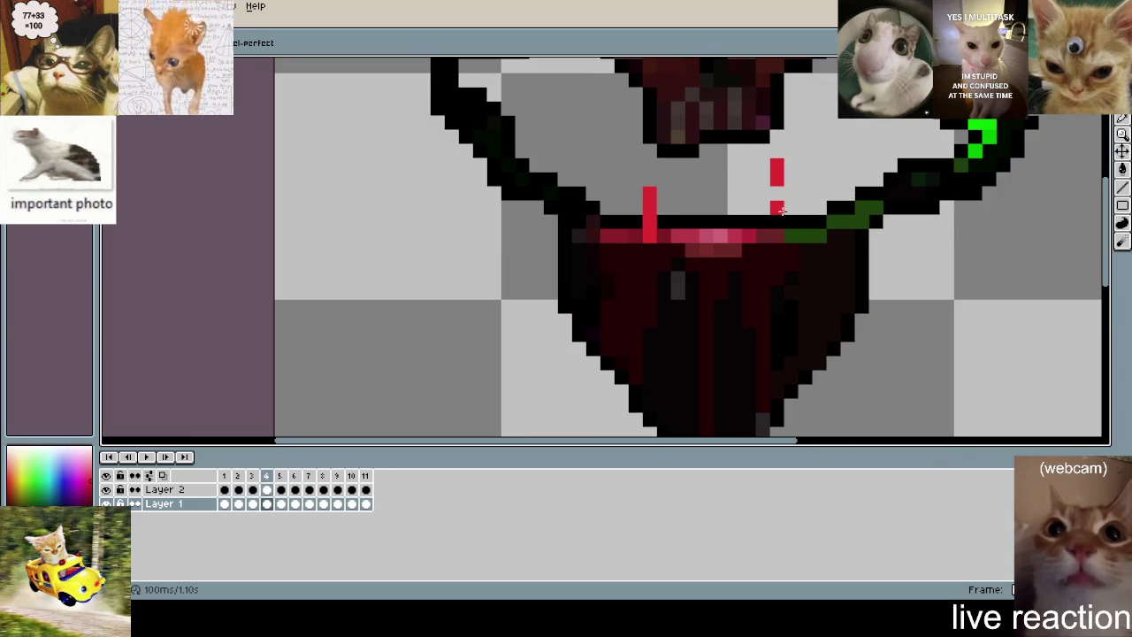
- Step through frames 5 to 11, compare frames 10 and 11, then wrap around to frame 1
key(Right)
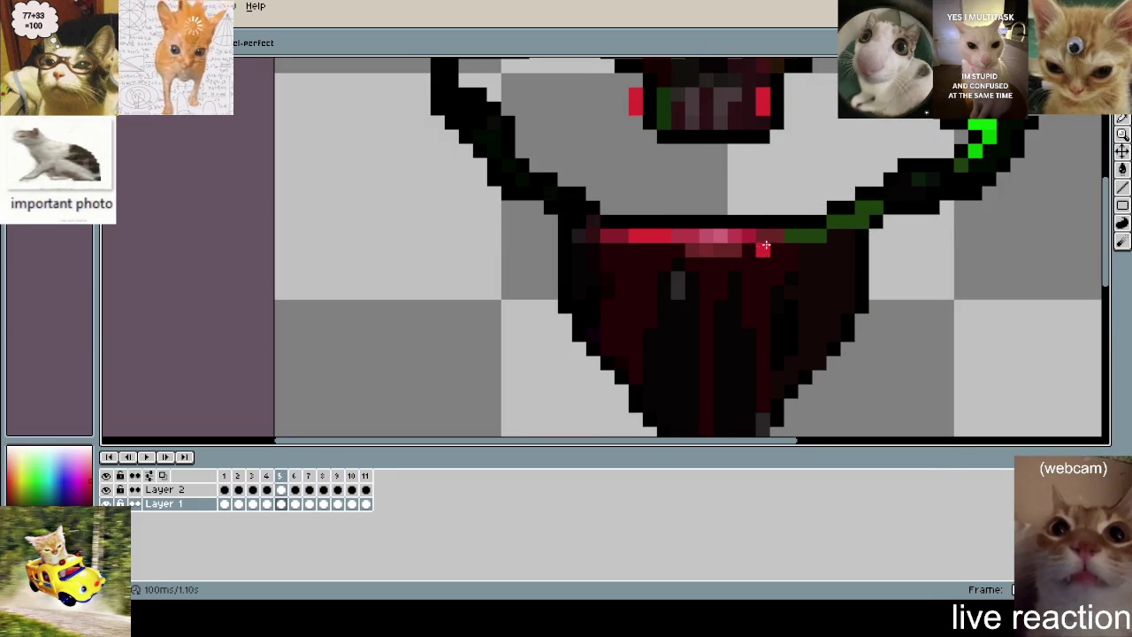
key(Right)
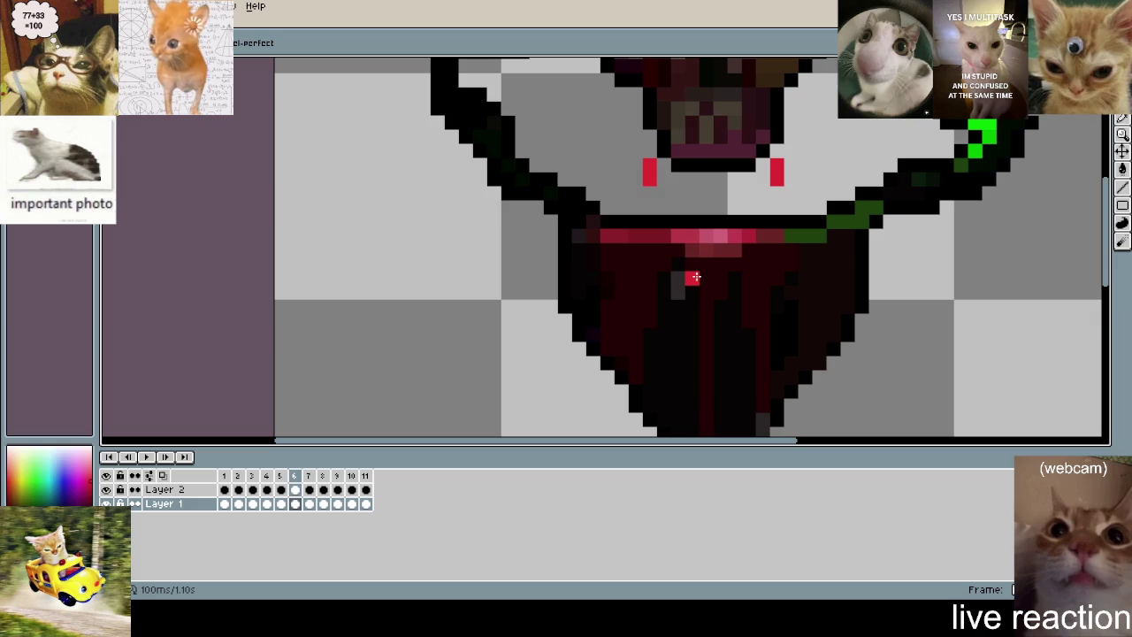
key(Right)
key(Right)
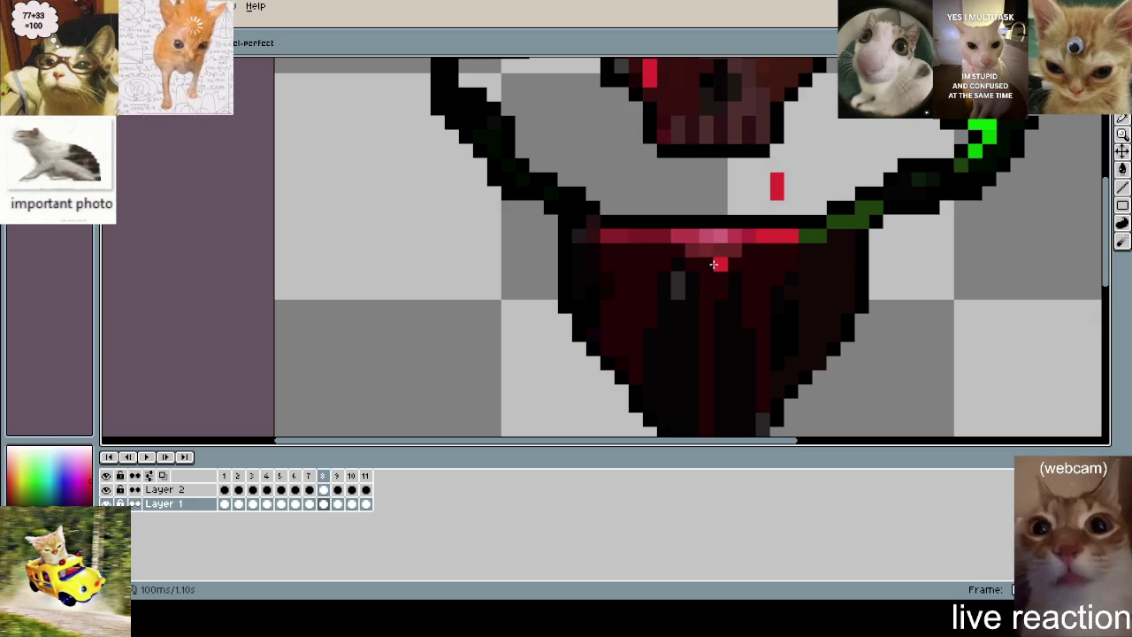
key(Right)
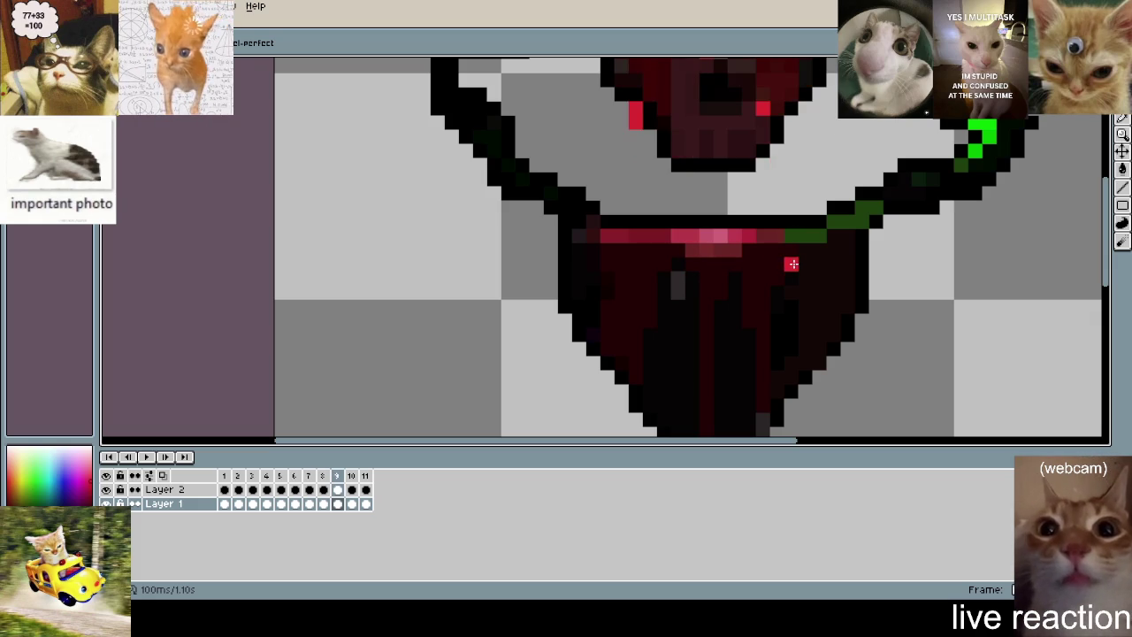
key(Left)
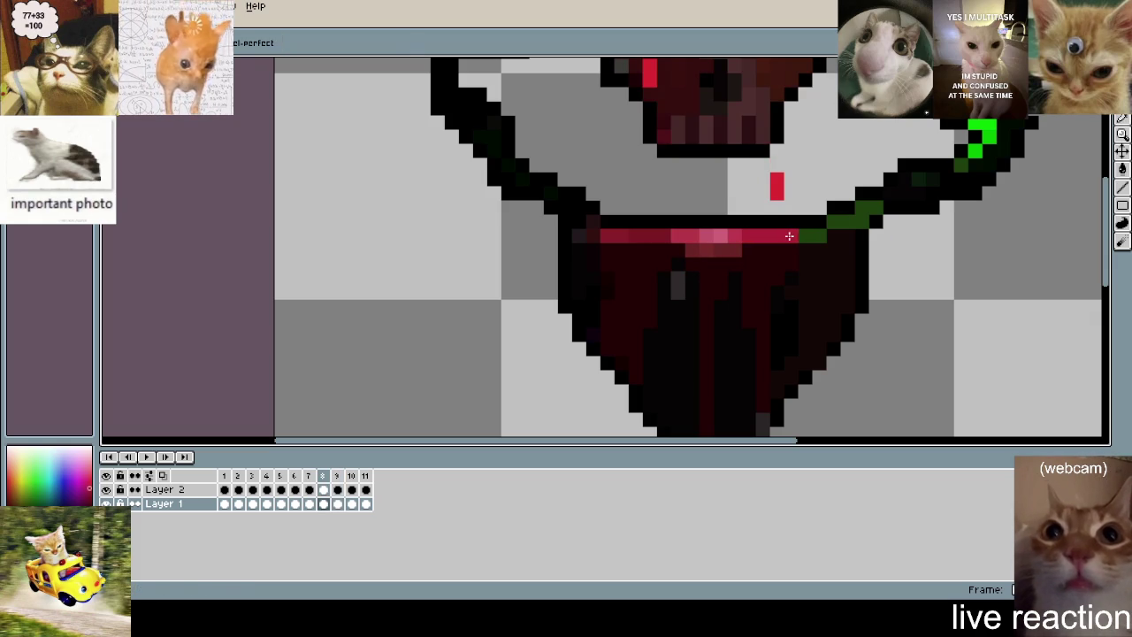
key(Right)
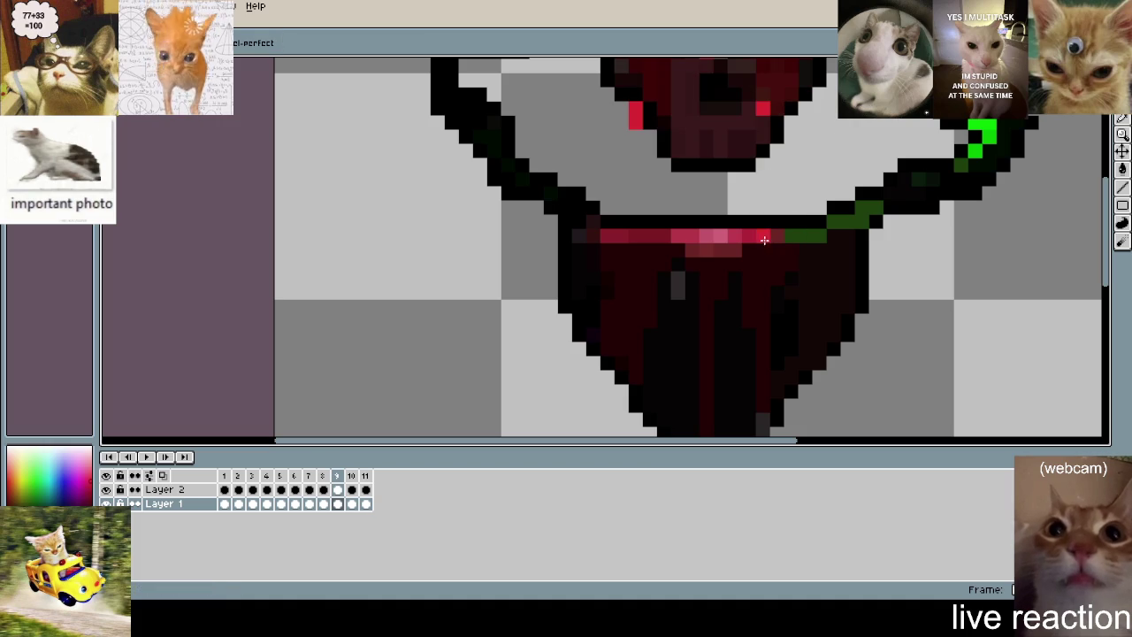
key(Right)
key(Right)
key(Left)
key(Right)
key(Left)
key(Right)
key(Right)
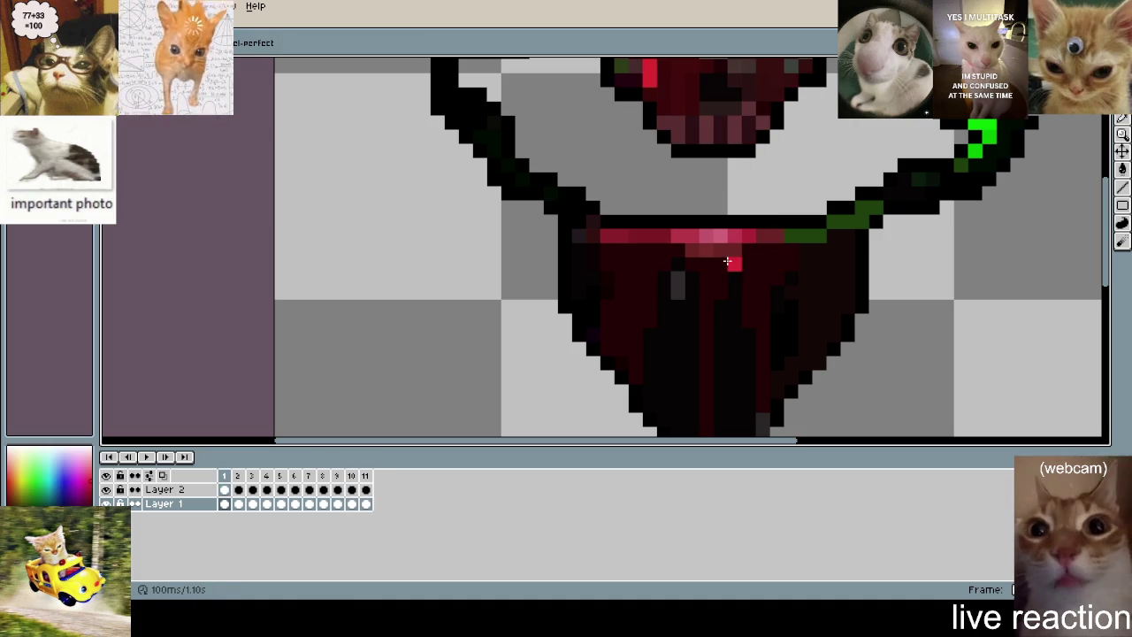
- Flip between neighbouring frames 2 to 6 to compare them
key(Right)
key(Right)
key(Right)
key(Left)
key(Right)
key(Right)
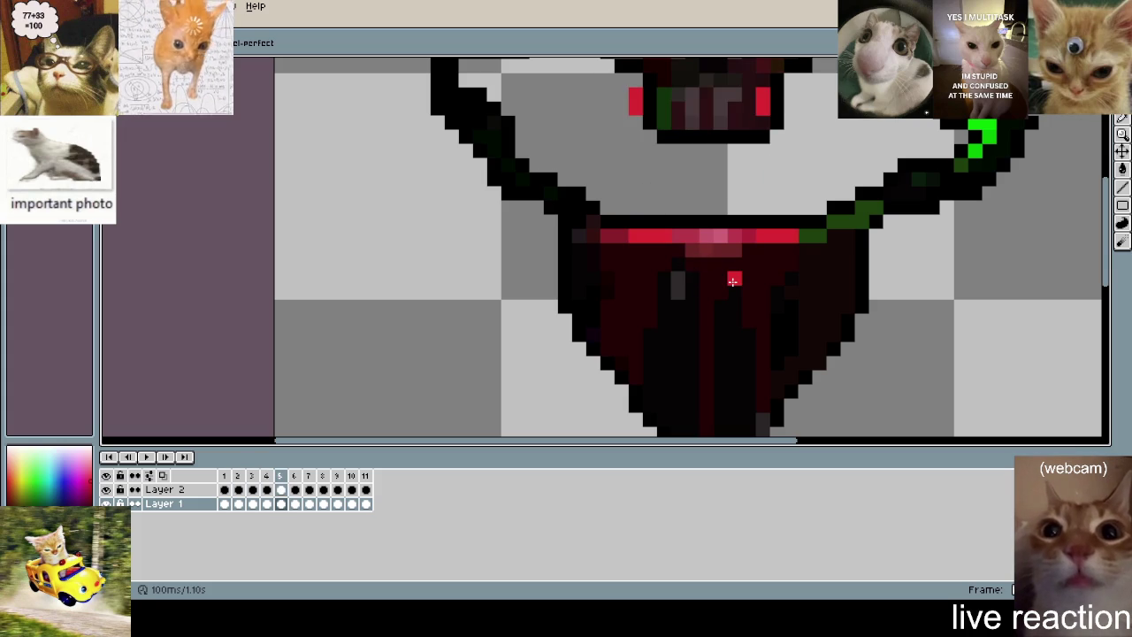
key(Left)
key(Right)
key(Right)
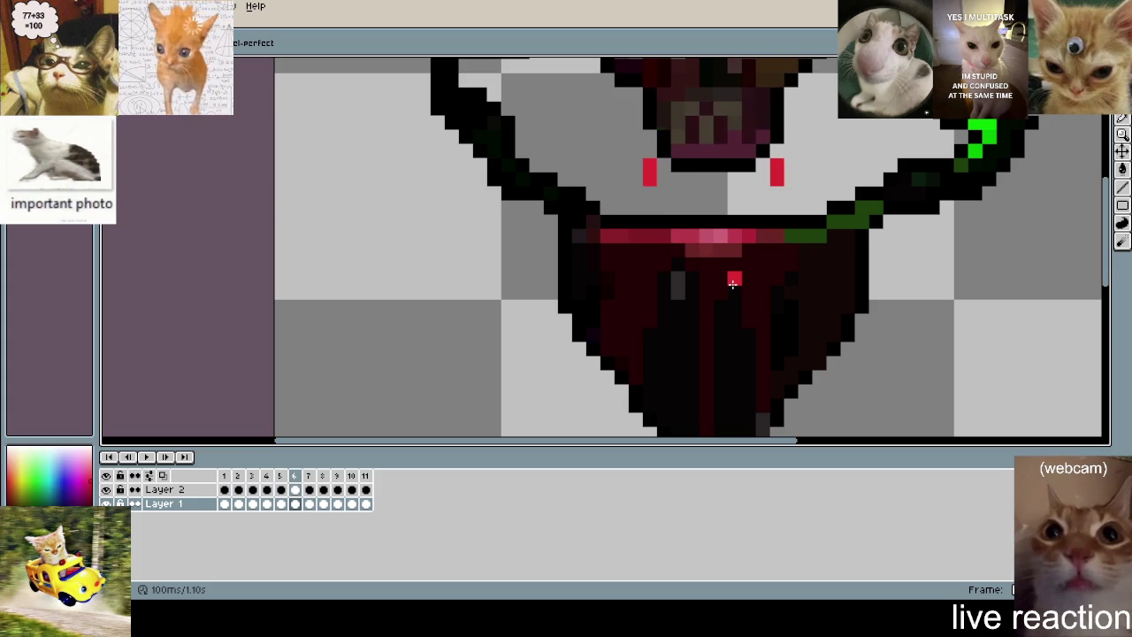
key(Left)
key(Right)
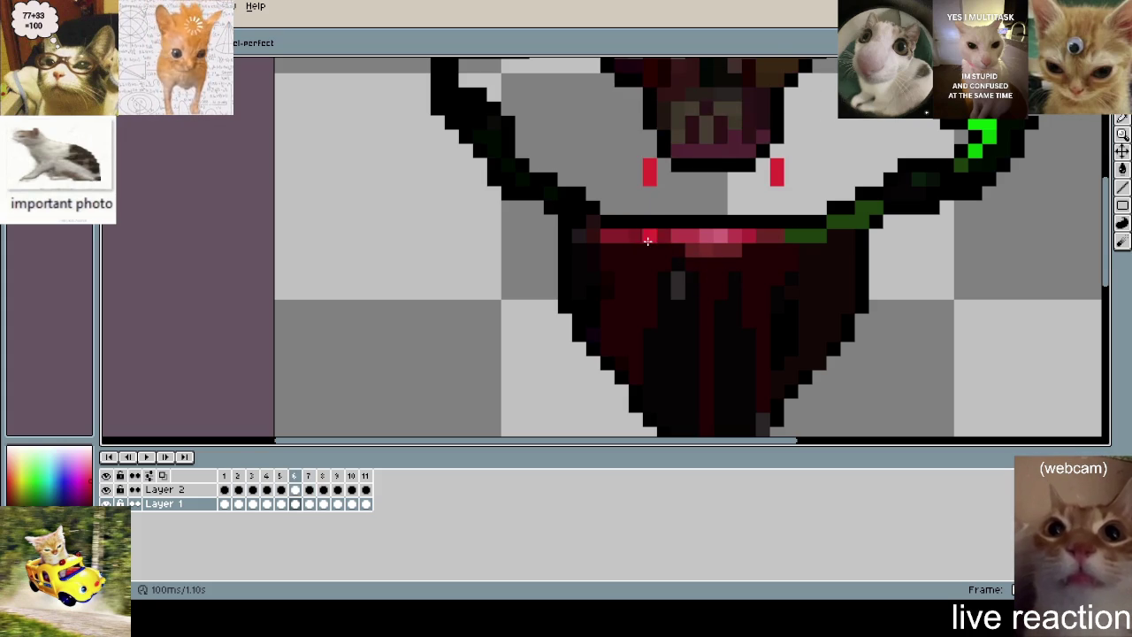
key(Right)
- Add a red pixel to the cup's rim, check the neighbouring frames, and replay the animation
click(690, 280)
key(Left)
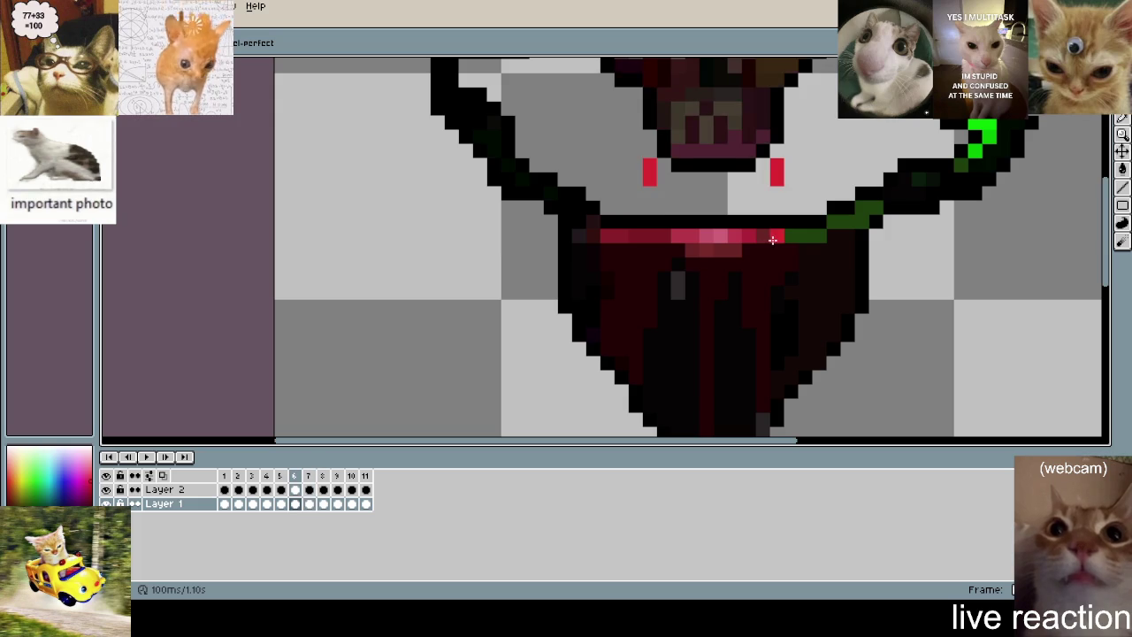
key(Right)
key(Right)
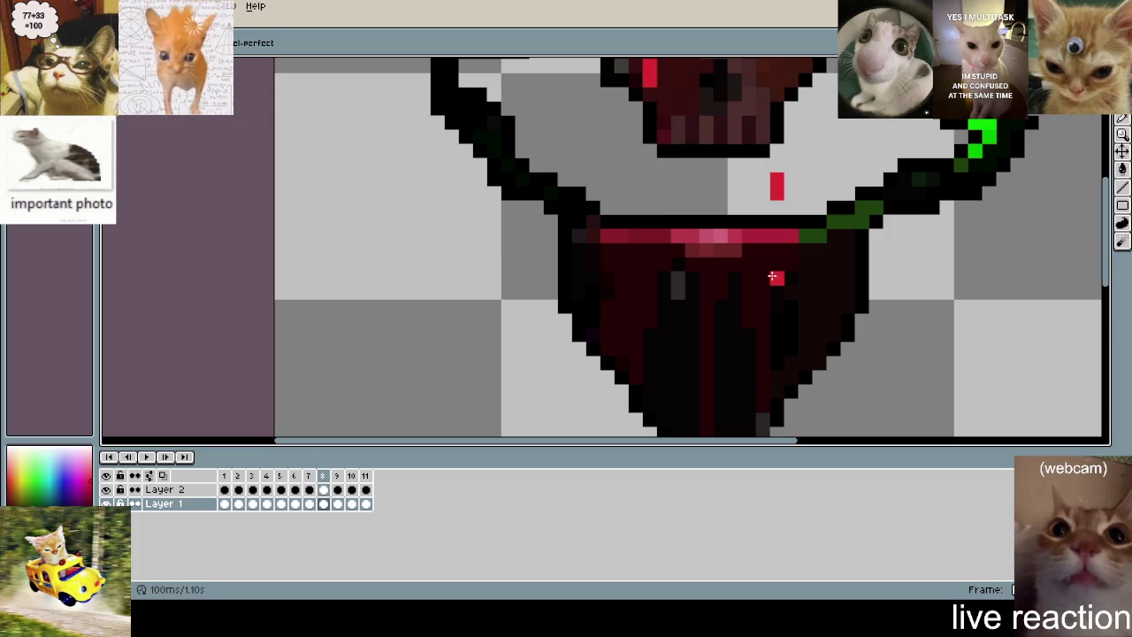
key(Return)
scroll(923, 277, down, 3)
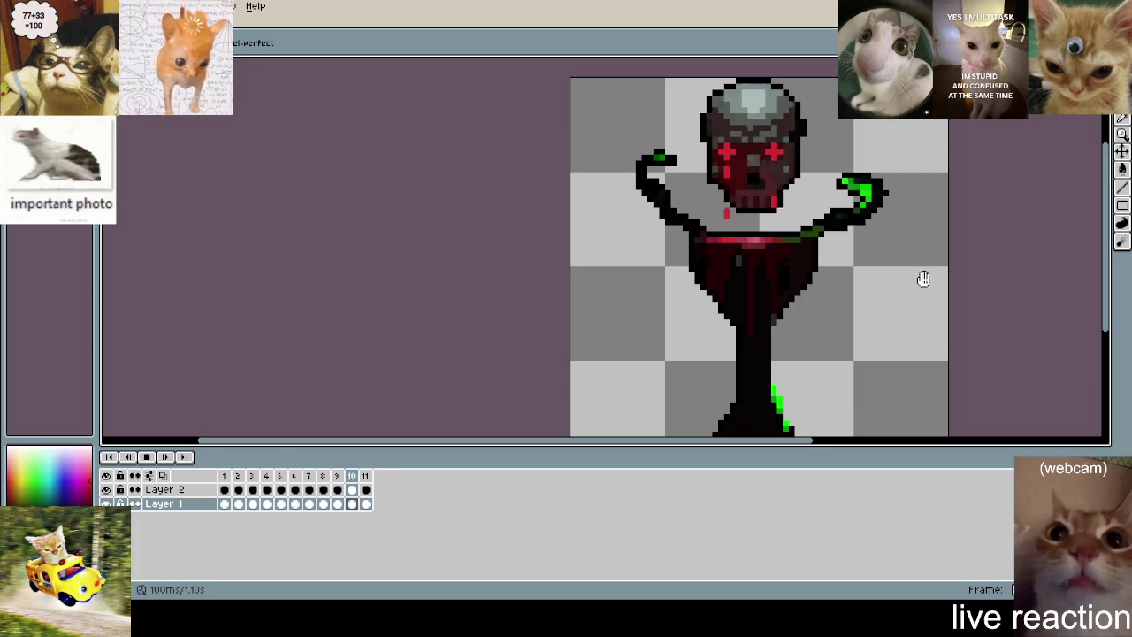
- Pan and zoom across the sprite, then stop the animation on frame 6
drag(884, 275, 804, 301)
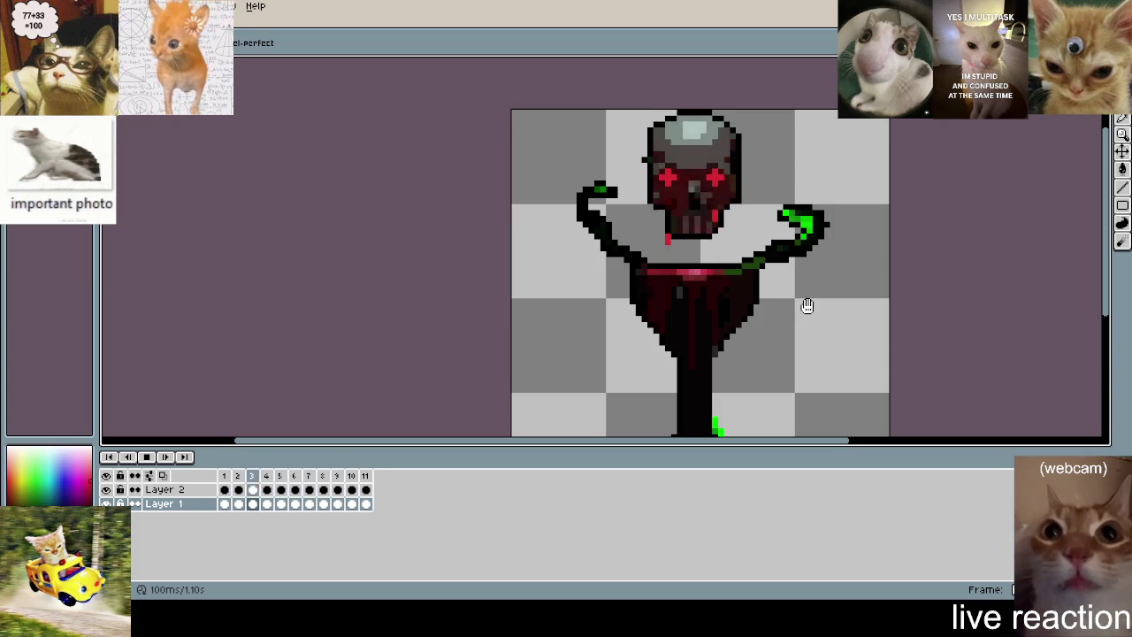
scroll(807, 305, down, 2)
scroll(763, 285, down, 1)
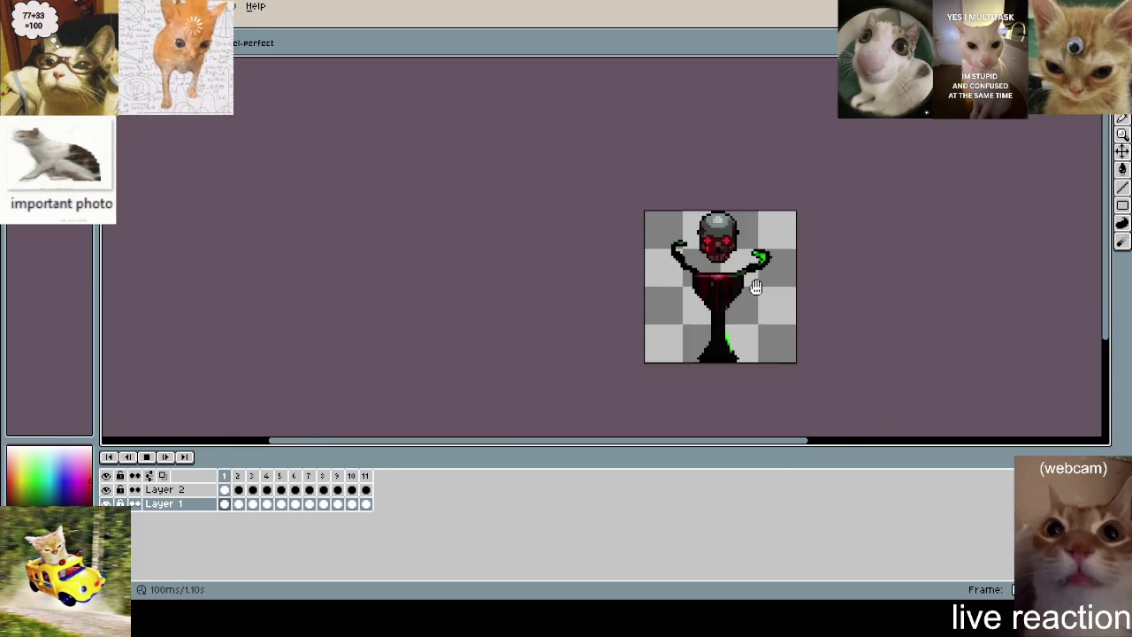
drag(763, 285, 685, 266)
scroll(662, 250, up, 3)
scroll(634, 268, up, 2)
scroll(844, 255, down, 2)
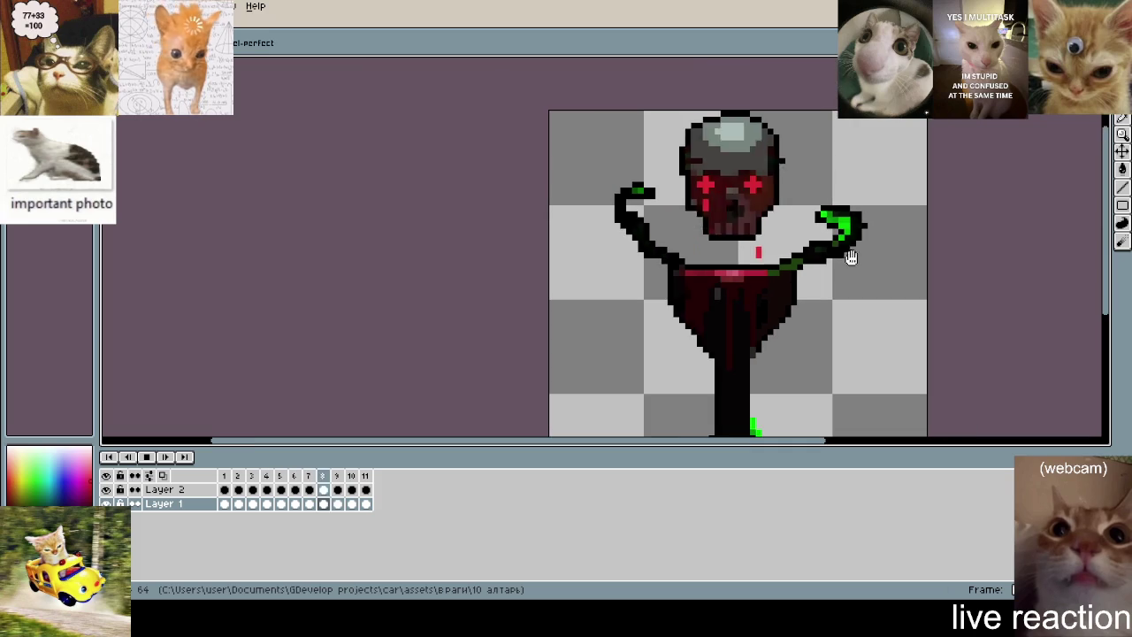
key(Return)
- Sample a colour from the canvas on frame 6 and recentre the whole sprite
scroll(682, 218, up, 2)
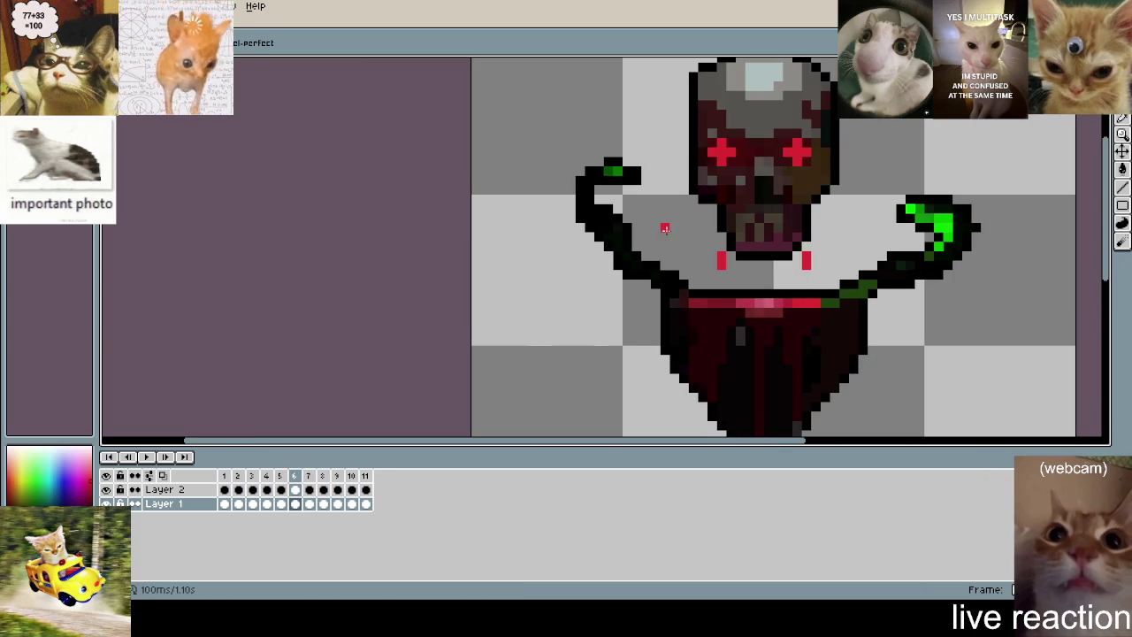
alt+click(827, 134)
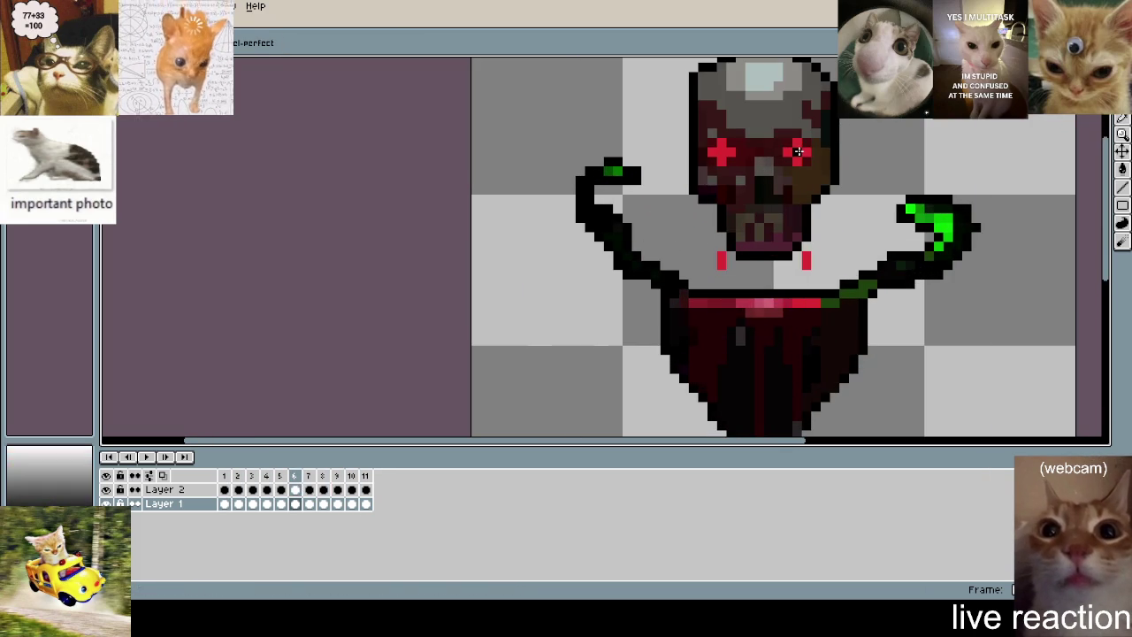
scroll(1086, 255, down, 2)
drag(989, 252, 733, 230)
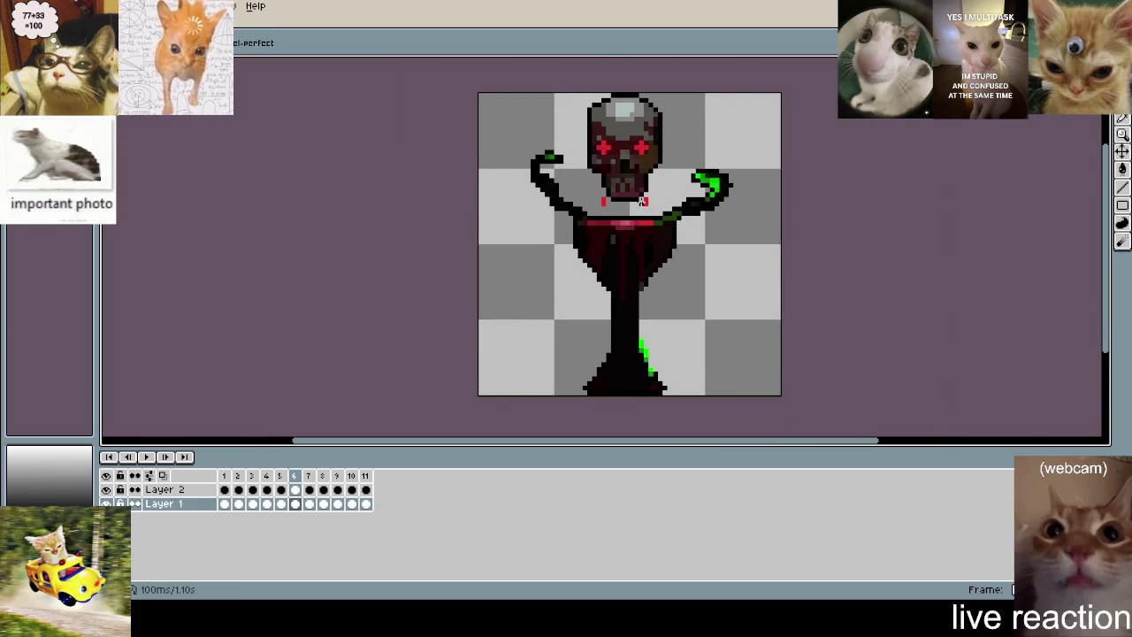
scroll(642, 201, up, 2)
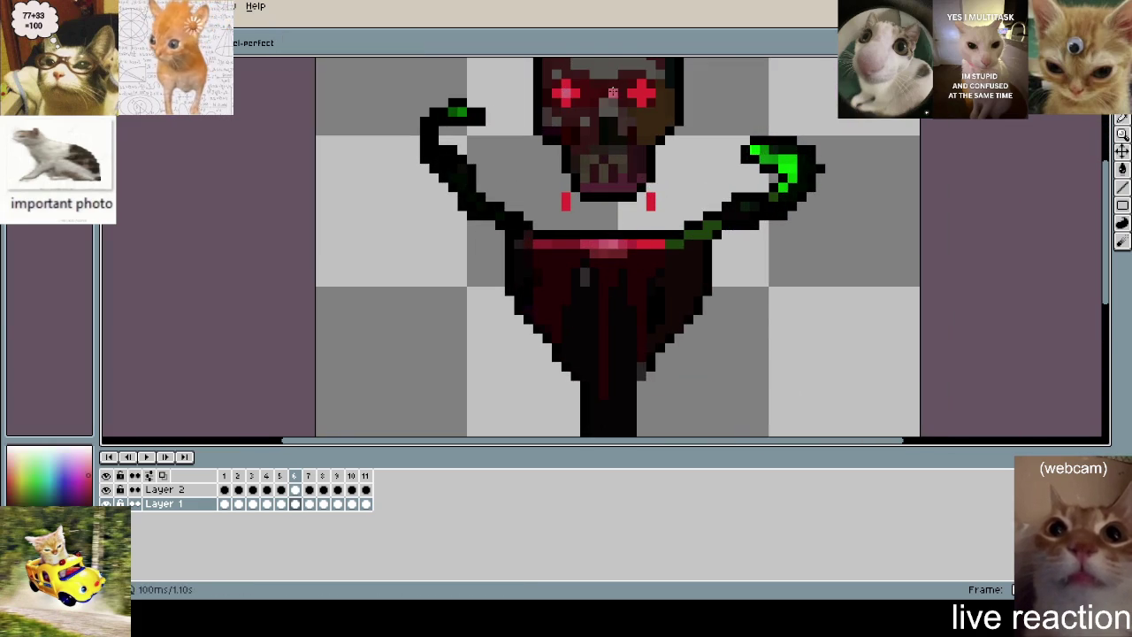
scroll(453, 175, down, 2)
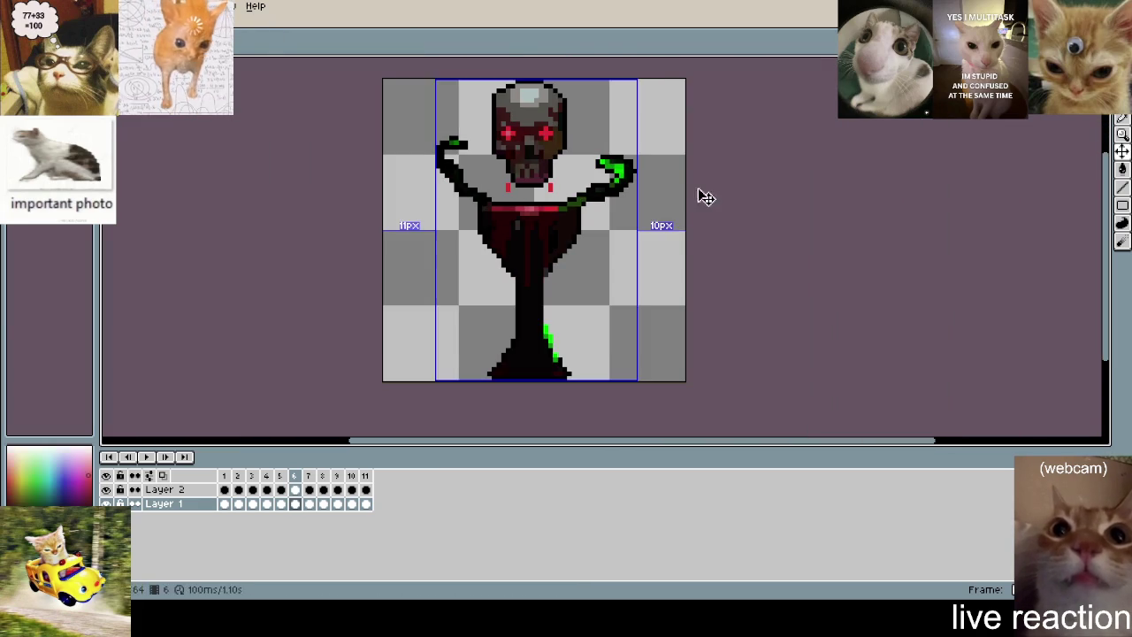
- With the Rectangular Marquee, try selecting the tentacles on frame 1, then clear the selection
scroll(542, 143, up, 2)
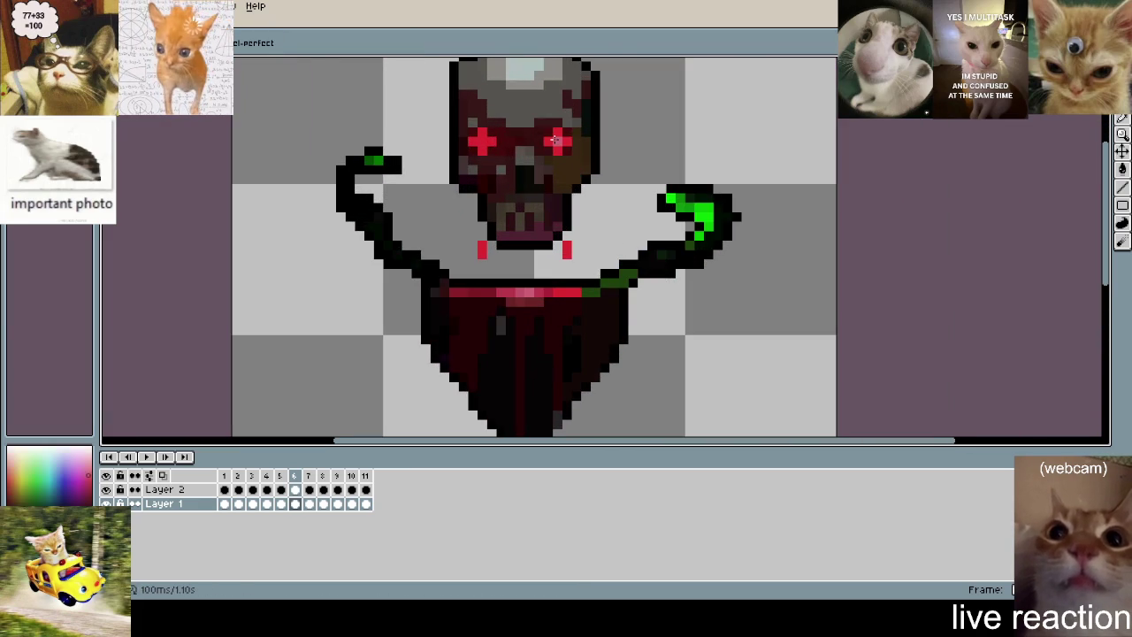
drag(571, 190, 674, 174)
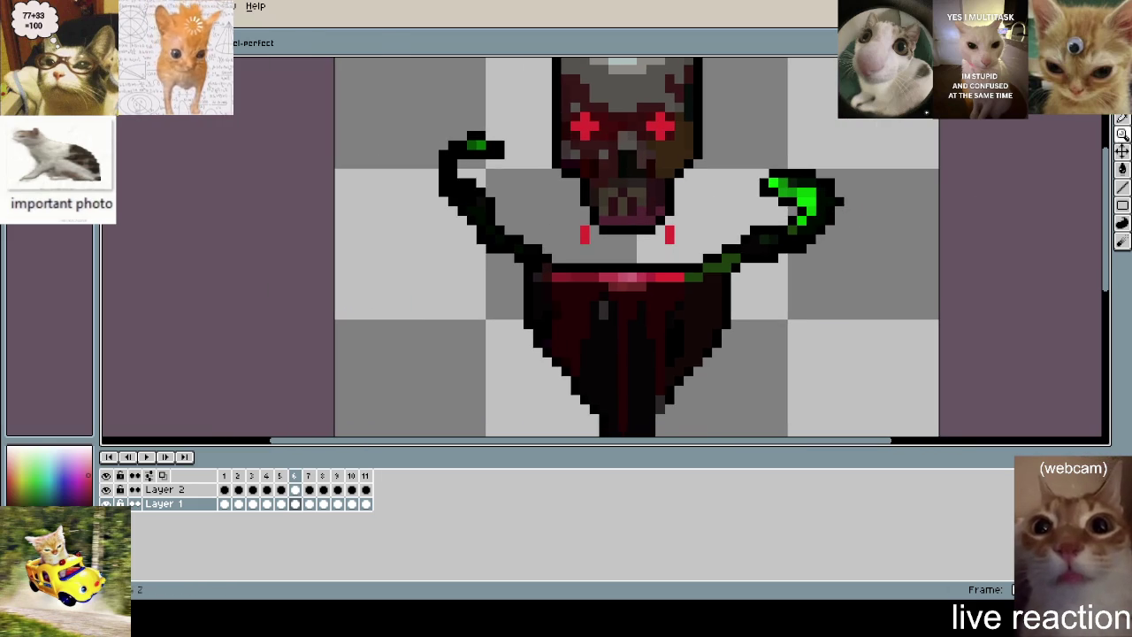
click(1123, 116)
drag(869, 137, 917, 162)
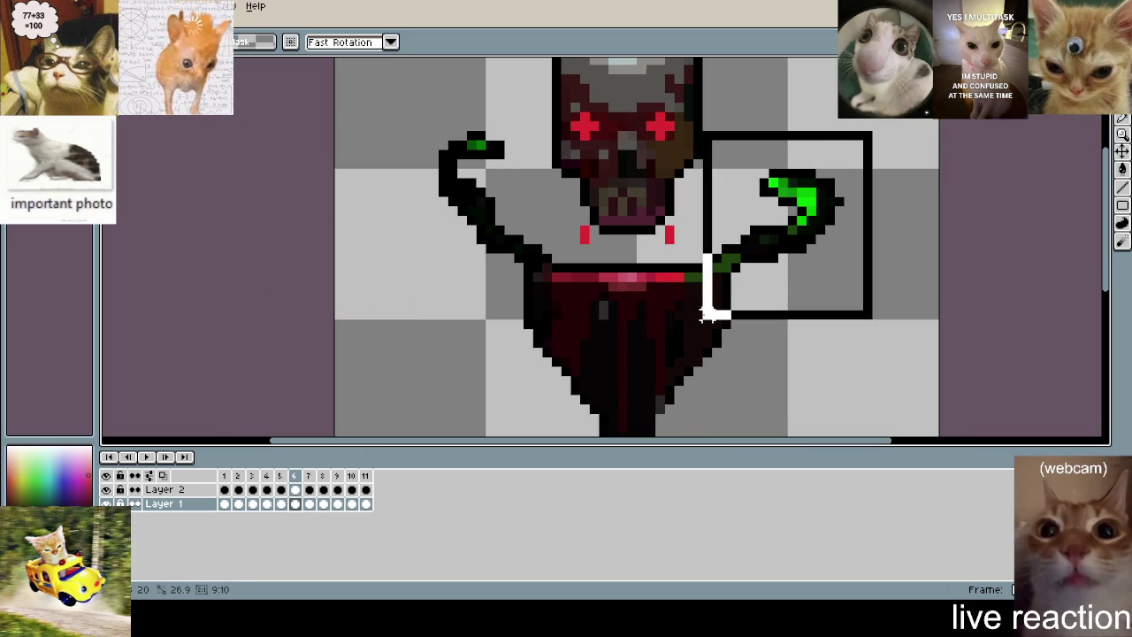
click(224, 503)
drag(396, 91, 548, 280)
click(341, 119)
drag(416, 110, 554, 283)
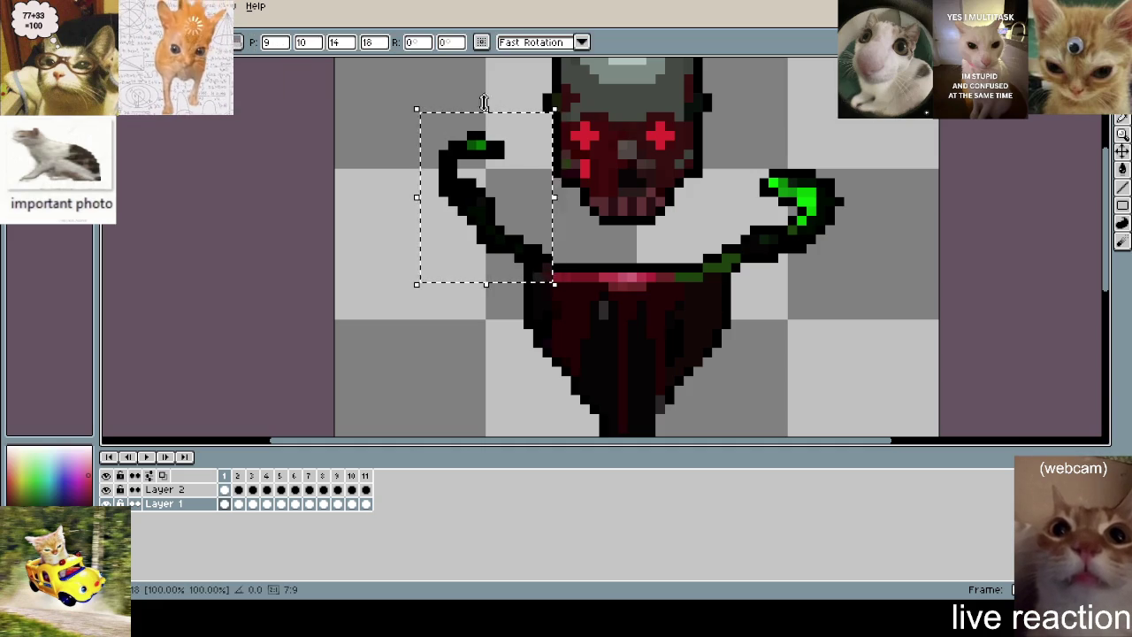
click(423, 174)
- On frame 2, tilt the left tentacle about 2° and apply it, then clear the selection
key(Right)
drag(426, 110, 554, 274)
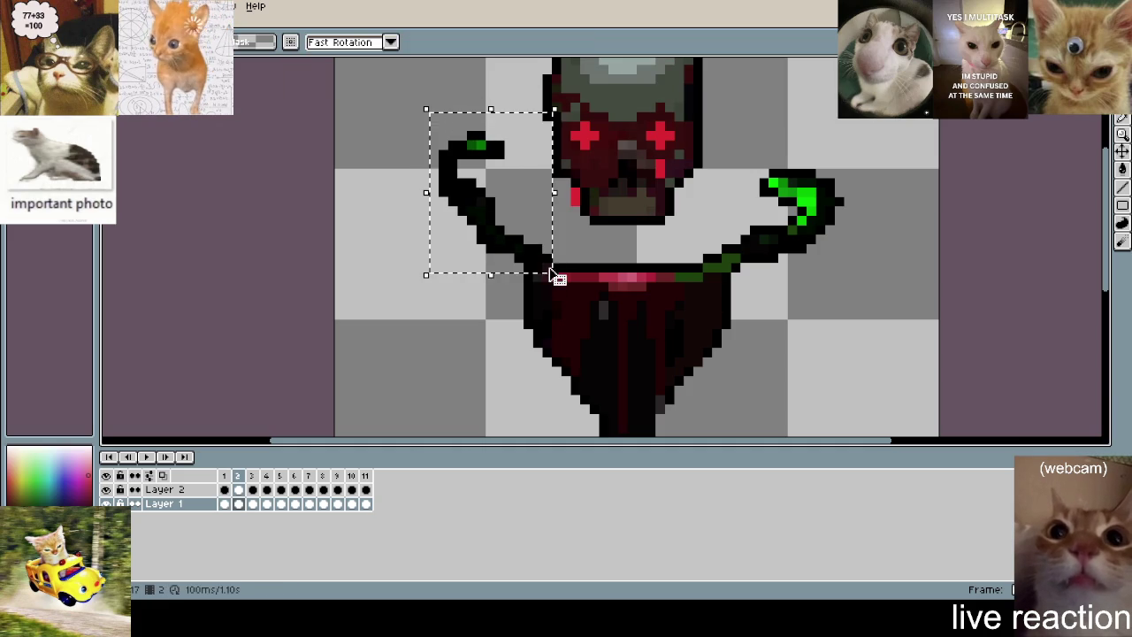
mouse_move(508, 119)
mouse_down()
mouse_move(376, 134)
mouse_move(544, 266)
mouse_up()
key(Return)
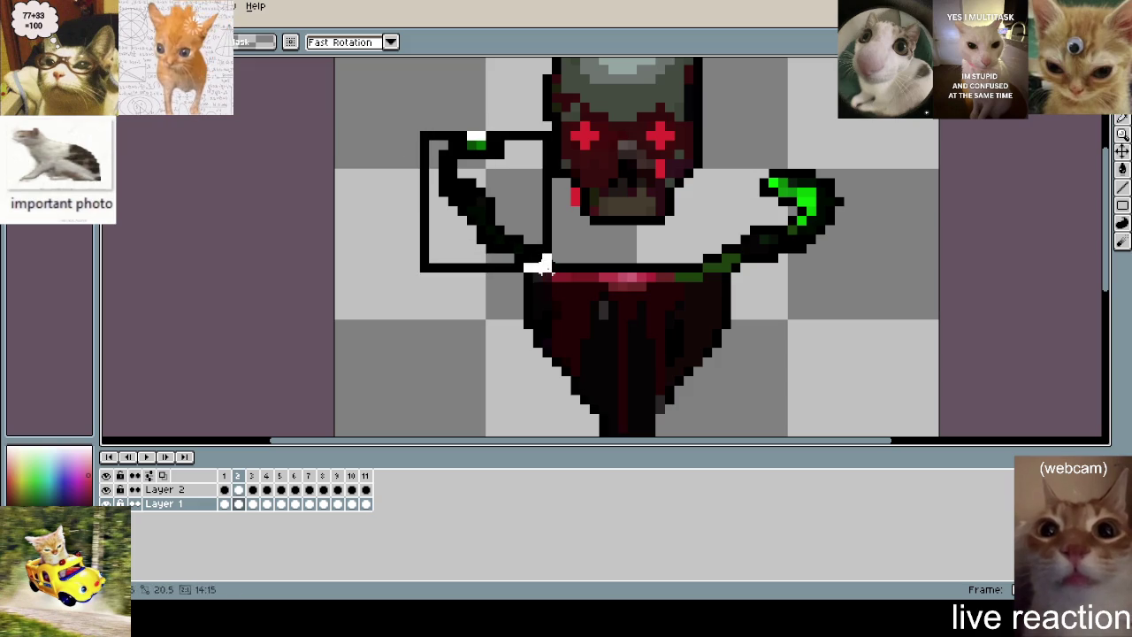
drag(673, 265, 583, 218)
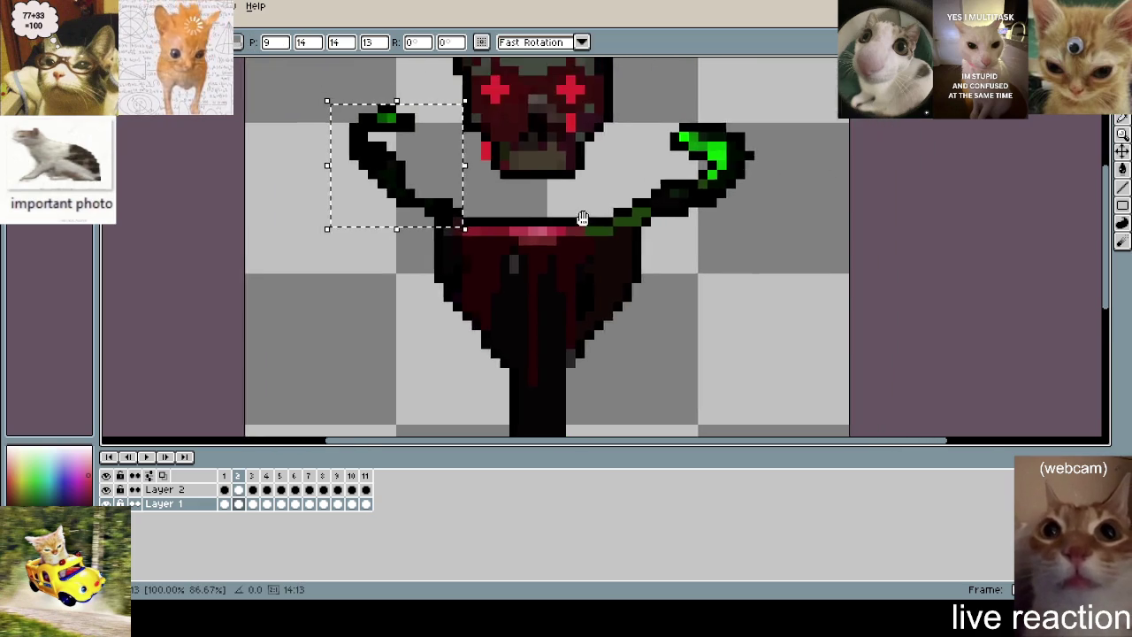
scroll(583, 218, down, 2)
scroll(530, 265, down, 3)
scroll(514, 253, up, 4)
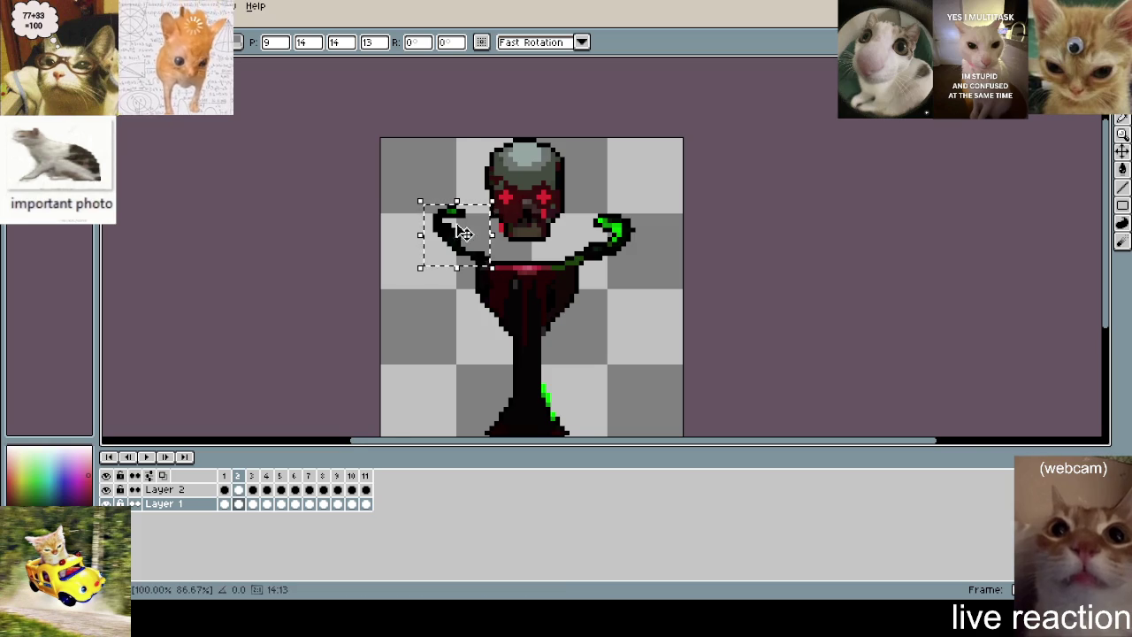
scroll(574, 194, up, 1)
mouse_move(673, 210)
mouse_down()
mouse_move(543, 304)
mouse_move(558, 303)
mouse_up()
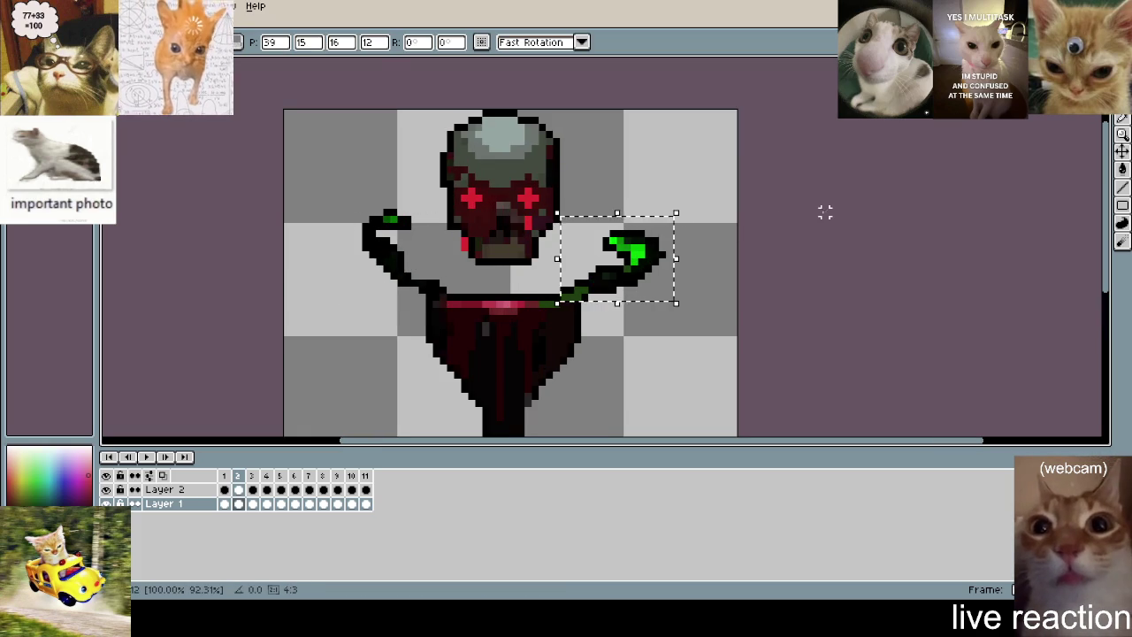
key(ctrl+d)
- On frame 3, narrow the left tentacle to about 86% width and replay the animation
key(Right)
drag(345, 186, 449, 296)
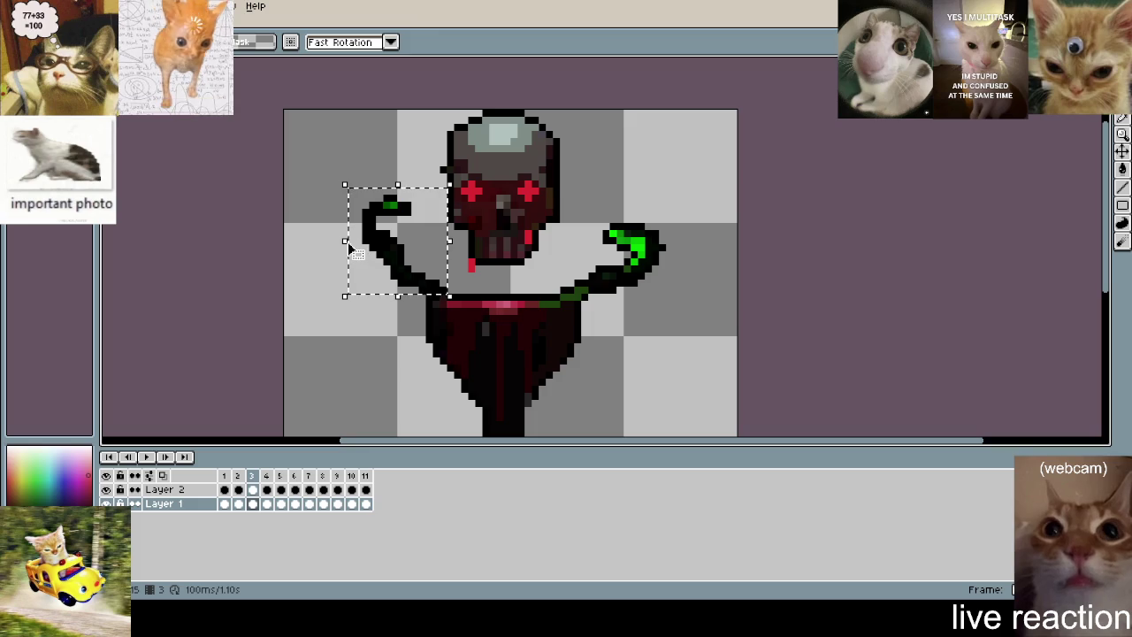
drag(346, 242, 363, 249)
key(Return)
drag(704, 206, 564, 303)
key(Return)
key(Return)
key(Return)
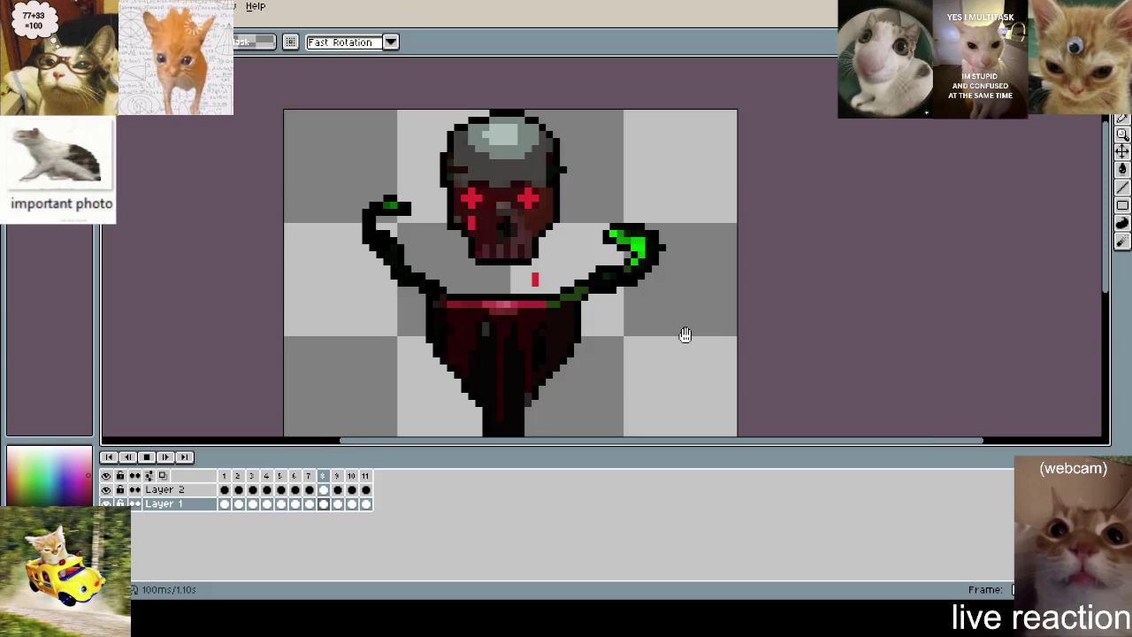
- Pan over the sprite and sample the bright green from the goblet stem for the Pencil
scroll(627, 324, down, 1)
drag(627, 323, 622, 230)
scroll(664, 260, down, 1)
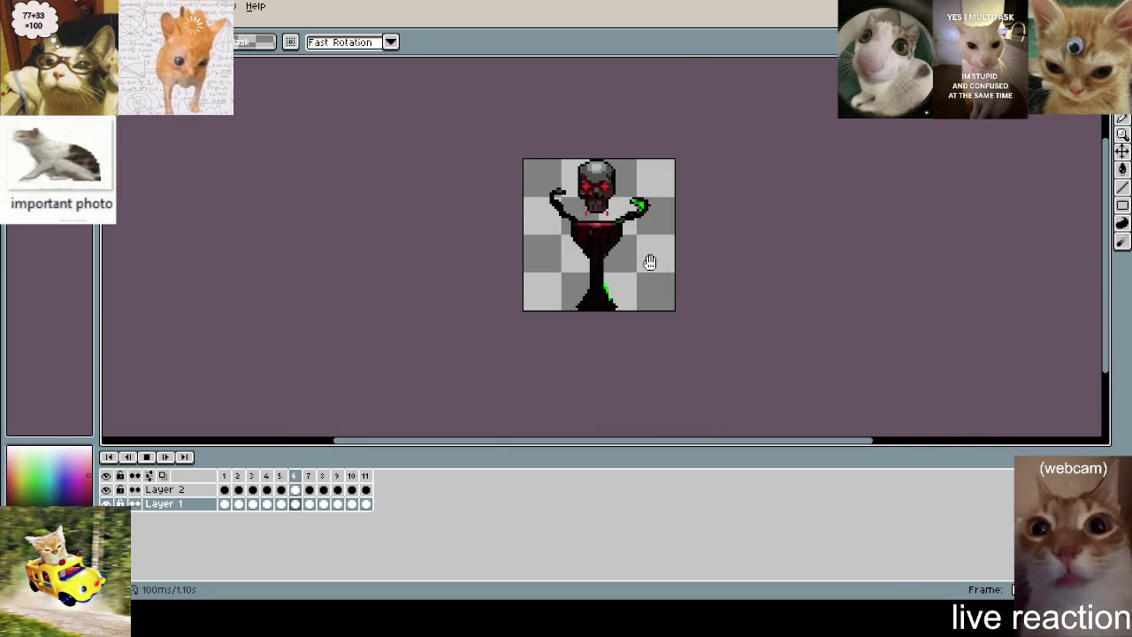
scroll(642, 254, up, 1)
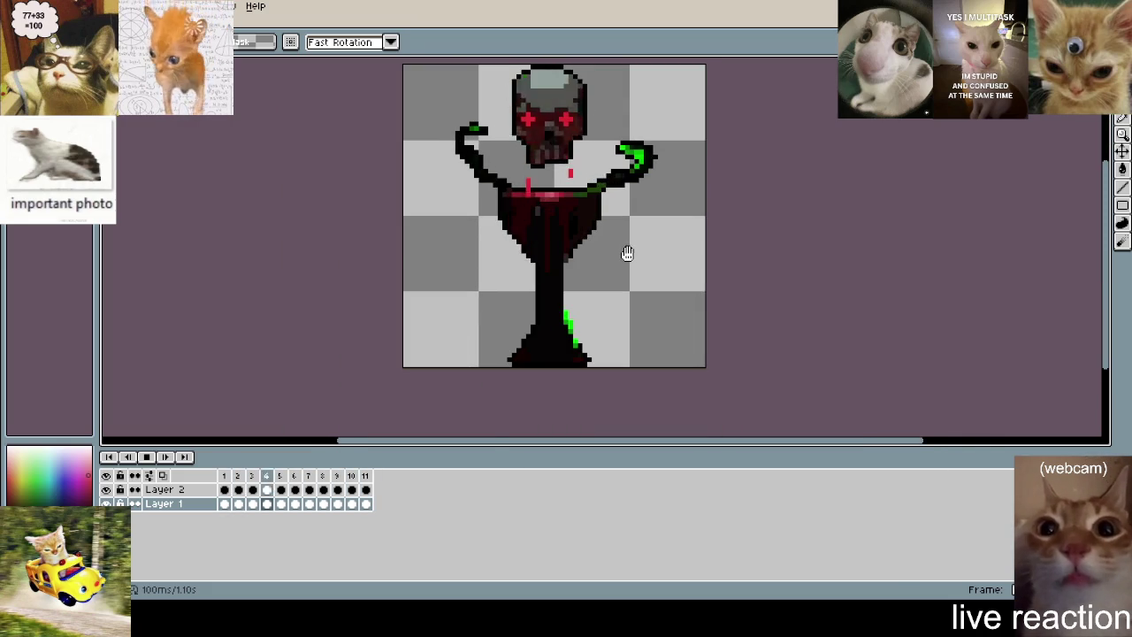
scroll(615, 283, up, 1)
mouse_move(589, 291)
mouse_down()
mouse_move(627, 273)
mouse_move(657, 321)
mouse_up()
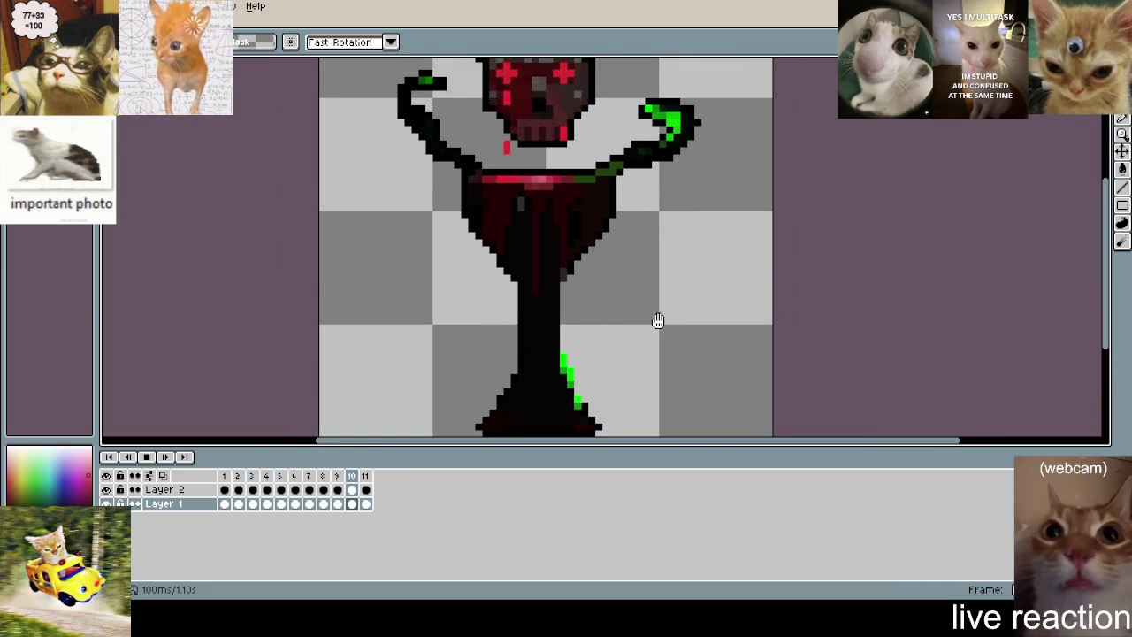
key(i)
scroll(645, 361, up, 2)
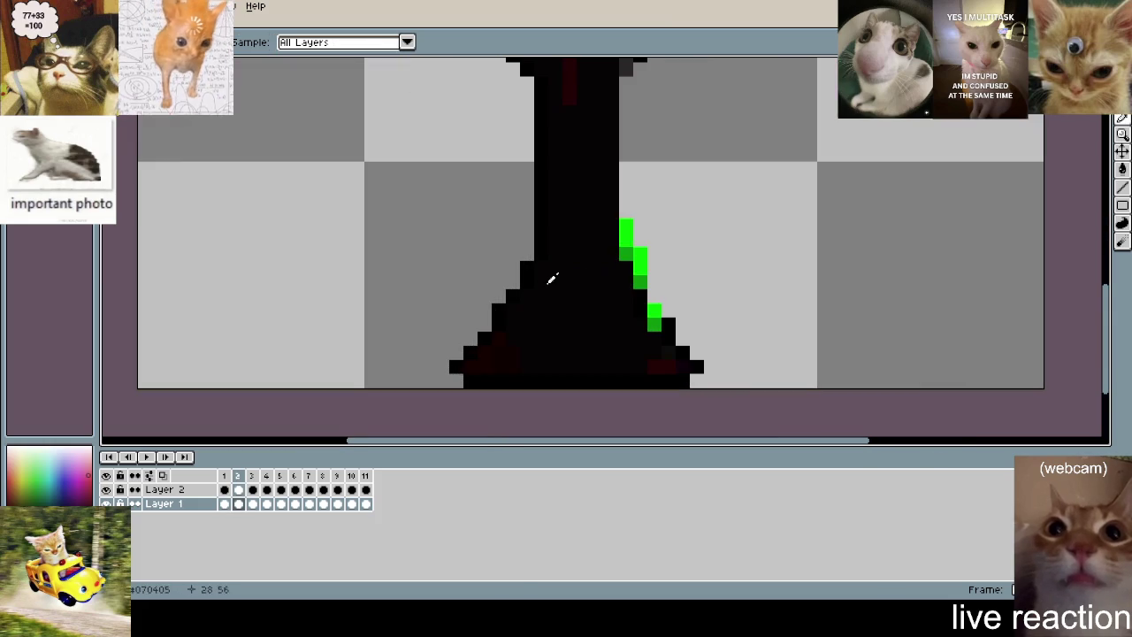
click(629, 232)
key(b)
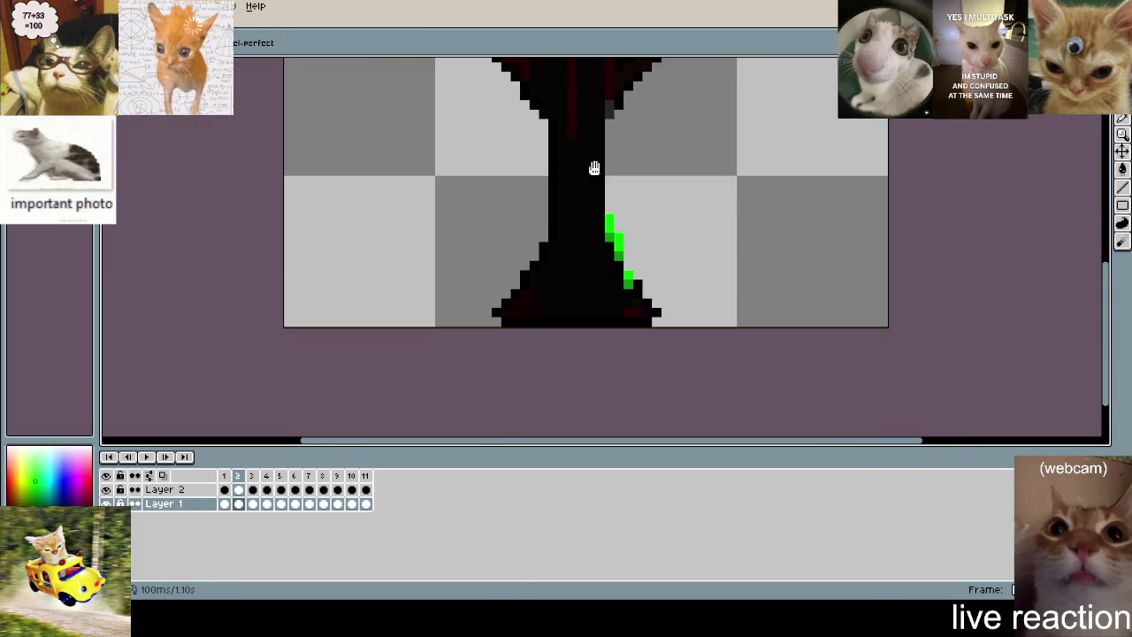
- Zoom and recentre the view on the goblet's upper right and its tentacle
scroll(614, 229, up, 2)
scroll(604, 310, down, 2)
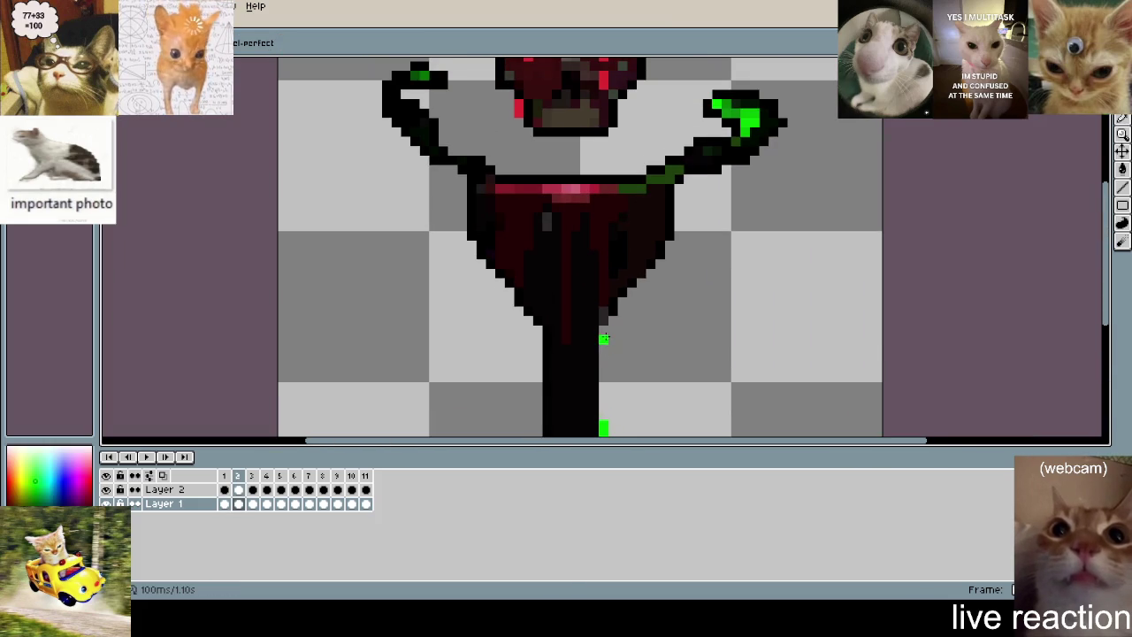
scroll(652, 319, up, 2)
scroll(545, 197, down, 3)
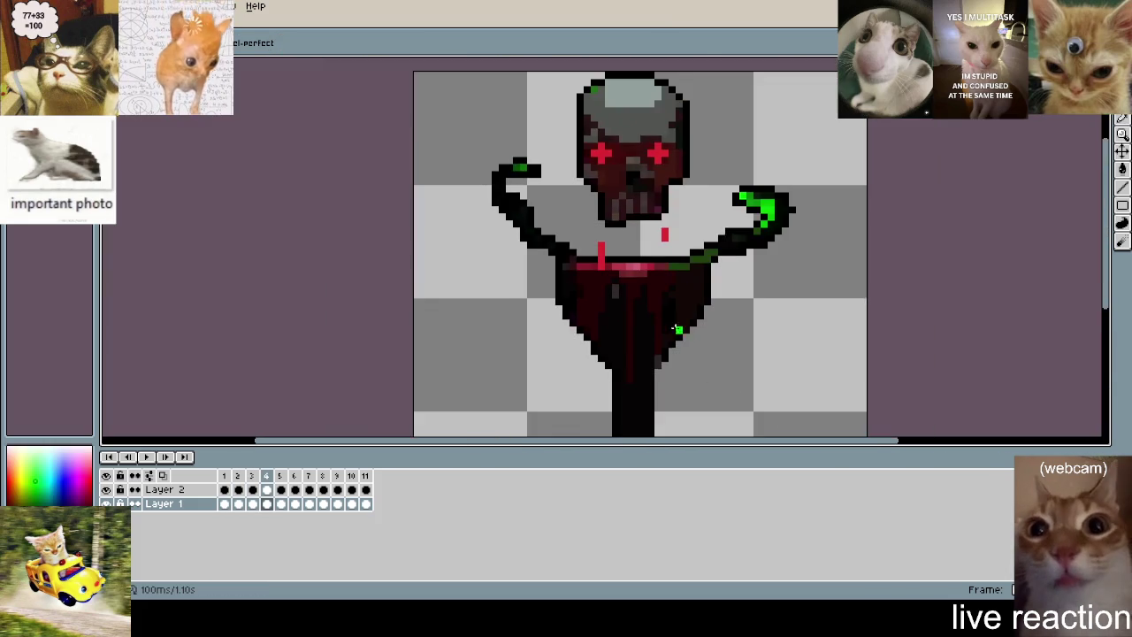
scroll(634, 325, up, 2)
scroll(652, 331, down, 2)
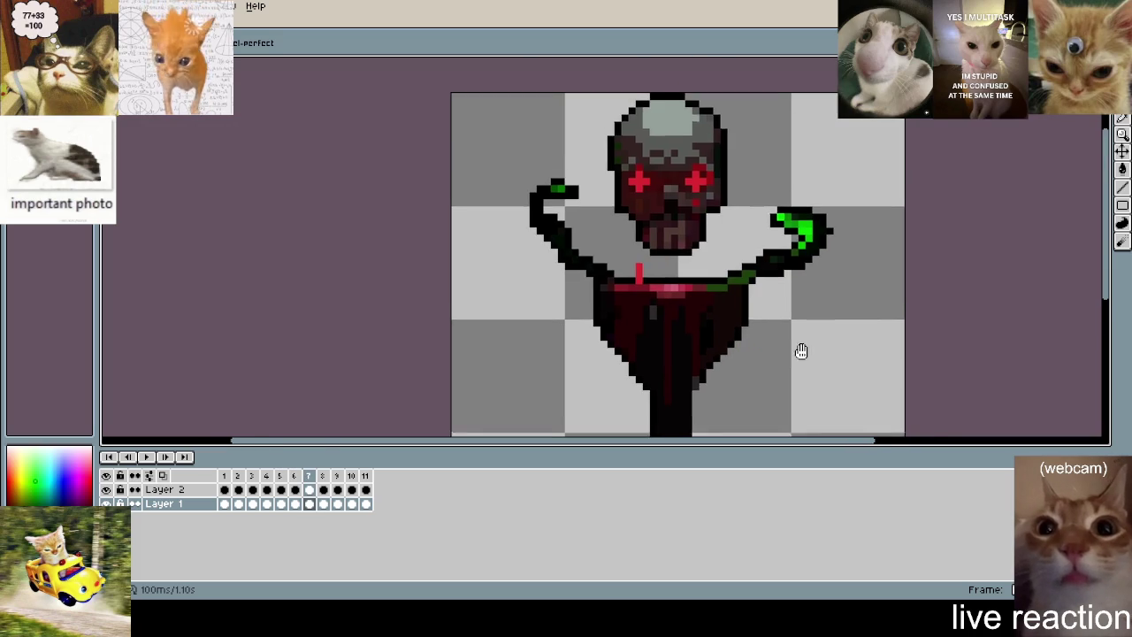
scroll(748, 316, down, 1)
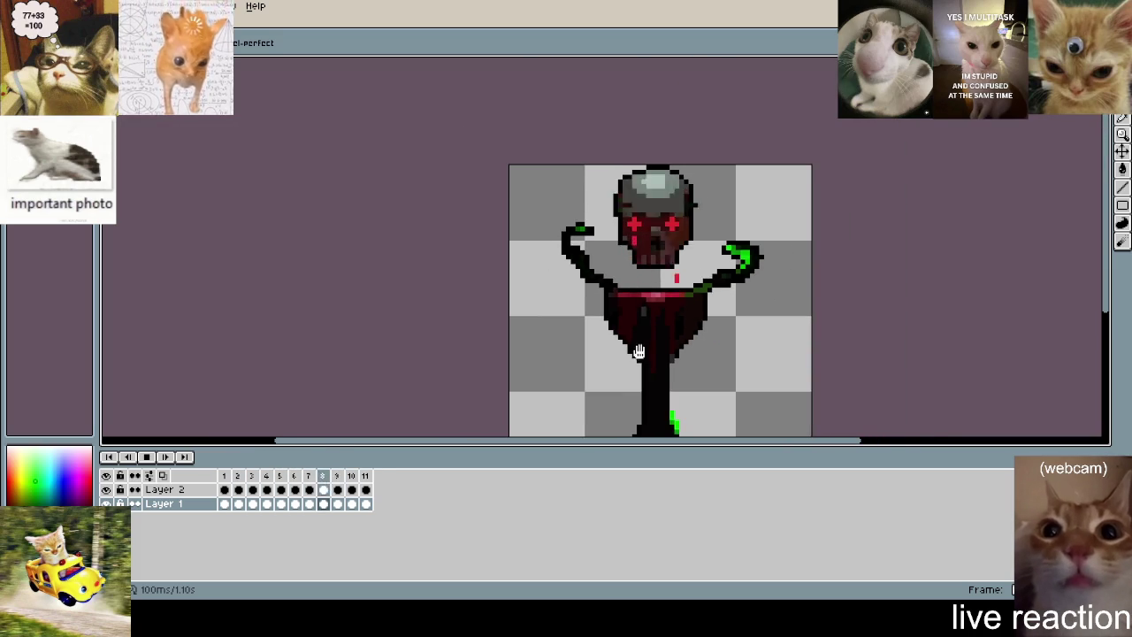
drag(621, 353, 543, 321)
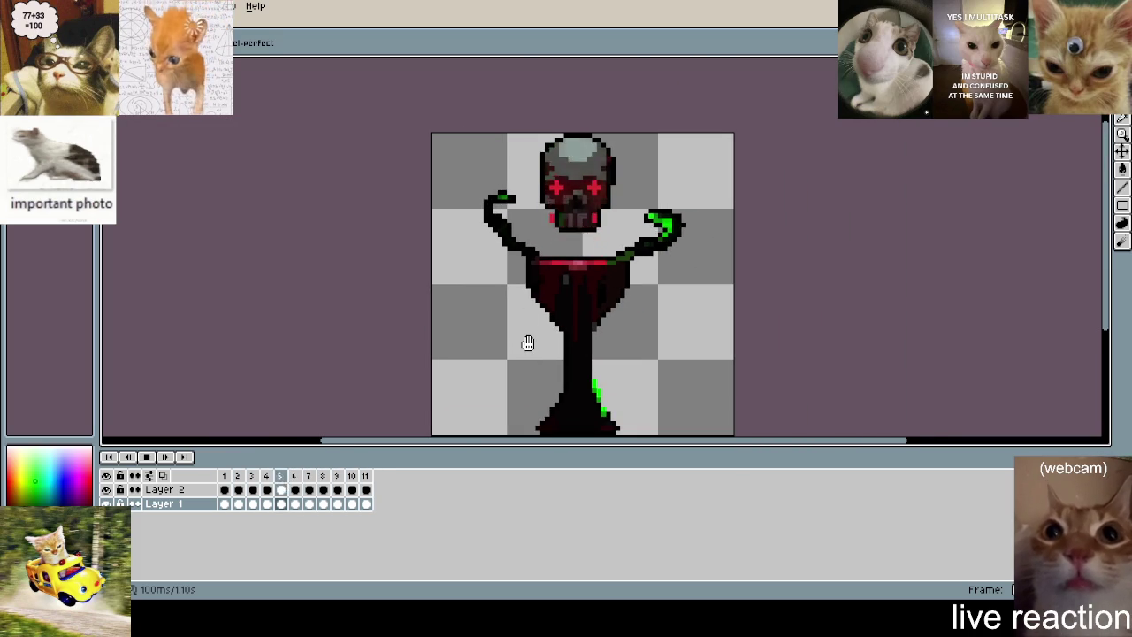
drag(527, 341, 432, 270)
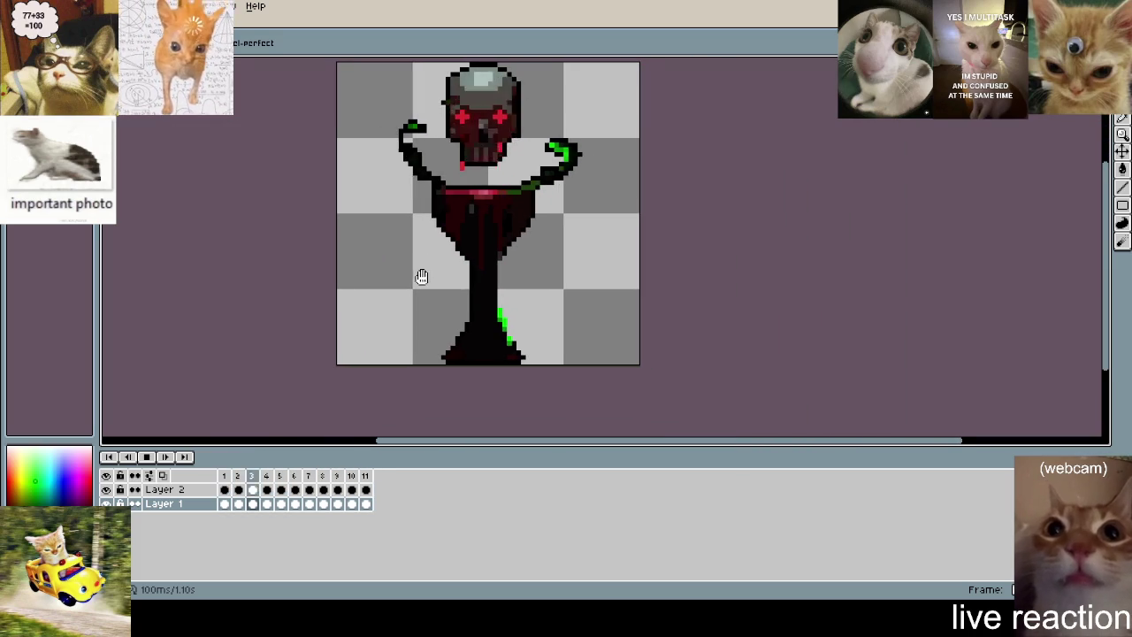
scroll(452, 256, up, 1)
scroll(566, 225, up, 1)
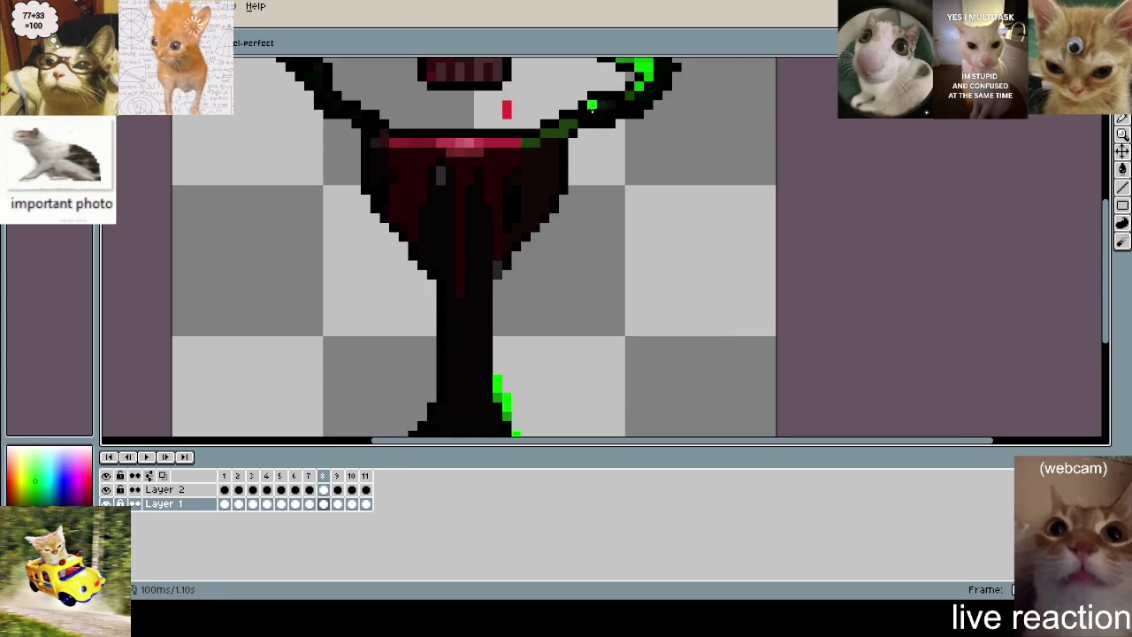
- Paint a bright green highlight up the right tentacle arm from its base
scroll(751, 114, up, 1)
click(520, 246)
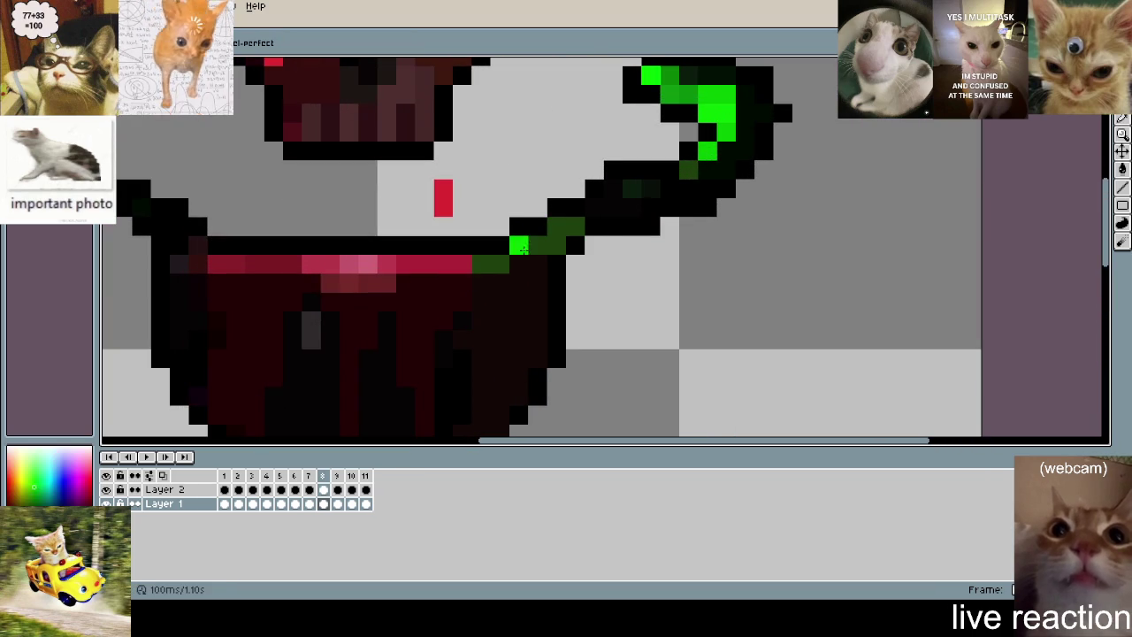
click(557, 245)
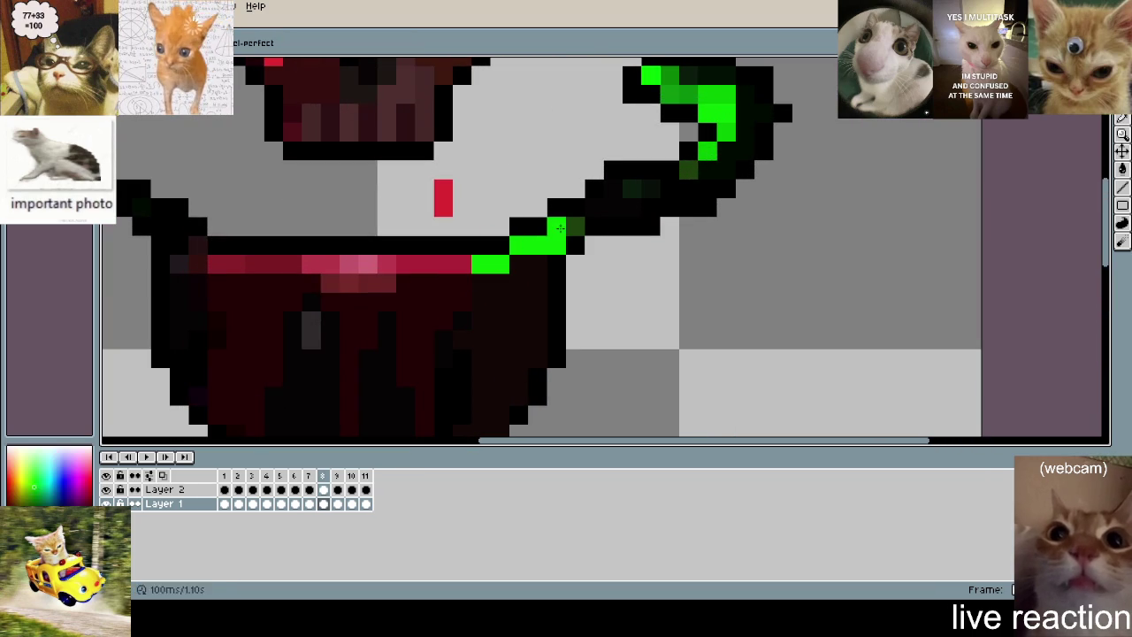
drag(557, 225, 576, 225)
drag(633, 189, 1000, 267)
click(708, 151)
click(689, 171)
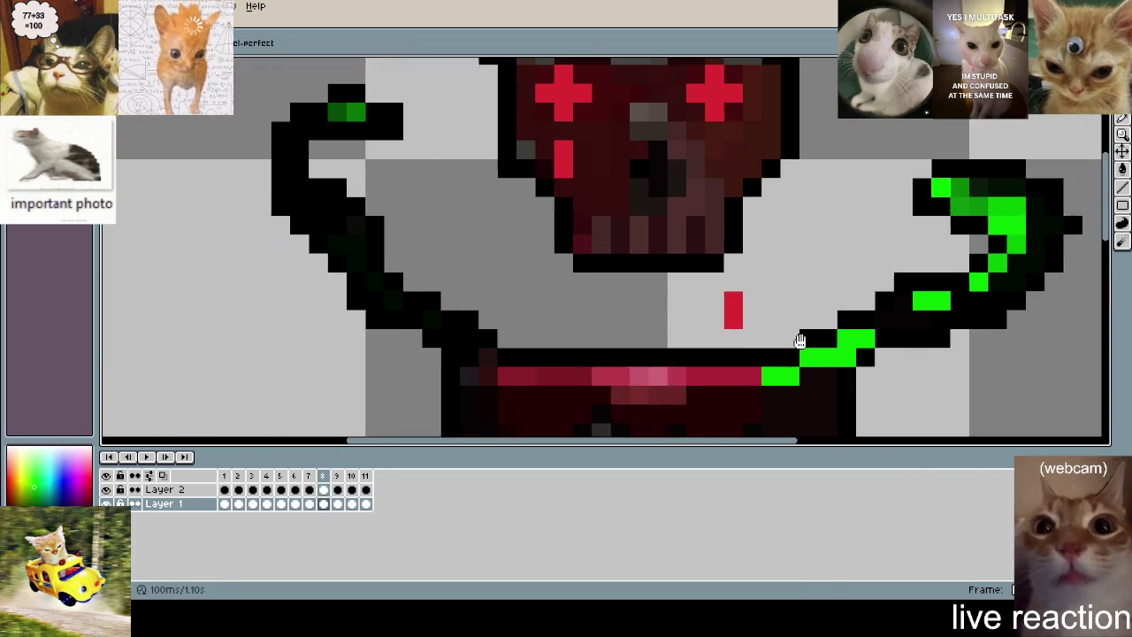
- Paint bright green highlights from the left tentacle's tip down the arm, undoing one misplaced pixel
click(380, 106)
click(321, 163)
key(ctrl+z)
click(334, 193)
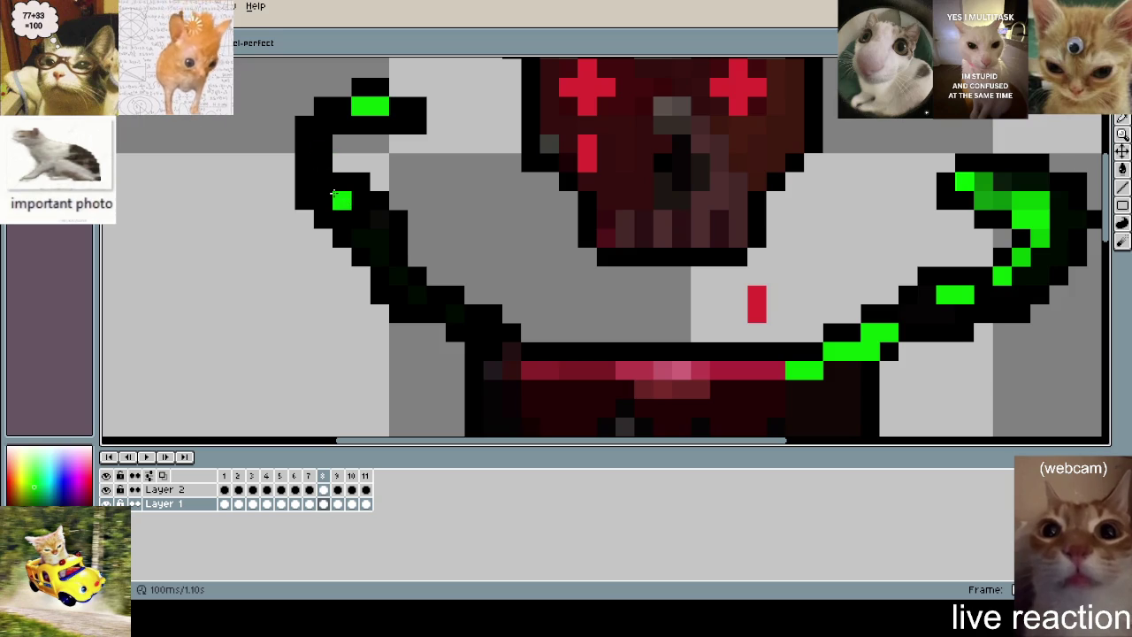
click(380, 257)
click(400, 276)
click(419, 294)
click(456, 314)
click(434, 315)
- Sample the darker green from the tentacle and repaint the right tentacle highlight with it
scroll(562, 307, down, 3)
scroll(577, 334, up, 2)
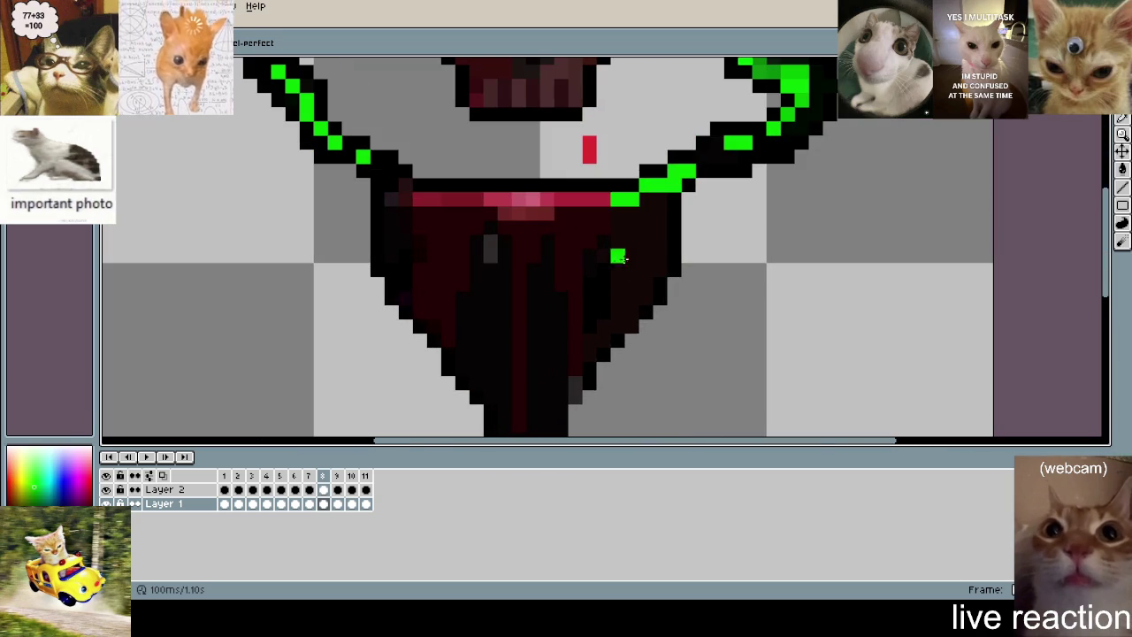
scroll(626, 205, down, 2)
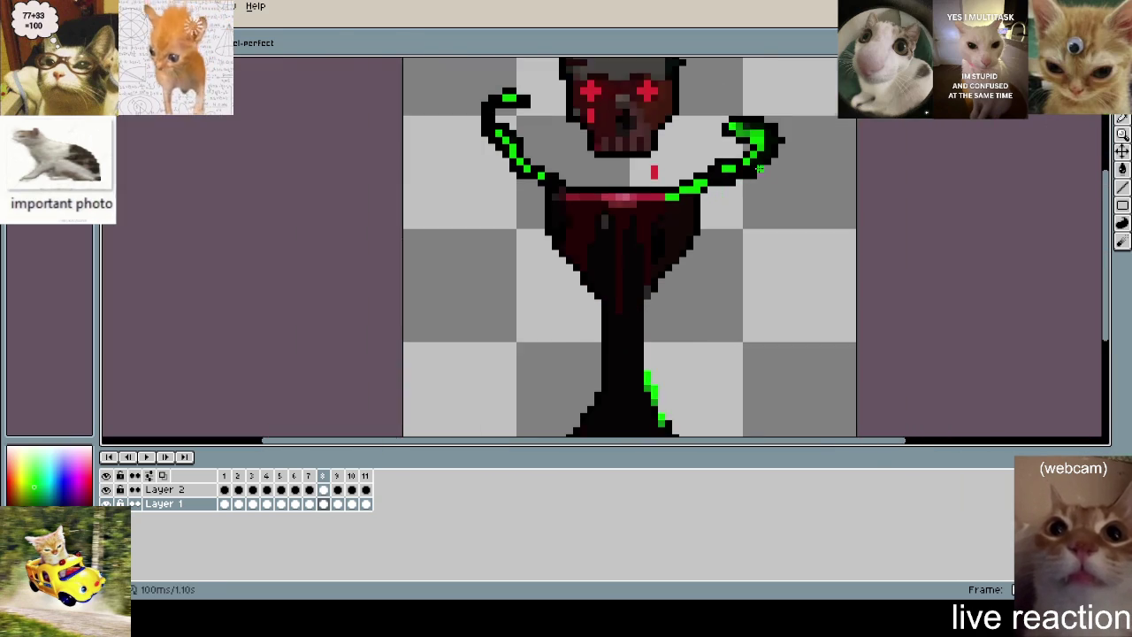
scroll(632, 214, up, 2)
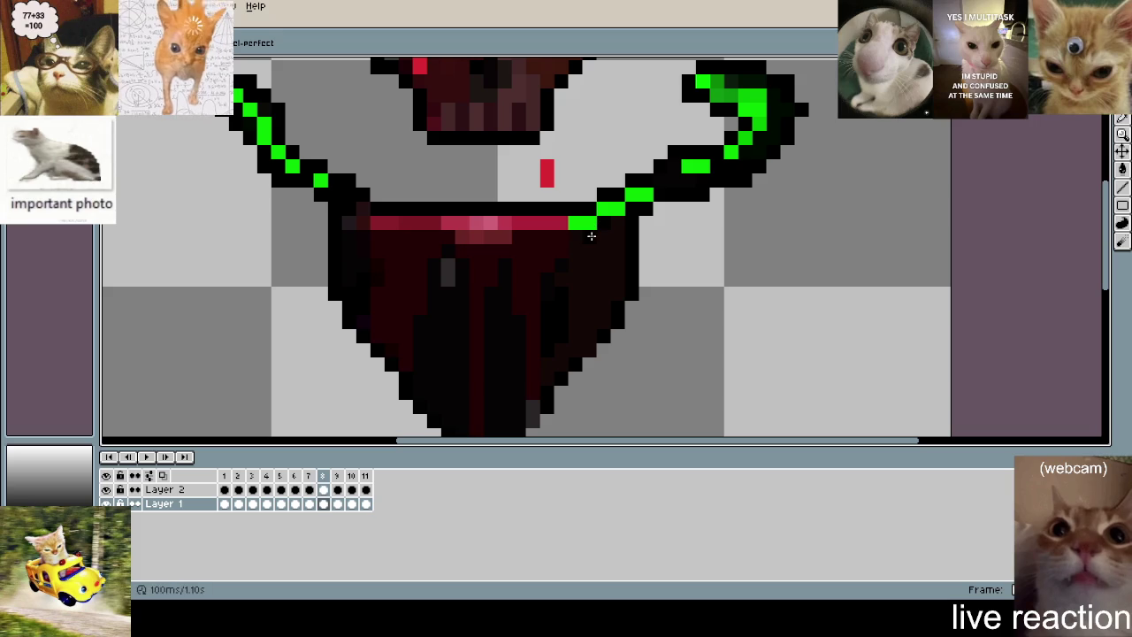
scroll(633, 232, down, 2)
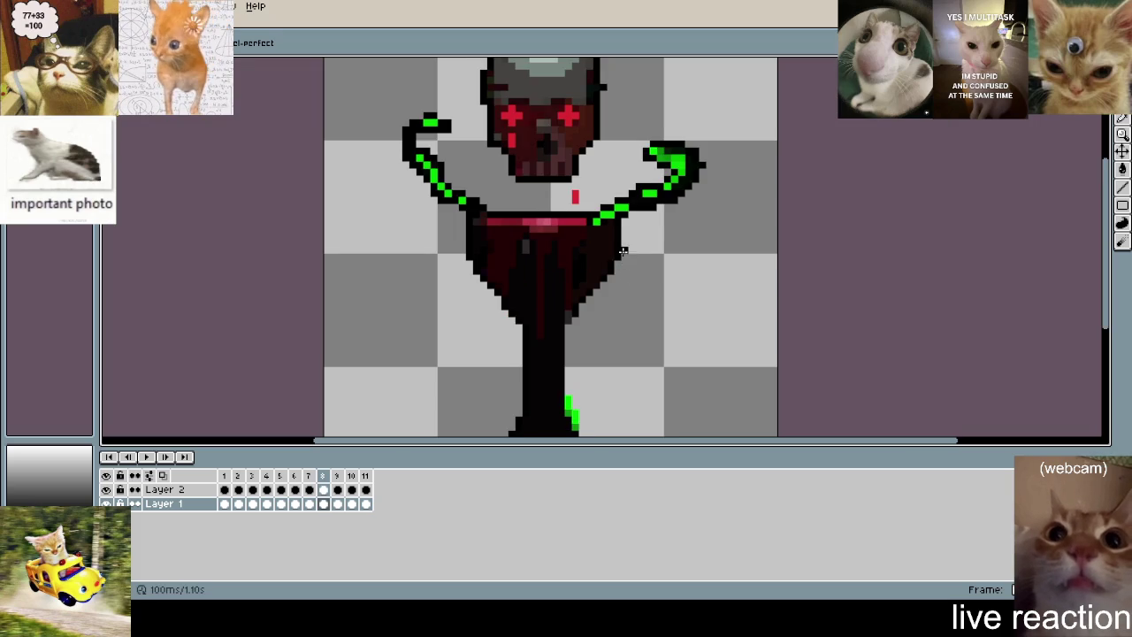
drag(609, 237, 719, 198)
scroll(696, 118, up, 1)
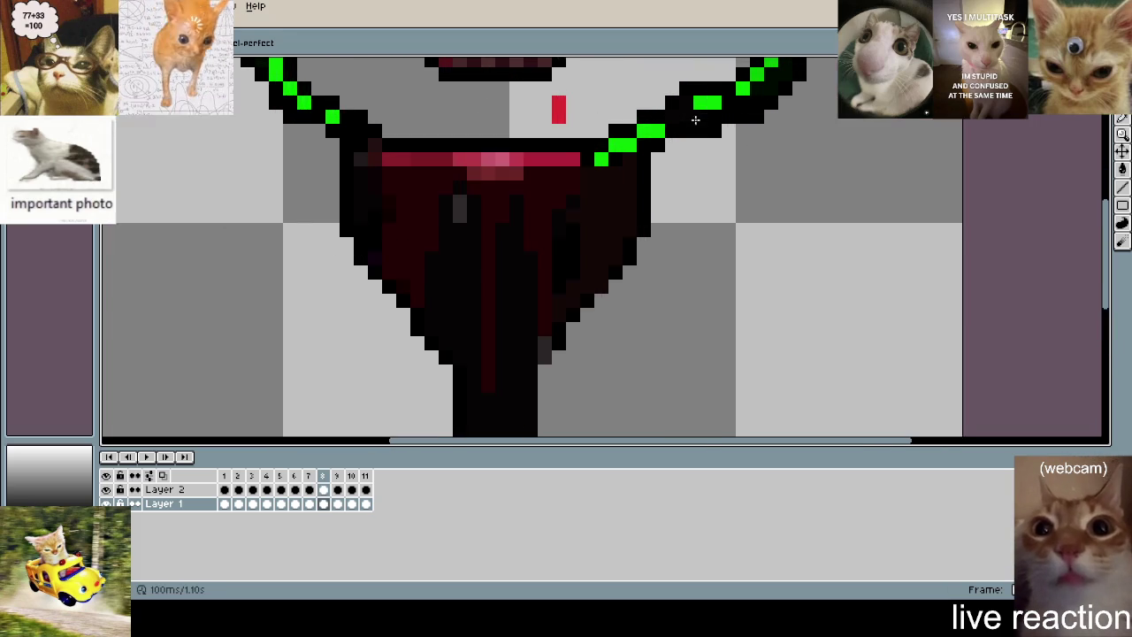
scroll(695, 118, up, 1)
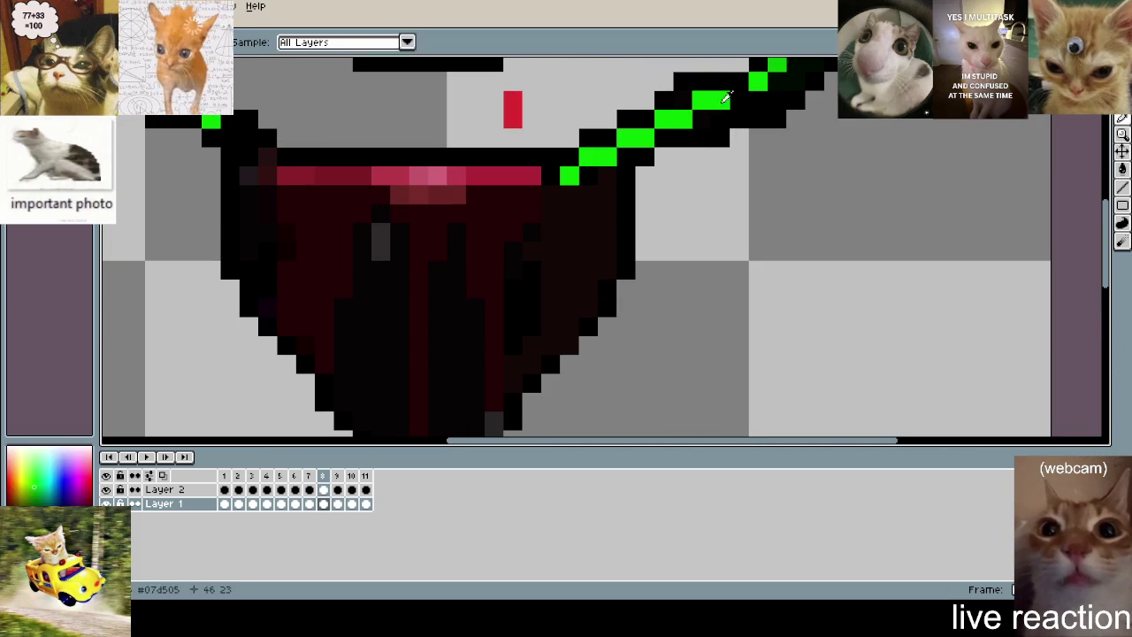
drag(741, 99, 696, 281)
key(i)
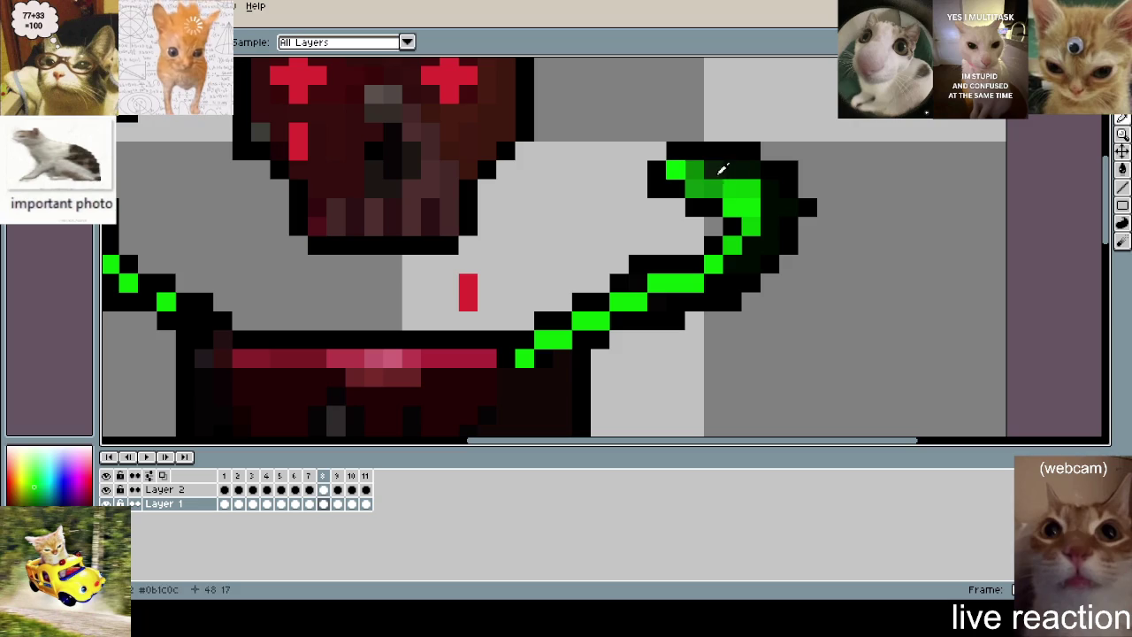
click(720, 180)
key(b)
drag(694, 285, 657, 283)
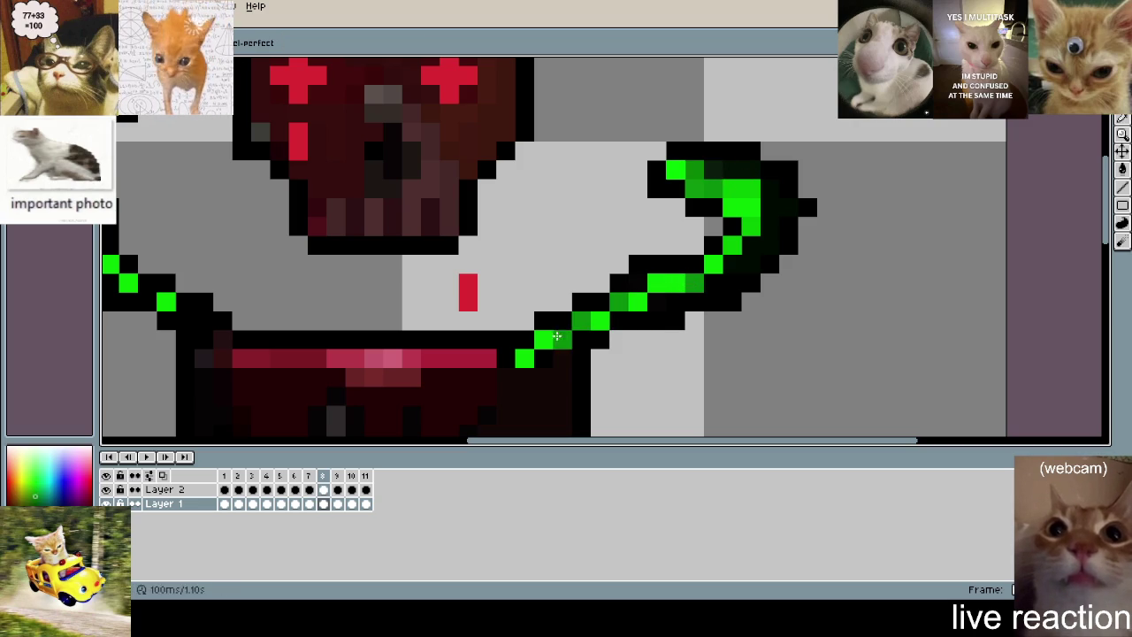
- Shade several left tentacle pixels with the dark green
scroll(525, 347, left, 5)
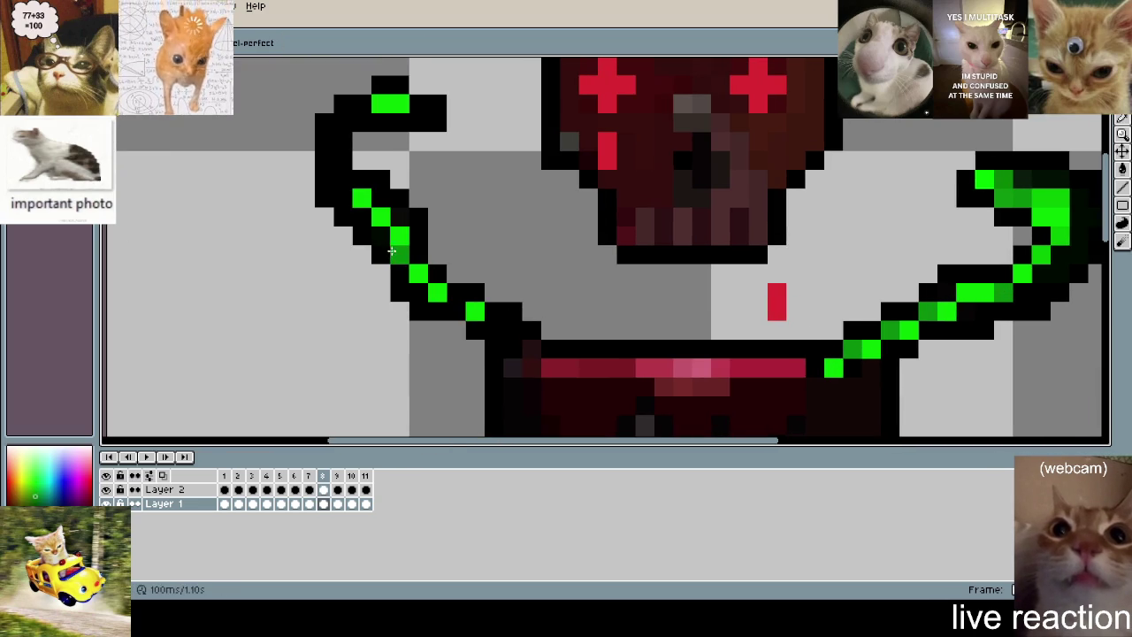
drag(355, 201, 347, 179)
key(i)
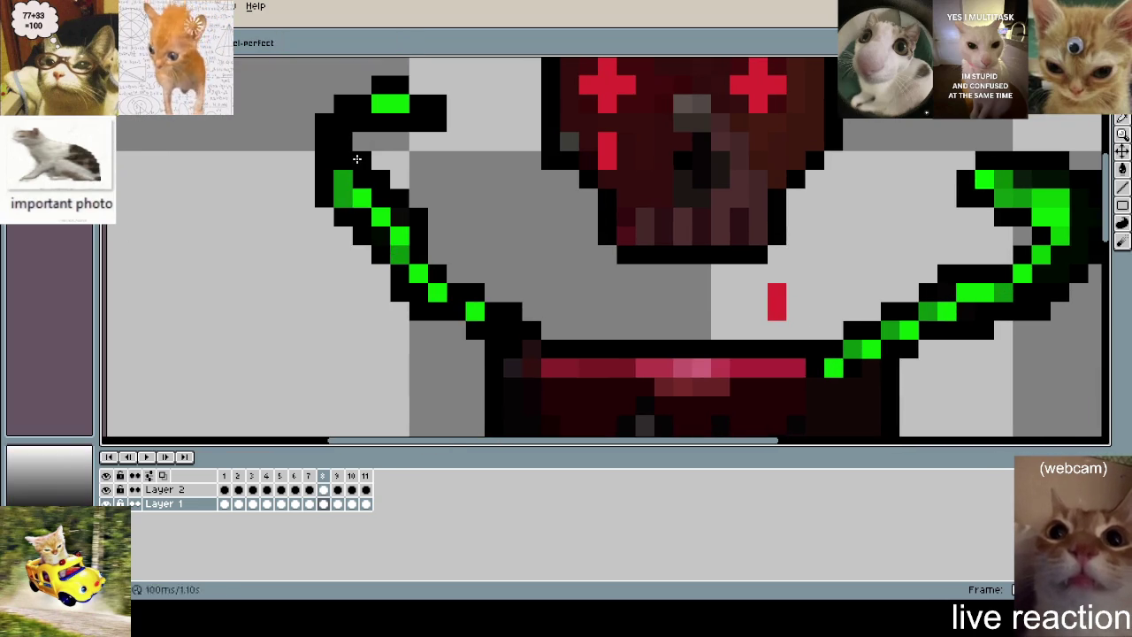
click(348, 173)
key(b)
click(338, 156)
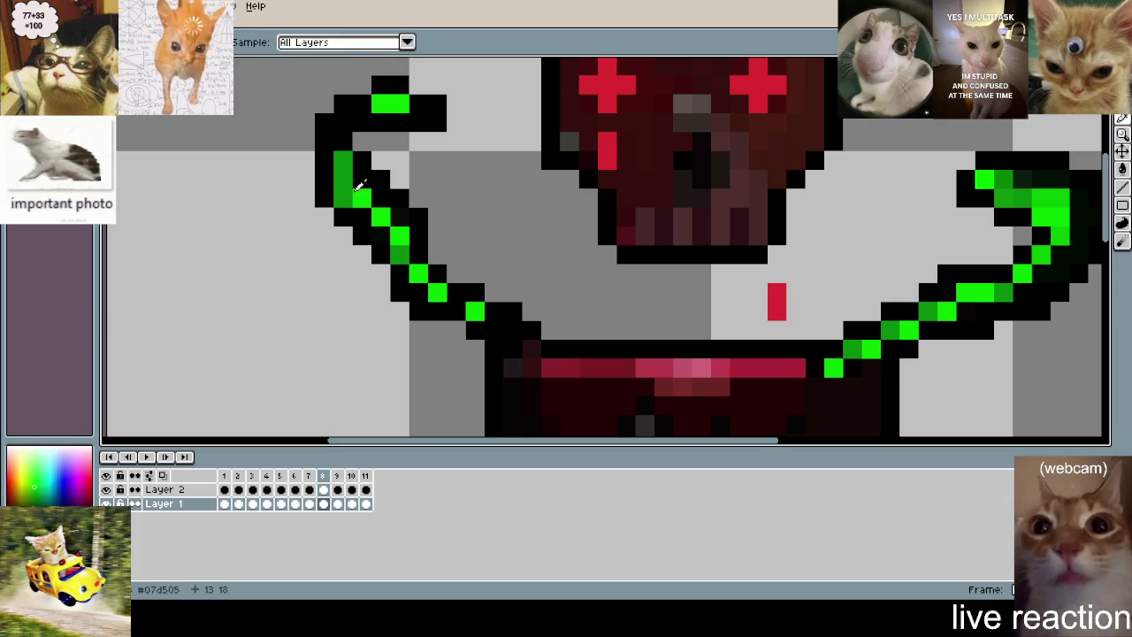
key(alt)
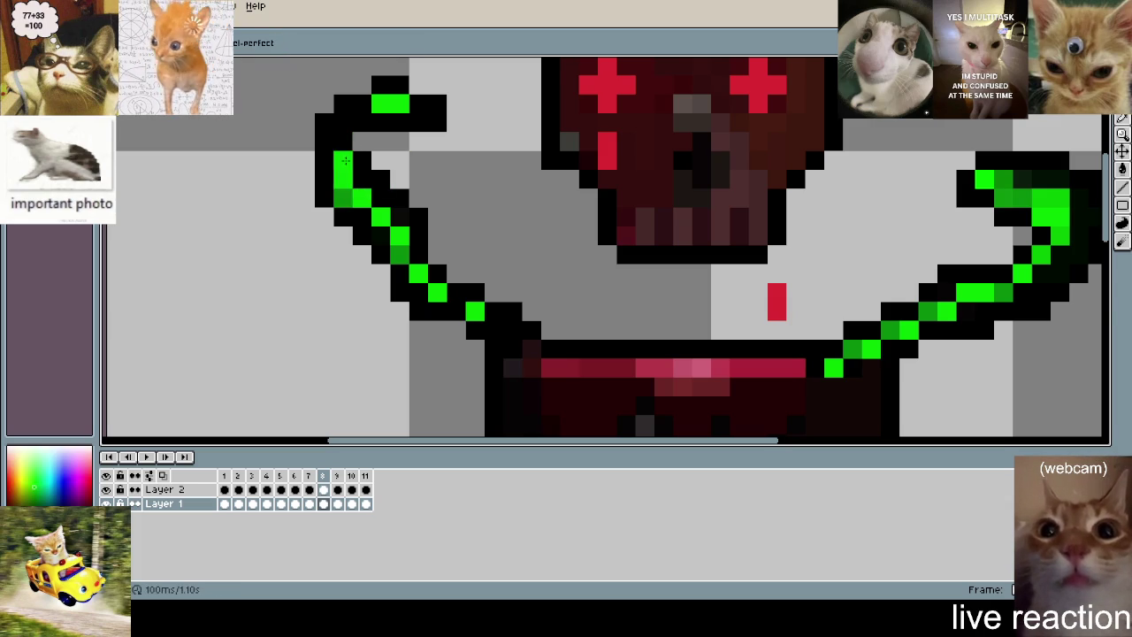
scroll(362, 185, down, 3)
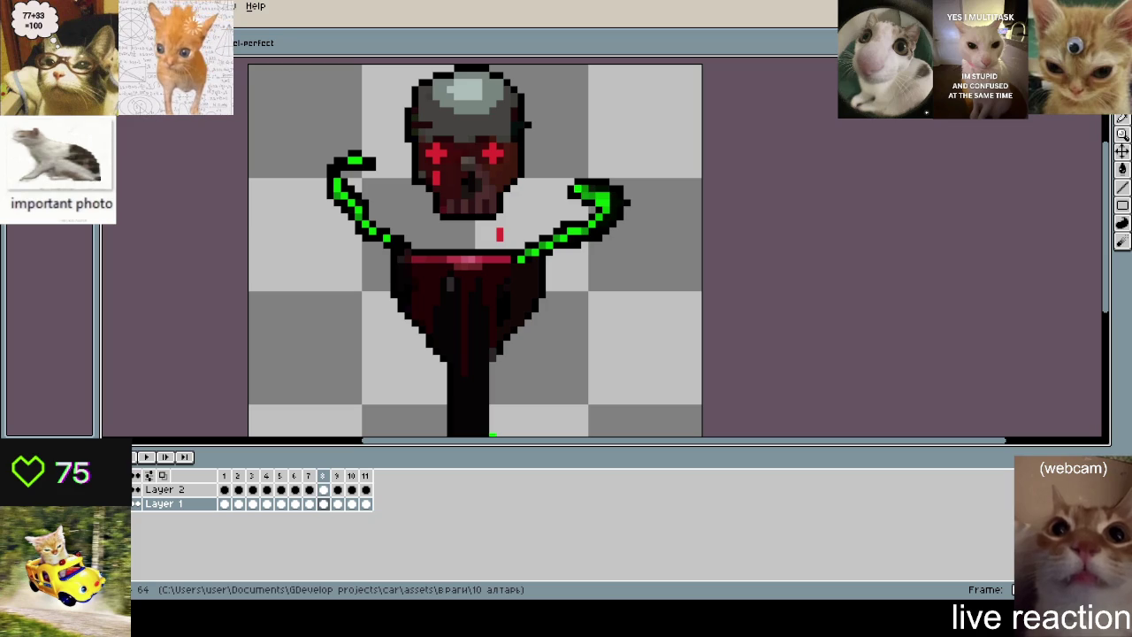
scroll(661, 349, up, 1)
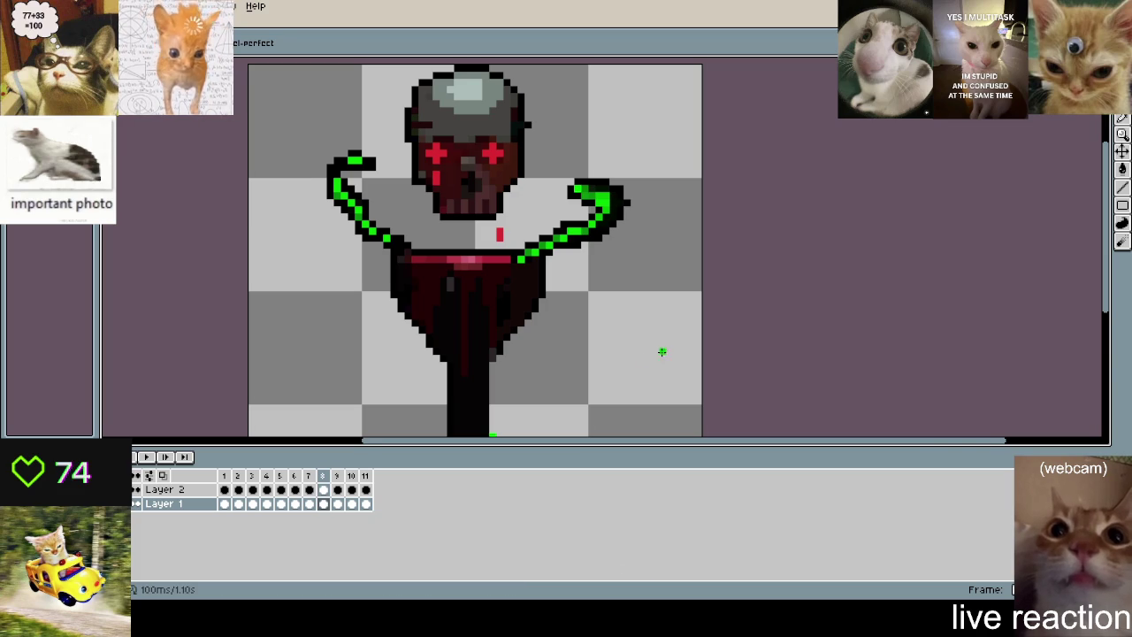
- Look over the goblet and play the altar animation from frame 1
scroll(718, 230, up, 1)
scroll(639, 339, up, 1)
scroll(549, 281, up, 1)
key(i)
scroll(548, 281, down, 3)
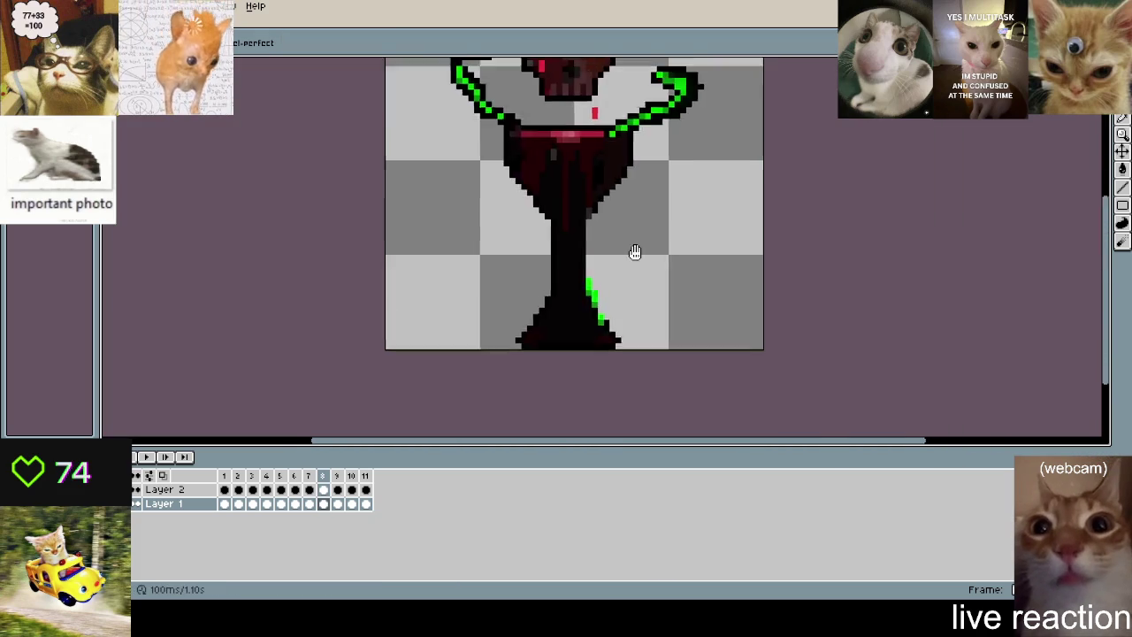
scroll(631, 250, down, 1)
key(b)
scroll(549, 275, up, 3)
scroll(841, 236, down, 2)
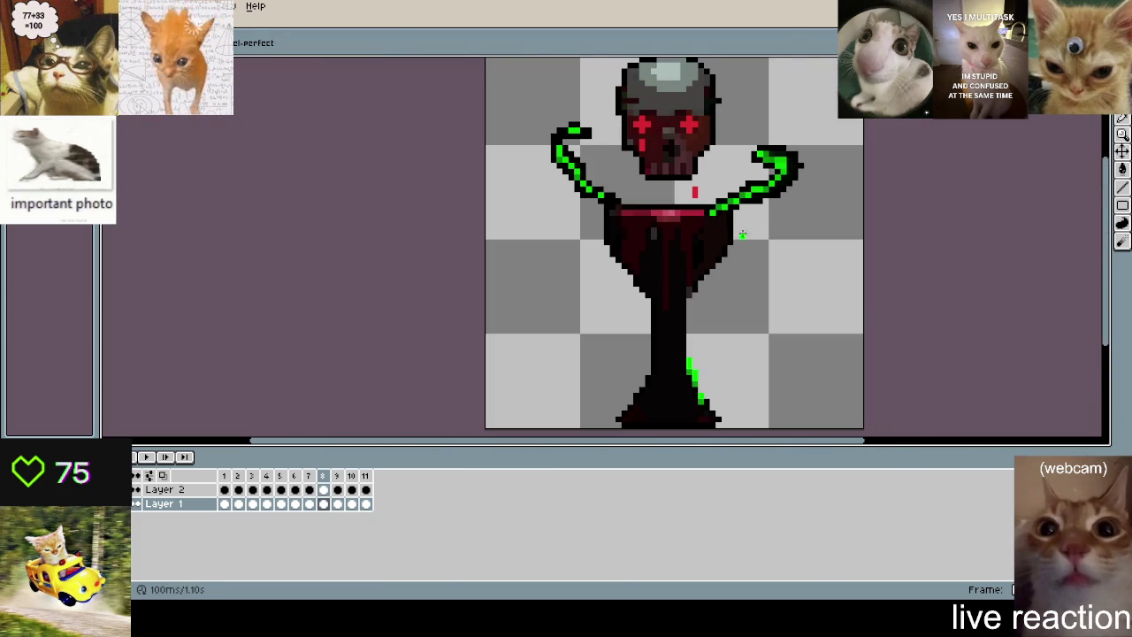
scroll(613, 177, up, 1)
key(i)
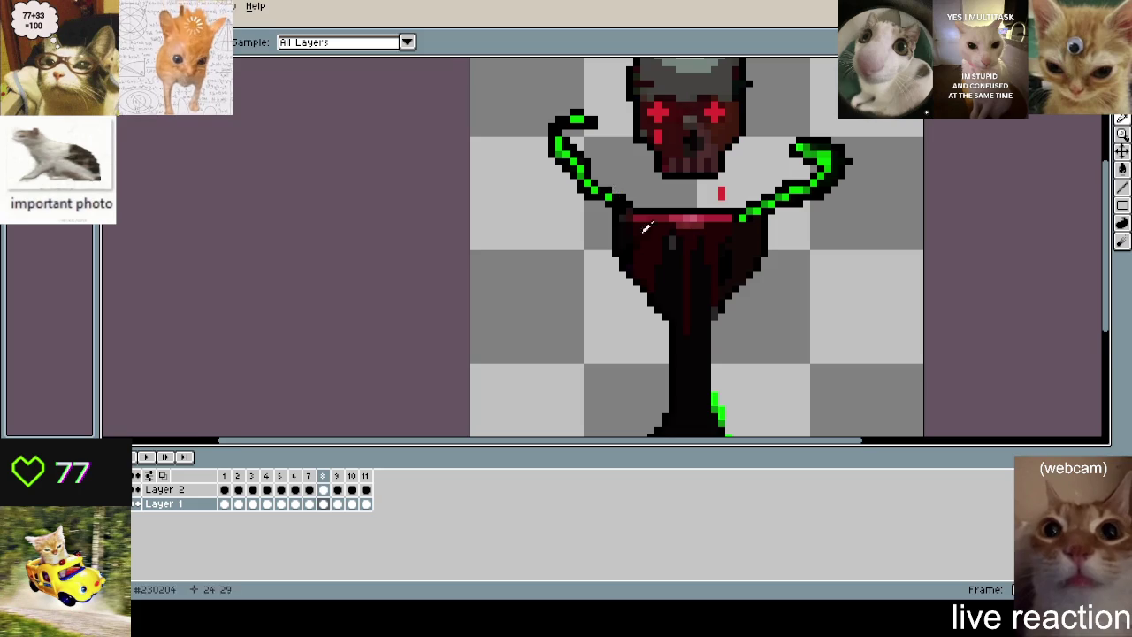
key(b)
drag(646, 229, 612, 184)
key(Return)
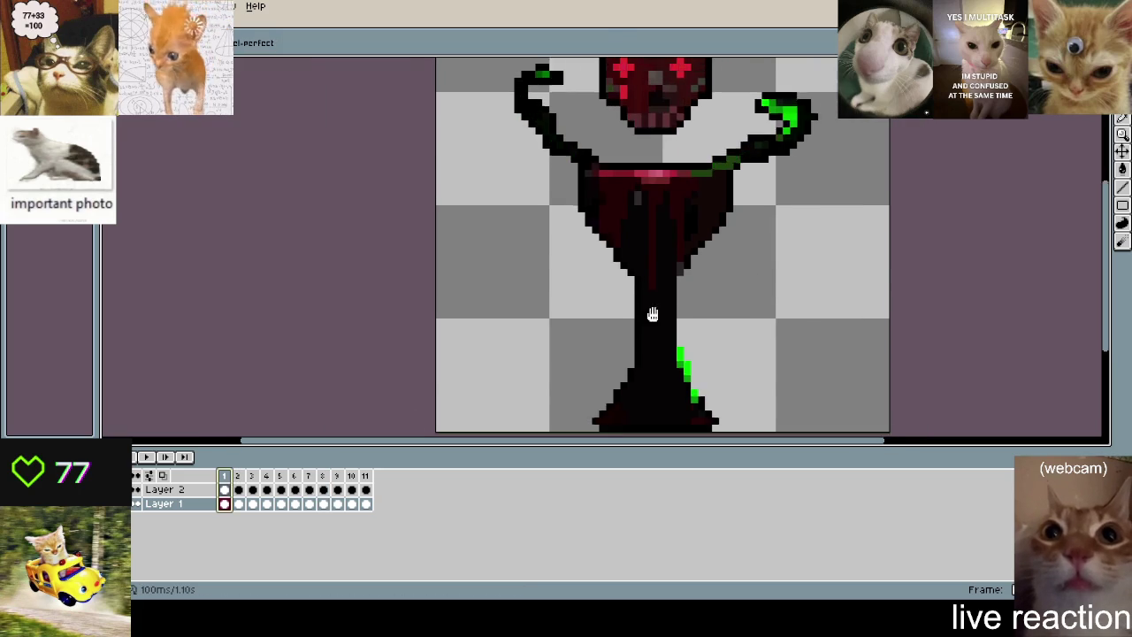
- On frame 8, draw a rectangular selection enclosing both tentacle arms
drag(652, 315, 637, 393)
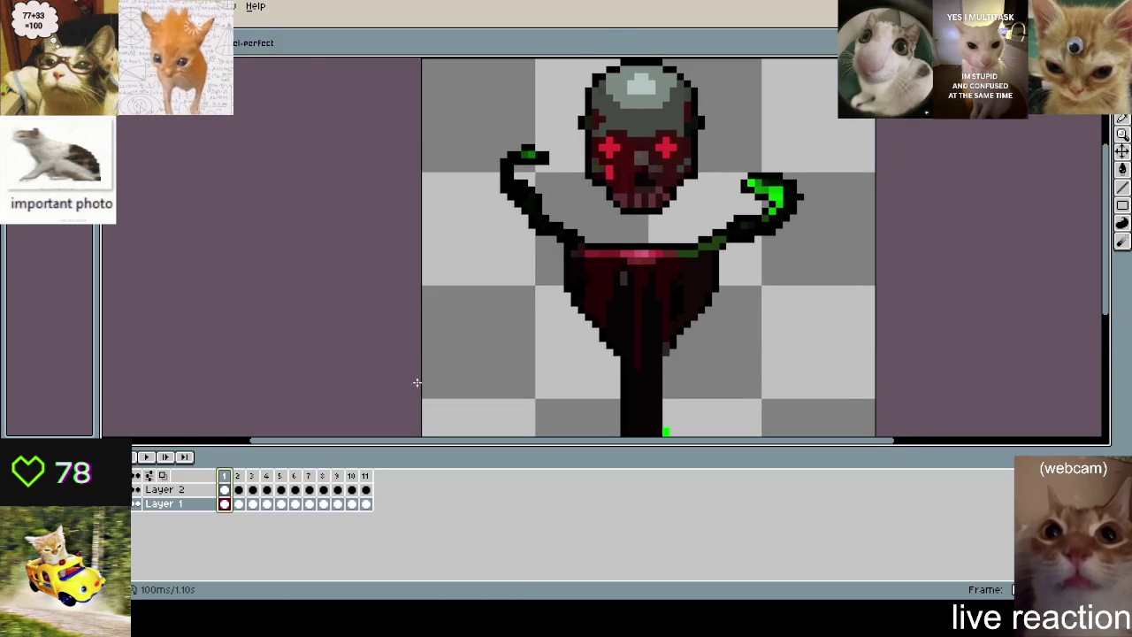
click(325, 478)
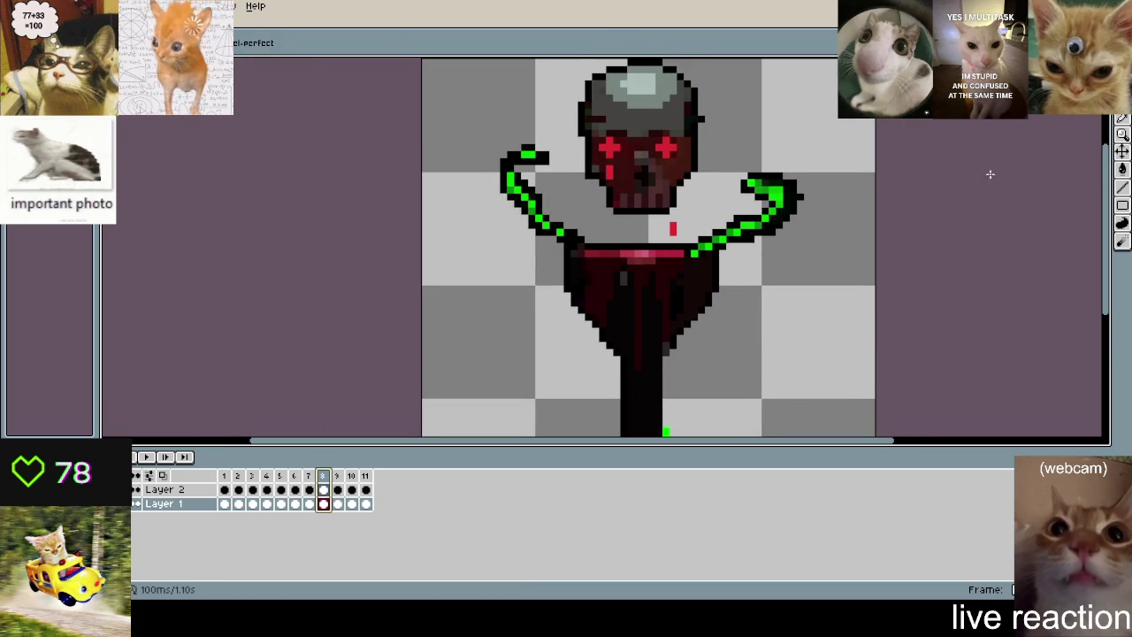
key(m)
drag(830, 132, 456, 279)
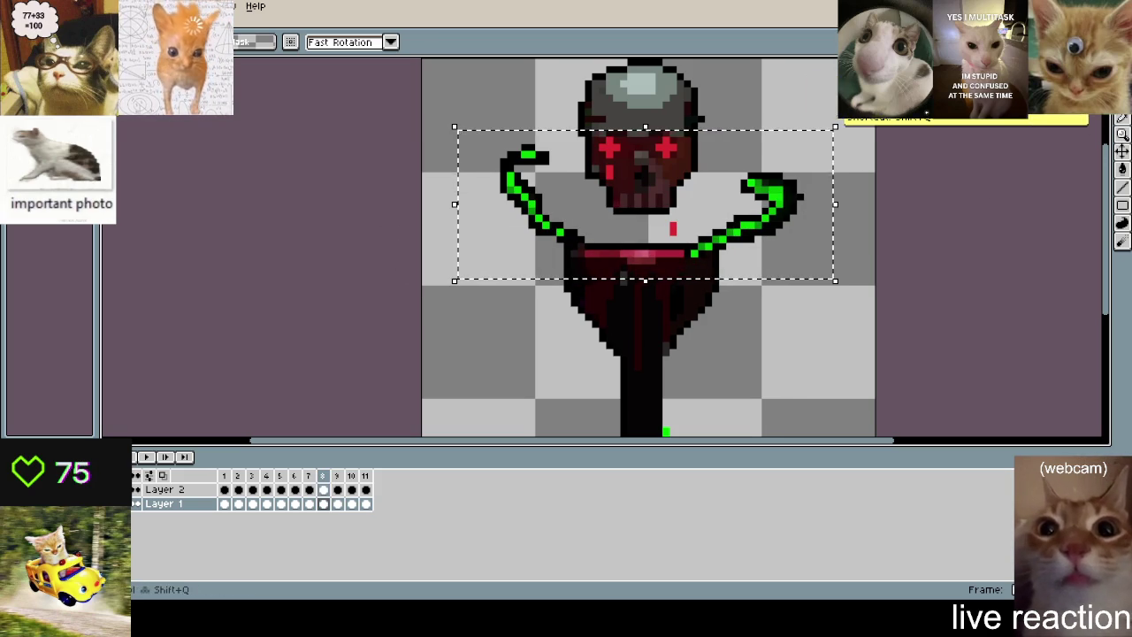
- Draw a curved black tentacle stroke, delete it, redraw it further right, and select both tentacles
key(ctrl)
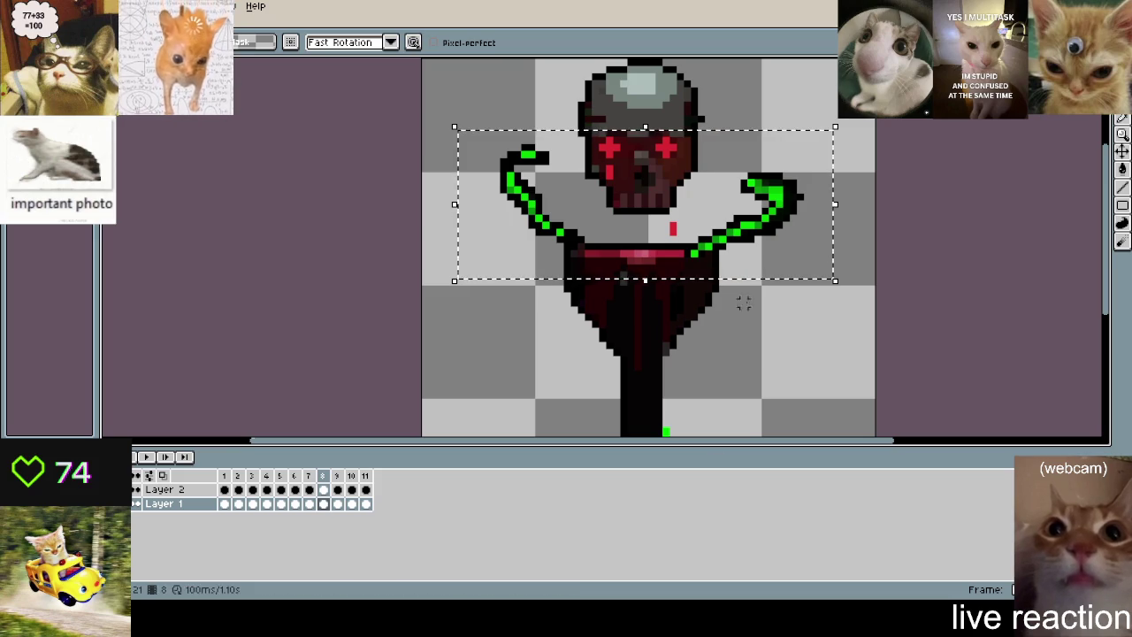
key(ctrl+d)
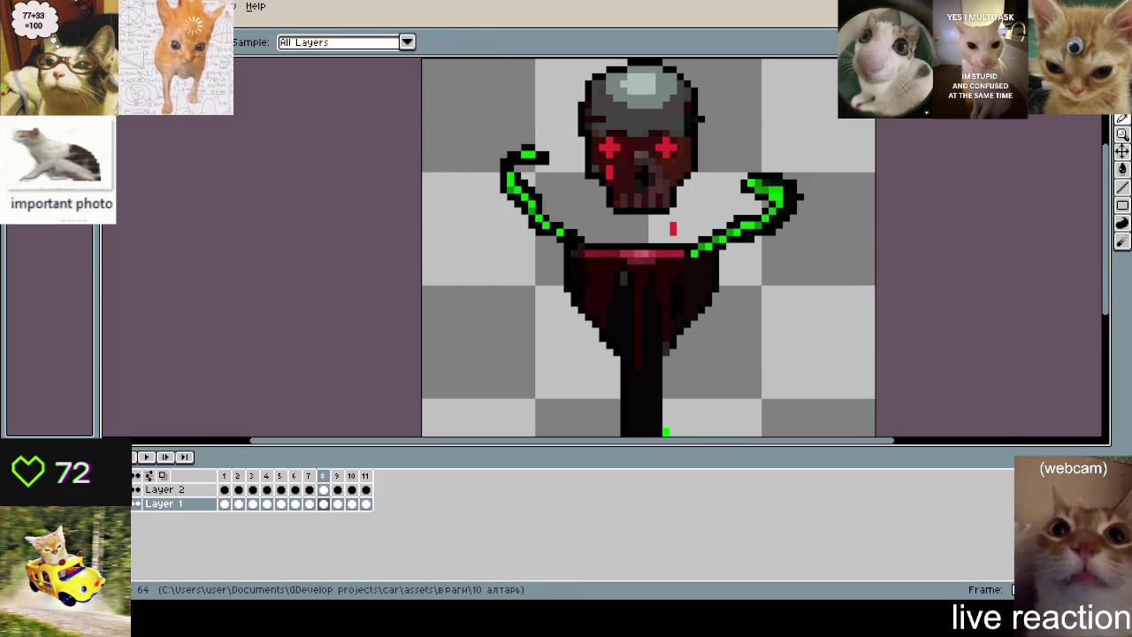
key(b)
scroll(724, 133, up, 1)
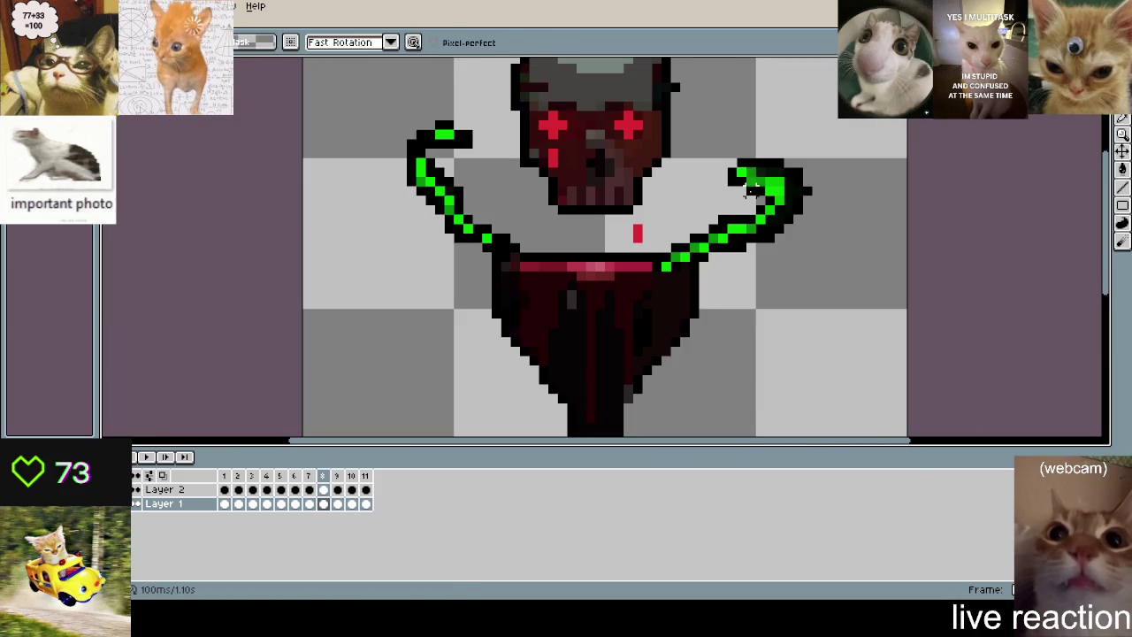
drag(723, 133, 670, 237)
drag(674, 292, 834, 101)
key(Delete)
key(ctrl+d)
drag(841, 147, 675, 209)
drag(619, 257, 792, 164)
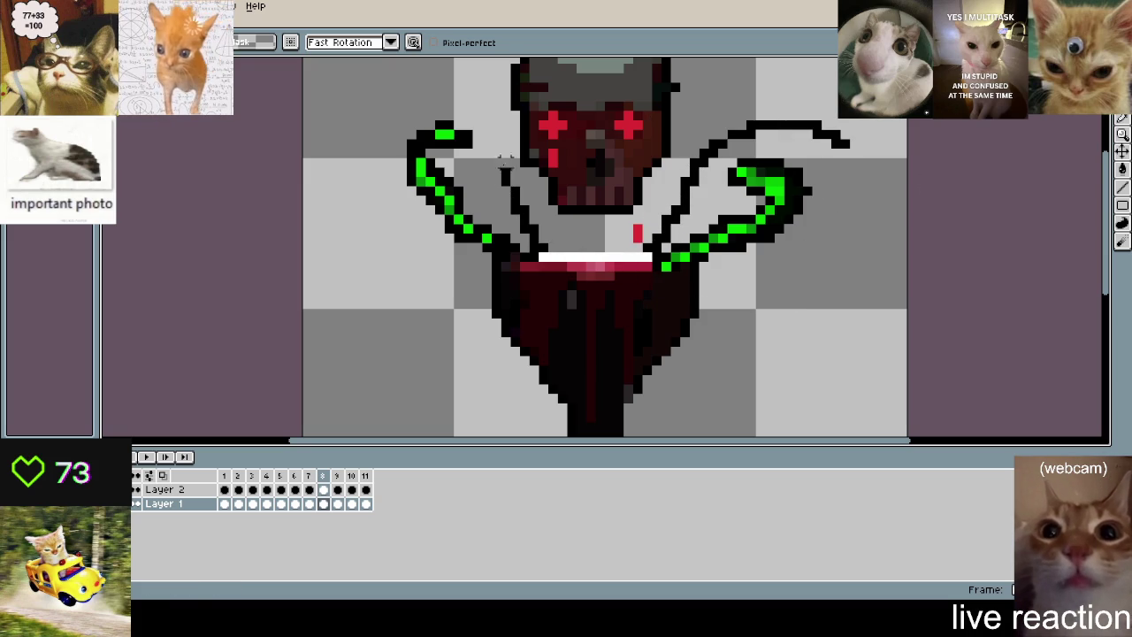
- Step through the timeline from frame 1 to the final frame 11
click(224, 475)
click(289, 369)
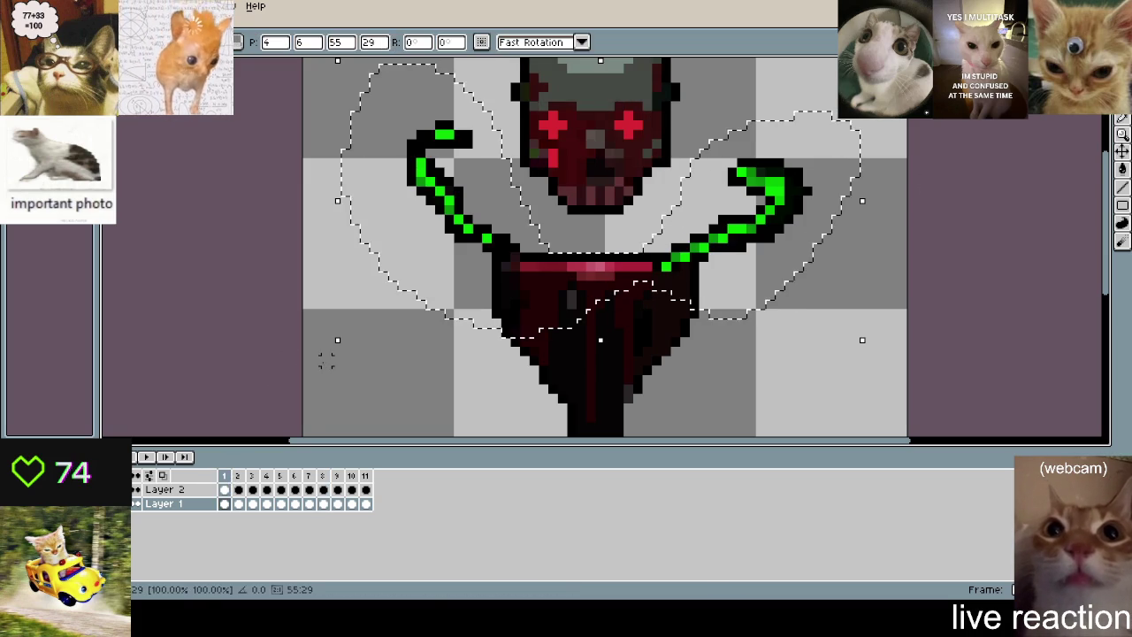
click(241, 476)
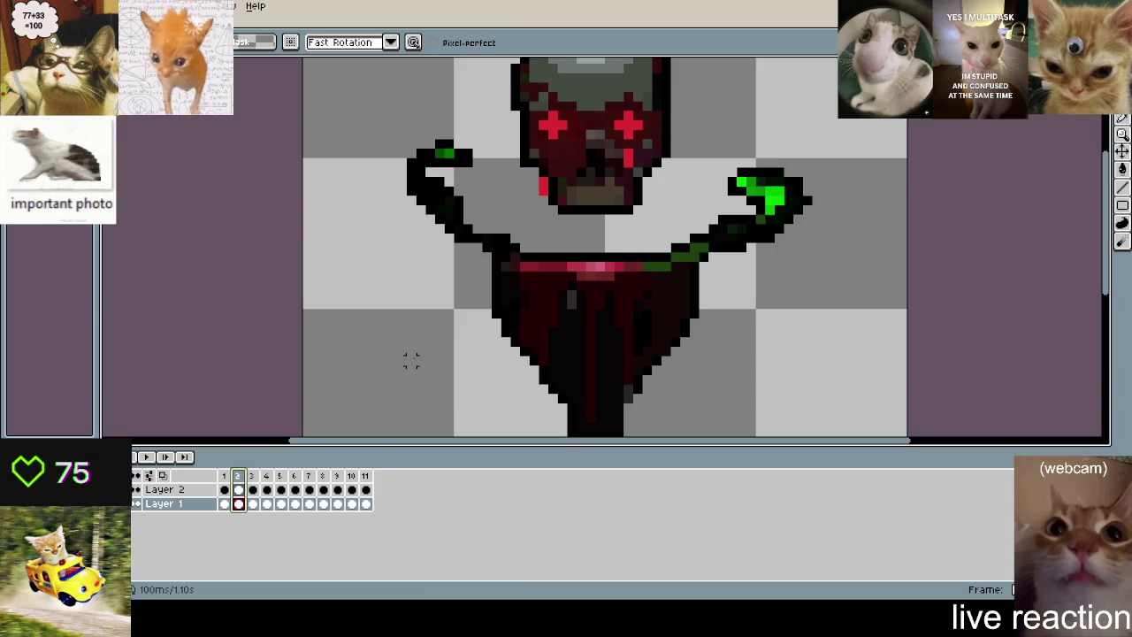
click(252, 477)
click(269, 477)
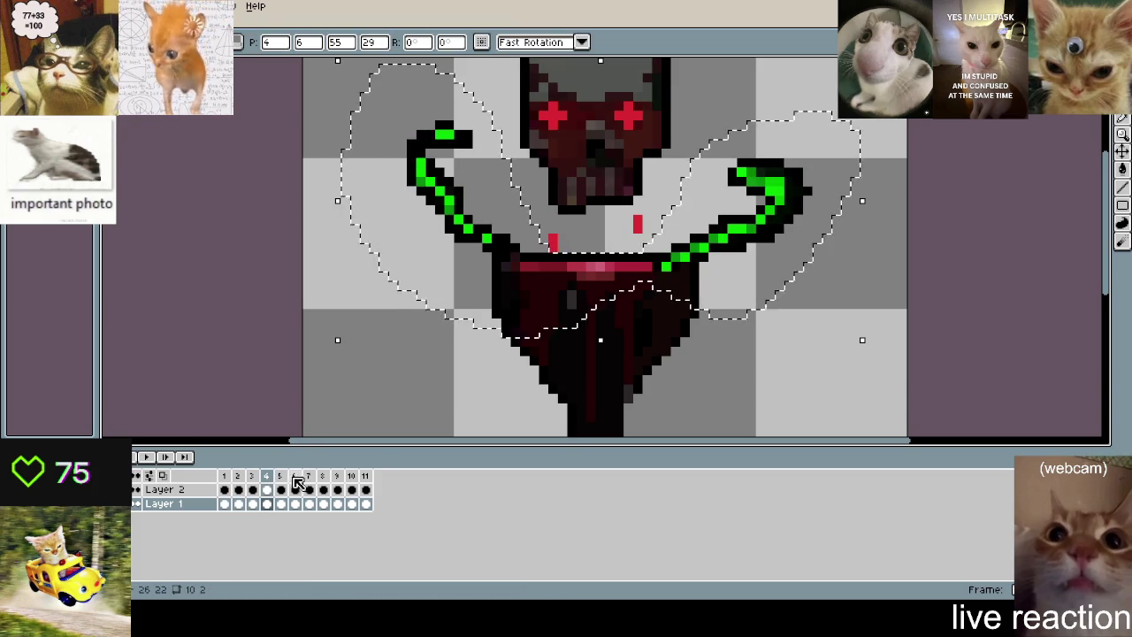
click(280, 477)
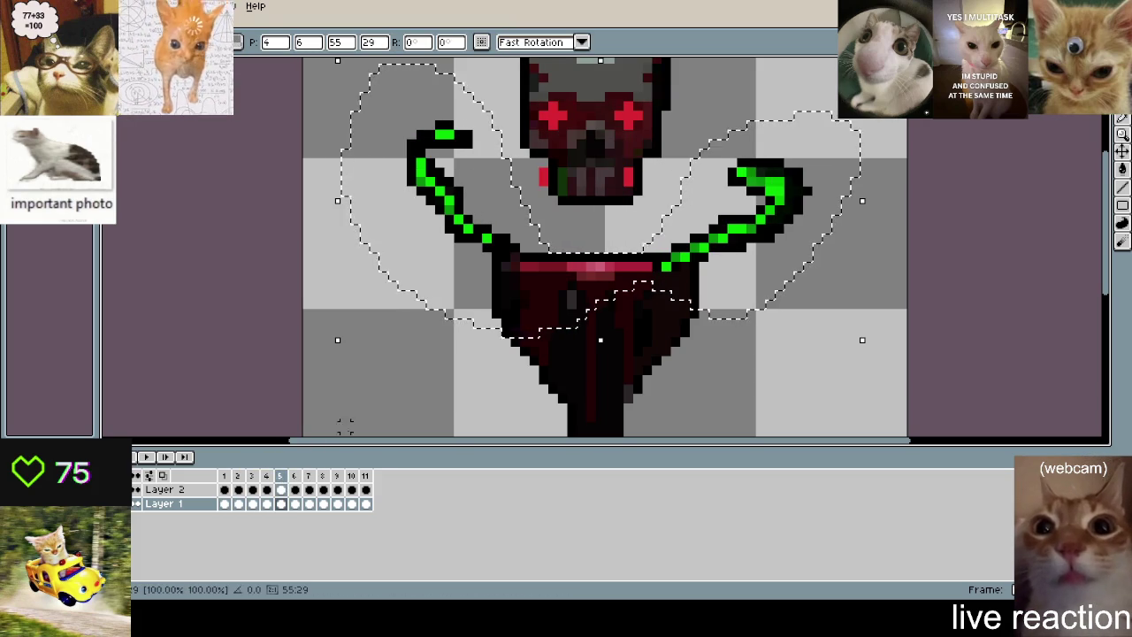
click(295, 477)
click(323, 478)
click(351, 479)
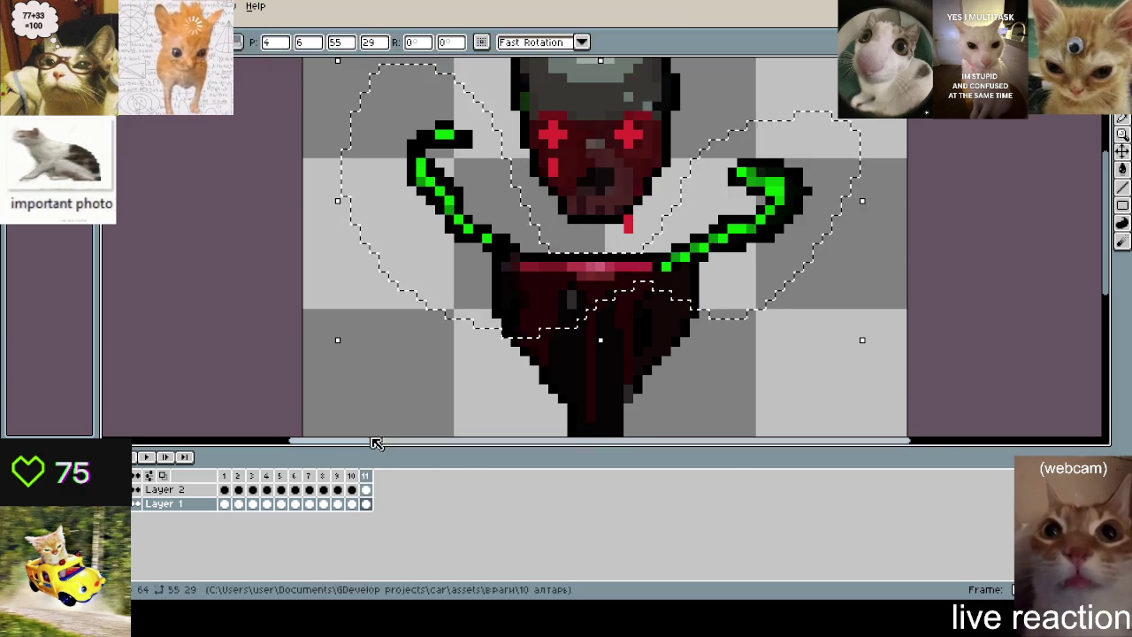
- Play the altar animation, then stop playback
scroll(417, 361, down, 1)
scroll(416, 361, down, 1)
key(Return)
scroll(442, 361, up, 2)
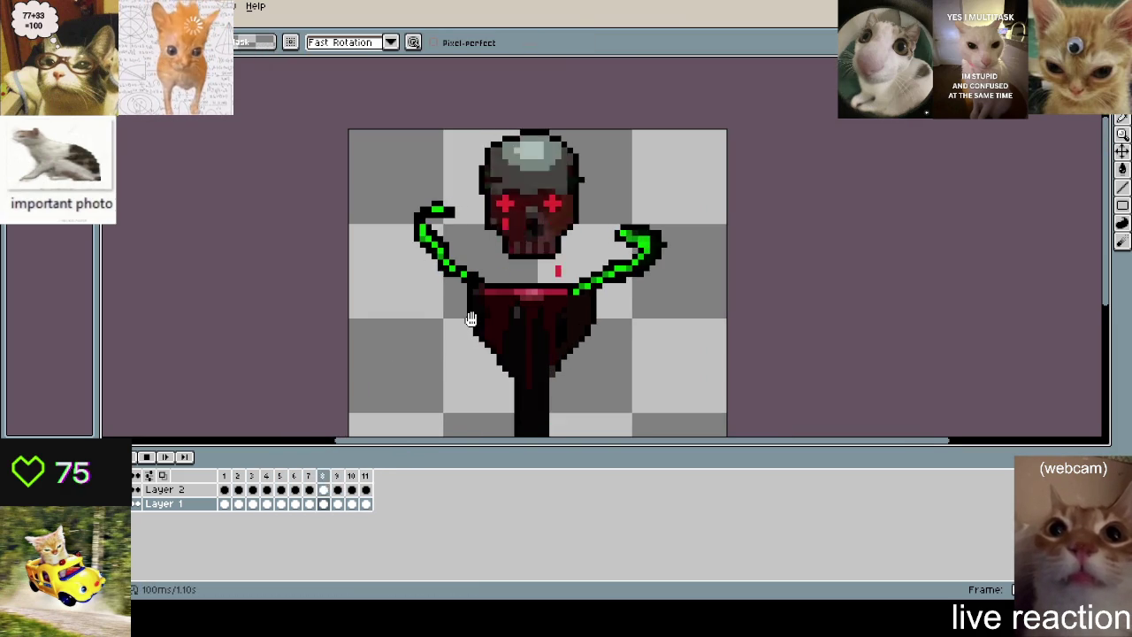
scroll(476, 267, up, 1)
key(Return)
- Pencil two black pixels at the left tentacle's tip on frame 4
scroll(476, 267, up, 2)
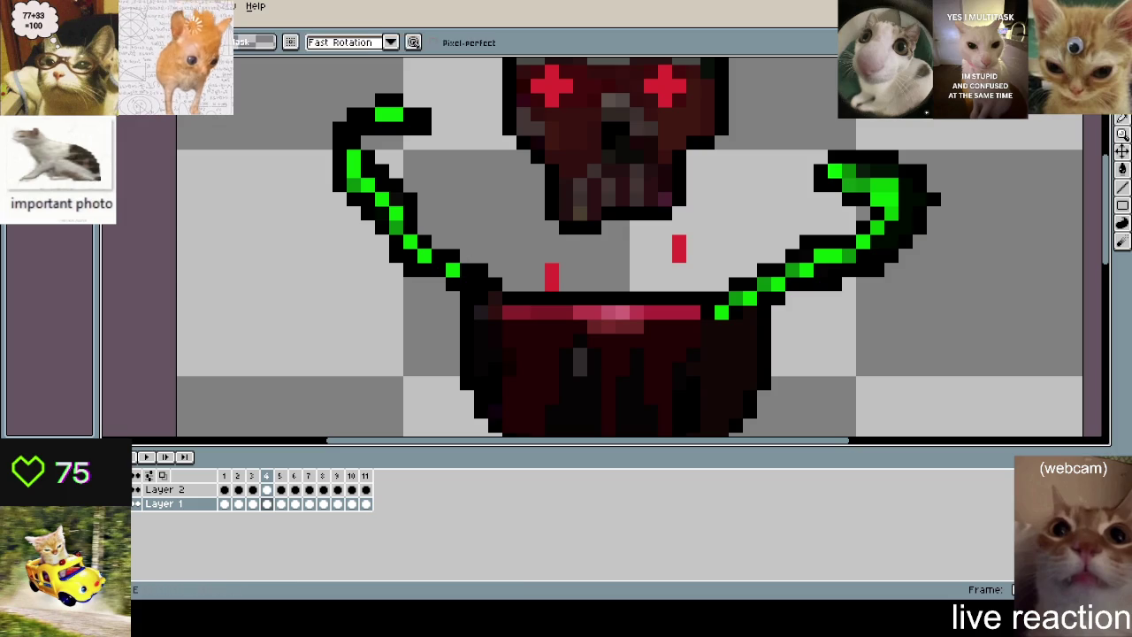
key(b)
drag(439, 285, 452, 299)
scroll(606, 210, down, 1)
scroll(607, 209, down, 1)
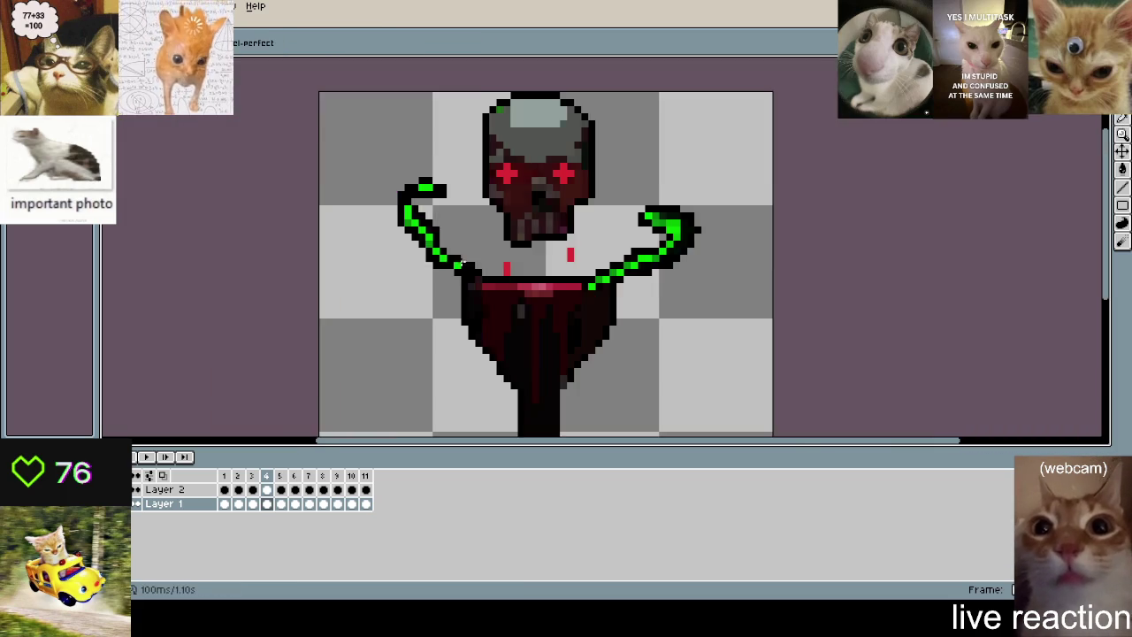
scroll(607, 417, up, 1)
scroll(483, 220, up, 1)
- Pick green, return to frame 1, make Layer 1 active and open the Layer menu
alt+click(483, 220)
scroll(483, 220, down, 3)
click(224, 504)
scroll(345, 354, down, 3)
scroll(530, 417, up, 3)
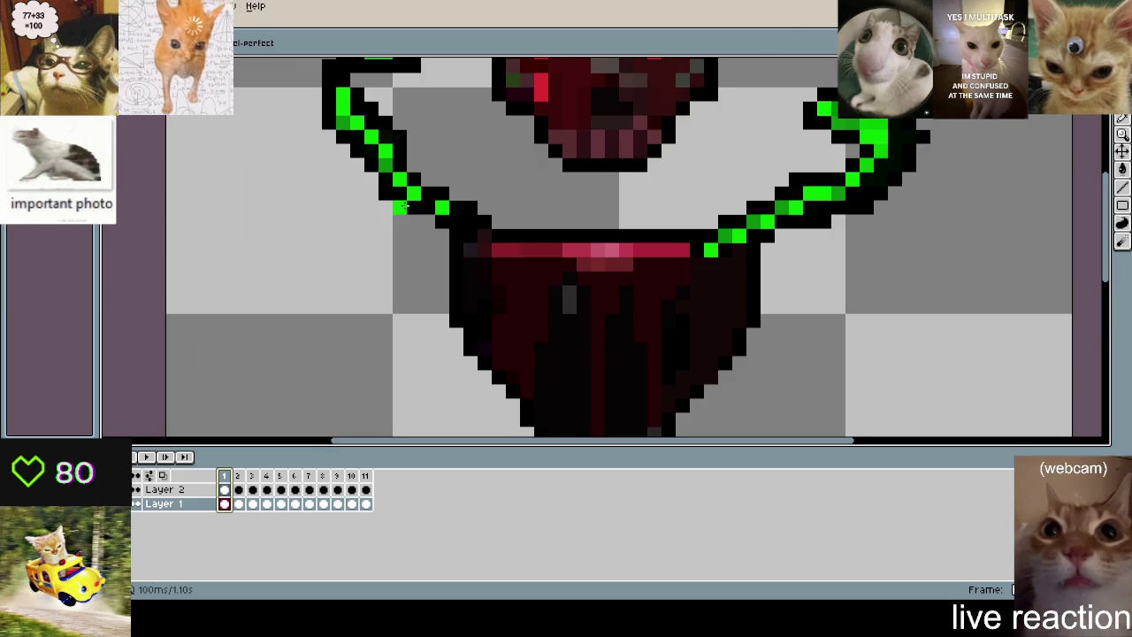
scroll(513, 164, down, 1)
scroll(687, 225, down, 1)
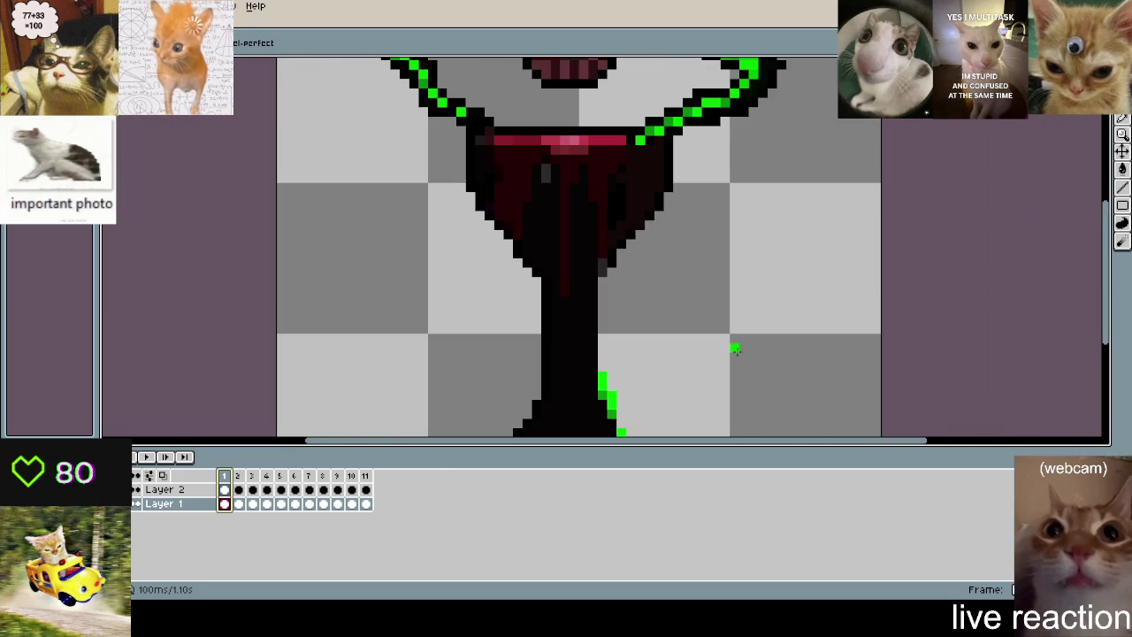
click(194, 506)
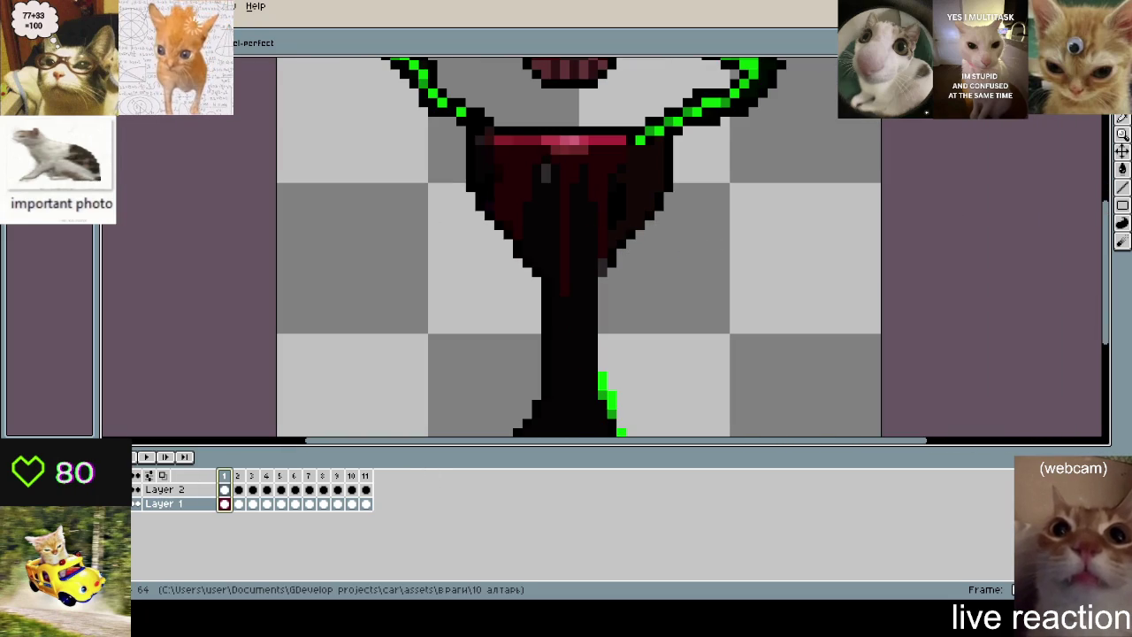
key(alt+l)
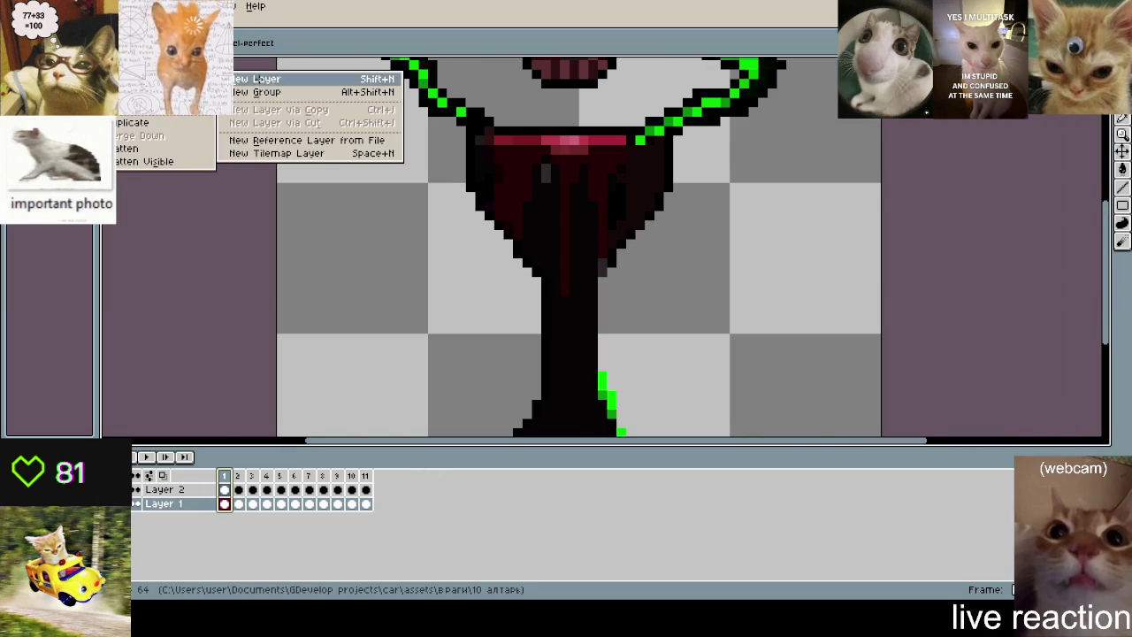
- Create Layer 3 and move it below Layer 1 in the timeline
mouse_move(159, 110)
click(263, 78)
scroll(489, 347, down, 2)
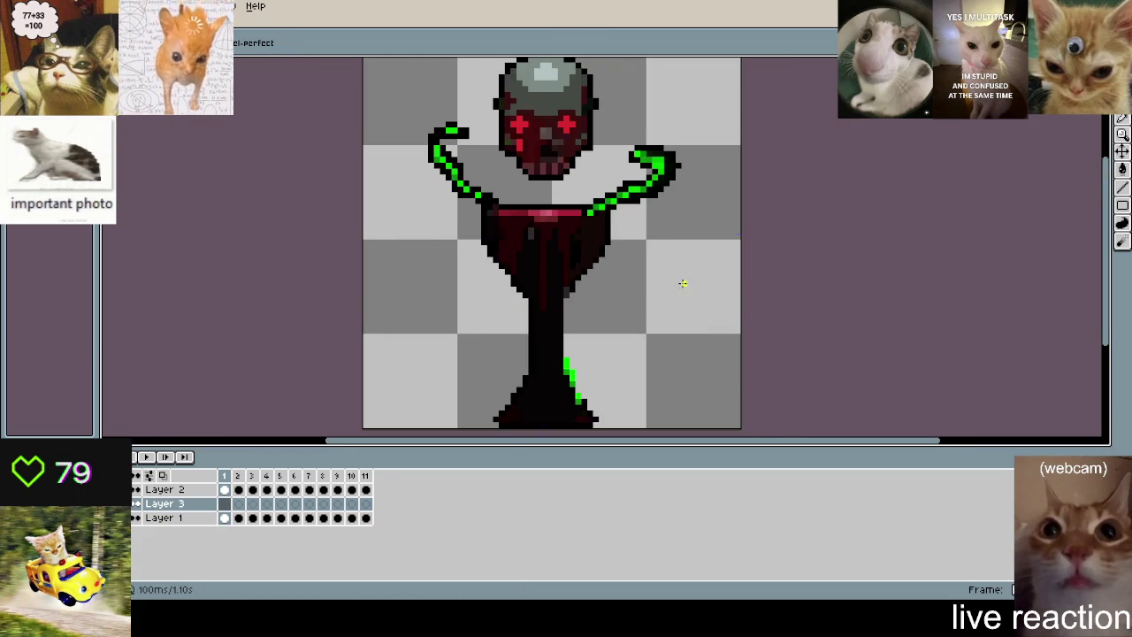
scroll(683, 283, up, 1)
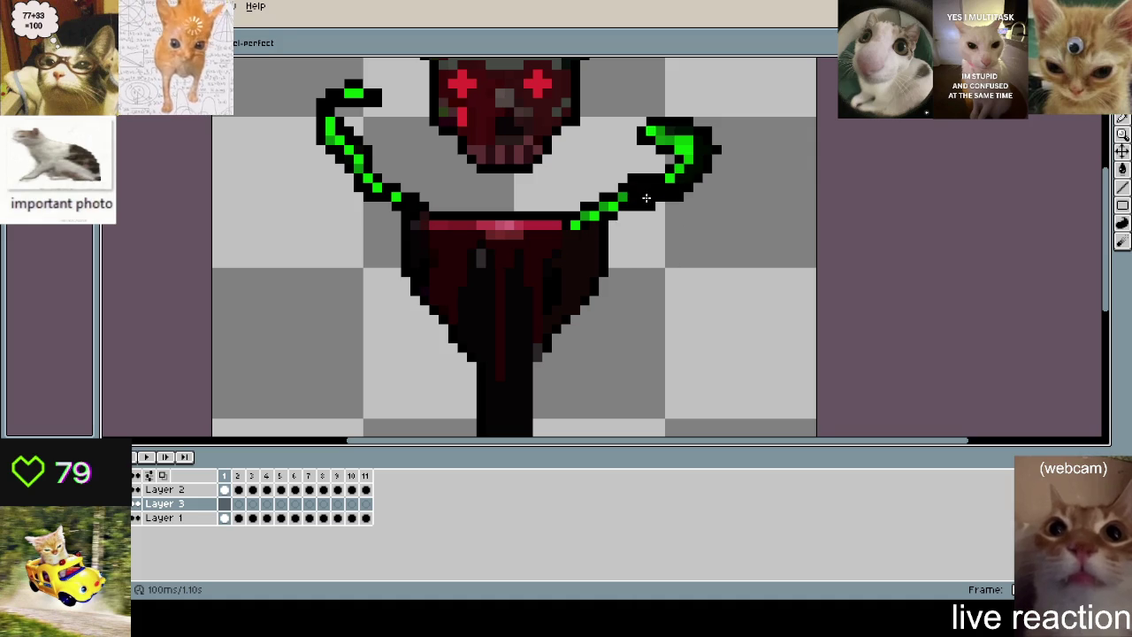
drag(492, 277, 663, 349)
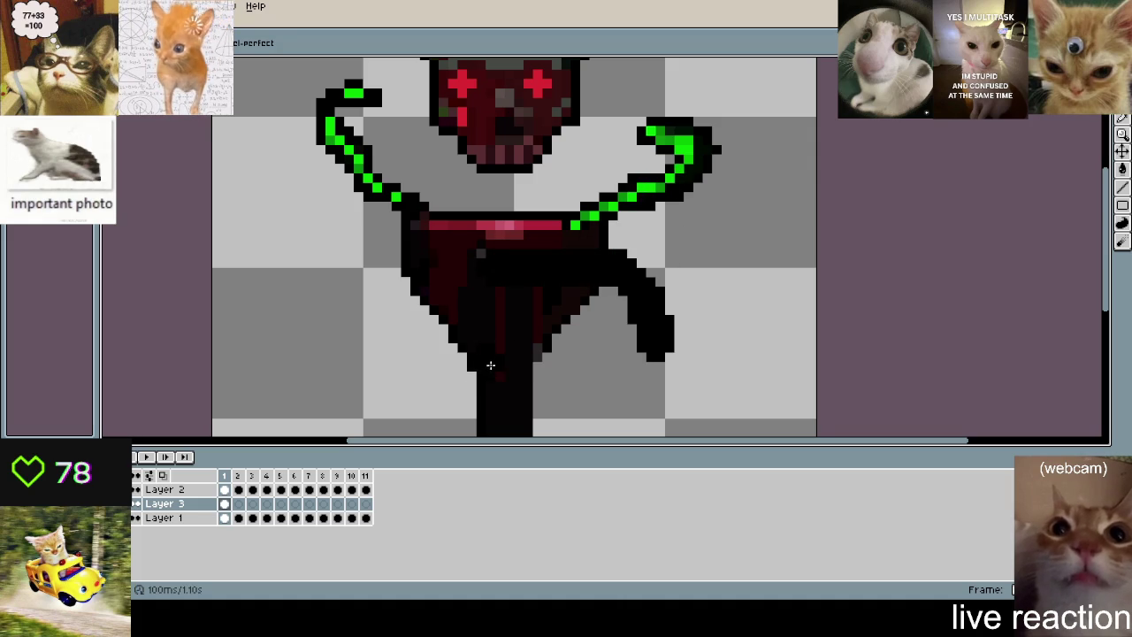
key(ctrl+z)
click(163, 504)
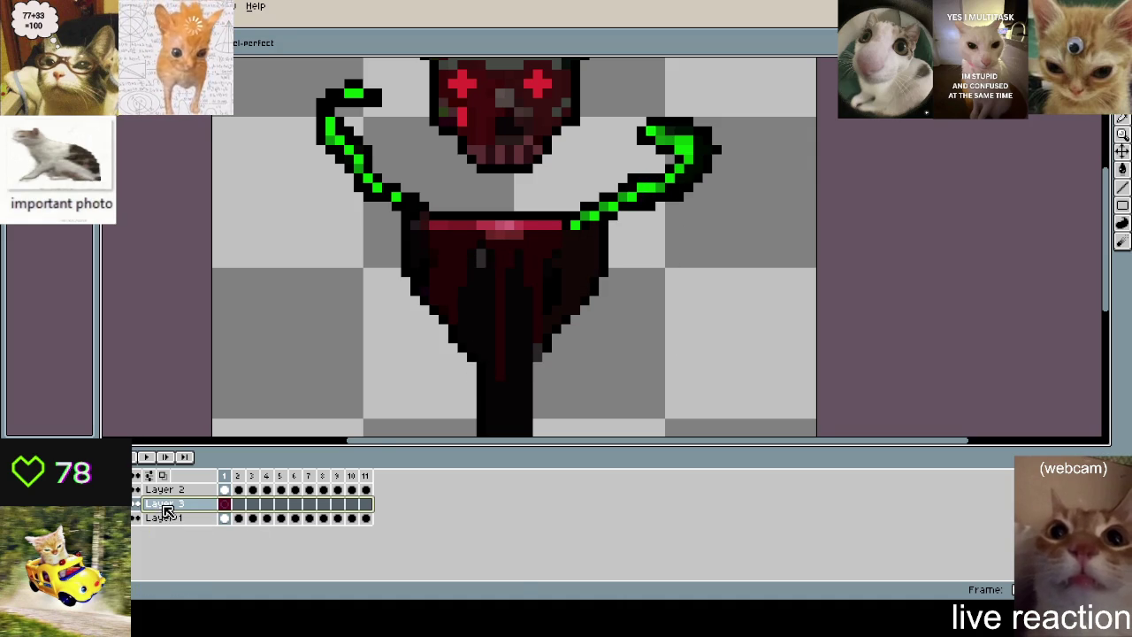
drag(168, 509, 168, 528)
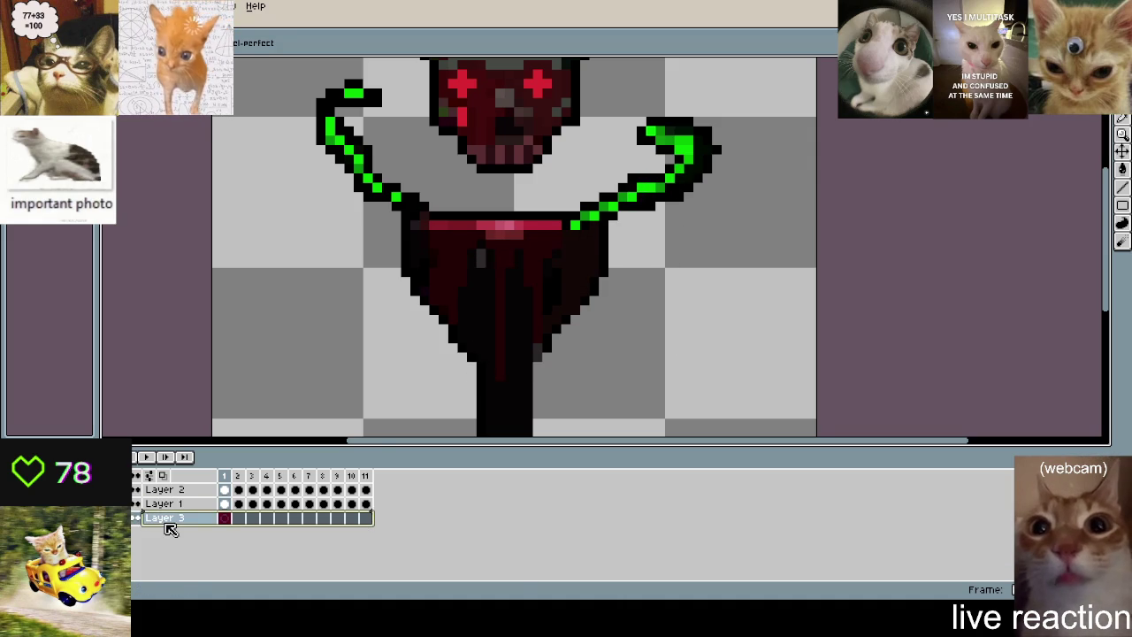
- Draw a black tentacle with a bulge down the goblet's right side
click(609, 295)
key(ctrl+z)
scroll(632, 304, down, 2)
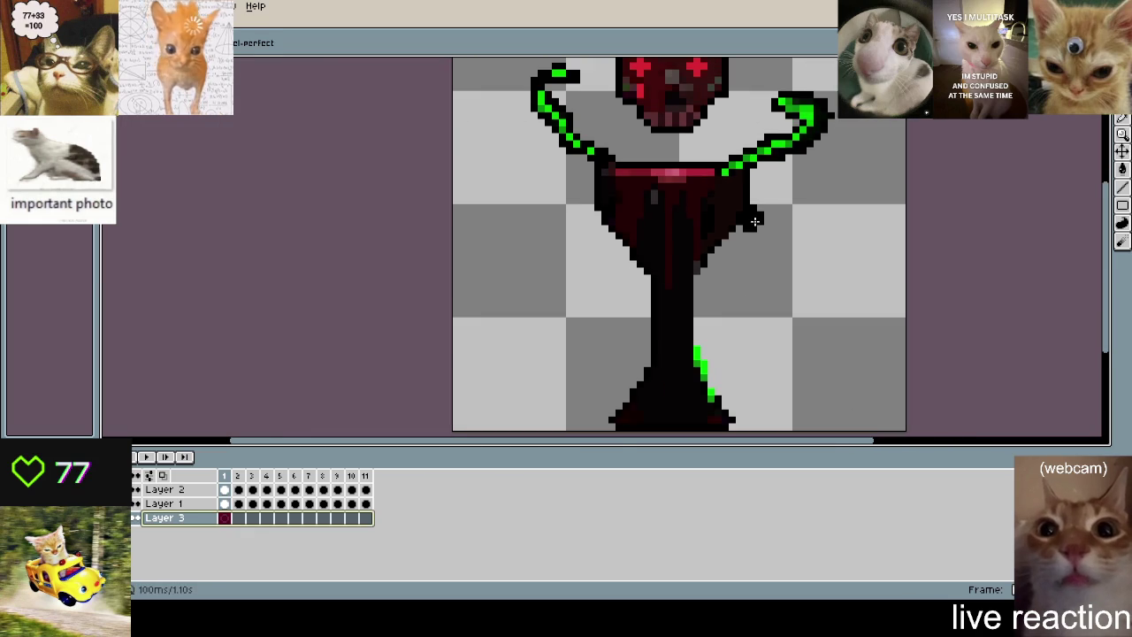
click(588, 281)
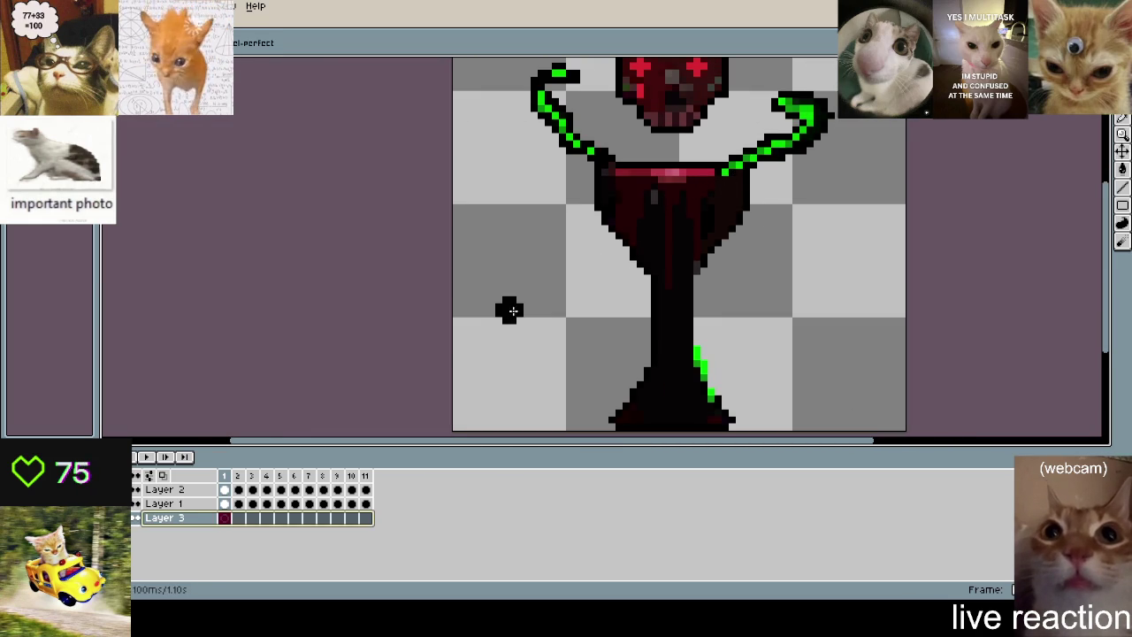
mouse_move(616, 230)
mouse_down()
mouse_move(595, 266)
mouse_move(675, 306)
mouse_move(697, 393)
mouse_up()
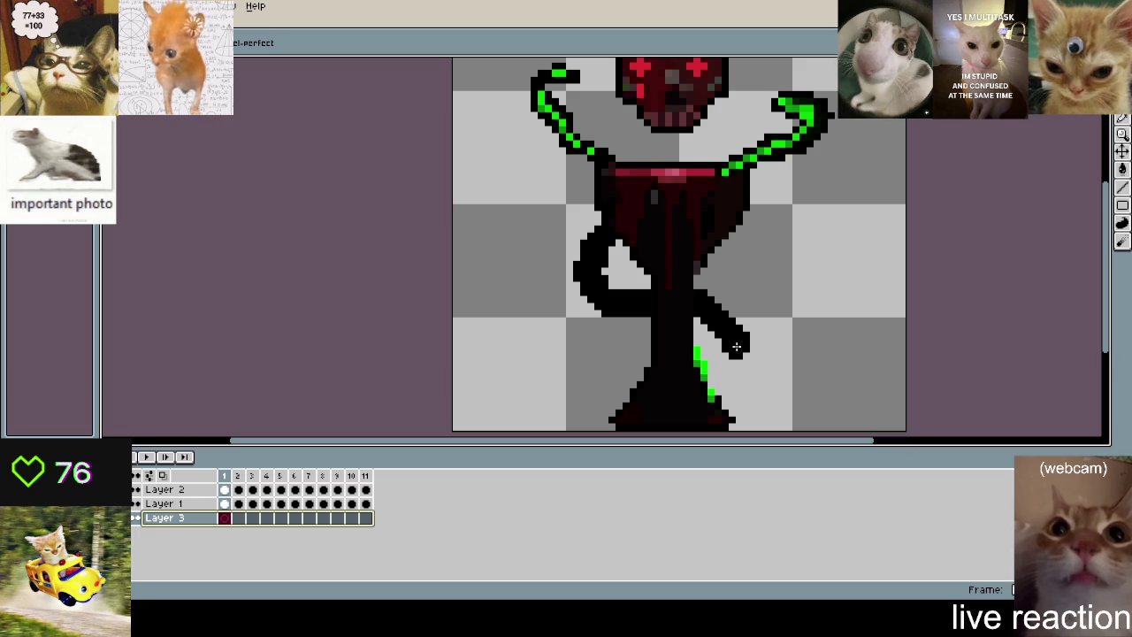
drag(739, 212, 699, 288)
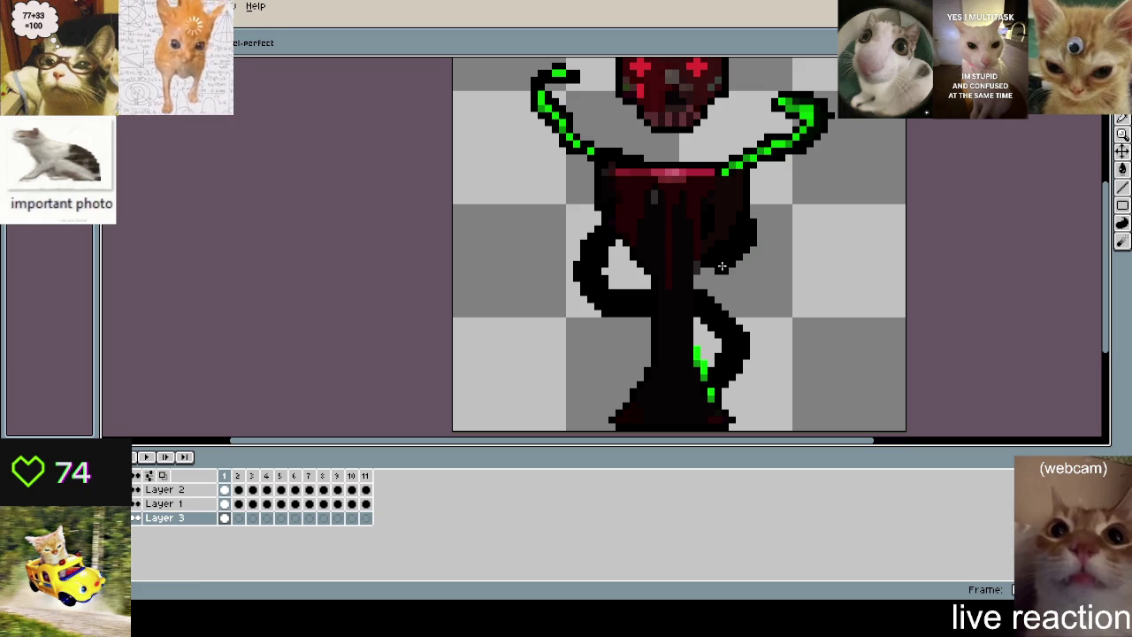
- Draw the black tentacle coil around the stem's lower left, redoing strokes until it fits
drag(630, 312, 637, 401)
key(ctrl+z)
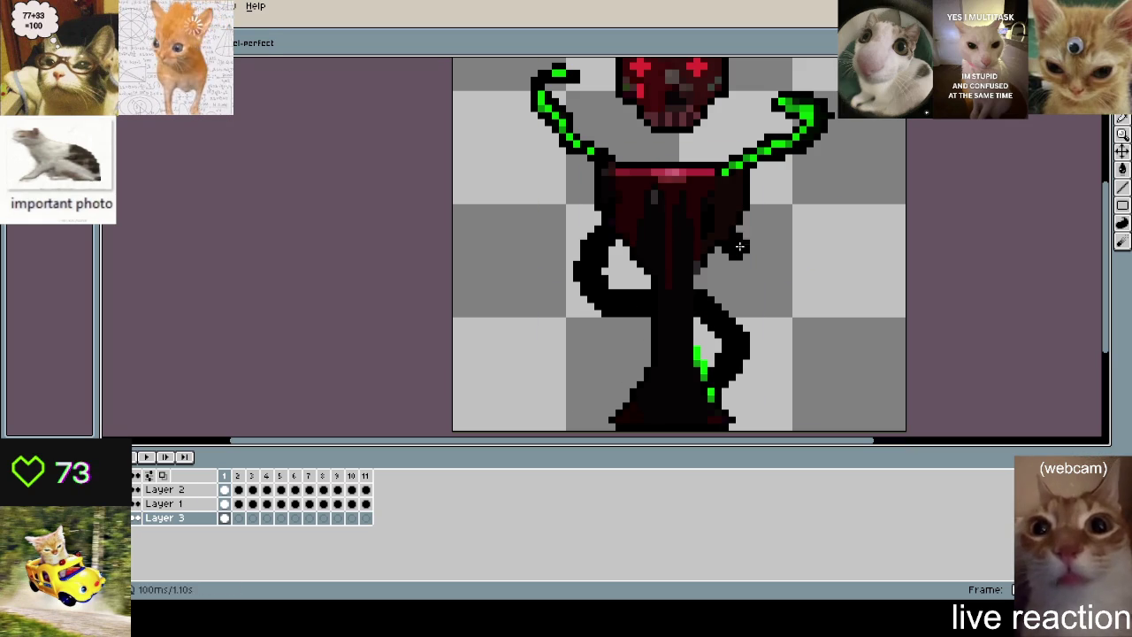
drag(750, 228, 697, 322)
drag(630, 399, 651, 346)
key(ctrl+z)
key(ctrl+z)
drag(750, 228, 699, 282)
drag(632, 318, 651, 382)
key(ctrl+z)
key(ctrl+z)
mouse_move(642, 318)
mouse_down()
mouse_move(629, 327)
mouse_move(642, 385)
mouse_up()
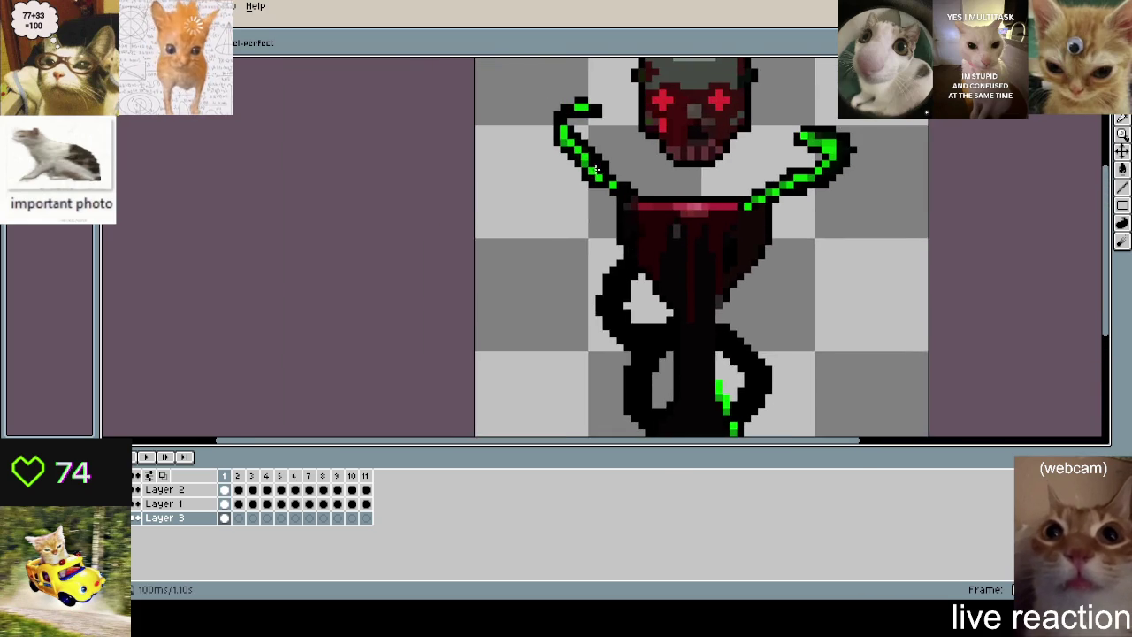
- Try a green highlight along the left tentacle loop, then undo it
scroll(595, 162, up, 1)
scroll(595, 161, up, 1)
scroll(672, 177, down, 2)
scroll(727, 179, down, 1)
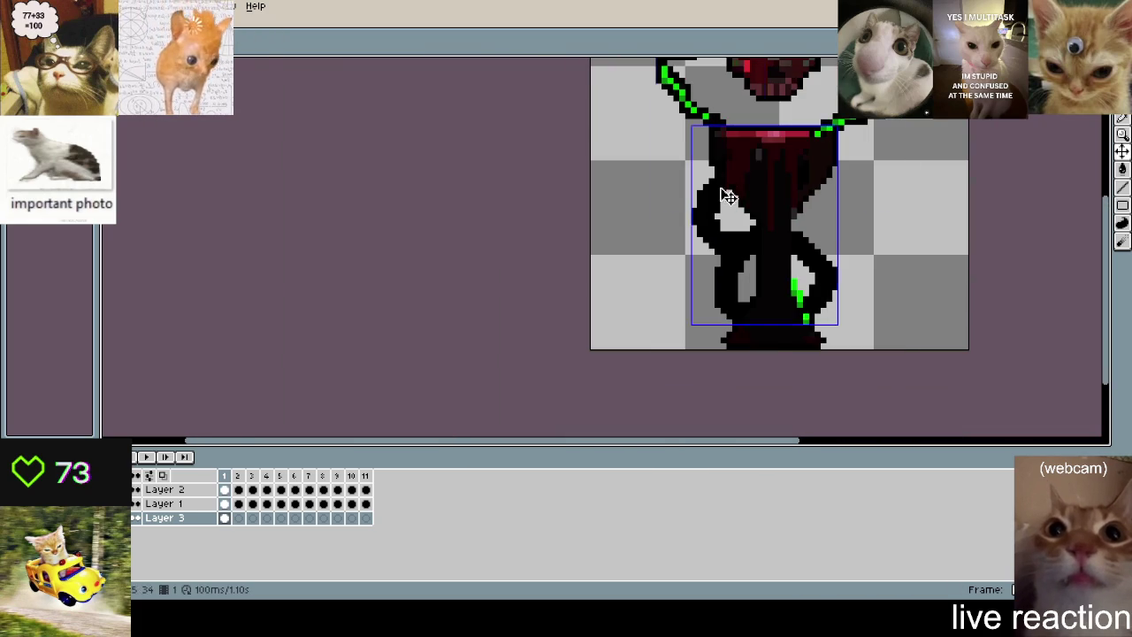
scroll(727, 179, up, 3)
drag(687, 185, 804, 353)
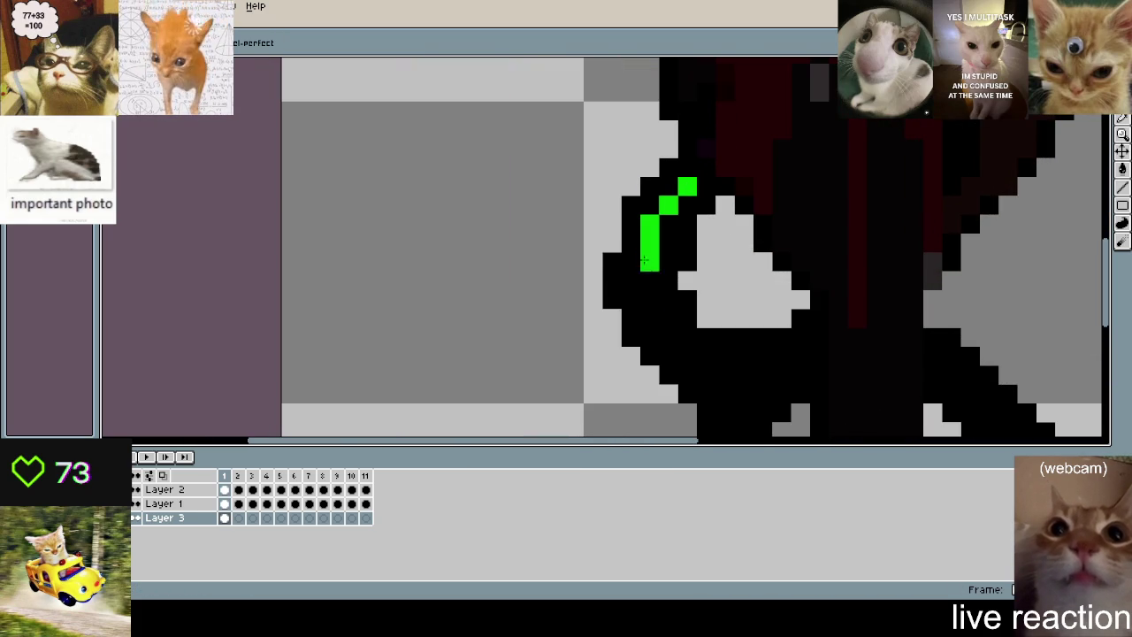
key(ctrl+z)
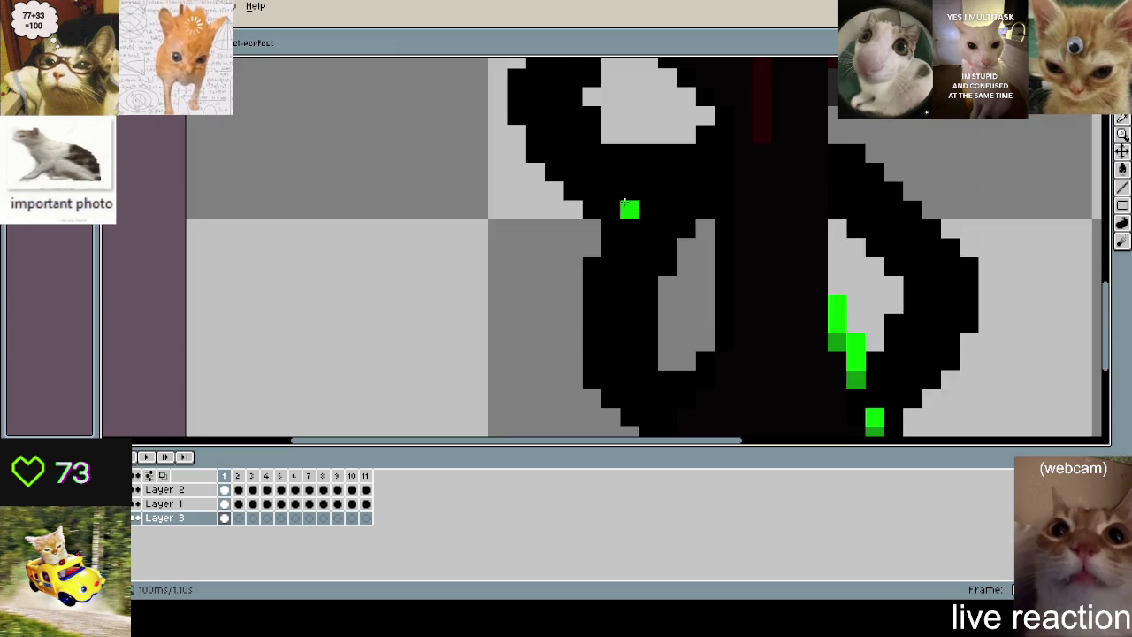
- Paint green highlights along the top and left loop and down the right loop
scroll(566, 133, right, 1)
scroll(566, 132, up, 3)
mouse_move(570, 113)
mouse_down()
mouse_move(542, 150)
mouse_move(557, 245)
mouse_move(588, 303)
mouse_up()
click(816, 300)
scroll(810, 293, down, 2)
drag(754, 202, 859, 286)
scroll(859, 285, down, 3)
drag(851, 175, 781, 320)
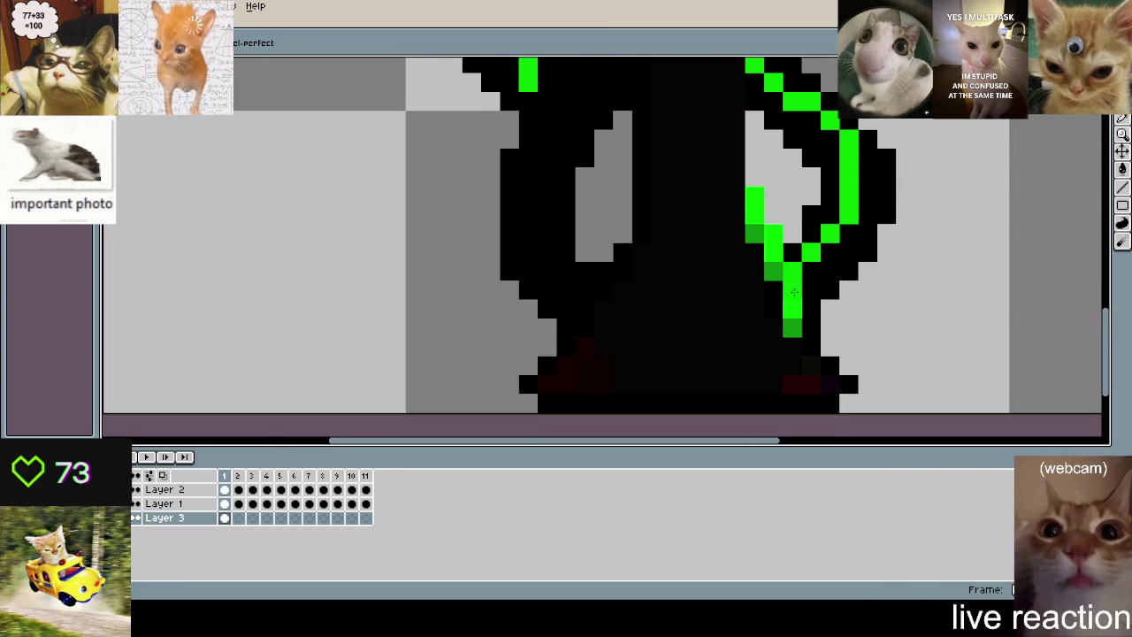
- Add a green diagonal on the left loop, blacken two junction pixels, and clear one inside
scroll(698, 262, down, 3)
scroll(698, 262, up, 1)
scroll(673, 257, up, 2)
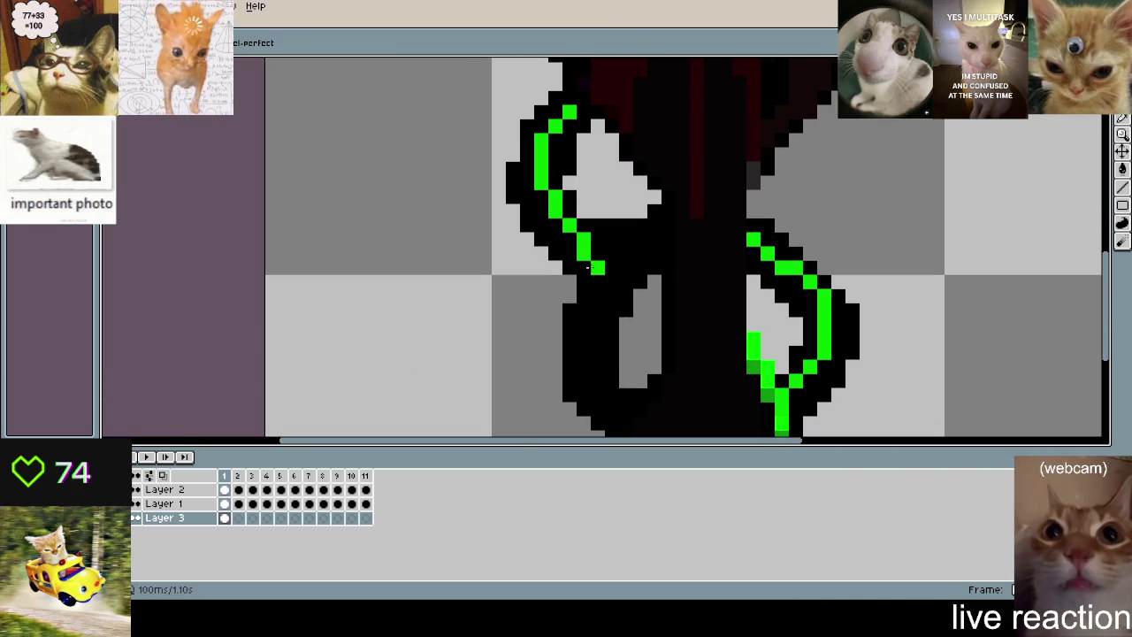
drag(655, 239, 605, 289)
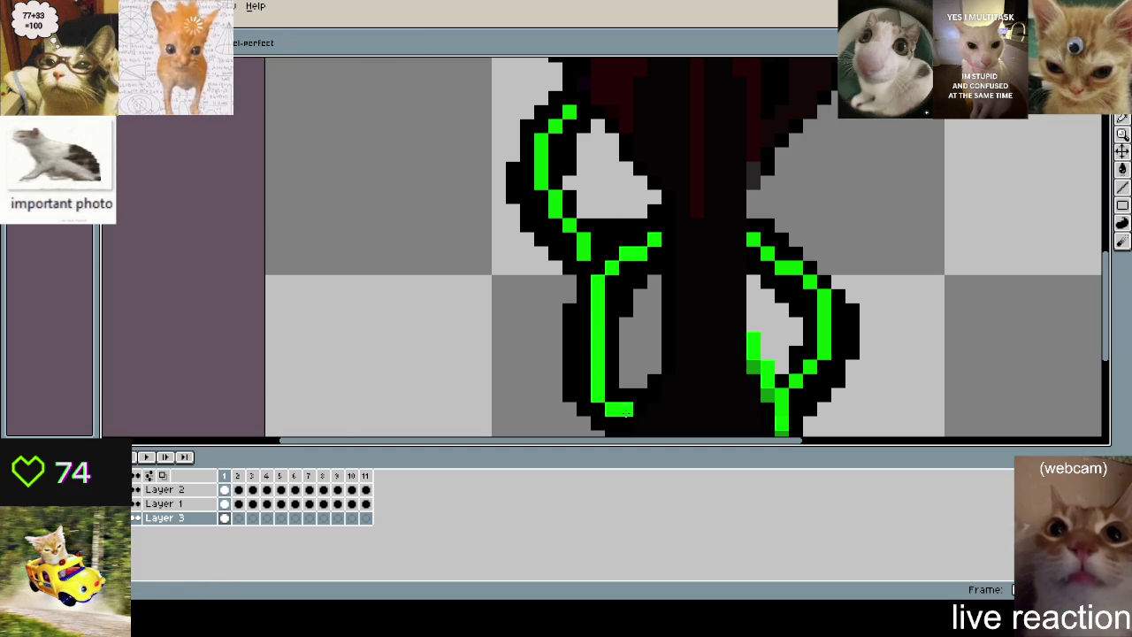
scroll(571, 329, down, 3)
scroll(557, 290, up, 4)
drag(546, 289, 530, 291)
scroll(531, 291, down, 3)
scroll(487, 264, up, 3)
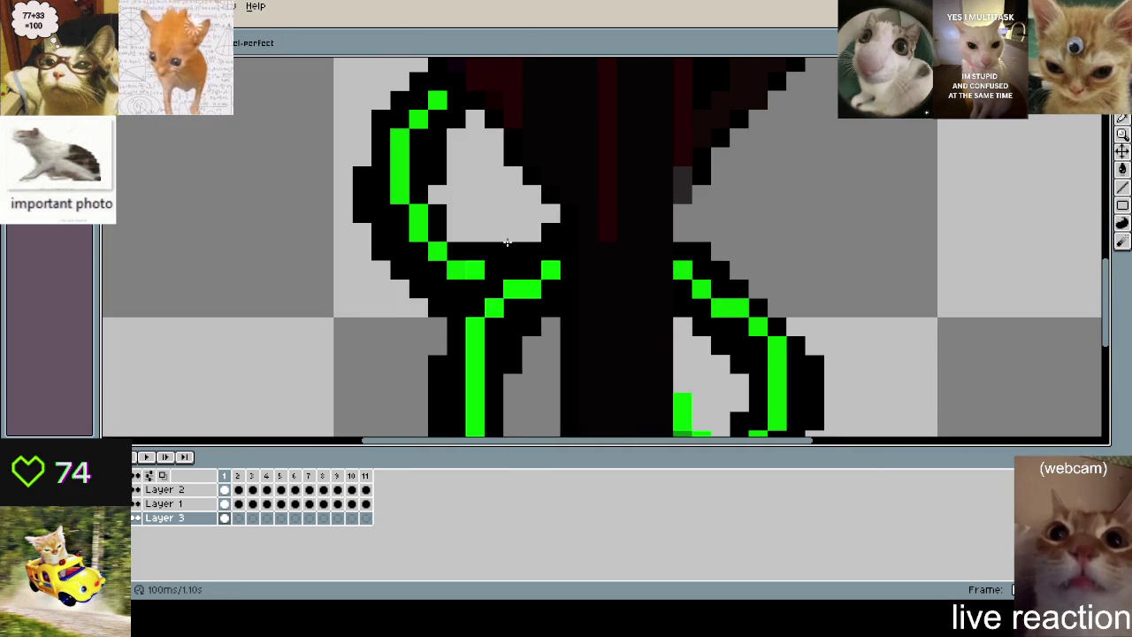
click(511, 250)
- Zoom out and pan to the goblet base, then play the animation
scroll(504, 252, down, 1)
scroll(500, 256, down, 2)
scroll(488, 264, up, 3)
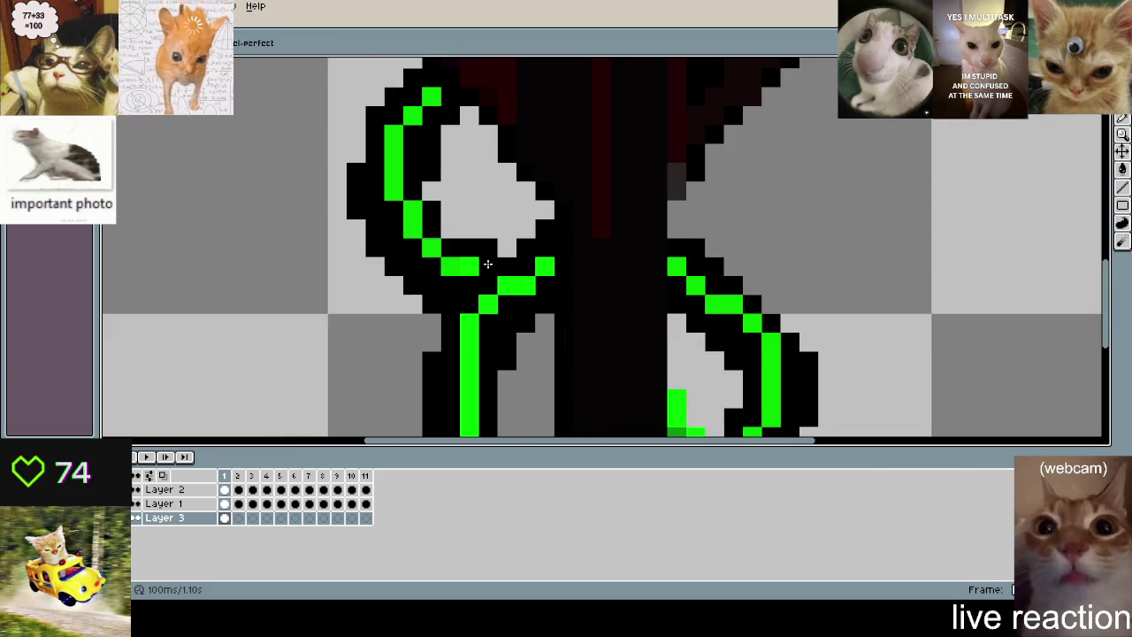
scroll(547, 308, down, 2)
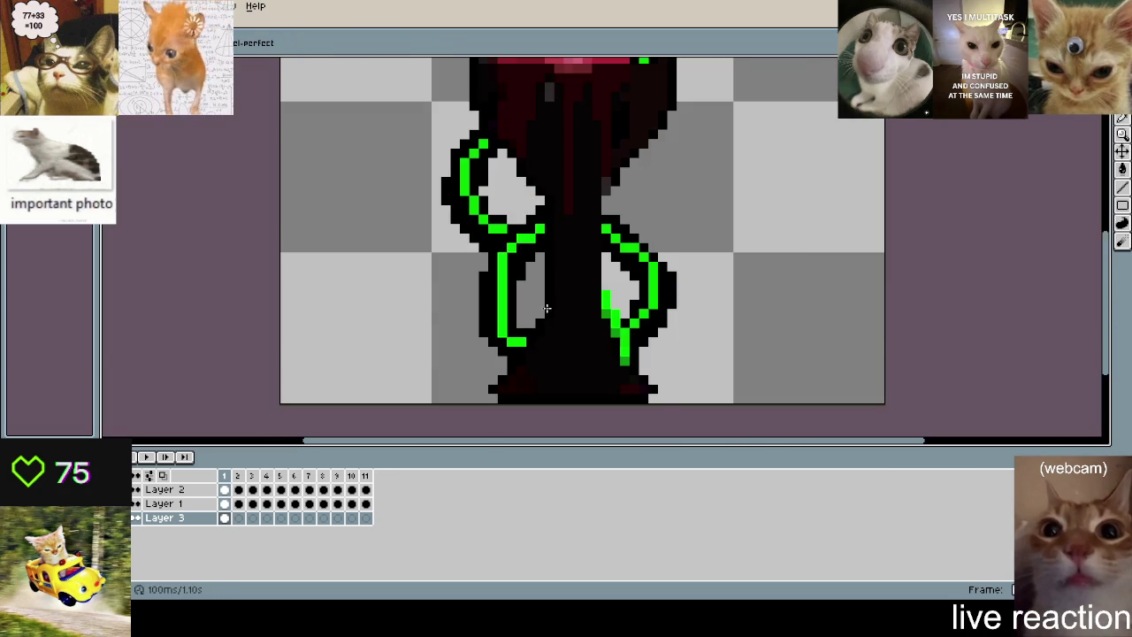
scroll(541, 302, down, 1)
scroll(575, 283, up, 2)
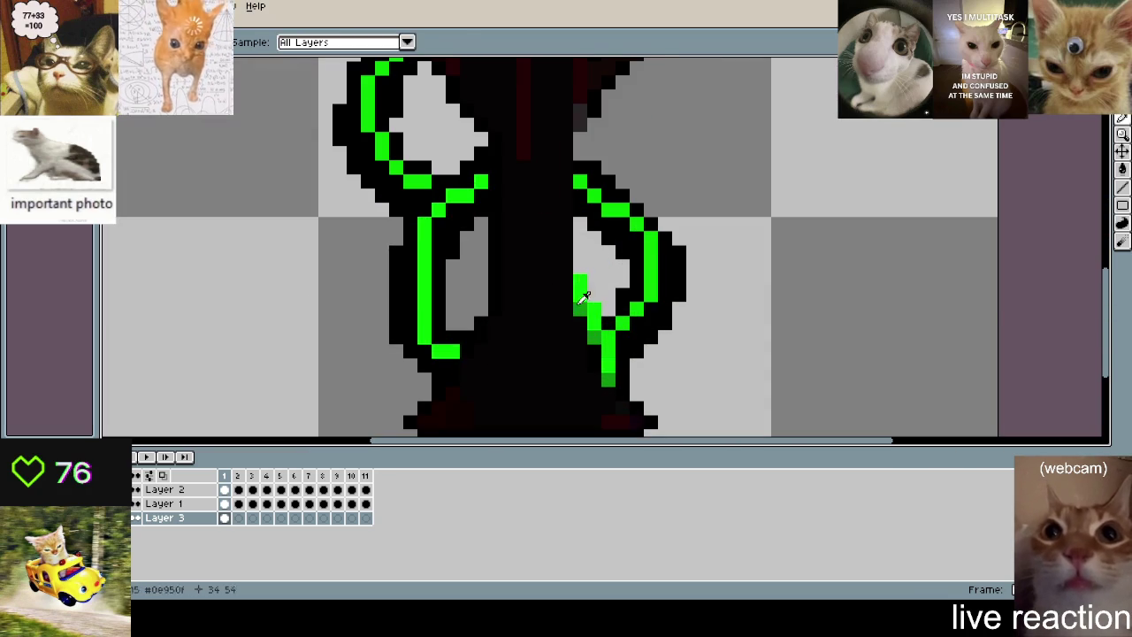
drag(452, 374, 597, 272)
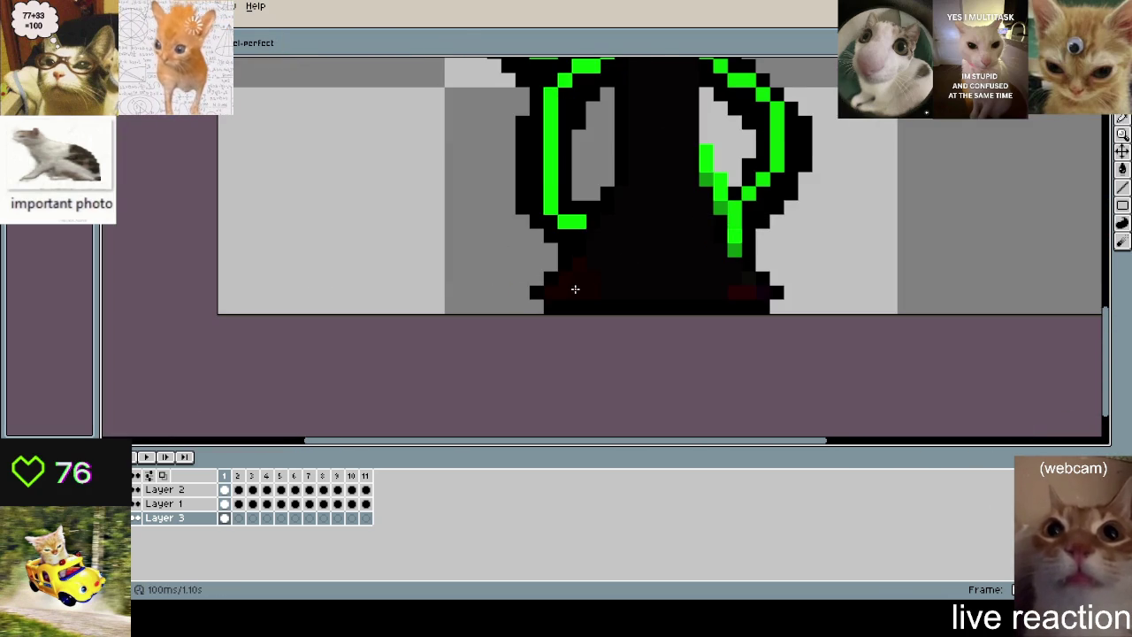
scroll(575, 288, down, 2)
key(Return)
scroll(796, 172, down, 1)
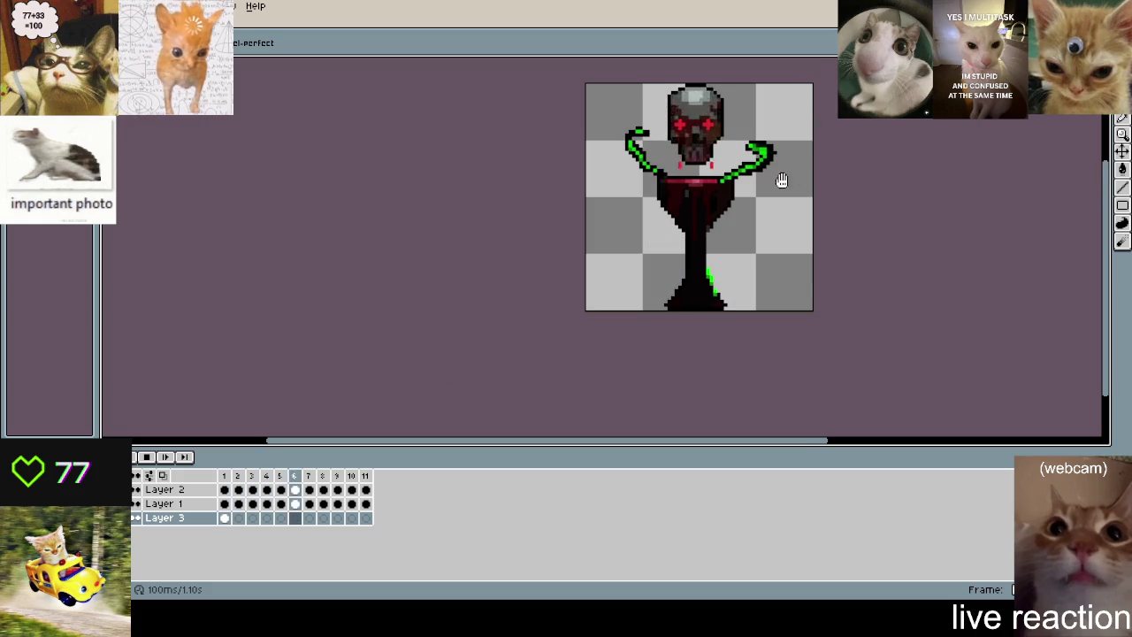
- Stop playback and select the lower green tentacles on frame 1 for copying
key(Return)
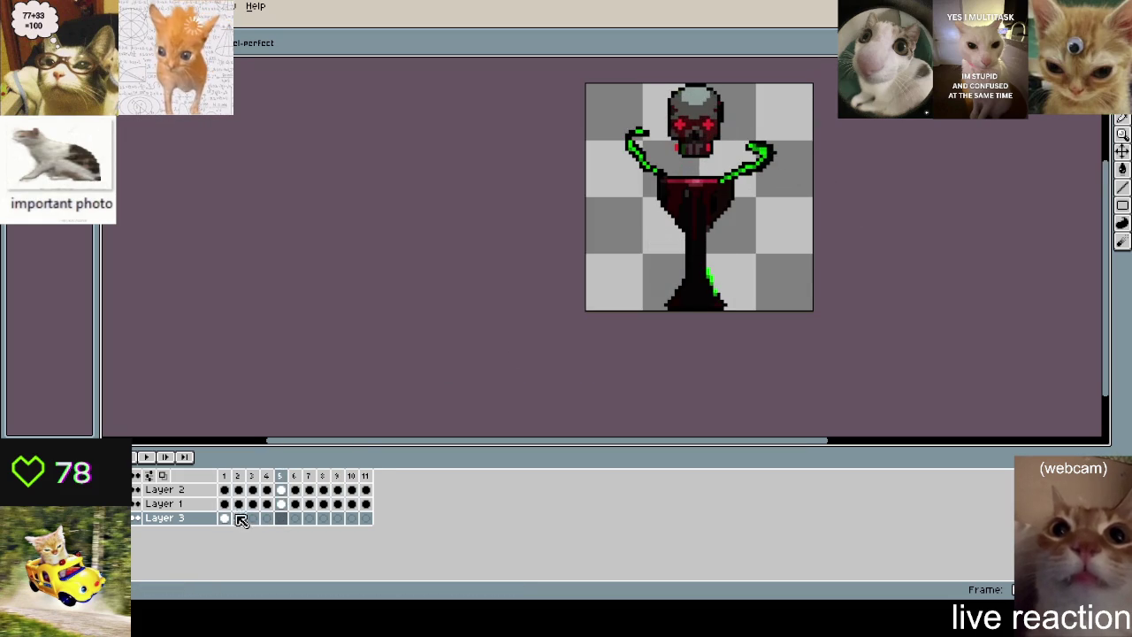
click(224, 476)
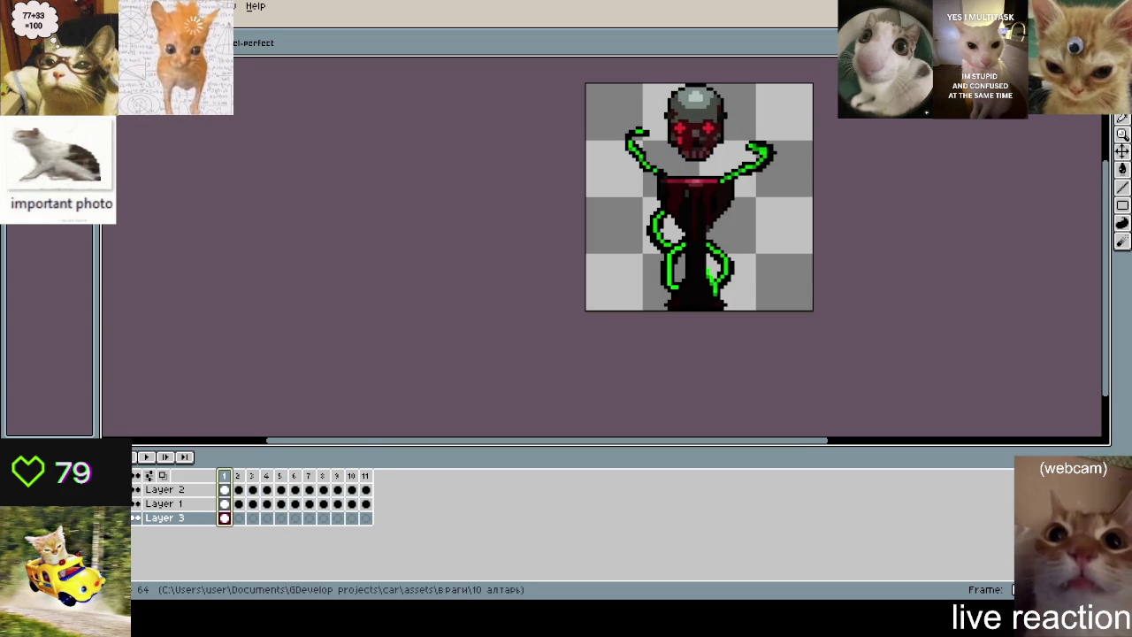
scroll(804, 209, up, 1)
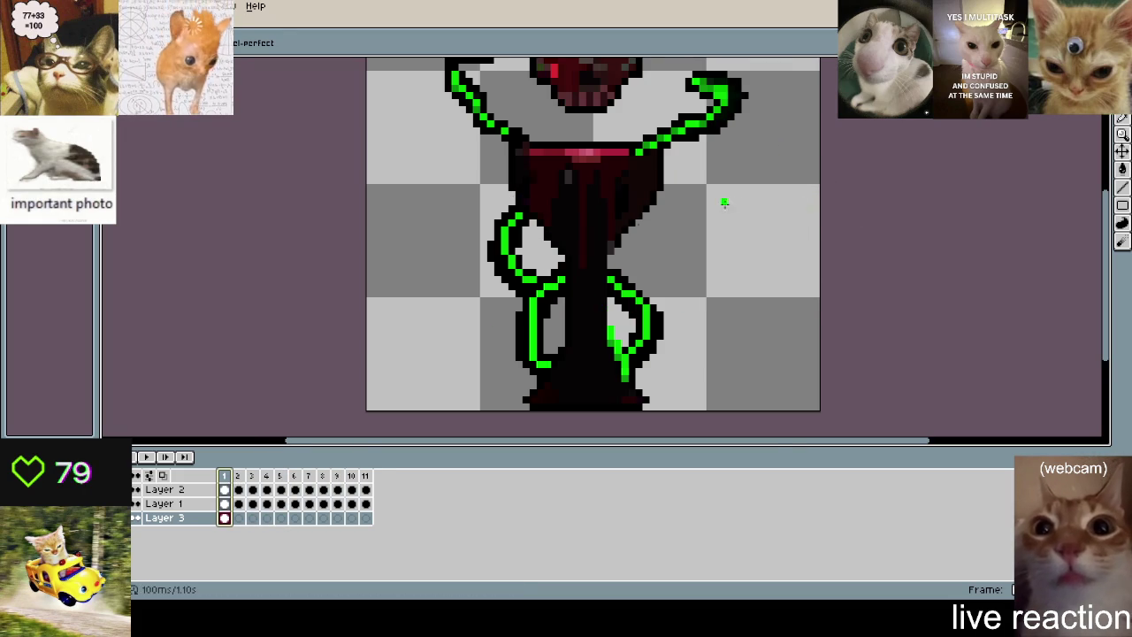
scroll(724, 203, down, 1)
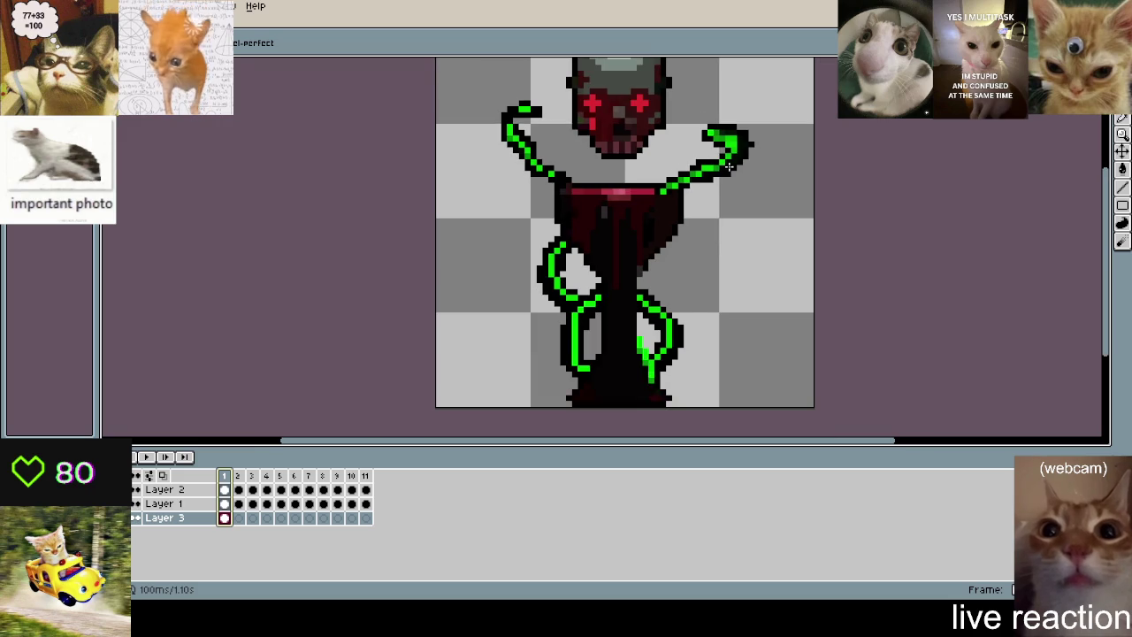
key(Right)
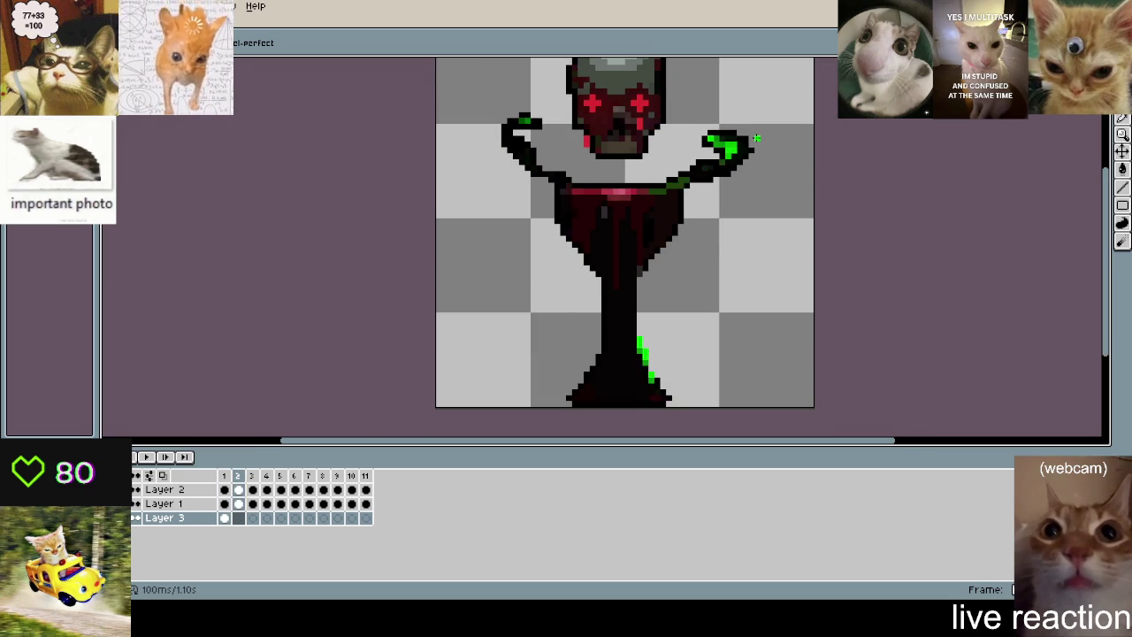
key(Left)
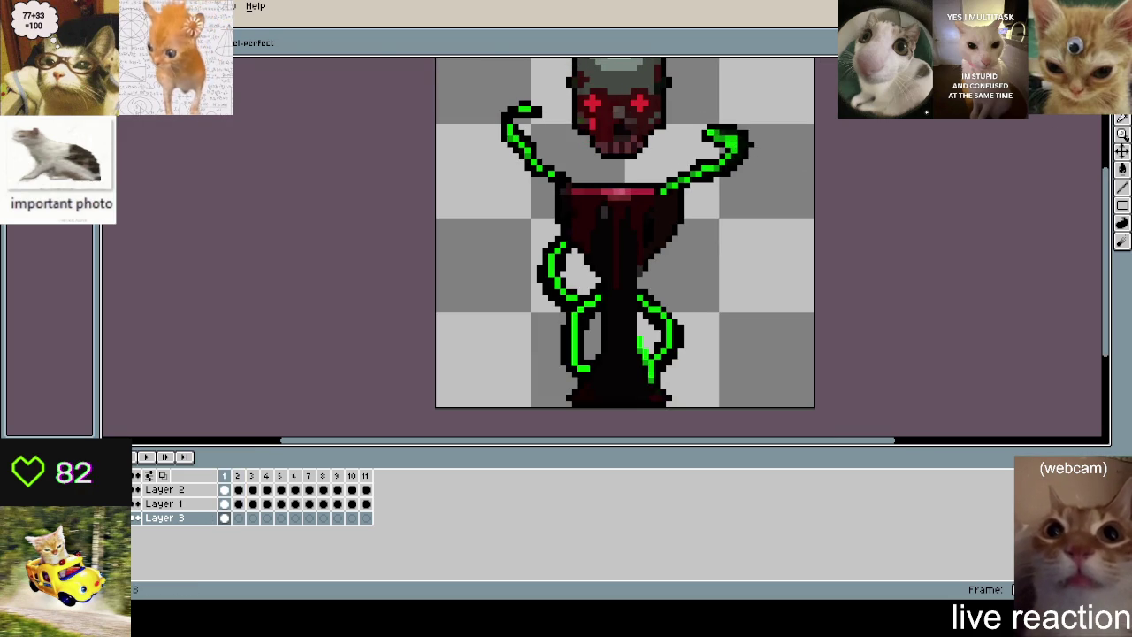
key(m)
drag(492, 222, 787, 409)
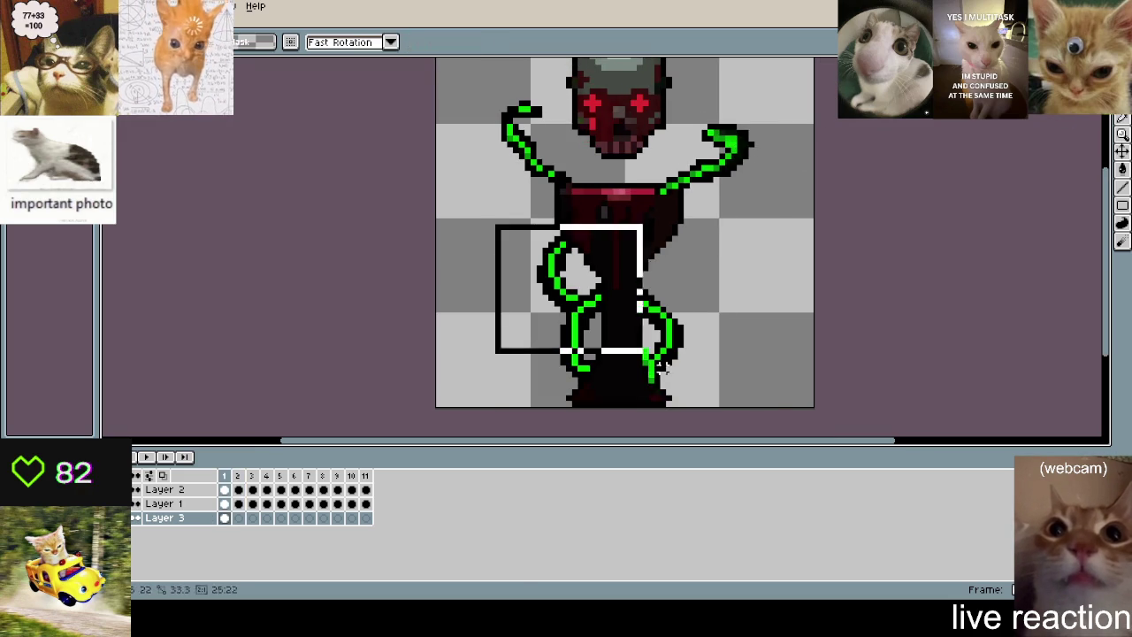
click(480, 171)
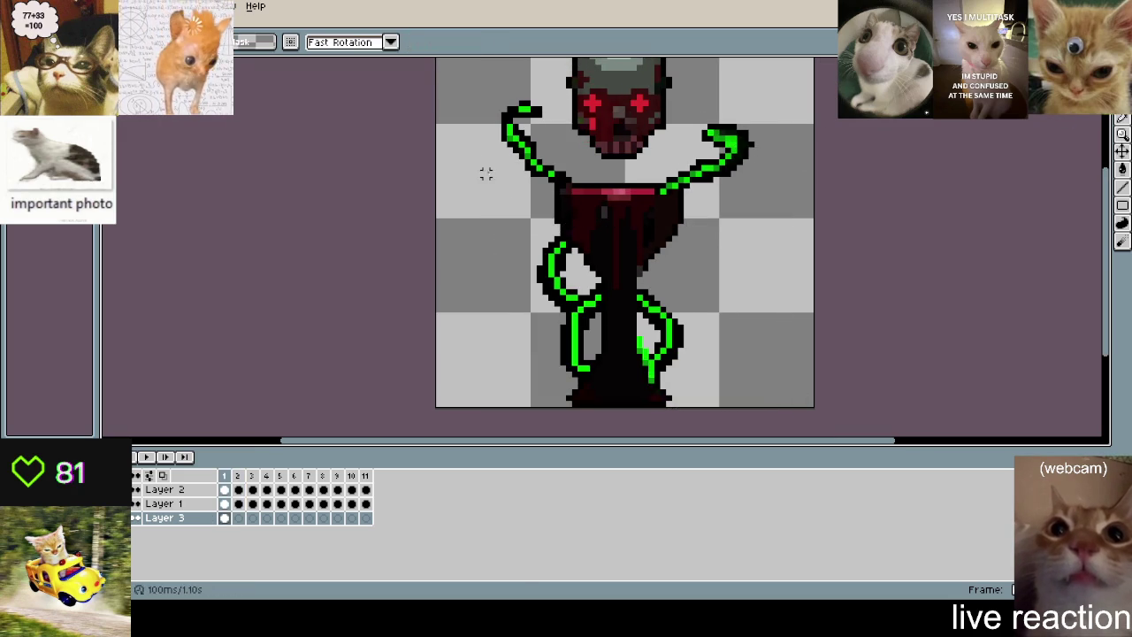
click(363, 205)
- Paste the tentacles onto frame 2, narrowed slightly from both sides
key(Right)
key(ctrl+v)
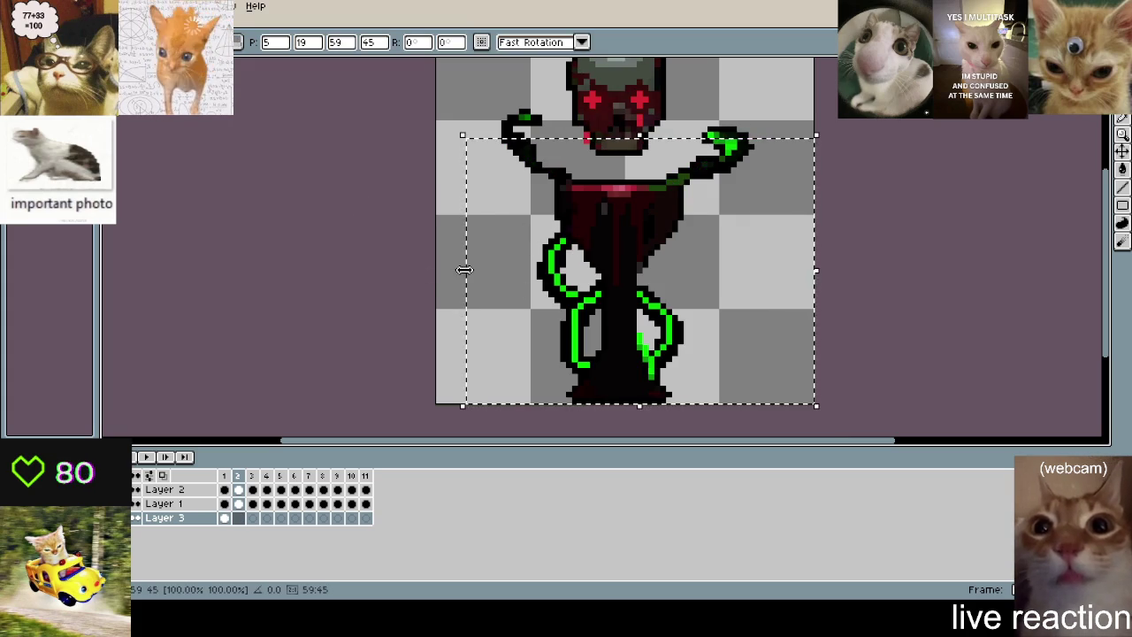
key(Delete)
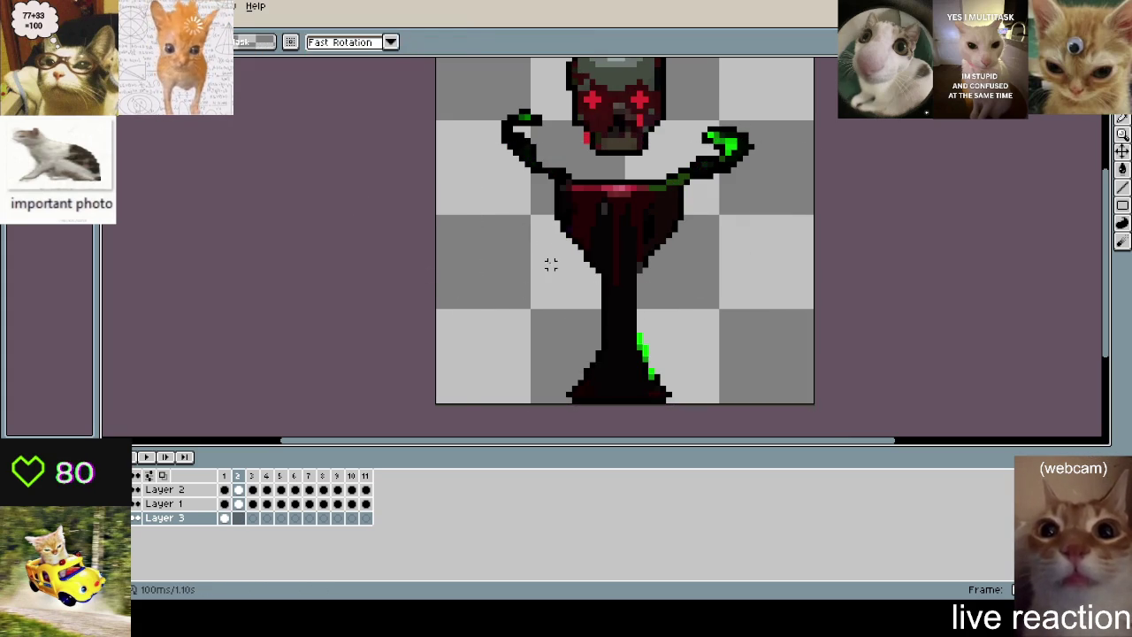
key(ctrl+v)
drag(455, 267, 468, 270)
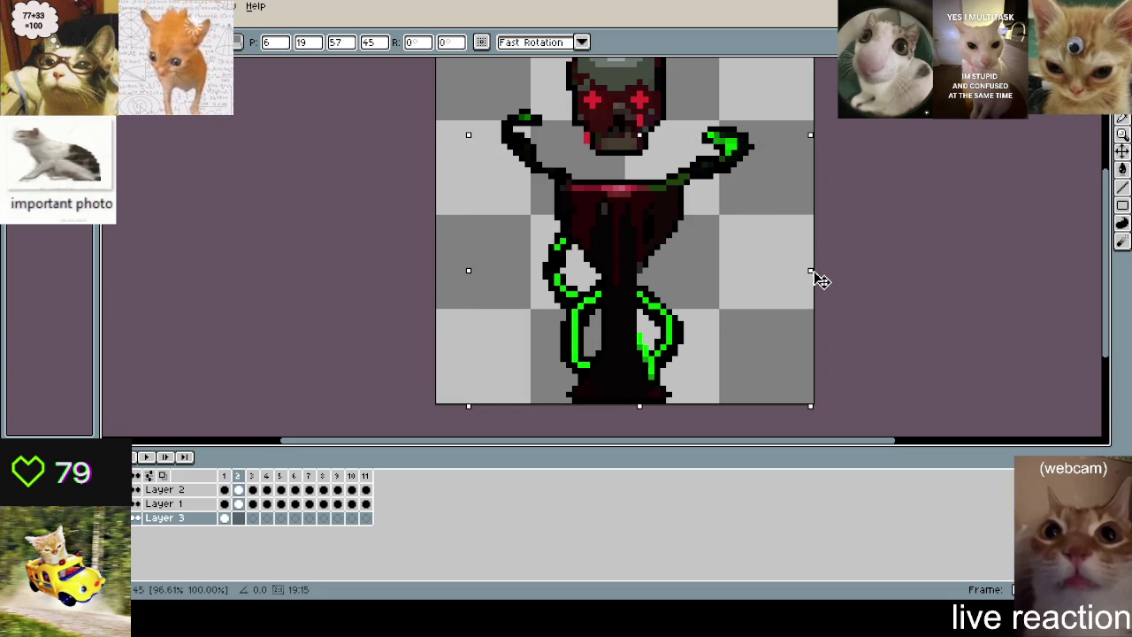
drag(820, 272, 808, 275)
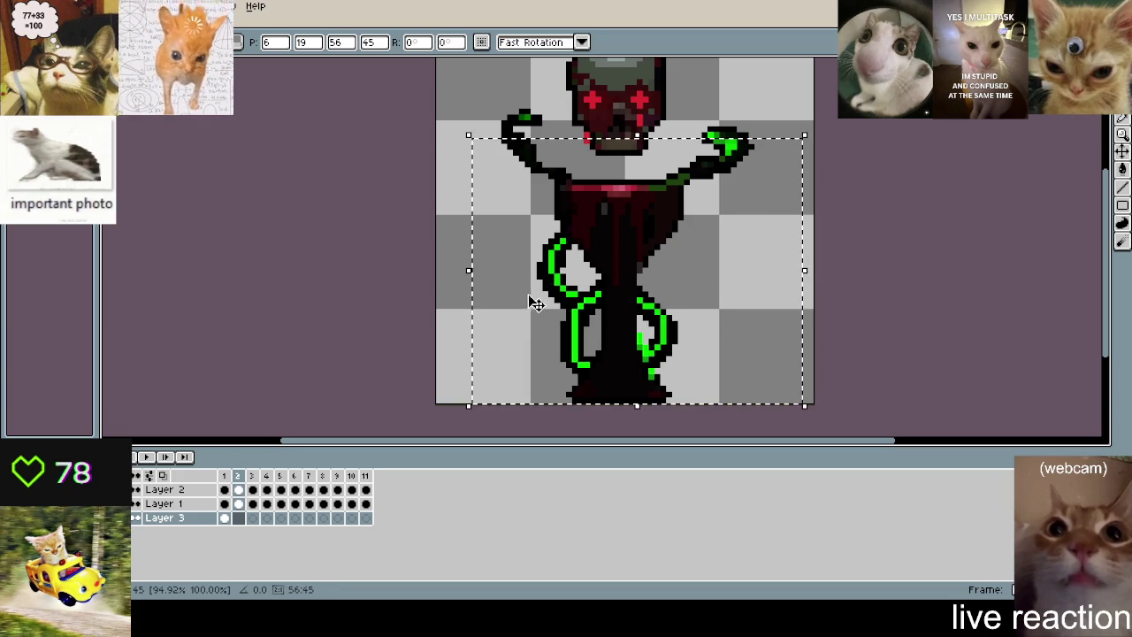
drag(468, 271, 475, 279)
click(442, 233)
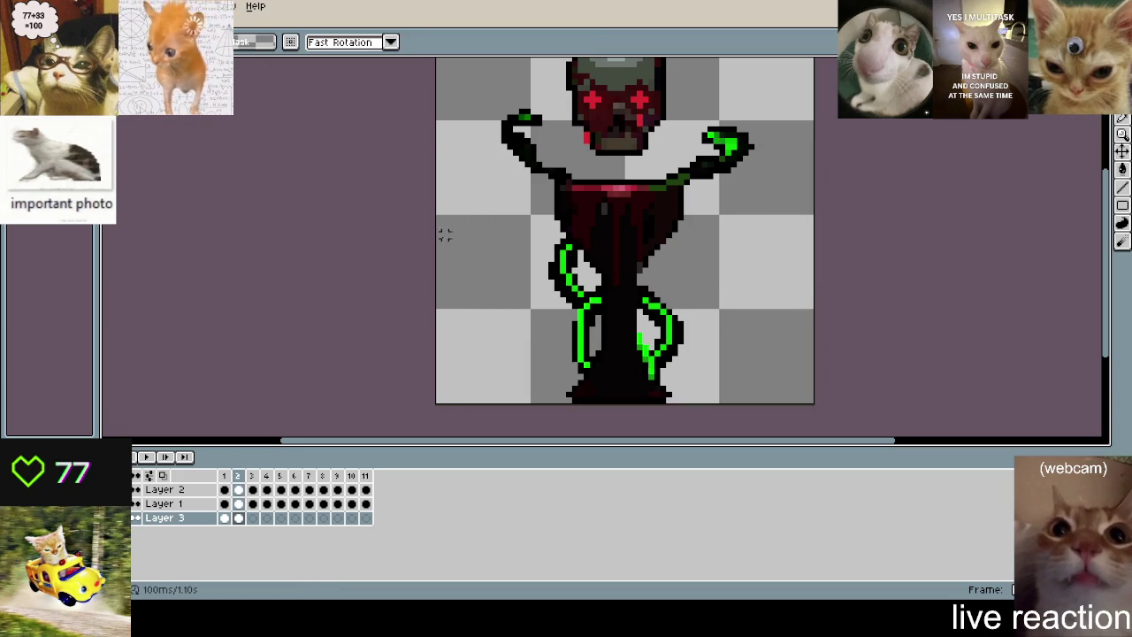
- Paste the tentacles onto frame 3, stretched slightly taller
click(252, 517)
key(ctrl+v)
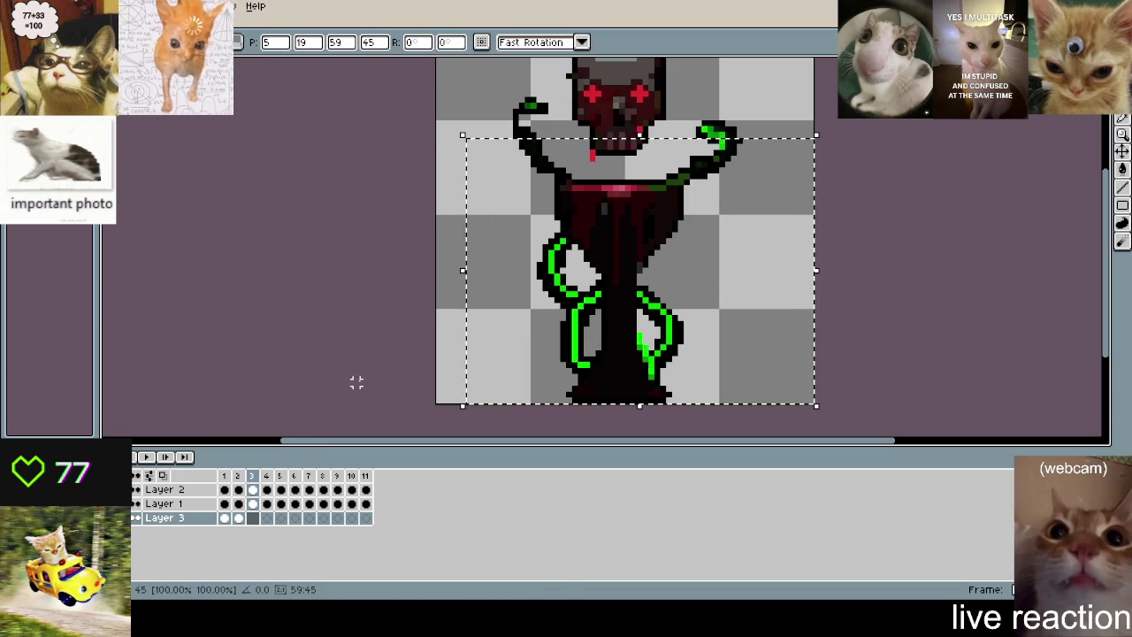
drag(640, 139, 650, 81)
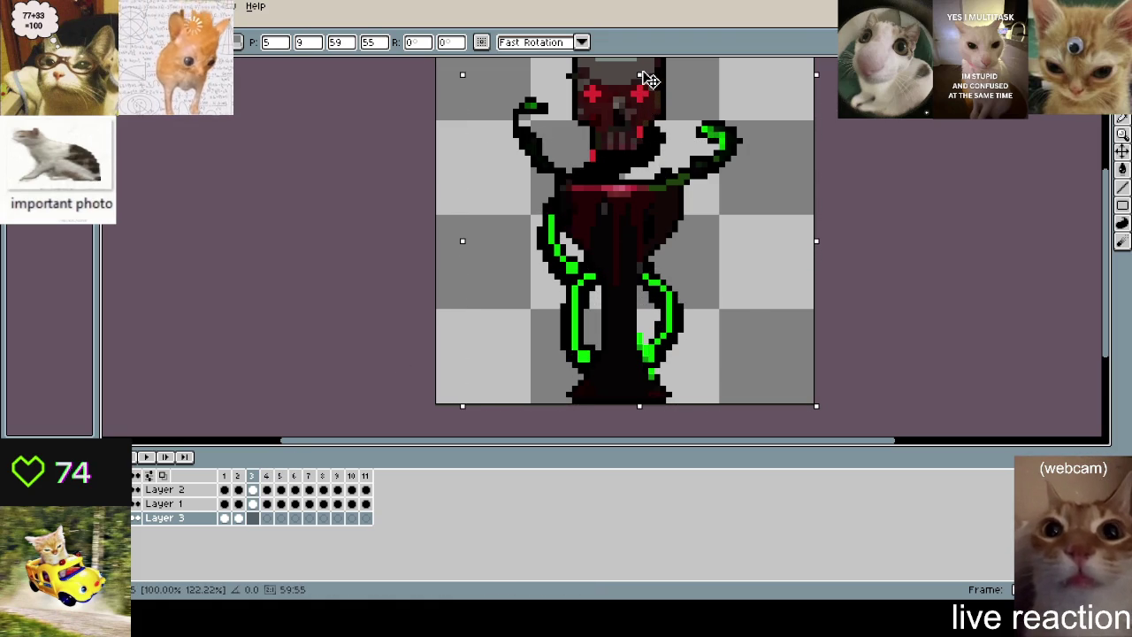
click(875, 194)
- Paste the tentacles onto frames 4 through 11
click(267, 481)
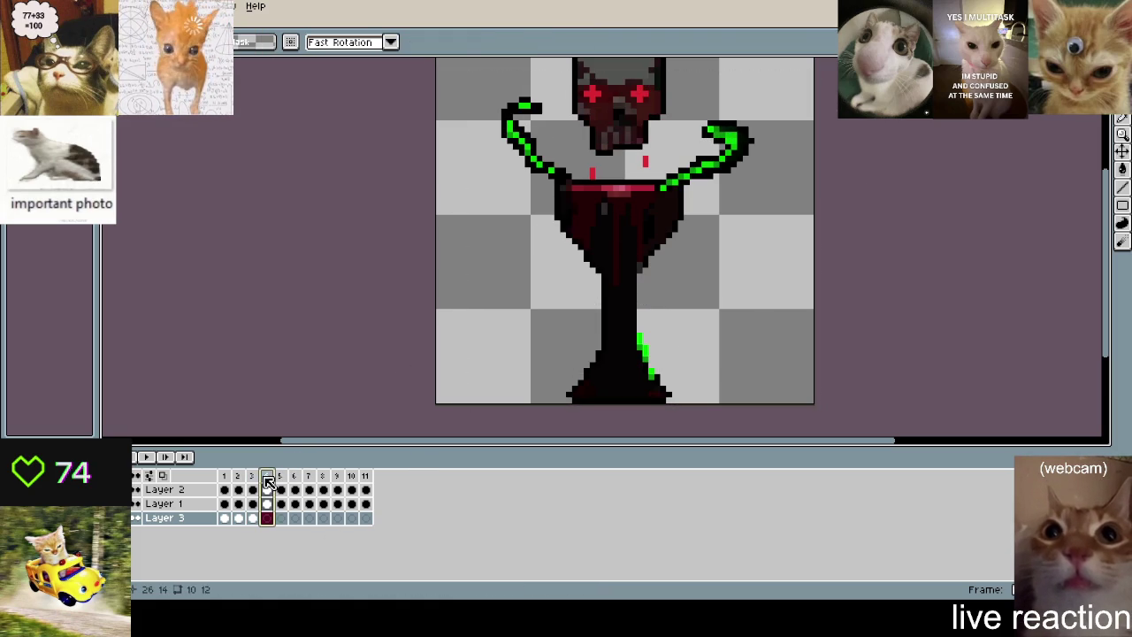
key(ctrl+v)
click(284, 481)
key(ctrl+v)
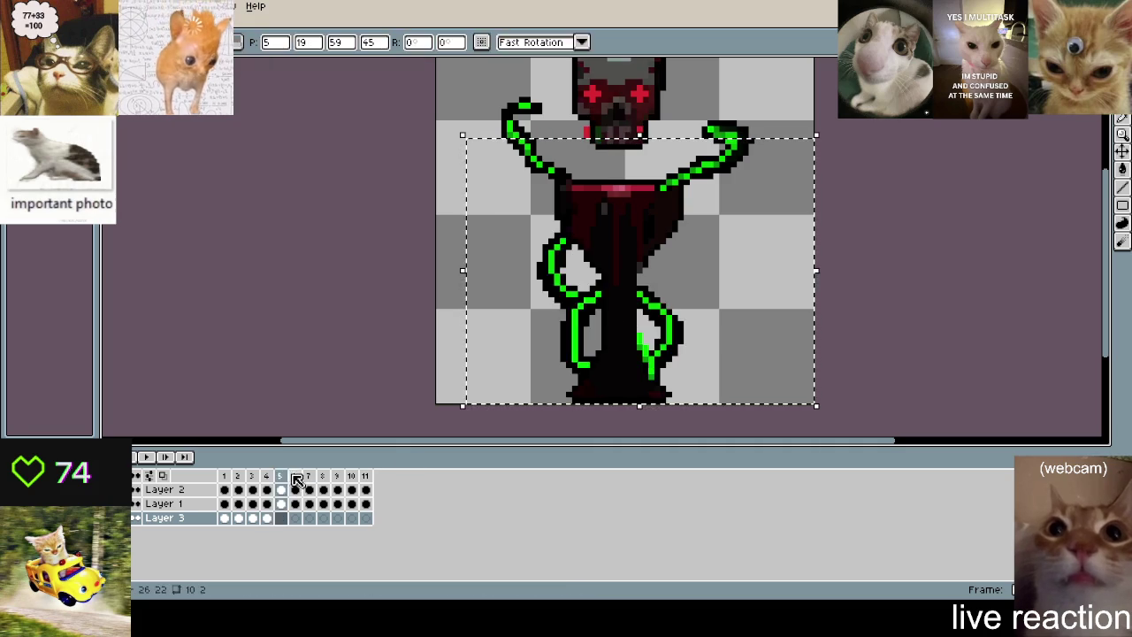
key(ctrl+v)
click(308, 481)
key(ctrl+v)
key(ctrl+v)
click(351, 481)
key(ctrl+v)
click(366, 481)
key(ctrl+v)
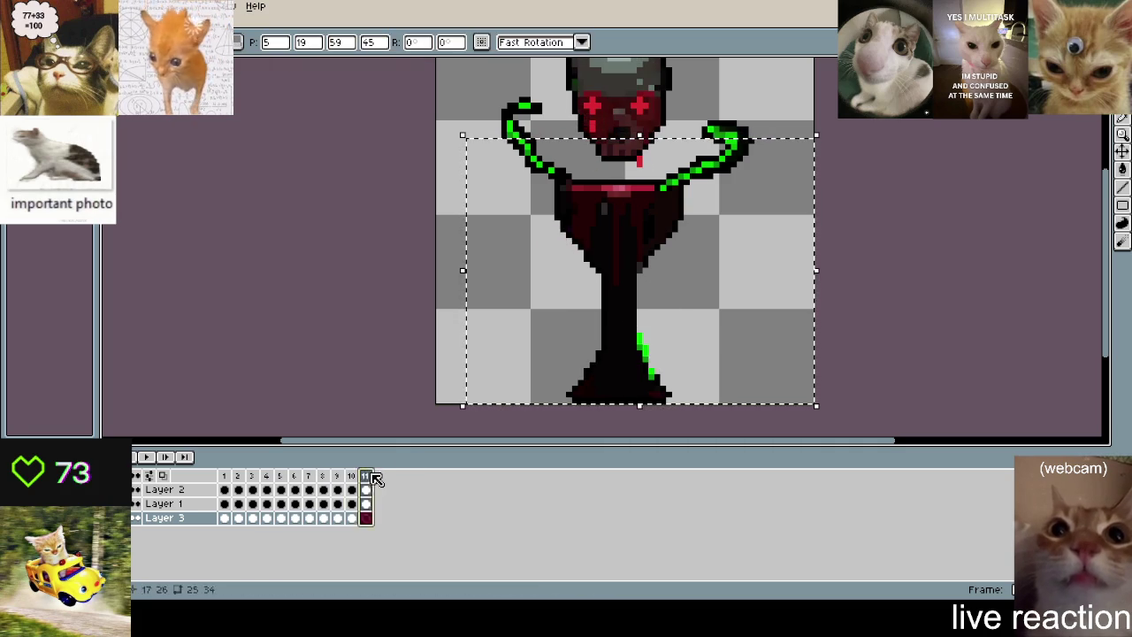
- Play the animation to check the tentacles across all 11 frames
key(Return)
scroll(387, 323, down, 2)
scroll(435, 286, up, 1)
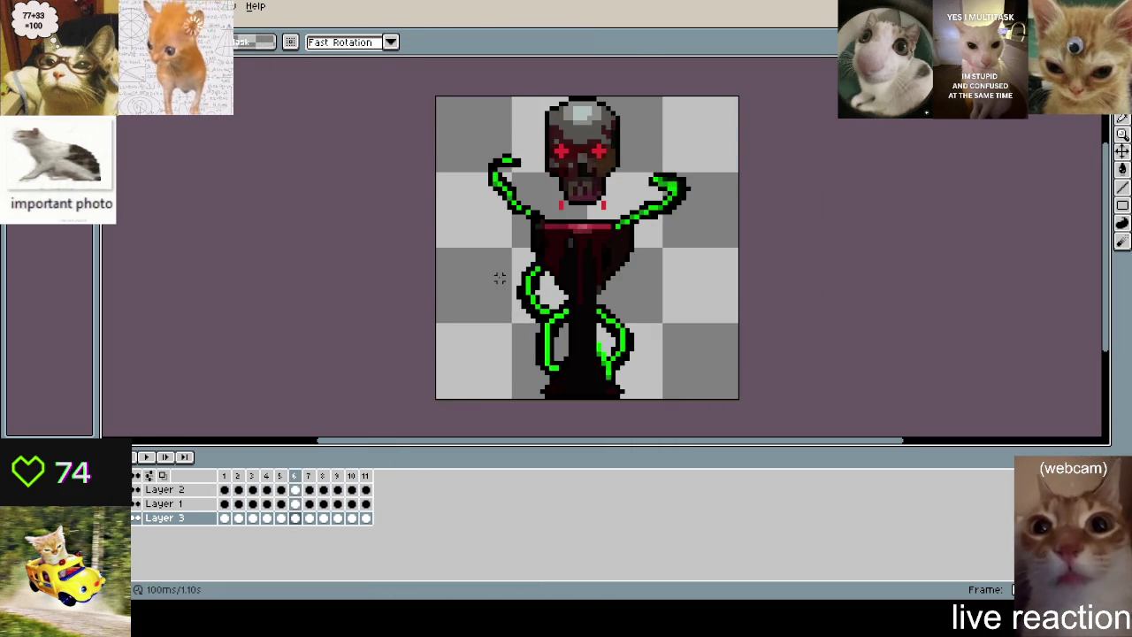
- Repaint a few upper-body pixels on frame 3 with the Pencil
key(Return)
key(period)
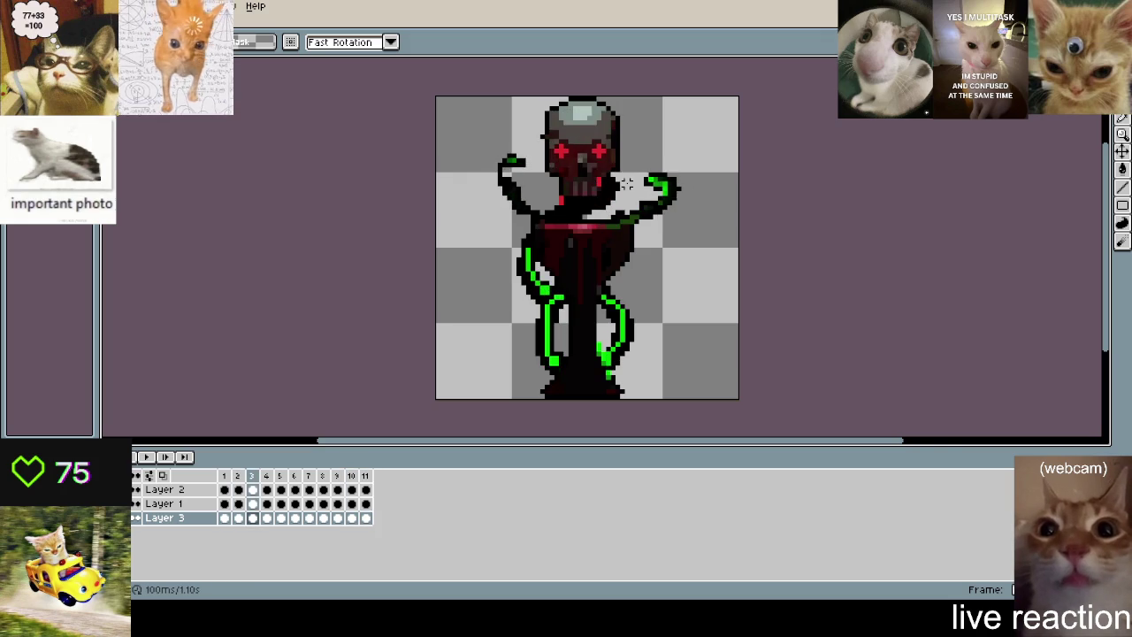
scroll(600, 187, up, 1)
key(b)
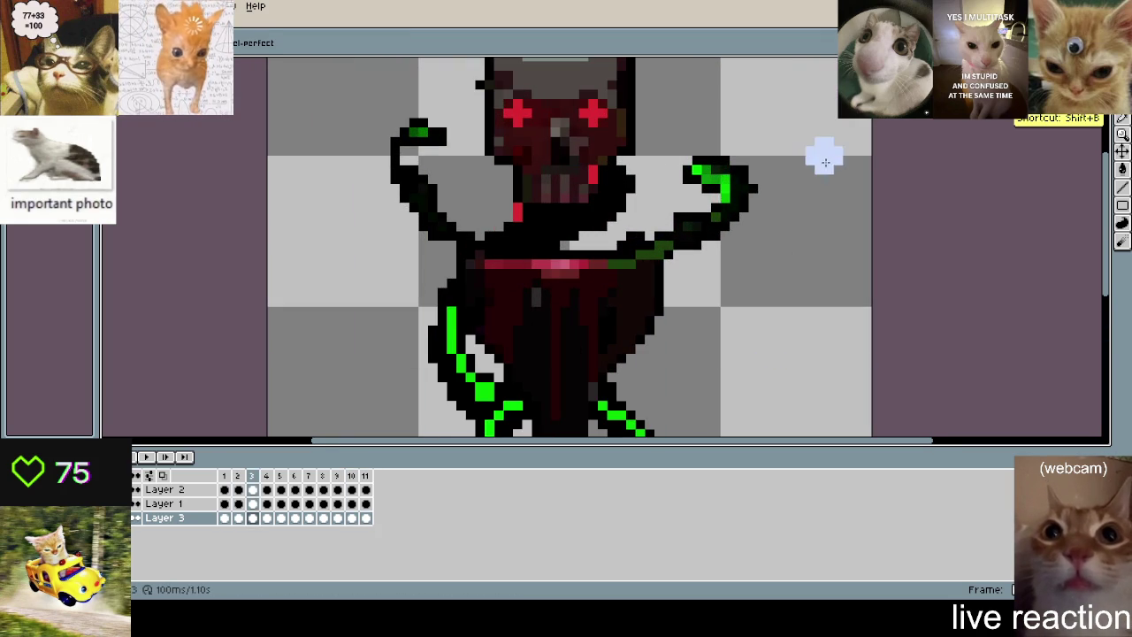
drag(610, 203, 534, 215)
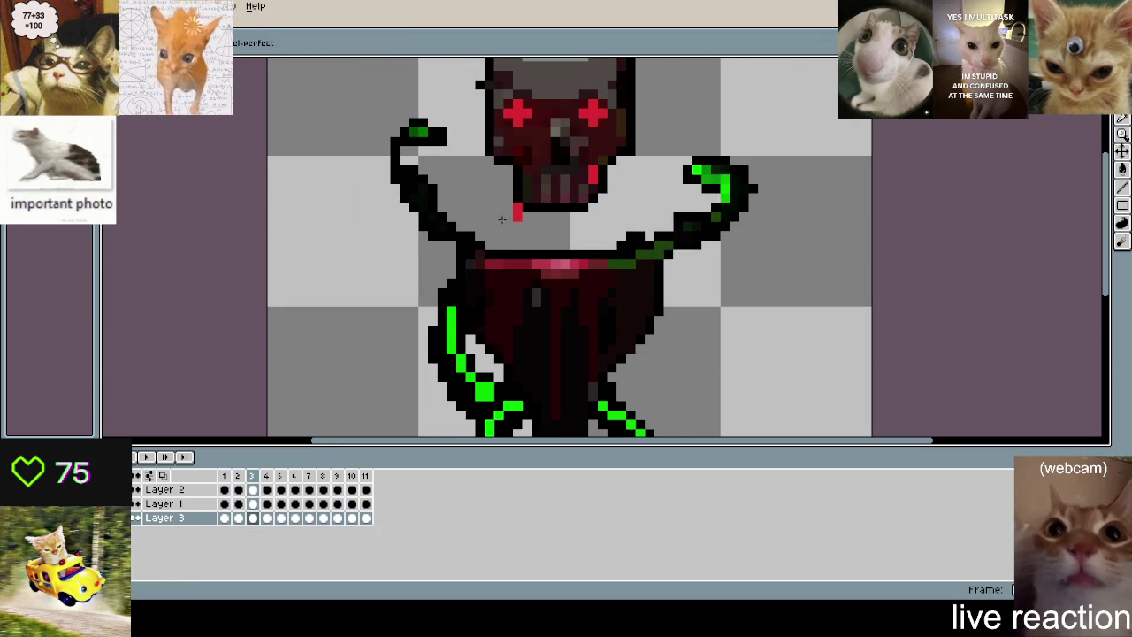
- Replay the animation with the sprite recentred, then stop playback
scroll(751, 227, down, 2)
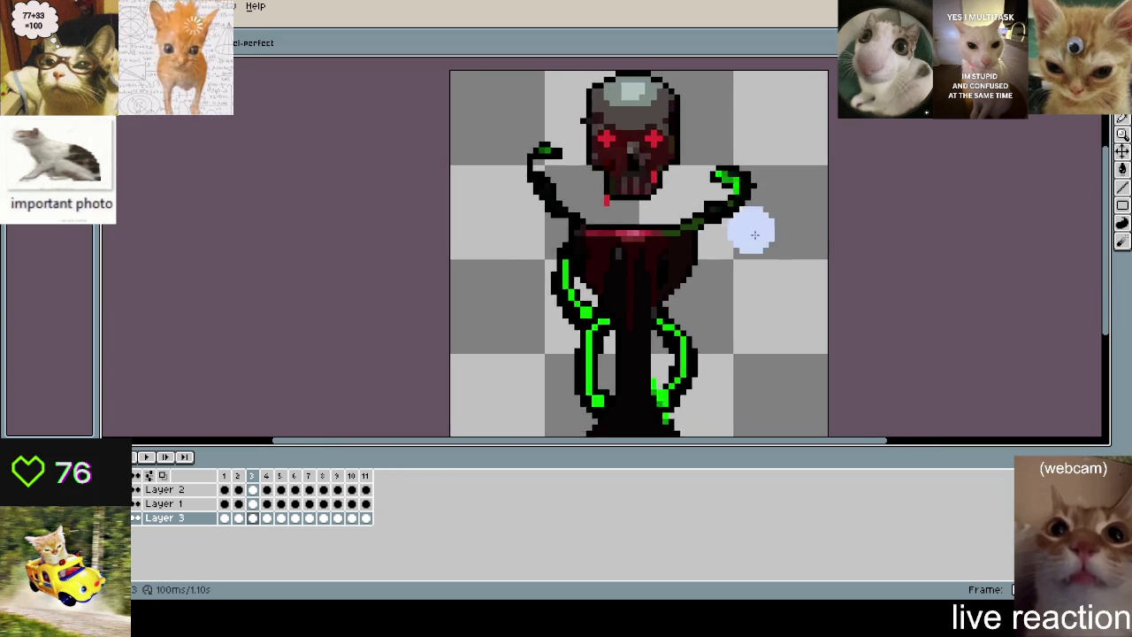
scroll(778, 229, down, 2)
key(Return)
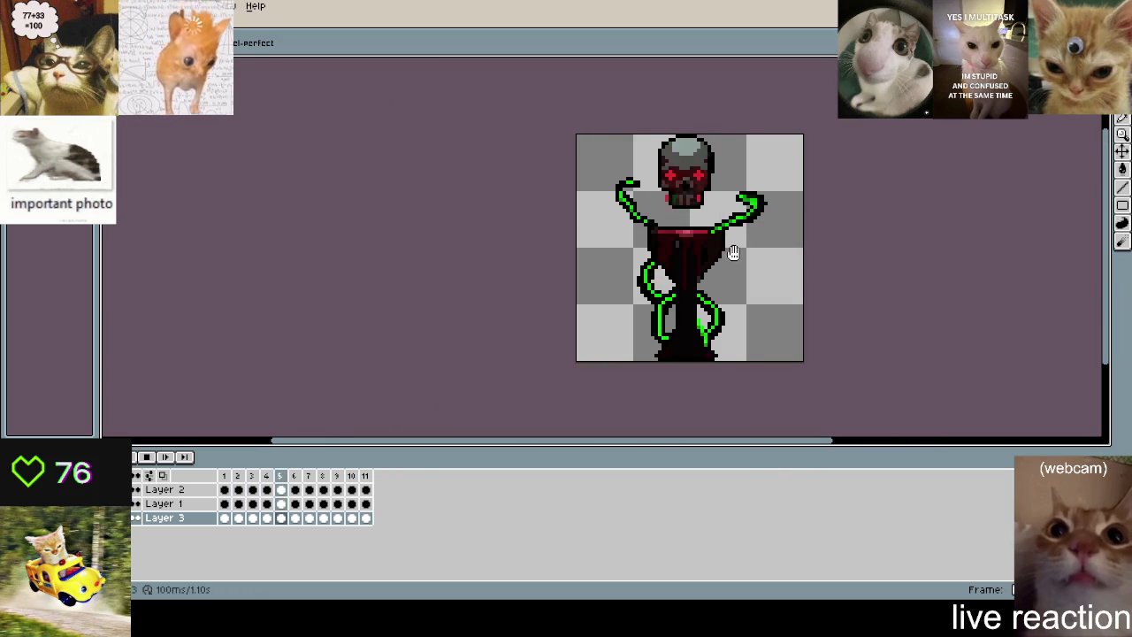
drag(733, 253, 608, 253)
scroll(649, 245, up, 1)
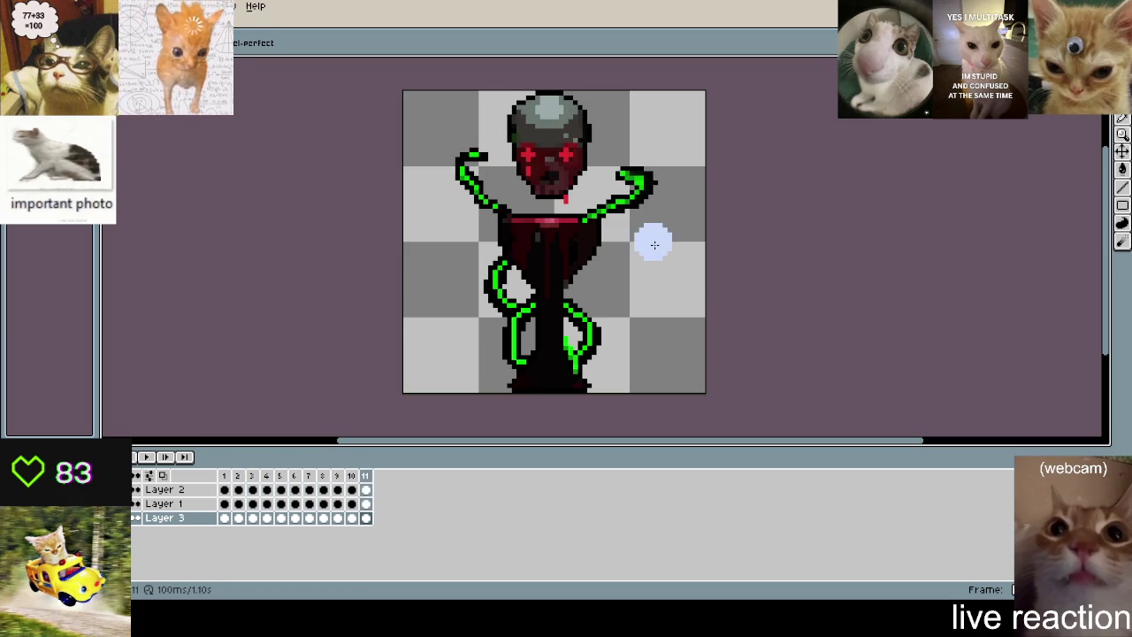
click(200, 519)
- Switch to Layer 1 and sample the dark green tentacle shade
scroll(670, 303, up, 2)
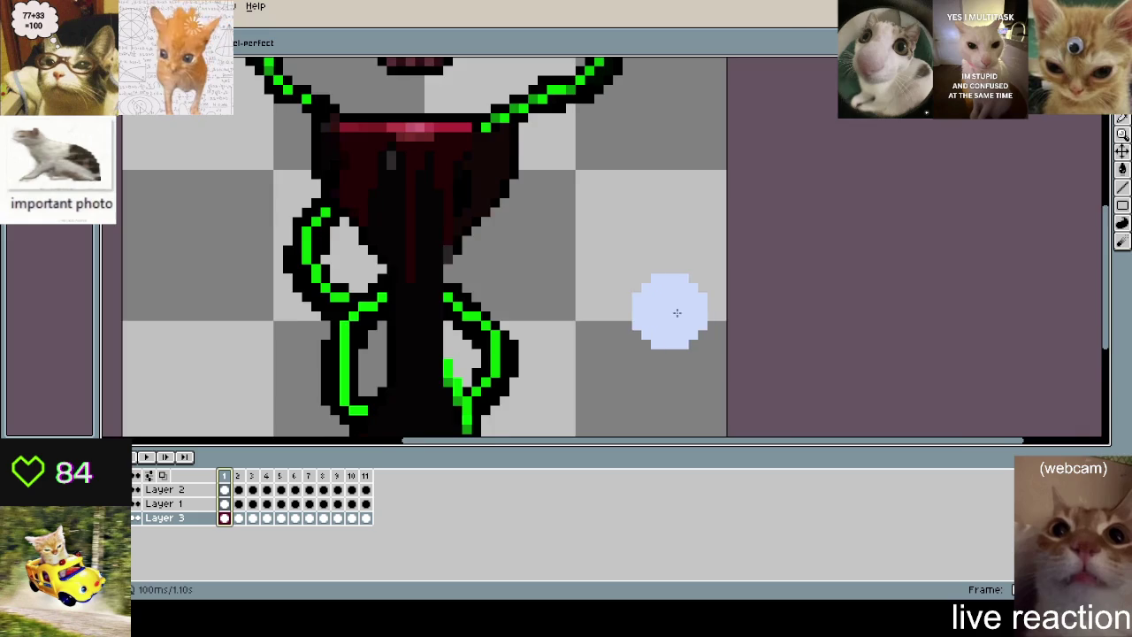
scroll(661, 265, up, 3)
key(alt)
scroll(462, 287, down, 5)
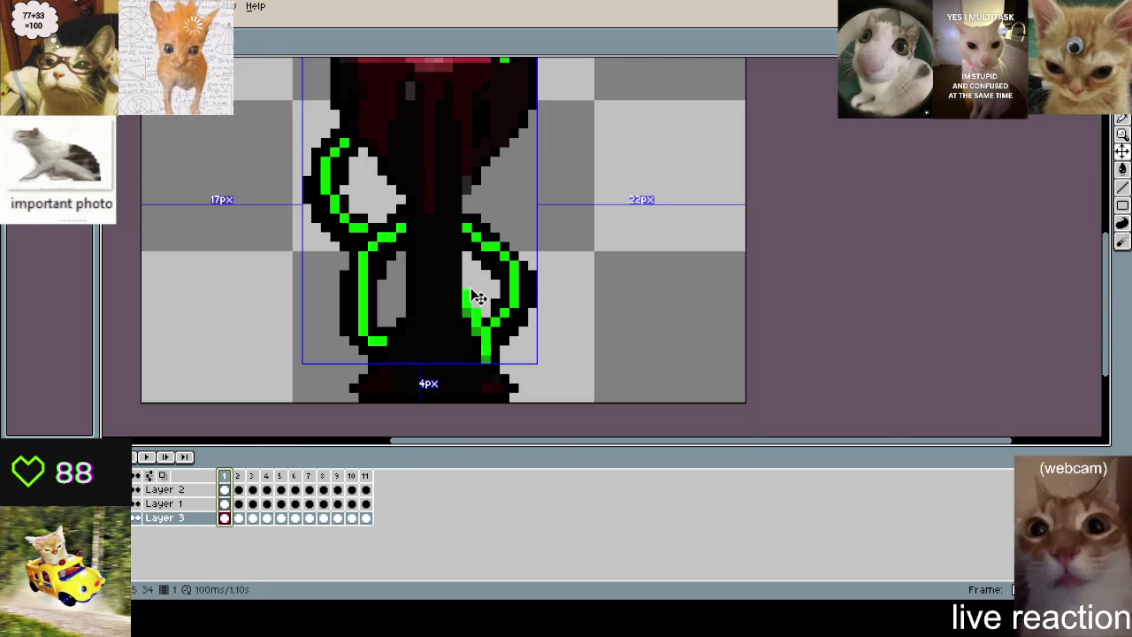
scroll(533, 298, up, 2)
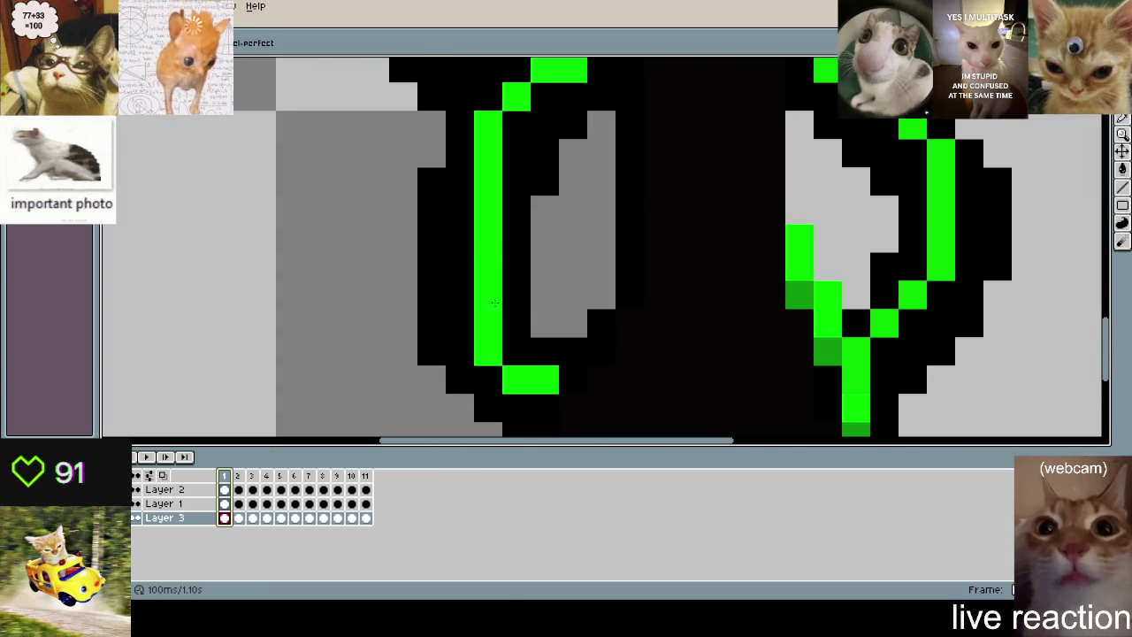
key(alt+Up)
alt+click(809, 291)
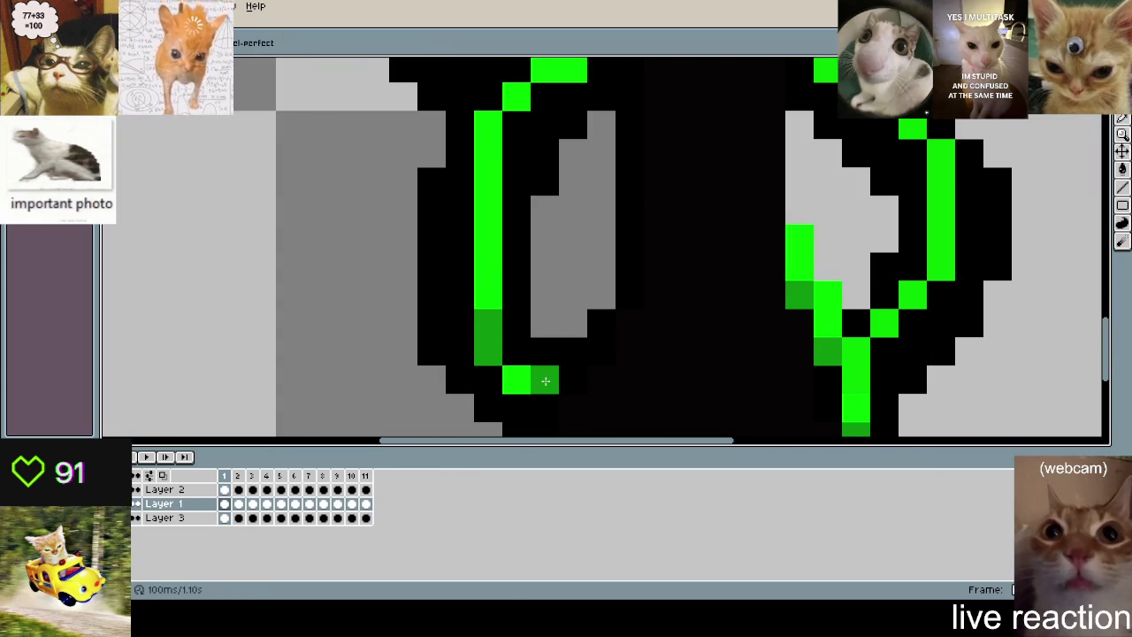
- Sample the bright tentacle green and paint a diagonal highlight strip down the left arm
scroll(573, 298, up, 3)
scroll(593, 283, left, 3)
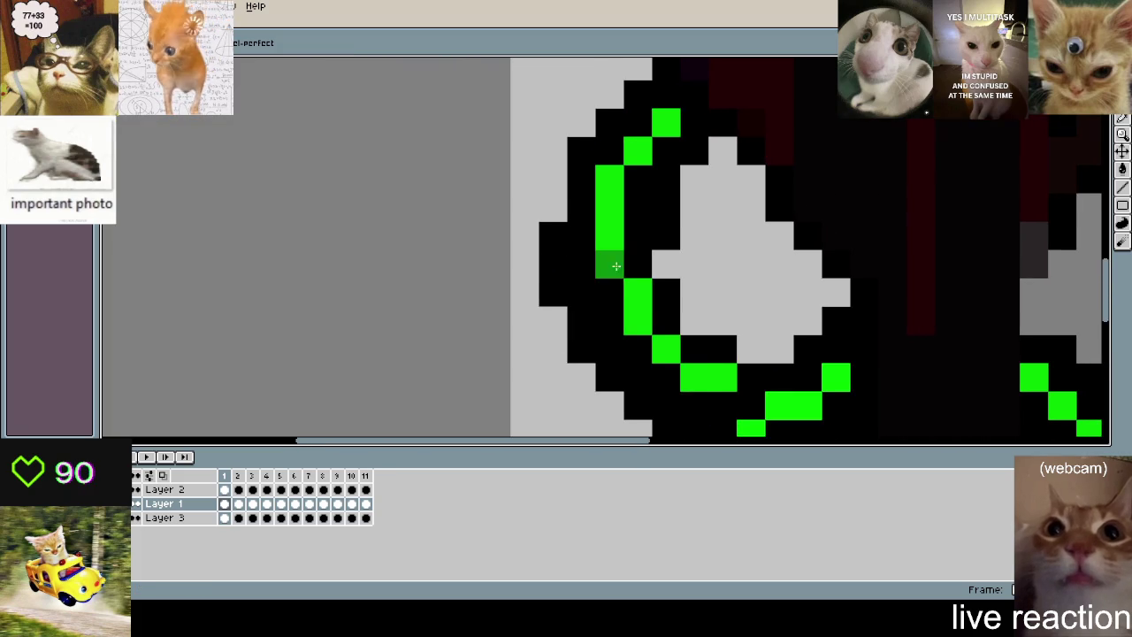
scroll(699, 301, down, 3)
scroll(699, 301, right, 5)
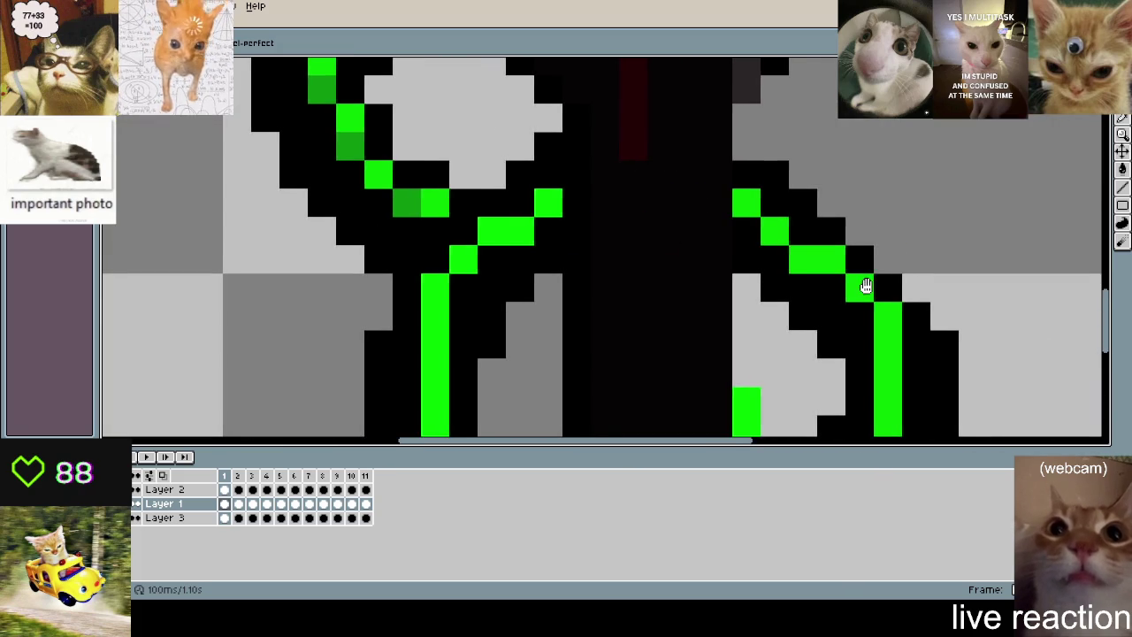
scroll(872, 292, down, 3)
scroll(872, 292, right, 2)
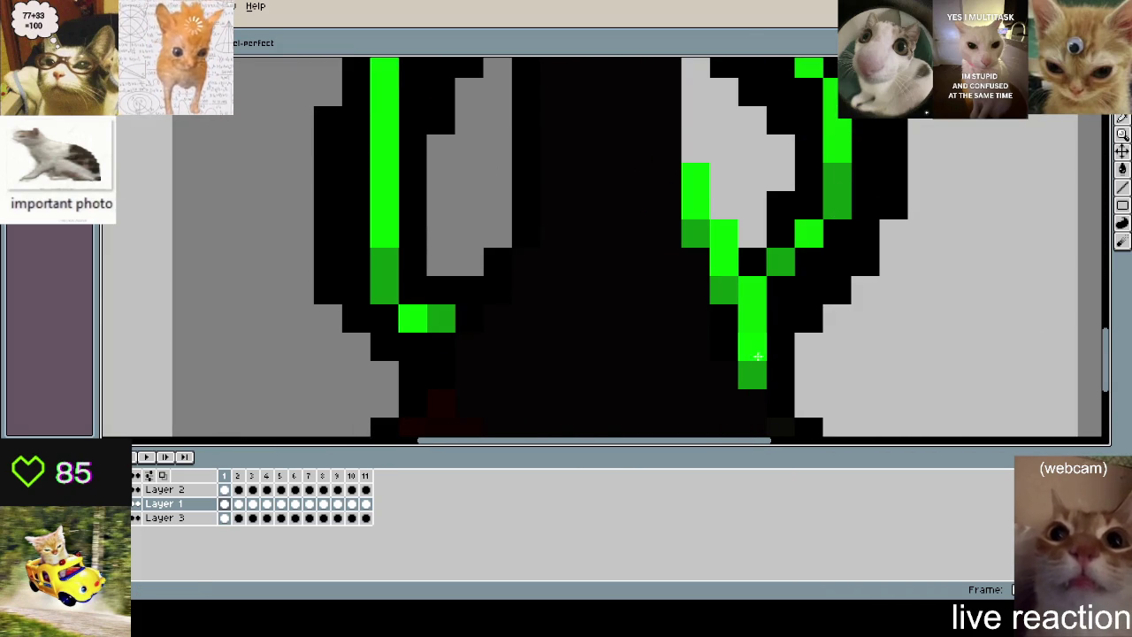
scroll(758, 356, down, 3)
scroll(796, 309, up, 1)
scroll(849, 265, up, 1)
scroll(880, 251, up, 1)
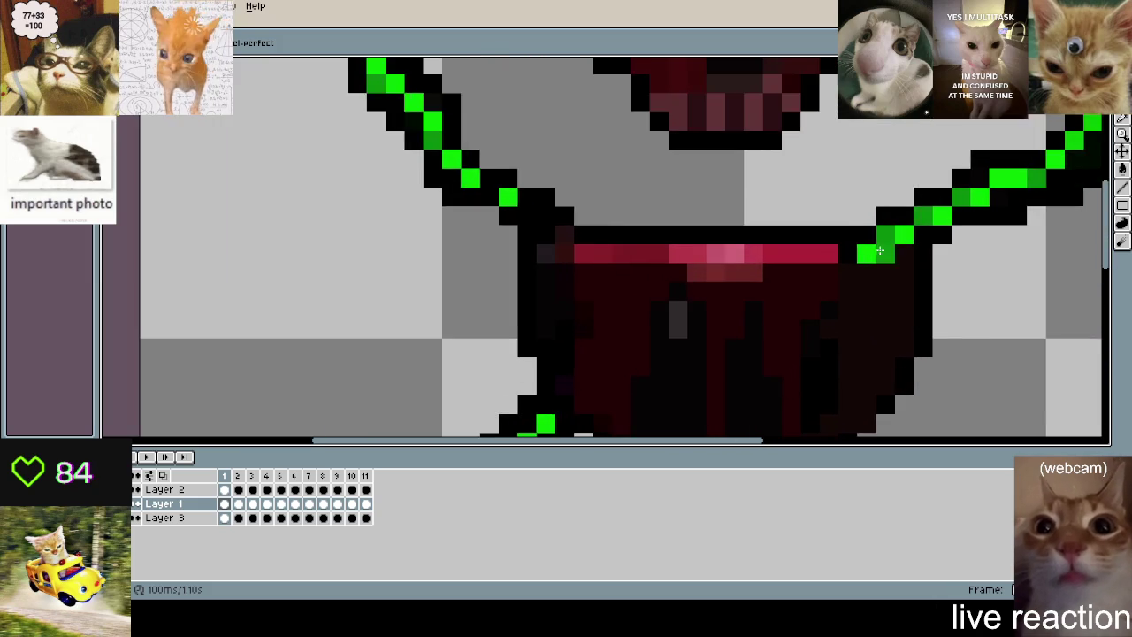
scroll(880, 251, down, 2)
scroll(707, 266, up, 1)
scroll(586, 189, up, 2)
key(i)
alt+click(585, 189)
mouse_move(585, 189)
mouse_down()
mouse_move(630, 256)
mouse_move(548, 228)
mouse_up()
- Turn stray and protruding green pixels on the left arm black
scroll(760, 404, down, 1)
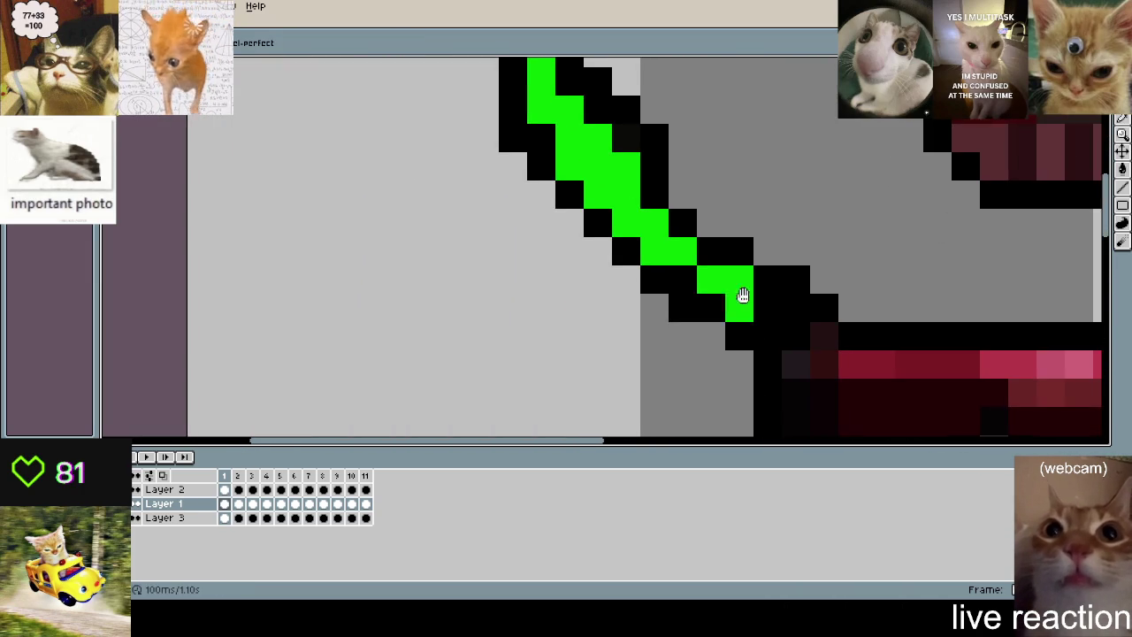
scroll(678, 299, up, 1)
click(567, 215)
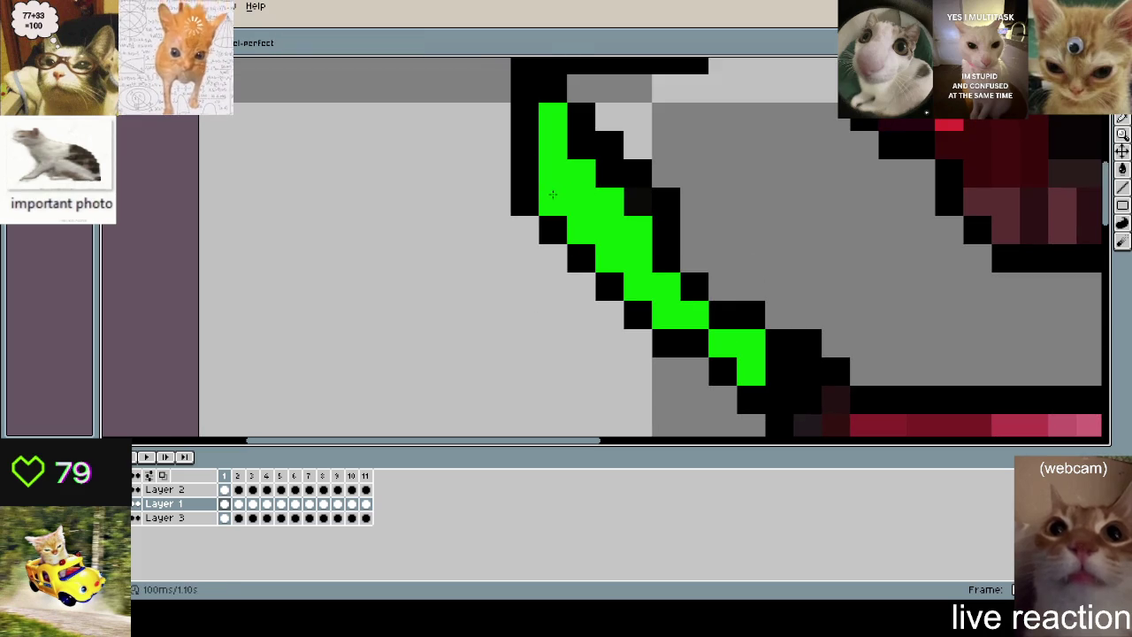
scroll(567, 215, down, 2)
scroll(670, 260, up, 1)
key(b)
click(599, 94)
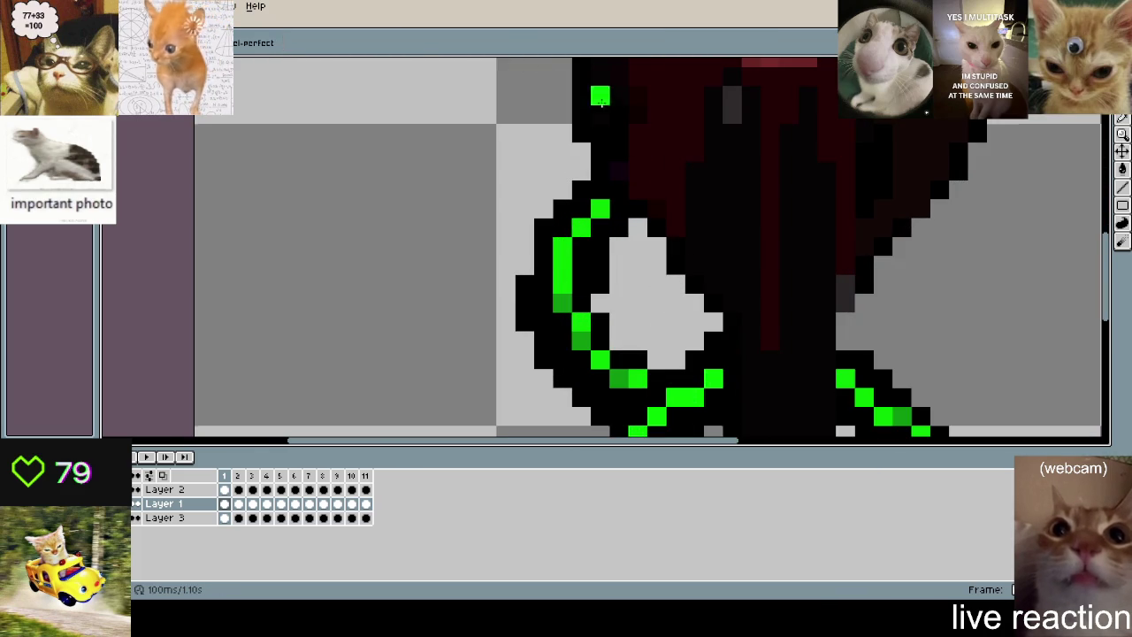
scroll(535, 102, down, 1)
scroll(534, 102, up, 1)
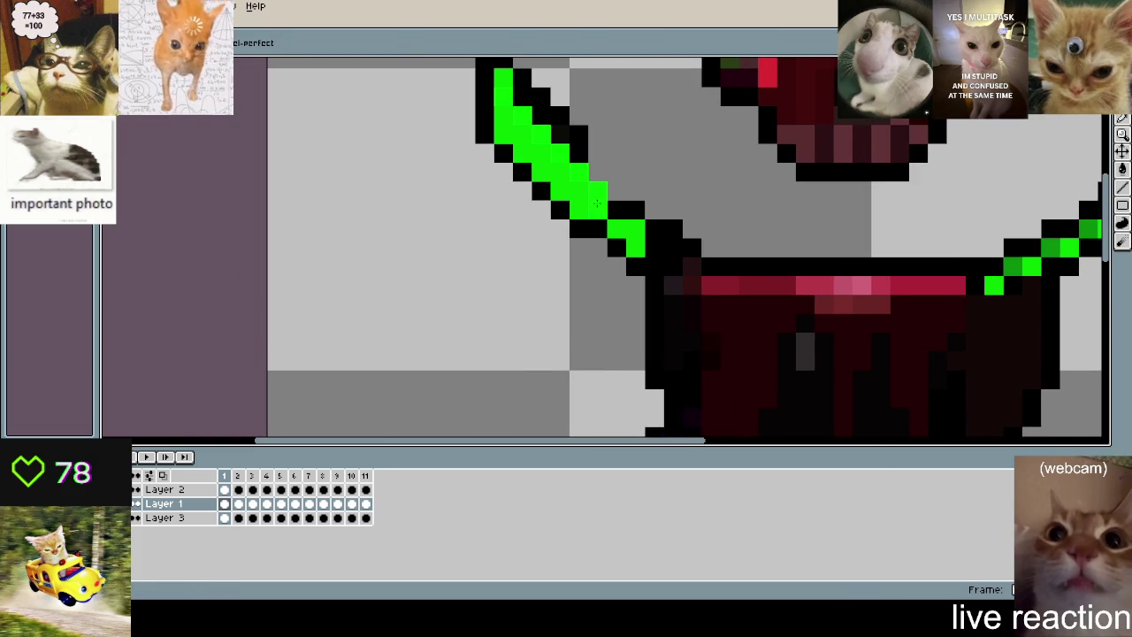
click(572, 143)
scroll(613, 189, down, 2)
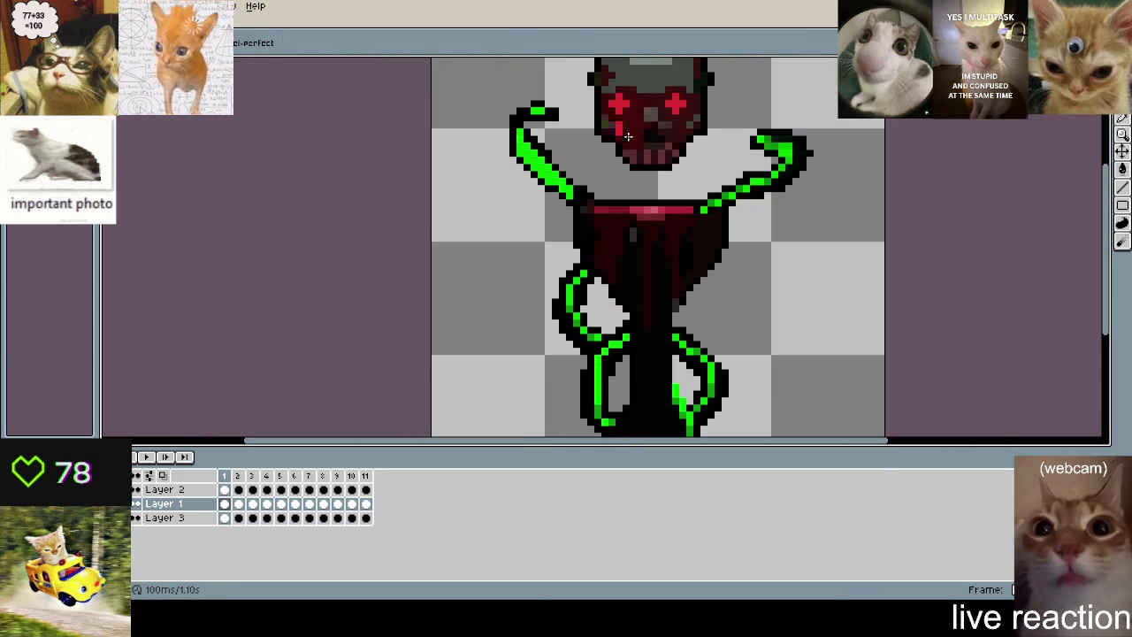
scroll(562, 131, up, 2)
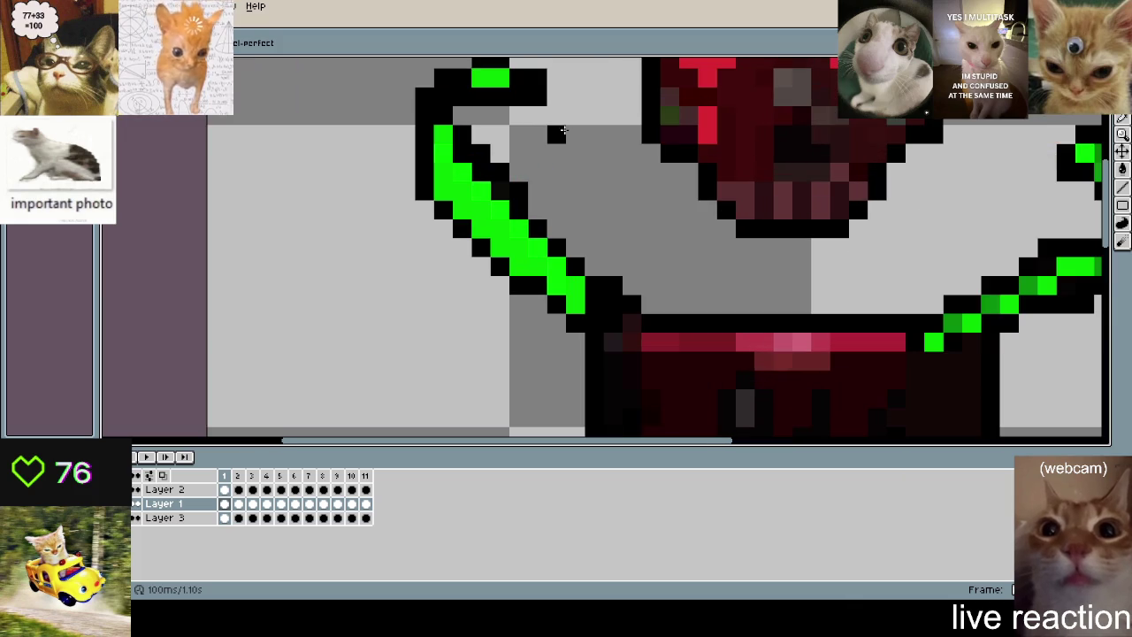
- Preview the tentacle edits in the animation, then stop playback
key(ctrl)
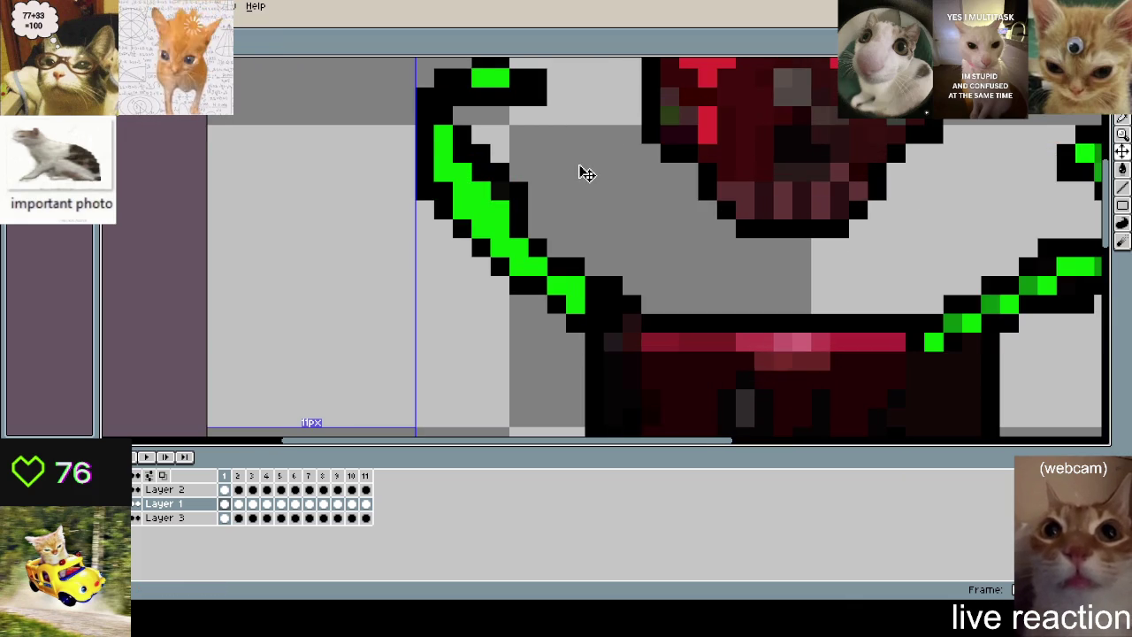
key(Return)
scroll(611, 181, down, 2)
scroll(798, 170, down, 1)
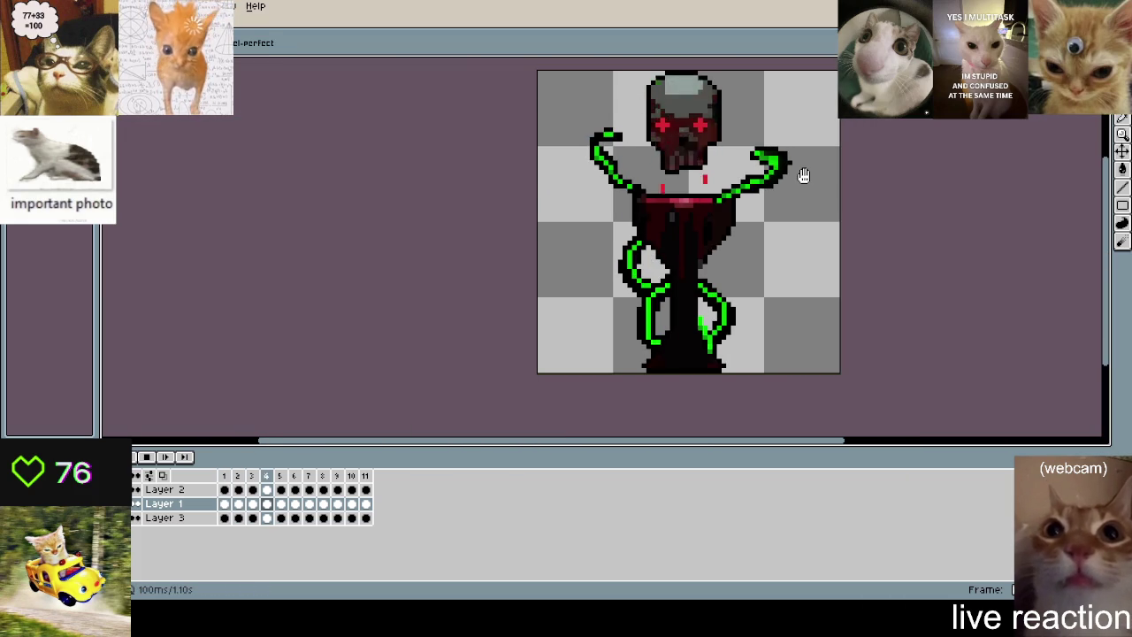
key(Return)
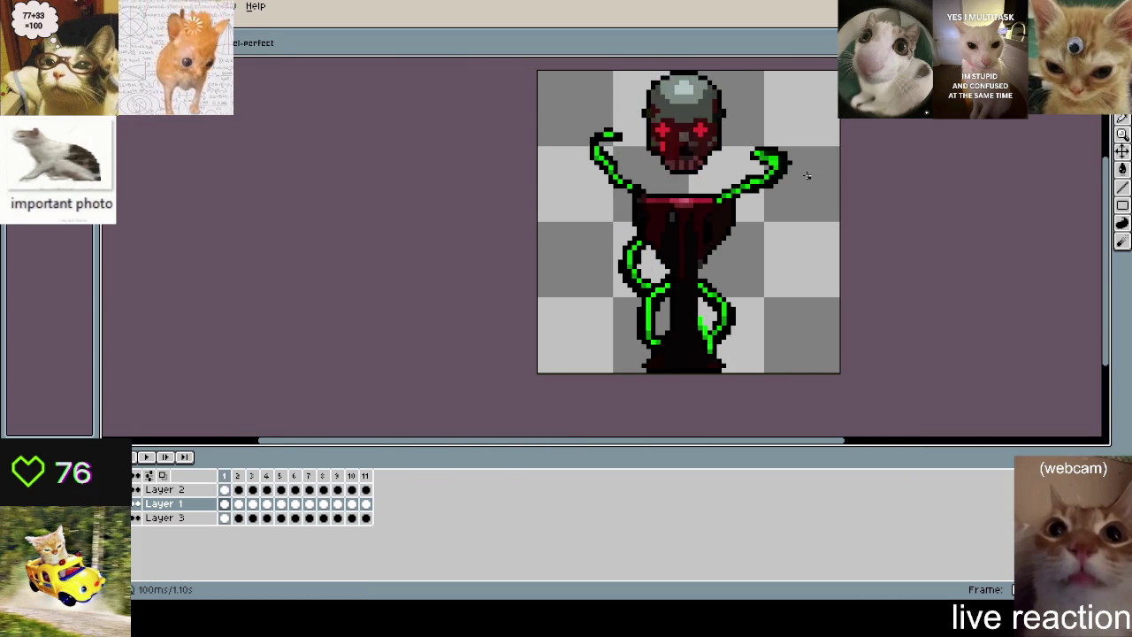
scroll(641, 318, up, 1)
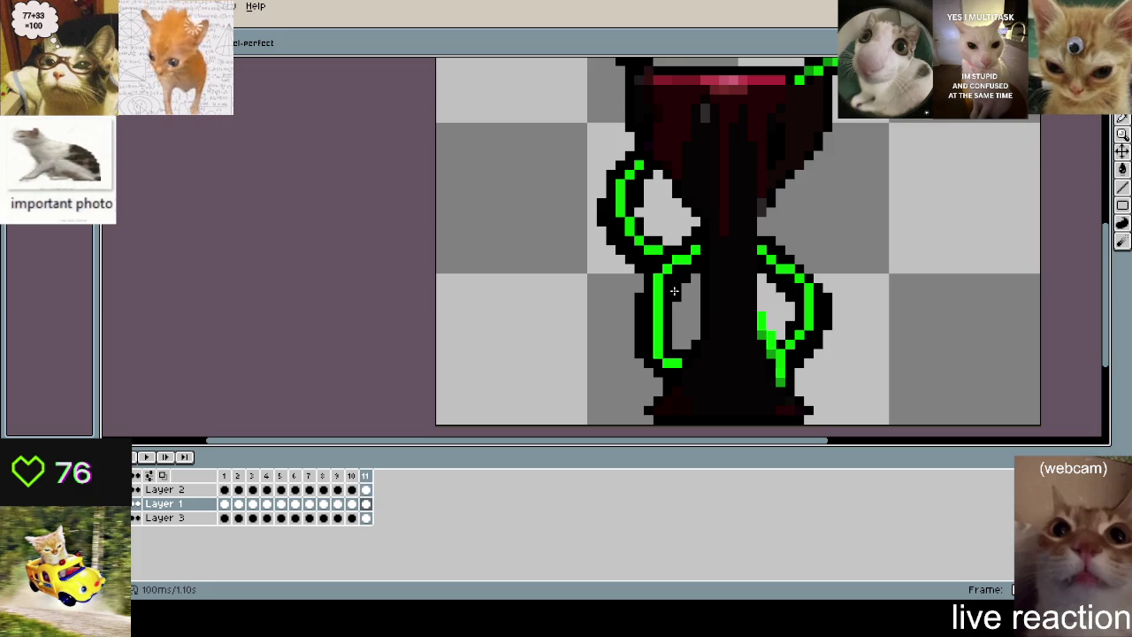
scroll(476, 290, down, 1)
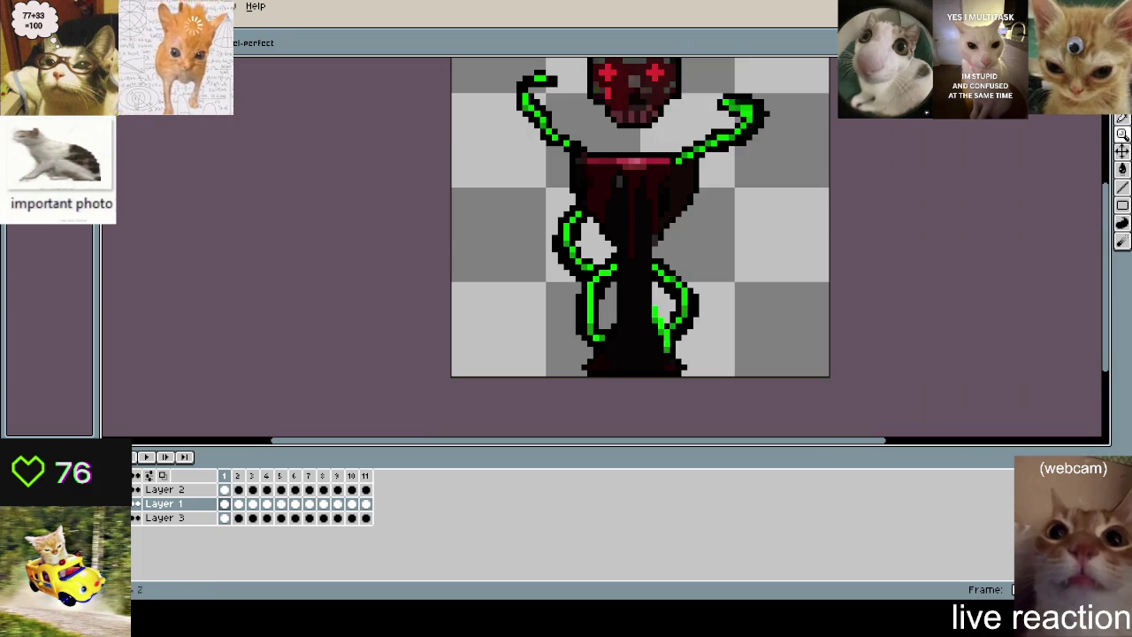
- Marquee the goblet and lower tentacles and commit the goblet-area edit on frames 3 and 4
key(m)
drag(757, 377, 482, 184)
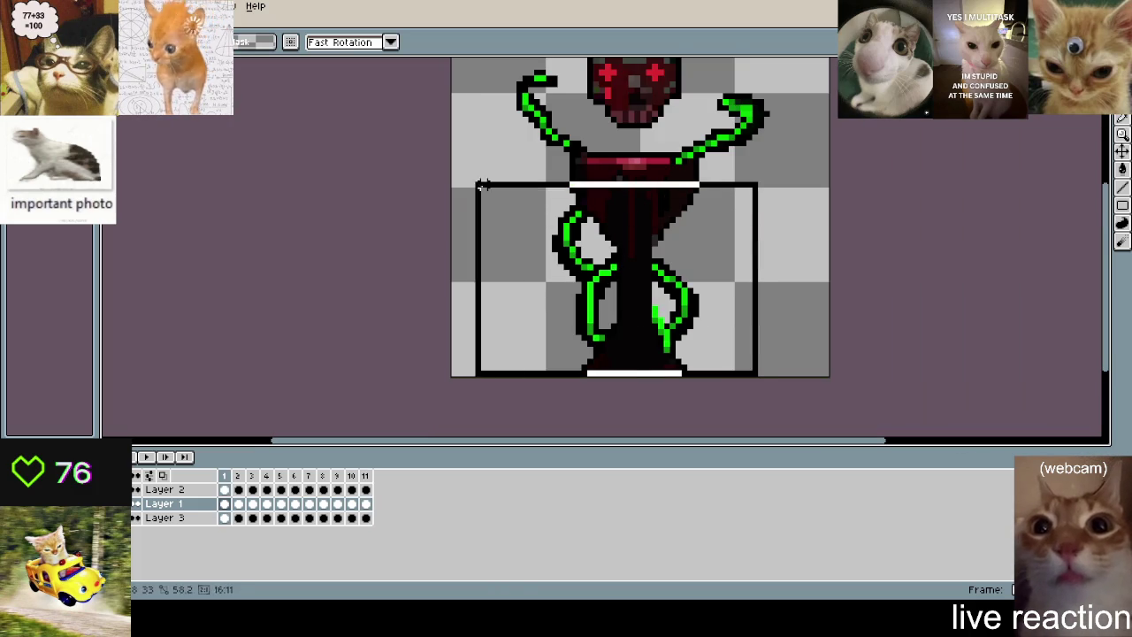
click(801, 202)
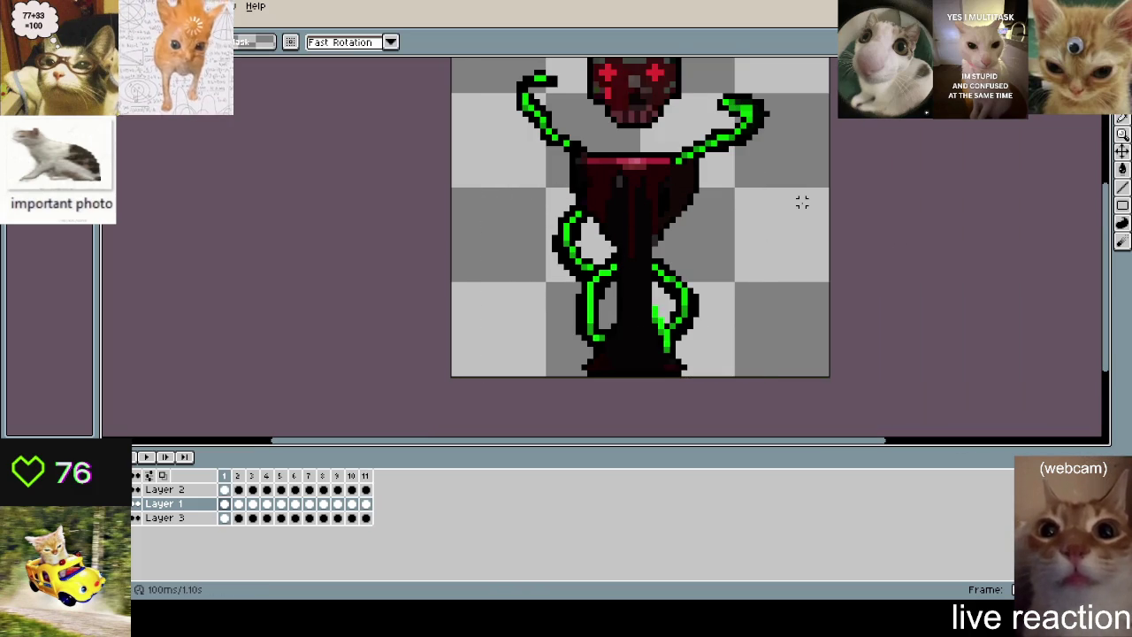
key(Right)
key(Right)
key(Right)
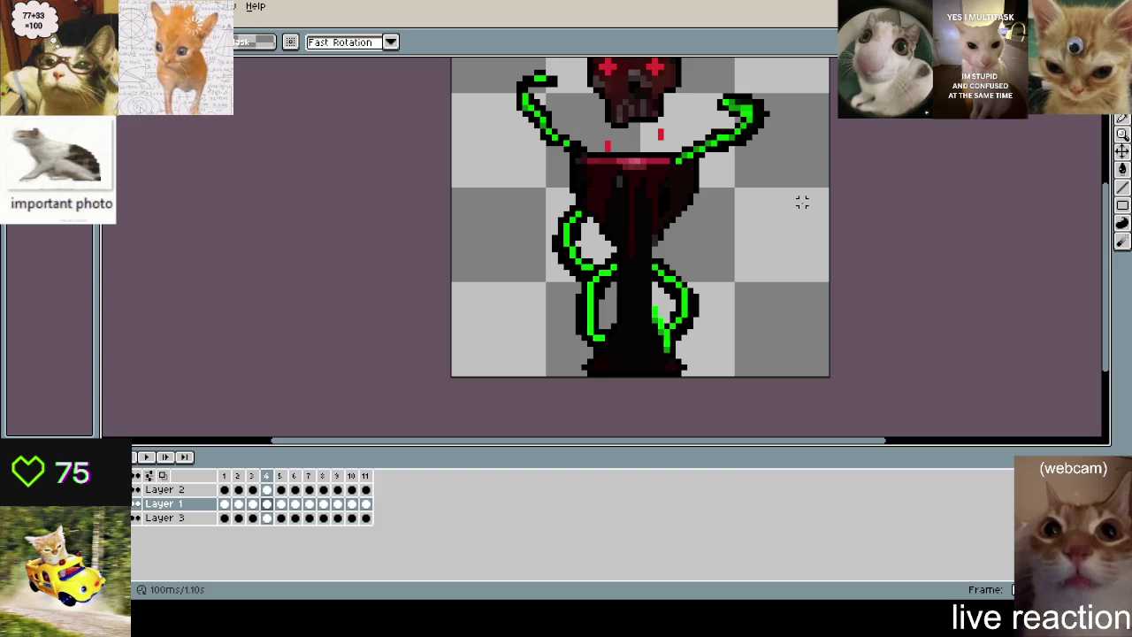
key(ctrl+z)
click(802, 202)
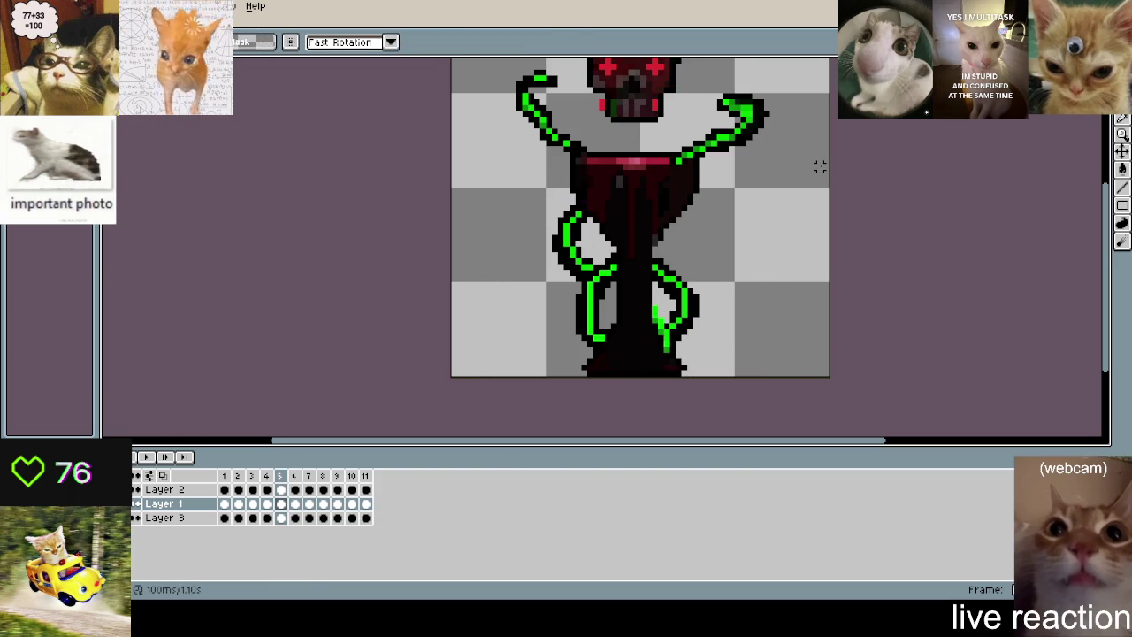
key(ctrl+z)
click(820, 167)
- Reselect and commit the goblet-area edit on frames 5 through 8
key(Right)
key(ctrl+shift+d)
click(820, 166)
key(Right)
key(ctrl+shift+d)
click(820, 166)
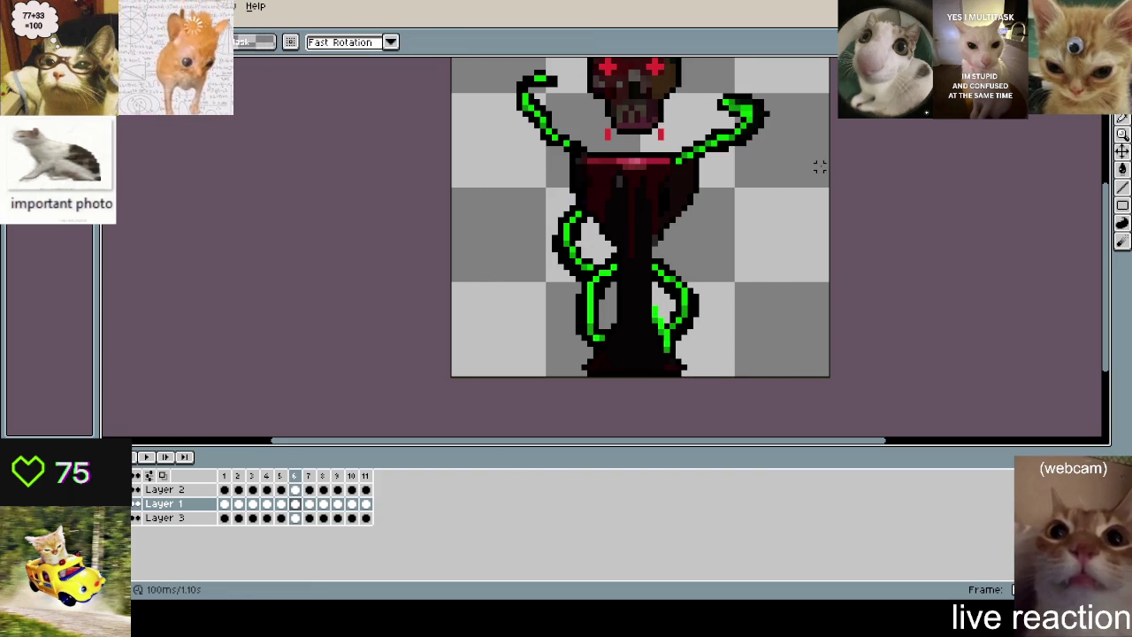
key(Right)
key(ctrl+shift+d)
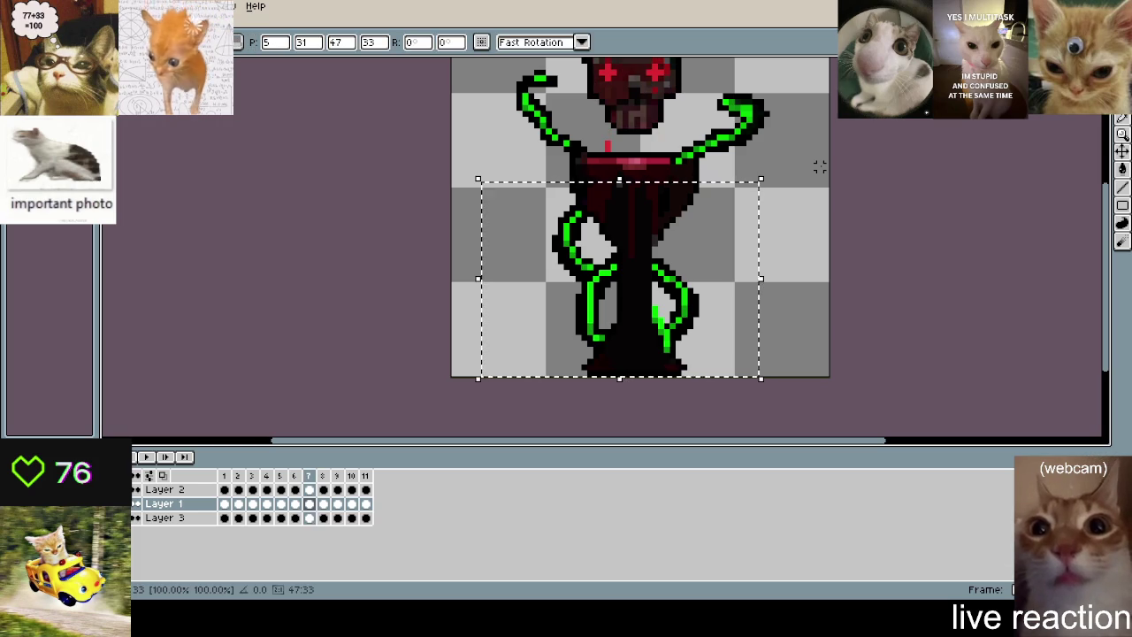
click(819, 166)
key(Right)
key(ctrl+shift+d)
click(820, 167)
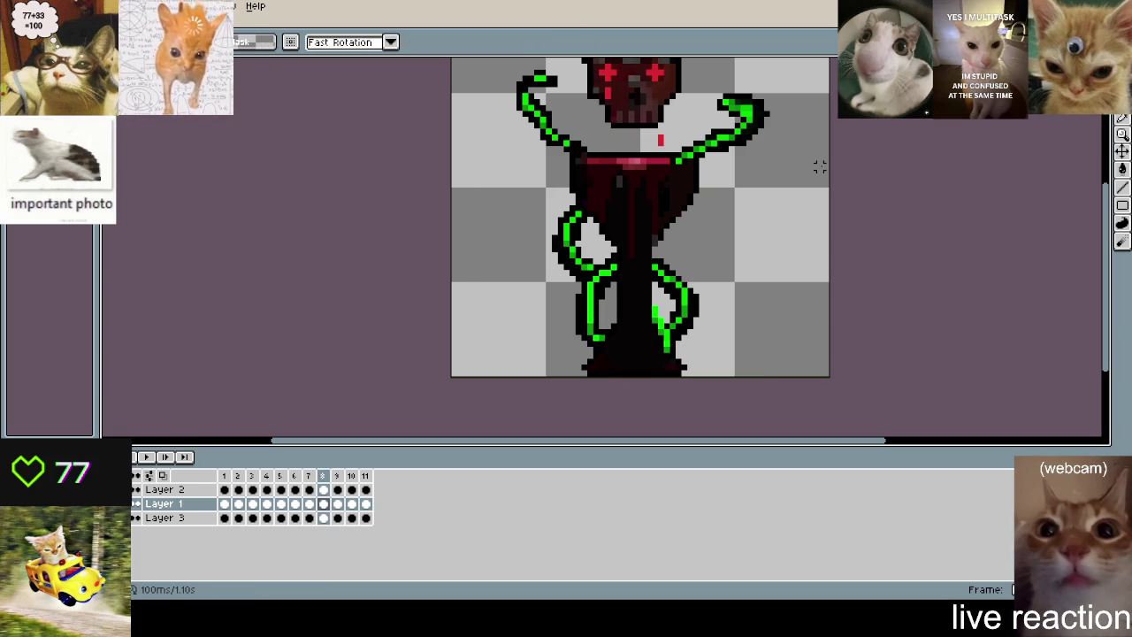
- Reselect and commit the goblet-area edit on frames 9 through 11, wrapping back to frame 1
key(Right)
key(ctrl+shift+d)
click(902, 237)
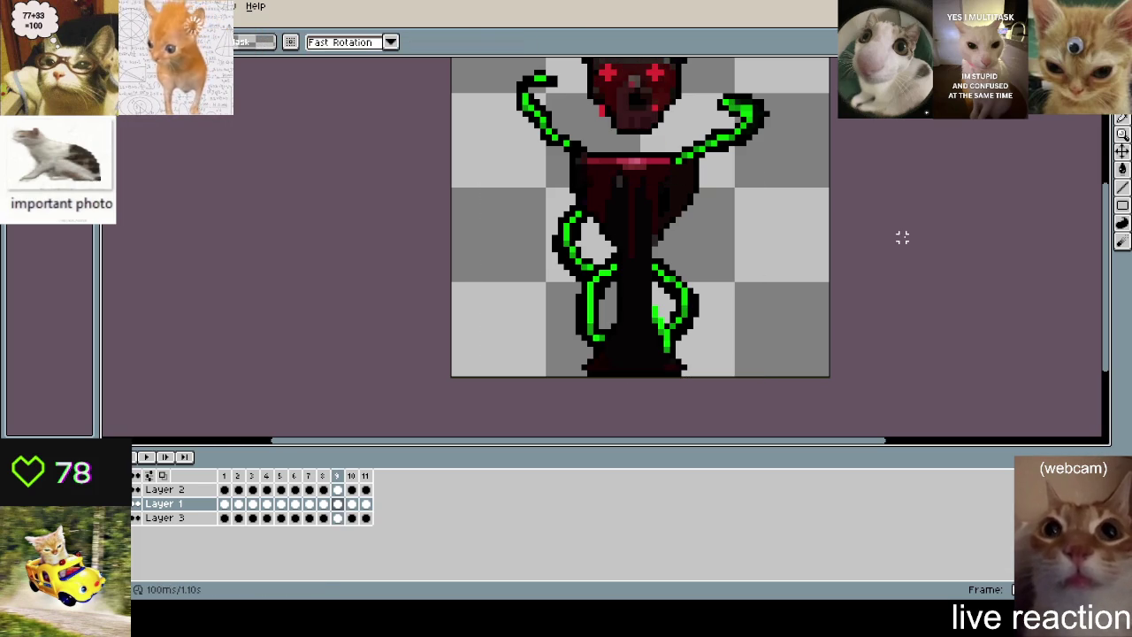
key(Right)
key(ctrl+shift+d)
click(827, 209)
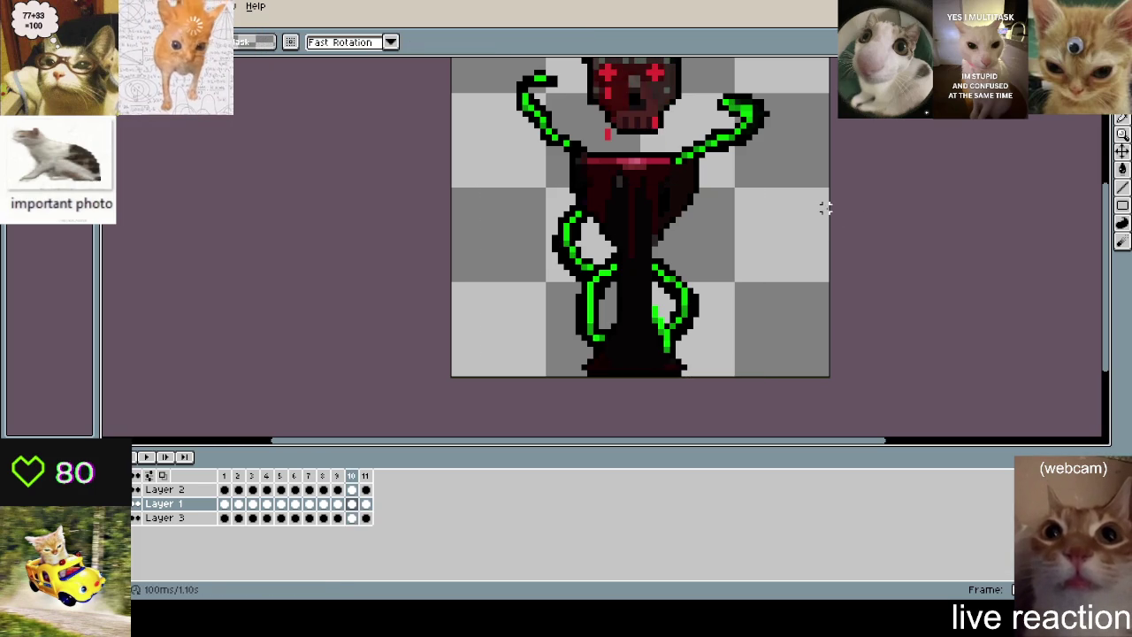
key(Right)
key(ctrl+shift+d)
click(796, 195)
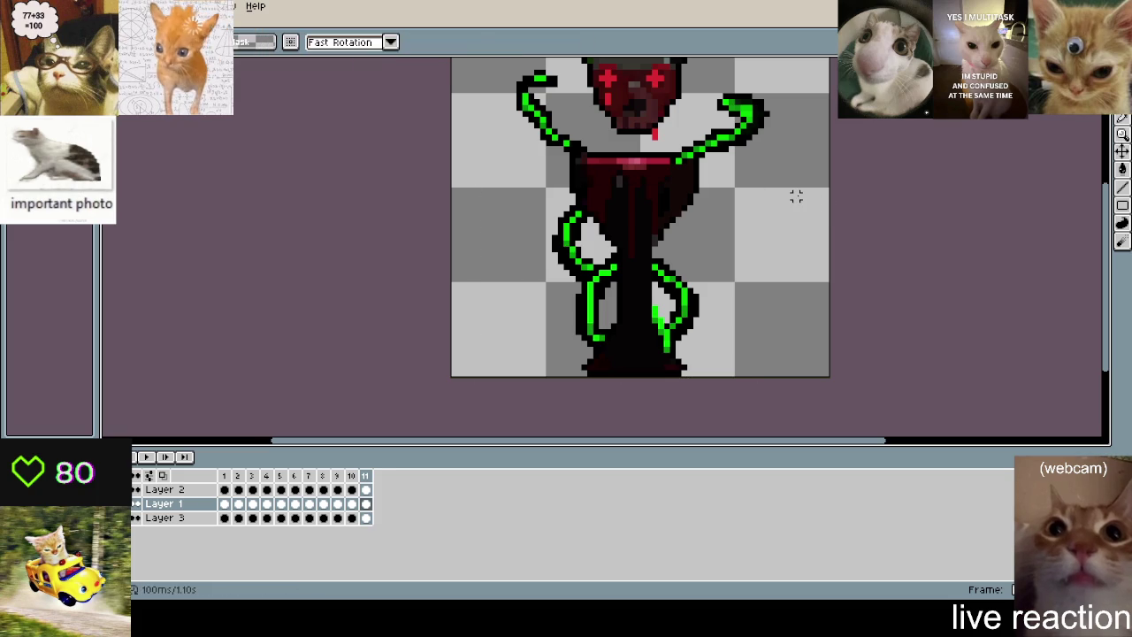
key(Right)
key(ctrl+shift+d)
click(784, 168)
- Play the animation with the whole sprite in view
key(Return)
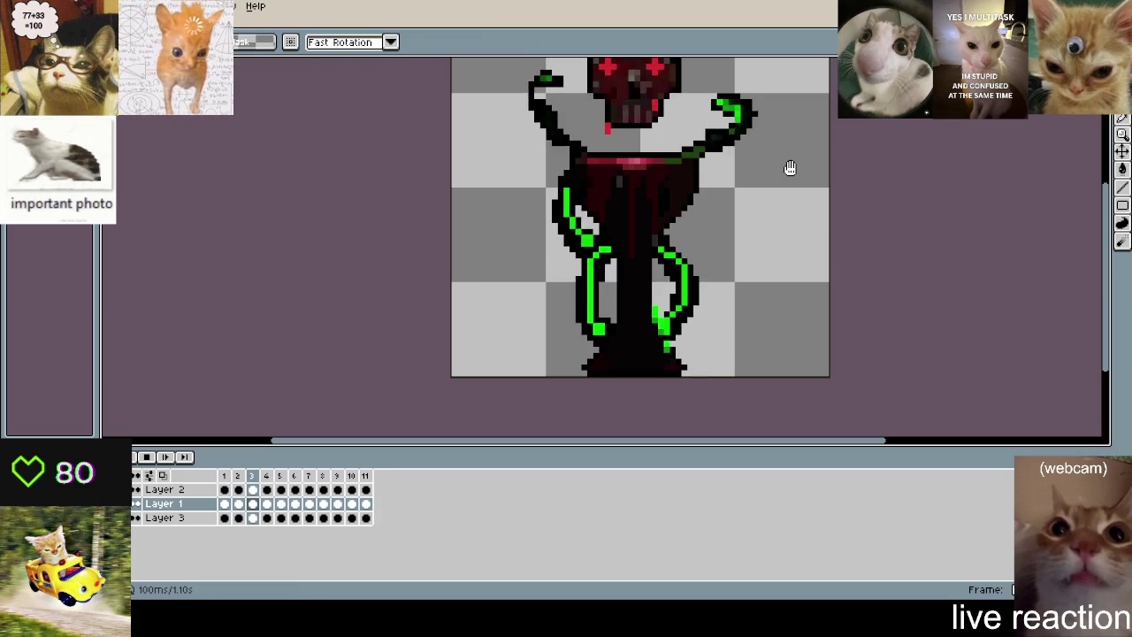
scroll(790, 168, down, 2)
drag(784, 164, 763, 215)
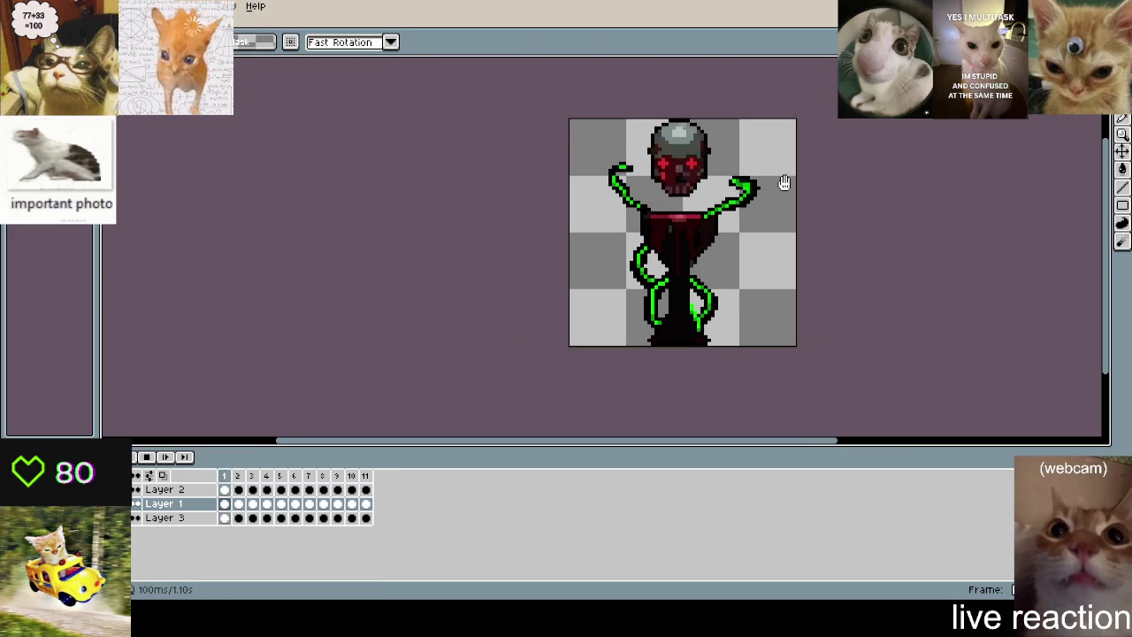
- Sample the bright green and pencil a highlight up the left tentacle
scroll(748, 179, up, 1)
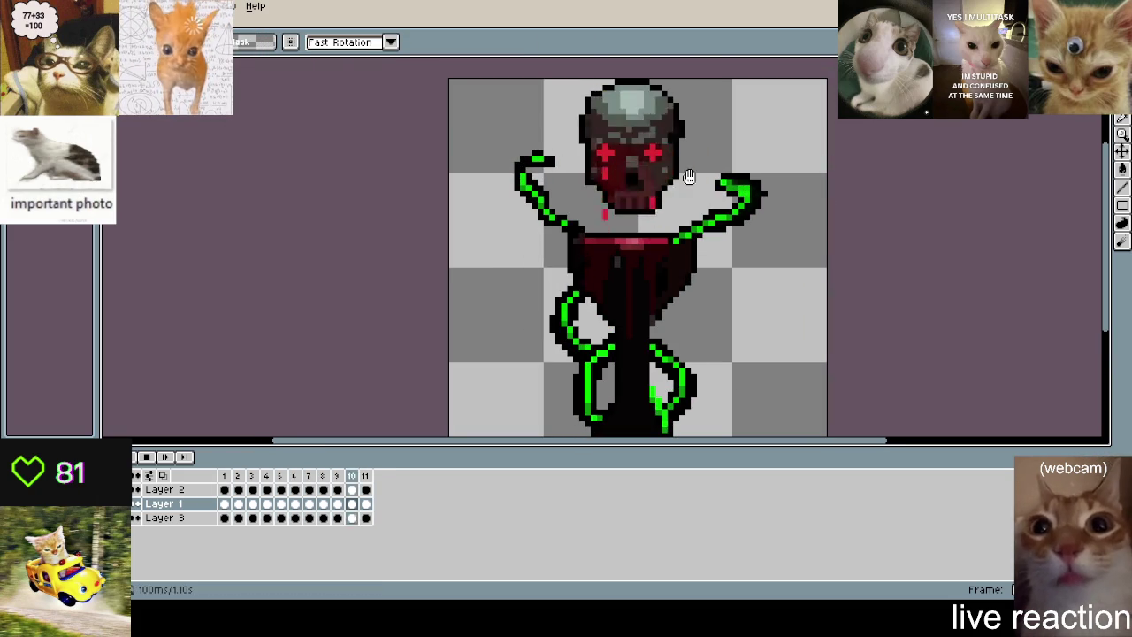
scroll(794, 78, up, 1)
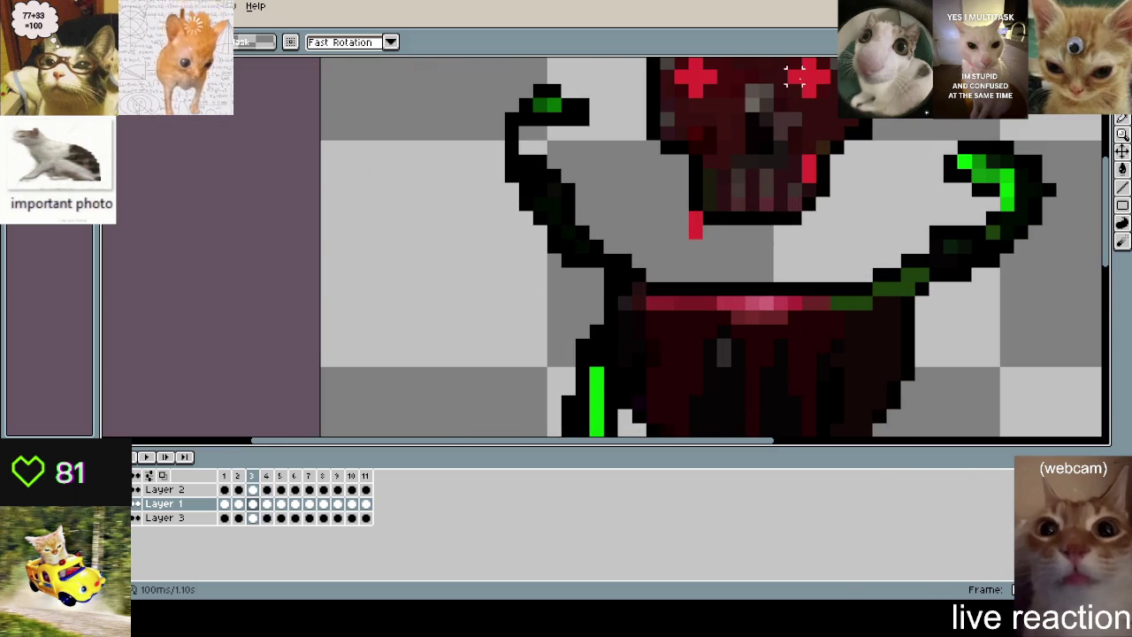
key(b)
alt+click(976, 163)
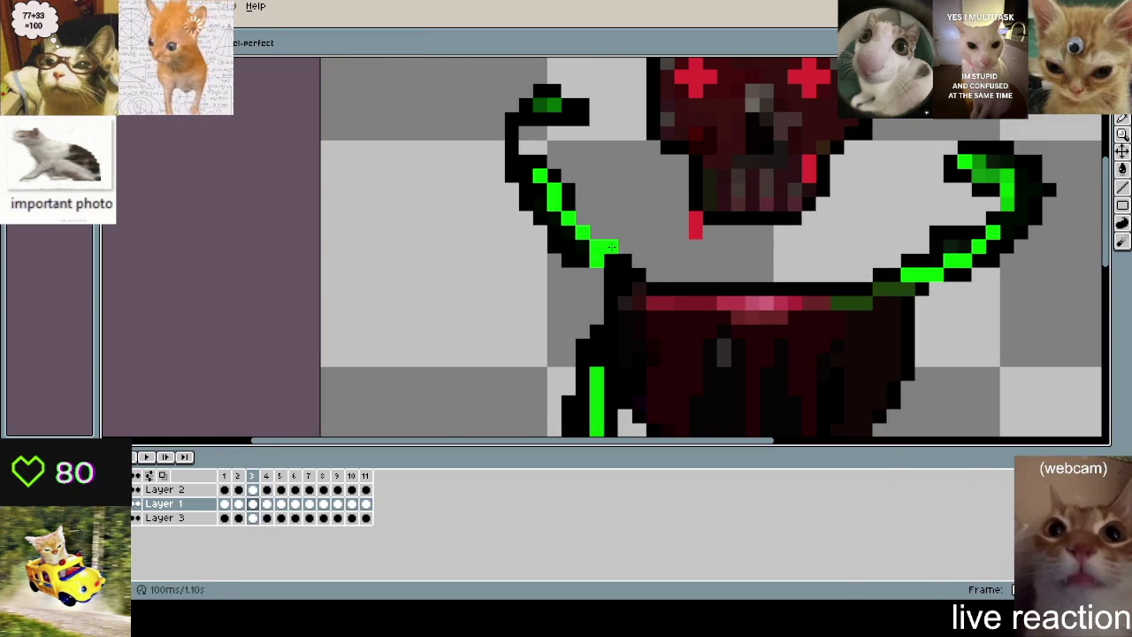
drag(525, 160, 555, 104)
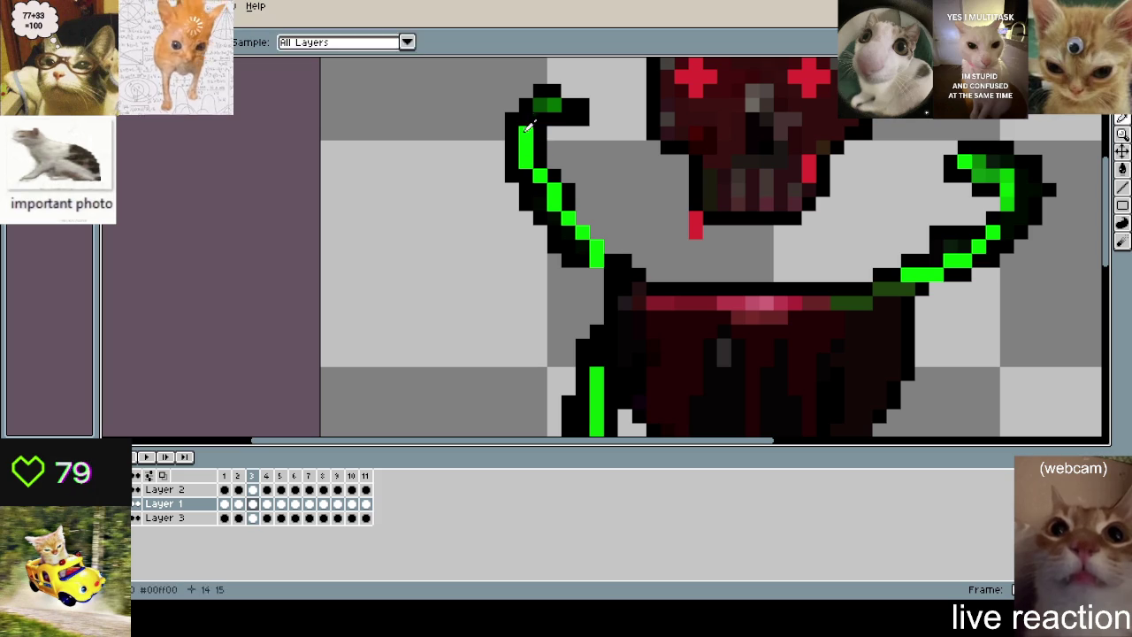
- Play and stop the animation to check the new tentacle highlight
key(alt)
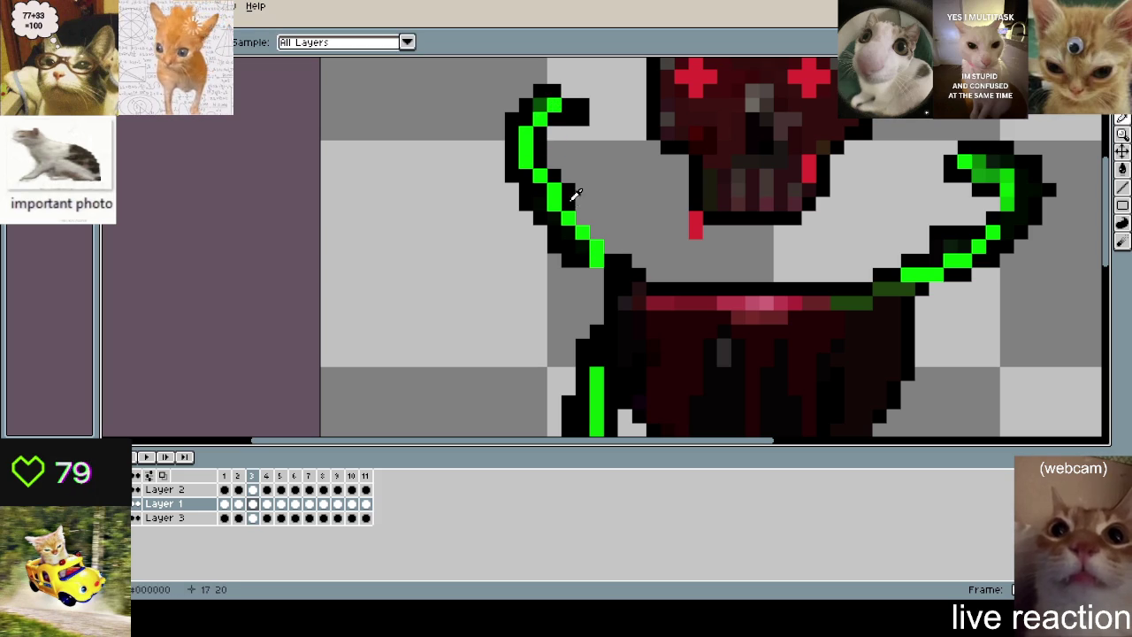
scroll(572, 264, down, 3)
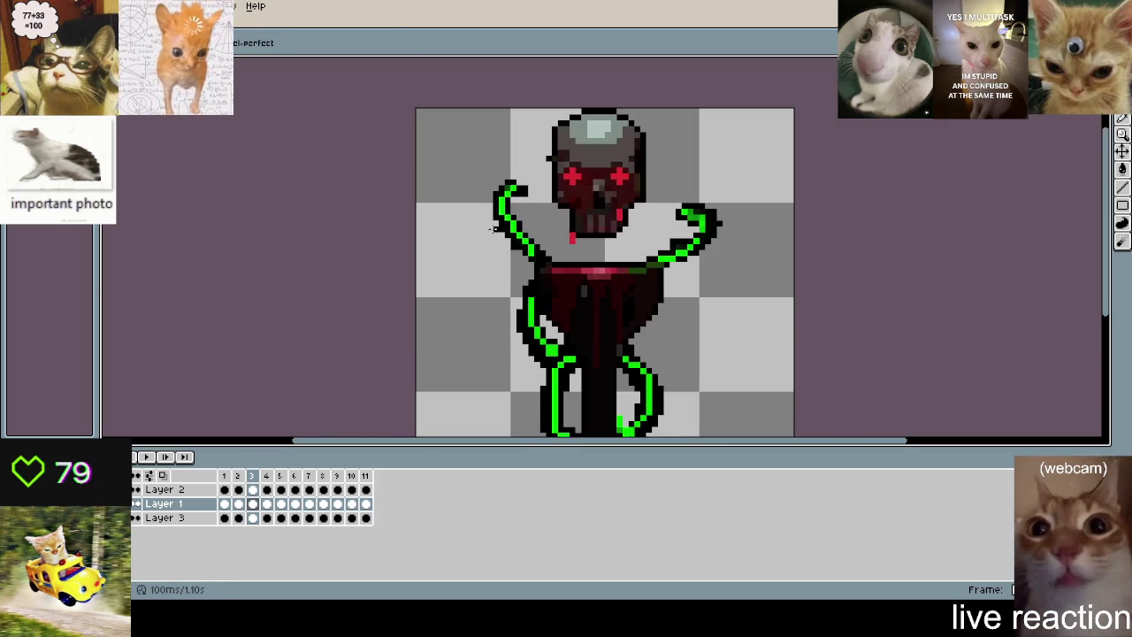
key(Return)
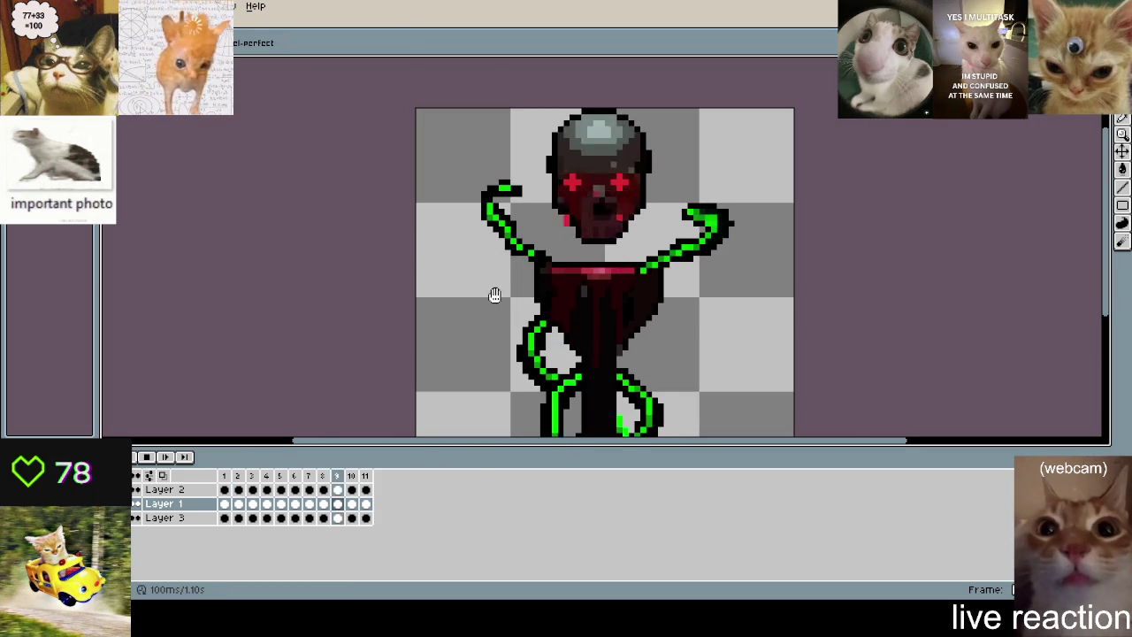
key(Return)
scroll(500, 207, up, 2)
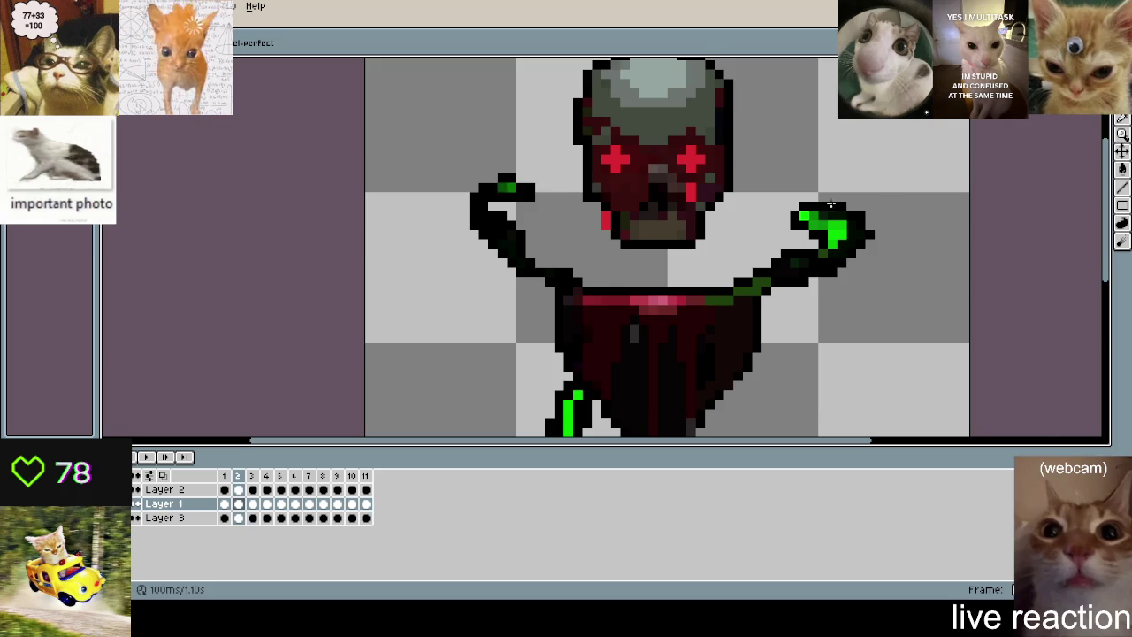
scroll(831, 205, up, 1)
- Add a green pixel and two black pixels at the left tentacle's tip, then replay
click(366, 193)
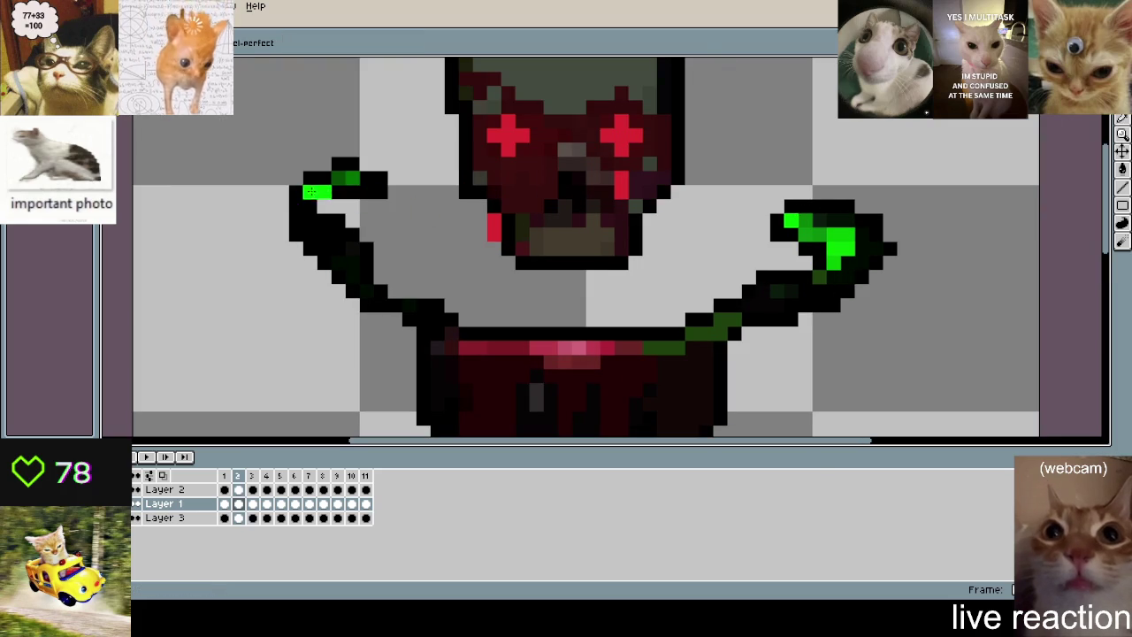
alt+click(379, 254)
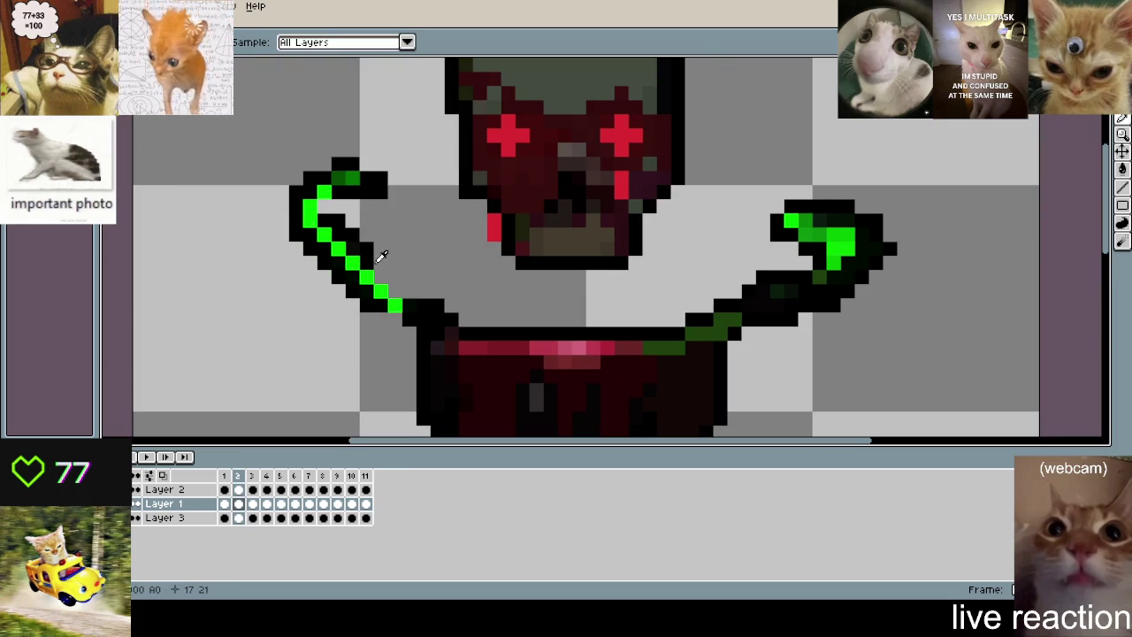
click(390, 278)
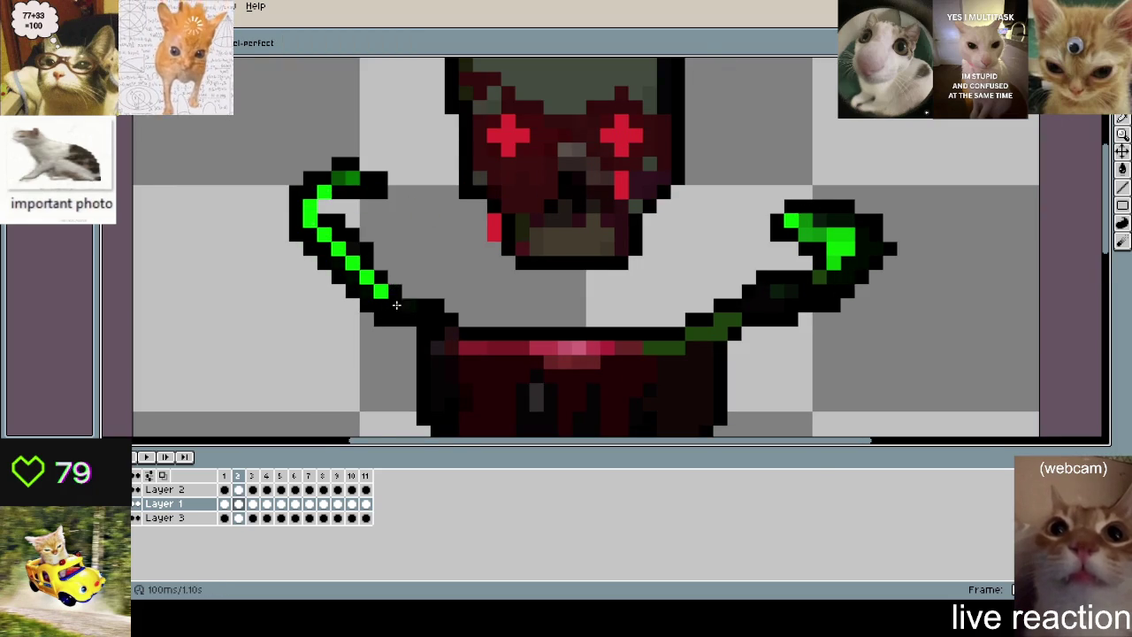
scroll(396, 305, down, 3)
key(Return)
- Stop playback on frame 10, then resume it and pan across the sprite
scroll(393, 283, up, 3)
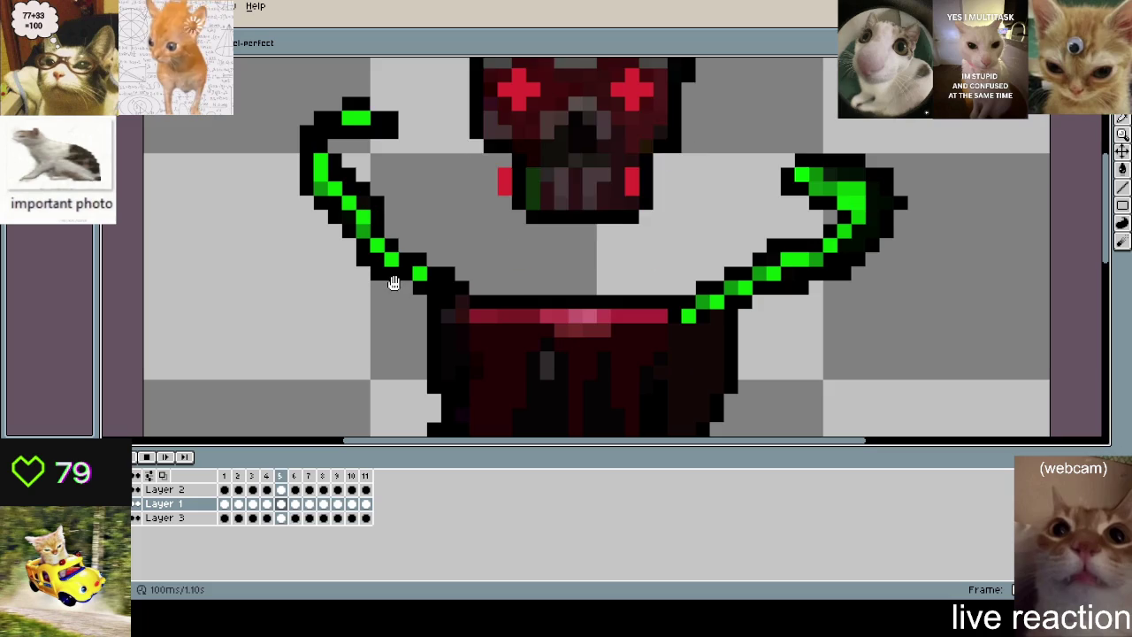
scroll(393, 283, up, 2)
key(Return)
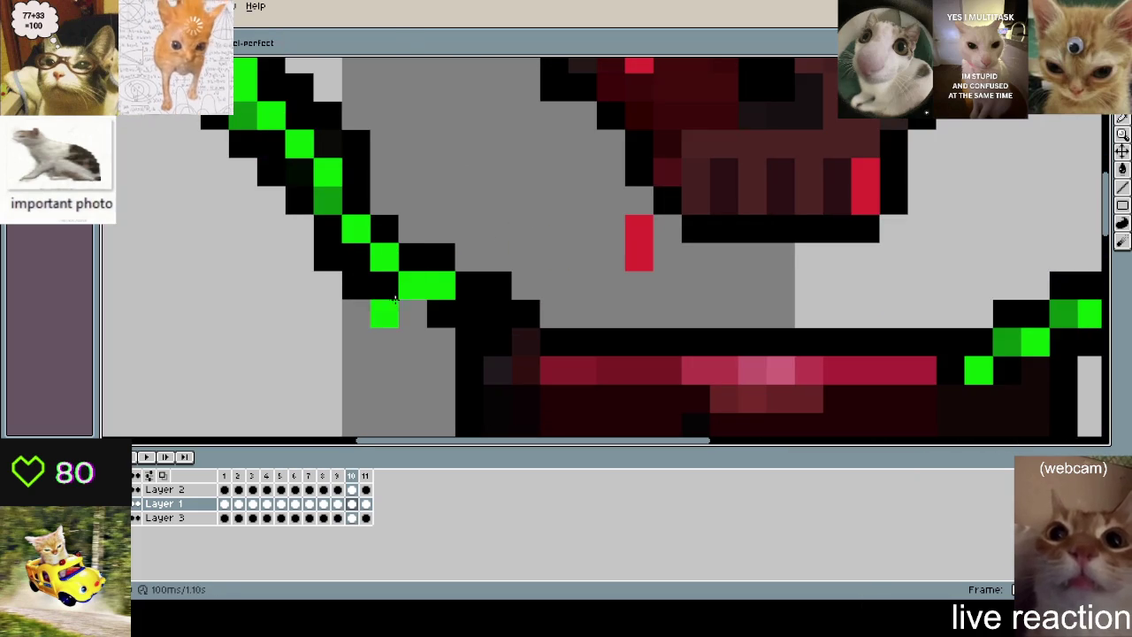
scroll(405, 305, down, 3)
key(Return)
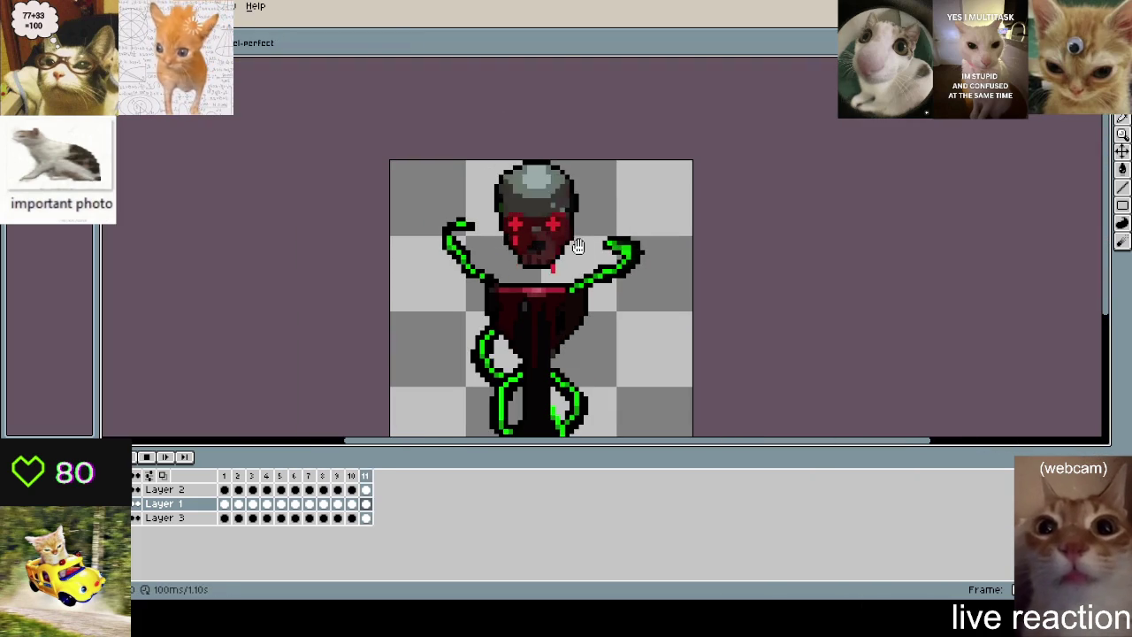
mouse_move(657, 260)
mouse_down()
mouse_move(705, 177)
mouse_move(670, 227)
mouse_up()
- On frame 8, erase a stray green pixel and turn another black on the right lower tentacle
scroll(670, 221, down, 1)
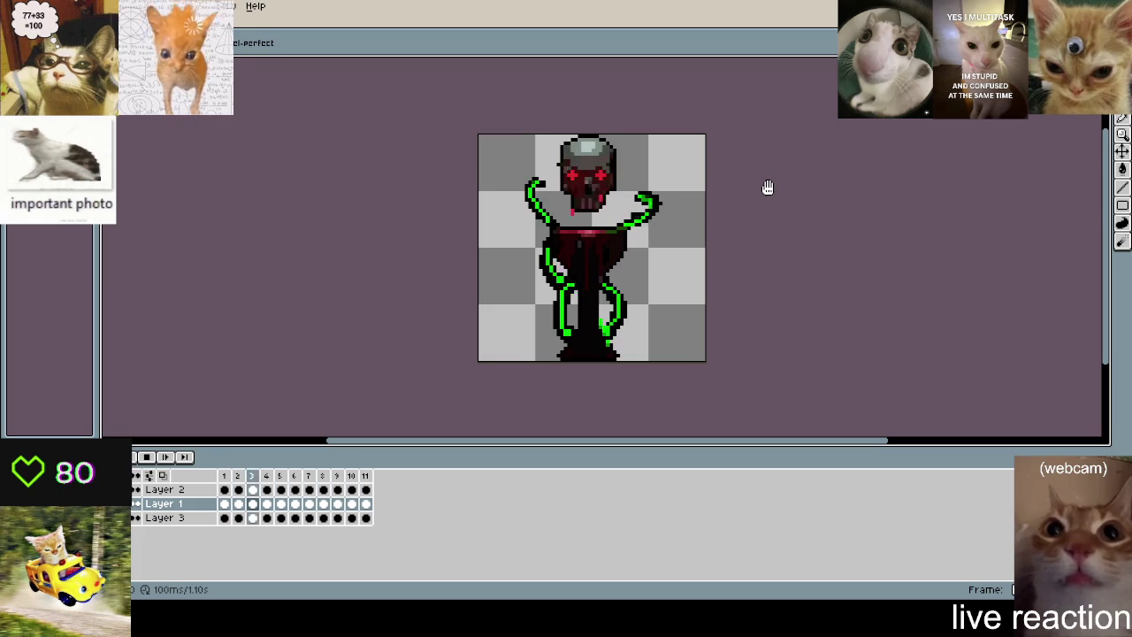
key(Return)
scroll(637, 231, up, 4)
scroll(623, 248, down, 1)
scroll(613, 265, down, 5)
scroll(586, 268, up, 2)
click(575, 254)
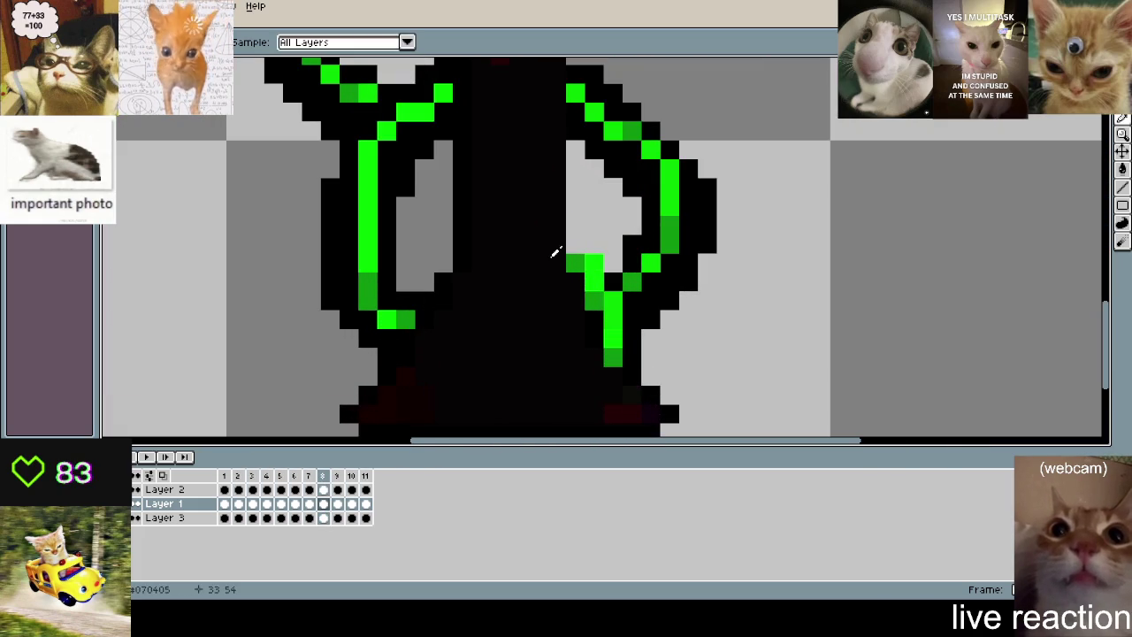
click(617, 350)
scroll(581, 308, down, 4)
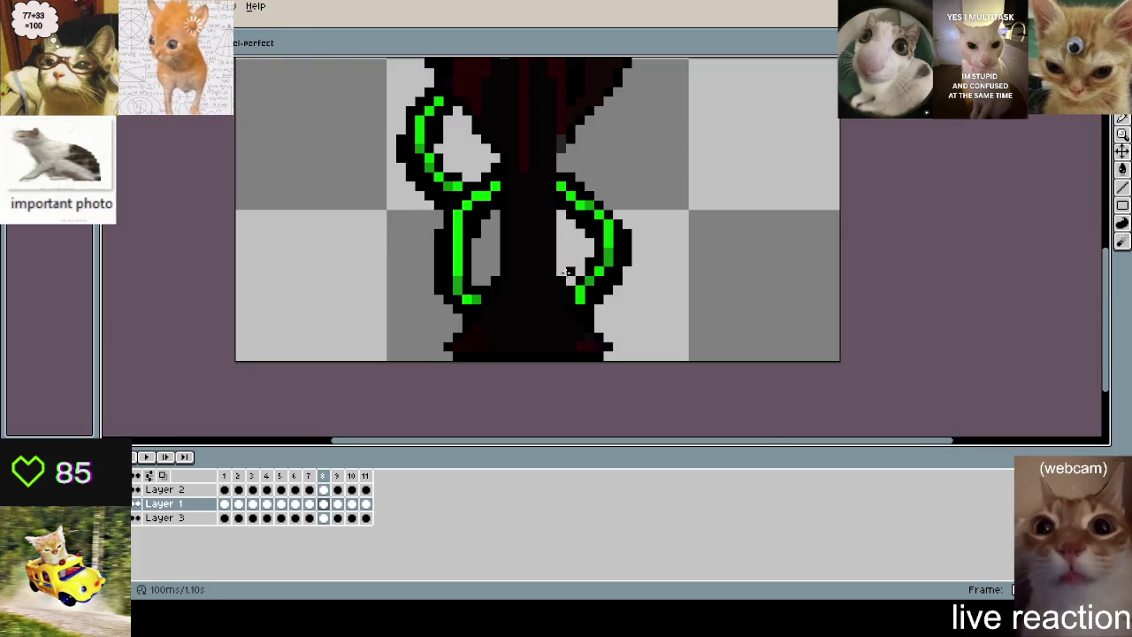
scroll(733, 280, up, 1)
scroll(688, 231, down, 2)
drag(688, 231, 710, 300)
- On frame 1, add a green pixel to the right lower tentacle
scroll(657, 318, down, 1)
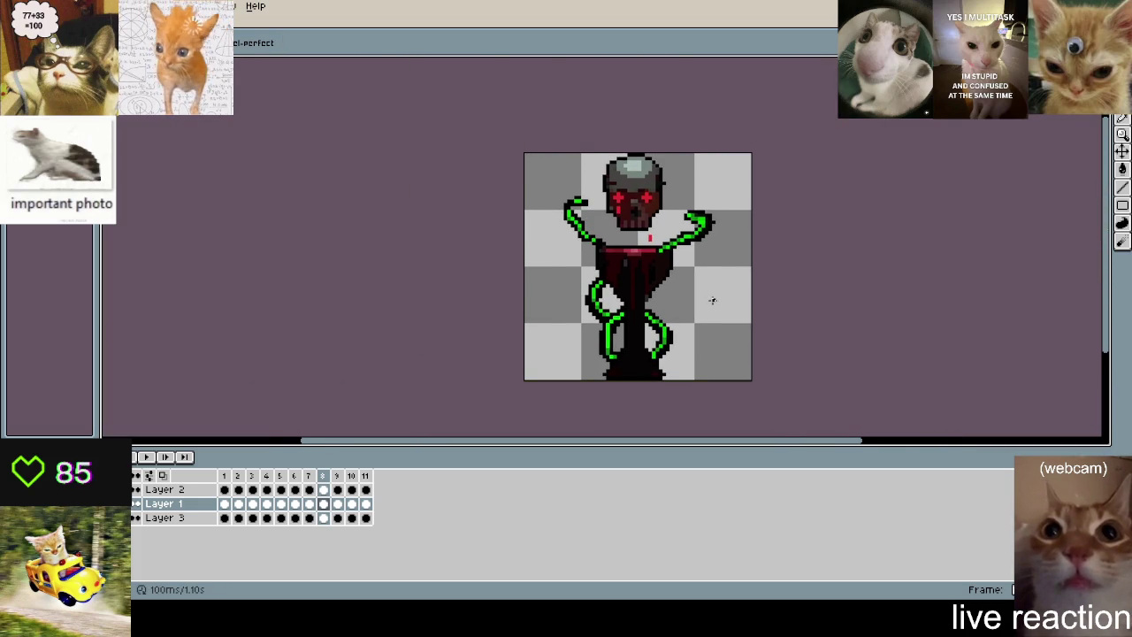
scroll(712, 301, up, 2)
scroll(747, 281, up, 1)
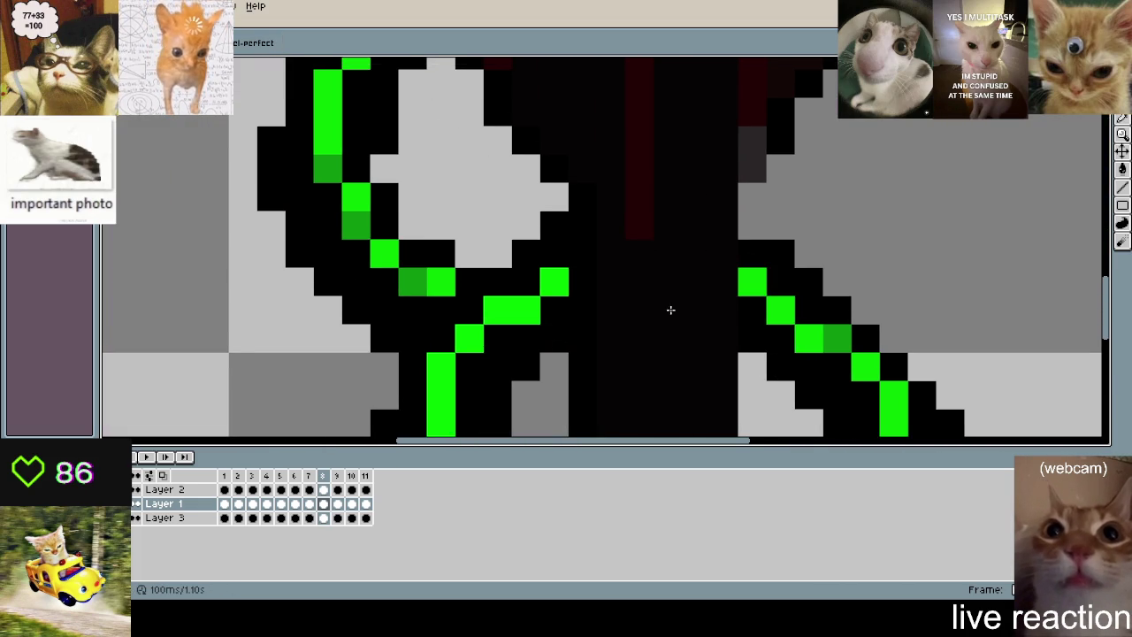
scroll(589, 260, down, 2)
scroll(462, 371, up, 2)
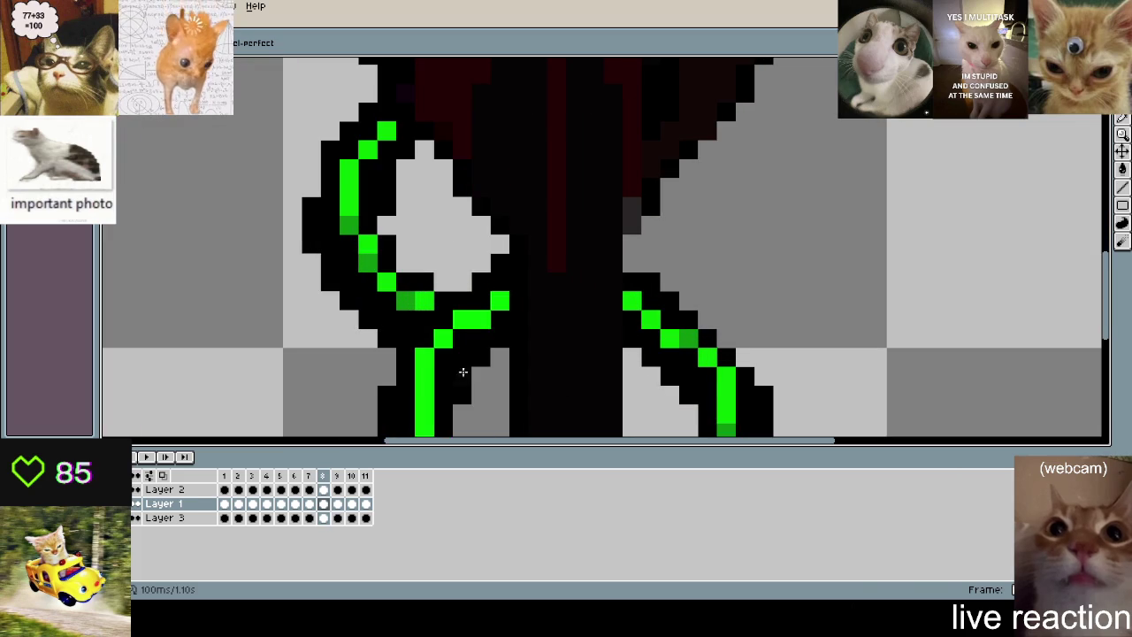
click(227, 478)
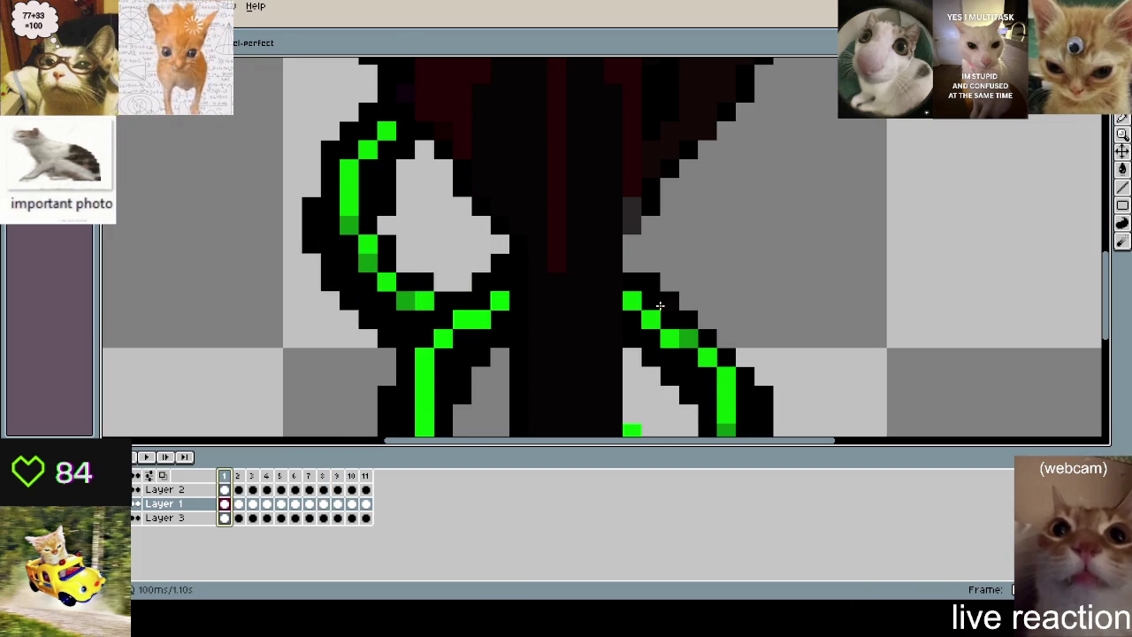
click(633, 281)
- Pan across the goblet's legs and flip between frames 1 and 2 to compare
scroll(633, 279, down, 2)
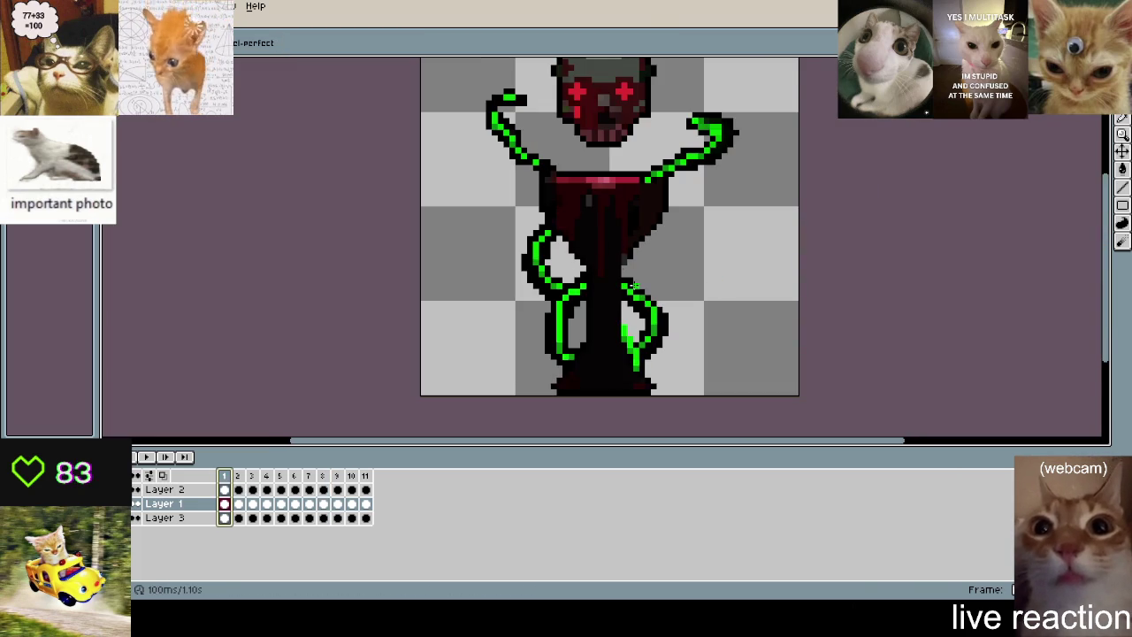
scroll(763, 220, down, 2)
scroll(670, 256, up, 2)
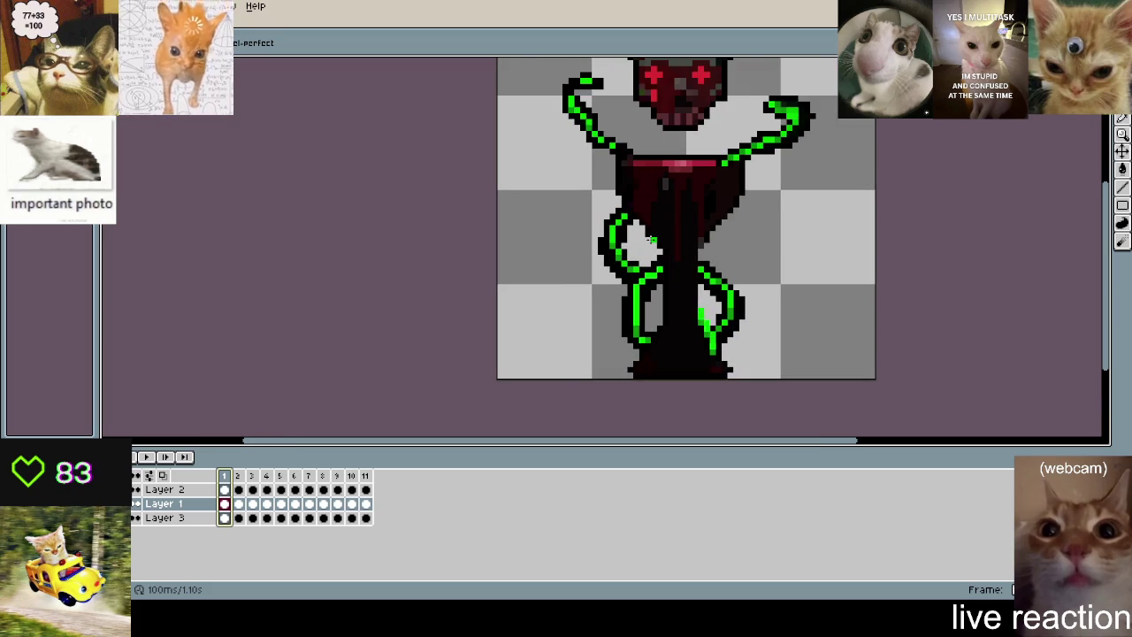
scroll(695, 252, up, 3)
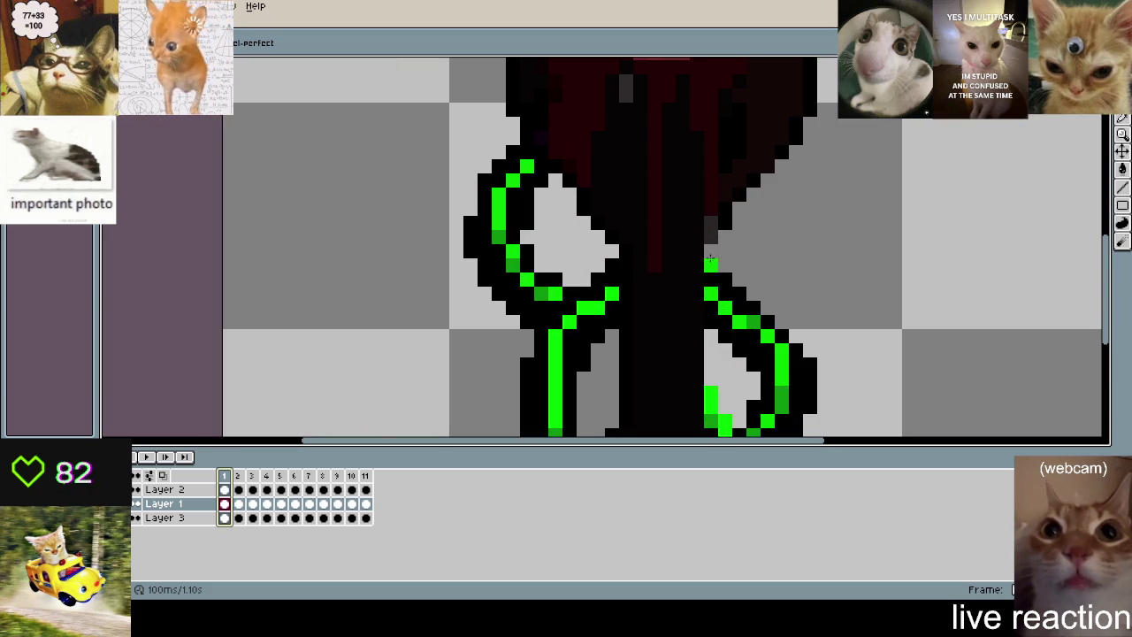
drag(736, 280, 585, 217)
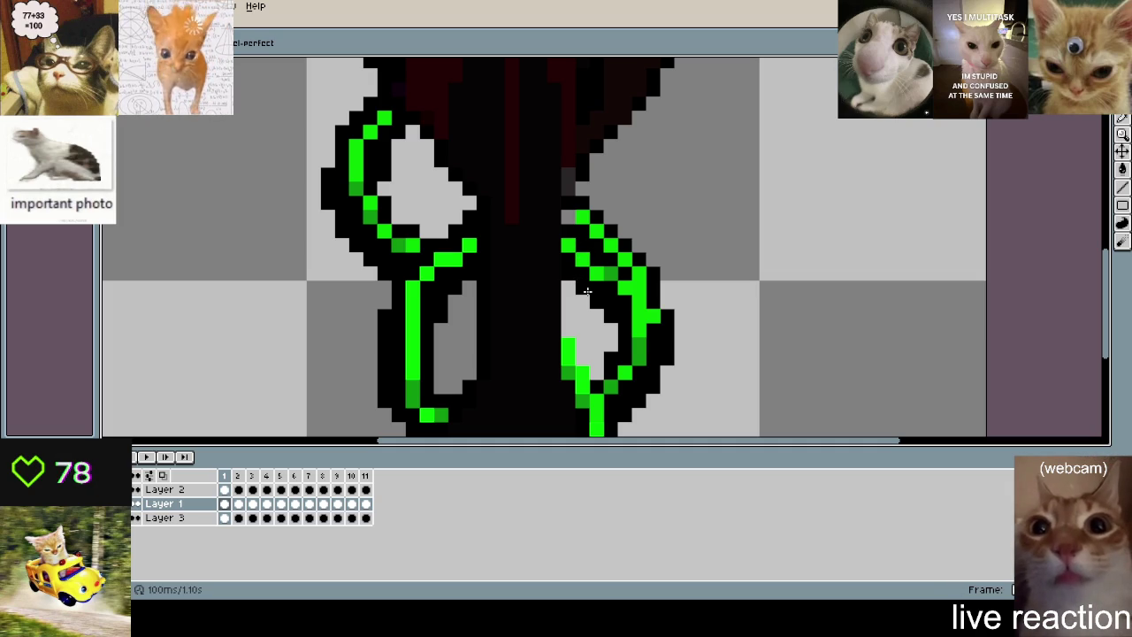
key(Right)
key(Left)
key(Right)
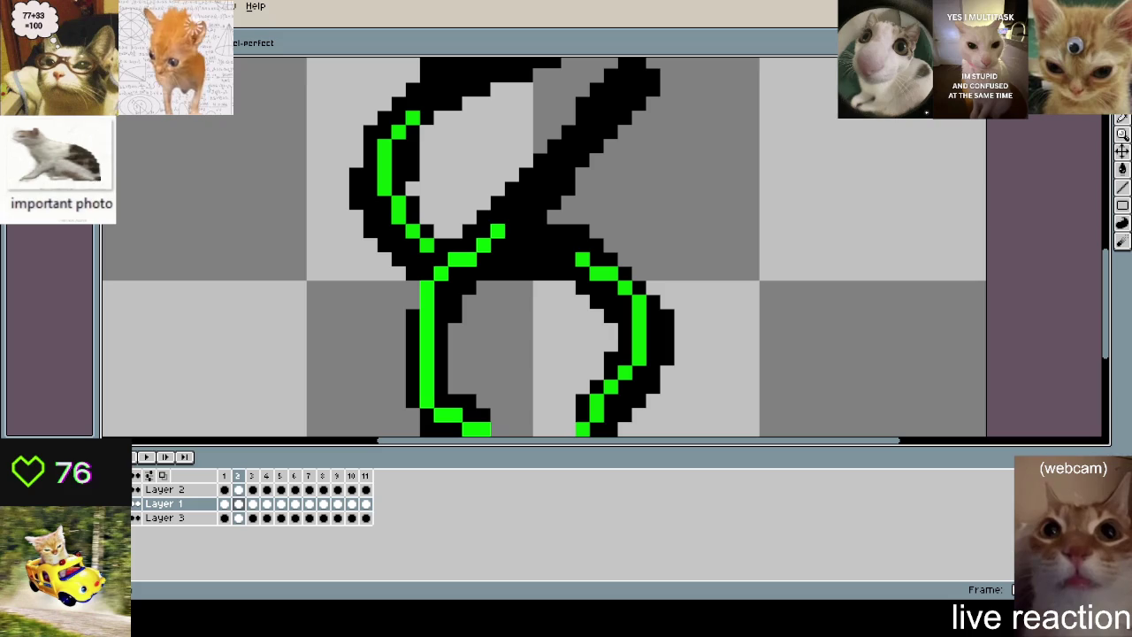
- Toggle the onion-skin overlay on frame 2, then make Layer 3 active and preview the animation
key(Left)
key(Right)
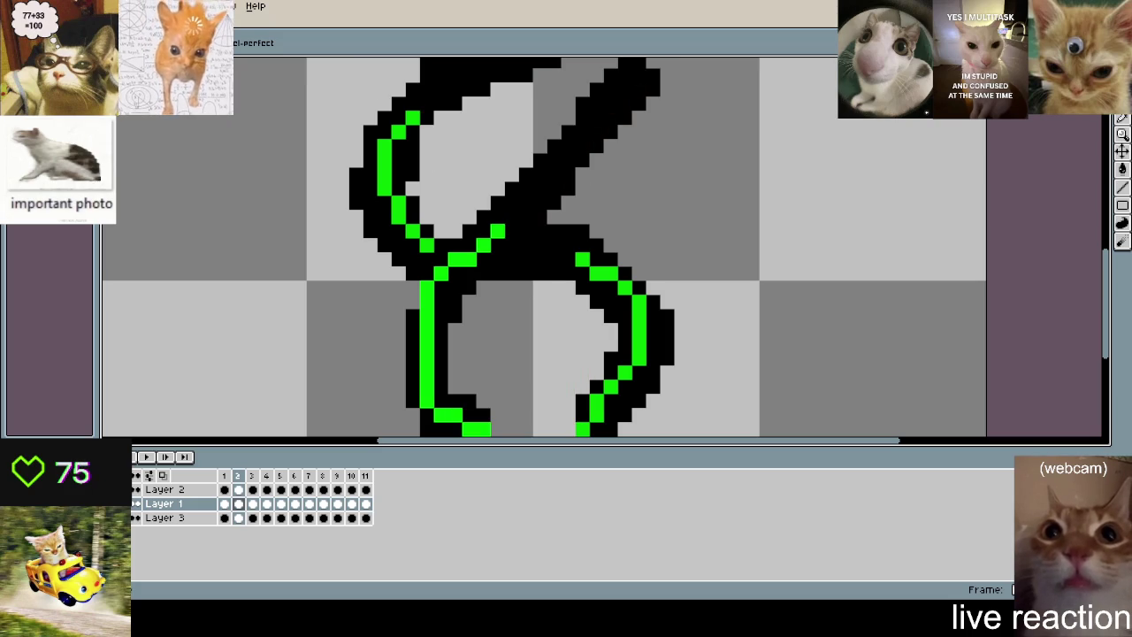
key(Left)
key(Right)
key(Left)
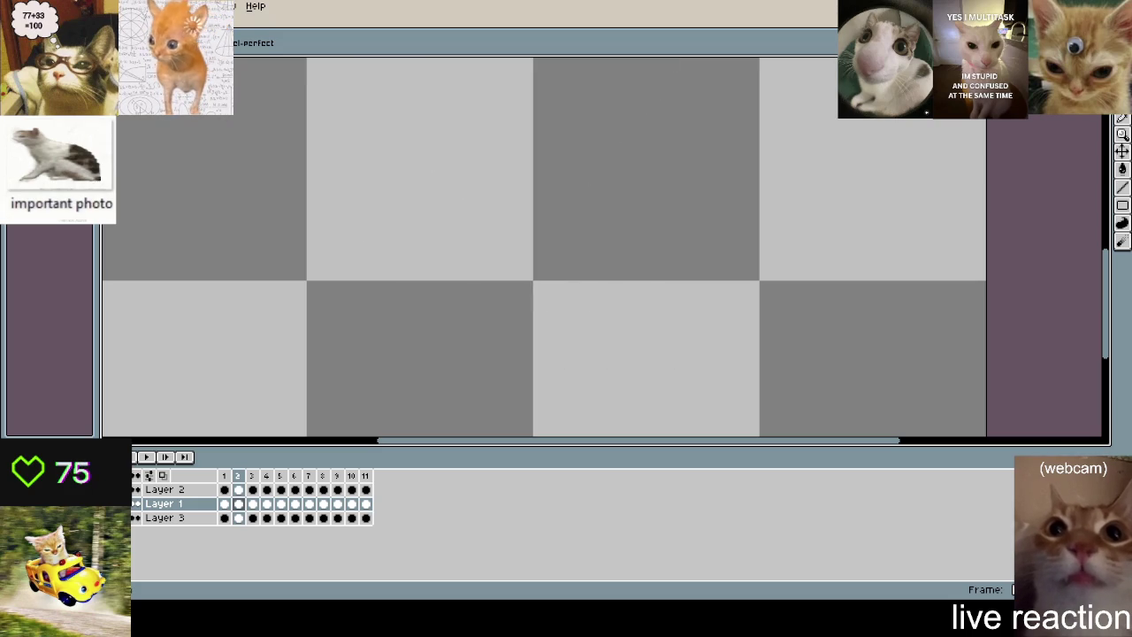
key(Right)
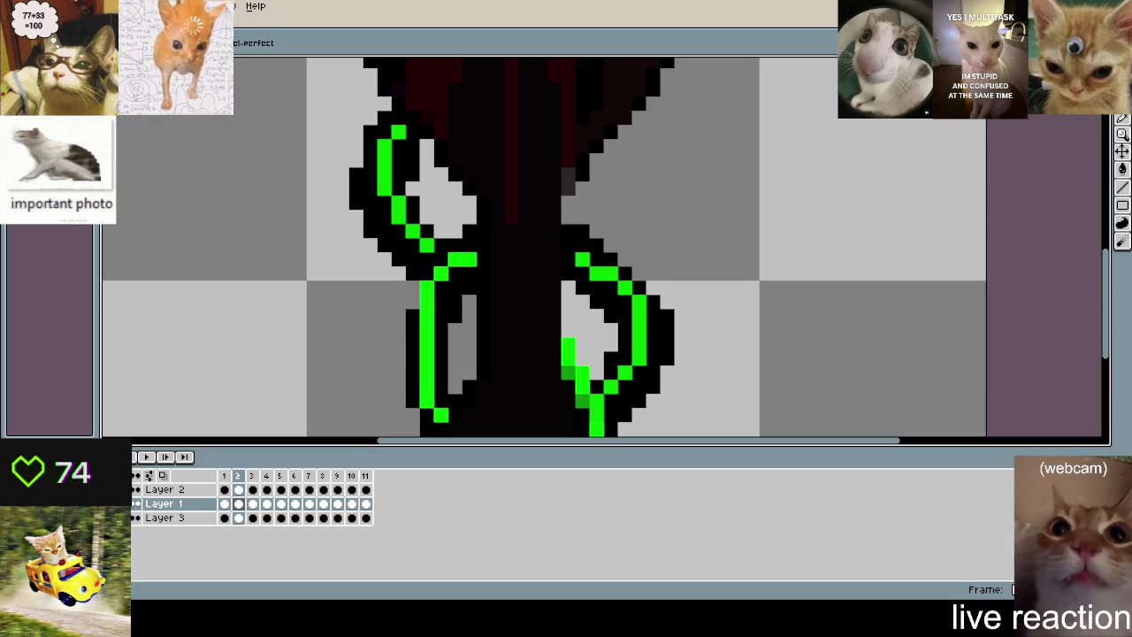
click(163, 518)
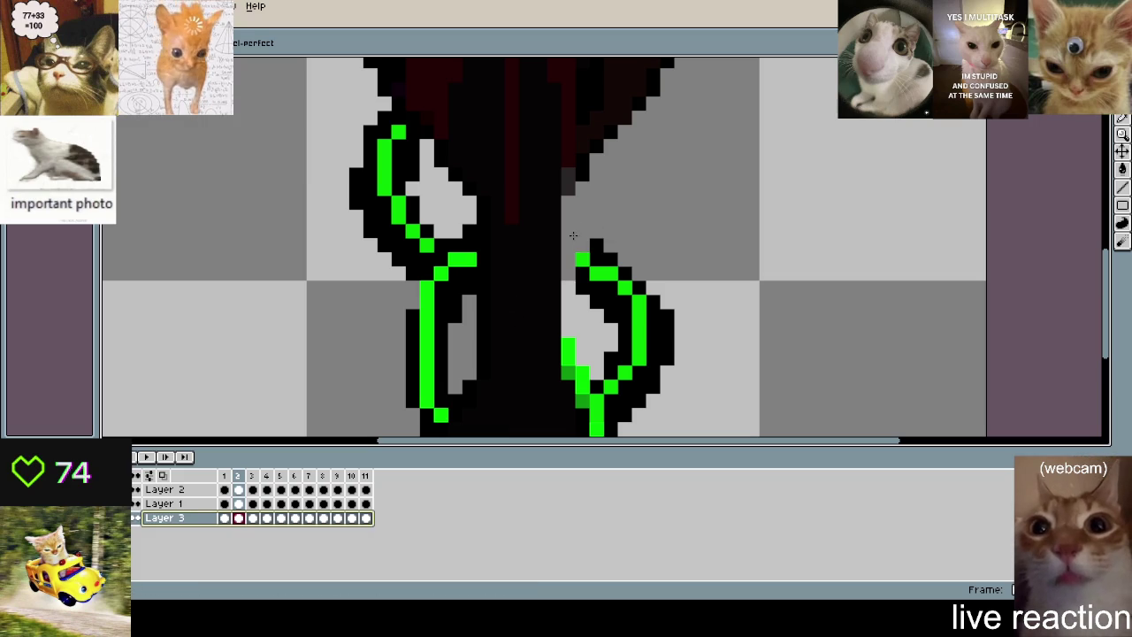
key(Return)
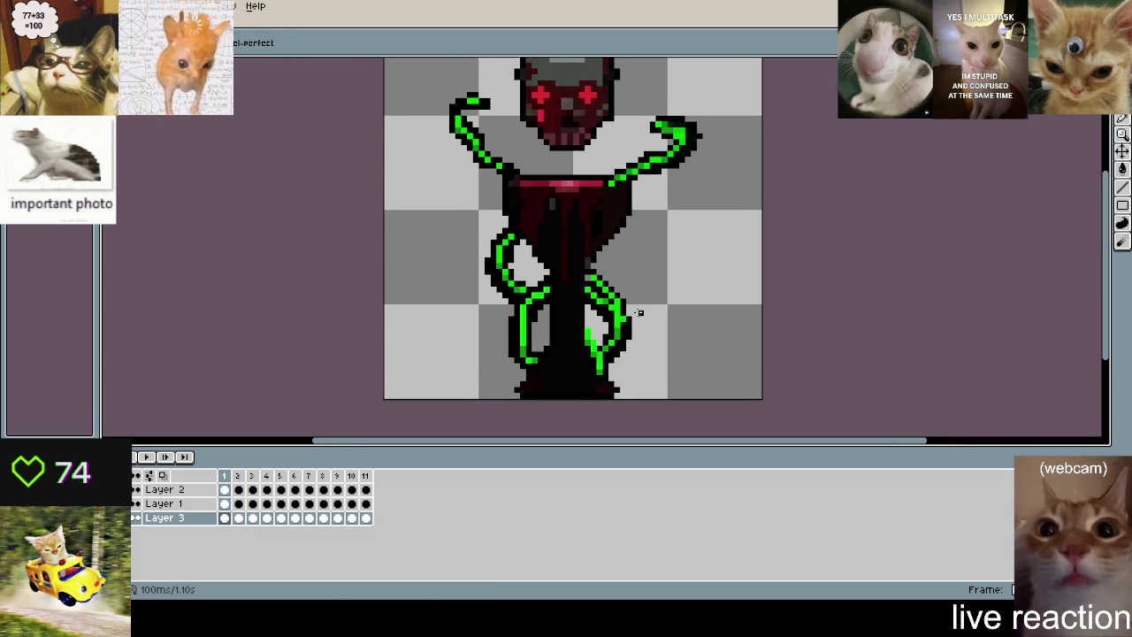
- Zoom in on the goblet and select the three stray green dots left of the stem
key(Escape)
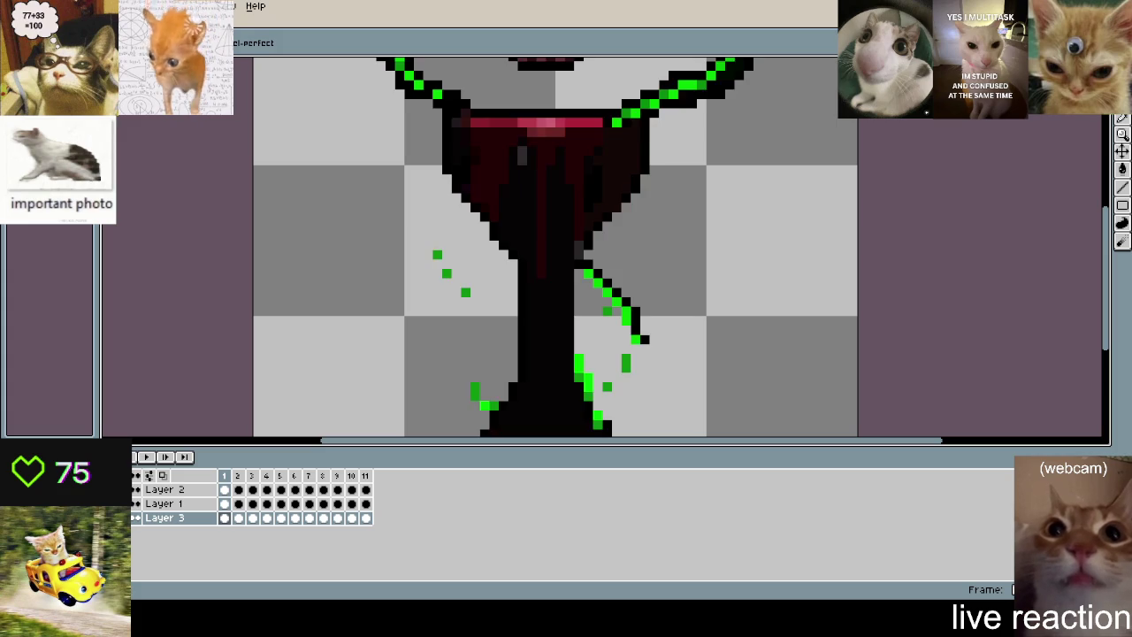
drag(453, 344, 523, 283)
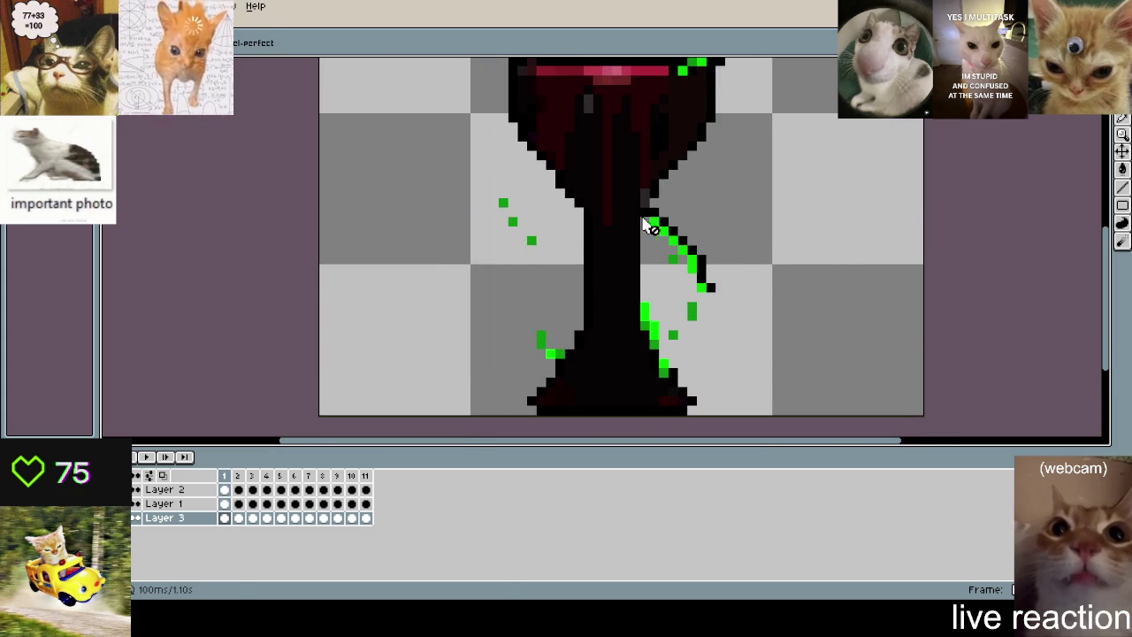
scroll(508, 245, up, 2)
scroll(517, 245, down, 2)
scroll(764, 183, down, 1)
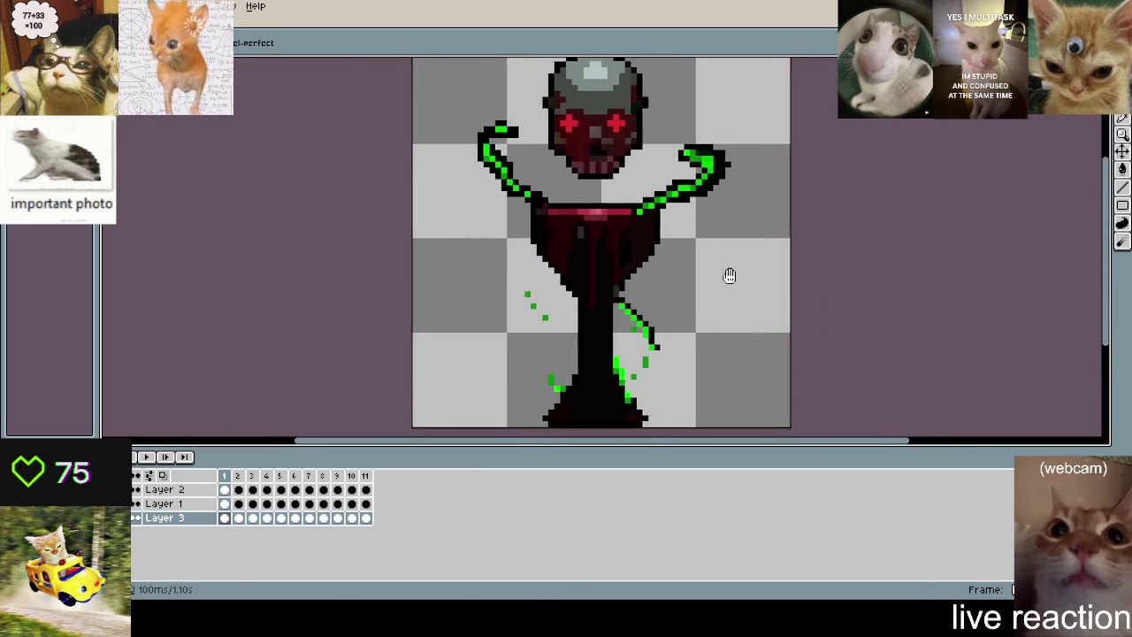
key(m)
drag(518, 237, 571, 283)
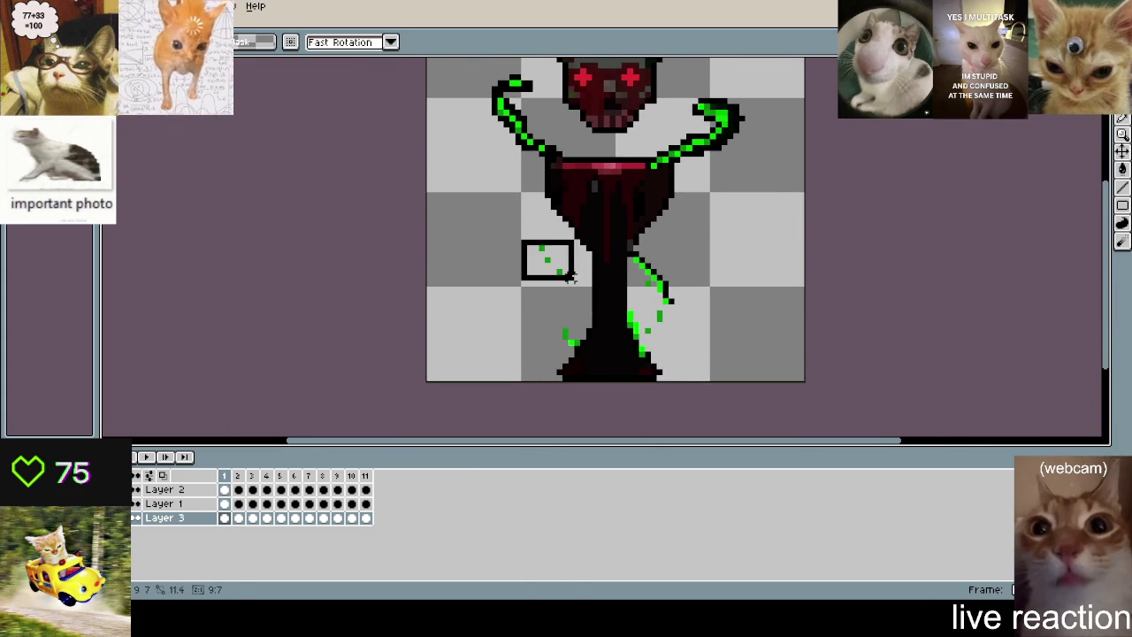
- On Layer 1, draw green pixels beside the stem and paste the copied green dots in place
click(168, 517)
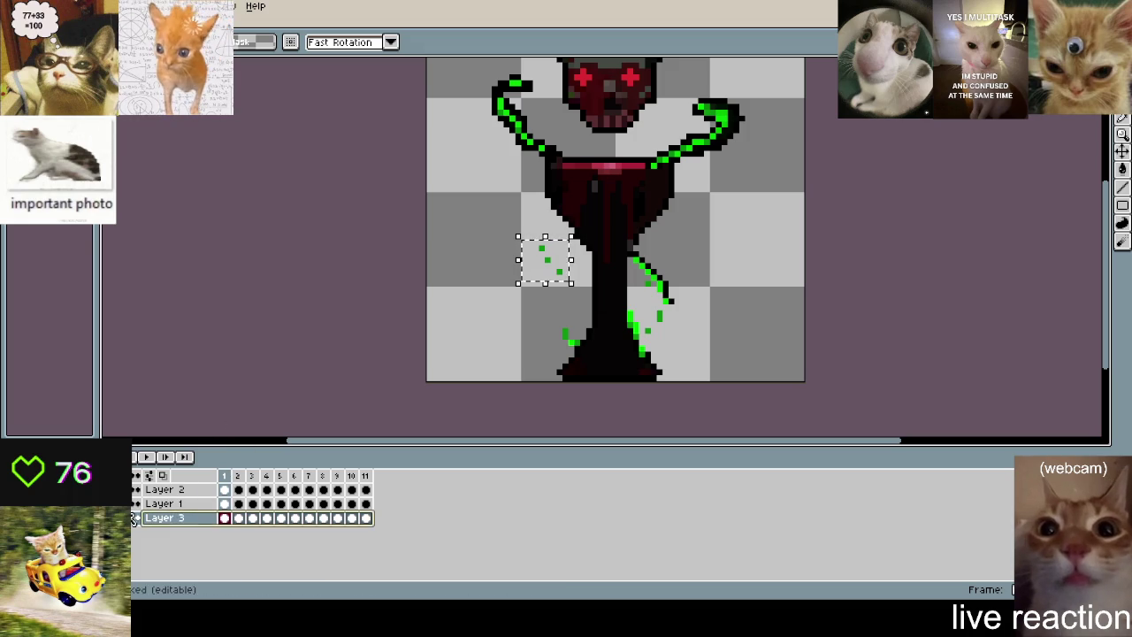
click(164, 503)
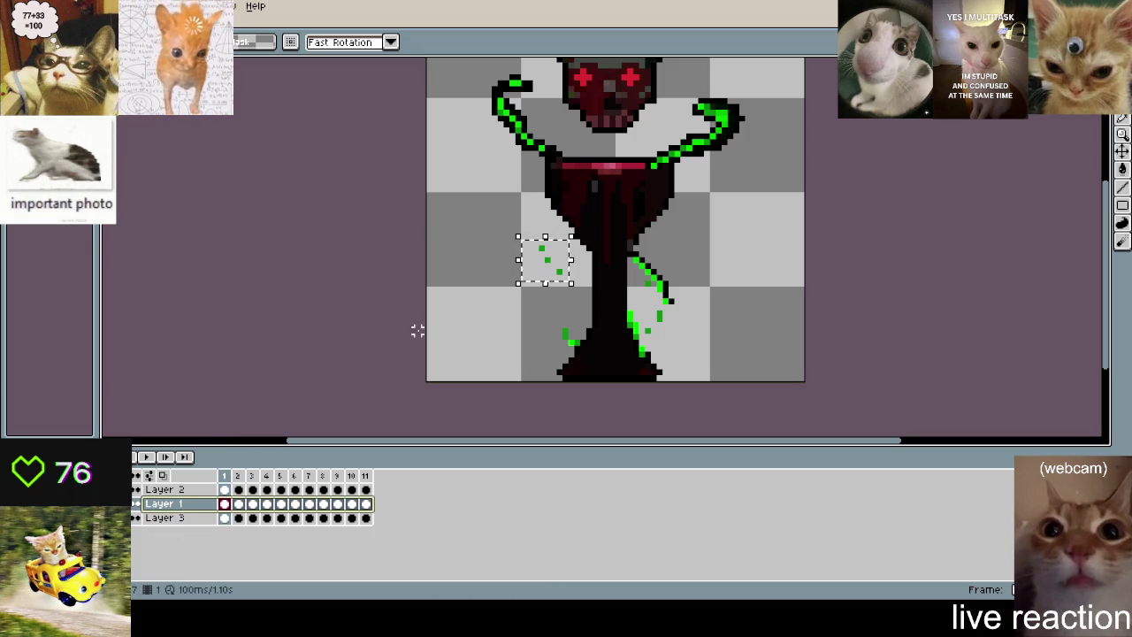
scroll(662, 315, up, 2)
key(b)
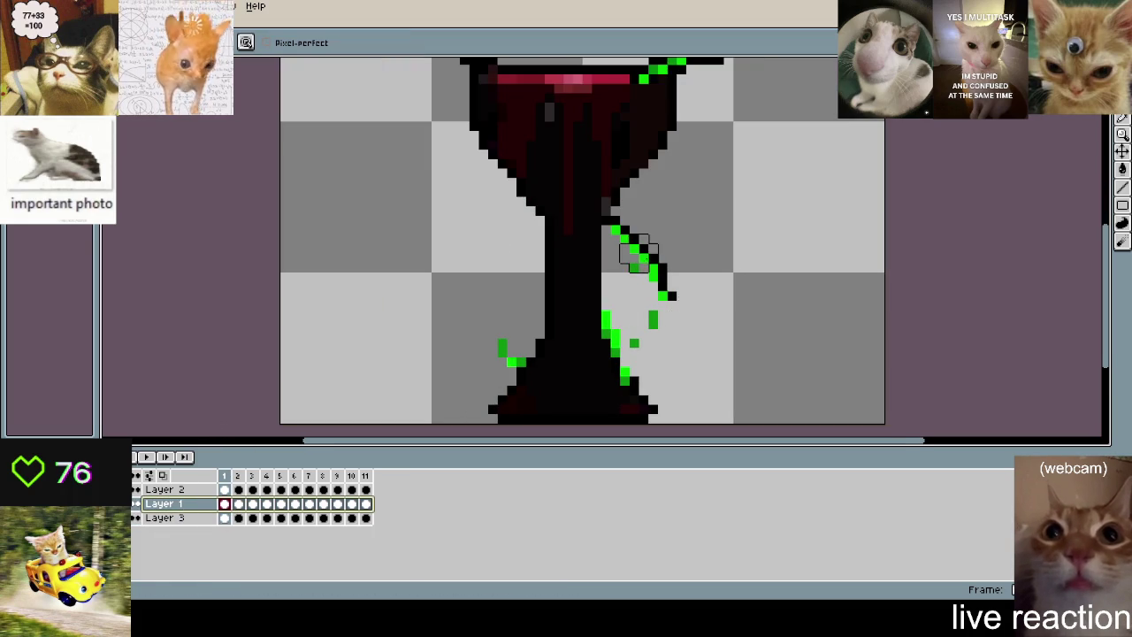
drag(620, 234, 644, 253)
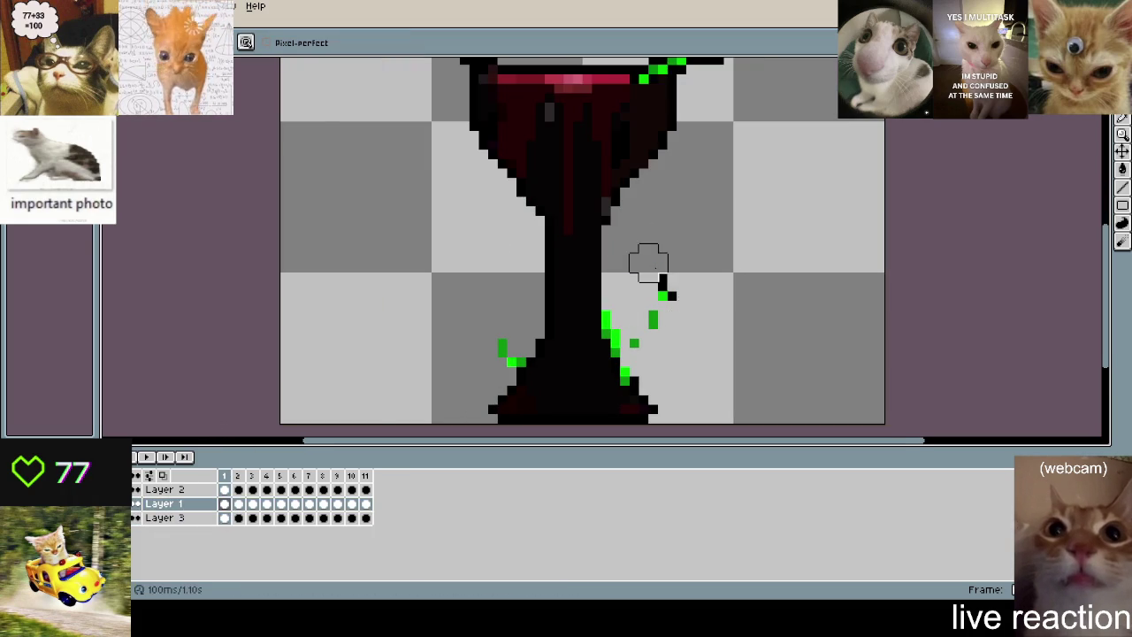
key(ctrl+v)
key(v)
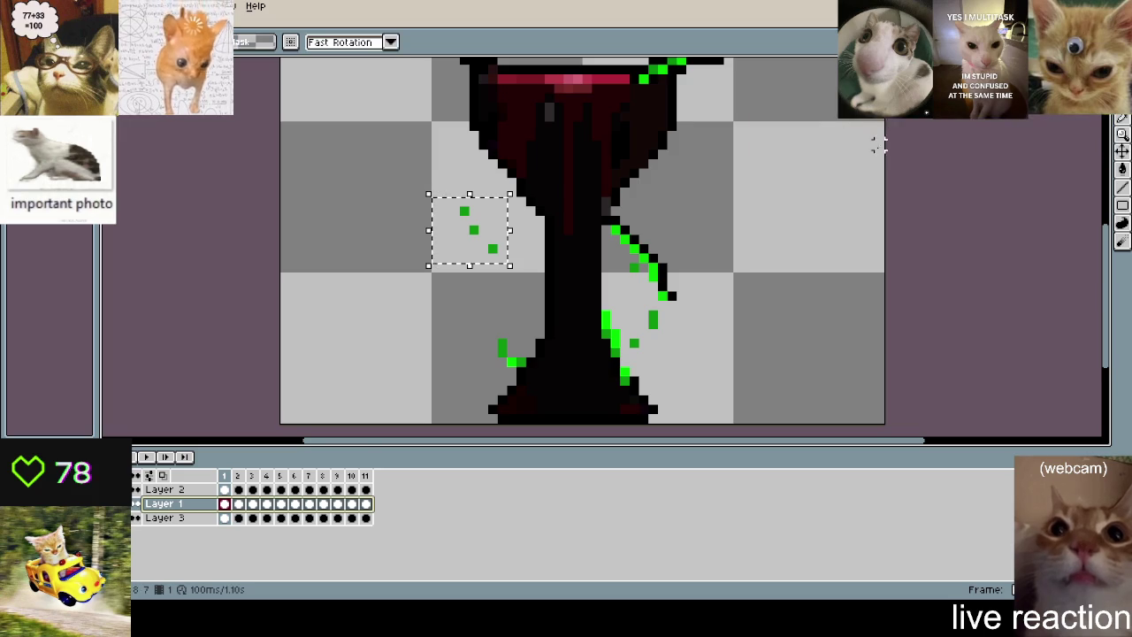
scroll(652, 197, up, 1)
scroll(634, 209, down, 1)
key(m)
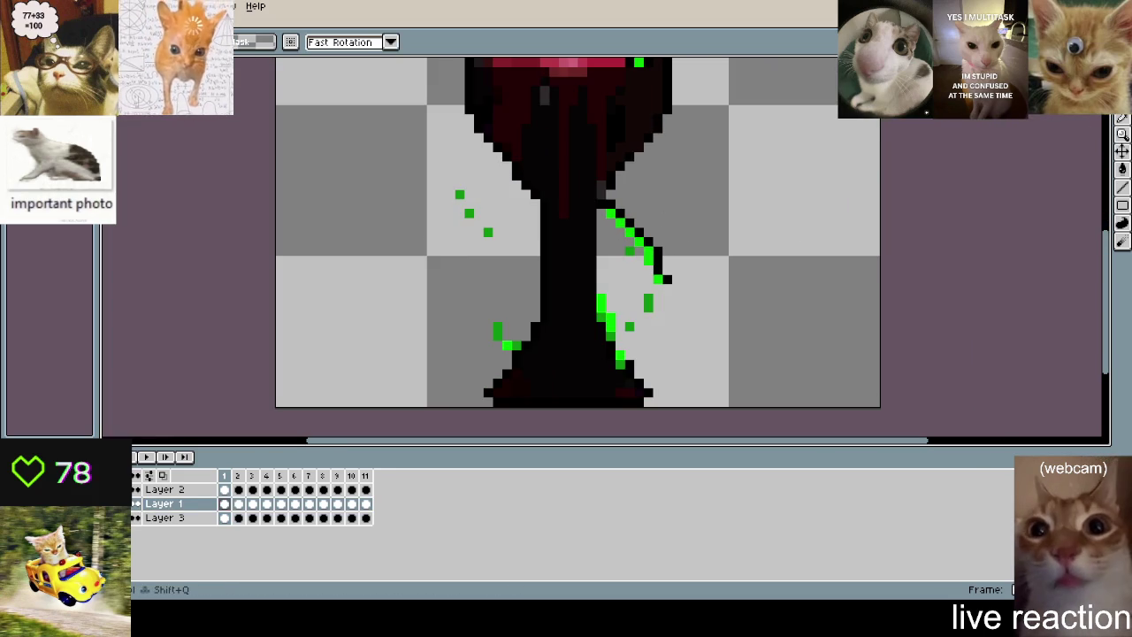
- Lasso-select and delete the old green drips and leftover strokes around the goblet stem
click(1122, 88)
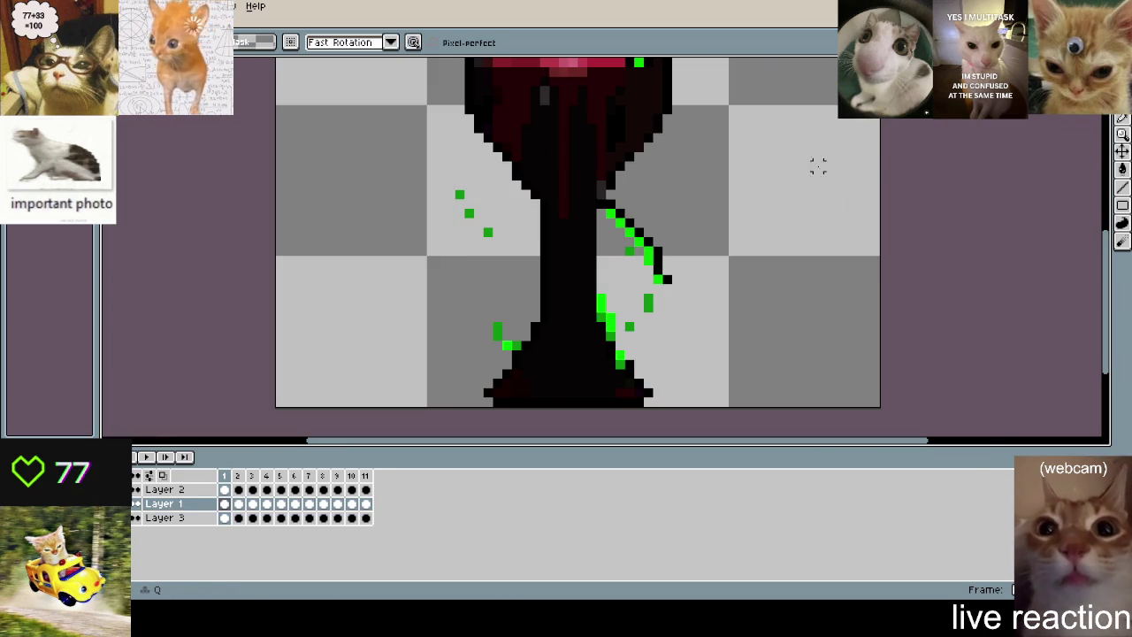
drag(628, 184, 677, 309)
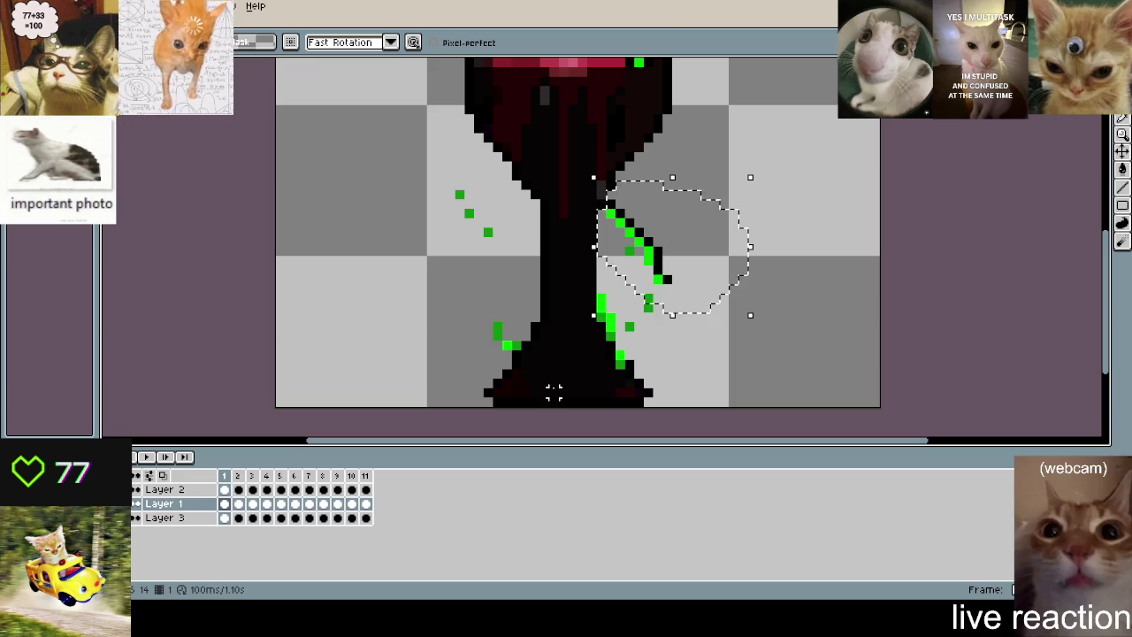
key(Delete)
drag(600, 325, 601, 320)
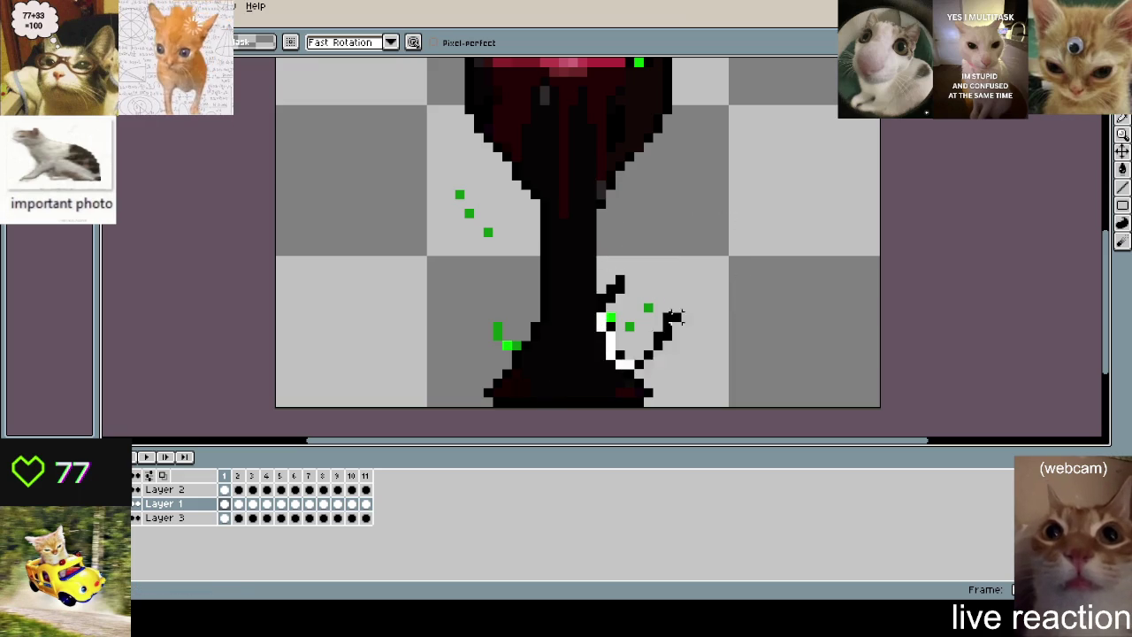
key(Delete)
drag(511, 207, 488, 223)
key(Delete)
key(ctrl+z)
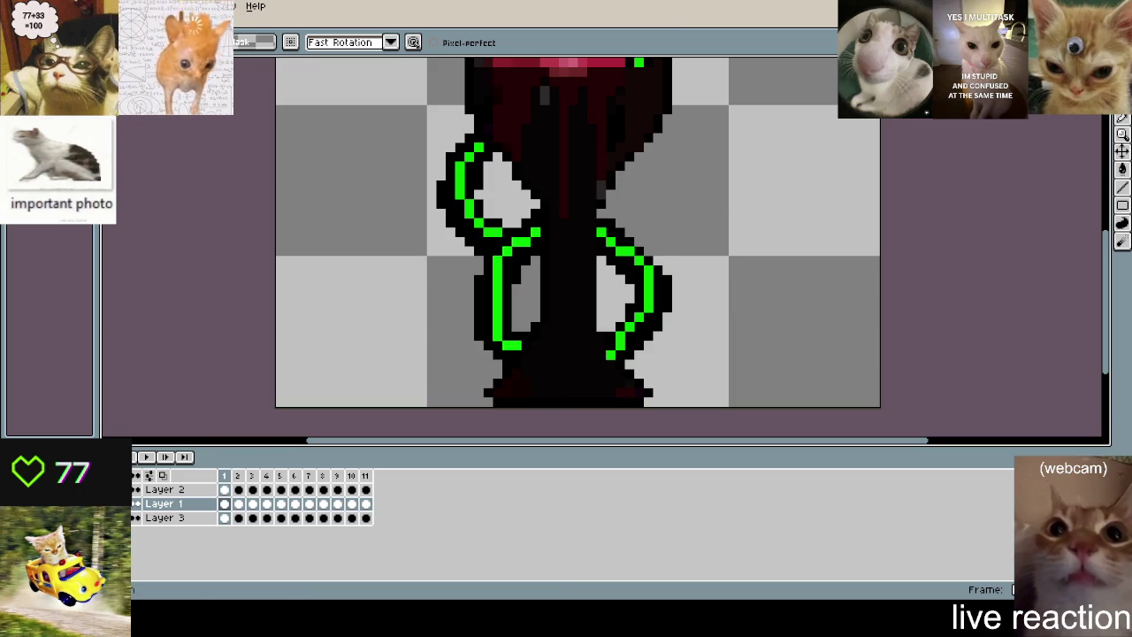
- Select the right tentacle on Layer 3 and stretch it taller upward
scroll(733, 232, up, 2)
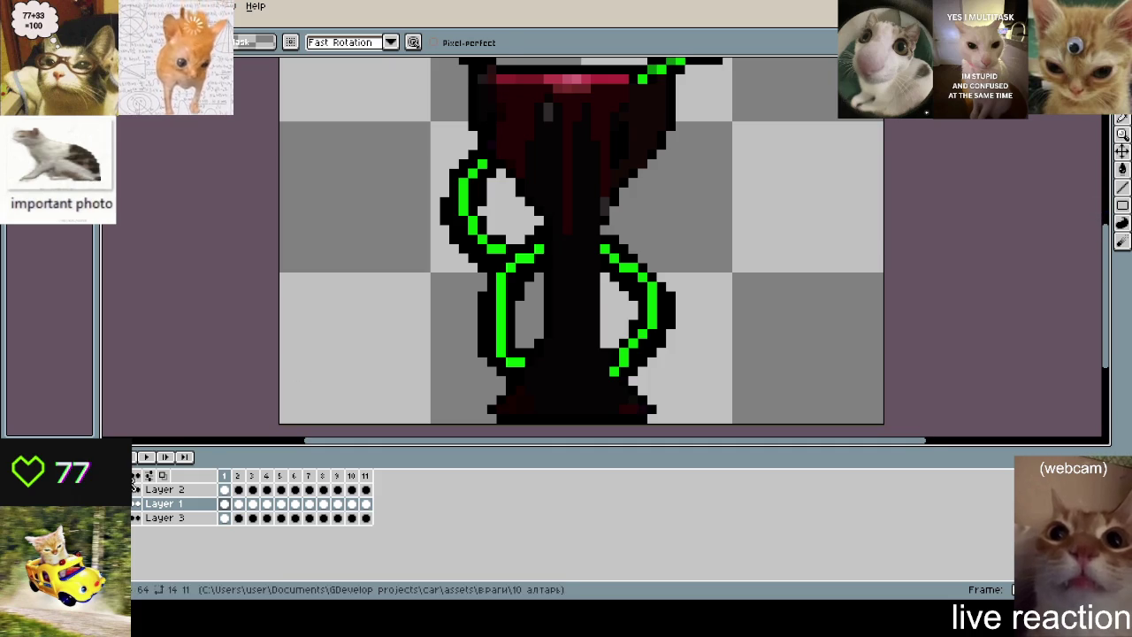
scroll(678, 209, down, 1)
drag(677, 210, 683, 319)
scroll(684, 319, down, 2)
scroll(619, 283, up, 1)
scroll(602, 263, down, 2)
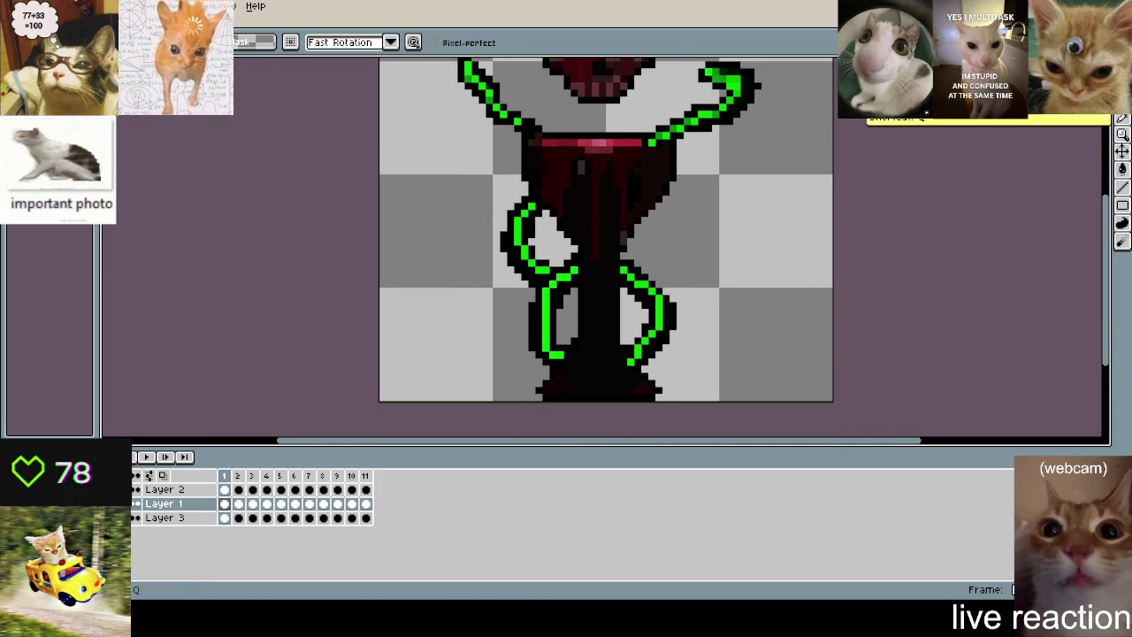
click(1121, 99)
drag(605, 231, 702, 326)
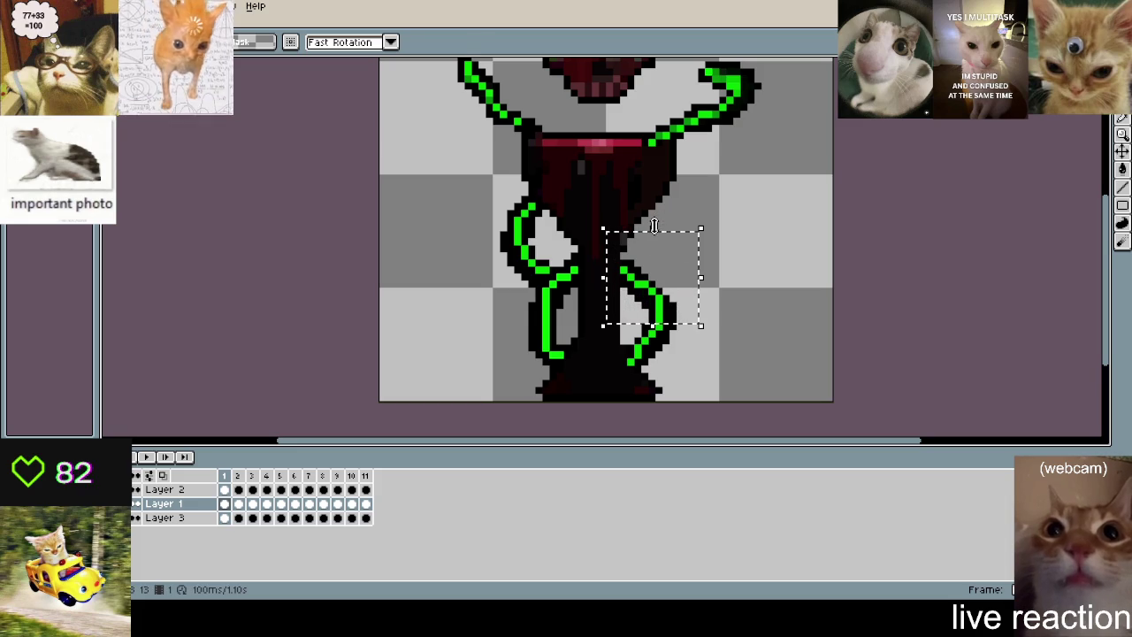
click(225, 517)
drag(651, 230, 668, 169)
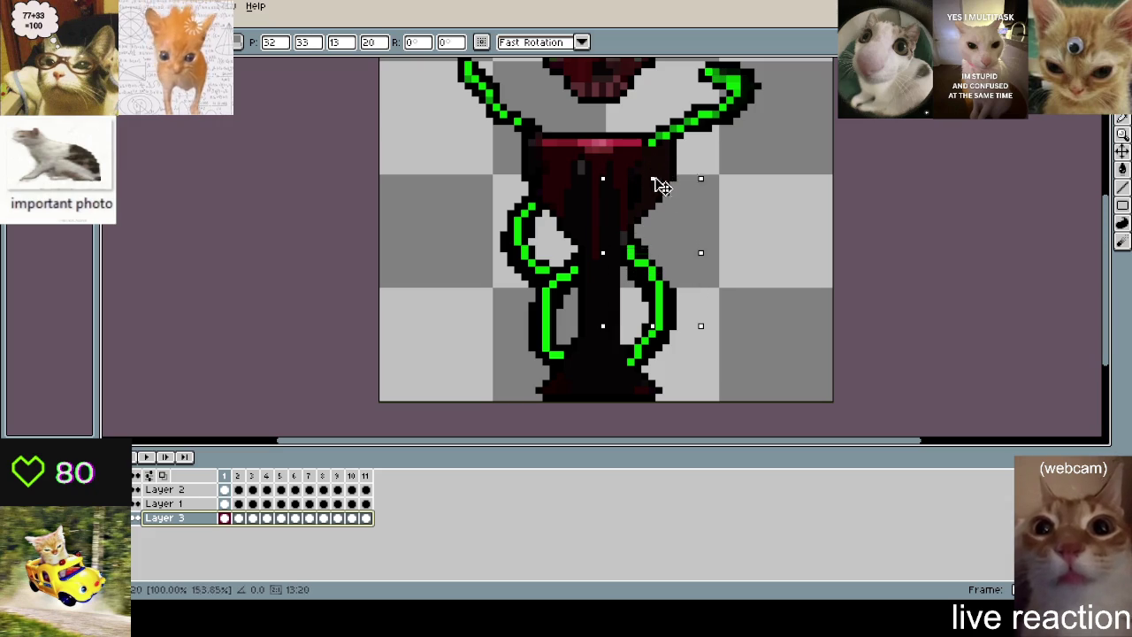
key(Return)
- Touch up the right tentacle, blackening a stray green pixel and removing an extra outline pixel
scroll(634, 281, up, 3)
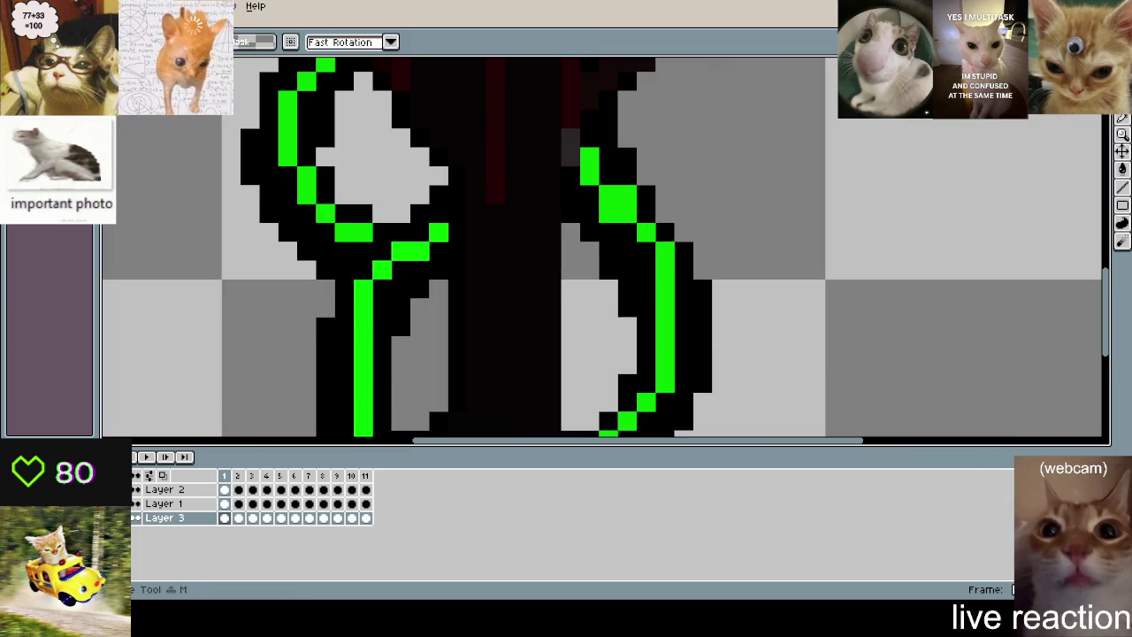
alt+click(645, 210)
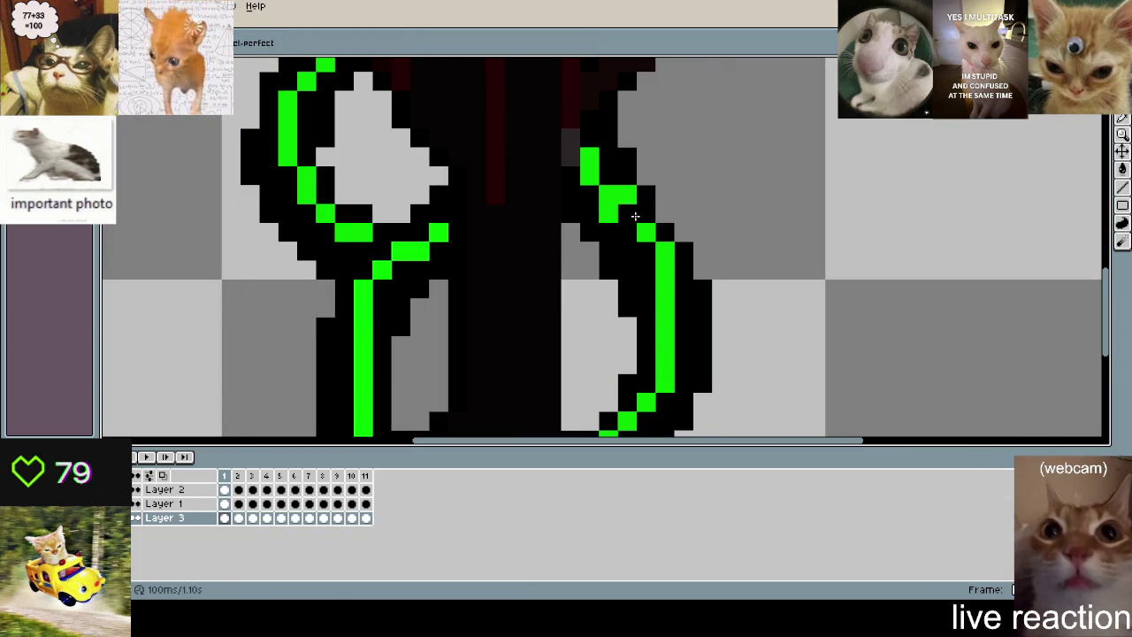
click(590, 234)
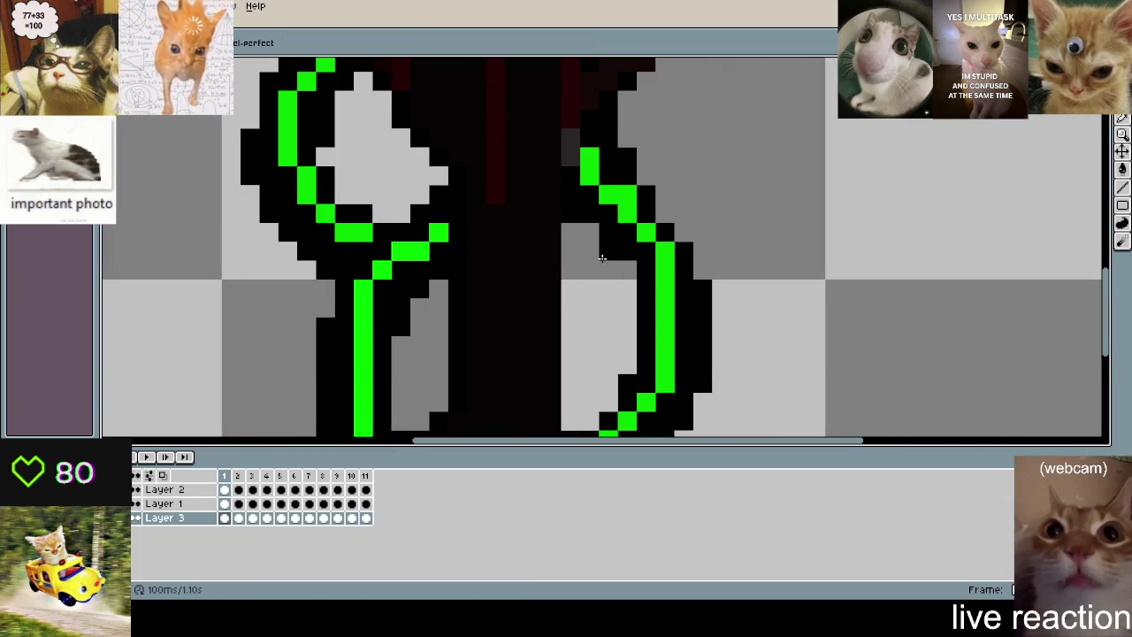
scroll(608, 256, down, 1)
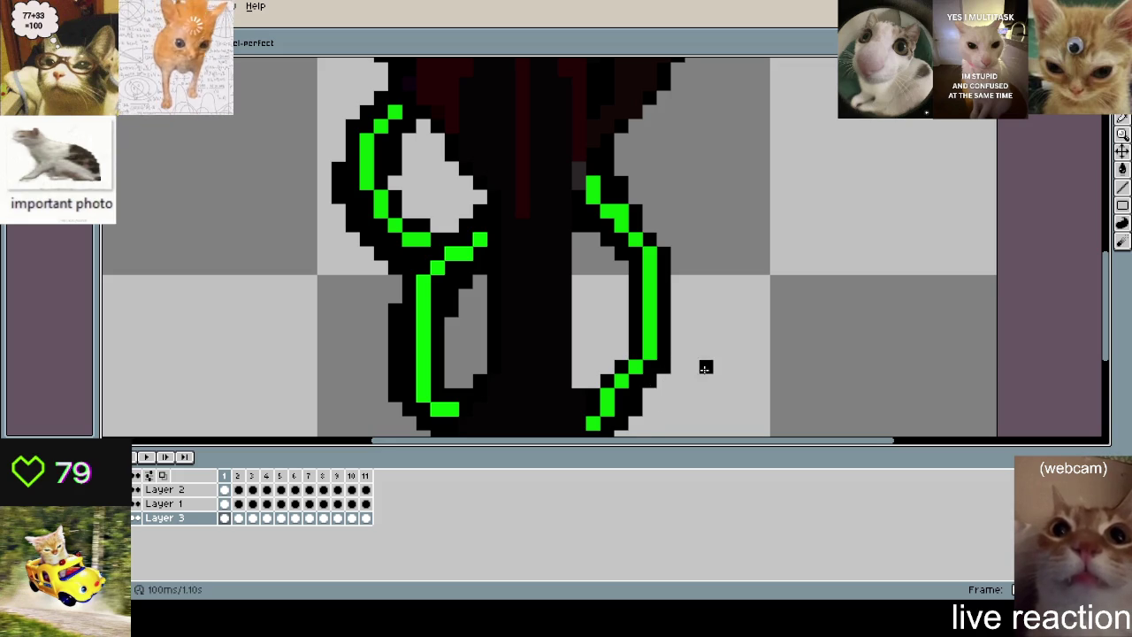
drag(647, 404, 722, 311)
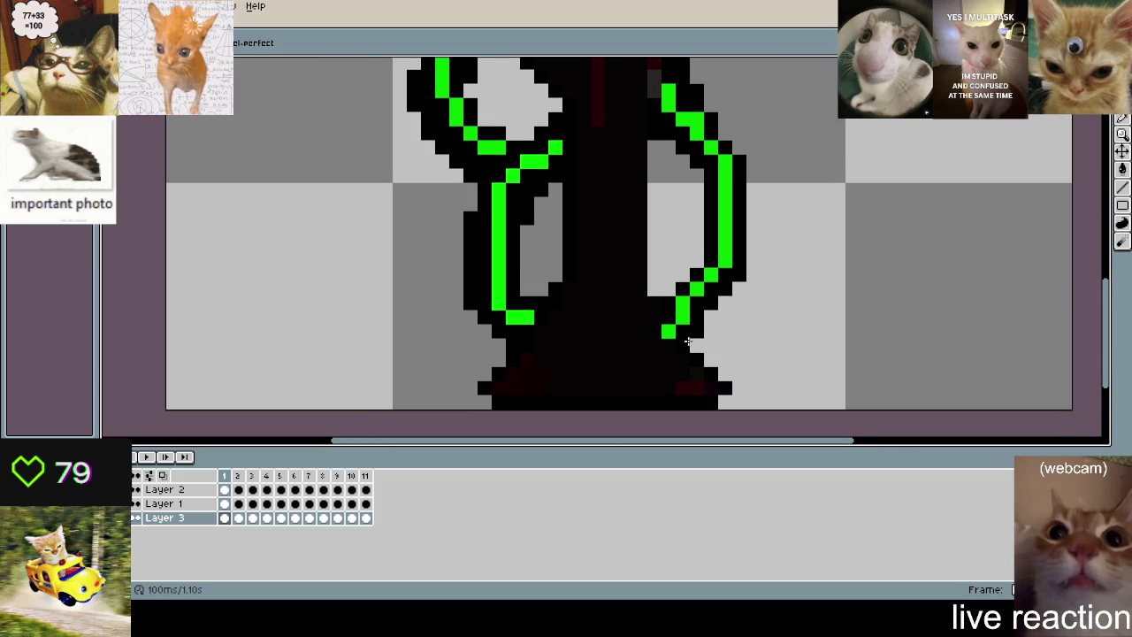
scroll(750, 215, up, 3)
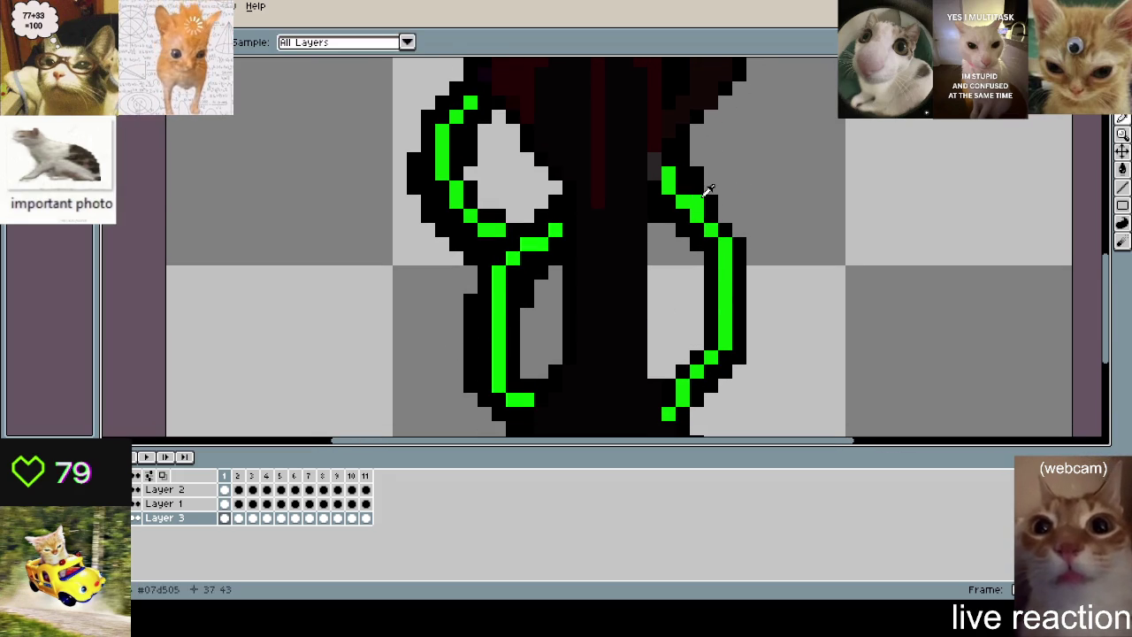
- Pick up the tentacle green, then undo an accidental green background fill
click(687, 191)
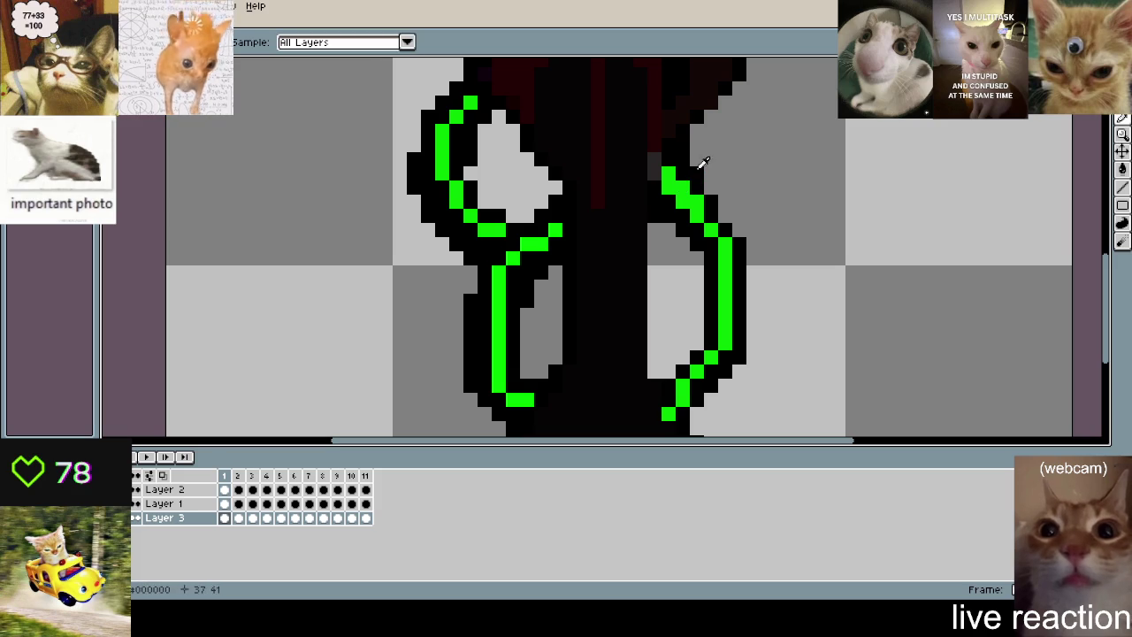
key(b)
scroll(629, 237, down, 2)
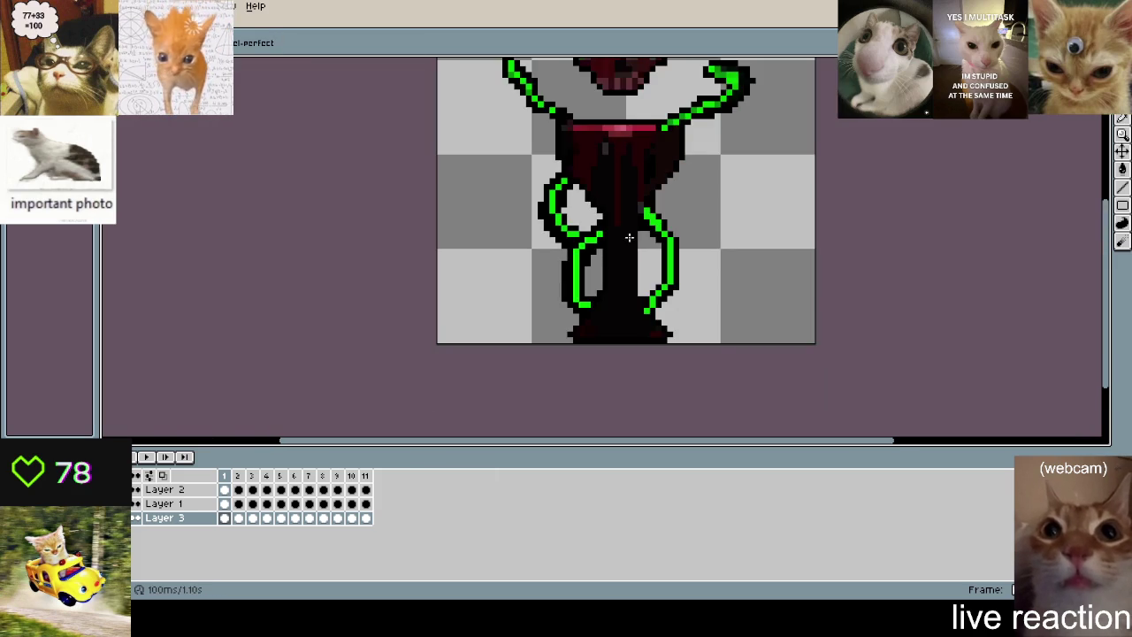
scroll(621, 242, up, 2)
key(i)
key(b)
scroll(650, 181, up, 2)
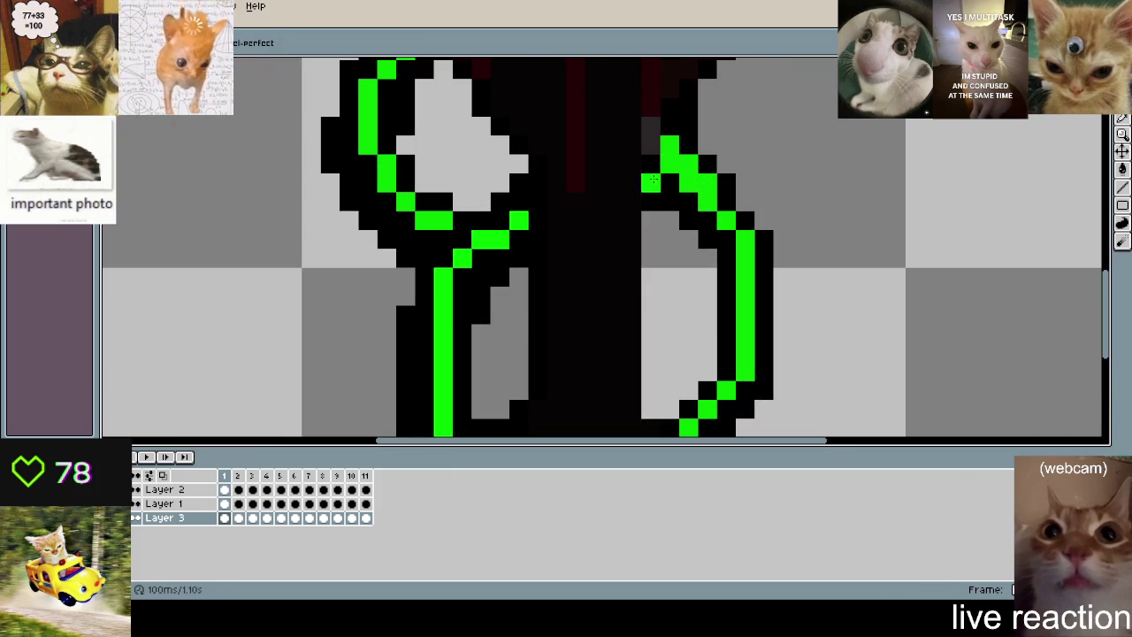
click(1122, 169)
scroll(699, 183, down, 3)
drag(699, 183, 686, 303)
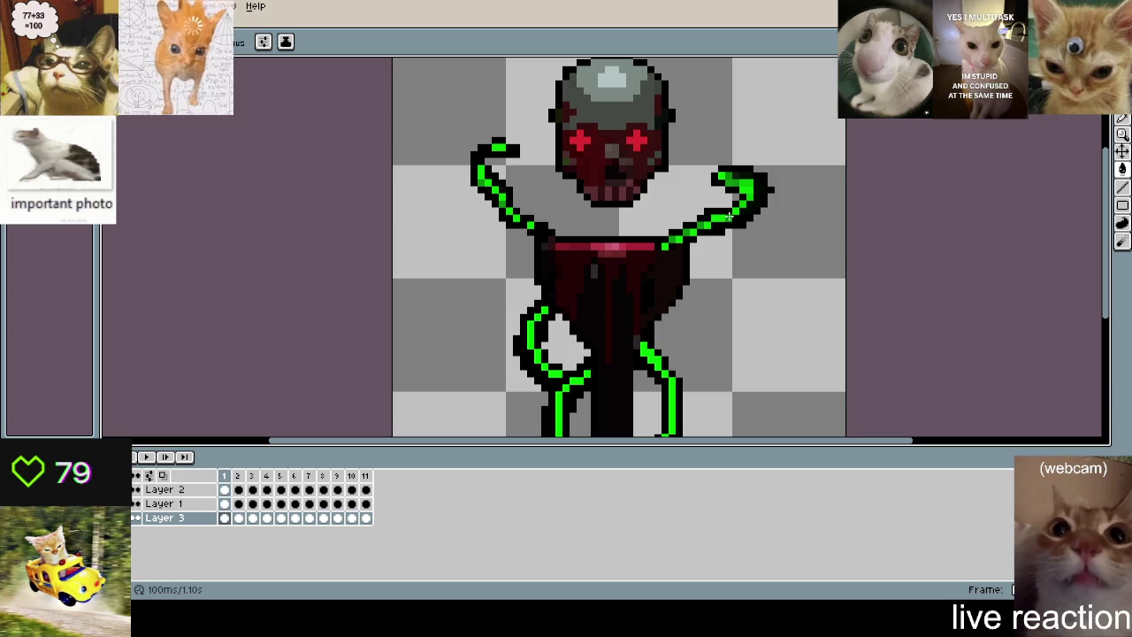
click(722, 214)
key(ctrl+z)
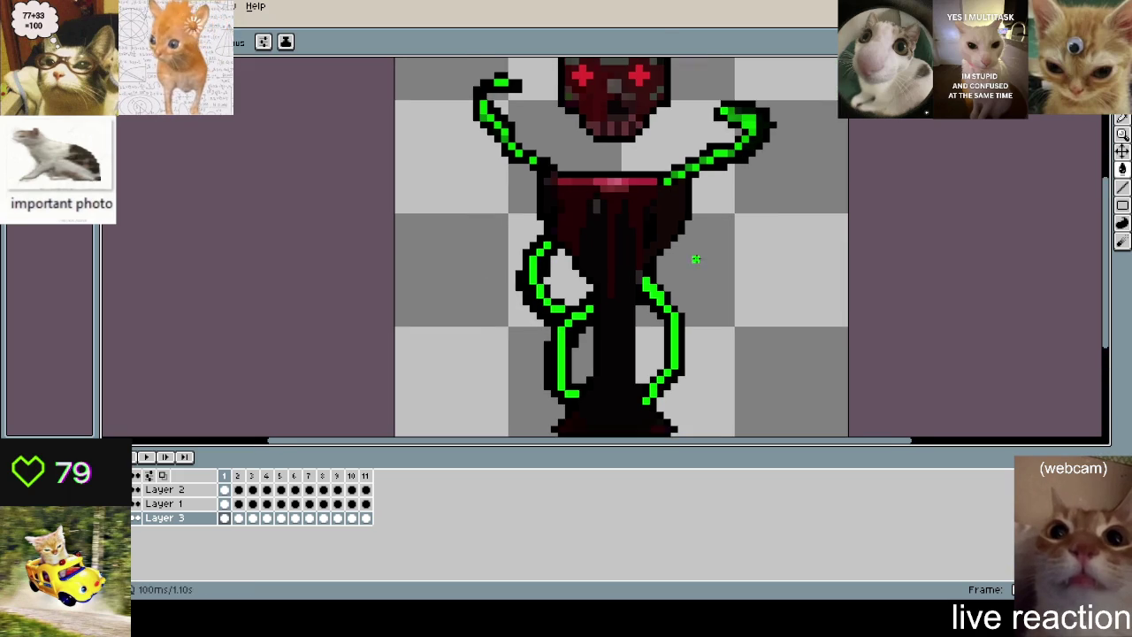
scroll(728, 263, up, 3)
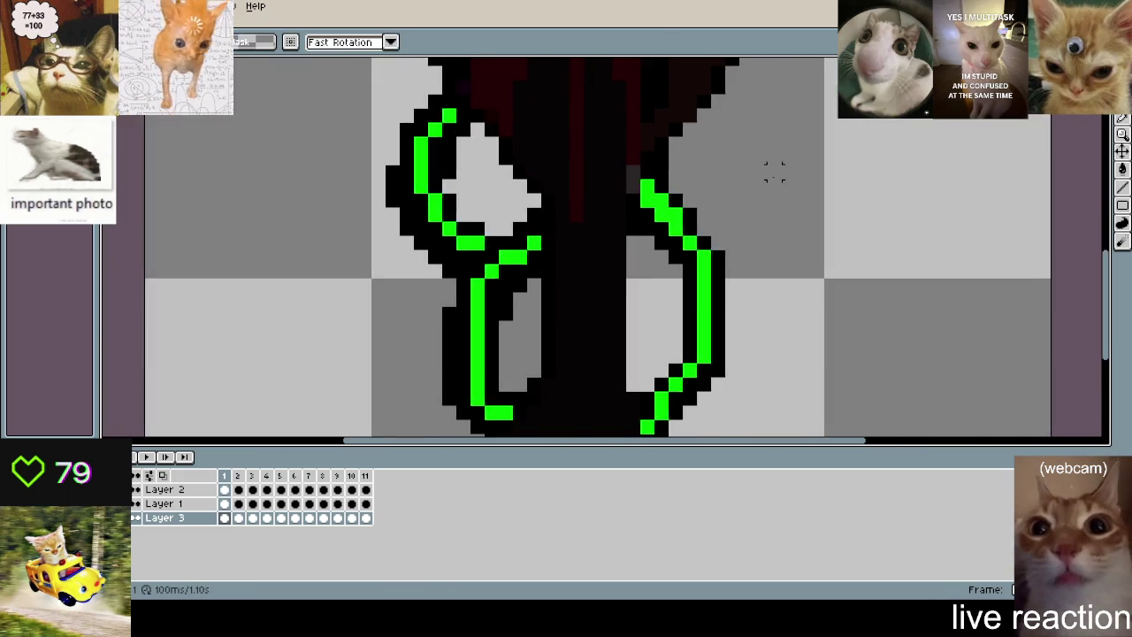
- Step through the early frames to compare the tentacles, ending on frame 2
scroll(771, 331, down, 2)
mouse_move(772, 360)
mouse_down()
mouse_move(663, 144)
mouse_move(637, 139)
mouse_up()
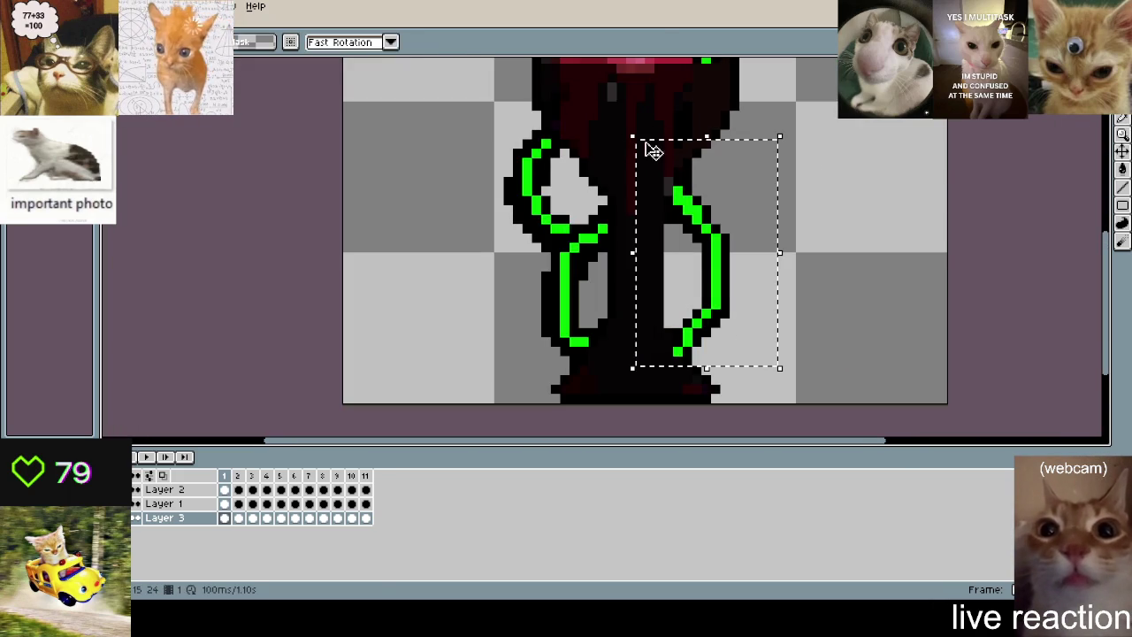
click(895, 201)
key(Right)
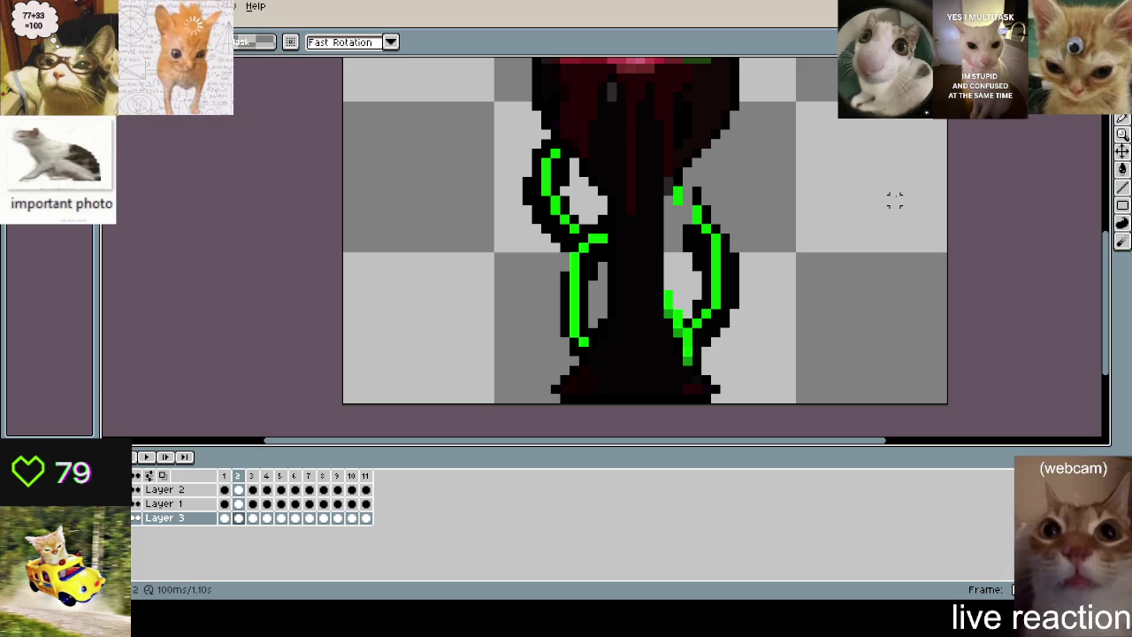
key(Right)
key(Right)
key(Right)
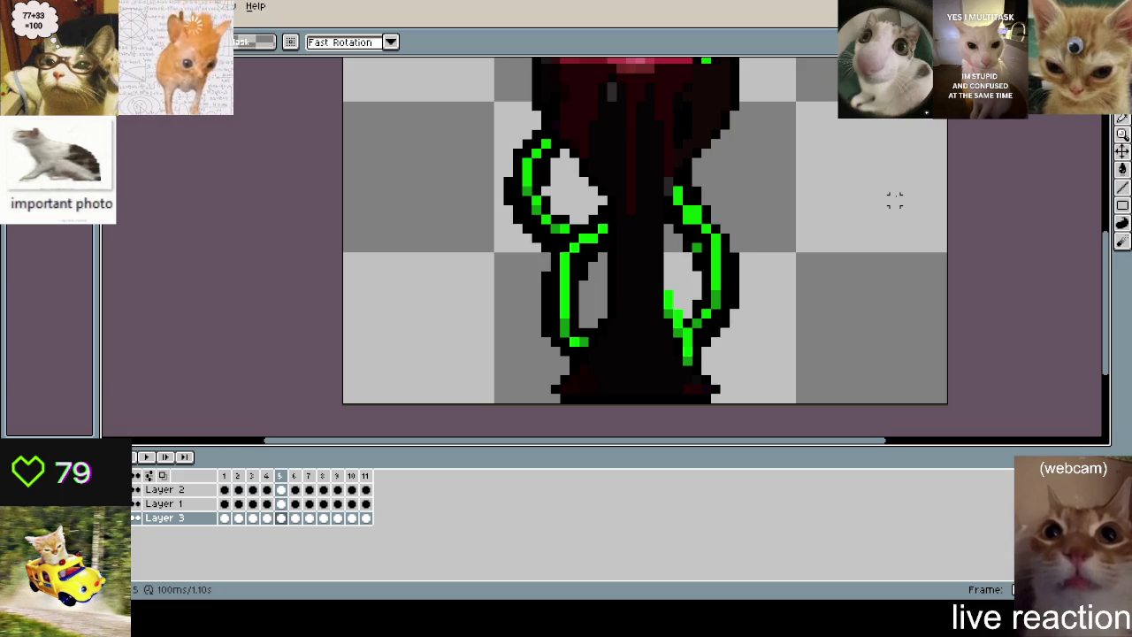
key(Left)
key(Left)
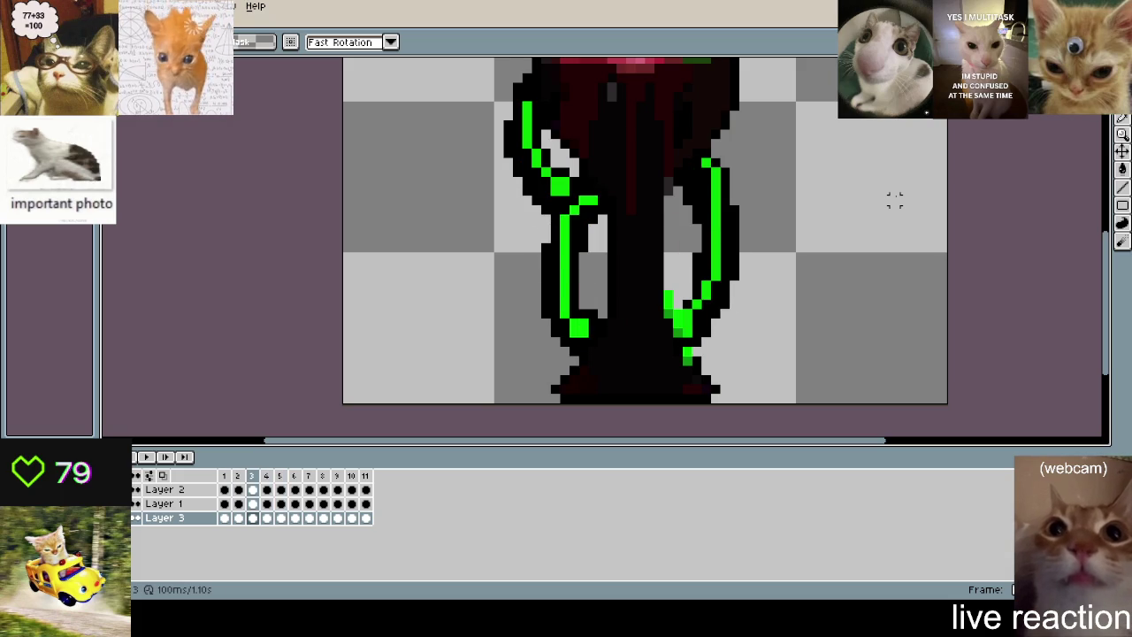
key(Left)
key(Left)
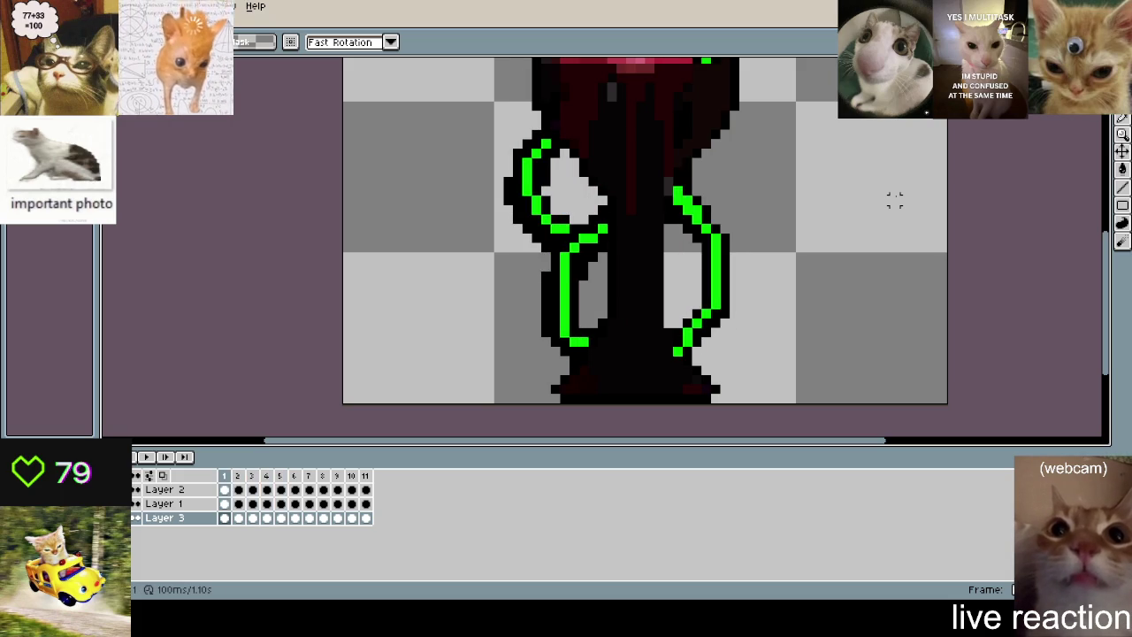
key(Right)
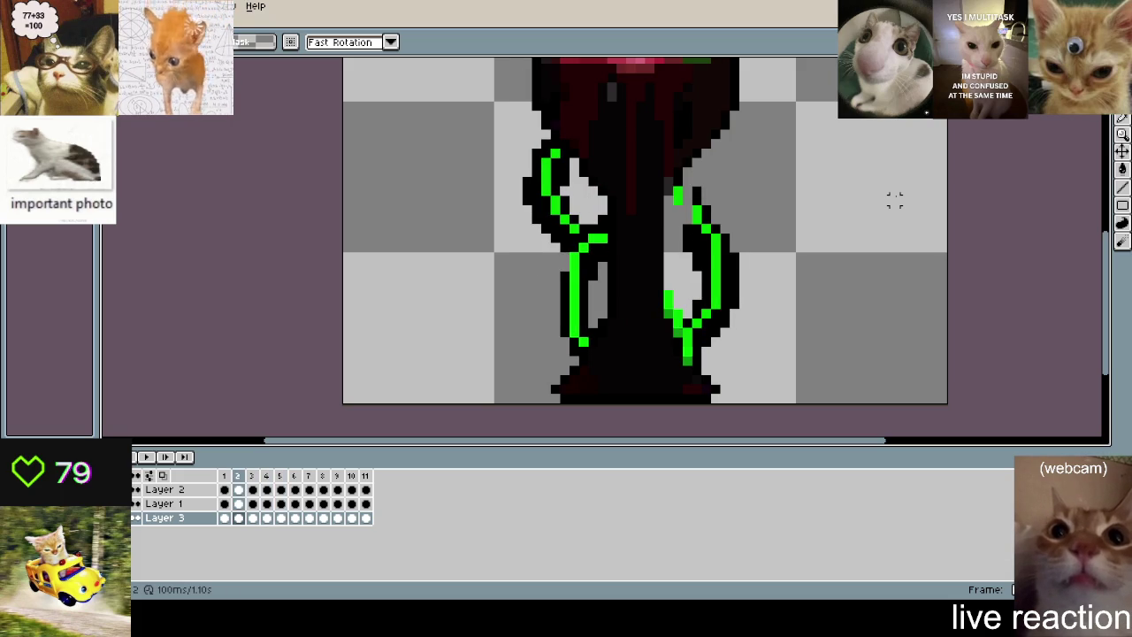
- Nudge frame 2's right tentacle one pixel right, deselect, and make Layer 3 active
drag(798, 126, 651, 387)
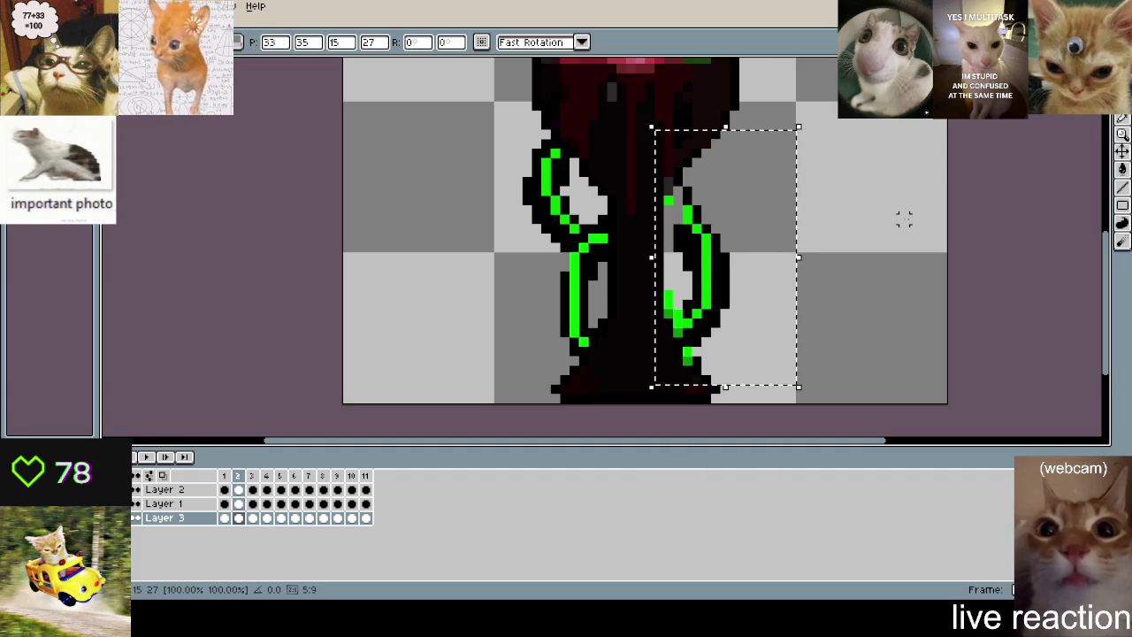
key(Right)
click(252, 476)
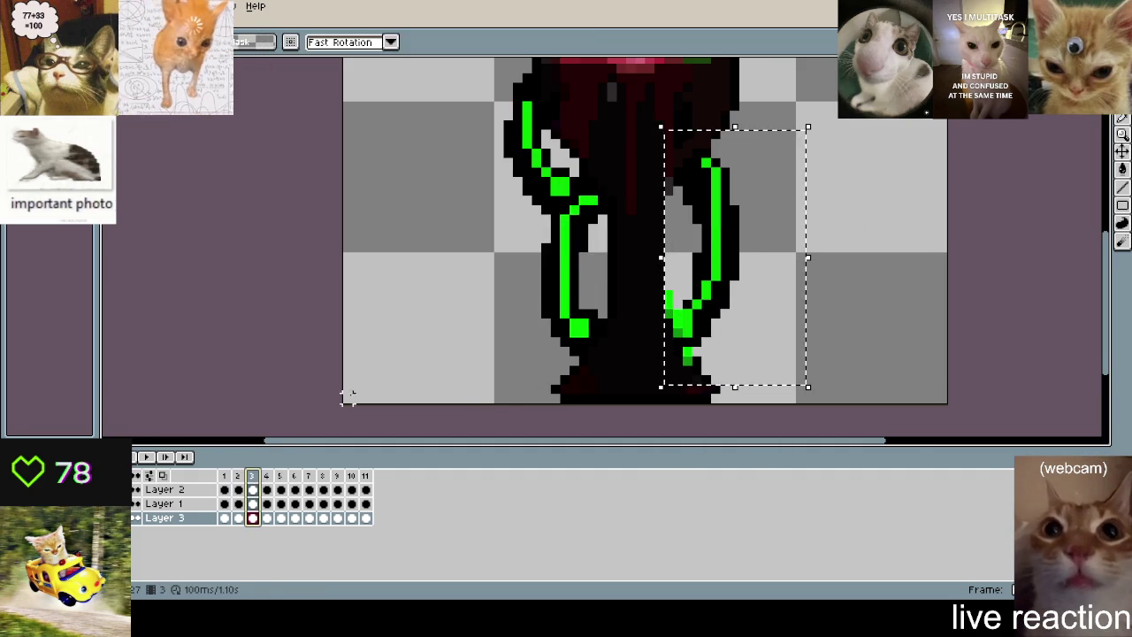
scroll(347, 397, down, 1)
click(738, 256)
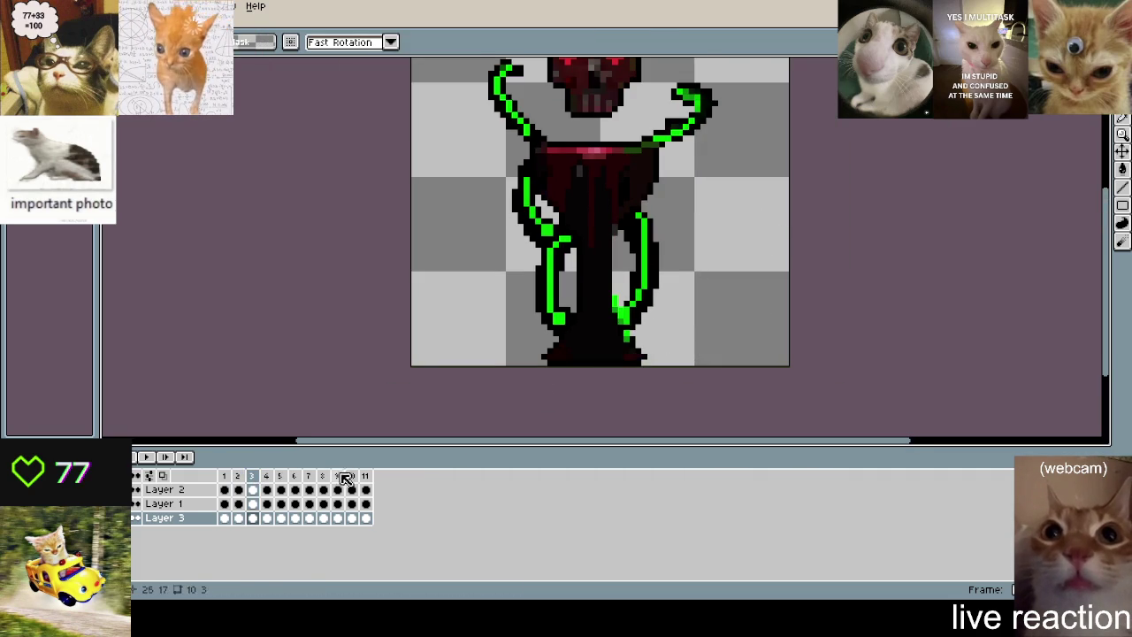
click(226, 479)
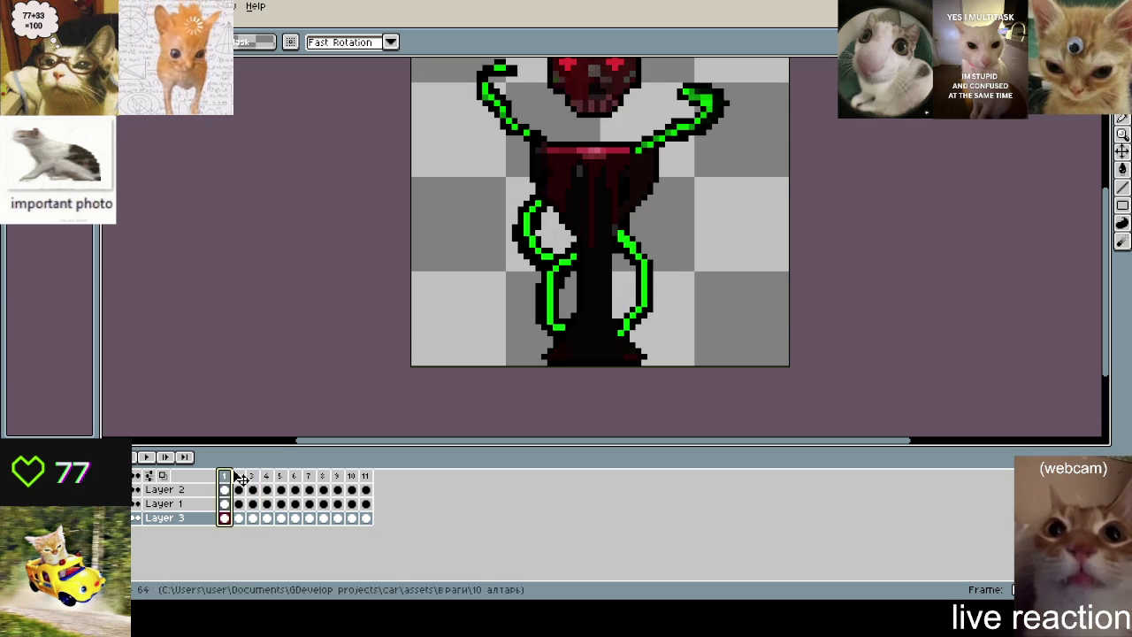
drag(714, 351, 619, 215)
click(752, 235)
mouse_move(689, 362)
mouse_down()
mouse_move(617, 229)
mouse_move(589, 207)
mouse_up()
click(768, 212)
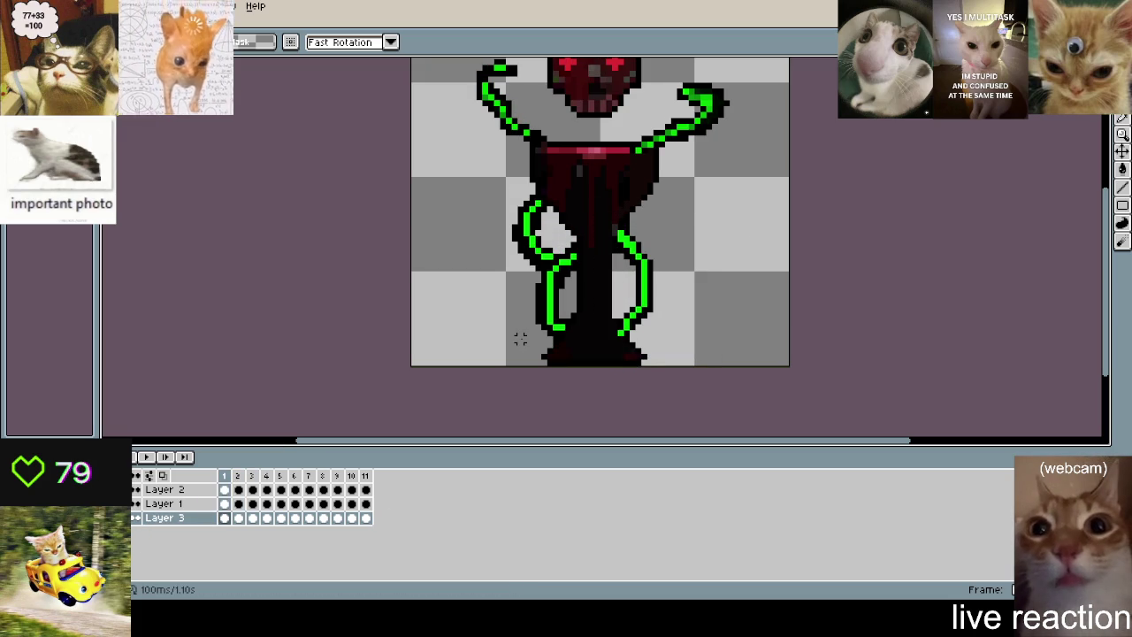
- Hide the goblet and skull, then paste tentacle pixels into frame 2
key(ctrl+z)
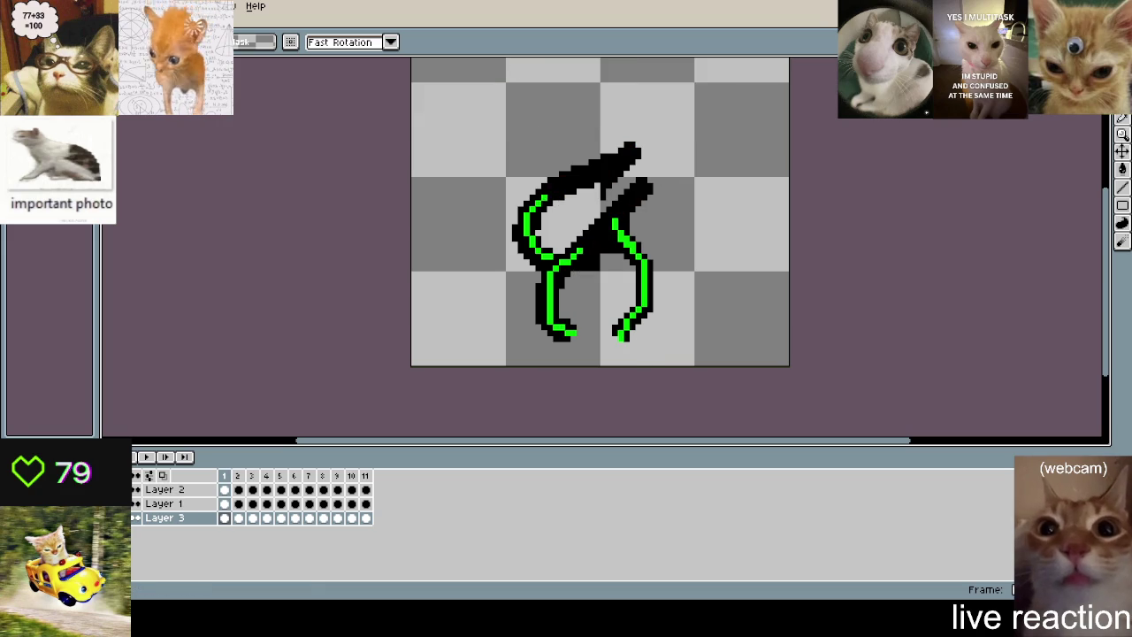
key(Right)
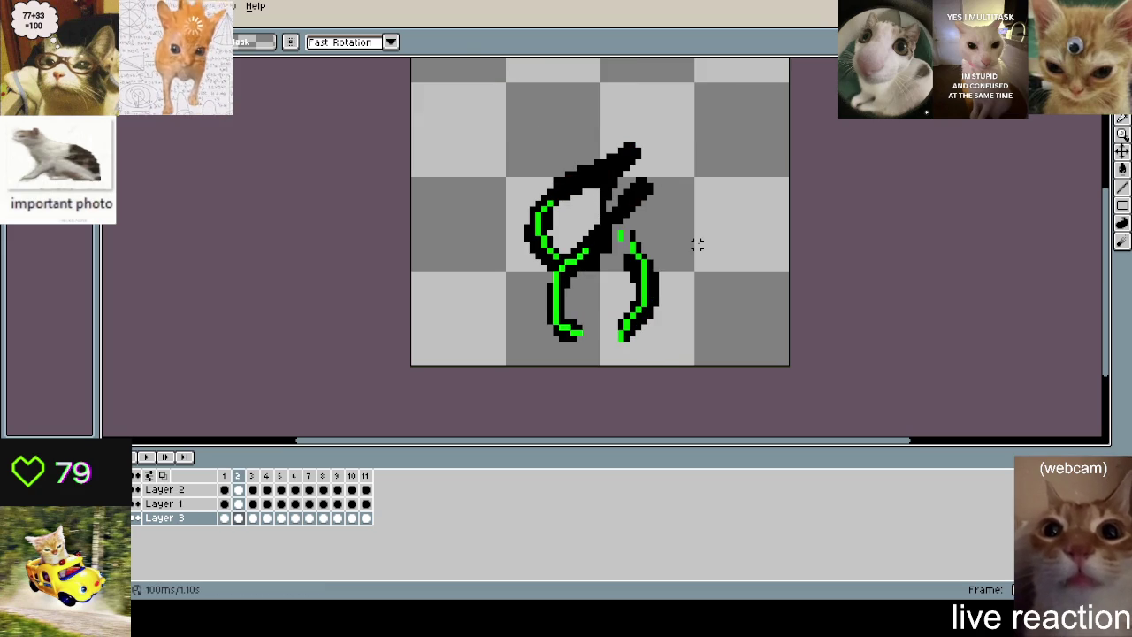
key(ctrl+v)
click(726, 231)
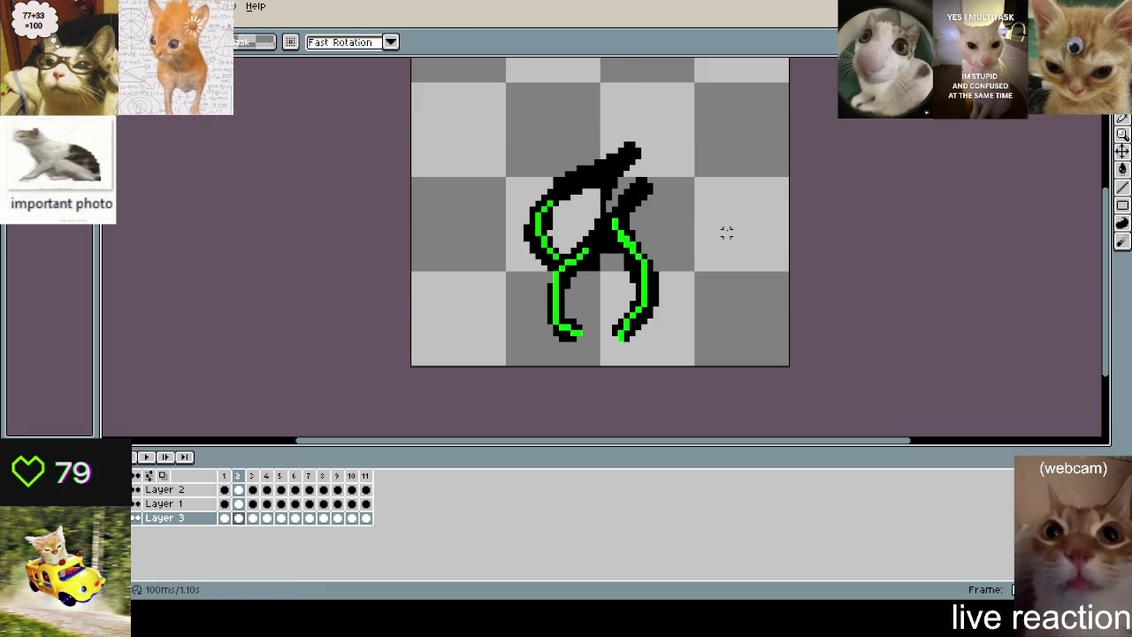
key(Left)
key(Right)
scroll(723, 239, up, 1)
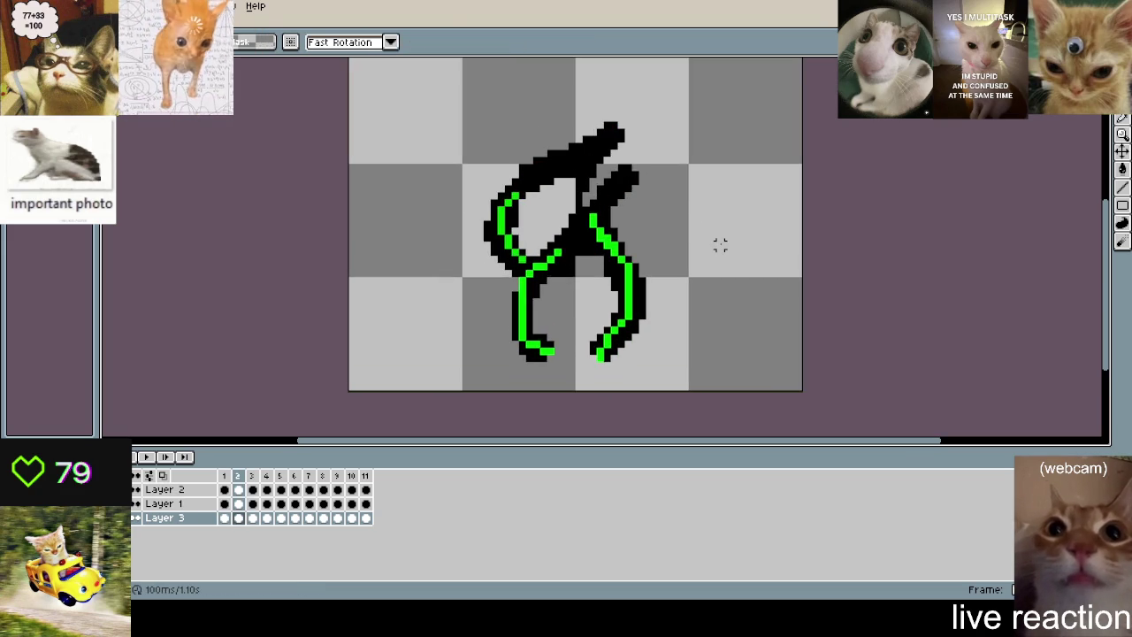
key(Left)
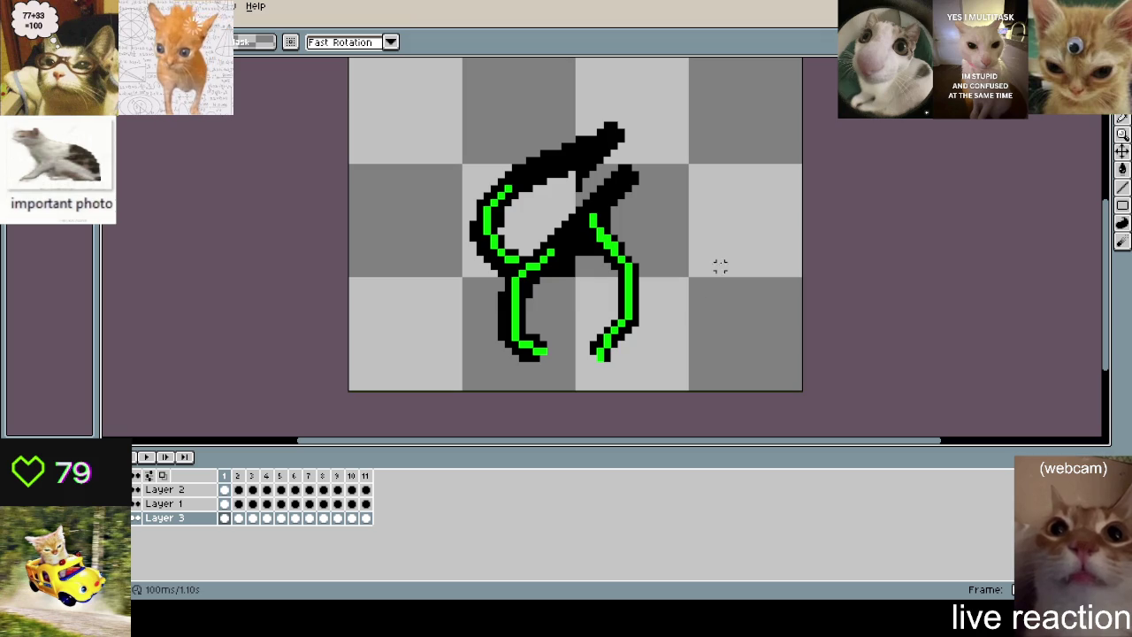
- Select and trial-delete the right tentacle on frames 1 and 2, restoring it each time
drag(685, 357, 581, 202)
key(Delete)
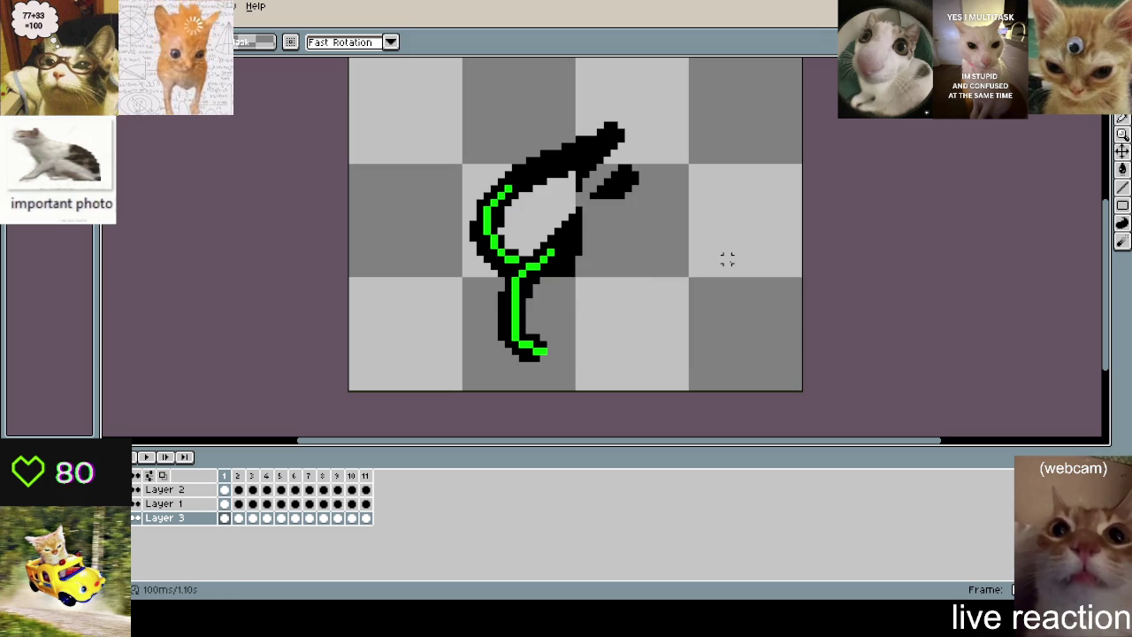
key(Right)
key(Left)
key(ctrl+z)
key(ctrl+z)
key(Right)
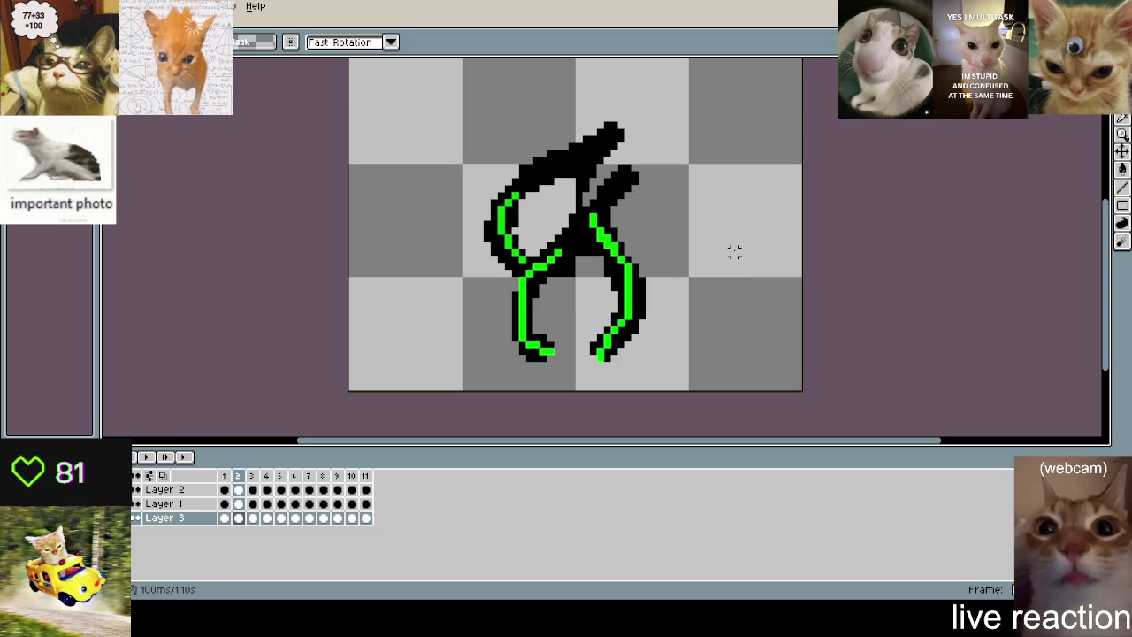
drag(685, 358, 576, 193)
key(Delete)
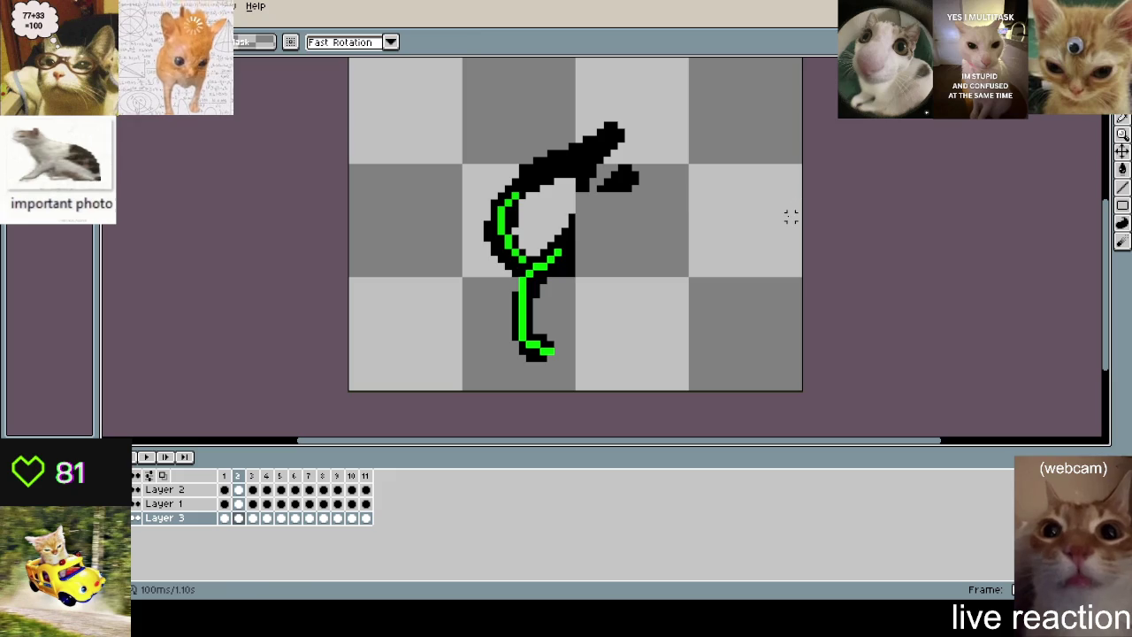
key(ctrl+z)
key(Left)
key(Right)
- Place the right tentacle lower on frame 2 and commit it
drag(637, 368, 575, 196)
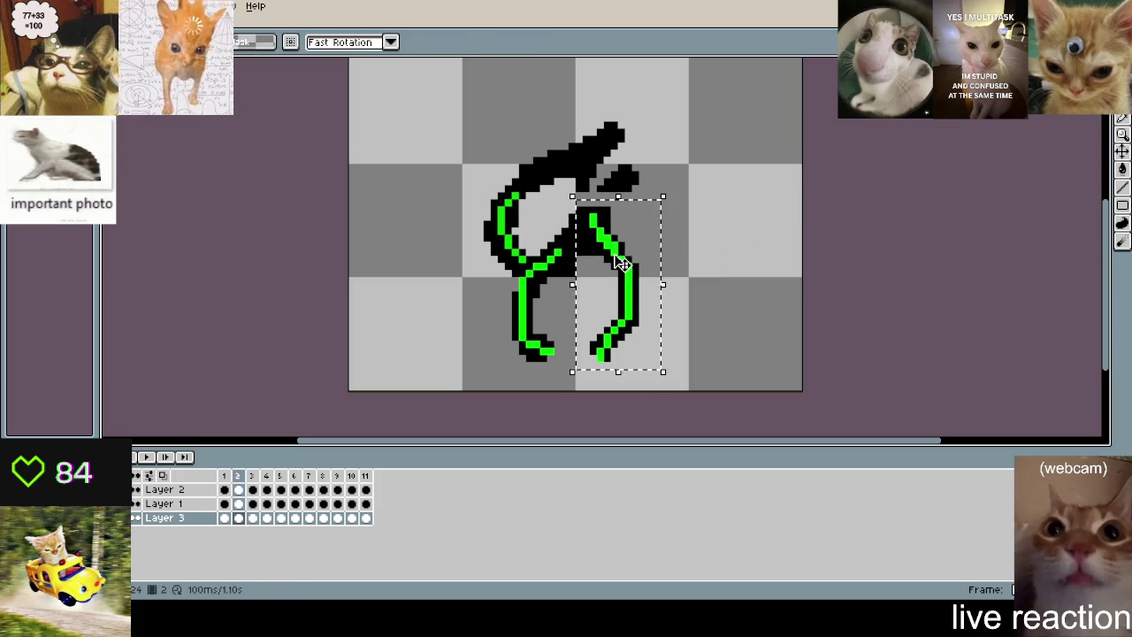
click(705, 245)
key(Left)
key(Right)
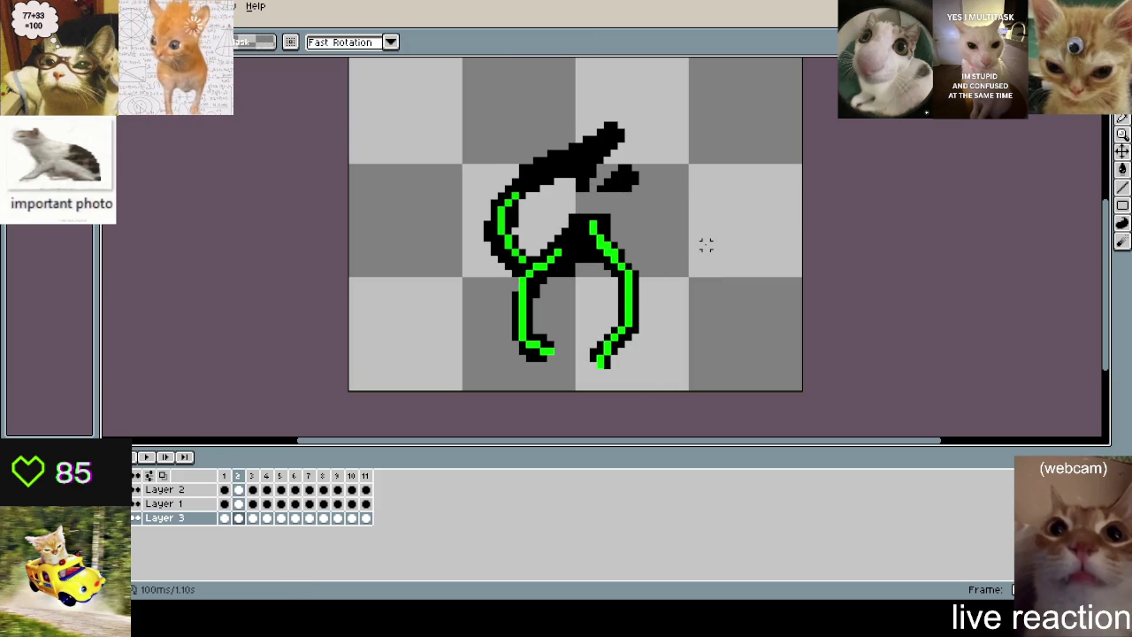
- Paste the right tentacle into frames 5, 6, 7 and 8
key(Right)
key(Right)
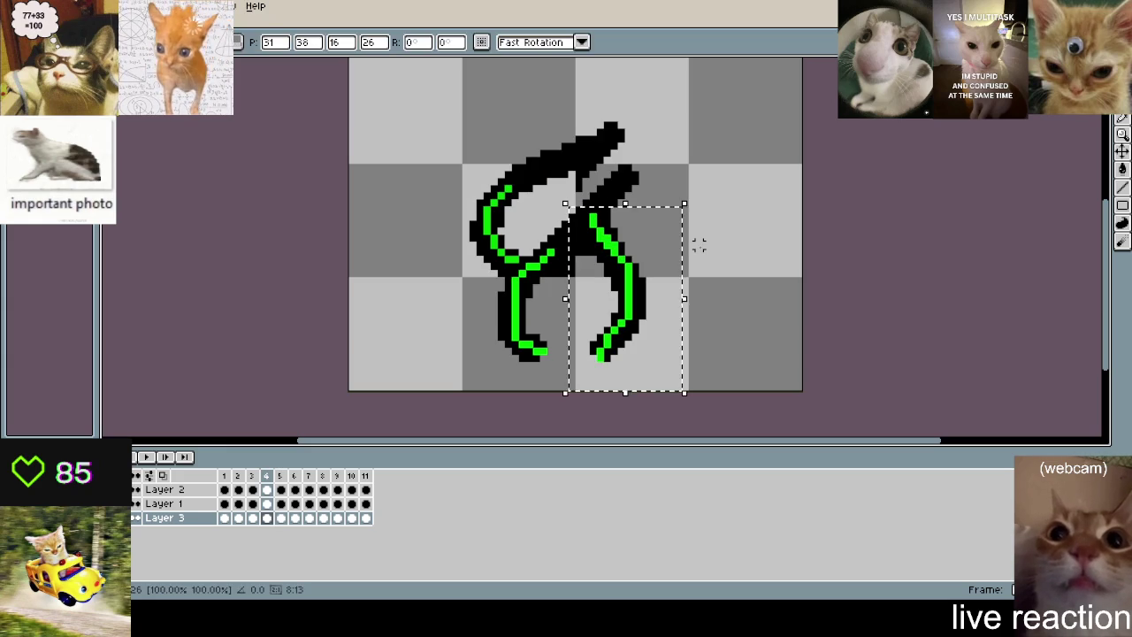
key(Right)
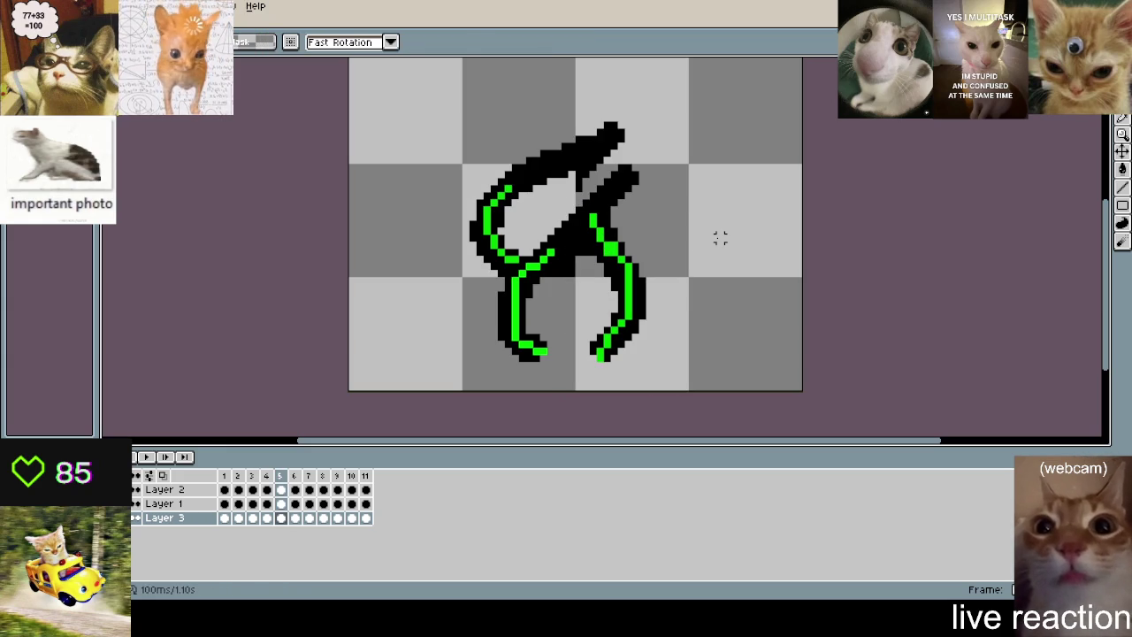
key(ctrl+v)
key(Right)
key(ctrl+v)
key(Right)
key(ctrl+v)
click(720, 237)
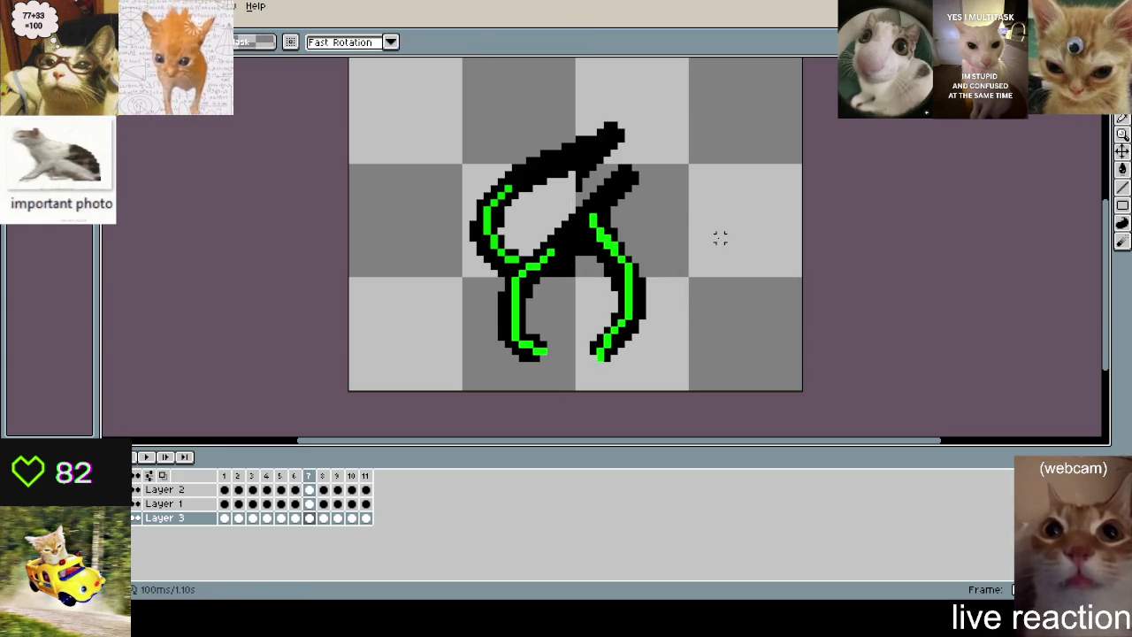
key(Right)
key(ctrl+v)
click(720, 237)
- Paste the right tentacle into frames 9, 11 and 1, committing each
key(Right)
key(ctrl+v)
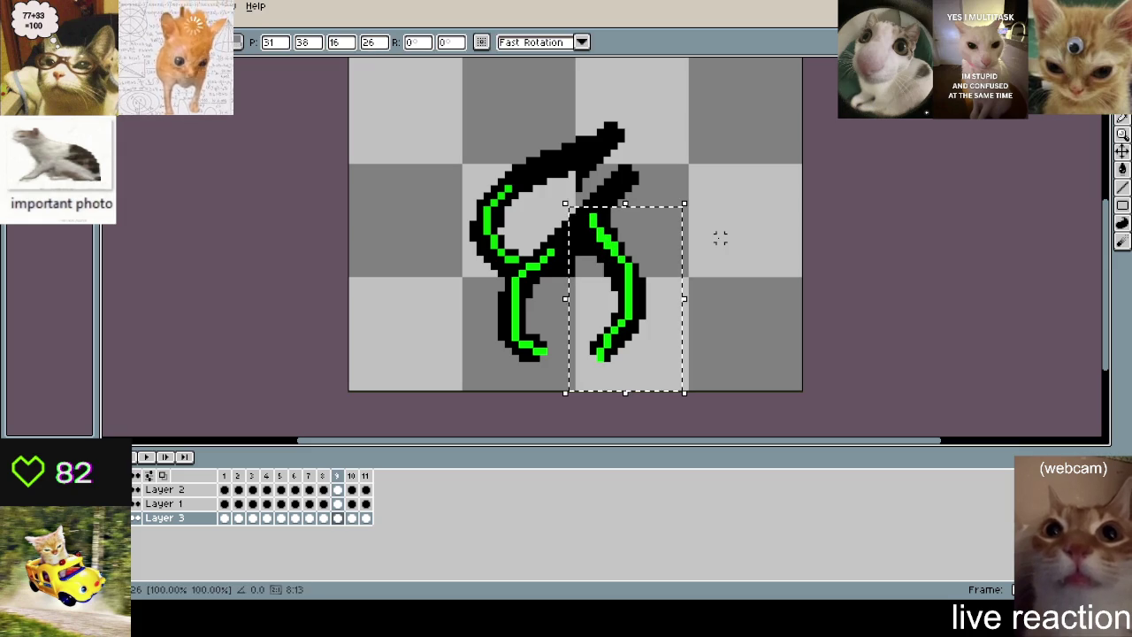
click(720, 237)
key(Right)
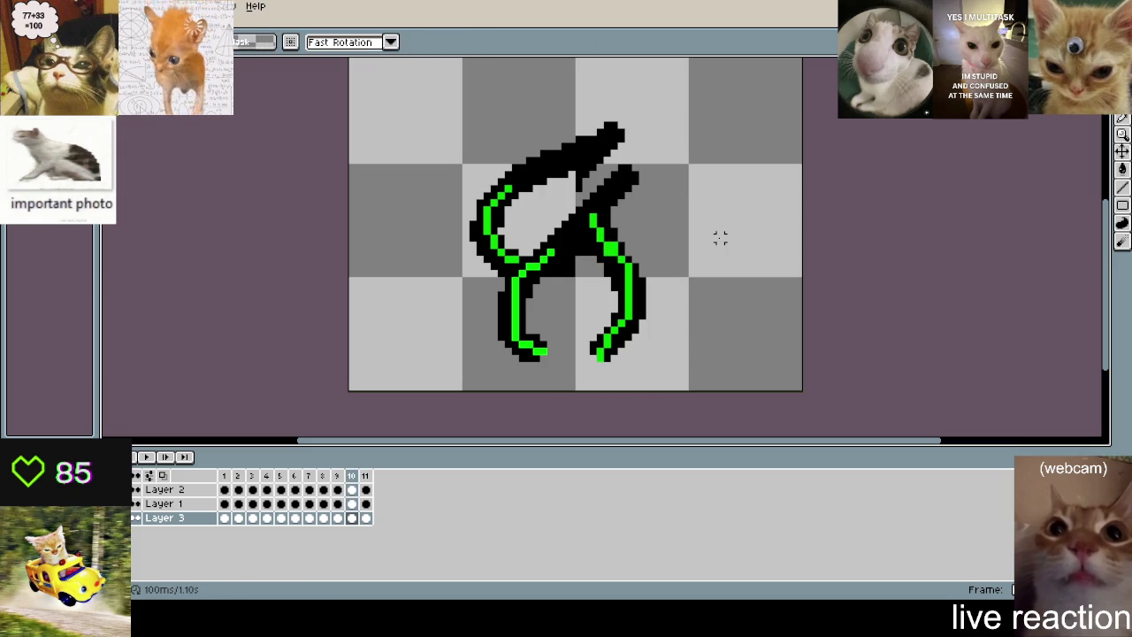
key(Right)
key(ctrl+v)
click(720, 237)
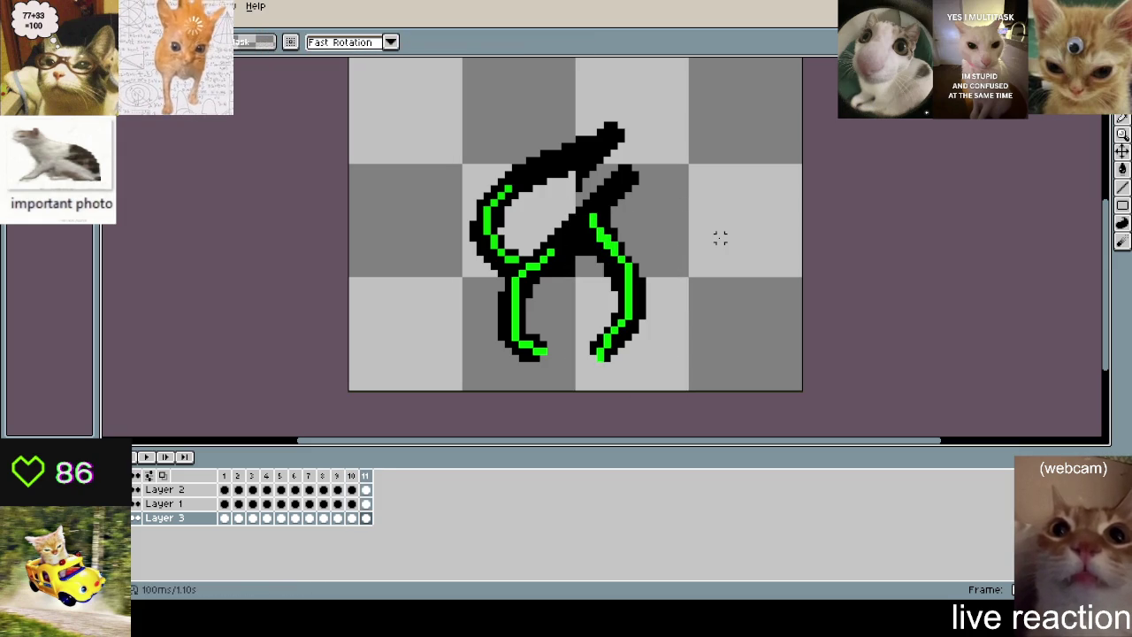
key(Right)
key(ctrl+v)
click(720, 237)
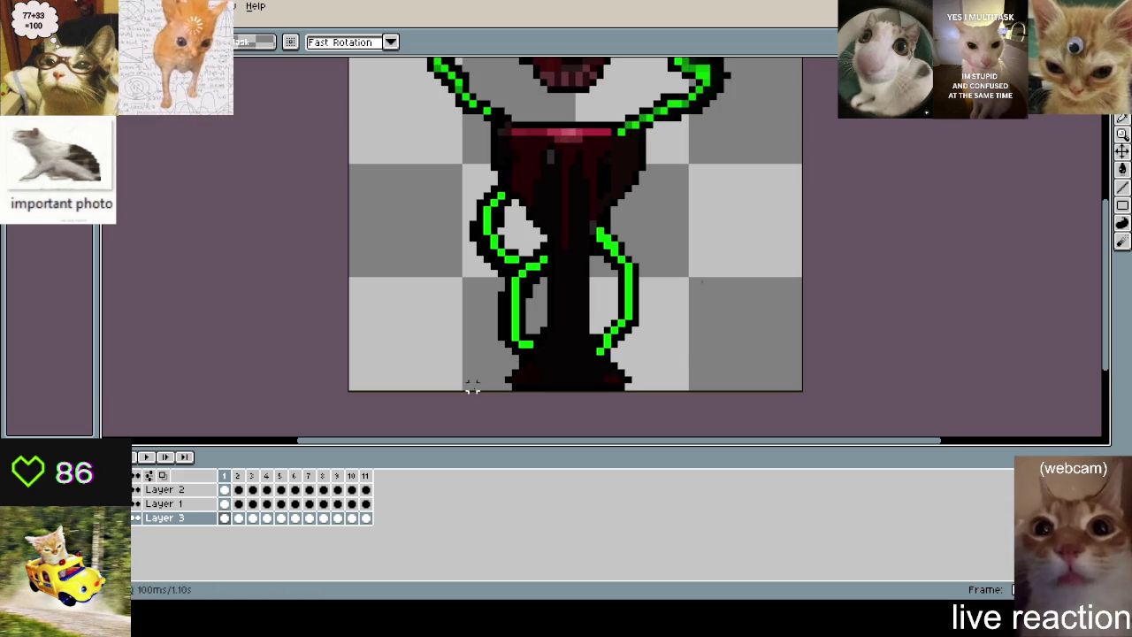
- Zoom out, play the 11-frame altar animation, and recentre the sprite
scroll(770, 274, down, 2)
key(Return)
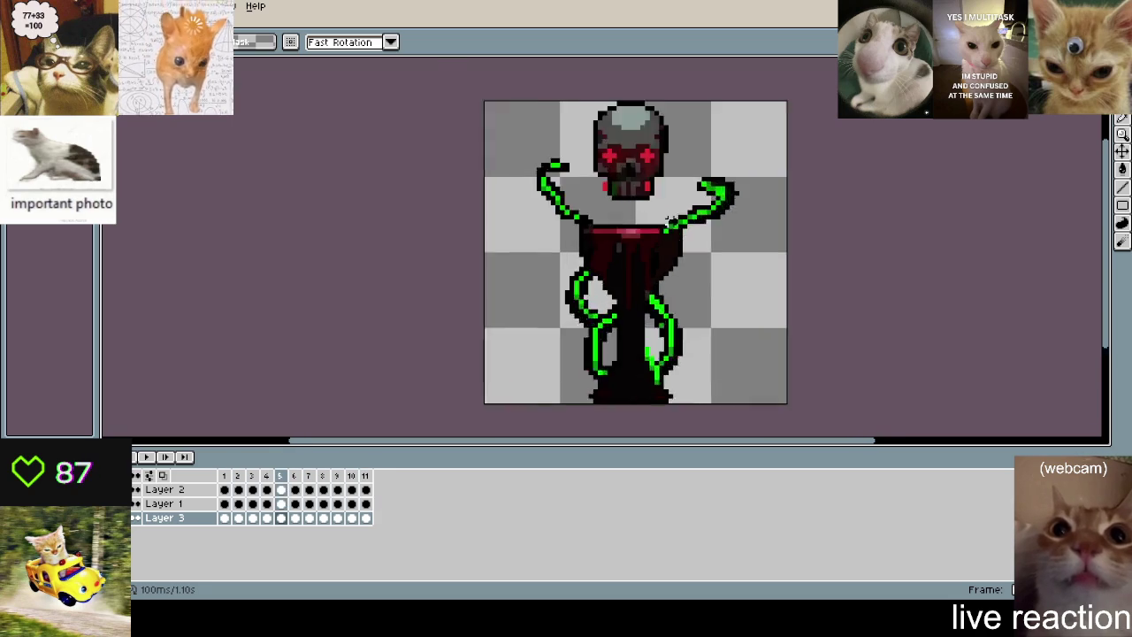
scroll(624, 230, up, 1)
scroll(624, 230, down, 2)
drag(625, 230, 715, 218)
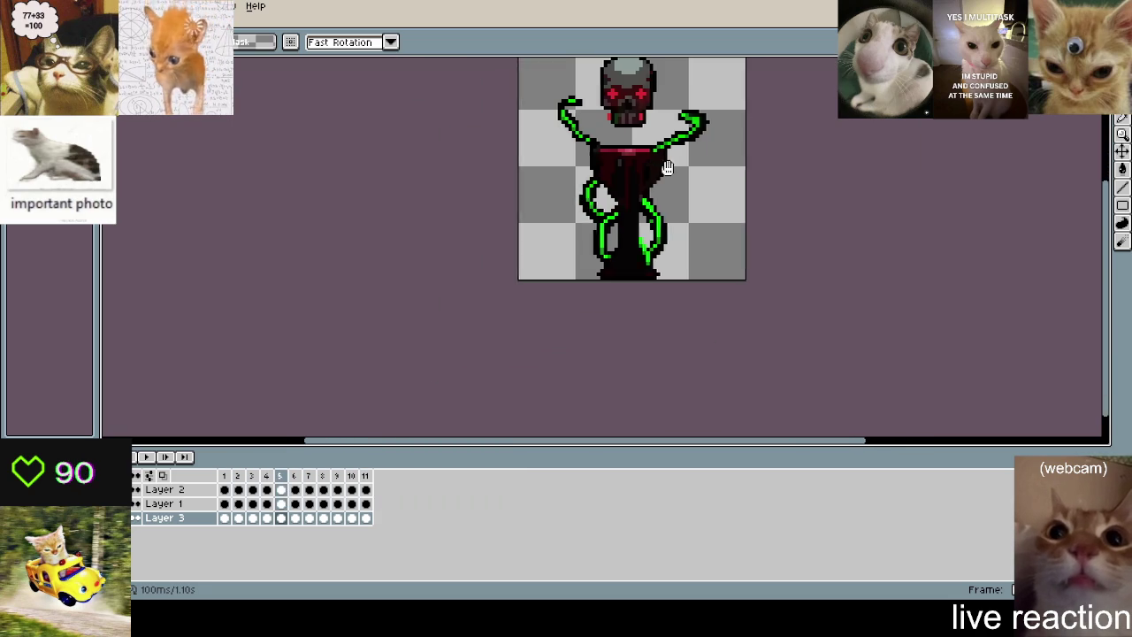
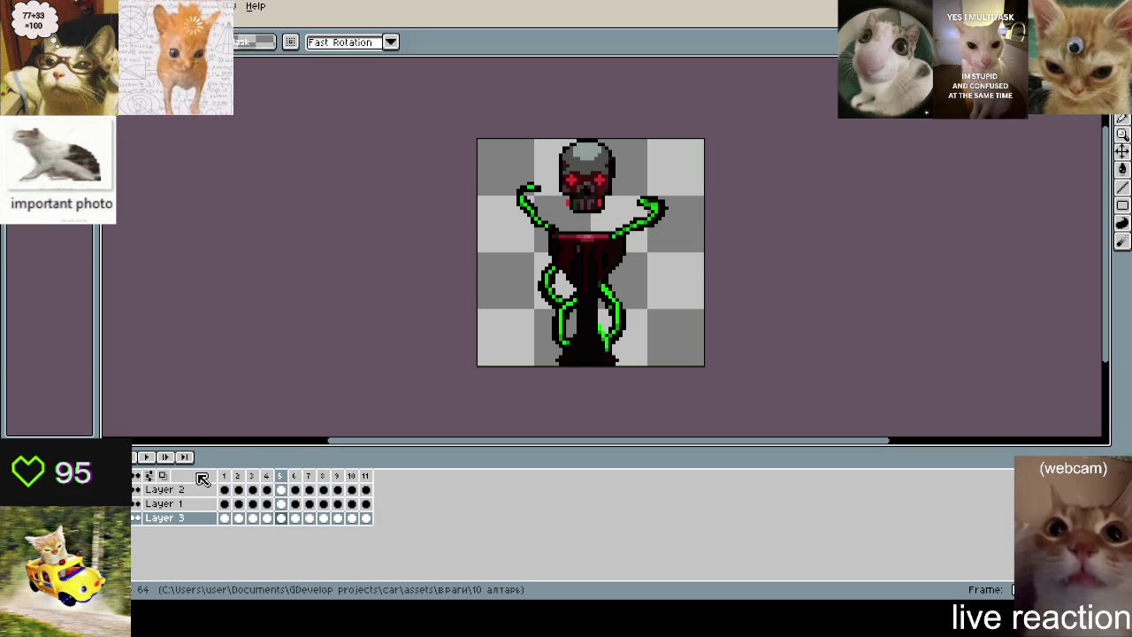
- Stop playback on frame 1 and eyedrop the pedestal's dark red as the pencil colour
key(Return)
scroll(589, 265, up, 2)
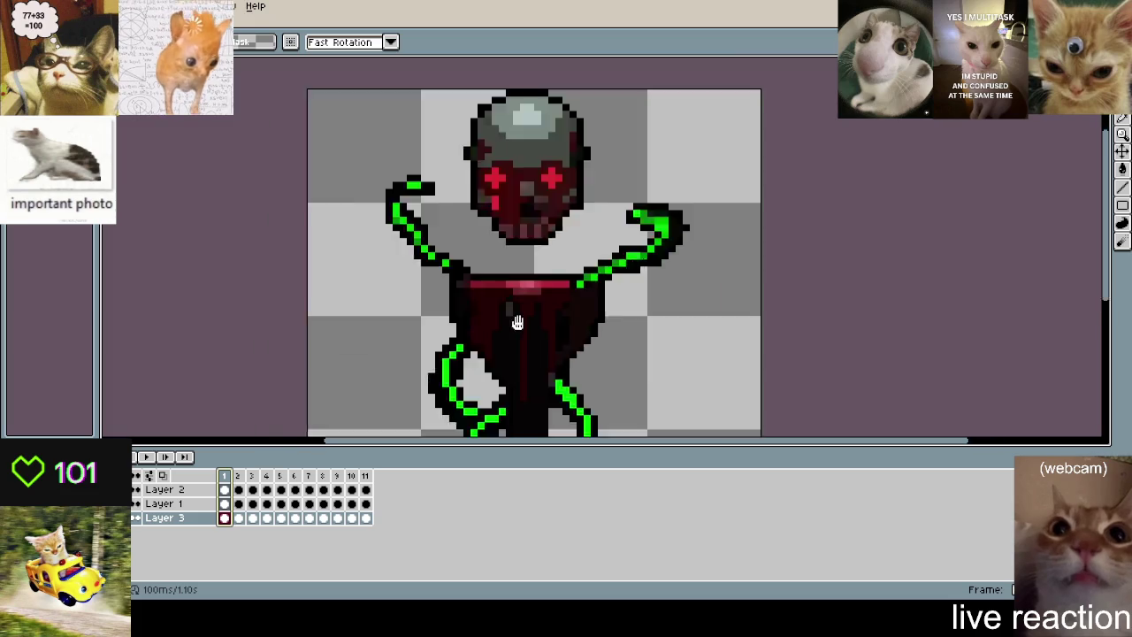
scroll(587, 295, up, 3)
scroll(599, 268, down, 3)
scroll(590, 266, up, 2)
drag(578, 216, 585, 277)
key(ctrl+d)
key(i)
key(b)
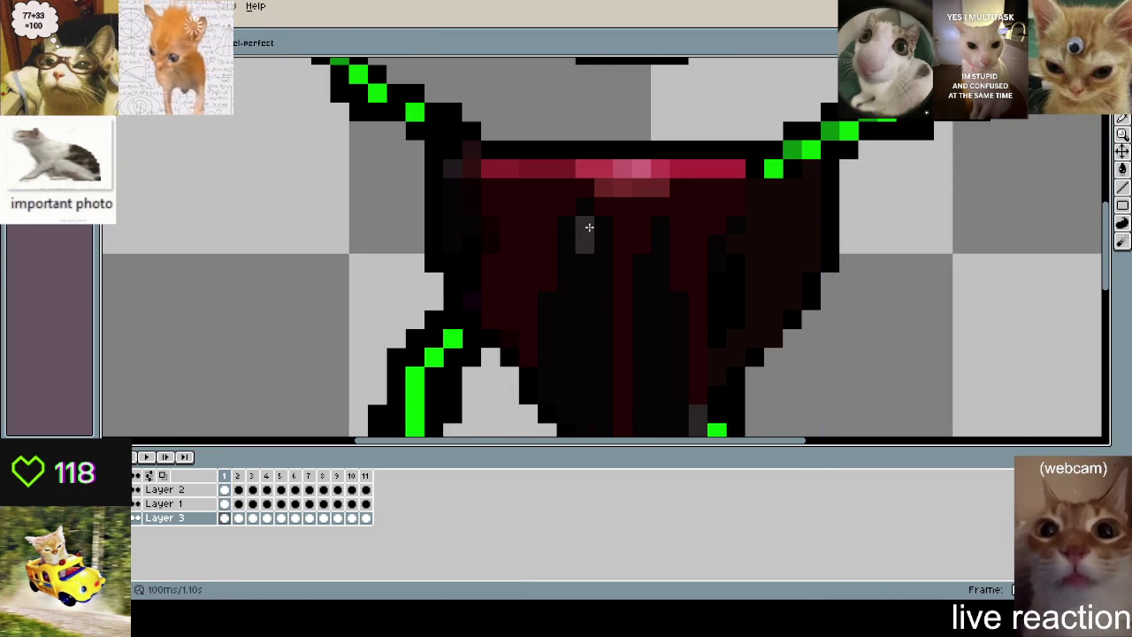
key(plus)
key(plus)
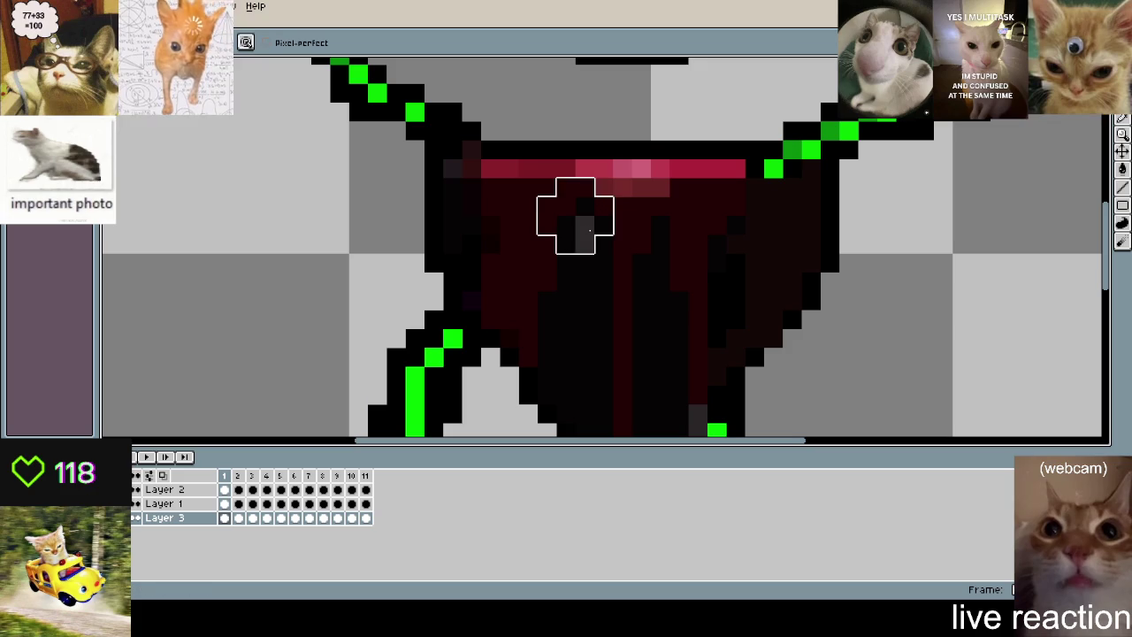
- On Layer 1, cover the grey pedestal pixel on frame 1 with dark red
scroll(594, 253, down, 1)
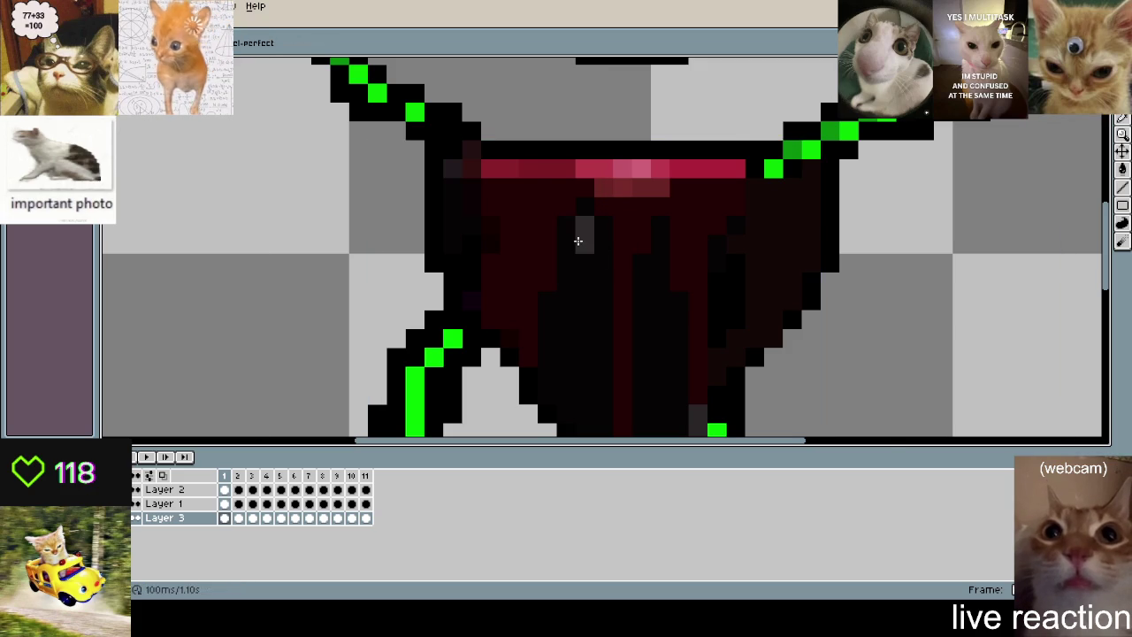
scroll(586, 242, down, 2)
scroll(654, 247, down, 1)
scroll(619, 234, up, 2)
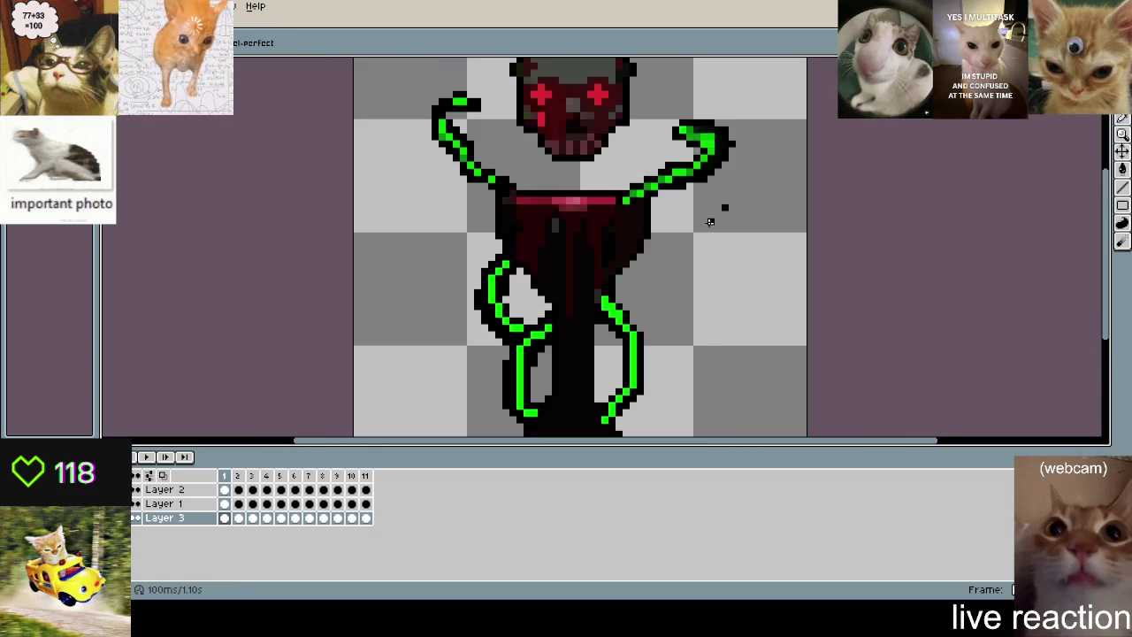
scroll(553, 224, up, 2)
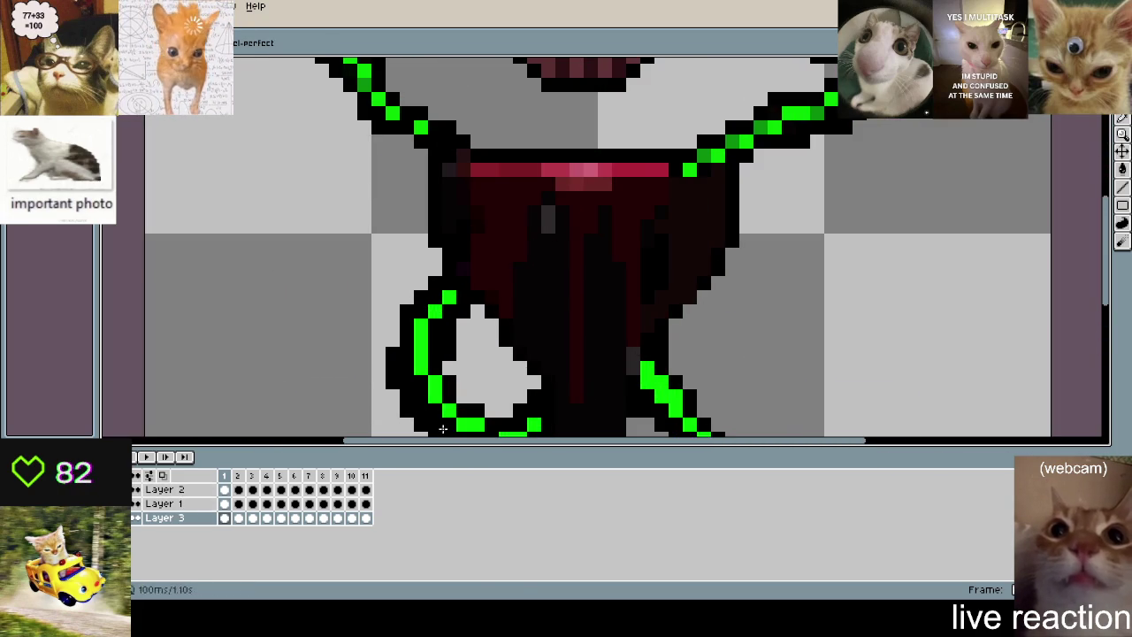
click(164, 504)
click(548, 226)
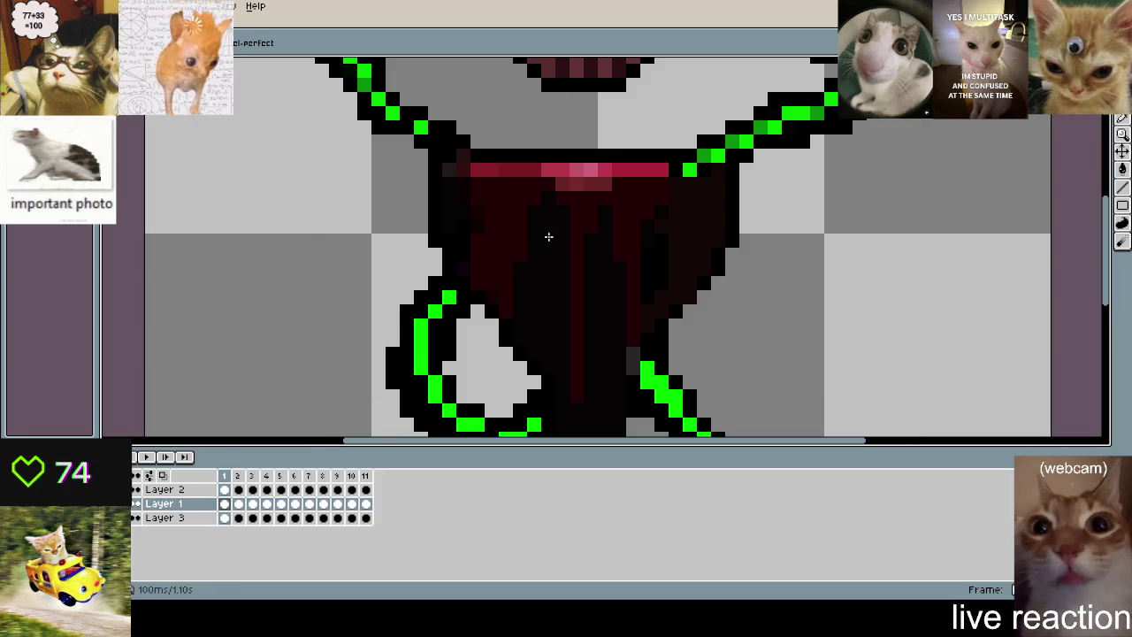
key(period)
key(period)
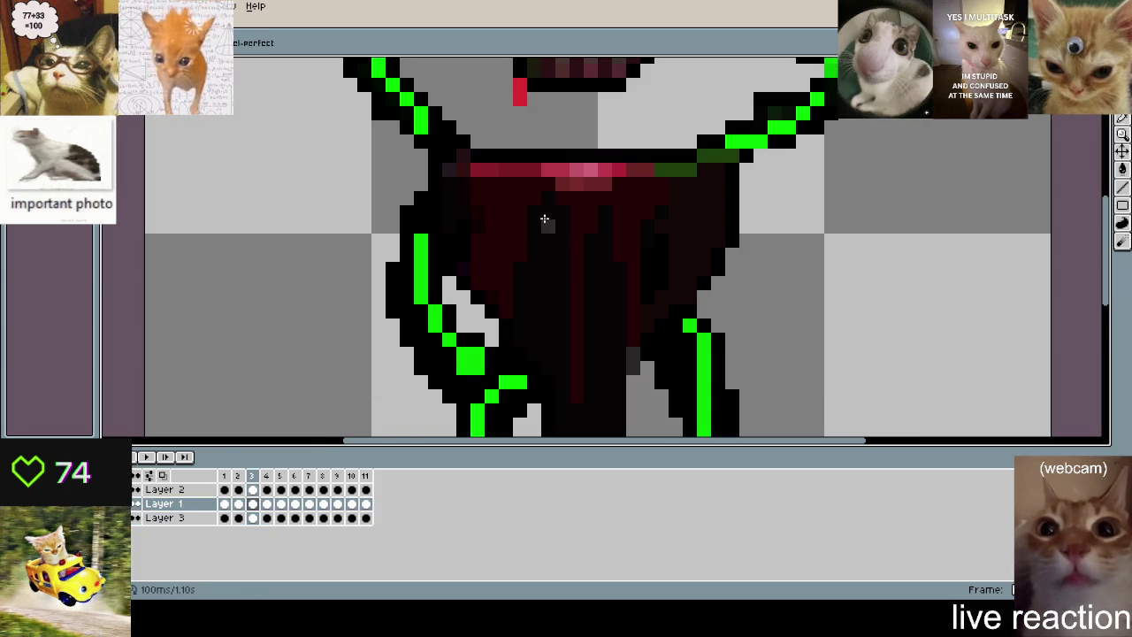
- Darken the grey pixel on the later frames, return to frame 1, and play the animation
key(period)
click(548, 227)
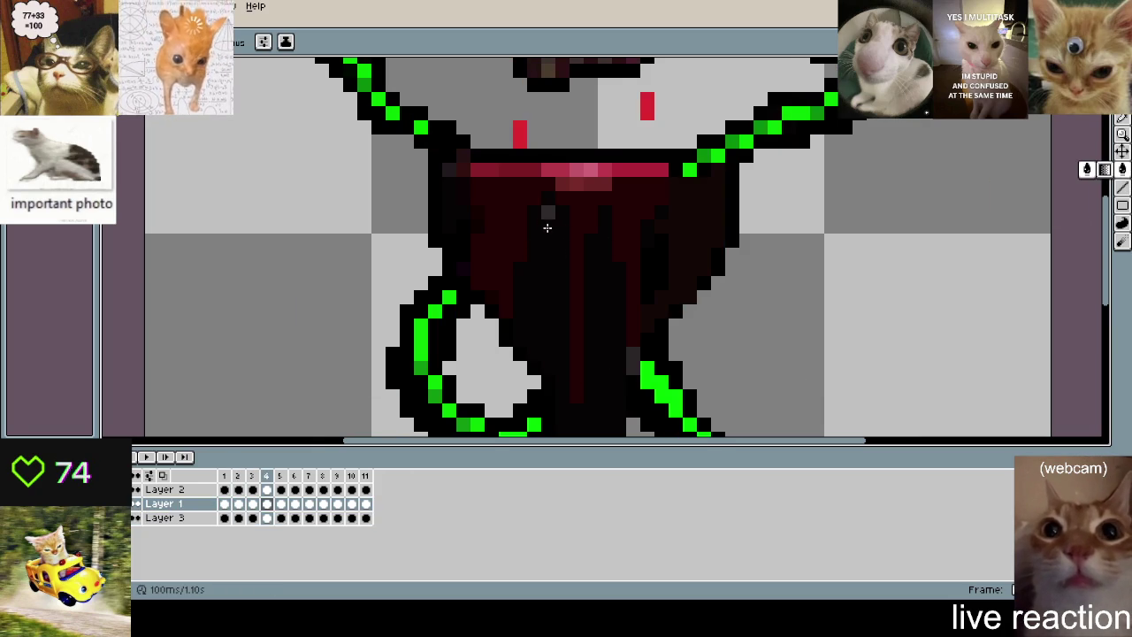
key(period)
key(period)
click(548, 212)
key(period)
key(period)
key(period)
key(period)
key(period)
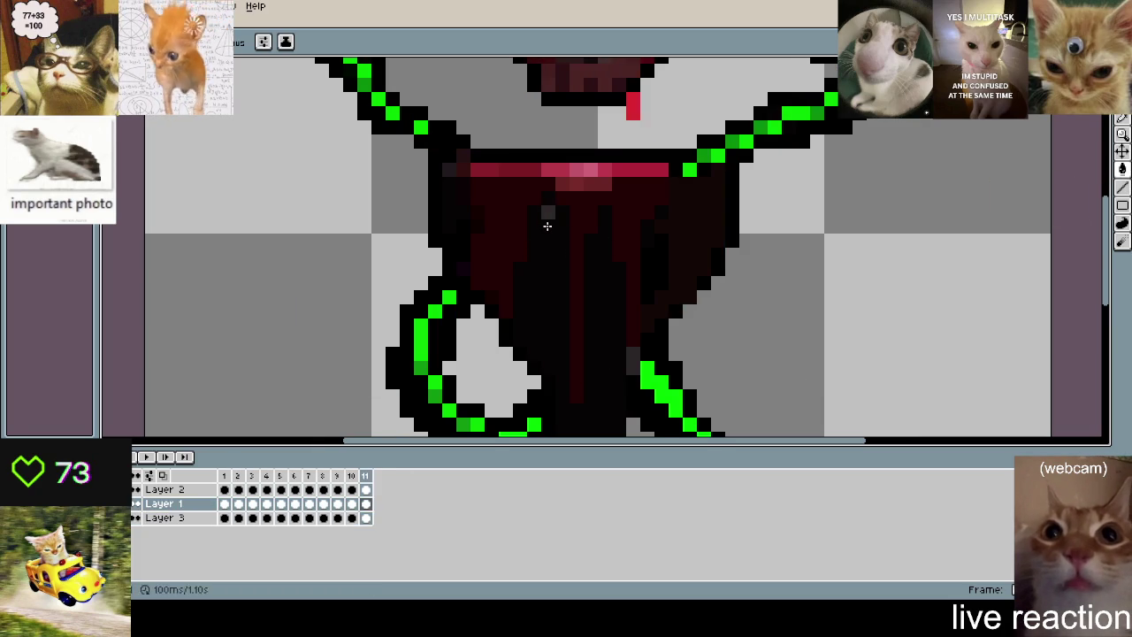
key(period)
scroll(961, 240, down, 1)
scroll(961, 239, down, 1)
key(Return)
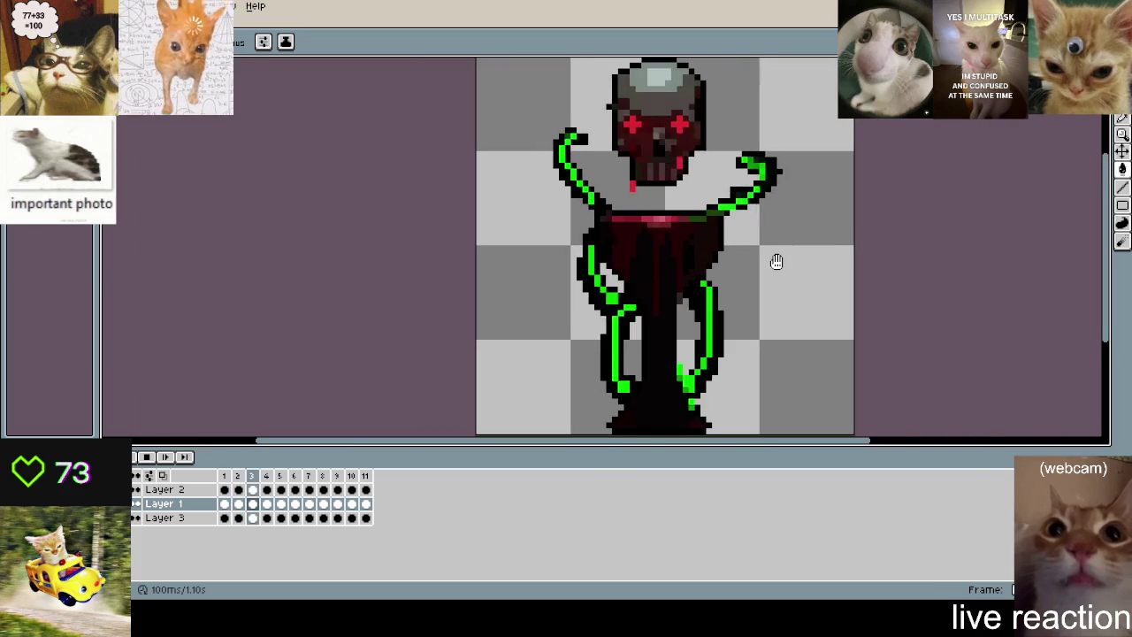
- Stop playback and step through the frames to inspect the pedestal, ending on frame 1
drag(762, 276, 719, 247)
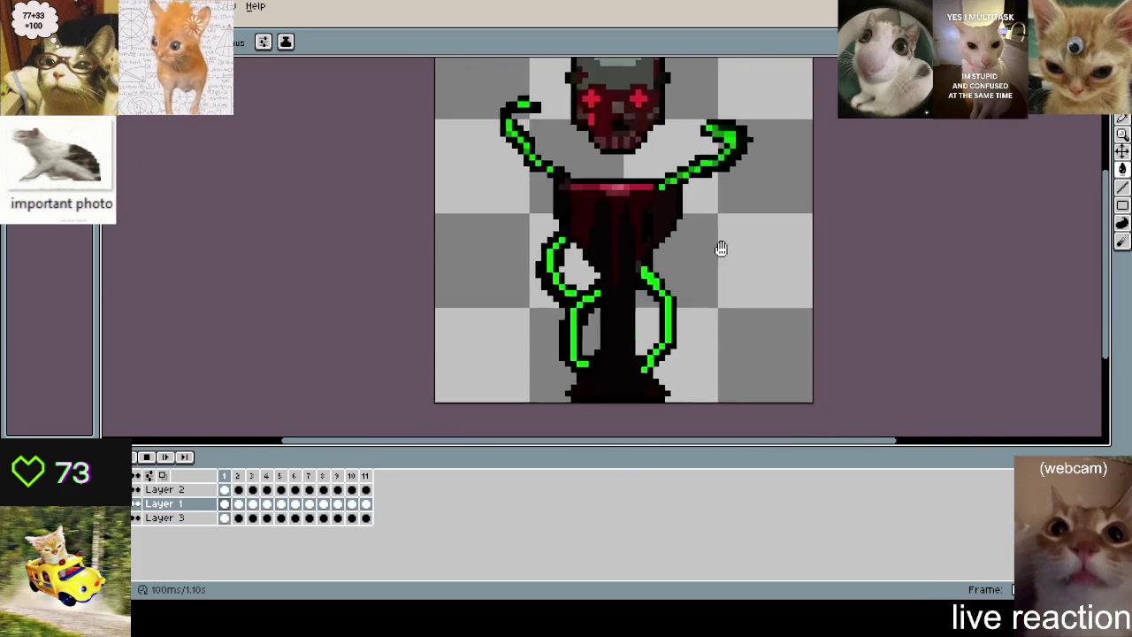
scroll(719, 248, up, 1)
scroll(711, 384, up, 1)
key(Return)
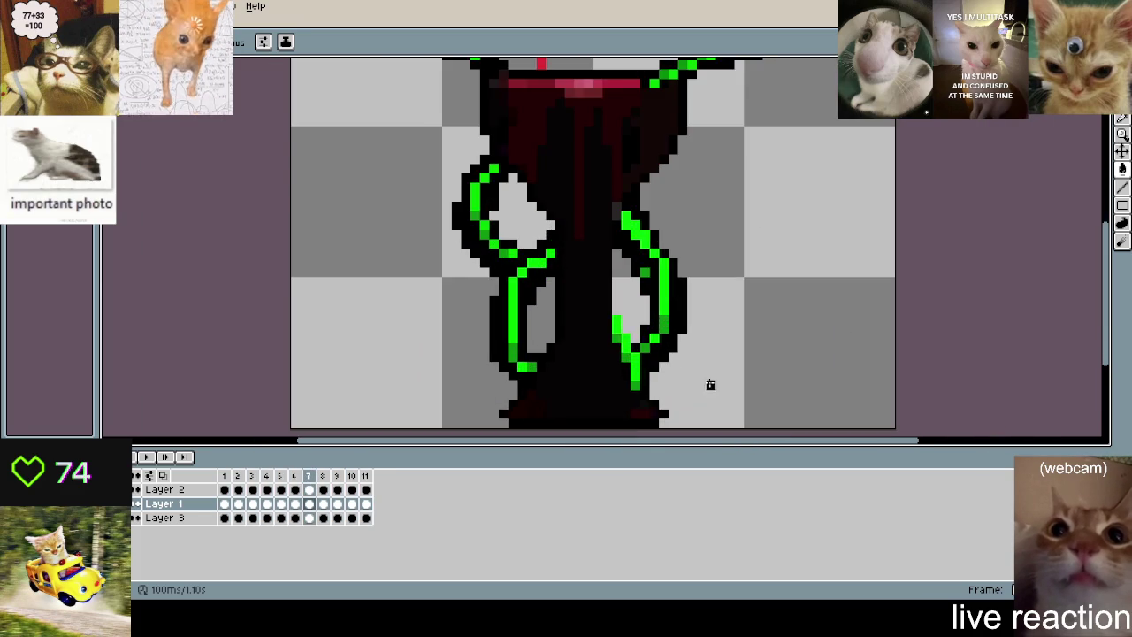
scroll(654, 296, up, 1)
key(Right)
key(Right)
key(Left)
key(Right)
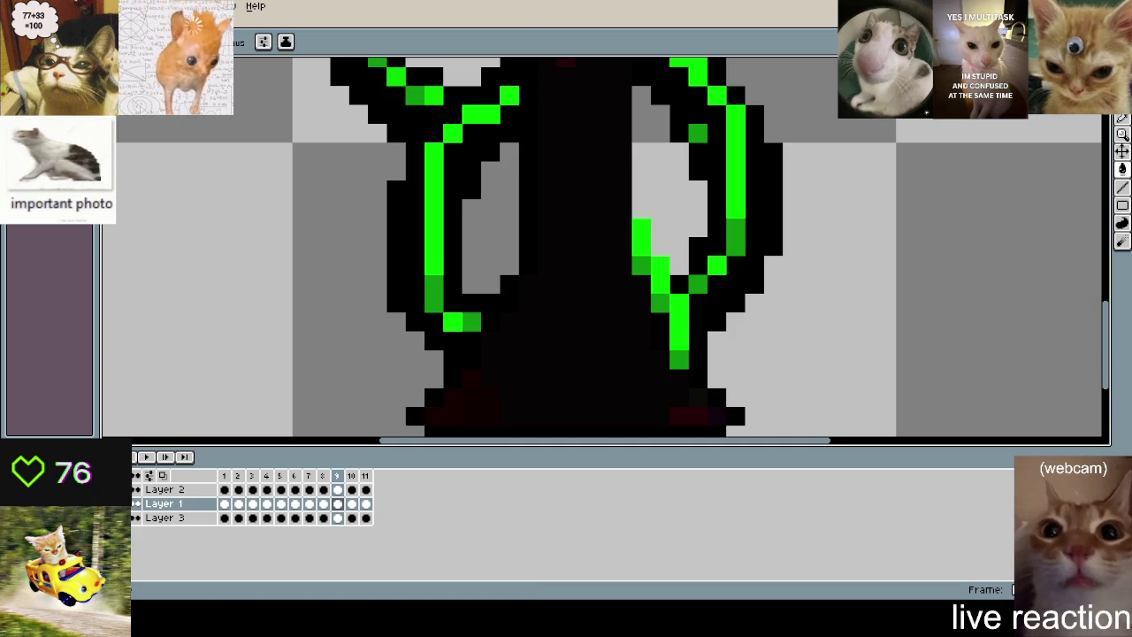
scroll(560, 380, down, 1)
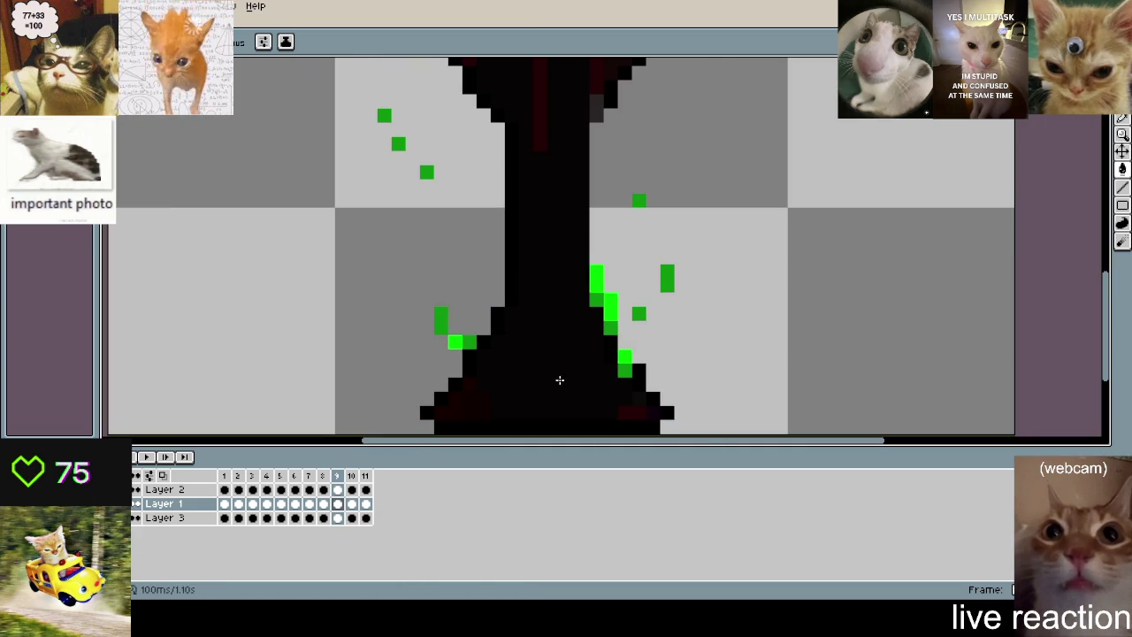
key(Left)
key(Left)
key(Left)
key(Left)
key(Left)
key(Left)
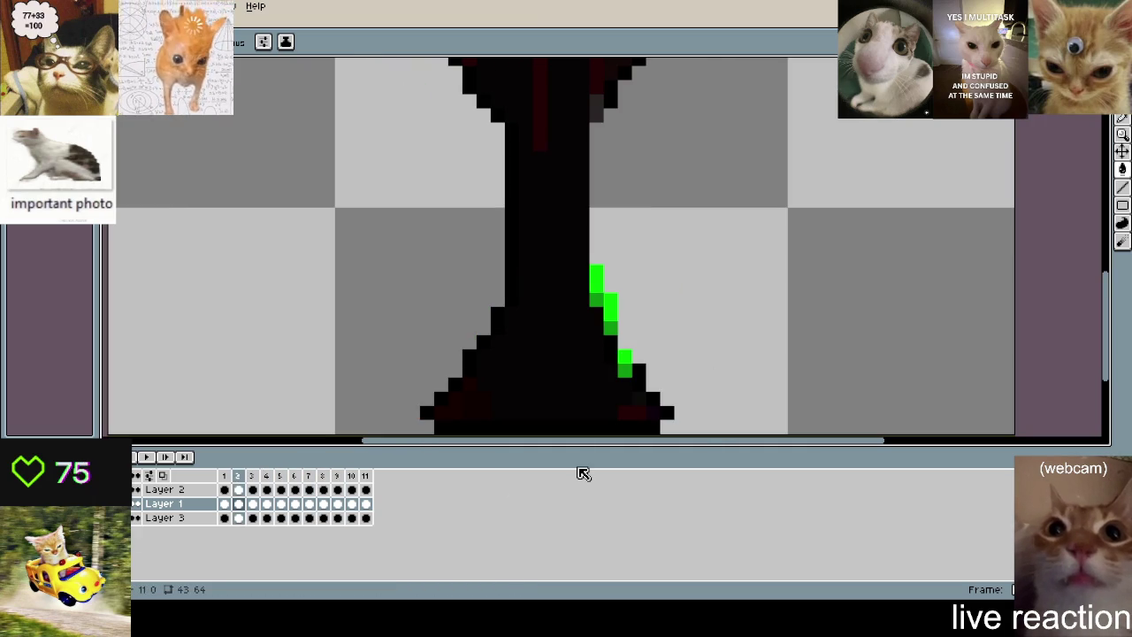
key(Left)
key(Left)
- Try flipping a selection of the pedestal's left base, undo it, and move to frame 2
scroll(651, 349, down, 2)
scroll(678, 292, up, 1)
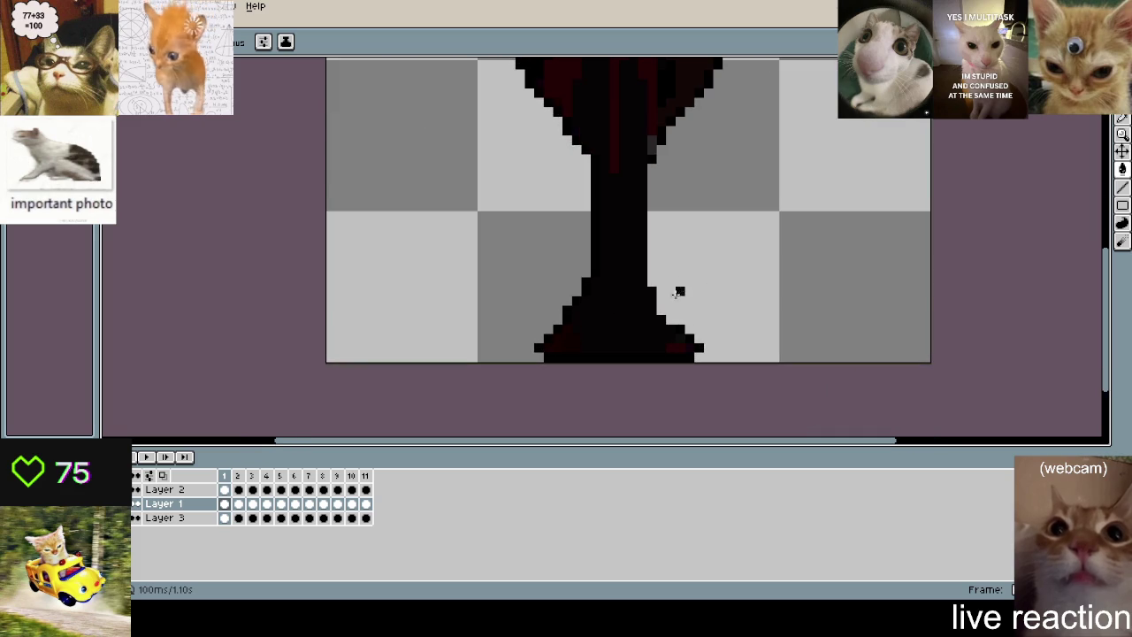
key(m)
drag(523, 248, 630, 363)
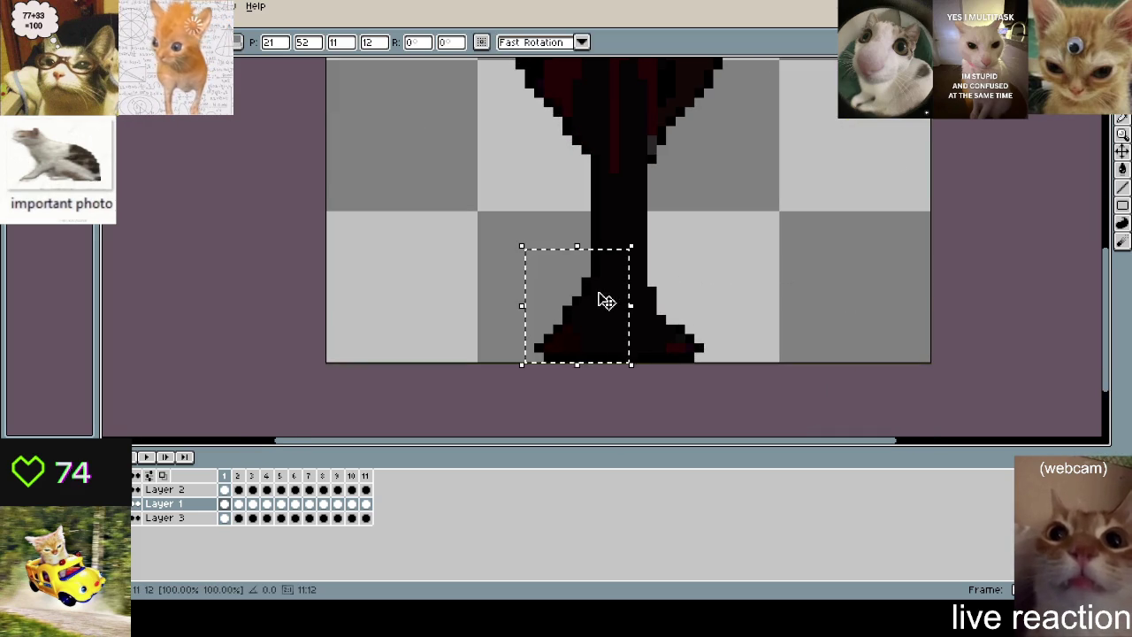
key(shift+h)
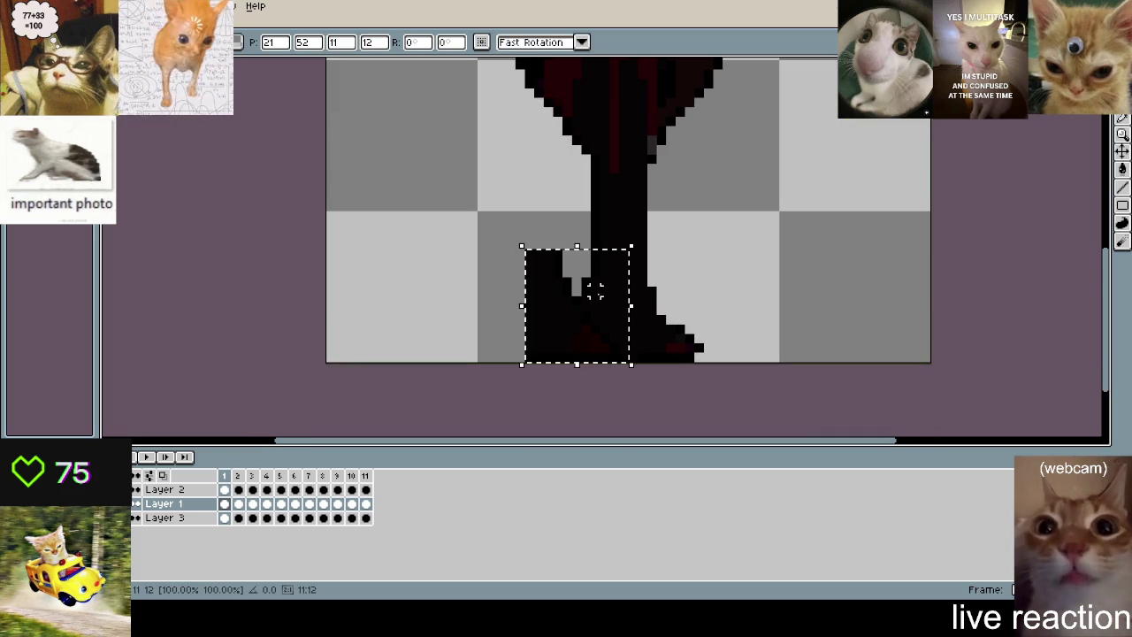
key(ctrl+z)
key(ctrl+z)
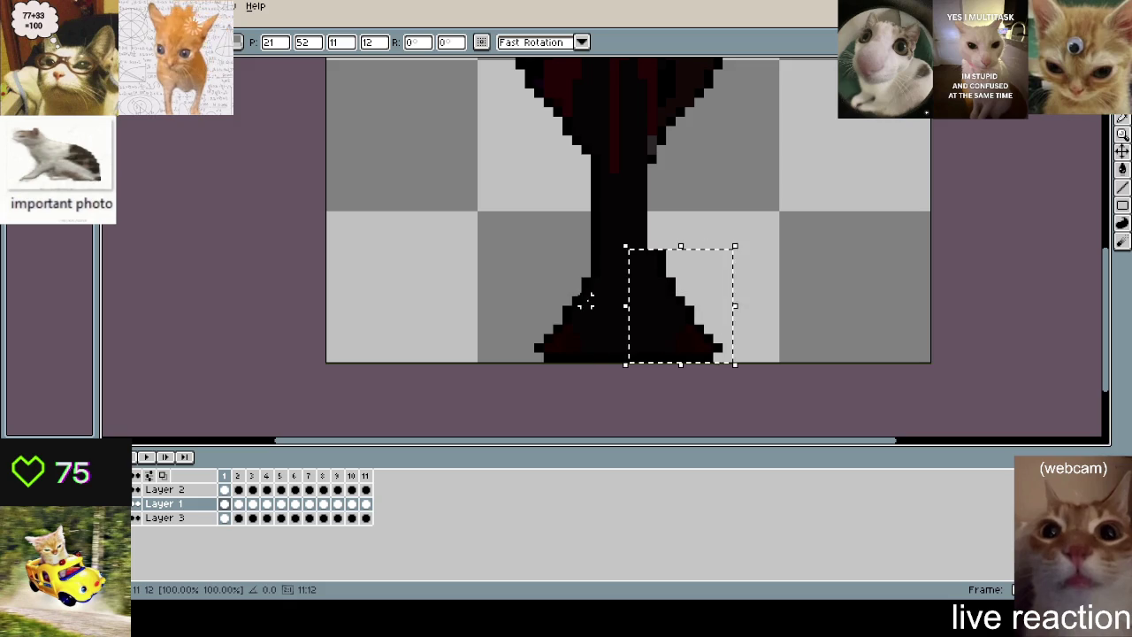
key(Escape)
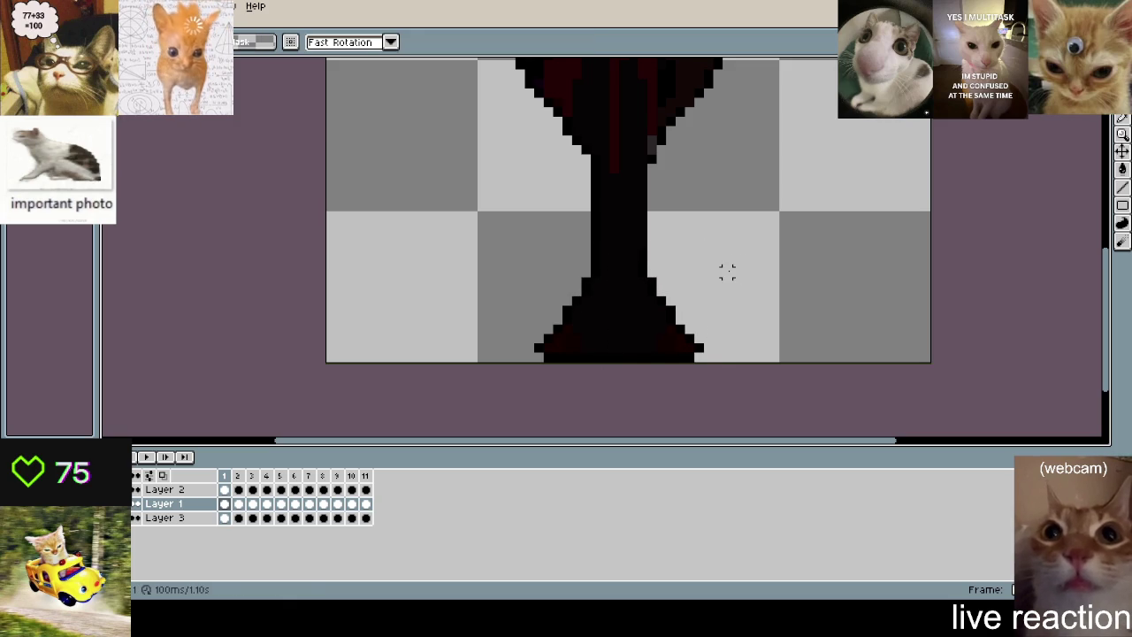
key(Right)
key(Escape)
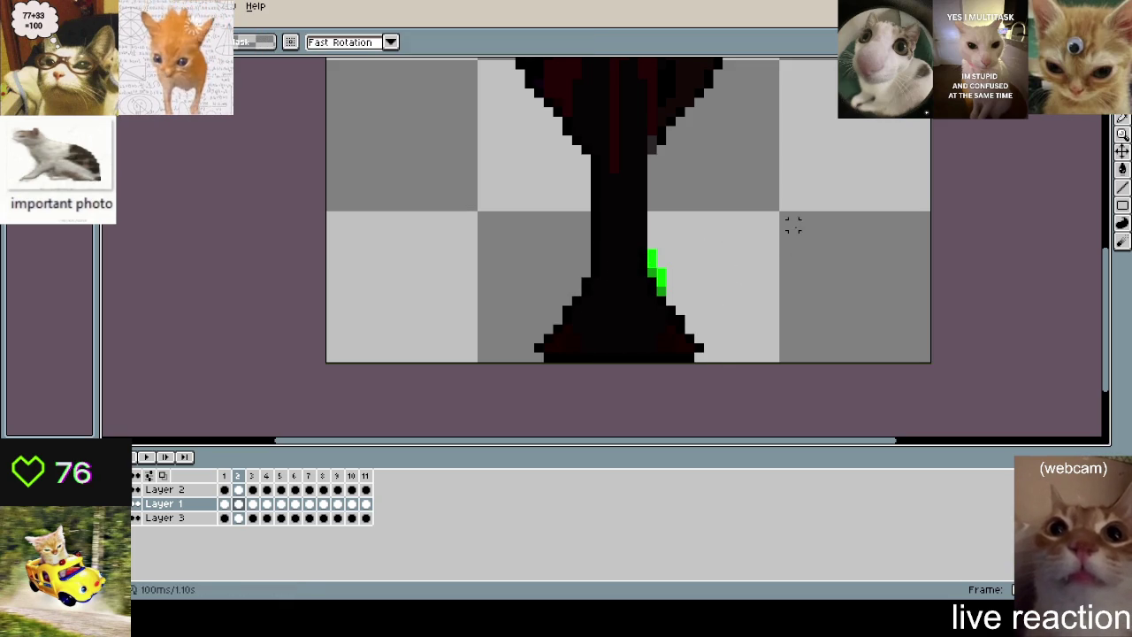
- Paint over the stray green tentacle pixels beside the tower on frame 2
scroll(793, 225, up, 3)
key(b)
click(562, 305)
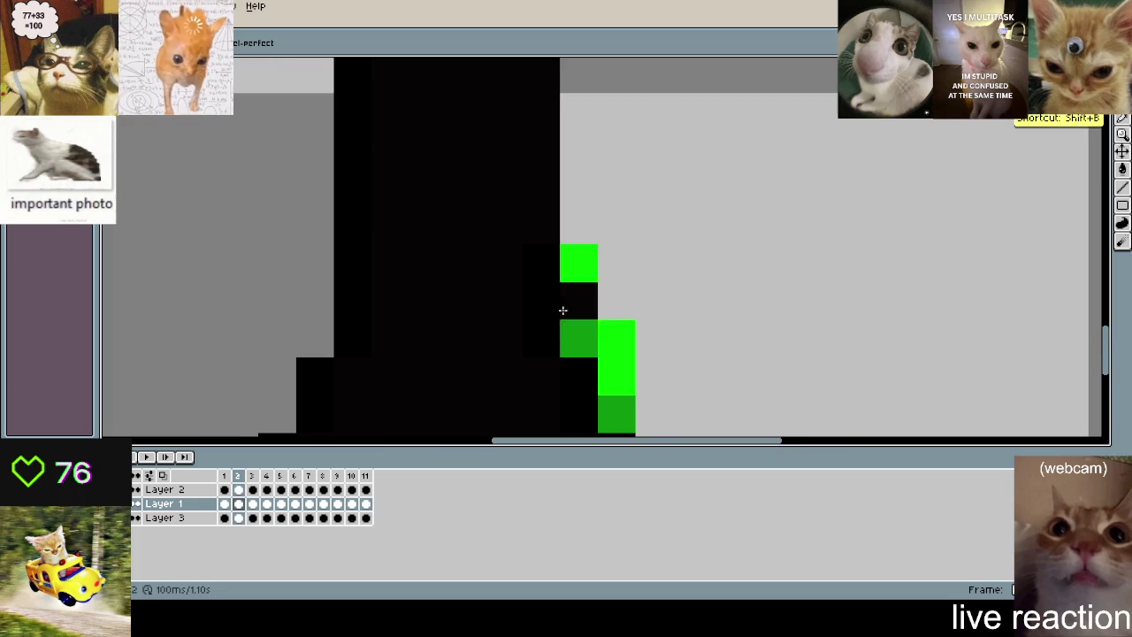
scroll(561, 309, down, 1)
mouse_move(592, 270)
mouse_down()
mouse_move(613, 335)
mouse_move(636, 270)
mouse_up()
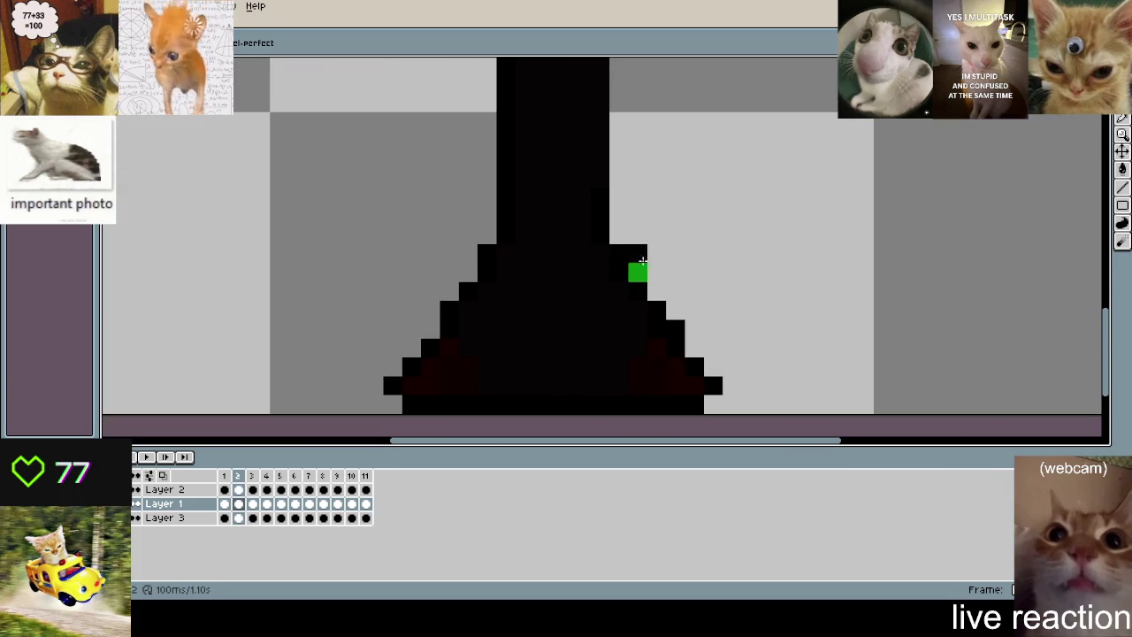
key(Right)
- On frame 3, clear the lower stray green pixels and paint the upper ones black
key(m)
drag(531, 183, 740, 417)
click(648, 206)
key(b)
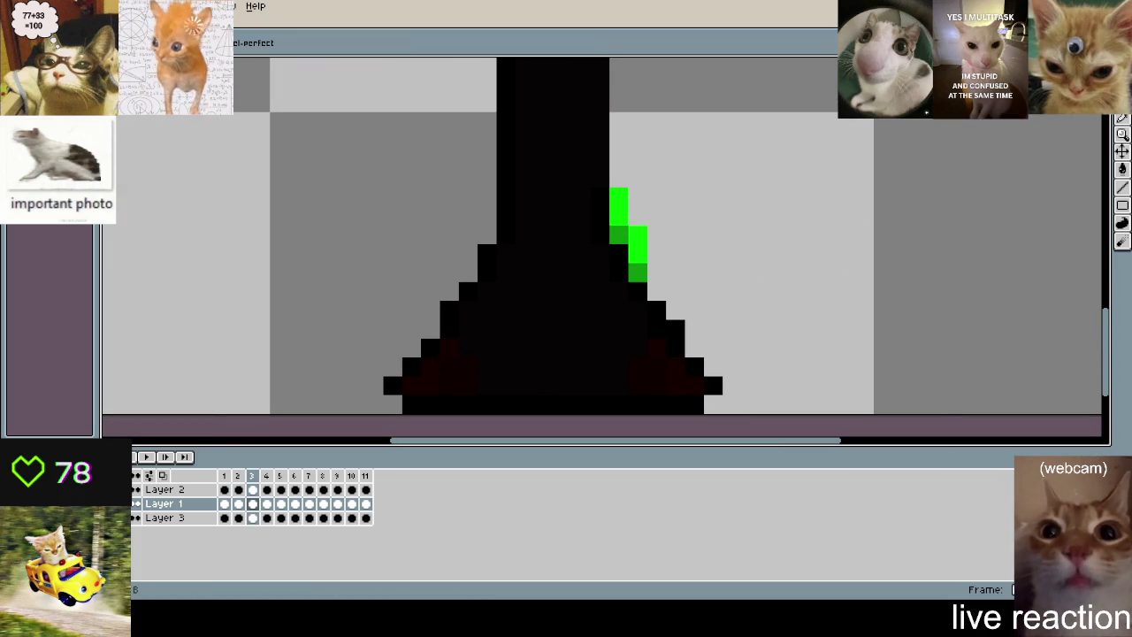
drag(622, 191, 637, 270)
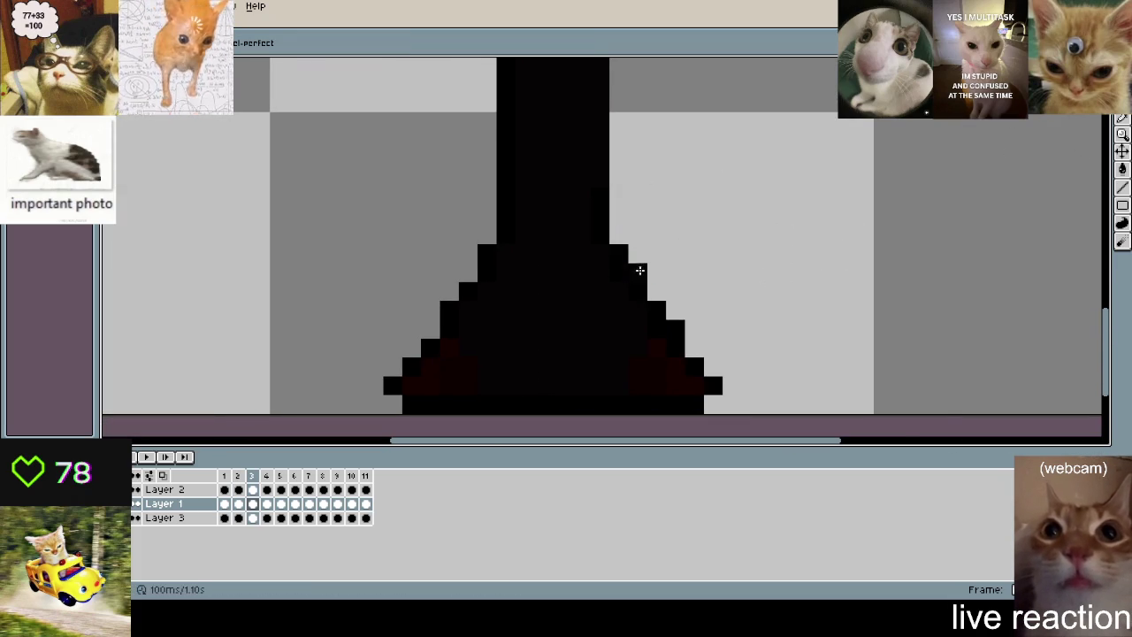
scroll(637, 270, down, 1)
- Paint the green pixels on frame 4's right pedestal edge black, then advance to frame 5
key(m)
mouse_move(469, 193)
mouse_down()
mouse_move(647, 291)
mouse_move(840, 327)
mouse_up()
key(period)
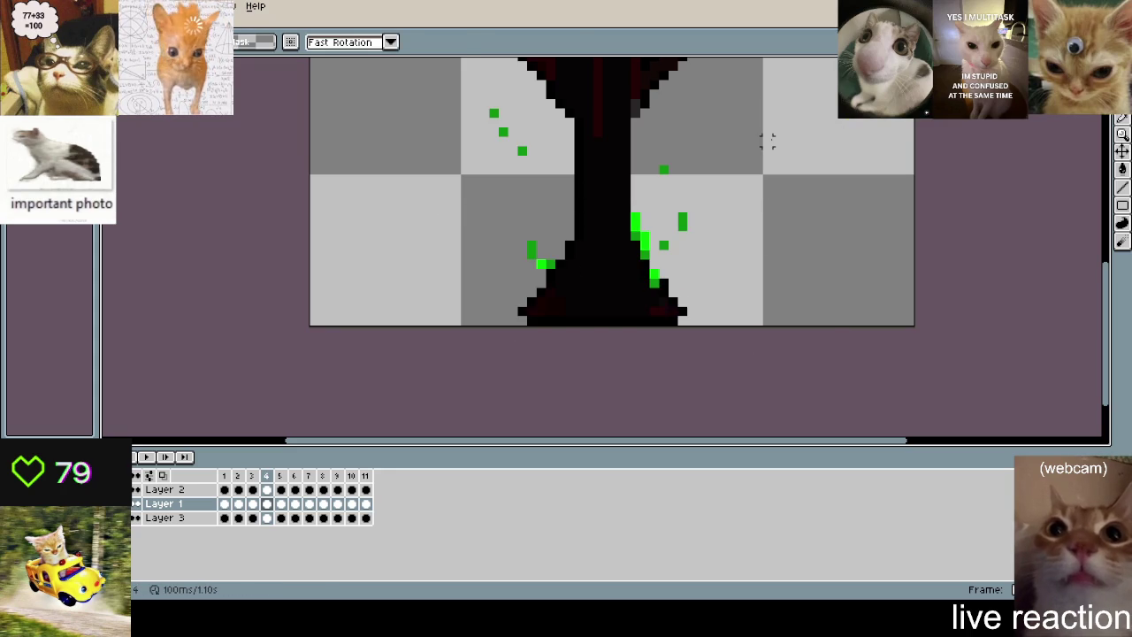
key(ctrl+d)
scroll(652, 215, up, 1)
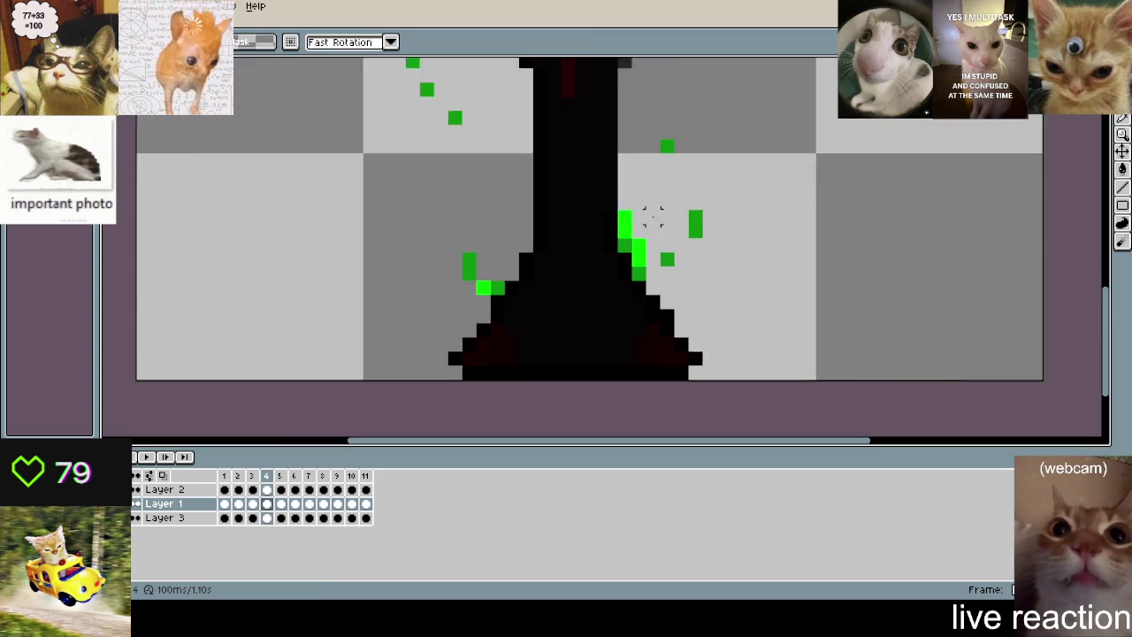
key(b)
drag(615, 216, 634, 283)
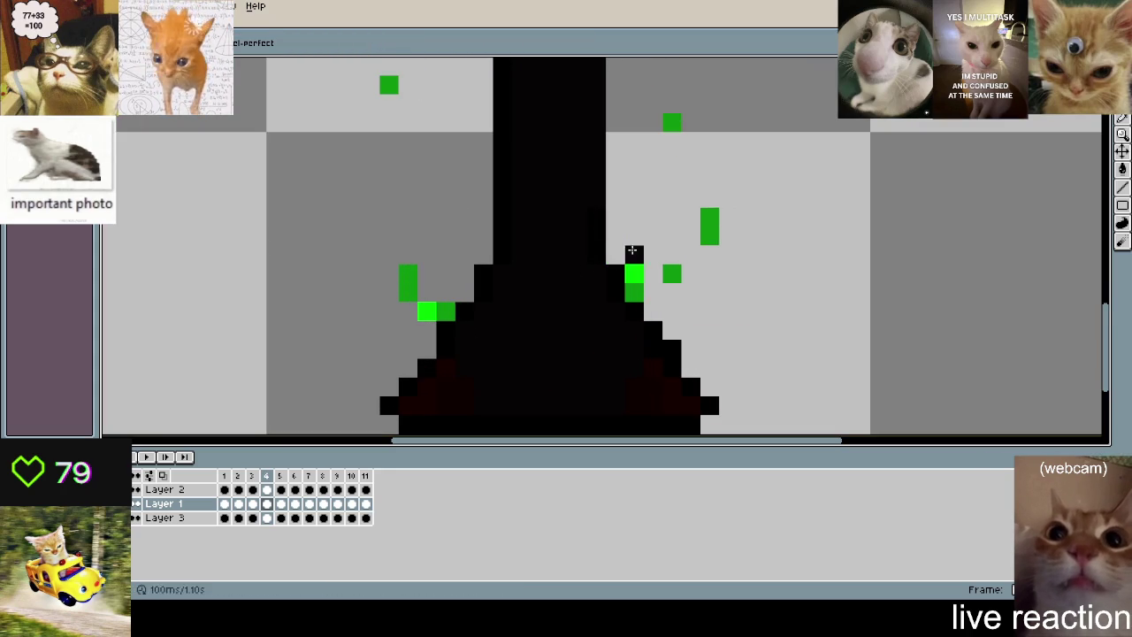
scroll(648, 188, down, 1)
key(period)
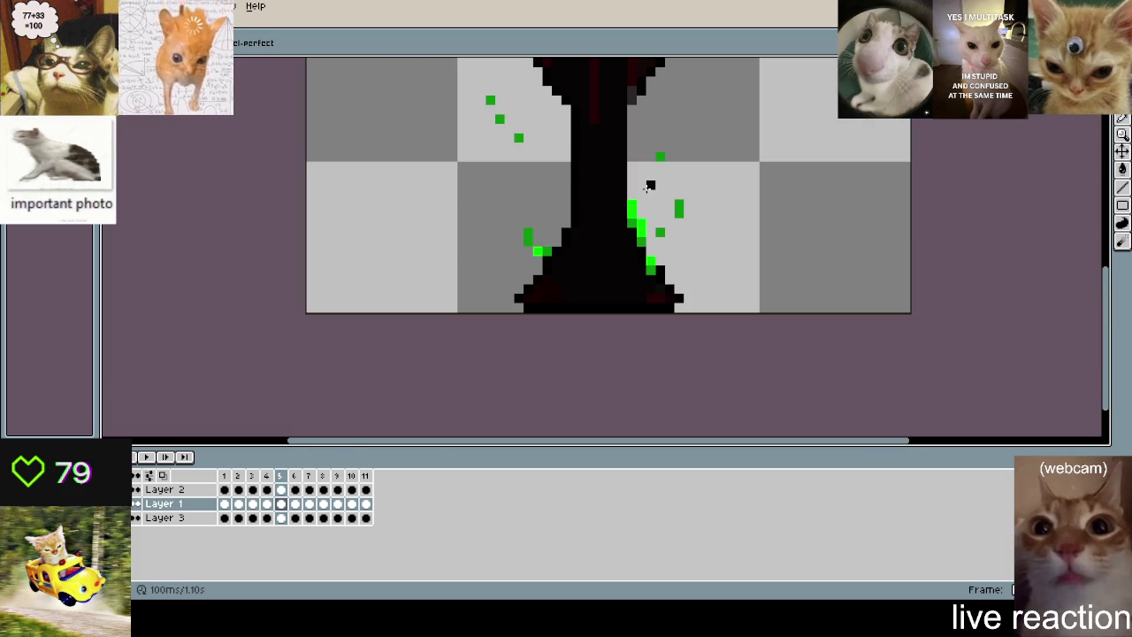
scroll(649, 188, up, 1)
key(ctrl+a)
scroll(631, 172, down, 1)
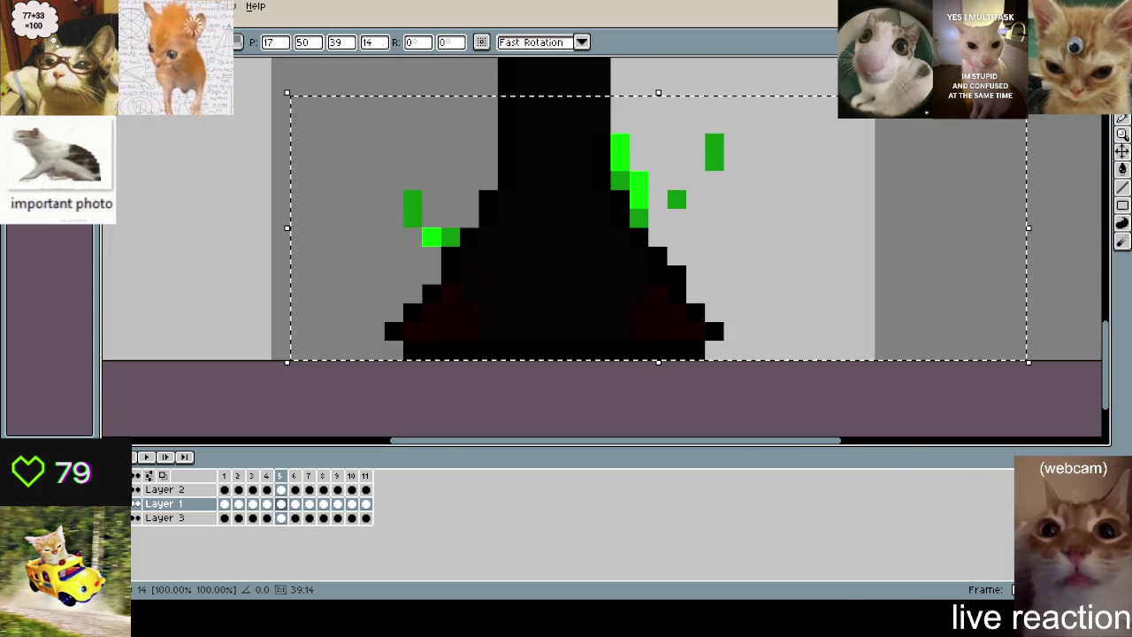
- Paint black over the green drips beside the pedestal on frames 5 and 6
key(ctrl+d)
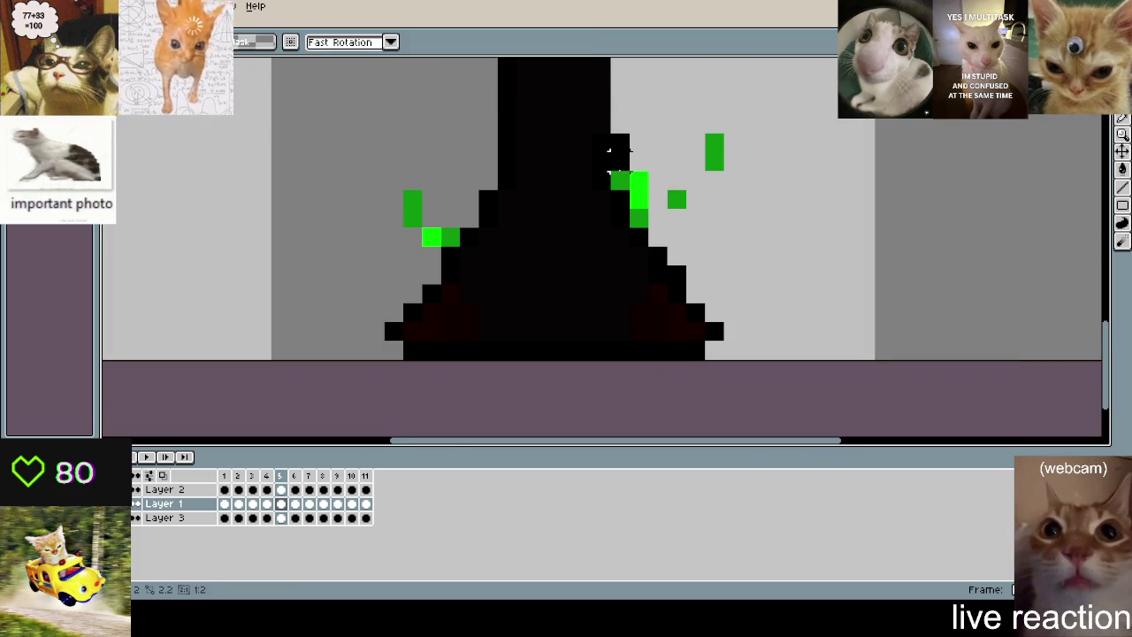
key(b)
drag(619, 142, 644, 214)
key(Right)
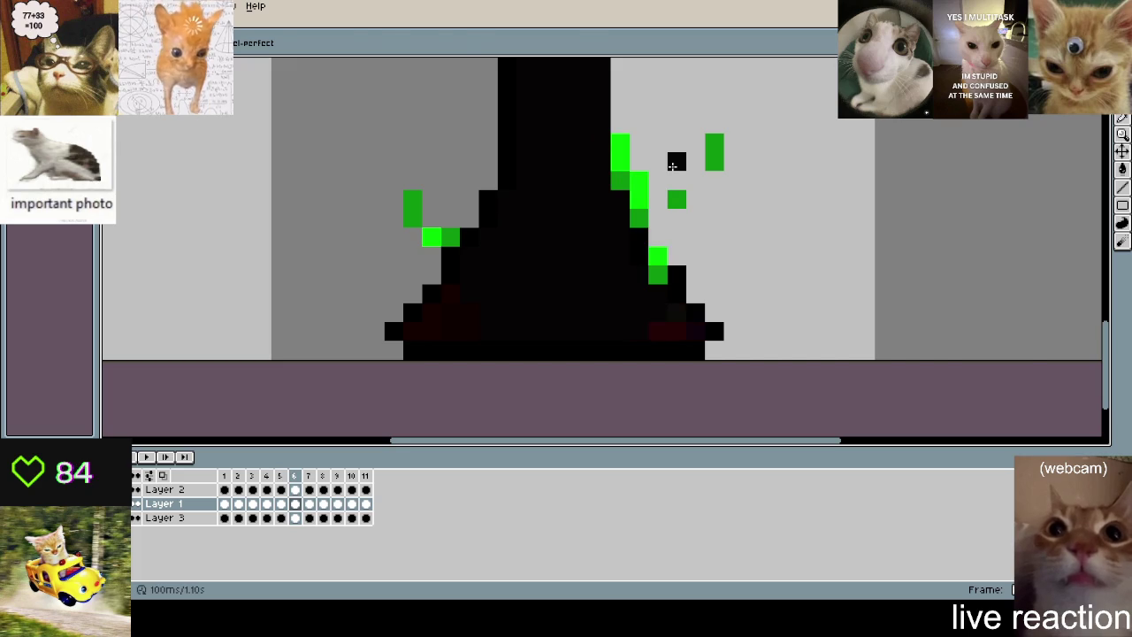
key(ctrl+a)
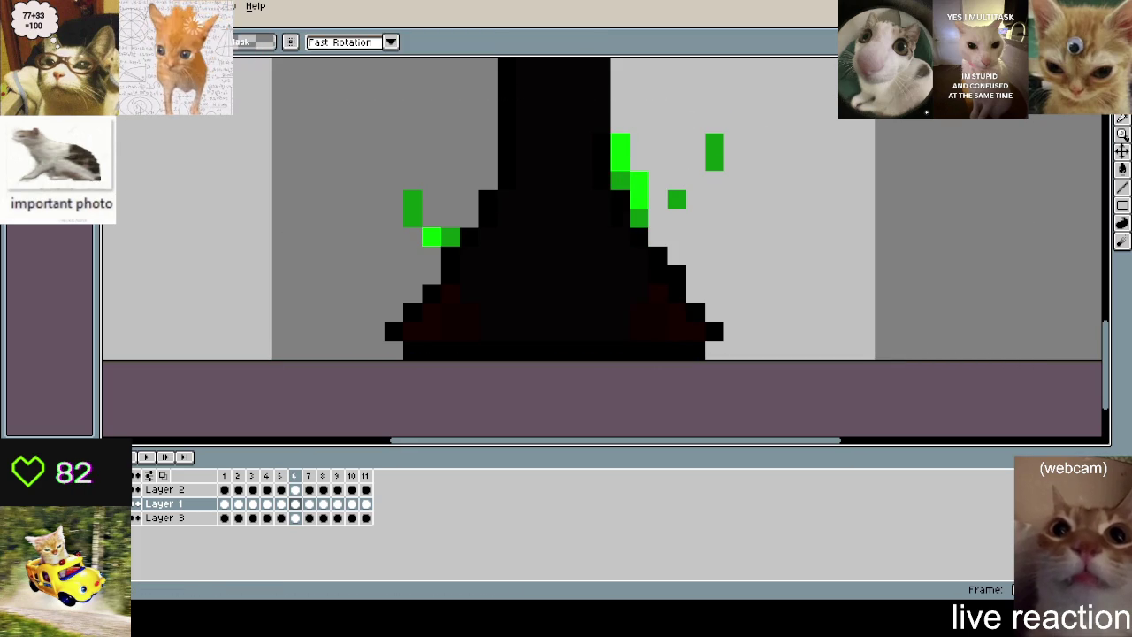
key(b)
mouse_move(620, 141)
mouse_down()
mouse_move(619, 181)
mouse_move(643, 212)
mouse_up()
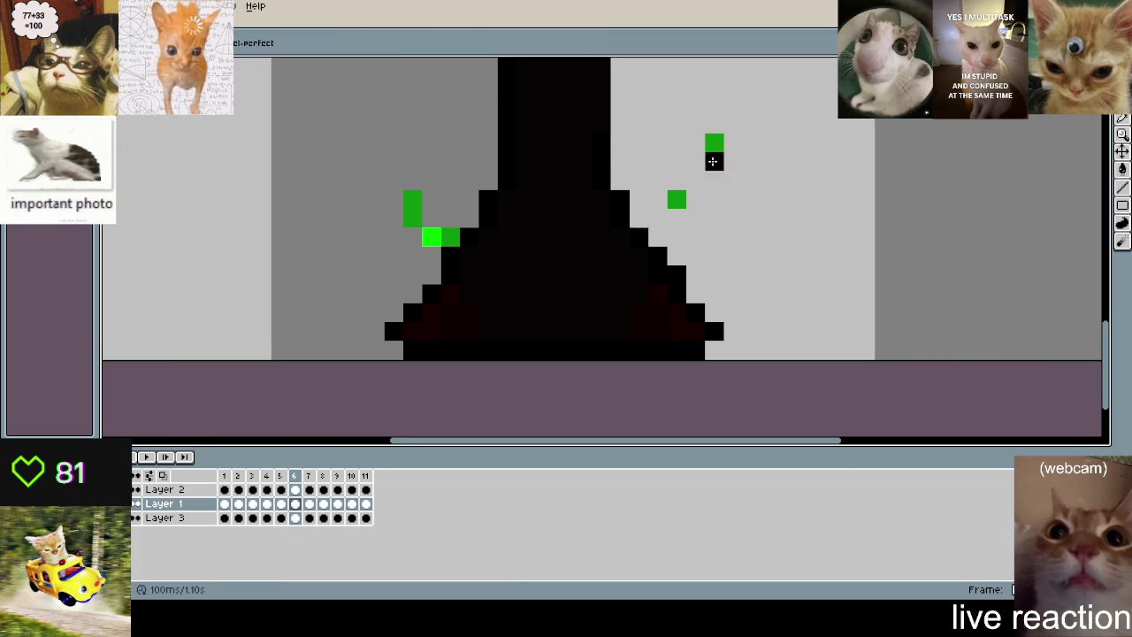
- Erase the green drips near the pedestal on frame 7, then move through frames 8 and 9
key(Right)
drag(619, 142, 640, 215)
key(m)
key(ctrl+a)
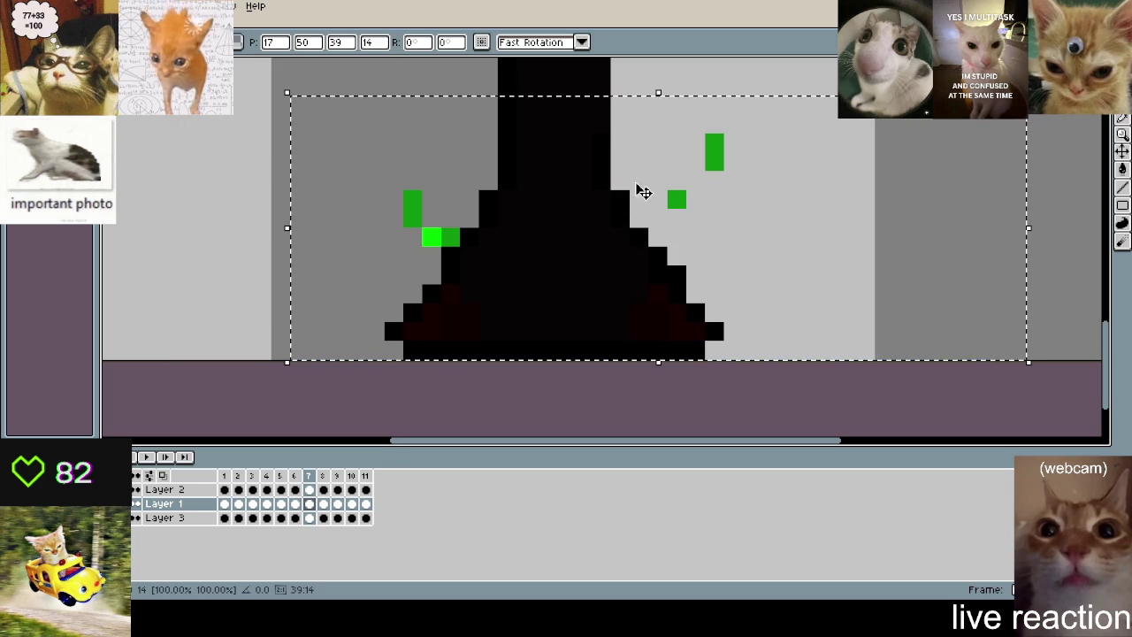
key(ctrl+d)
key(Right)
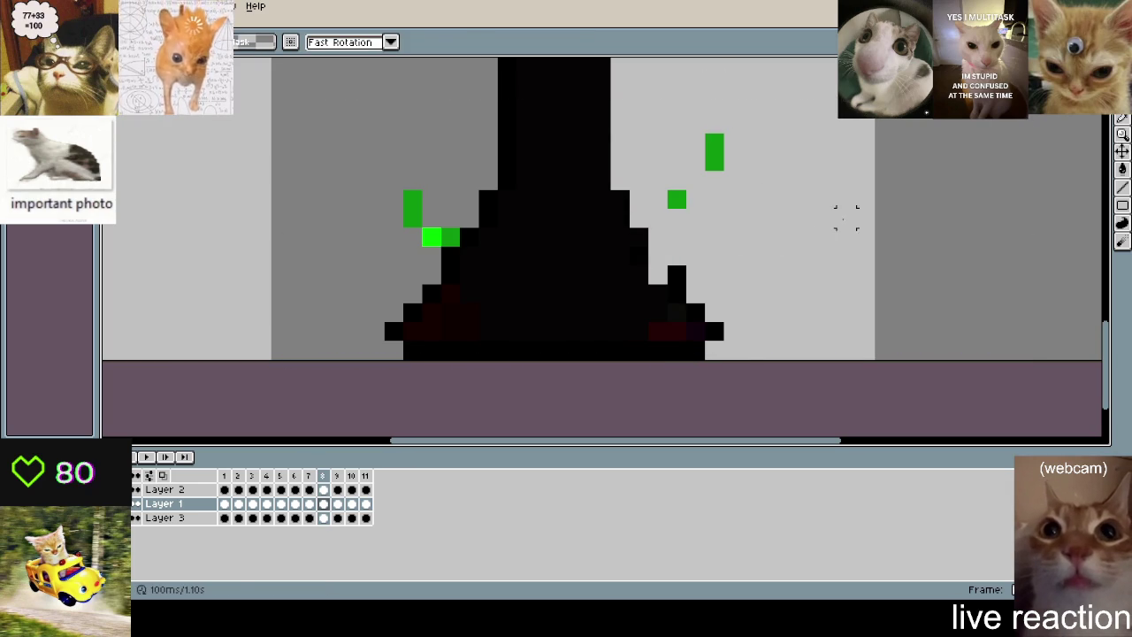
key(ctrl+a)
key(ctrl+d)
key(Right)
key(ctrl+a)
key(ctrl+d)
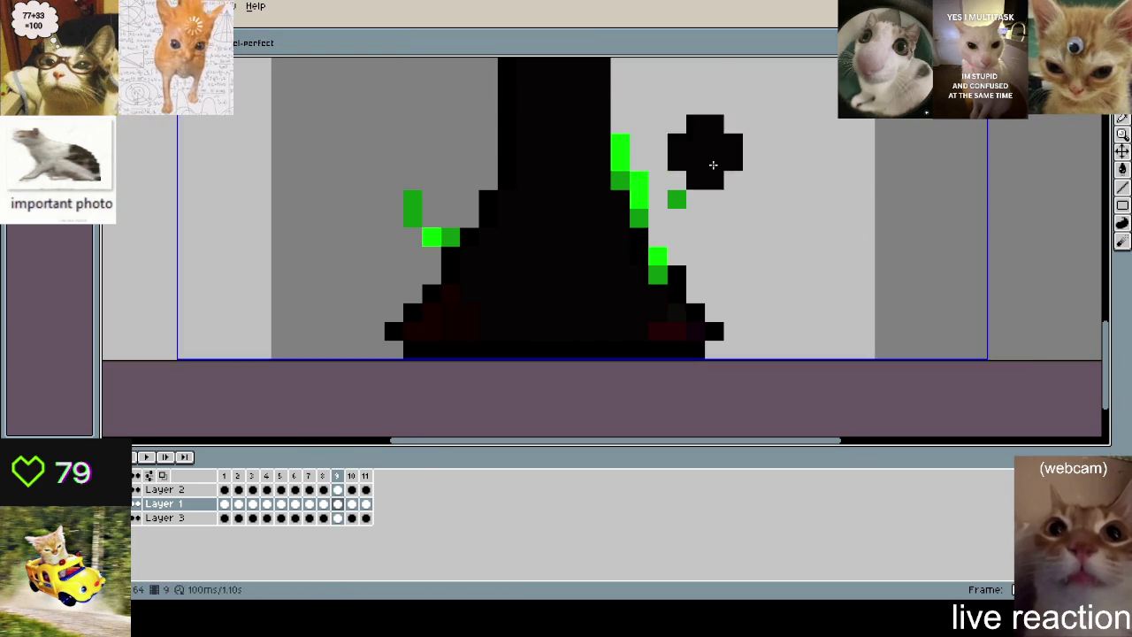
- Paint black over green pixels on the pedestal's right side, moving through frame 10 to 11
drag(707, 151, 694, 245)
key(ctrl+a)
key(ctrl+d)
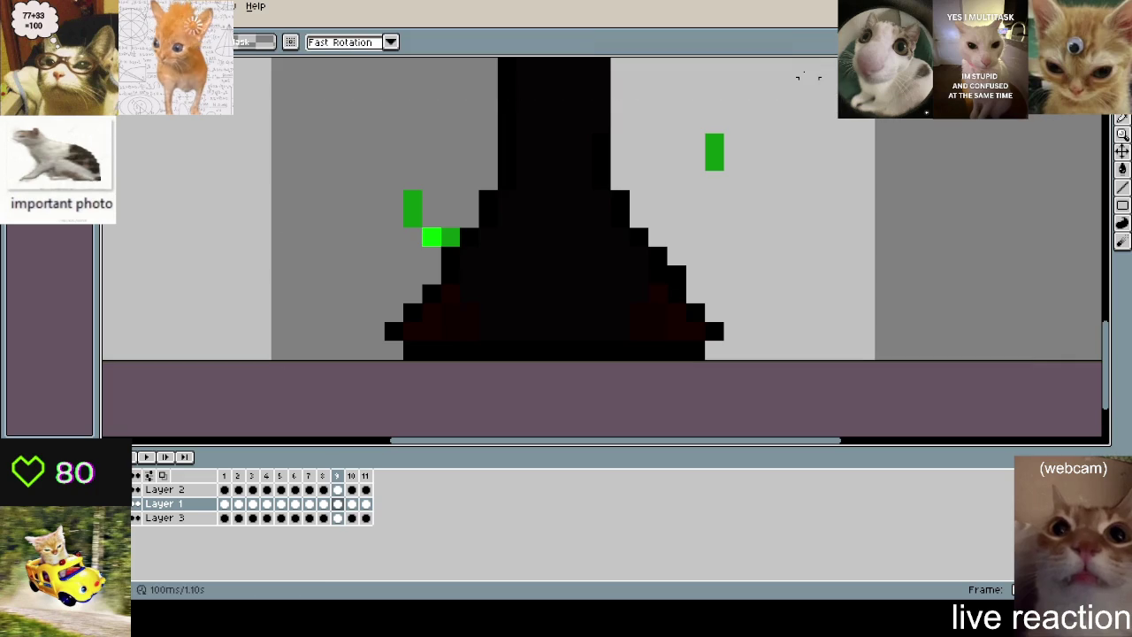
key(Right)
key(ctrl+a)
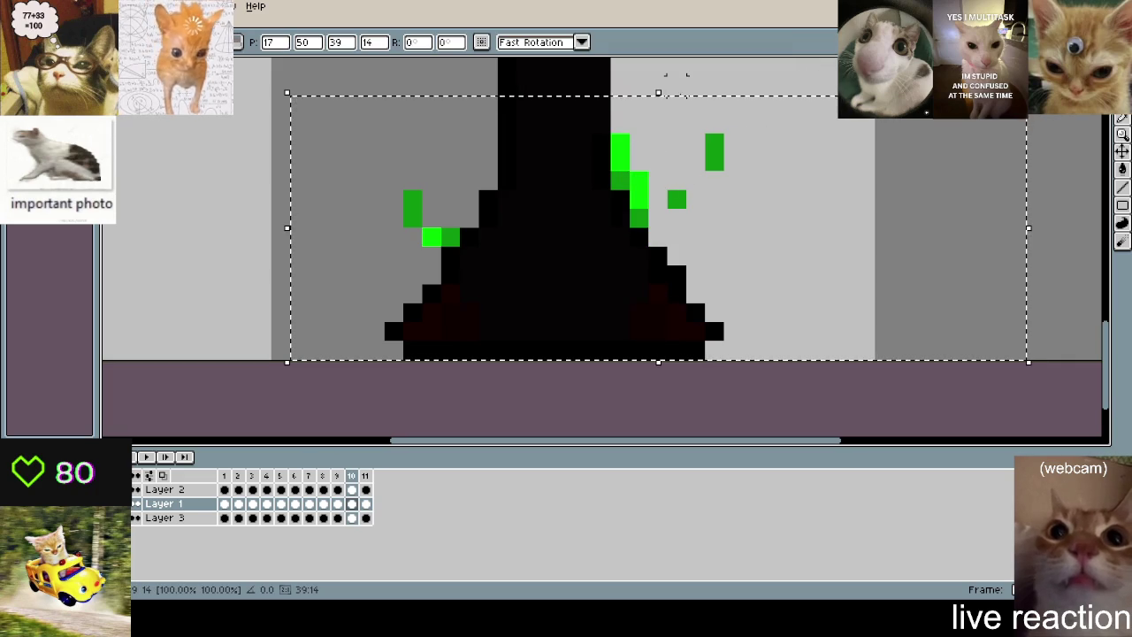
key(ctrl+d)
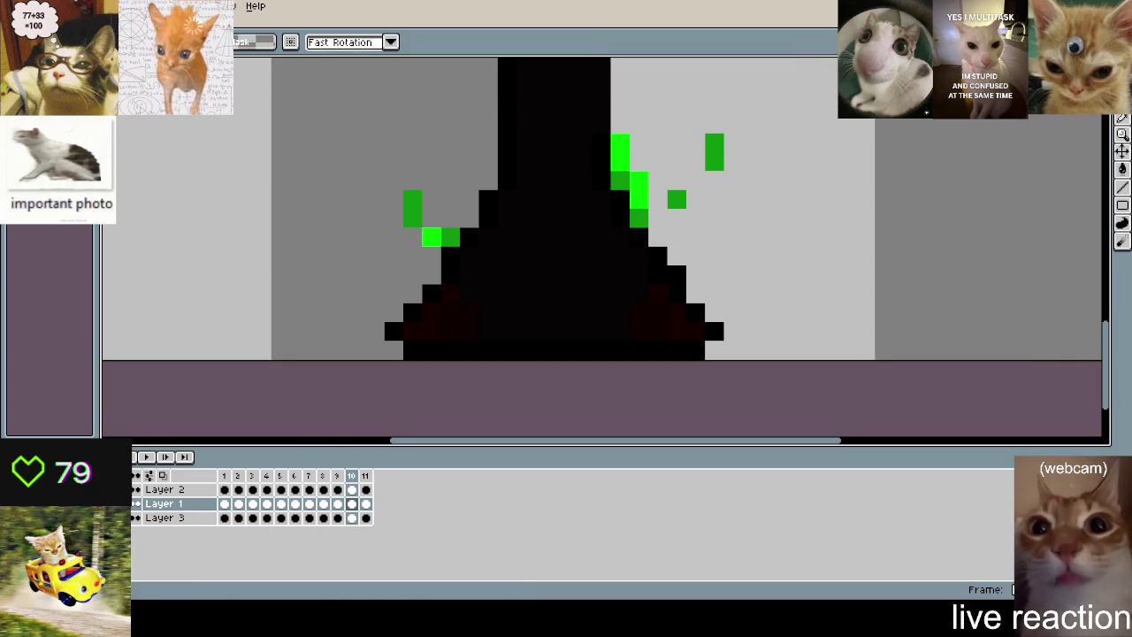
key(ctrl+a)
key(ctrl+t)
key(Return)
key(Right)
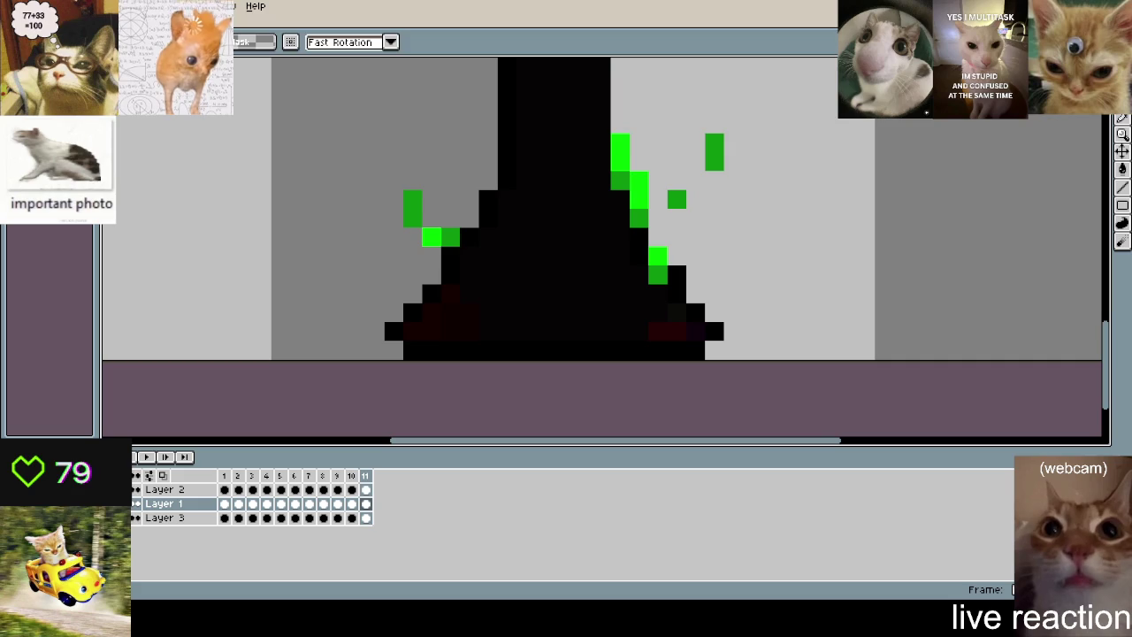
- Erase the green pixels right of the pedestal on frame 11
mouse_move(619, 142)
mouse_down()
mouse_move(684, 212)
mouse_move(675, 266)
mouse_up()
key(ctrl+t)
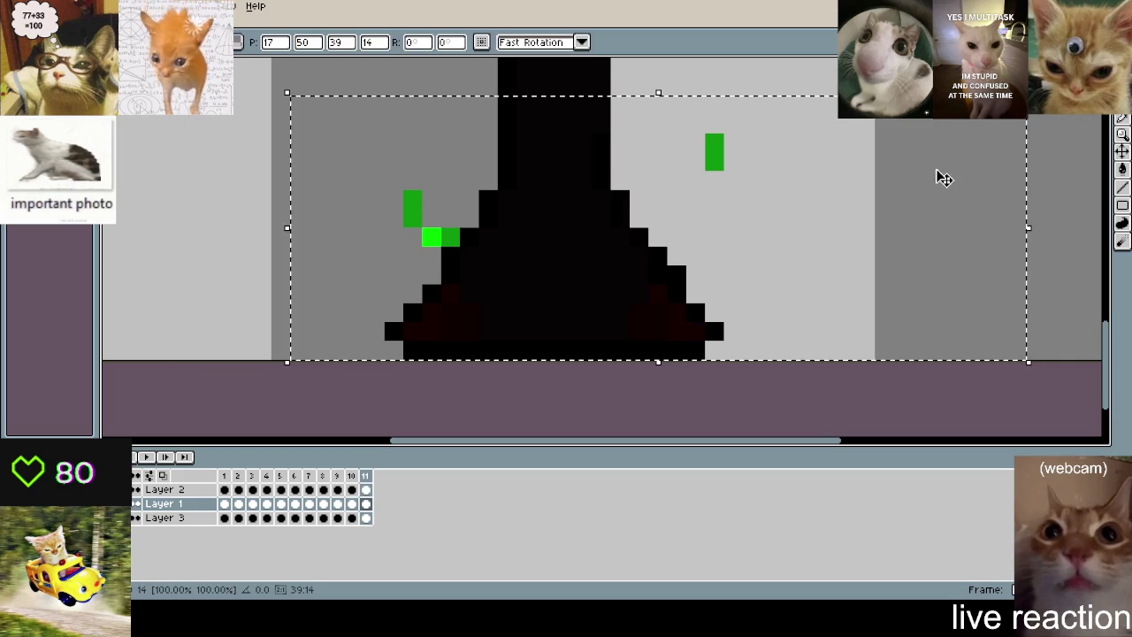
drag(1029, 93, 942, 119)
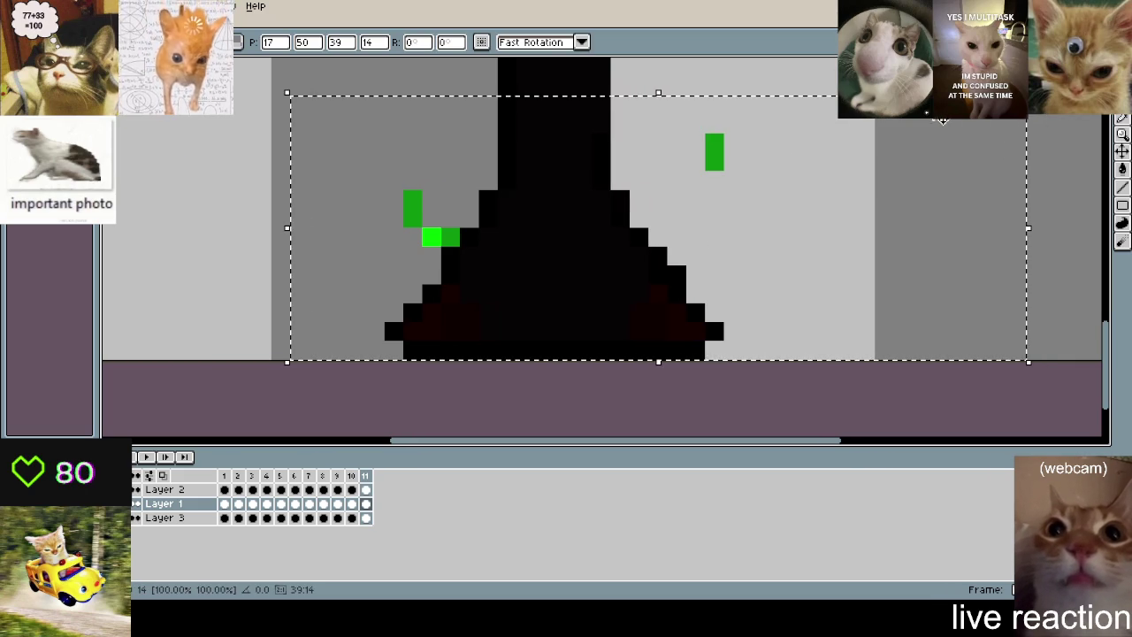
key(Return)
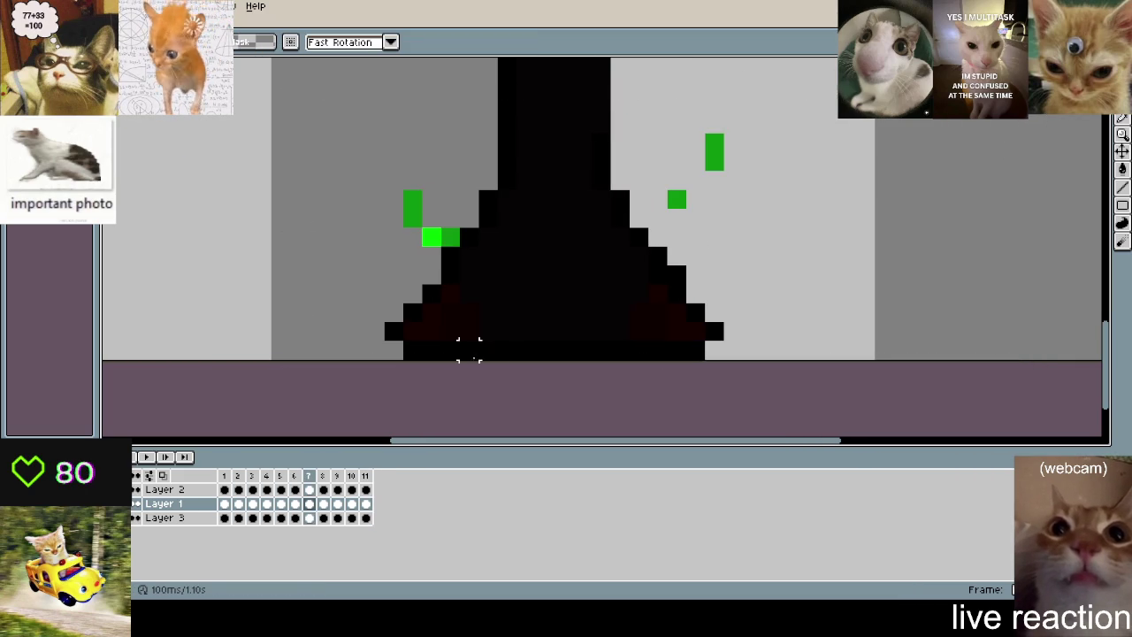
- Play the animation and zoom around to review the remaining drips
key(Return)
scroll(838, 290, down, 1)
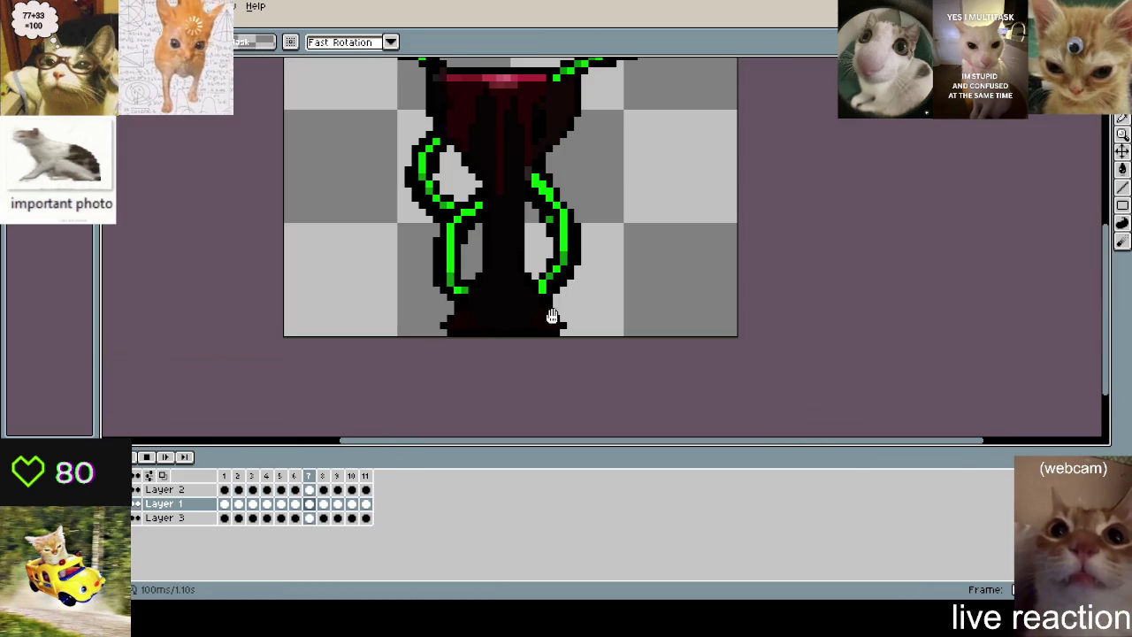
scroll(542, 303, up, 1)
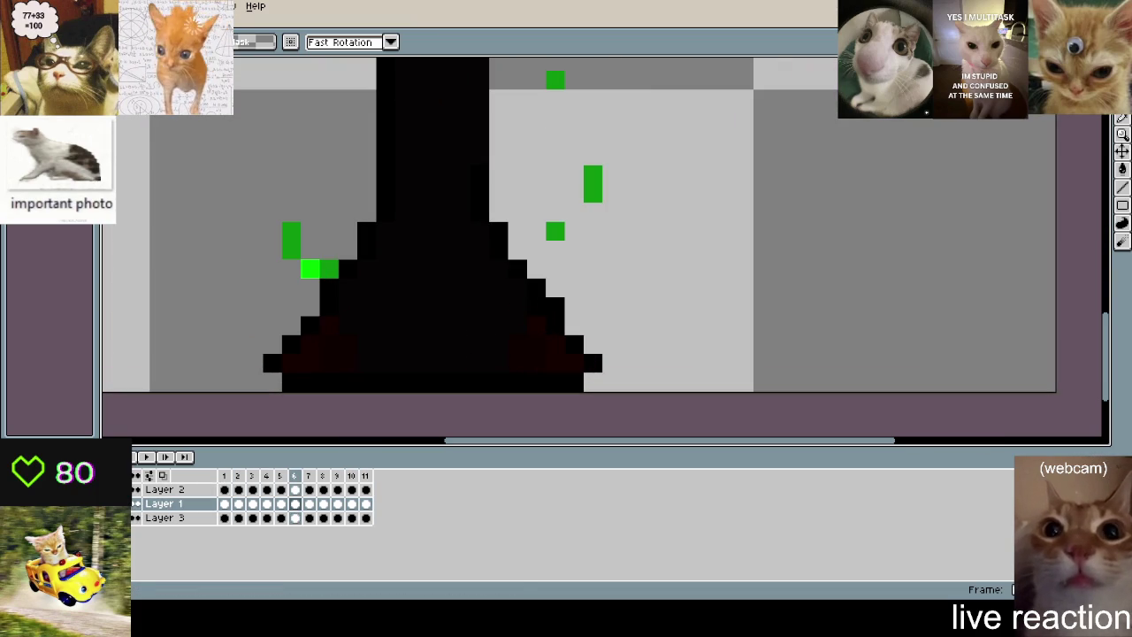
scroll(724, 341, up, 2)
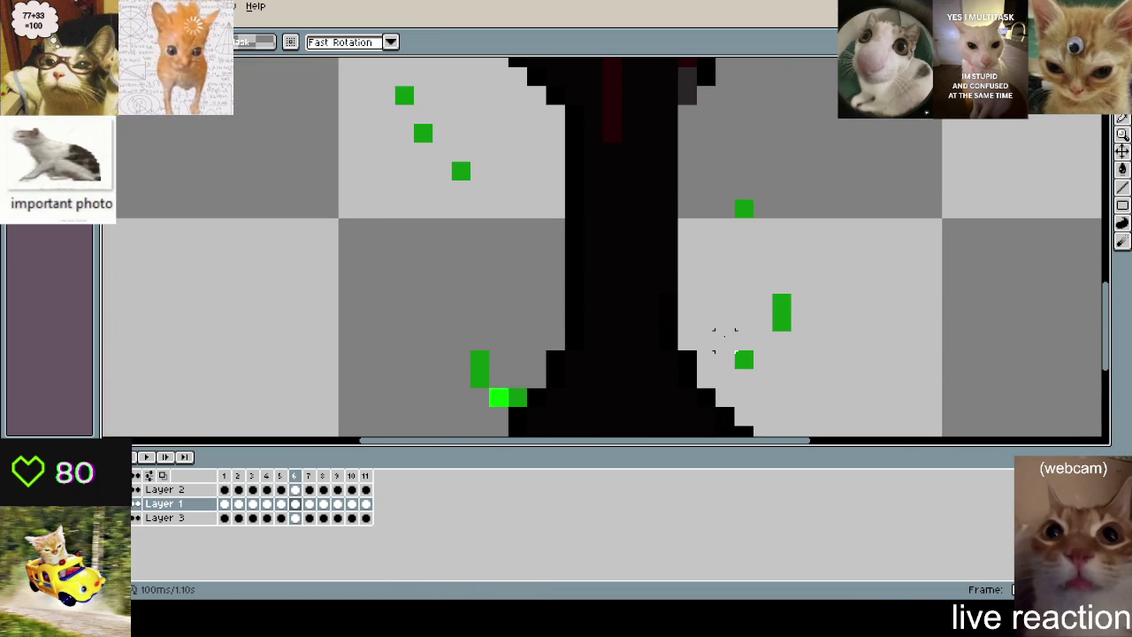
scroll(841, 229, down, 2)
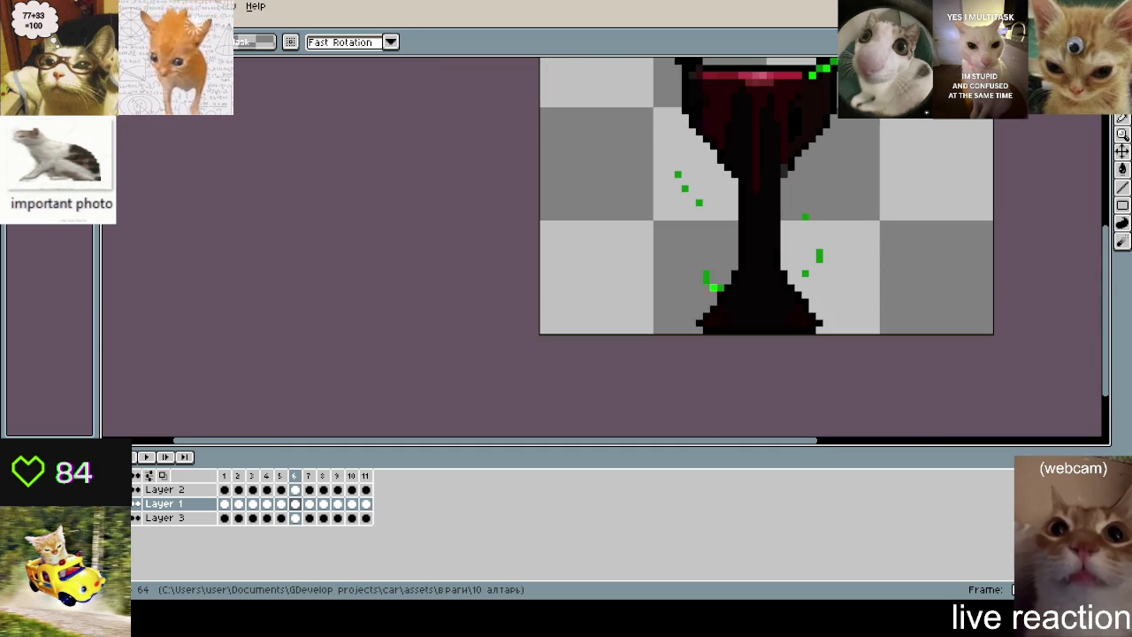
scroll(821, 227, up, 2)
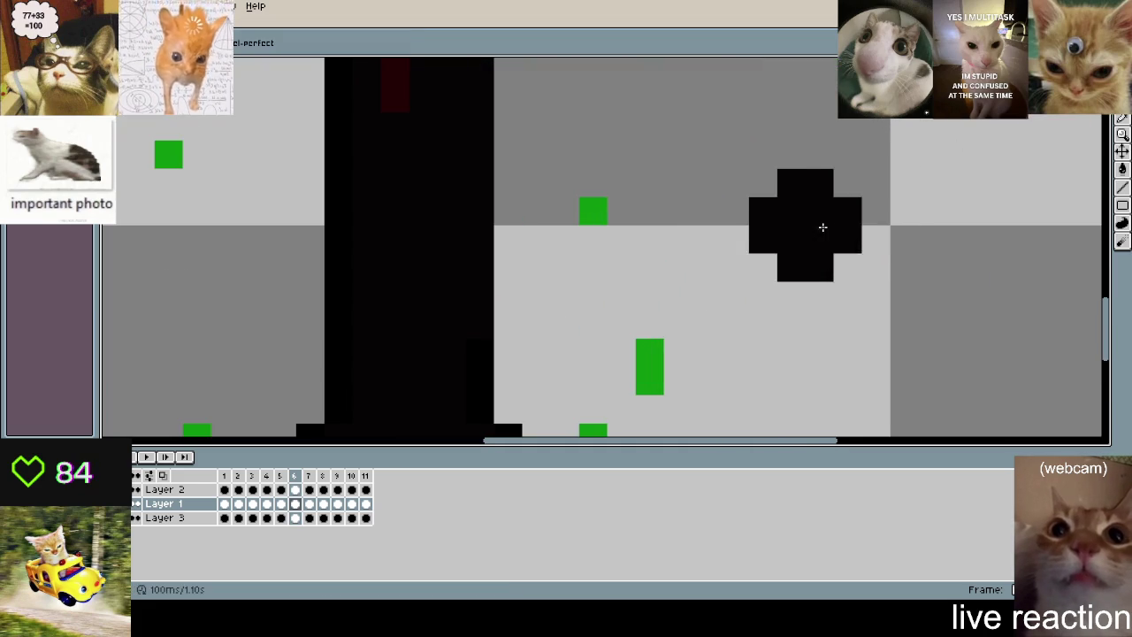
scroll(725, 221, down, 3)
scroll(731, 302, down, 2)
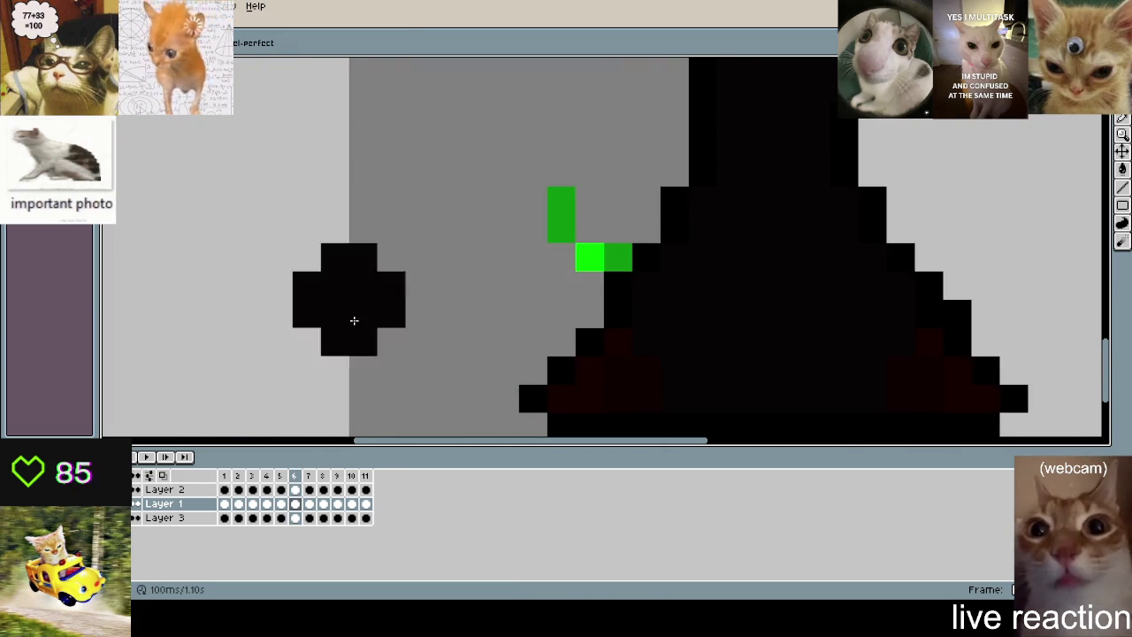
scroll(576, 250, down, 2)
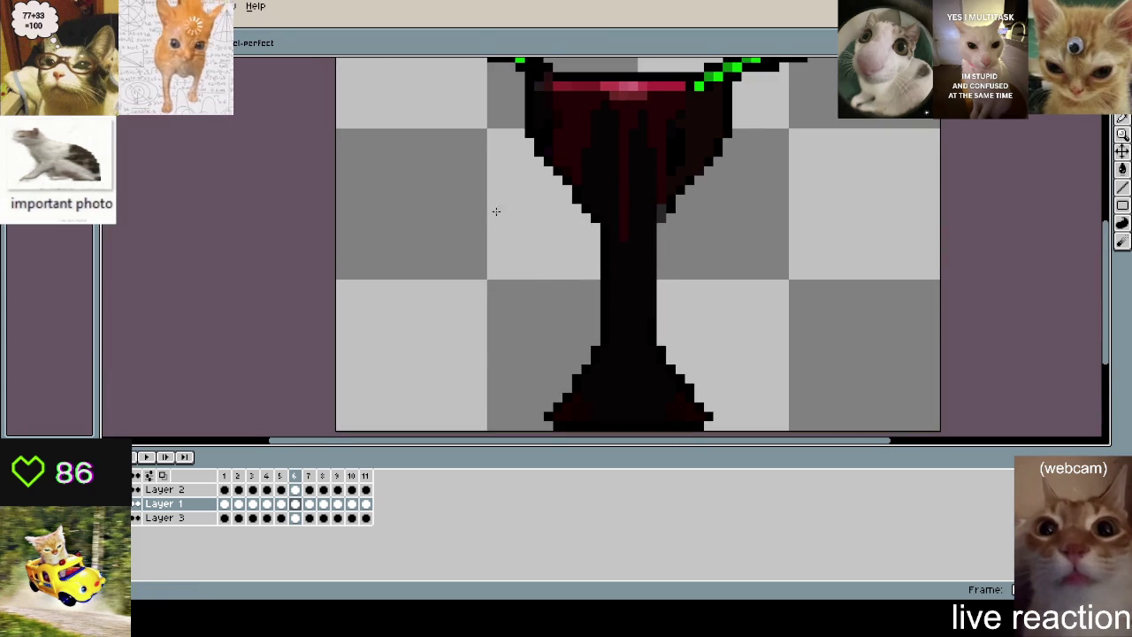
scroll(495, 212, down, 2)
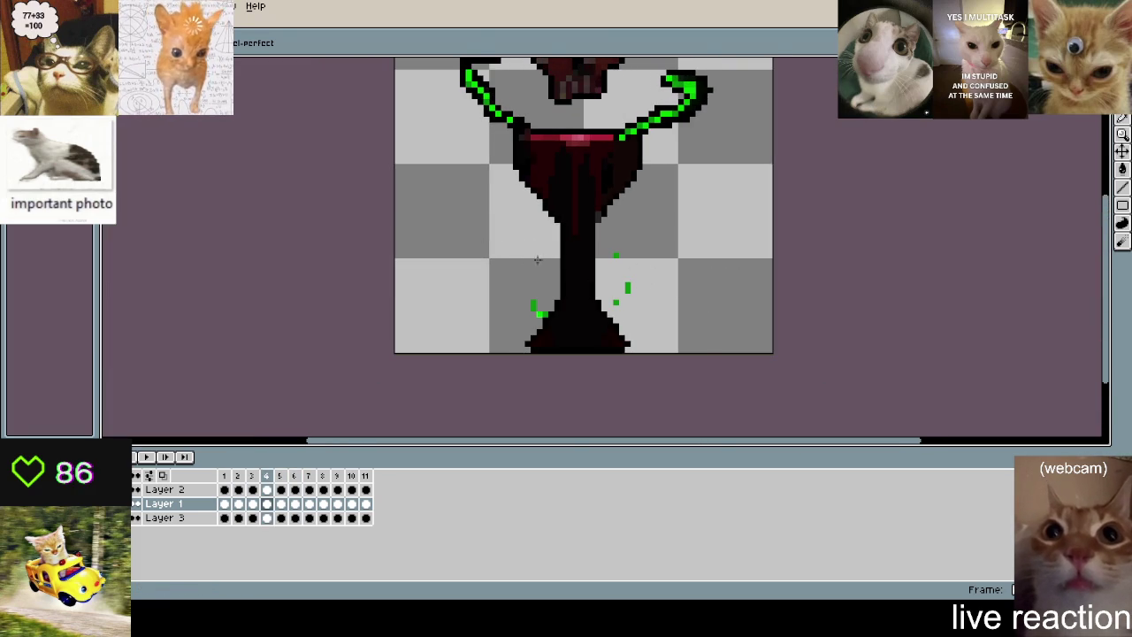
scroll(533, 311, up, 2)
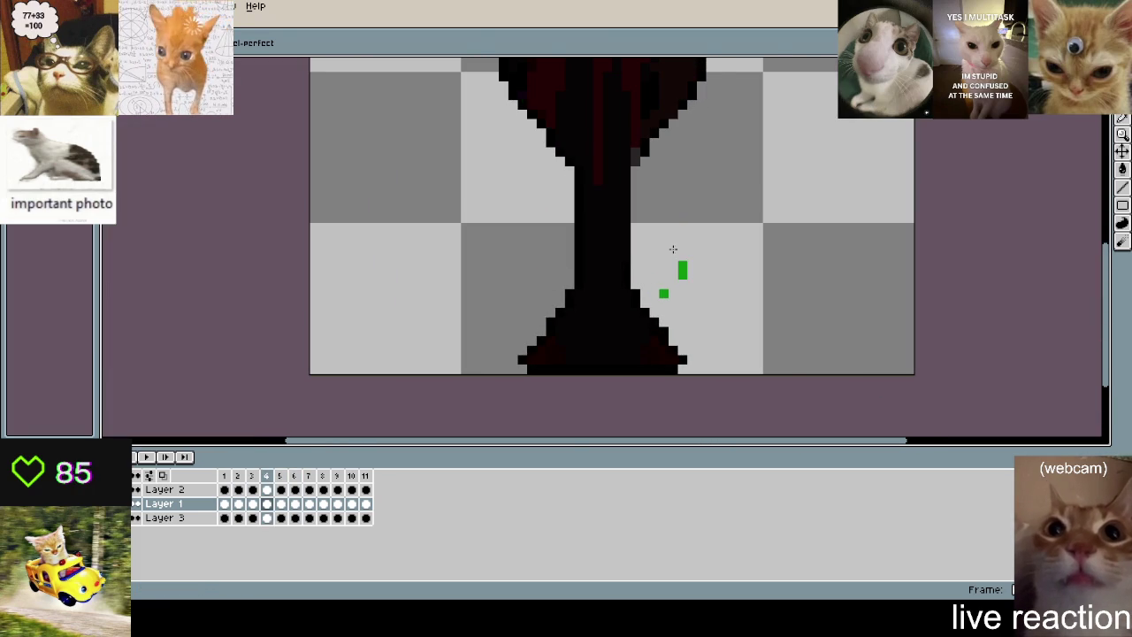
- Erase six stray green drops beside the stem, then move ahead to frame 7
click(663, 293)
click(664, 217)
click(530, 298)
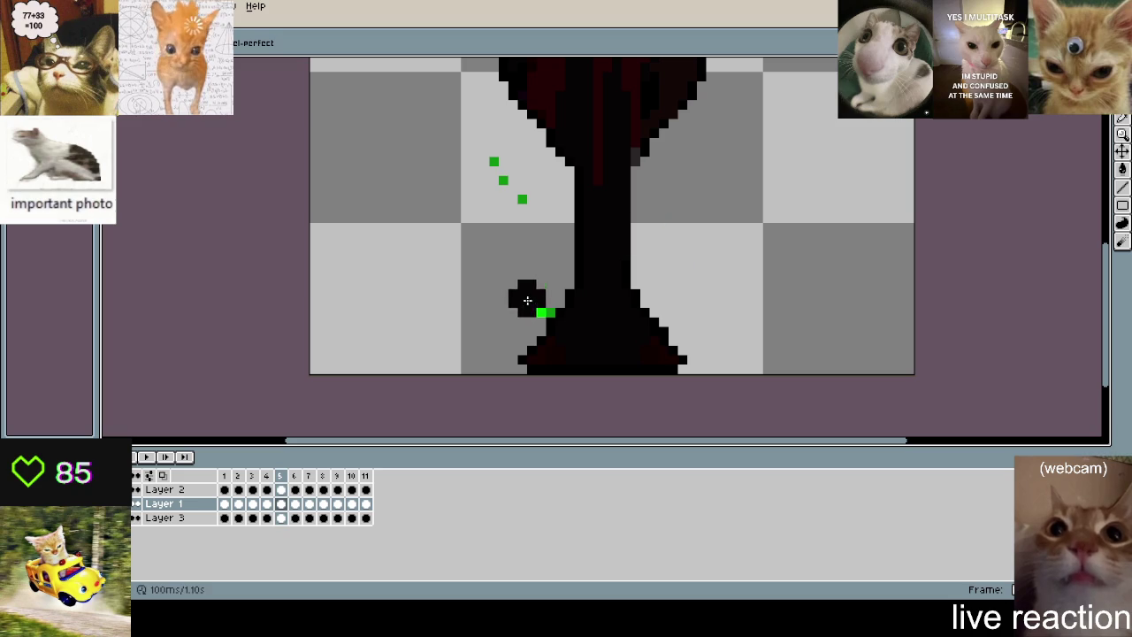
click(503, 180)
click(493, 161)
click(522, 199)
key(Right)
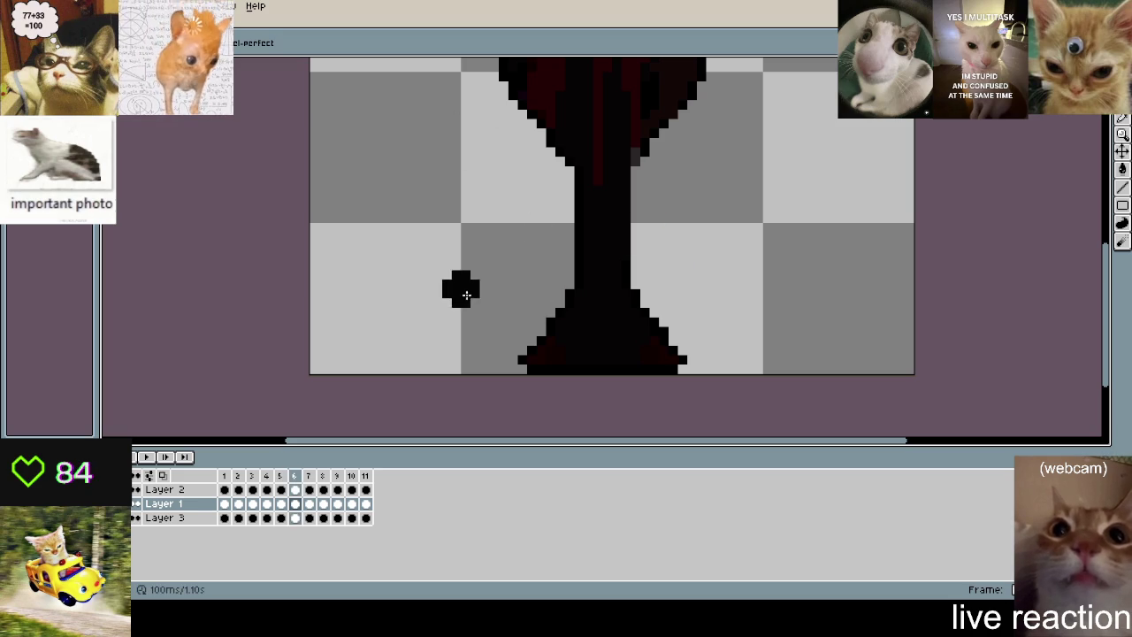
key(Right)
- Erase the stray green drops on frames 7 and 8
click(530, 298)
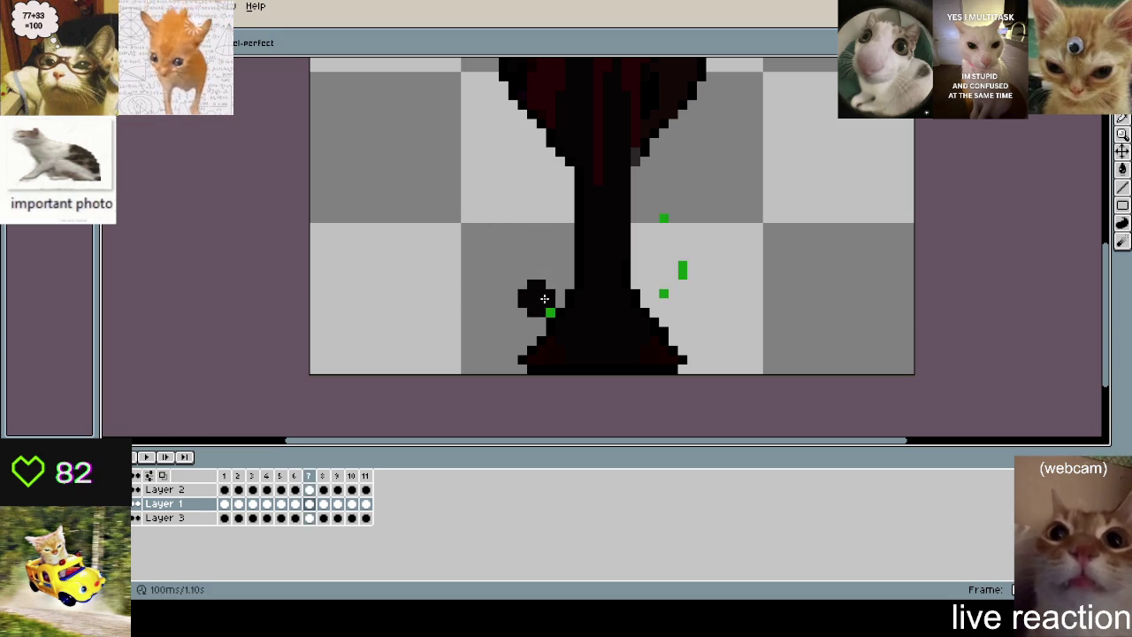
click(680, 273)
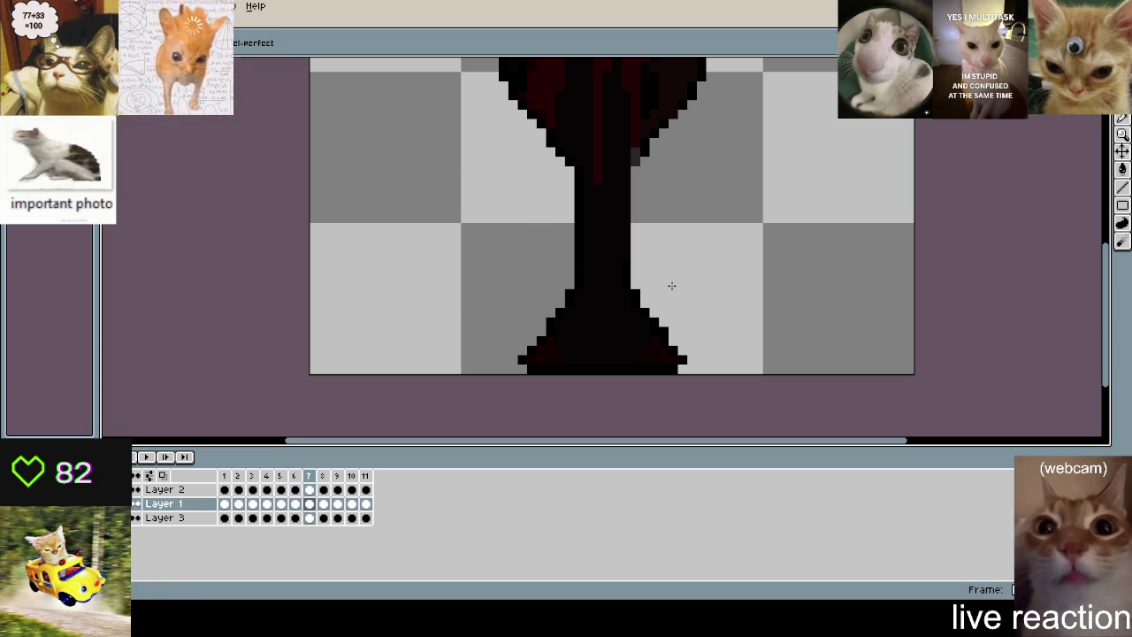
key(Right)
click(530, 298)
click(497, 167)
click(521, 197)
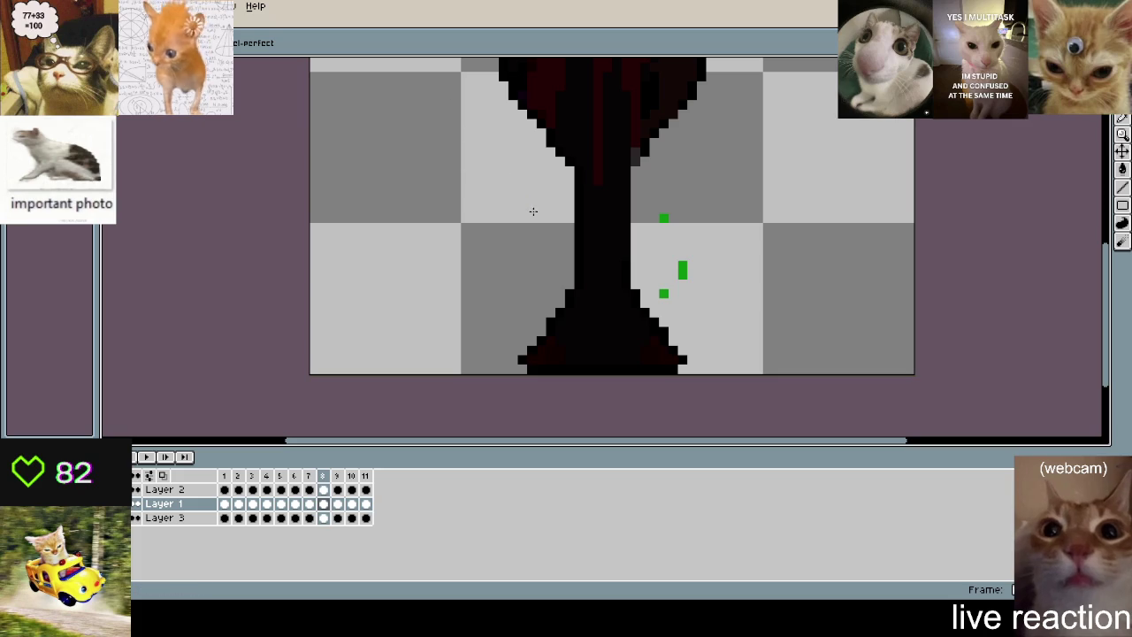
click(663, 218)
click(682, 270)
click(664, 293)
- Erase the stray green drops on frames 9 and 10
key(Right)
click(682, 270)
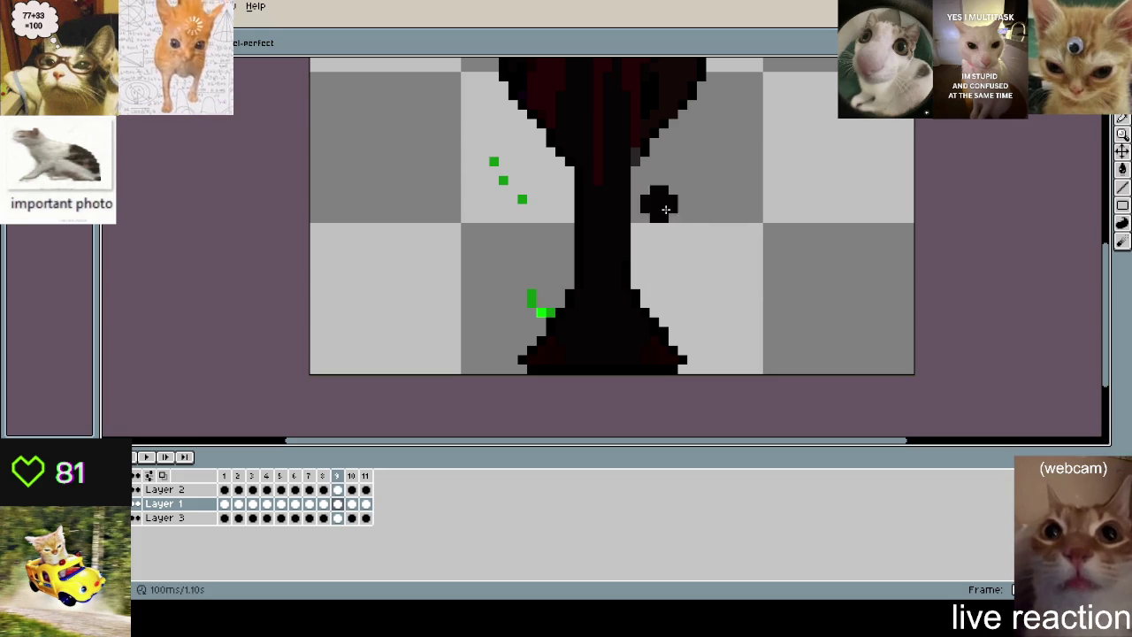
click(542, 299)
click(497, 166)
click(521, 199)
key(Right)
click(500, 176)
click(532, 299)
click(543, 310)
click(682, 268)
click(665, 219)
- Erase the green drops on frame 11, undoing and redoing the right-side ones
key(Right)
click(491, 165)
click(522, 199)
click(540, 299)
click(681, 270)
click(664, 217)
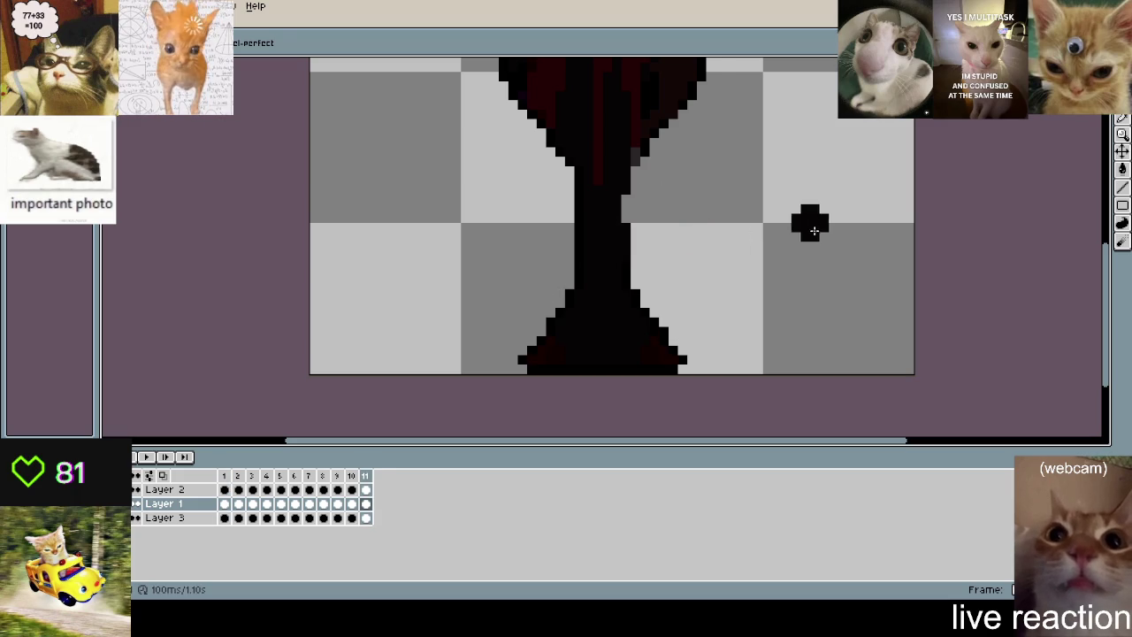
key(ctrl+z)
key(ctrl+z)
key(ctrl+z)
click(664, 218)
click(682, 270)
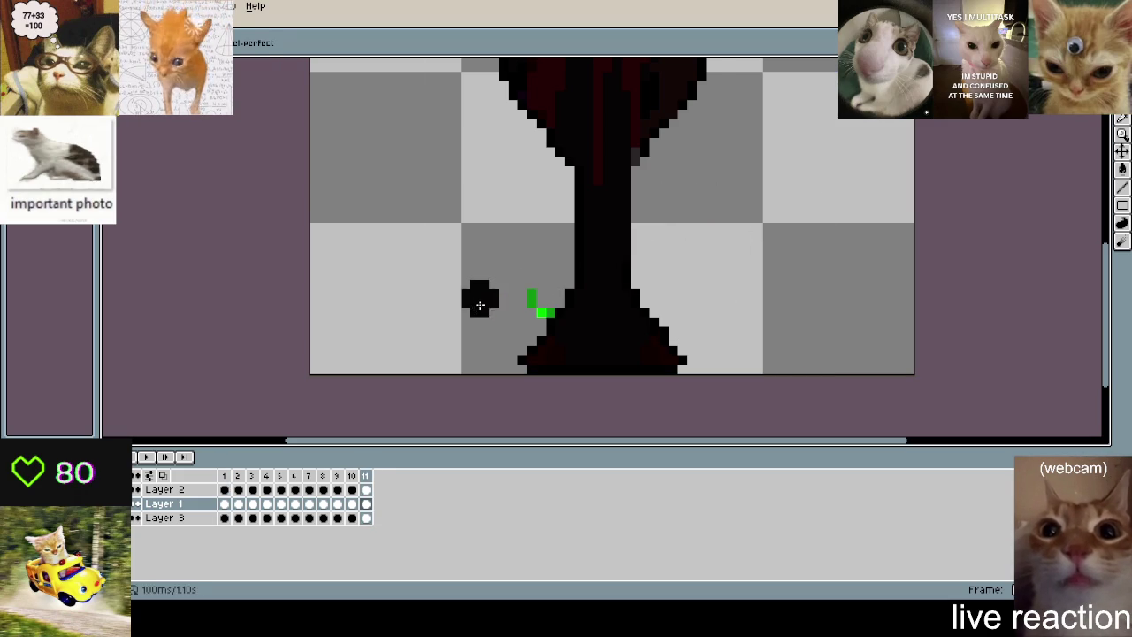
click(541, 305)
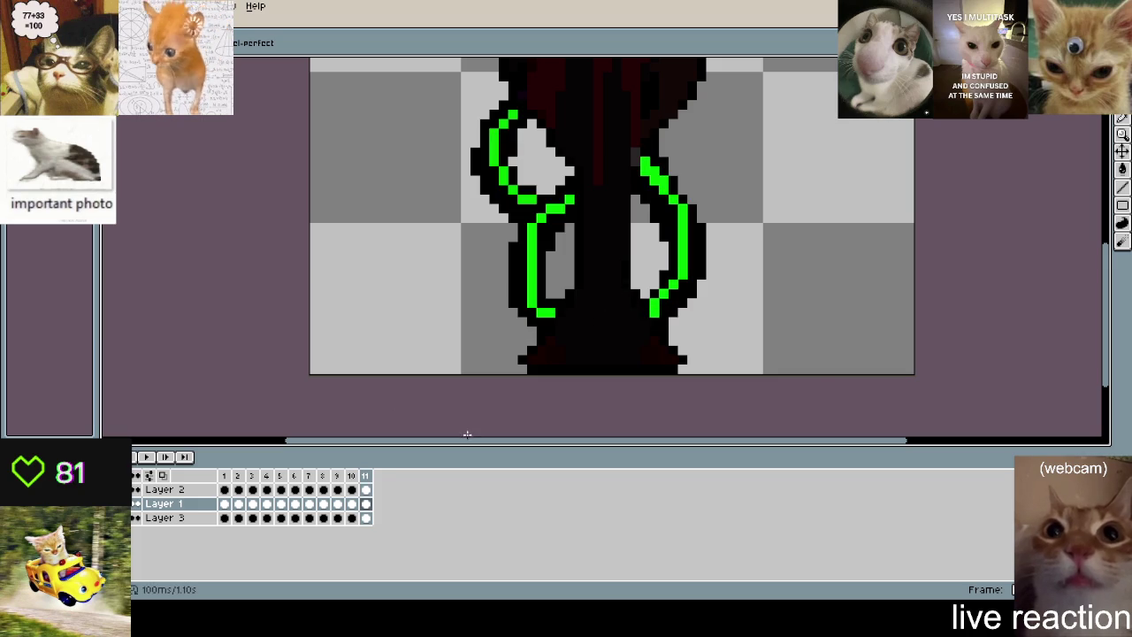
- On Layer 3, sample the tentacle green and fix the lower left tentacle's outline pixels
mouse_move(532, 274)
mouse_down()
mouse_move(537, 296)
mouse_move(599, 358)
mouse_up()
click(168, 517)
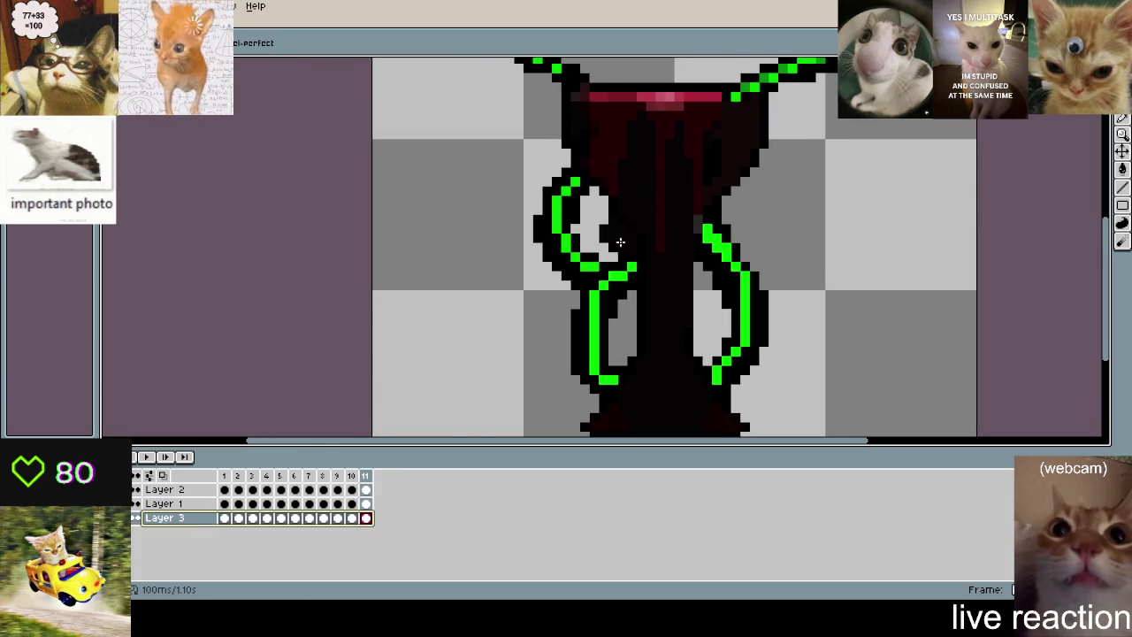
scroll(620, 242, up, 2)
key(i)
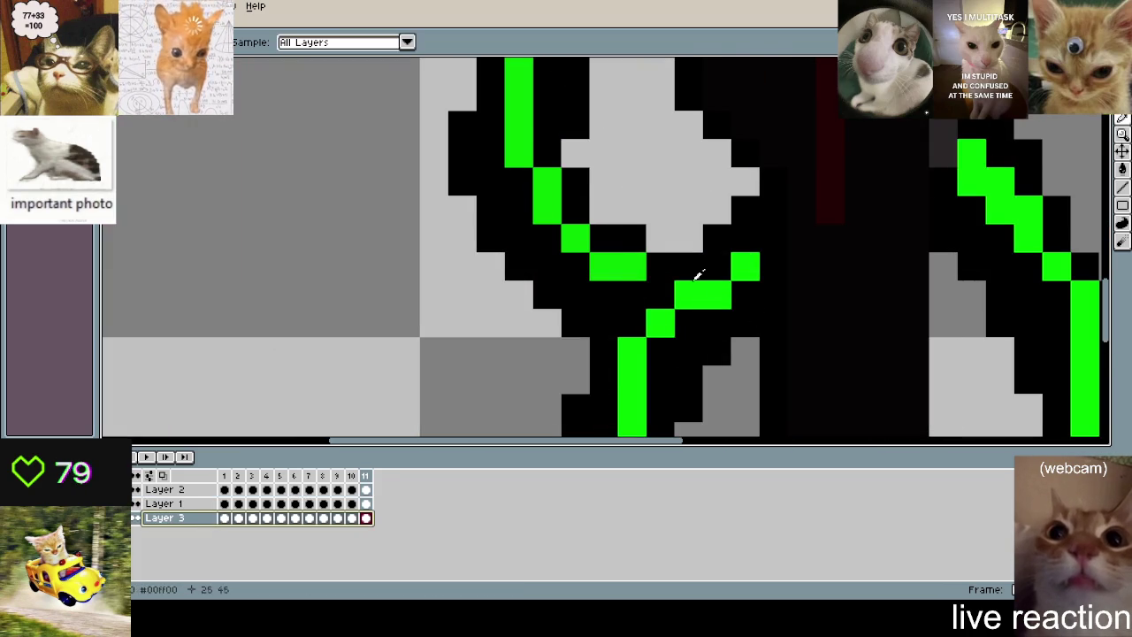
key(b)
scroll(614, 257, down, 2)
click(587, 319)
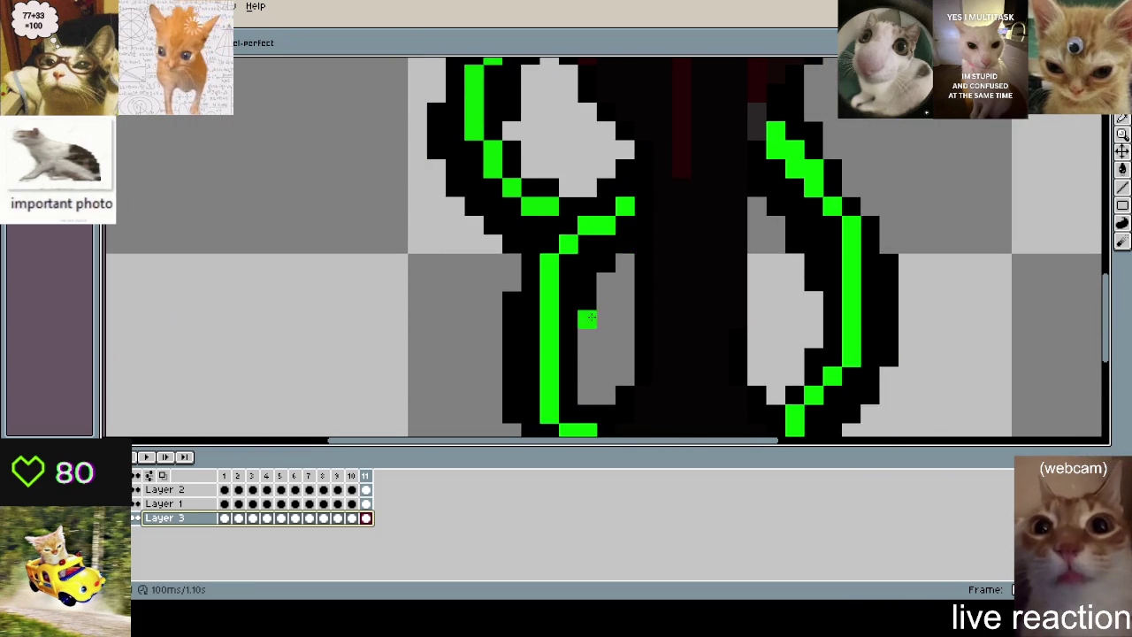
scroll(605, 288, up, 1)
click(571, 320)
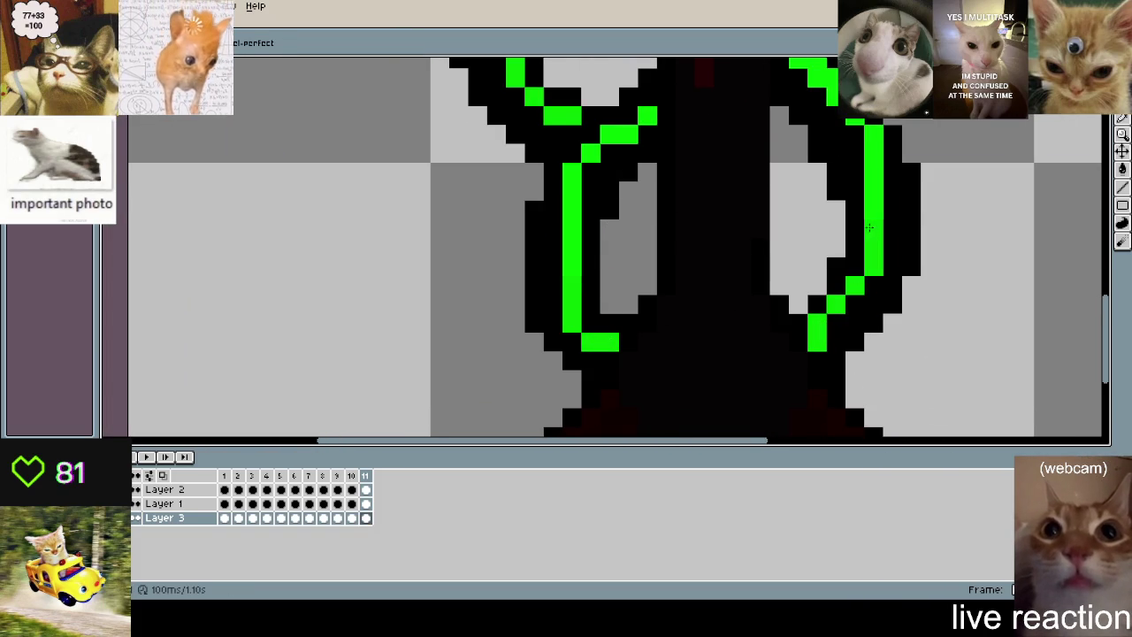
- Shade two pixels of the lower left tentacle dark green
scroll(869, 228, up, 3)
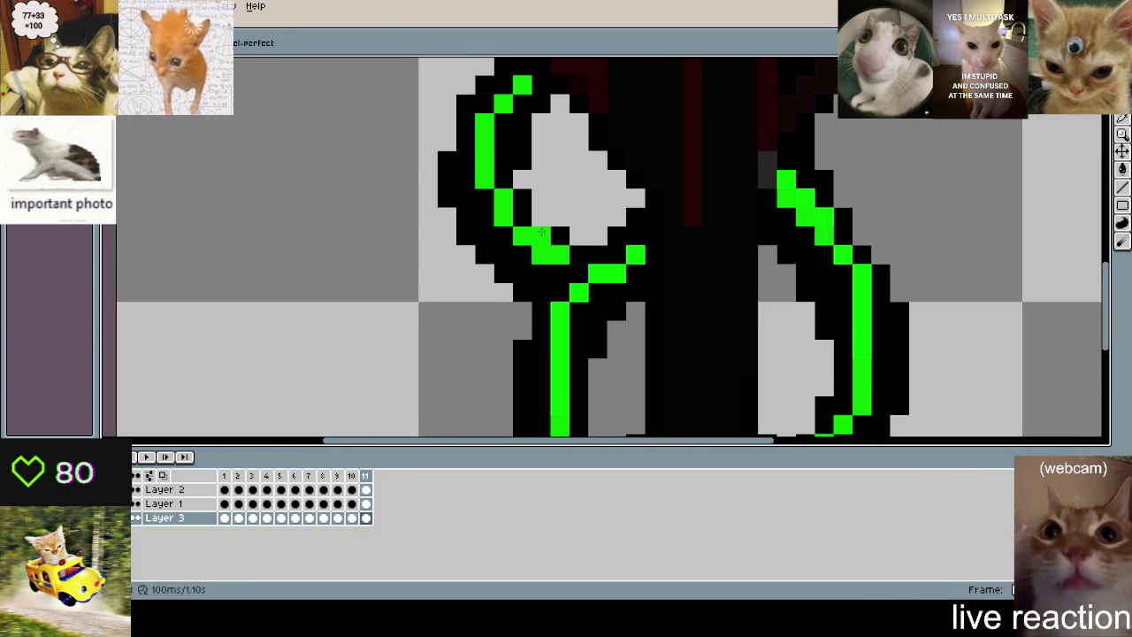
scroll(541, 232, down, 2)
scroll(724, 164, up, 2)
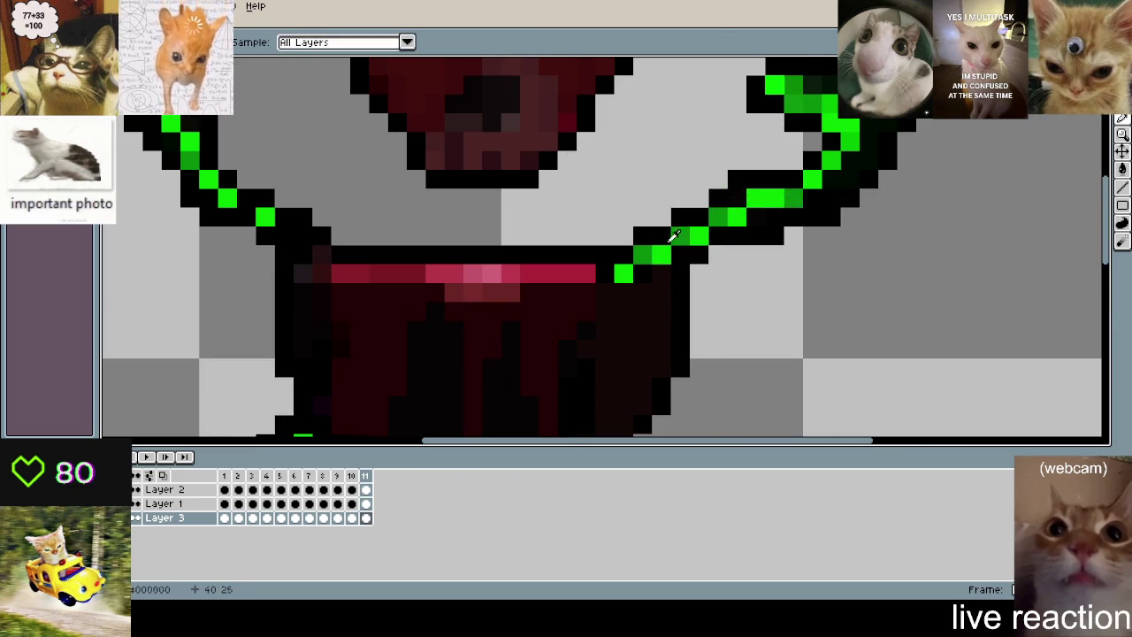
drag(702, 345, 790, 118)
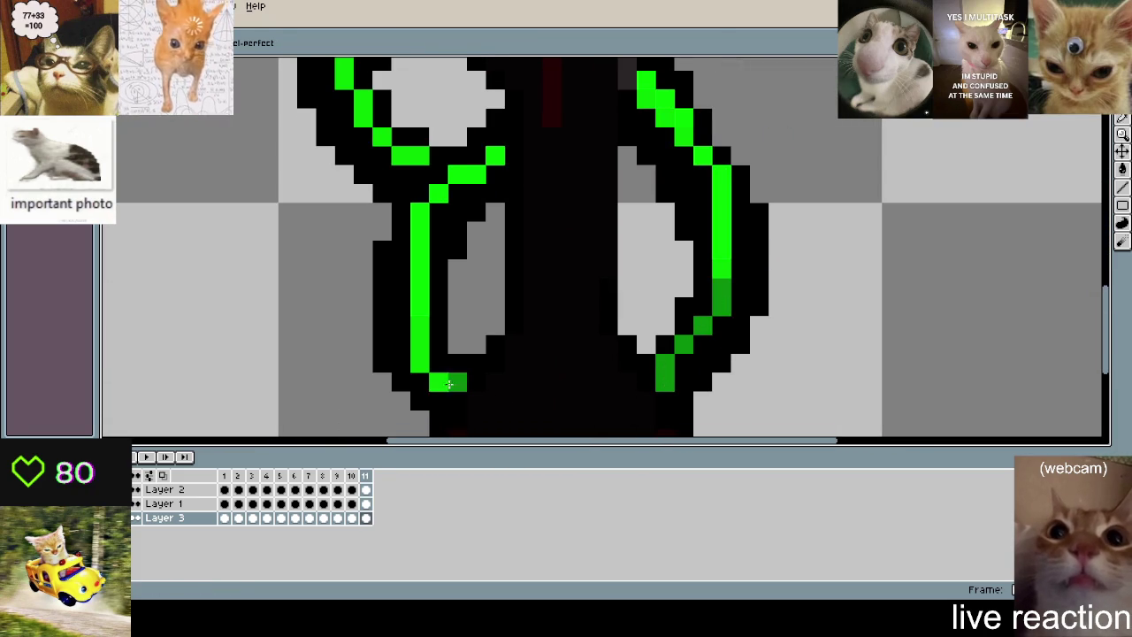
drag(448, 383, 421, 368)
scroll(568, 304, down, 2)
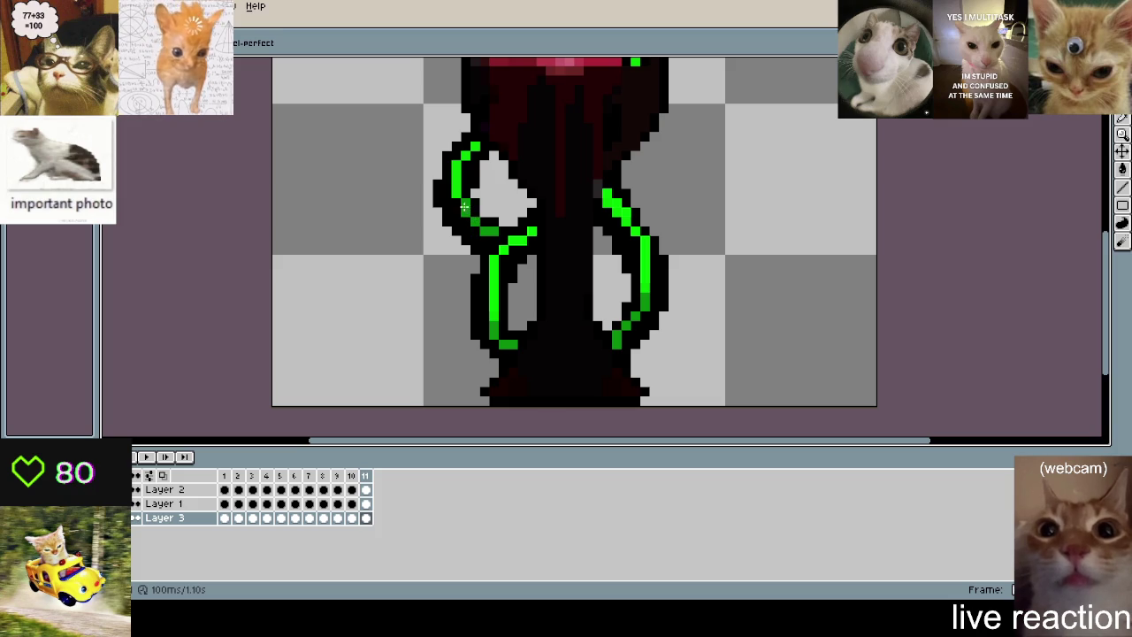
scroll(703, 280, down, 2)
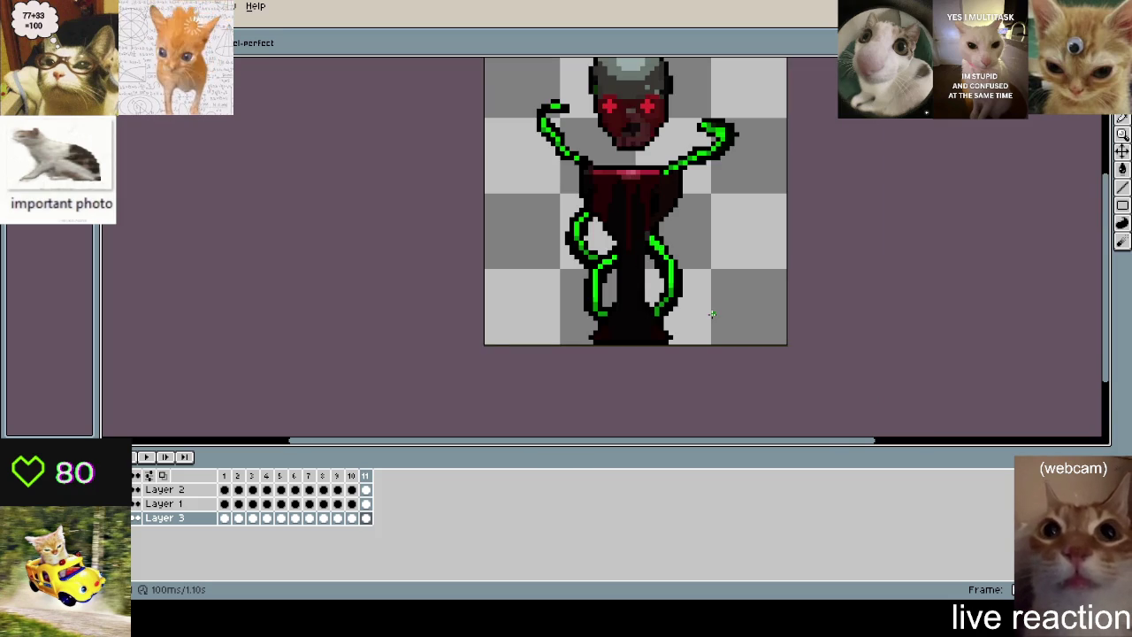
- Flip back and forth through the opening frames to check the tentacles
key(Left)
key(Right)
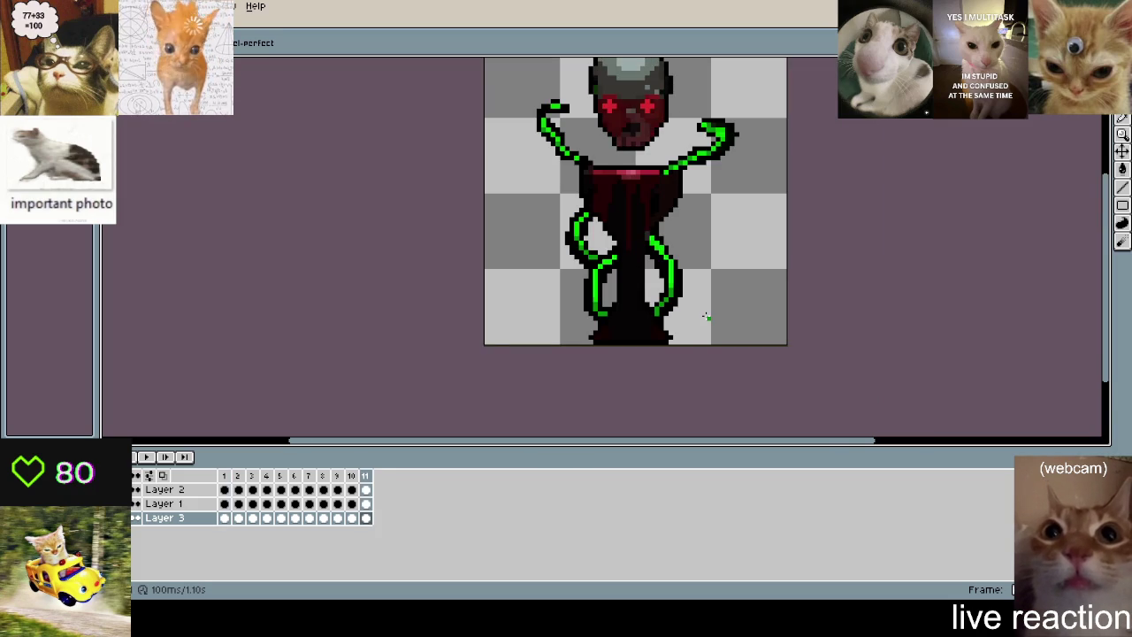
key(Right)
scroll(718, 313, up, 1)
key(Right)
key(Left)
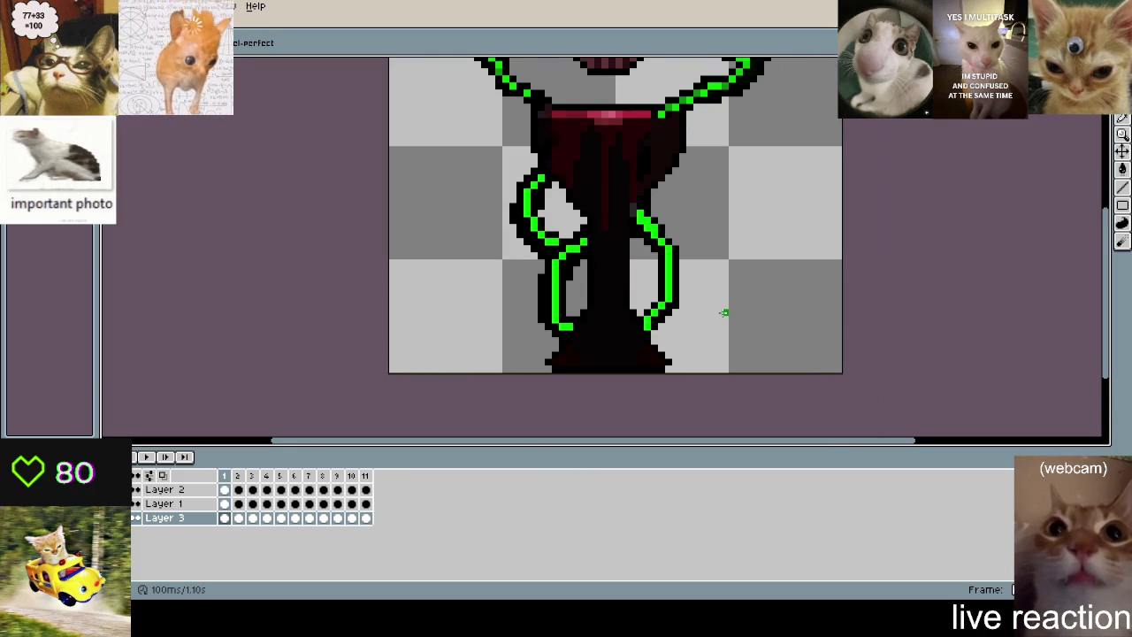
key(Right)
key(Right)
key(Left)
key(Left)
key(Right)
key(Right)
key(Left)
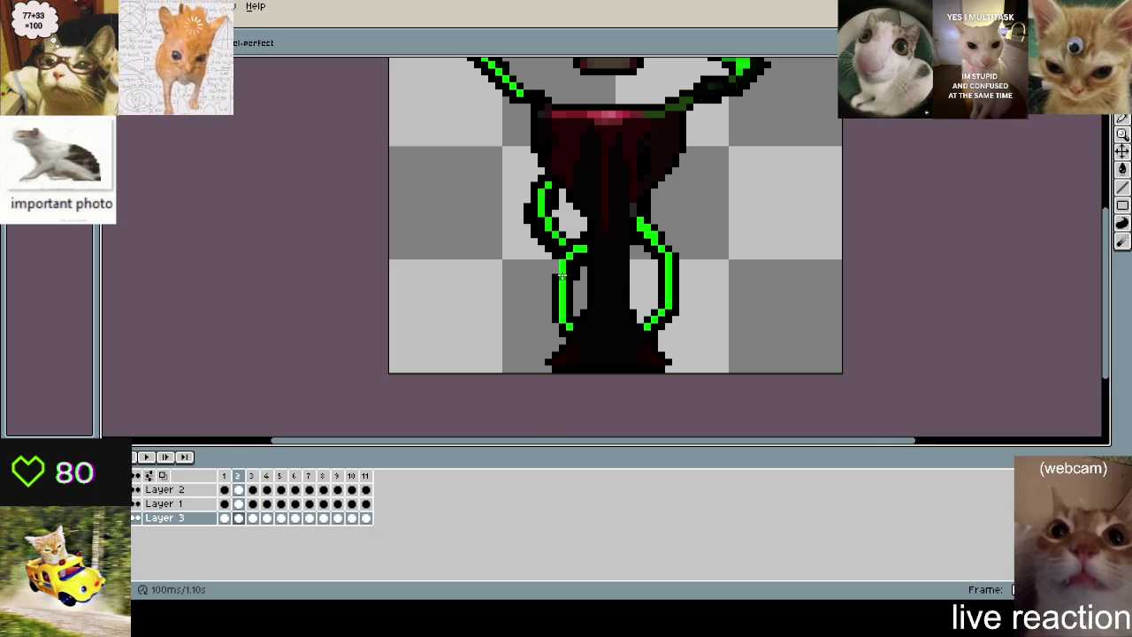
scroll(583, 289, up, 1)
scroll(475, 296, down, 1)
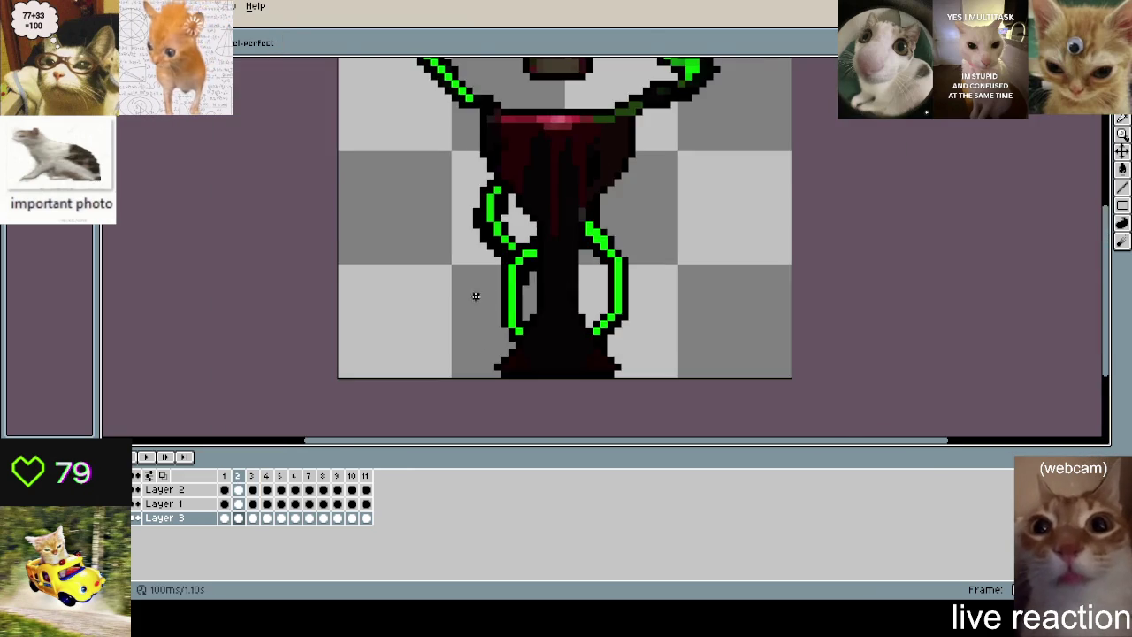
scroll(460, 309, up, 1)
- Step through to frame 11, sample the bright tentacle green, and return to frame 1
key(Right)
scroll(412, 326, down, 1)
key(Right)
key(Right)
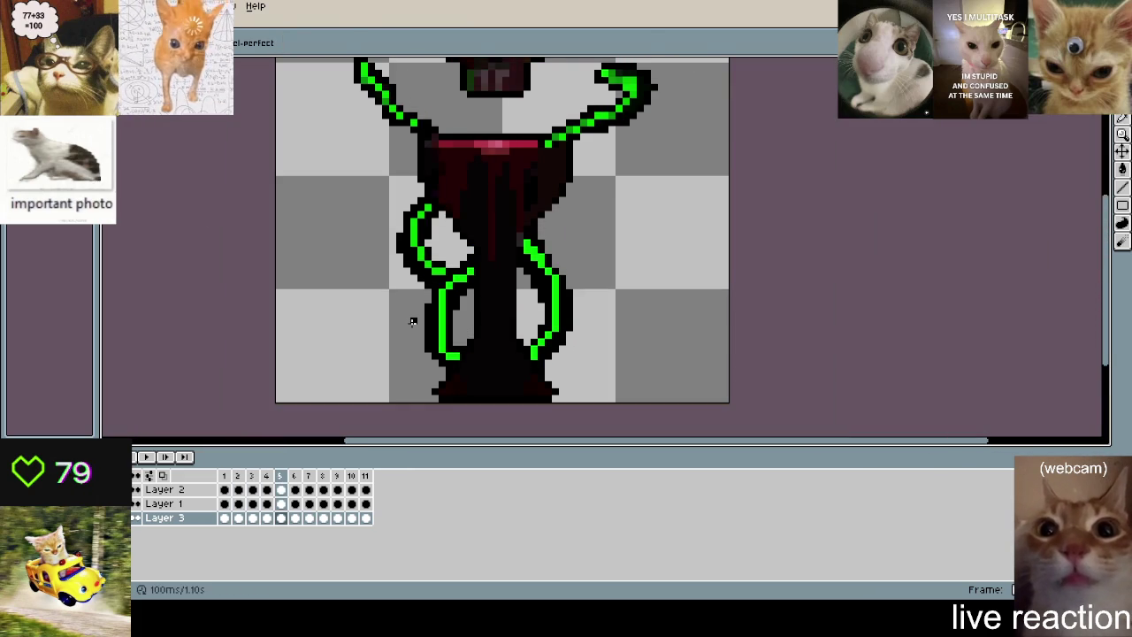
key(Right)
key(Right)
key(Right)
key(Right)
key(Right)
key(Right)
key(Left)
key(Right)
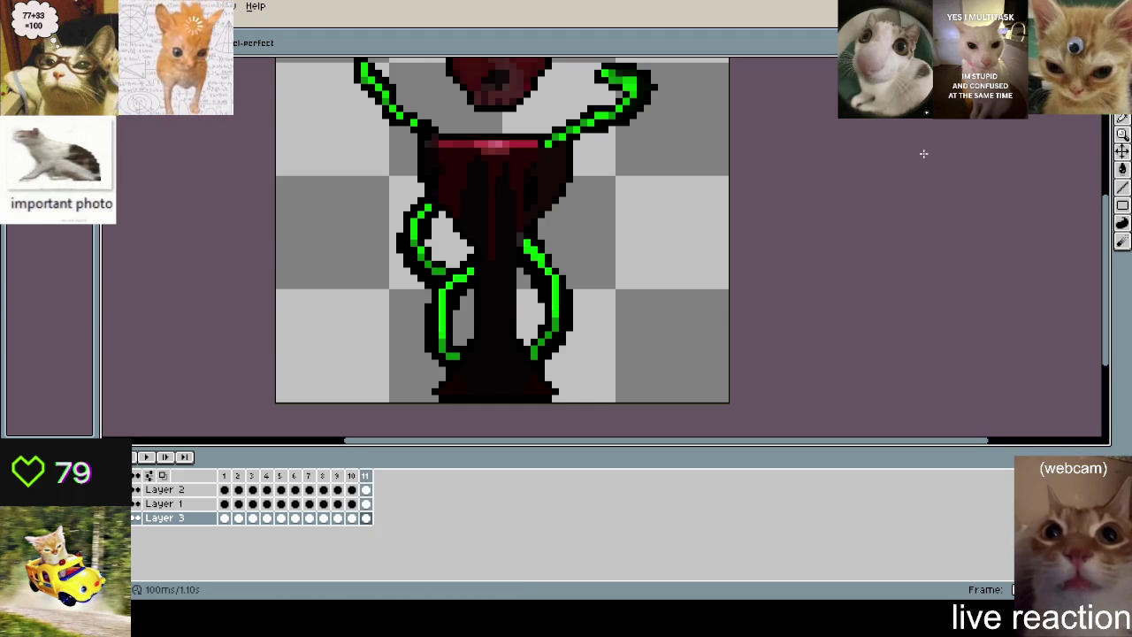
scroll(513, 283, up, 1)
scroll(534, 285, up, 1)
key(alt)
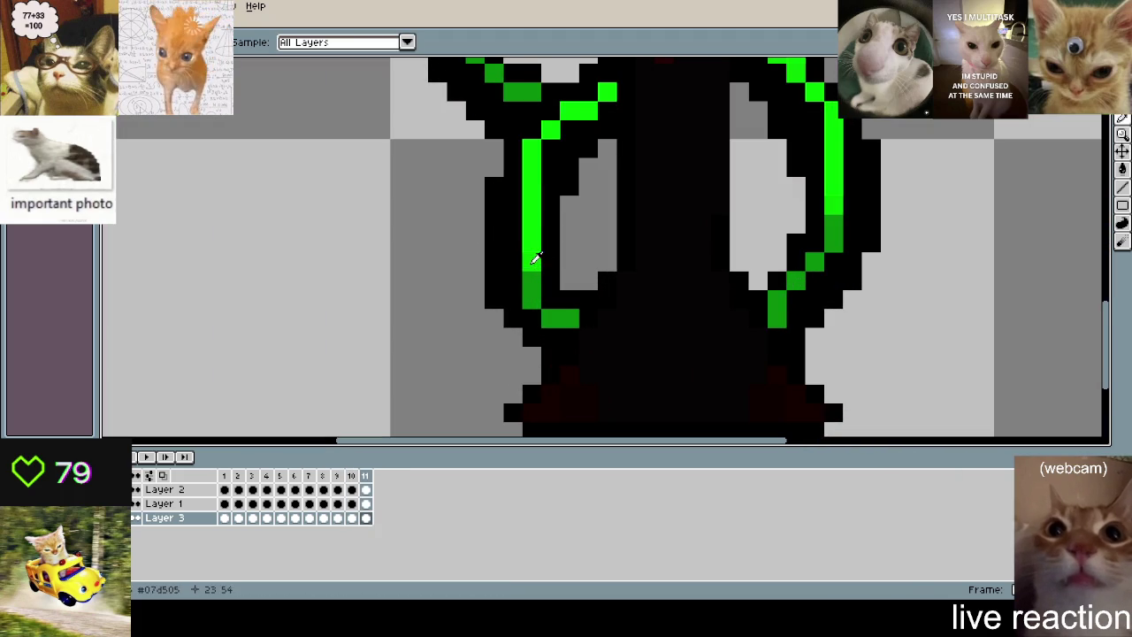
alt+click(535, 256)
key(Right)
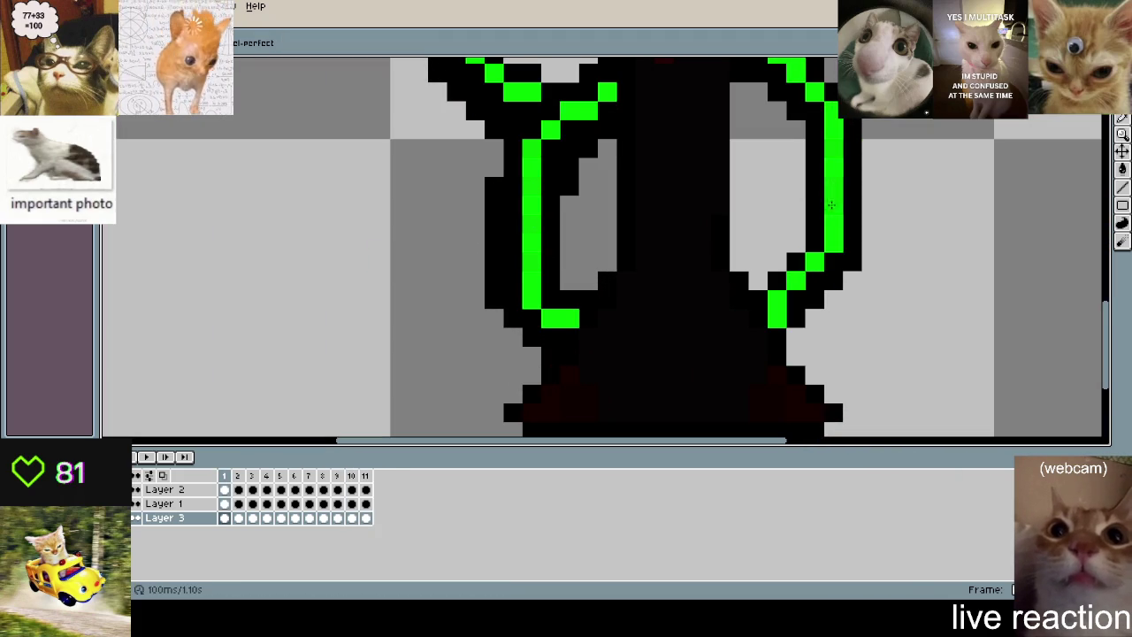
scroll(622, 186, up, 2)
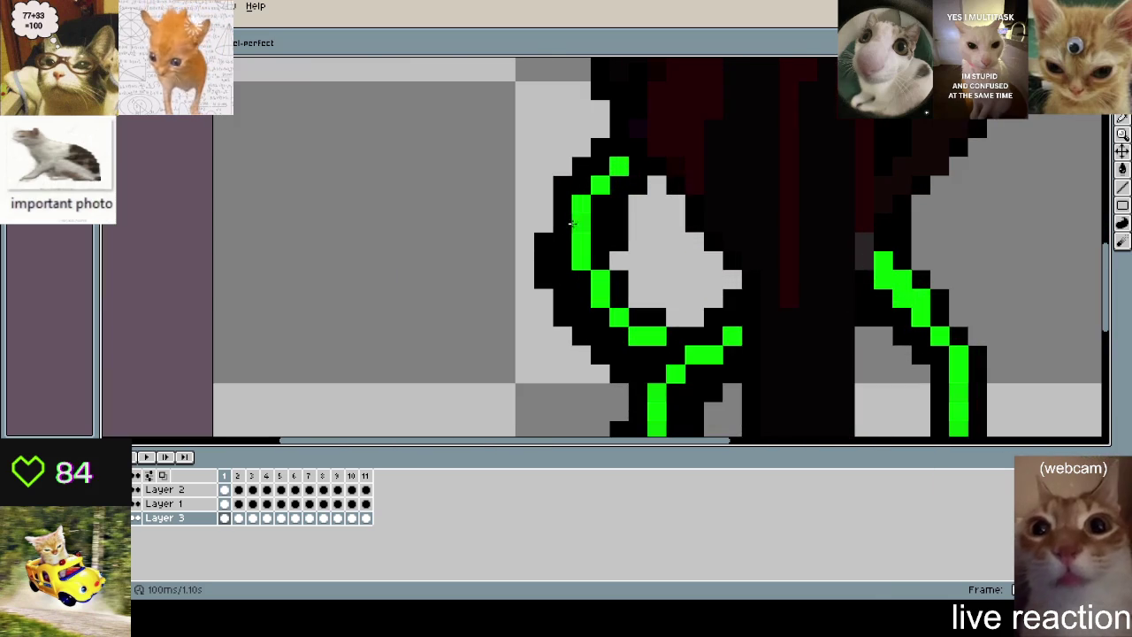
key(period)
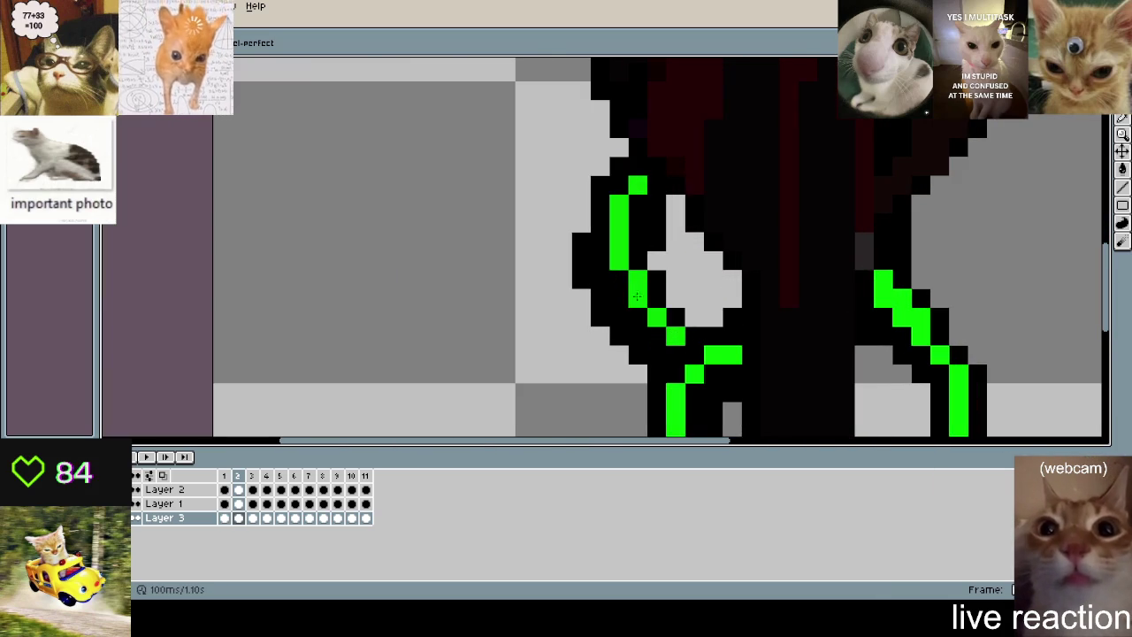
scroll(602, 239, down, 3)
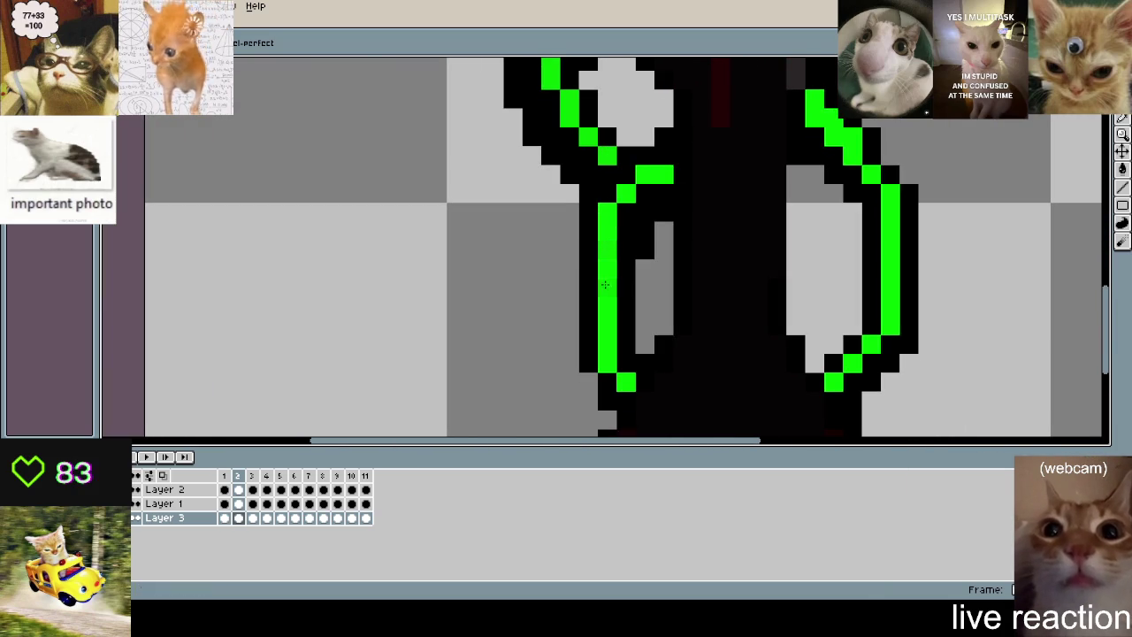
click(888, 173)
key(period)
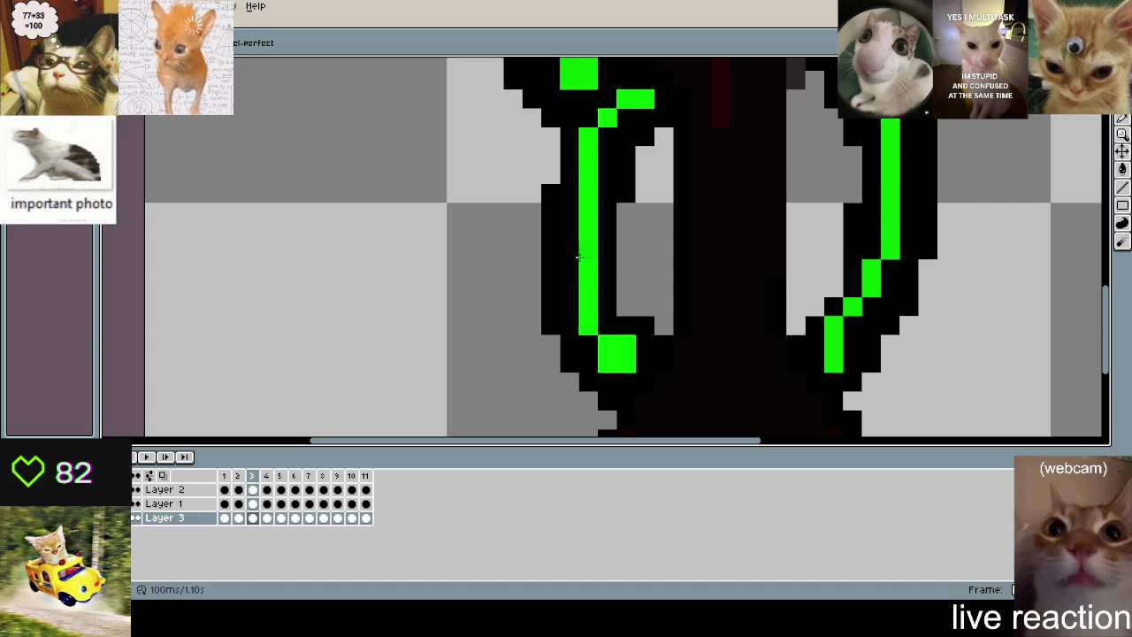
scroll(867, 163, up, 1)
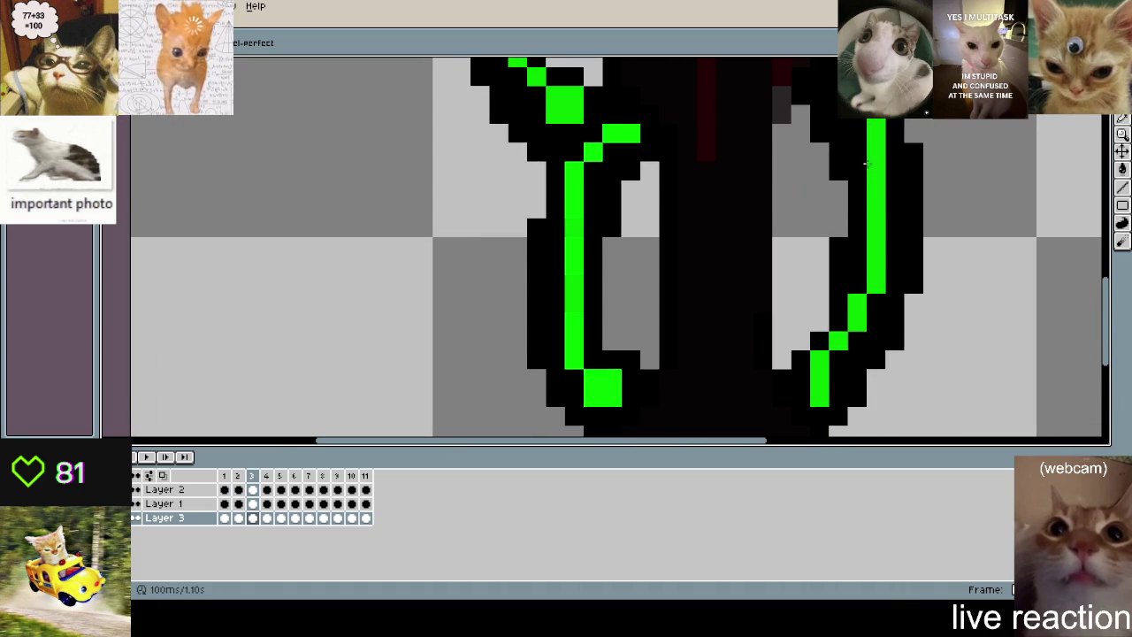
key(period)
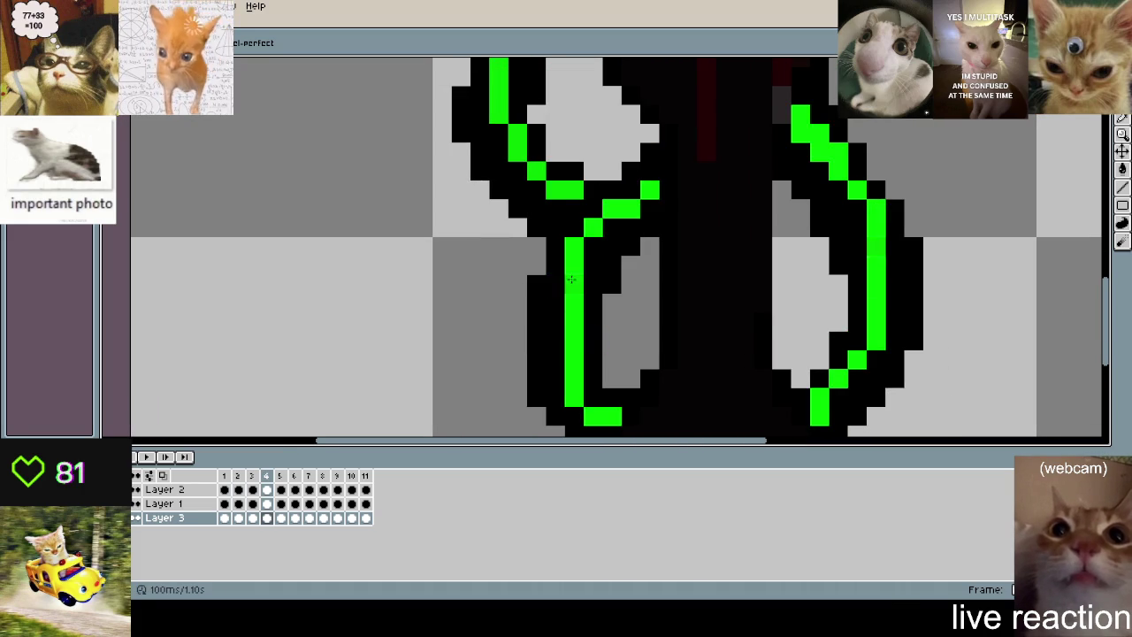
key(period)
scroll(649, 308, down, 4)
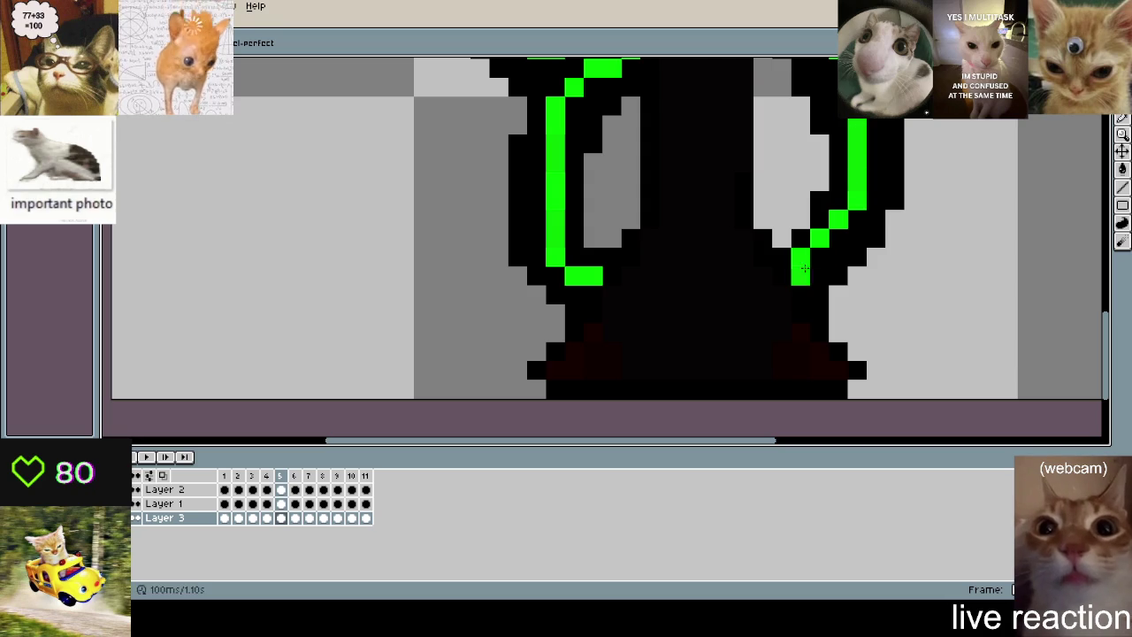
key(period)
scroll(681, 217, up, 2)
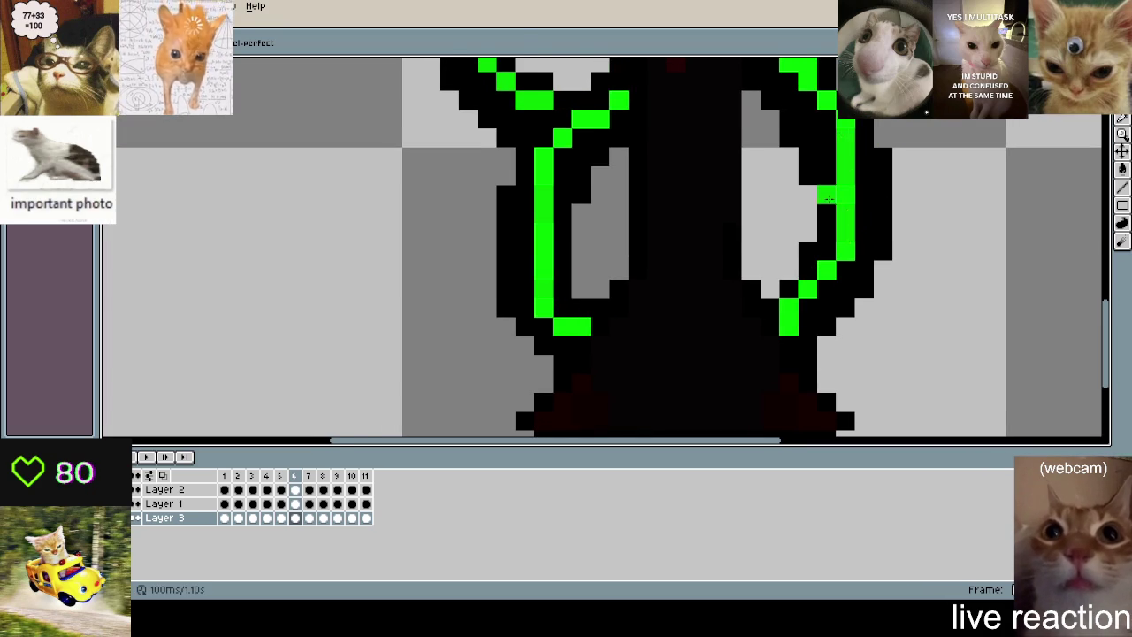
key(period)
scroll(577, 288, up, 2)
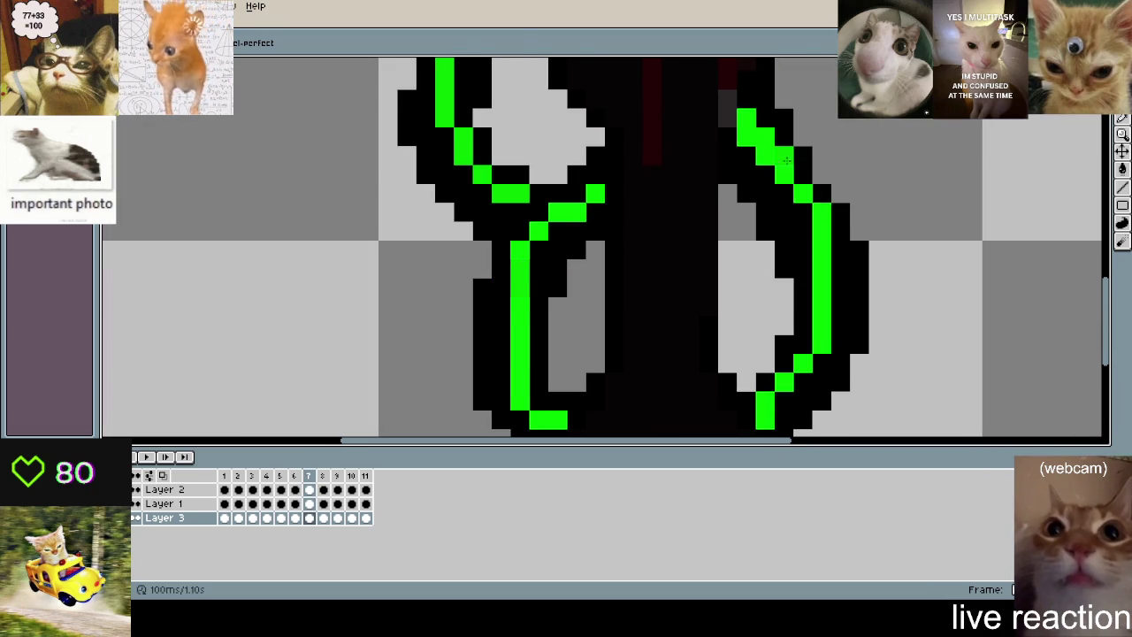
key(period)
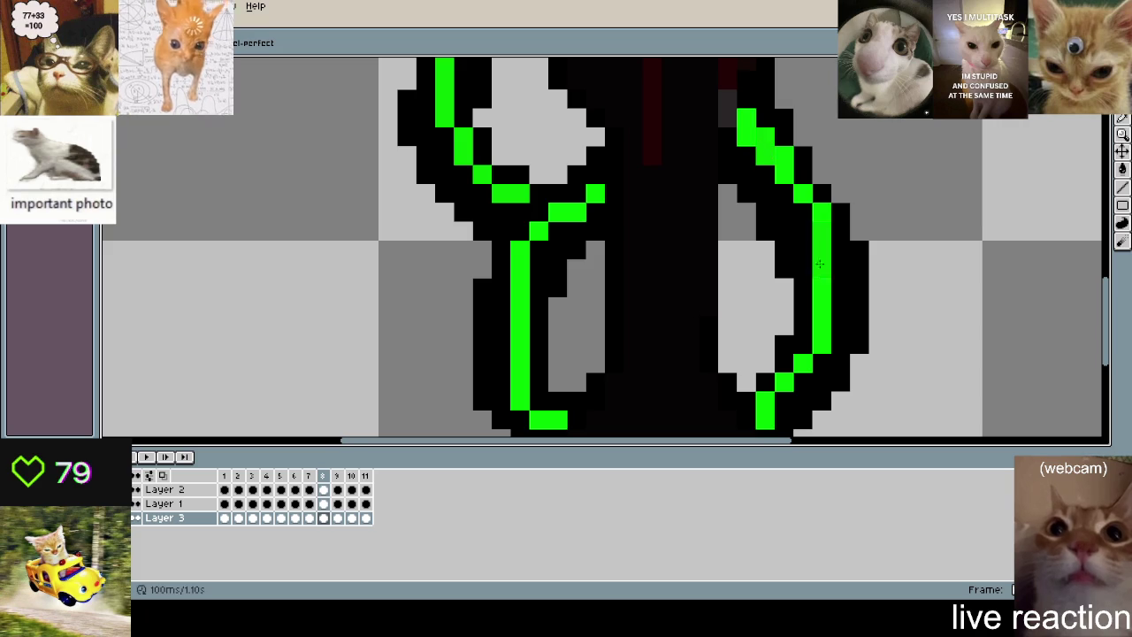
scroll(631, 297, down, 3)
click(542, 268)
key(ctrl+z)
key(Right)
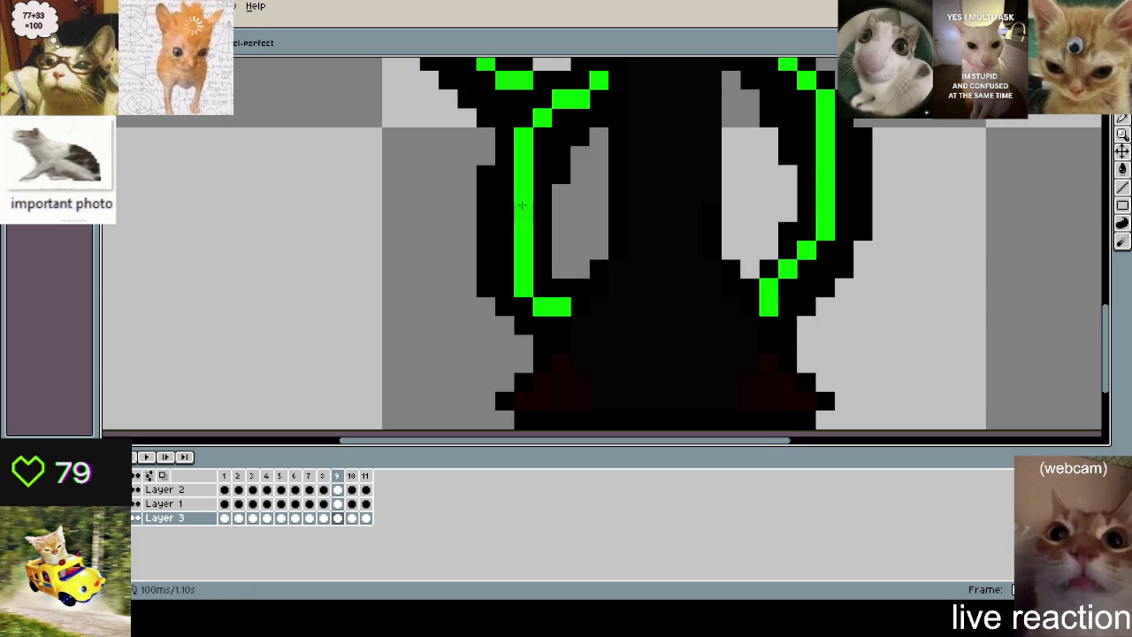
key(Right)
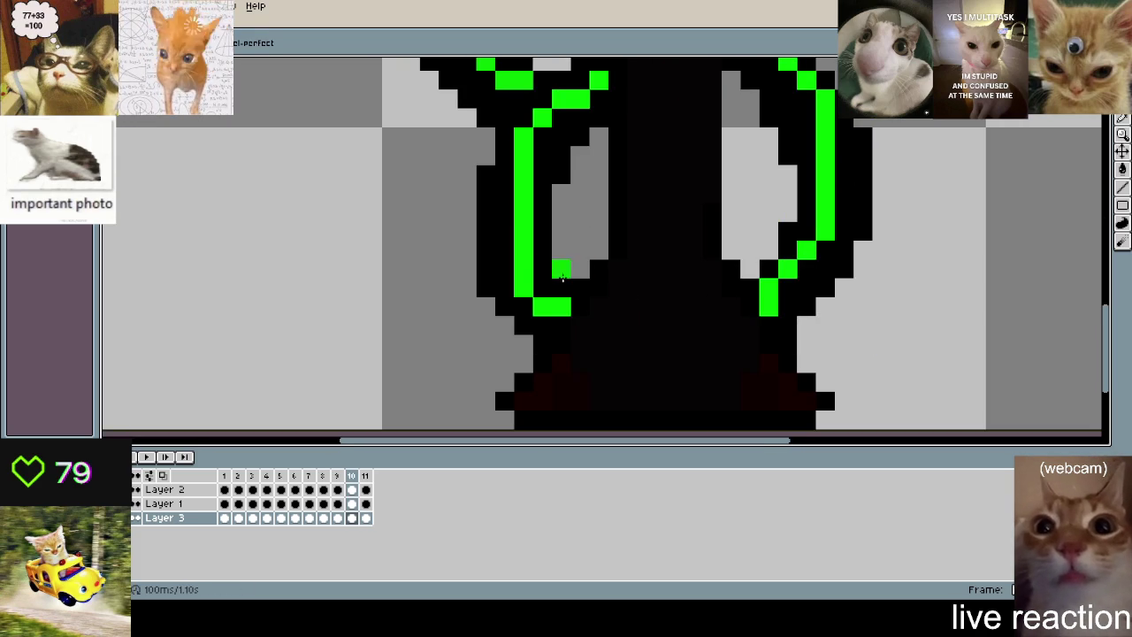
drag(542, 269, 534, 227)
key(ctrl+z)
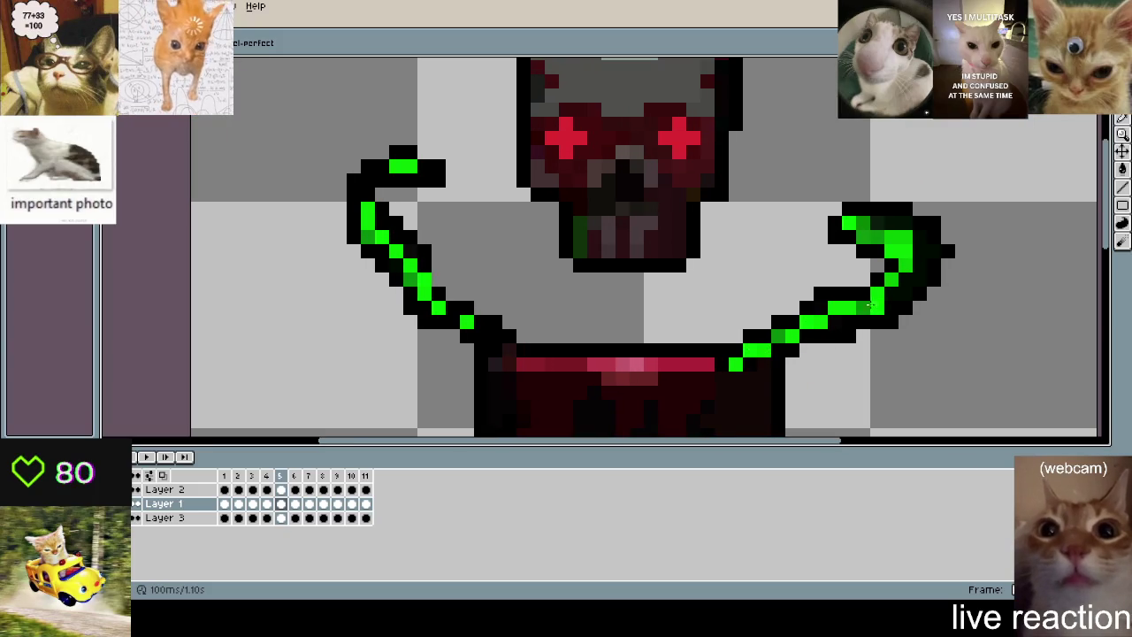
- Check the skull and upper tentacles on frames 6 through 11, then play the animation
key(period)
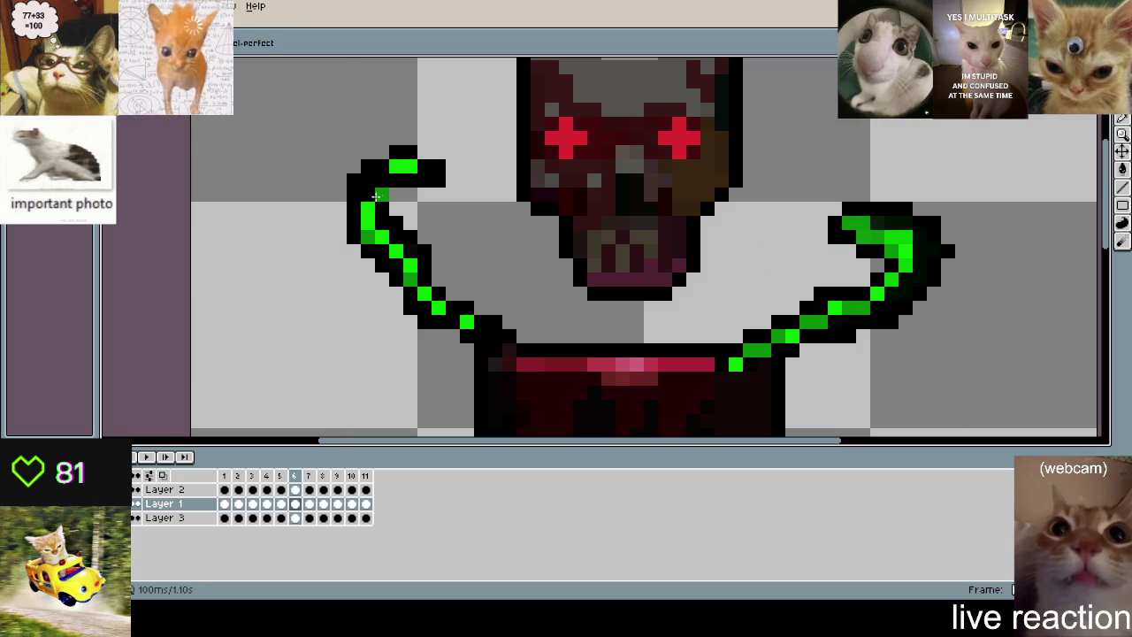
key(Right)
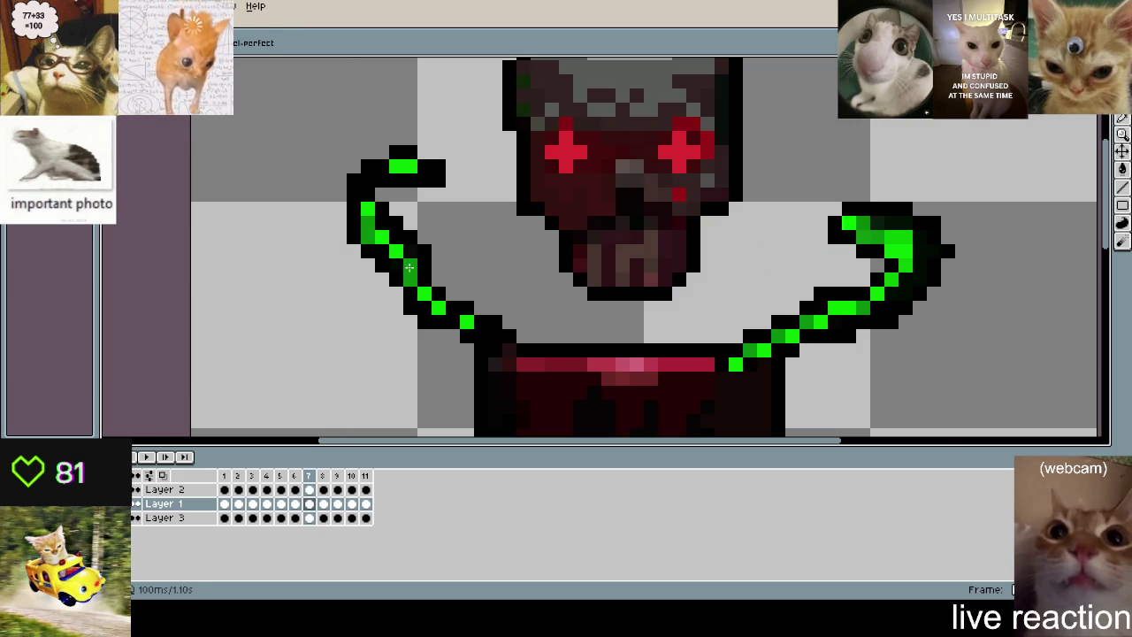
key(Right)
key(alt)
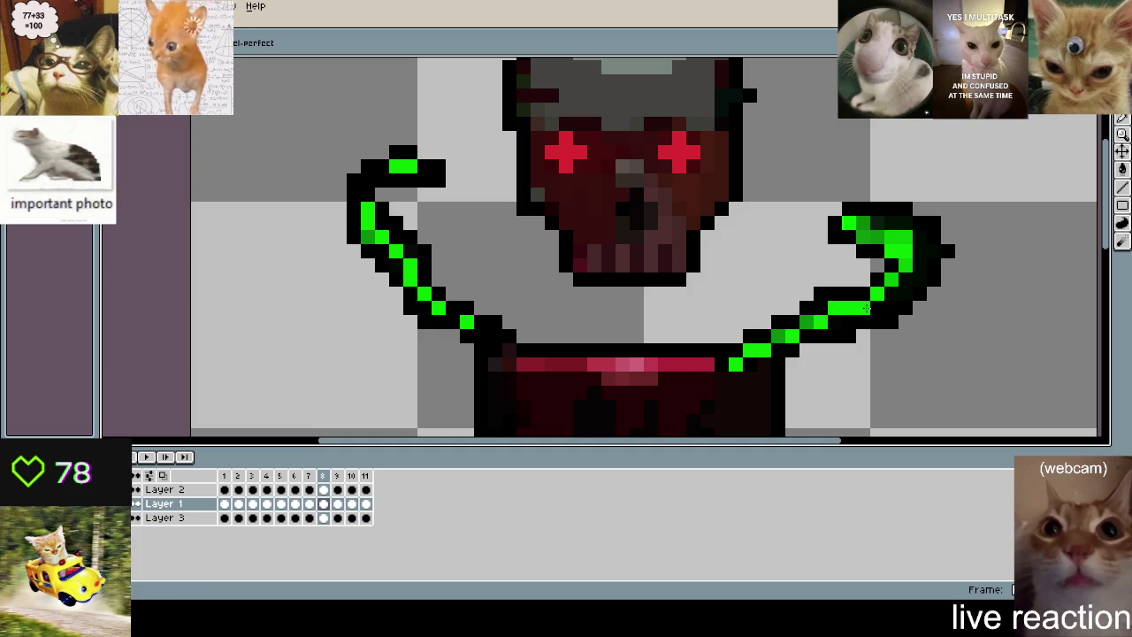
key(Right)
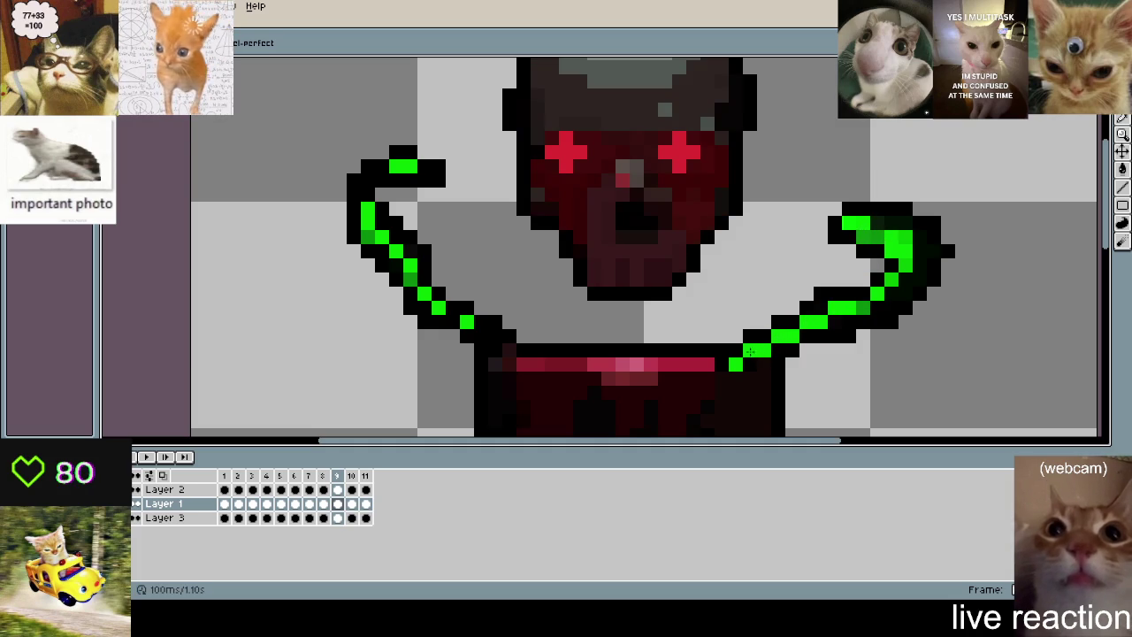
key(Right)
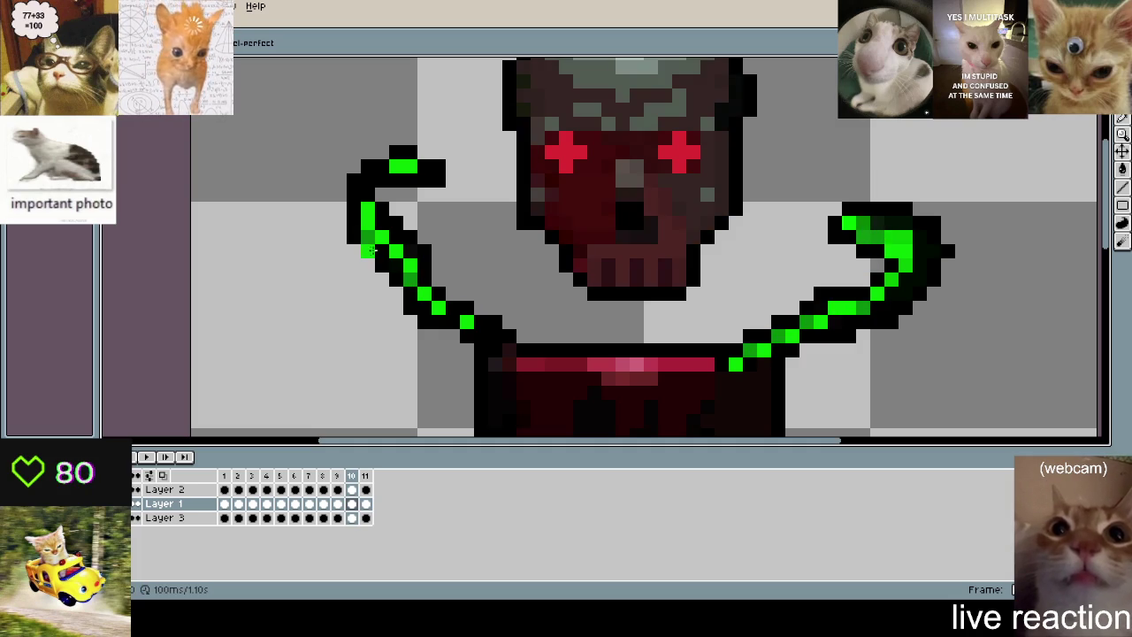
key(Right)
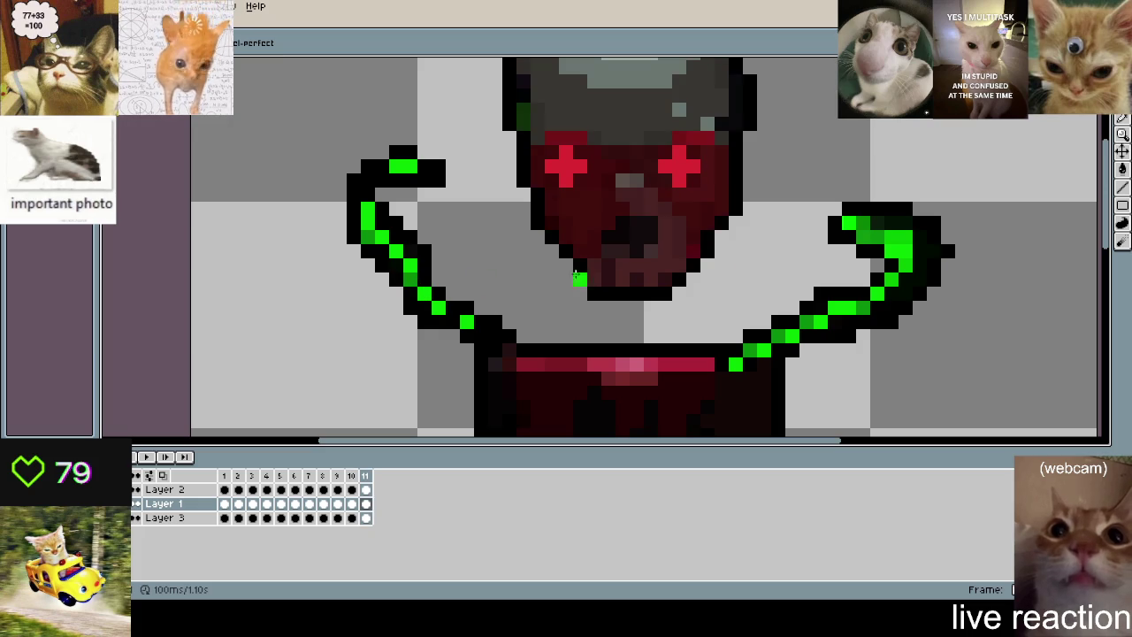
key(Return)
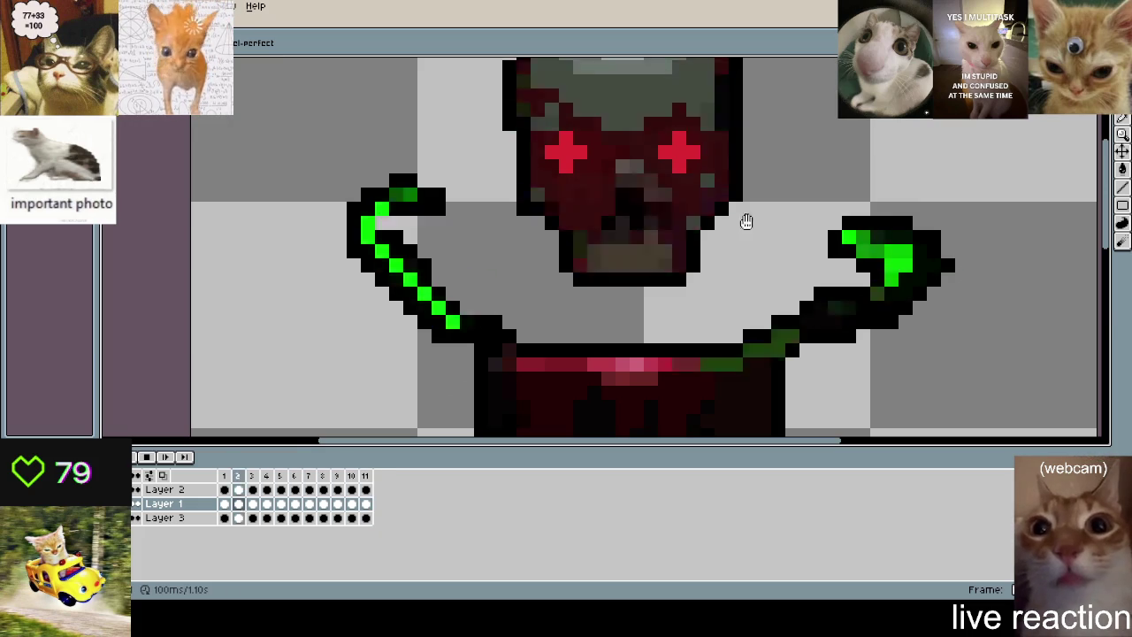
scroll(807, 282, down, 3)
scroll(806, 281, up, 1)
scroll(771, 207, up, 1)
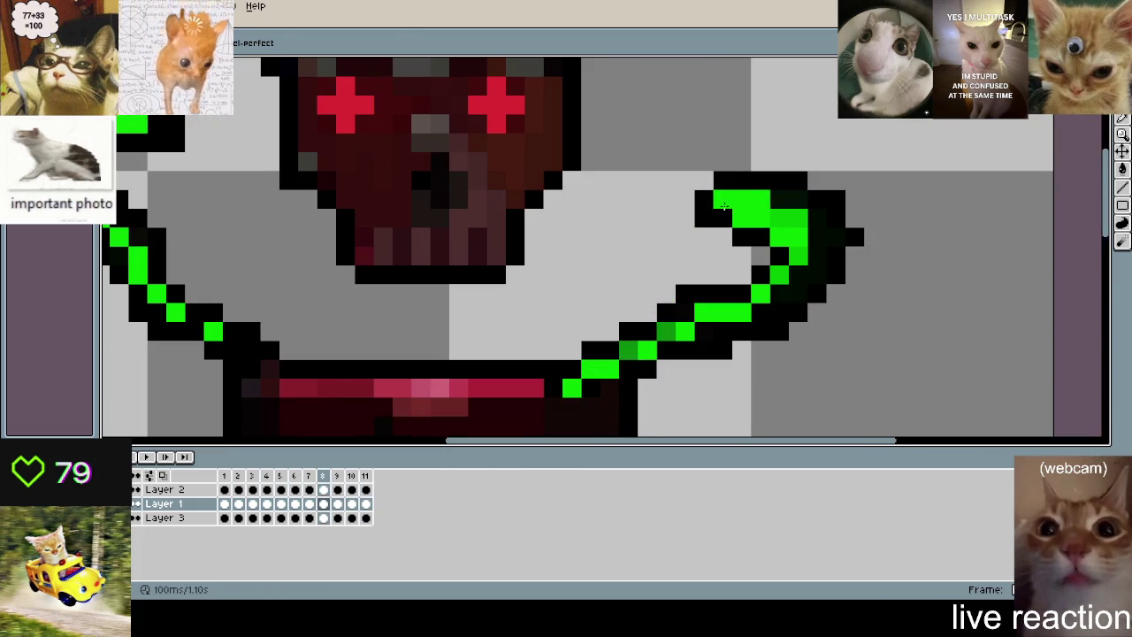
key(Right)
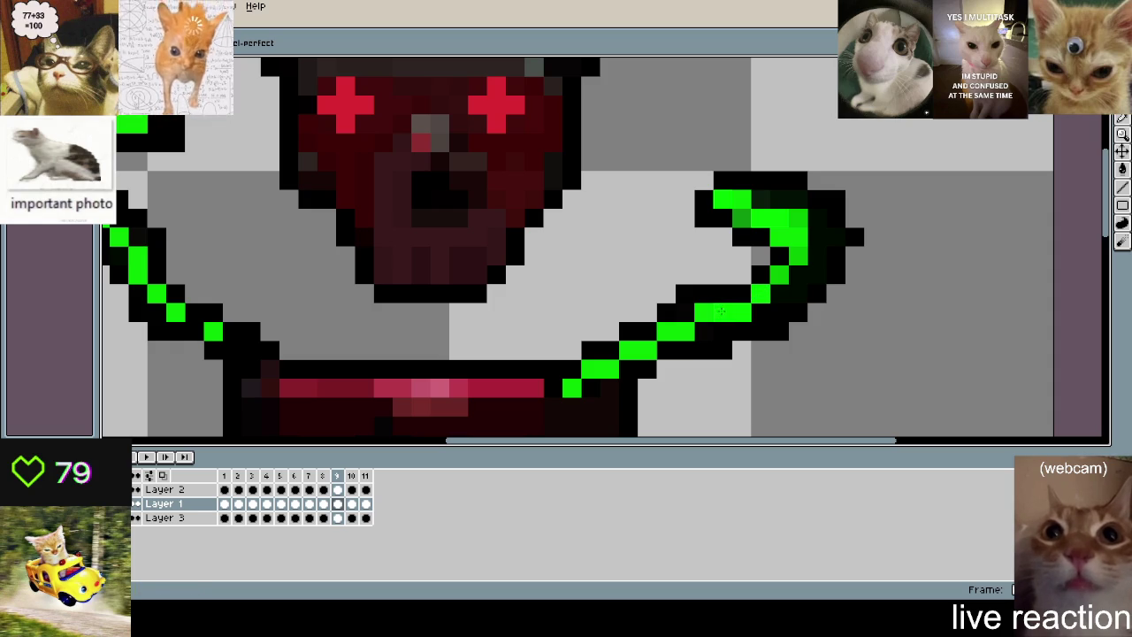
key(Right)
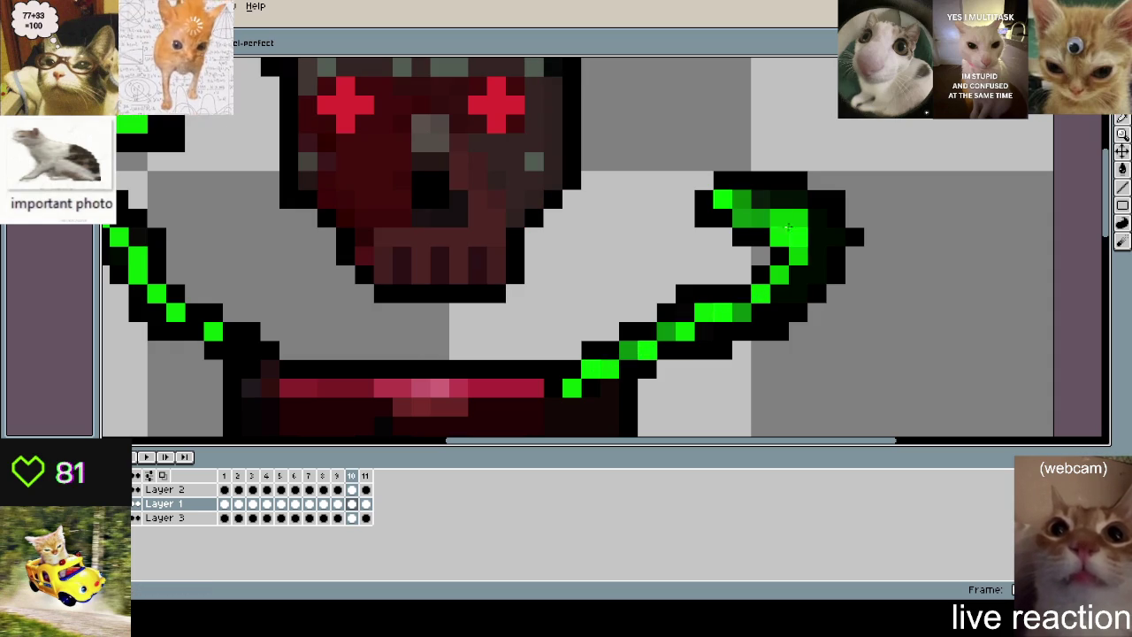
key(Right)
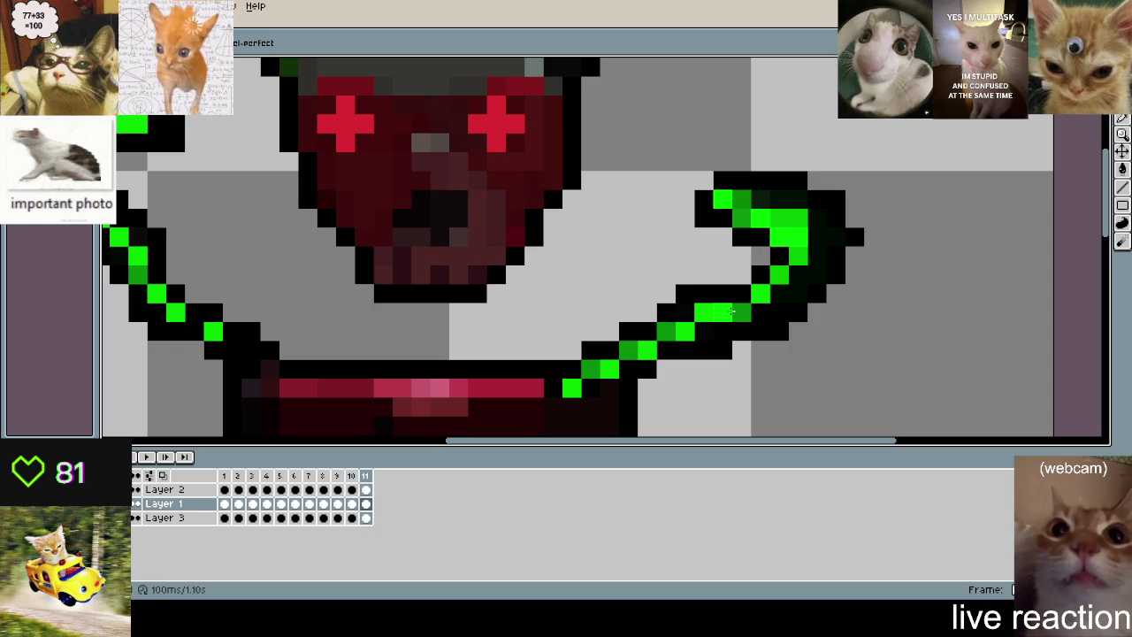
key(Right)
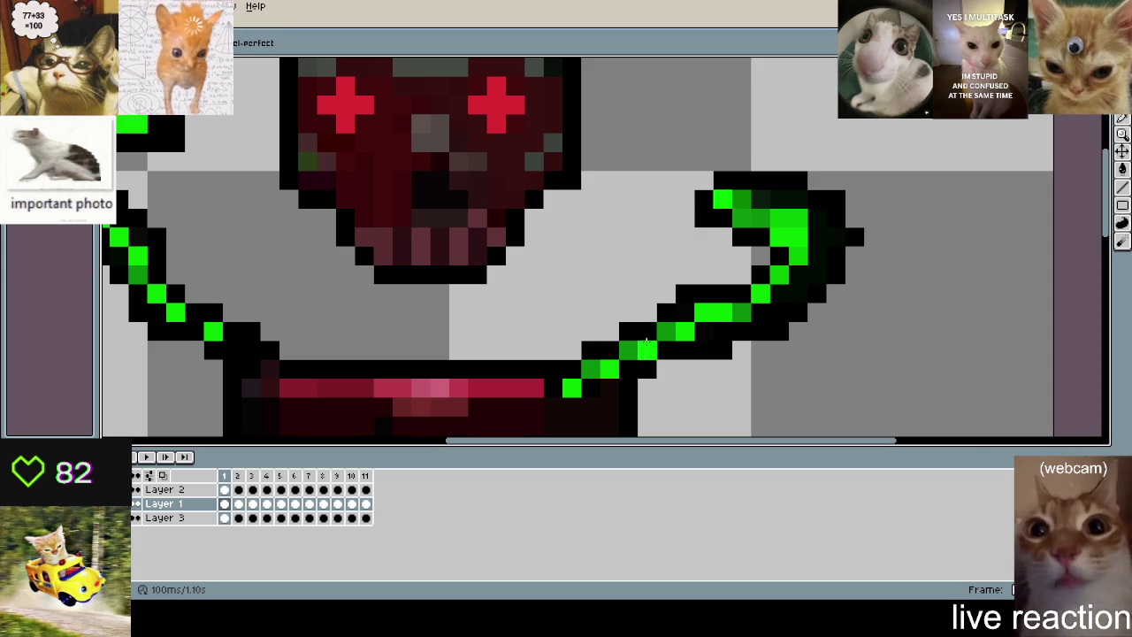
key(Right)
scroll(566, 311, down, 3)
key(Return)
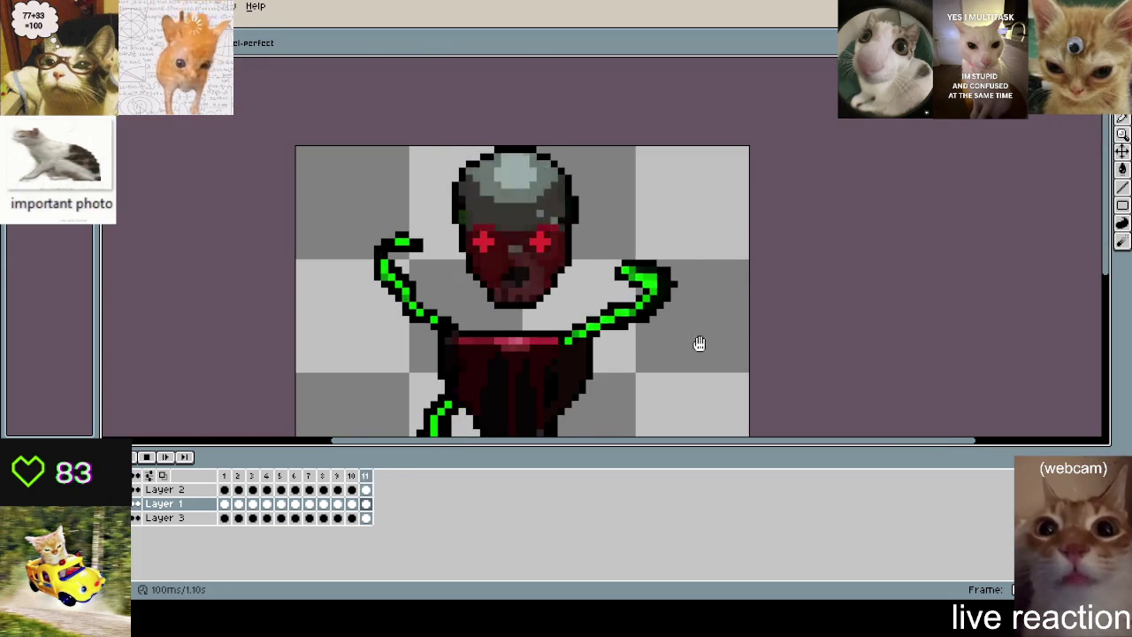
scroll(699, 345, up, 1)
scroll(692, 165, down, 2)
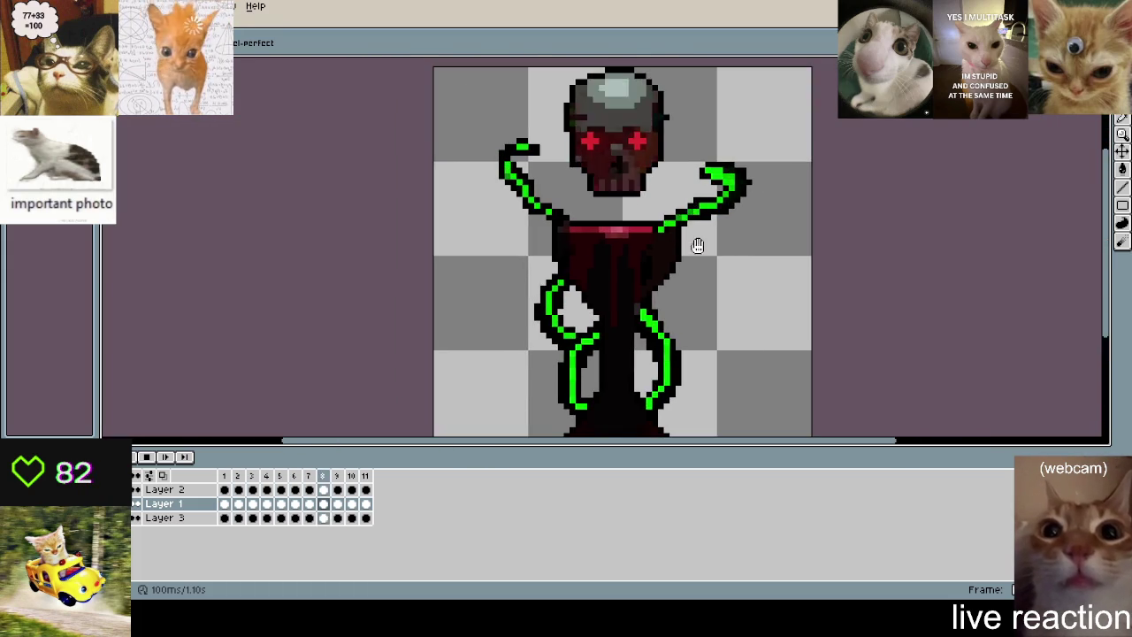
scroll(697, 245, up, 2)
scroll(533, 232, up, 3)
key(Return)
- Recolour a green tentacle pixel black, then check frames 10, 1 and 2
scroll(534, 232, up, 1)
click(538, 244)
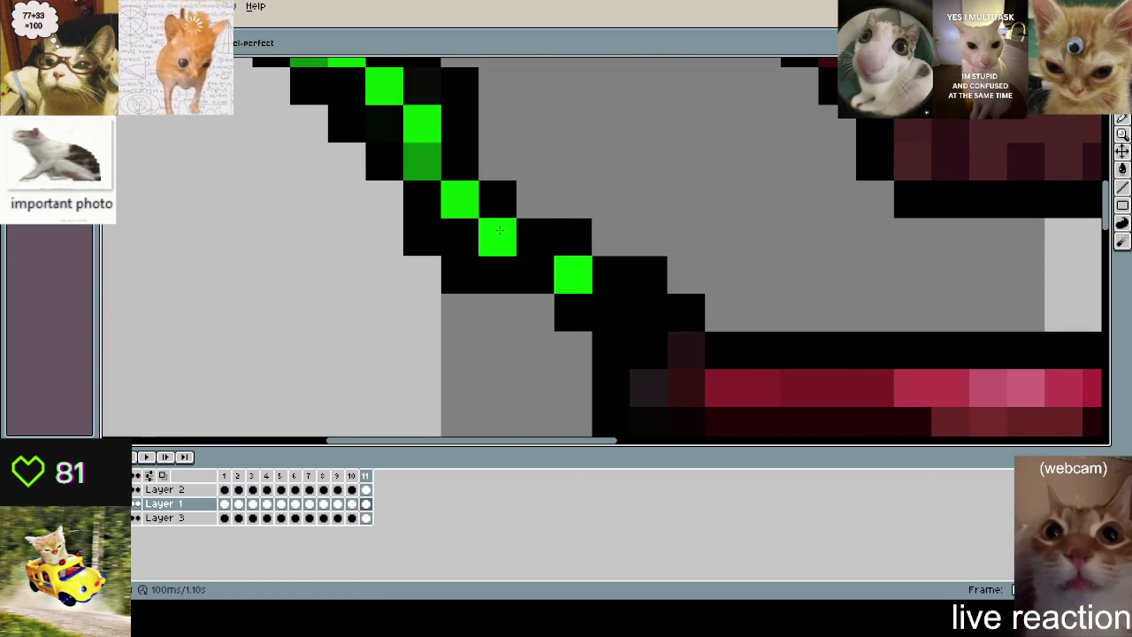
key(Left)
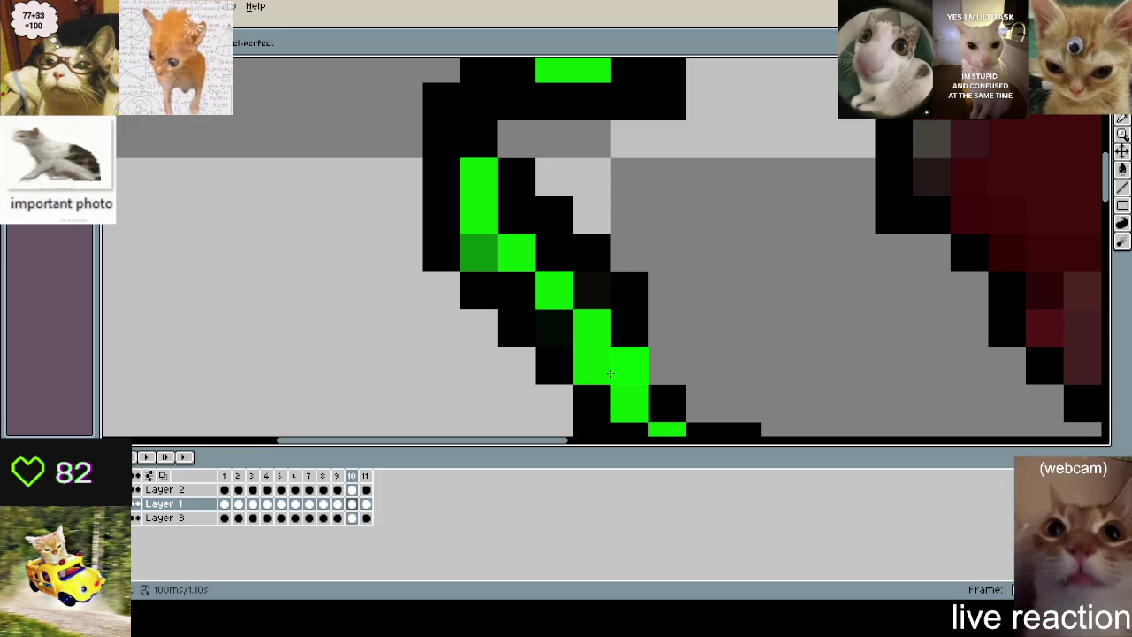
key(Right)
key(Right)
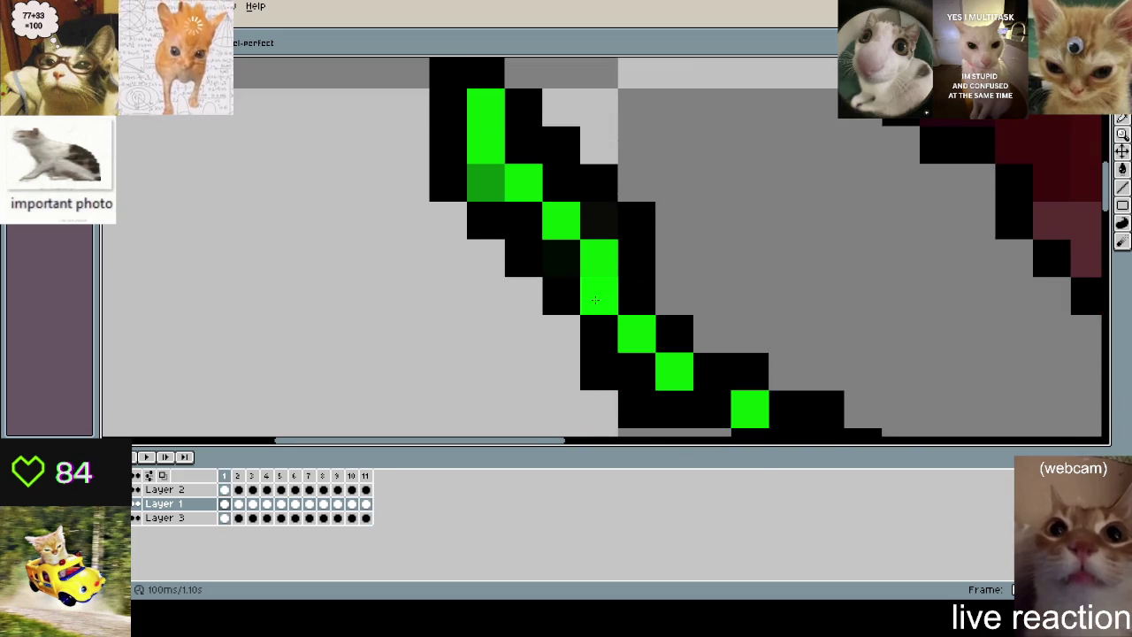
key(Right)
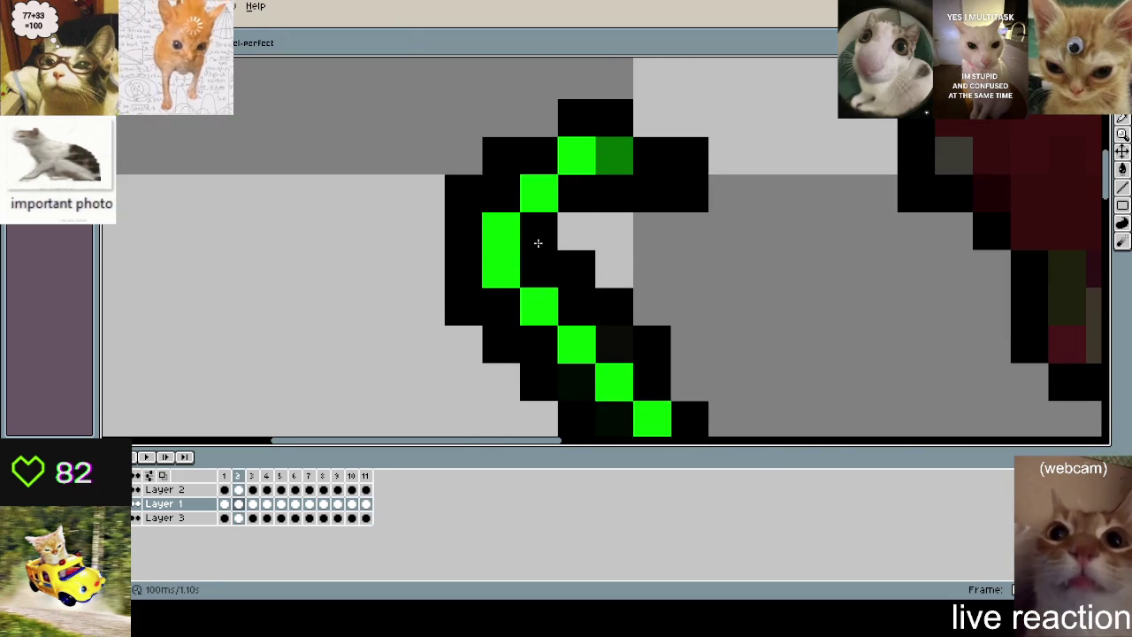
- Step forward through the altar frames to review the tentacle shading
scroll(534, 205, down, 2)
key(Right)
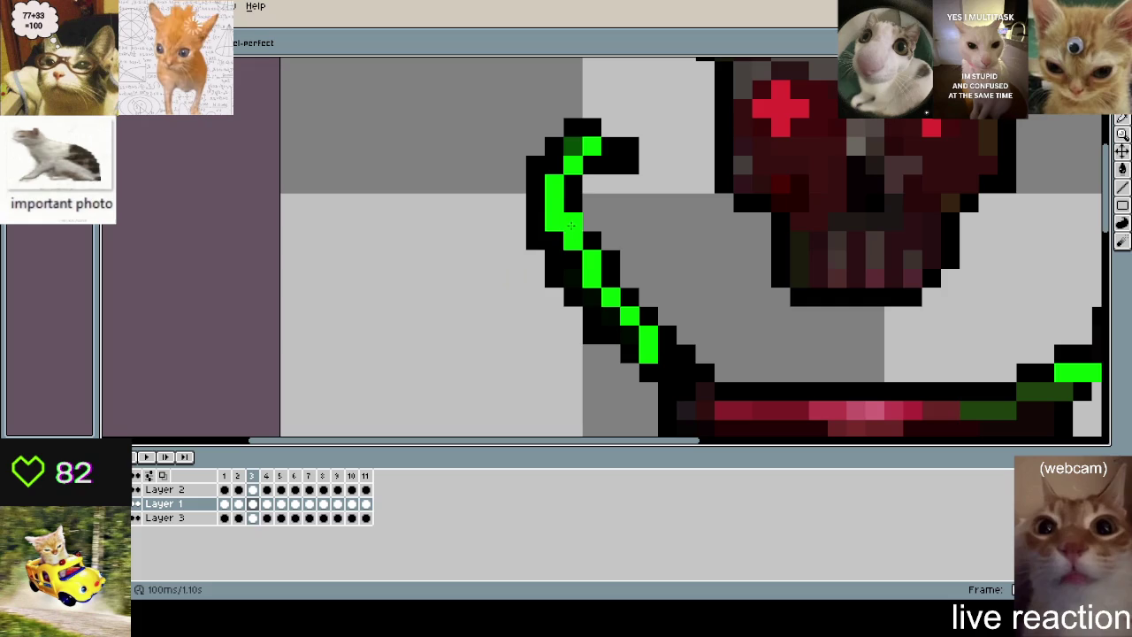
key(Right)
scroll(537, 281, up, 1)
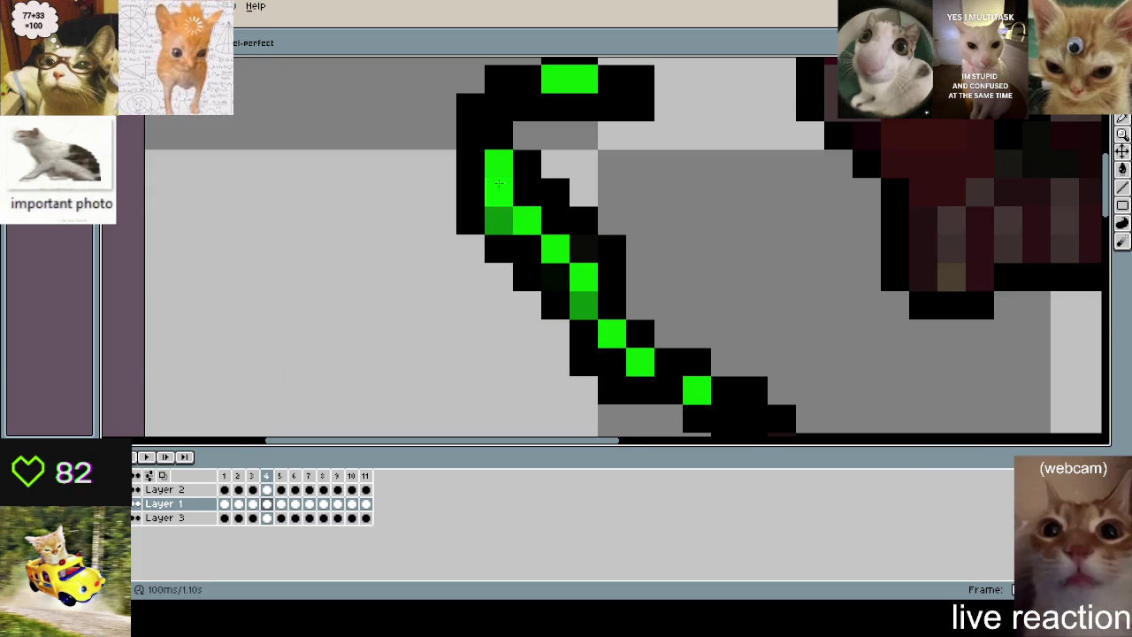
key(Right)
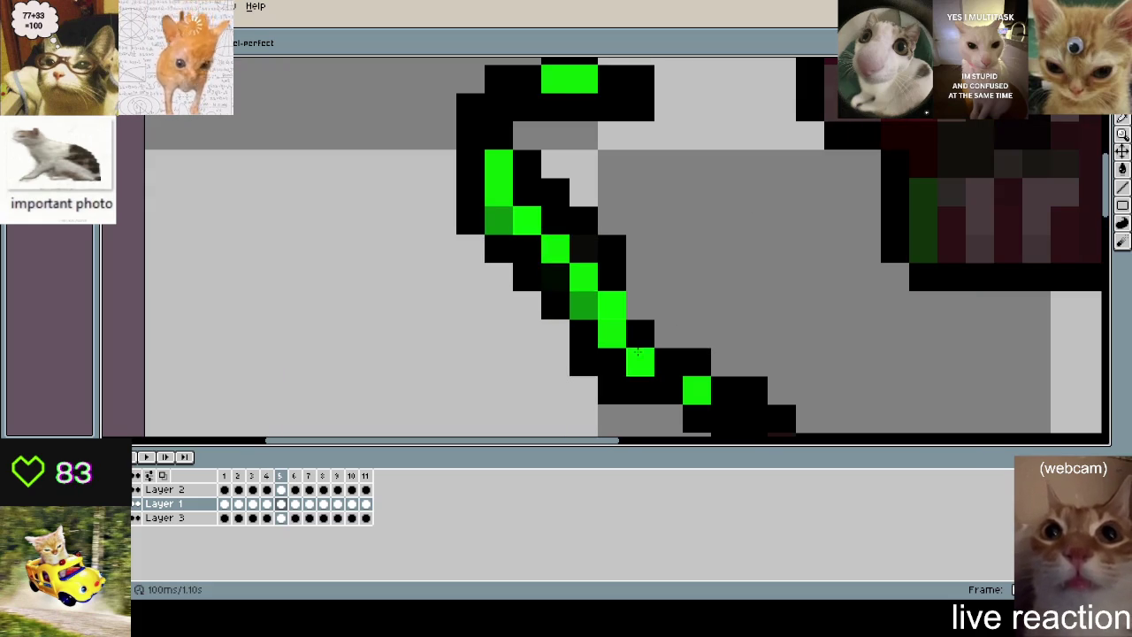
key(Right)
key(Right)
key(Right)
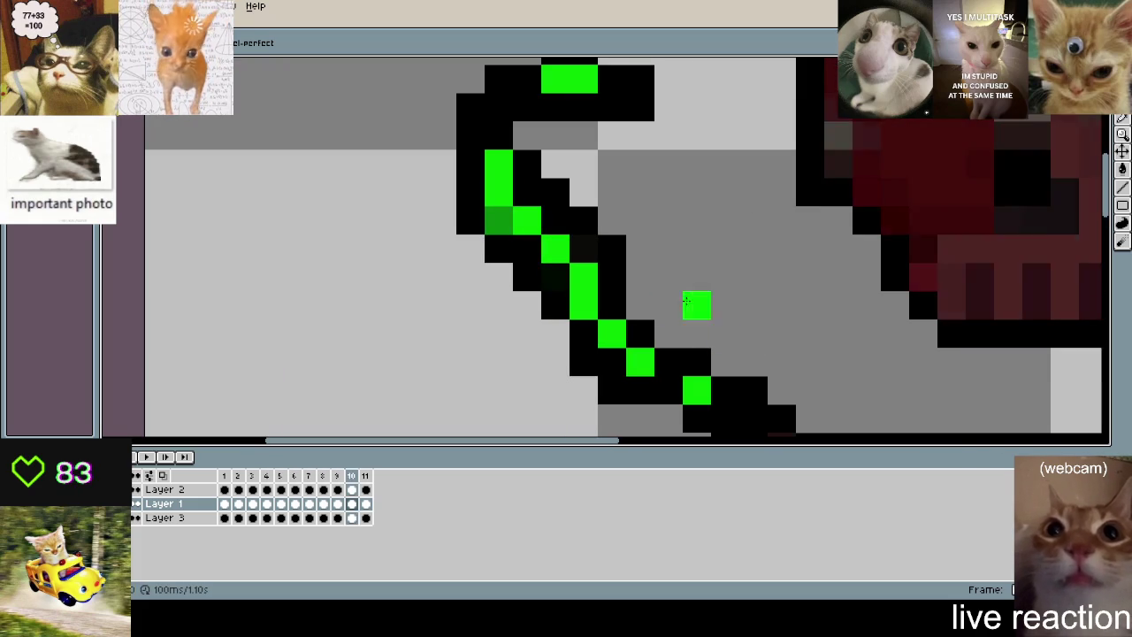
key(Right)
key(Right)
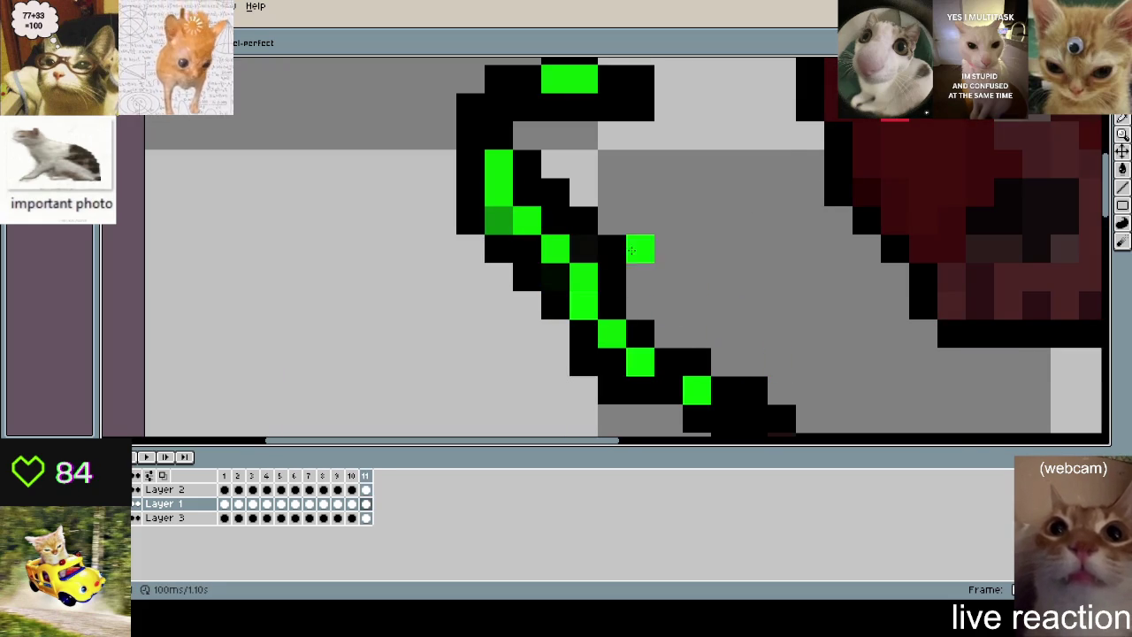
key(Right)
key(Left)
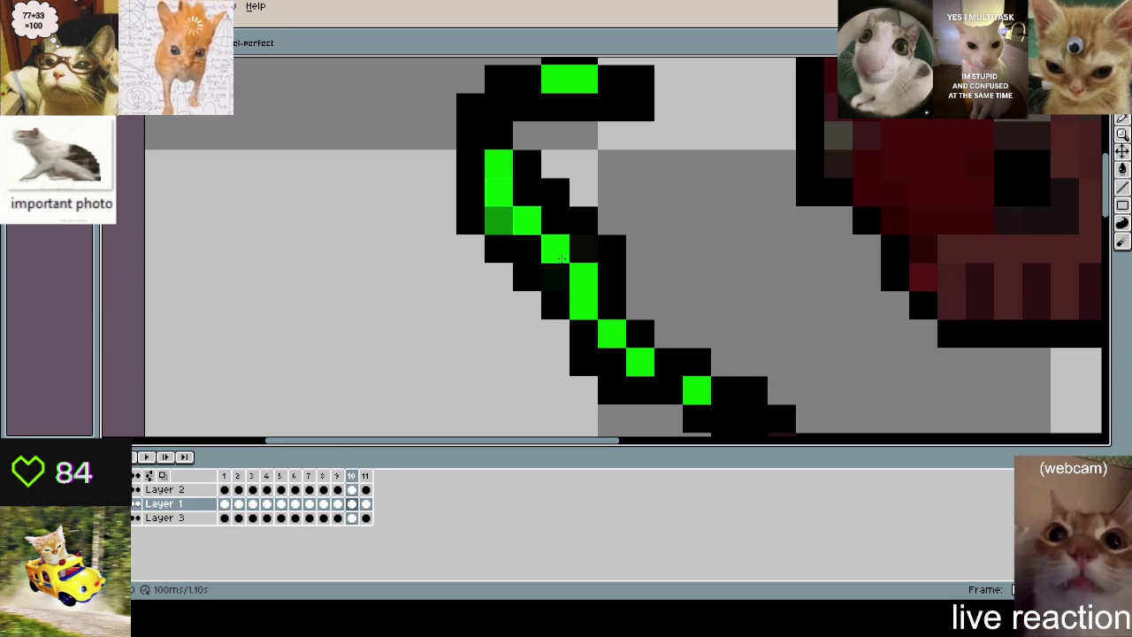
key(Right)
key(Right)
key(Right)
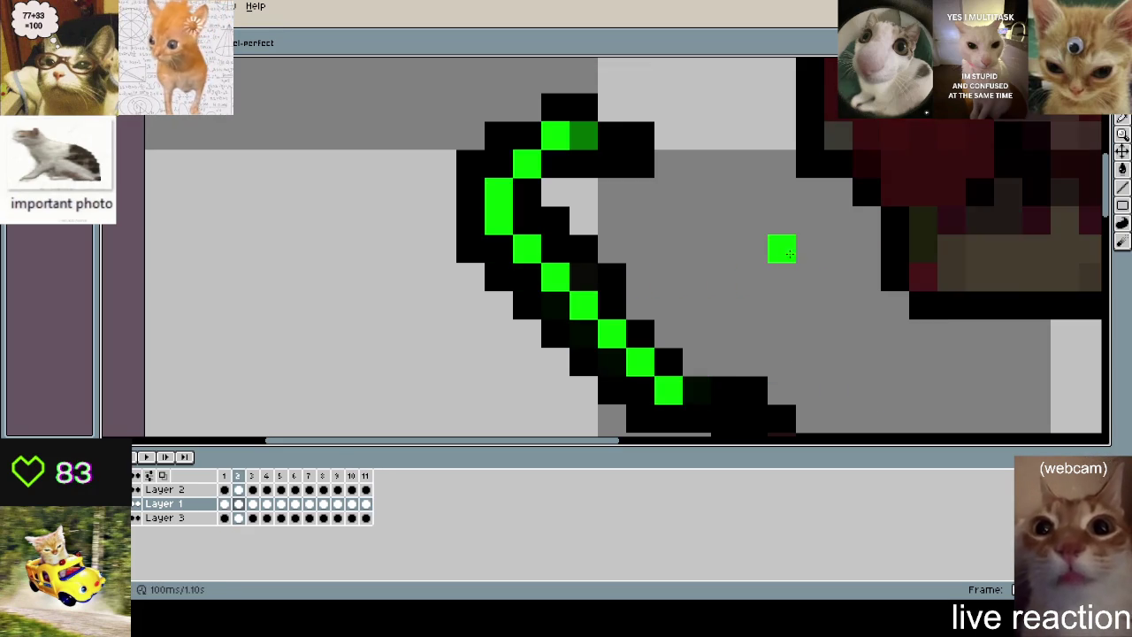
key(Right)
key(Right)
key(Right)
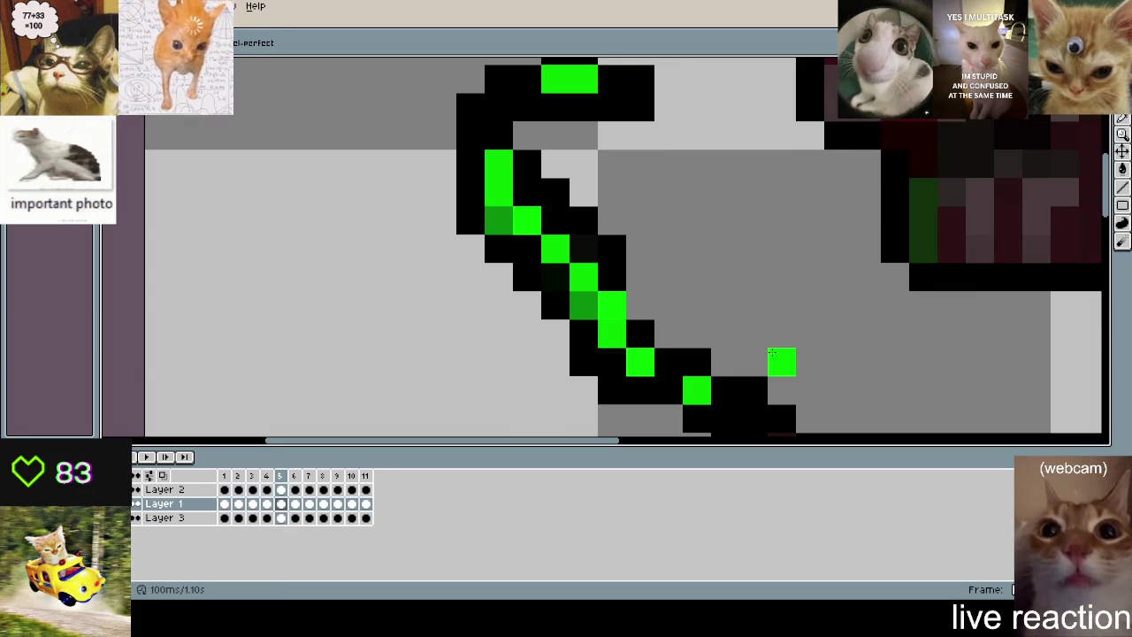
key(Right)
key(Right)
key(Right)
key(Right)
key(Right)
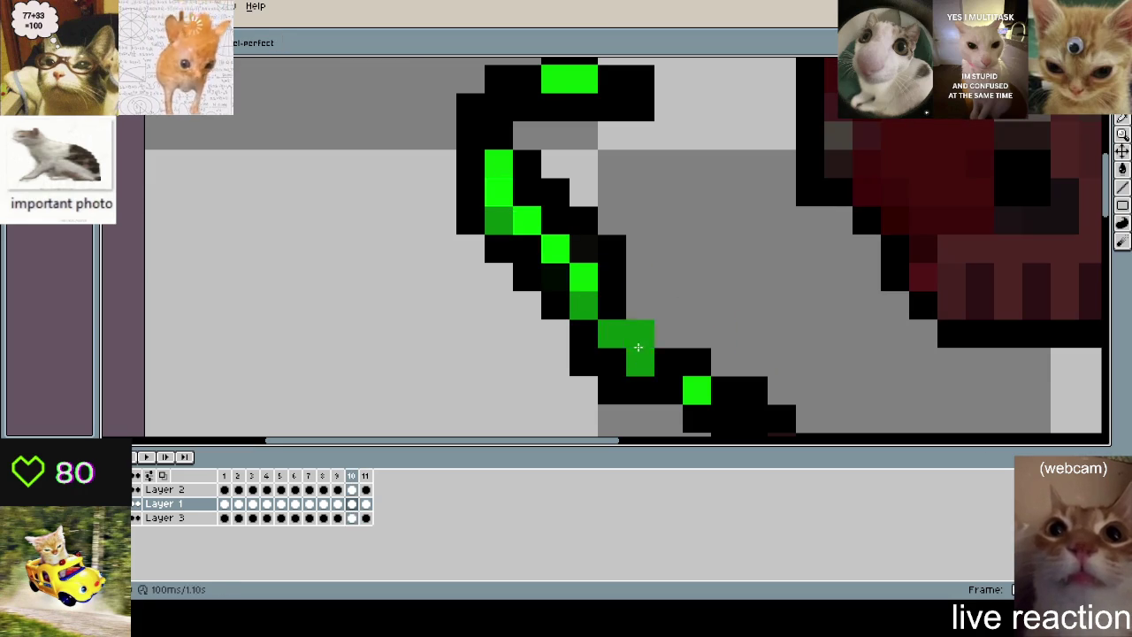
- Play the full eleven-frame altar animation
scroll(615, 328, down, 5)
key(Return)
scroll(751, 331, up, 1)
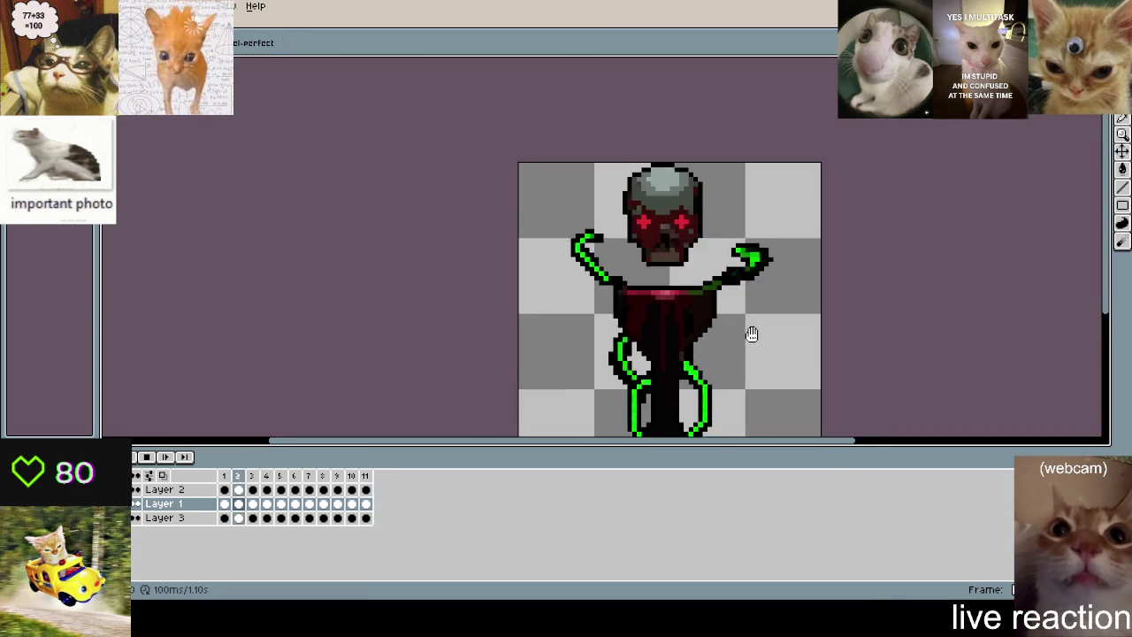
- Recentre the view on the altar and stop playback on frame 2
scroll(751, 331, up, 1)
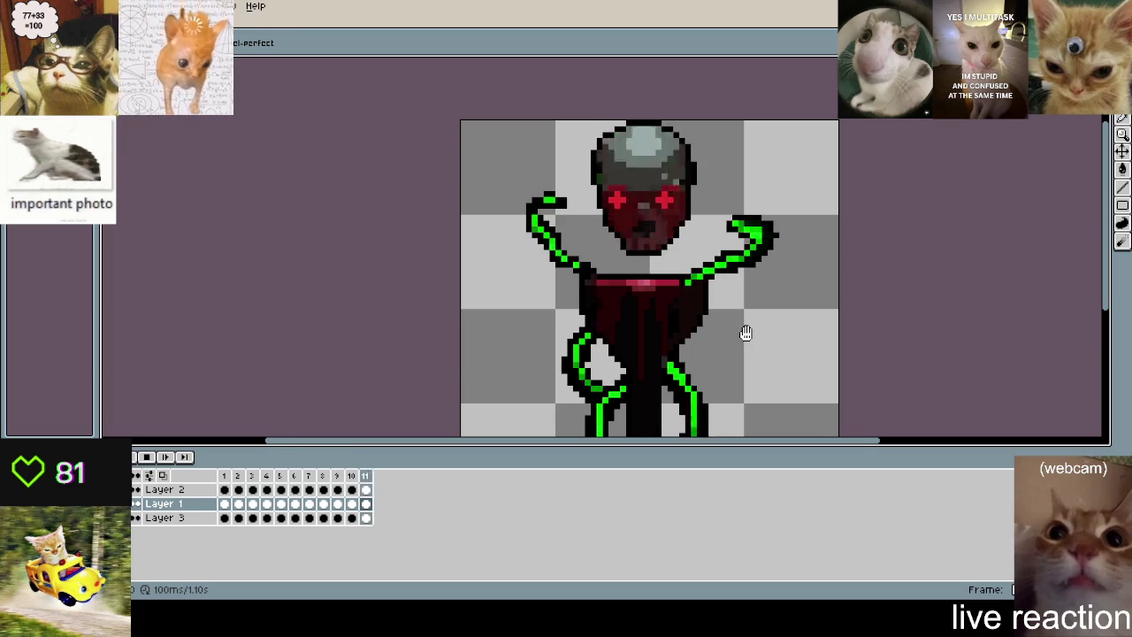
scroll(741, 329, down, 1)
drag(741, 328, 722, 292)
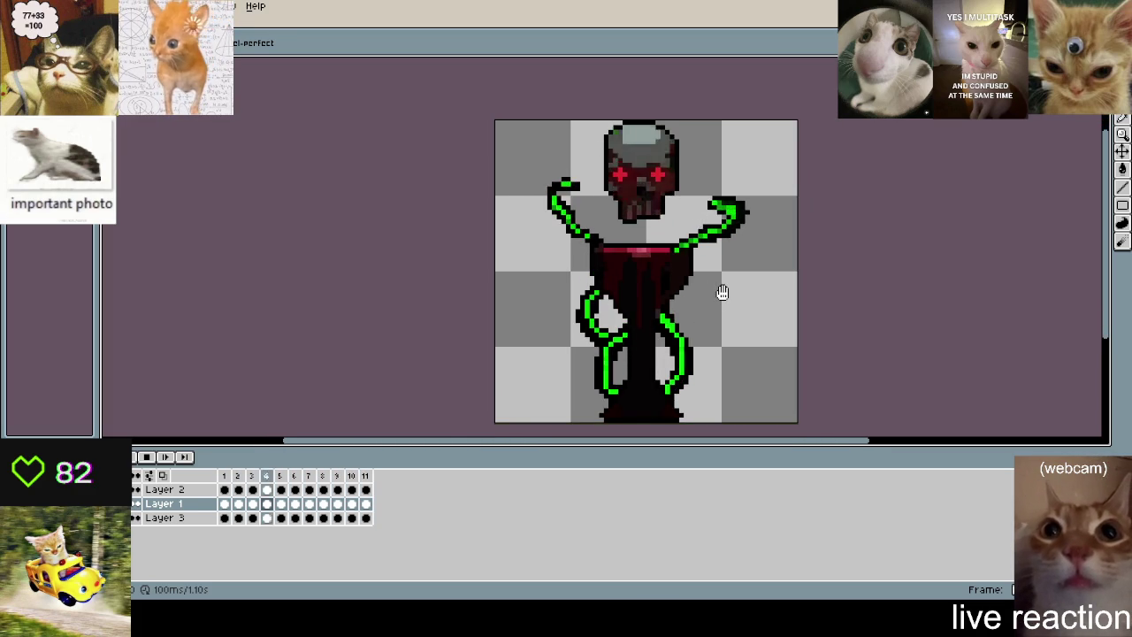
key(Return)
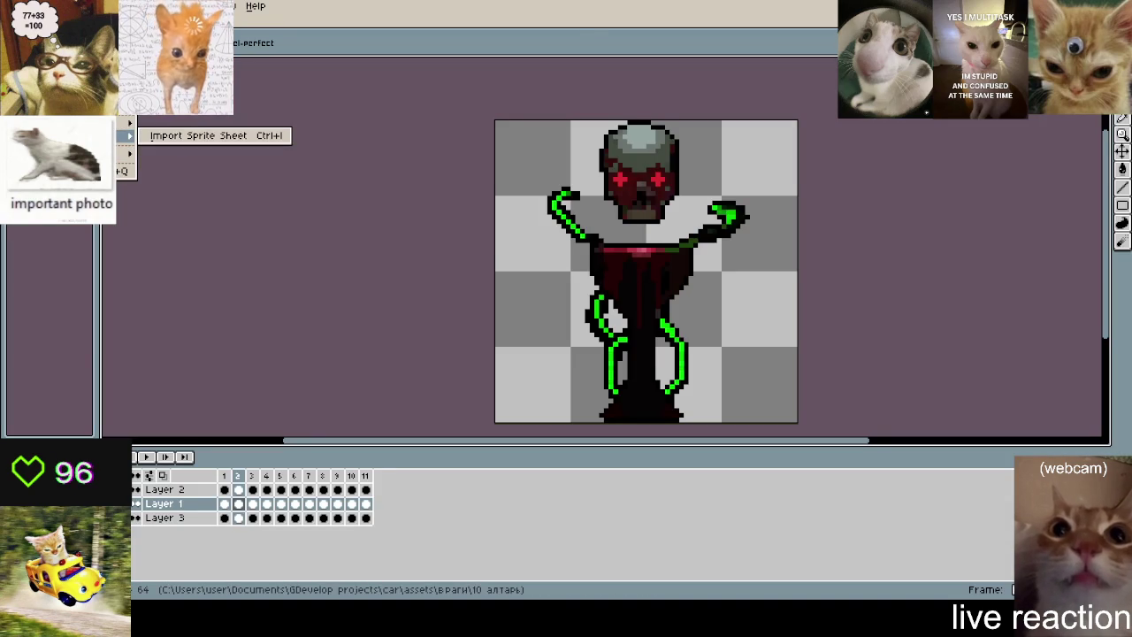
- Export all eleven altar frames as a by-rows sprite sheet to 10 алтарь.png
mouse_move(124, 153)
click(248, 136)
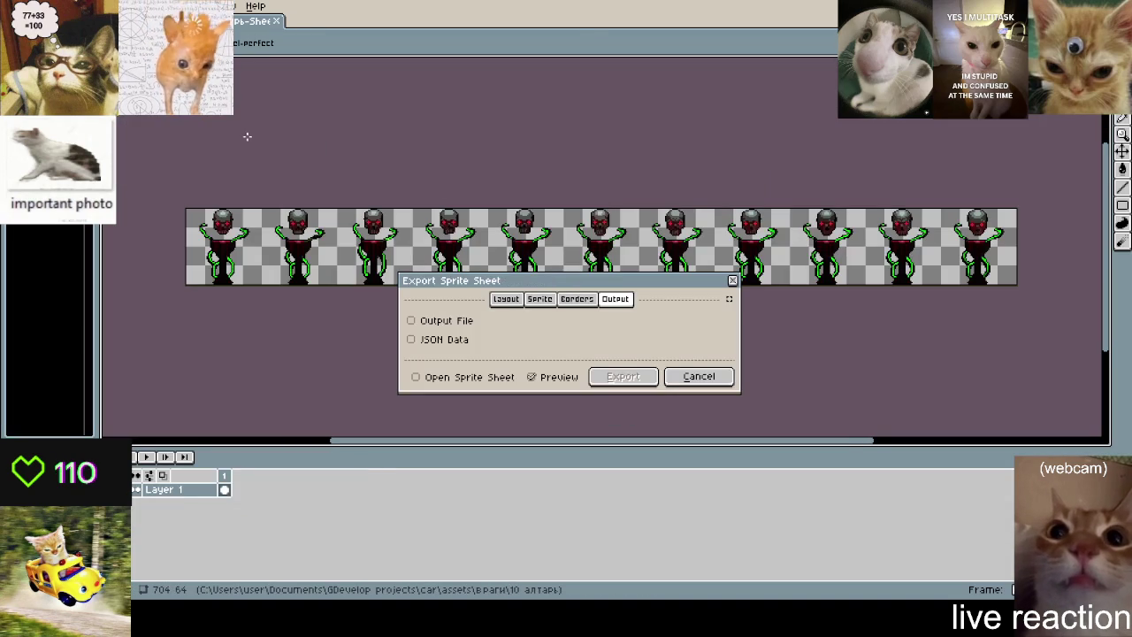
click(729, 299)
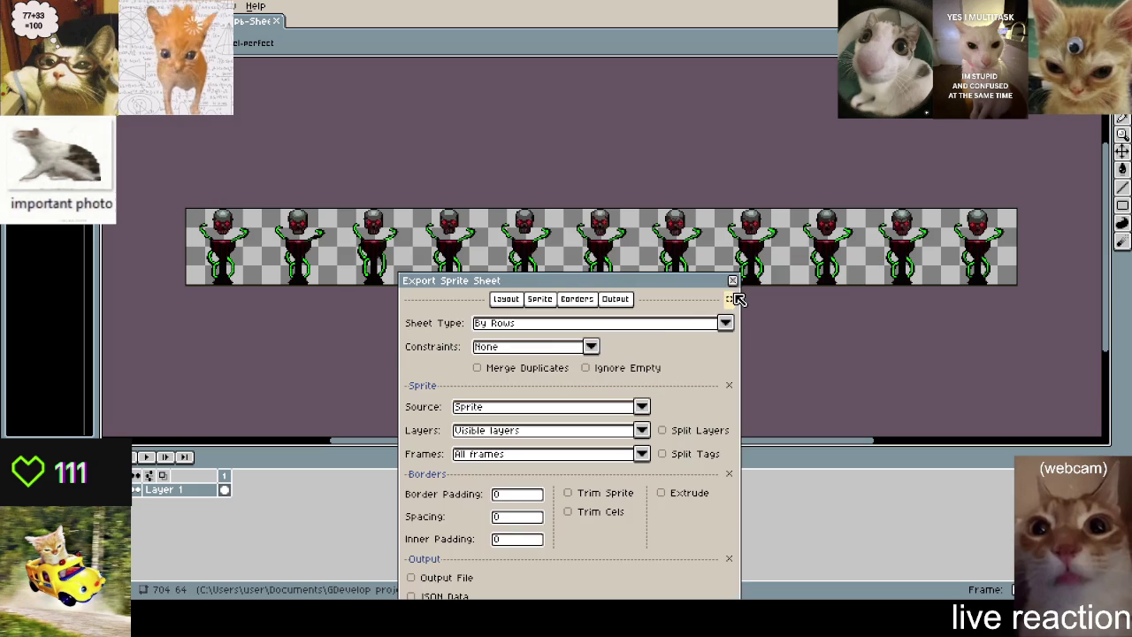
click(615, 298)
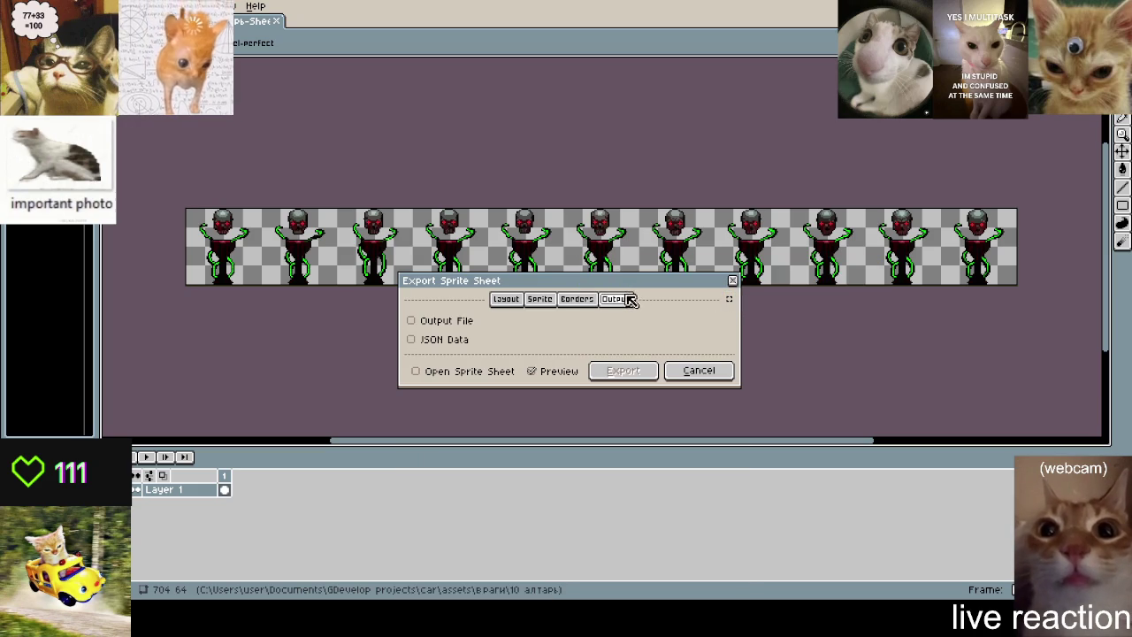
click(468, 323)
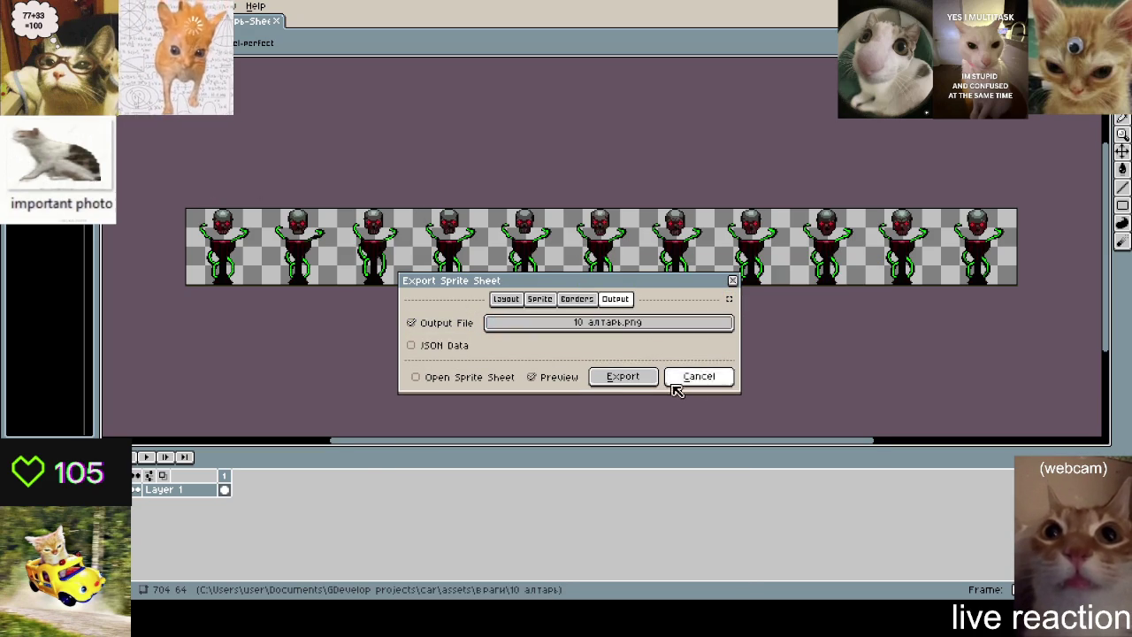
click(623, 376)
click(566, 300)
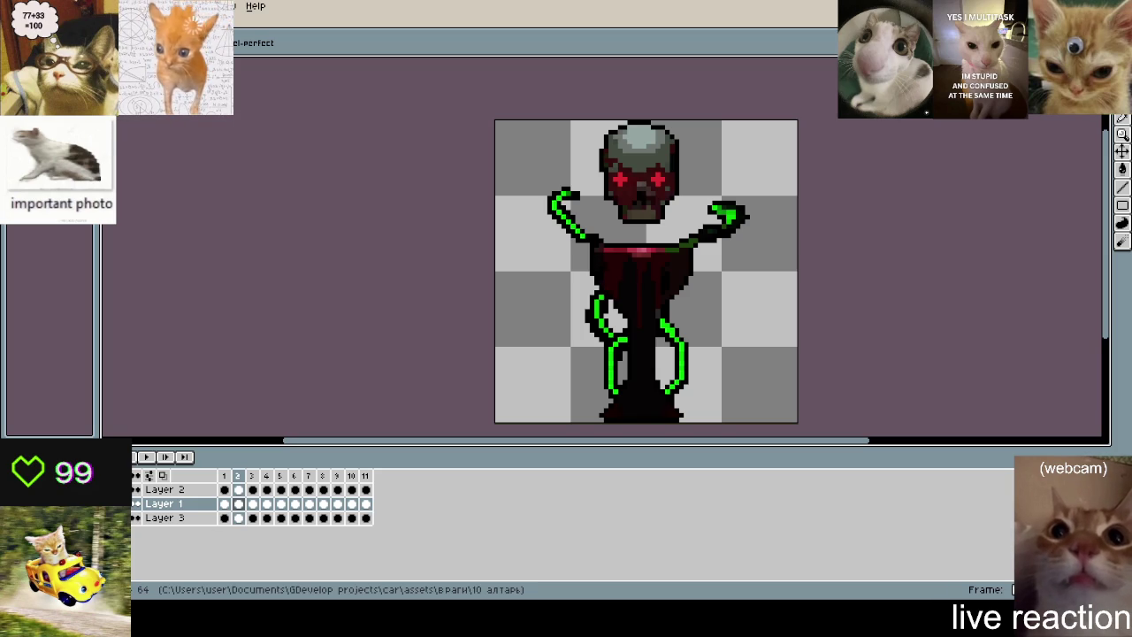
- Close the altar sprite, saving 10 алтарь.aseprite first
key(ctrl+w)
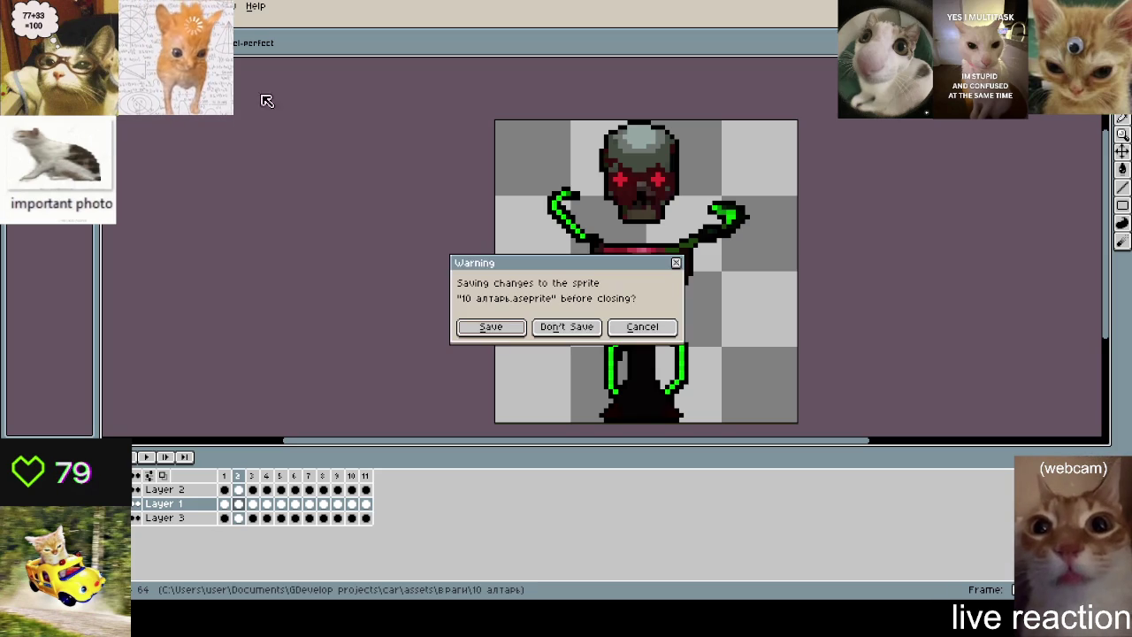
click(493, 329)
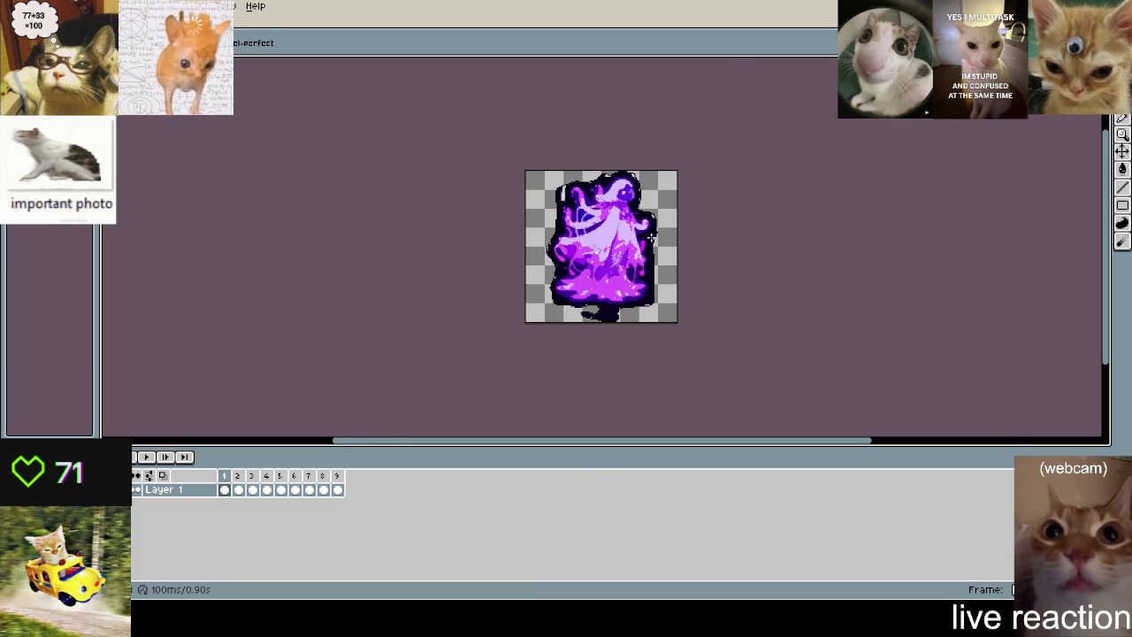
- Zoom in and out on the purple ghost sprite to inspect its outline
scroll(448, 254, up, 3)
scroll(449, 253, down, 2)
scroll(448, 254, up, 2)
scroll(448, 254, down, 2)
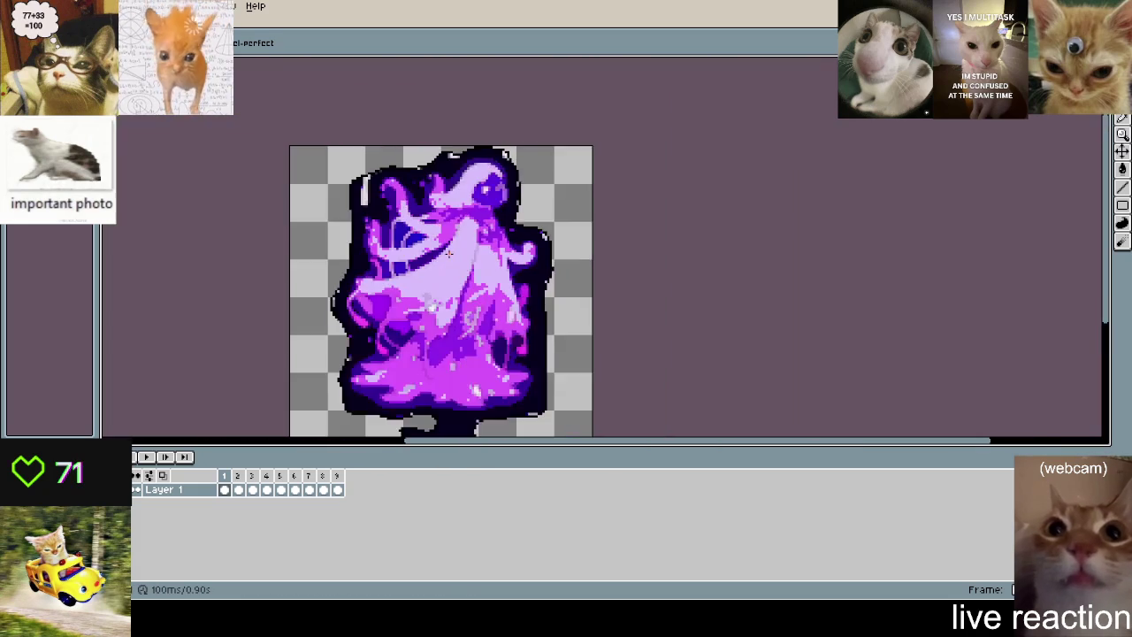
scroll(510, 188, up, 2)
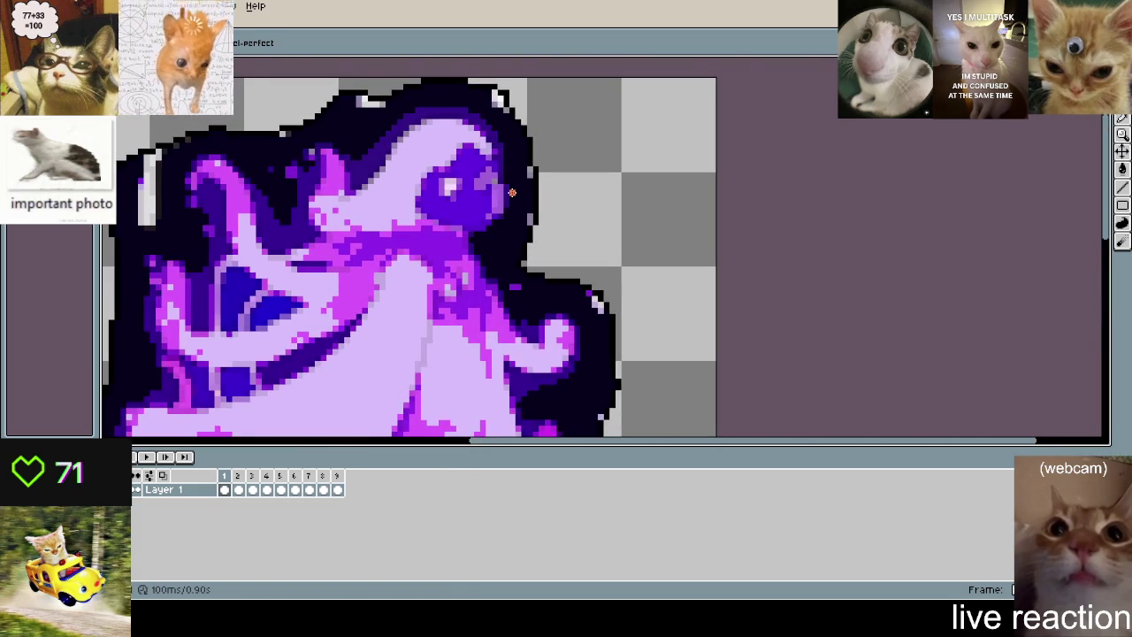
scroll(511, 191, up, 2)
scroll(511, 199, down, 3)
scroll(510, 208, up, 1)
scroll(510, 213, down, 1)
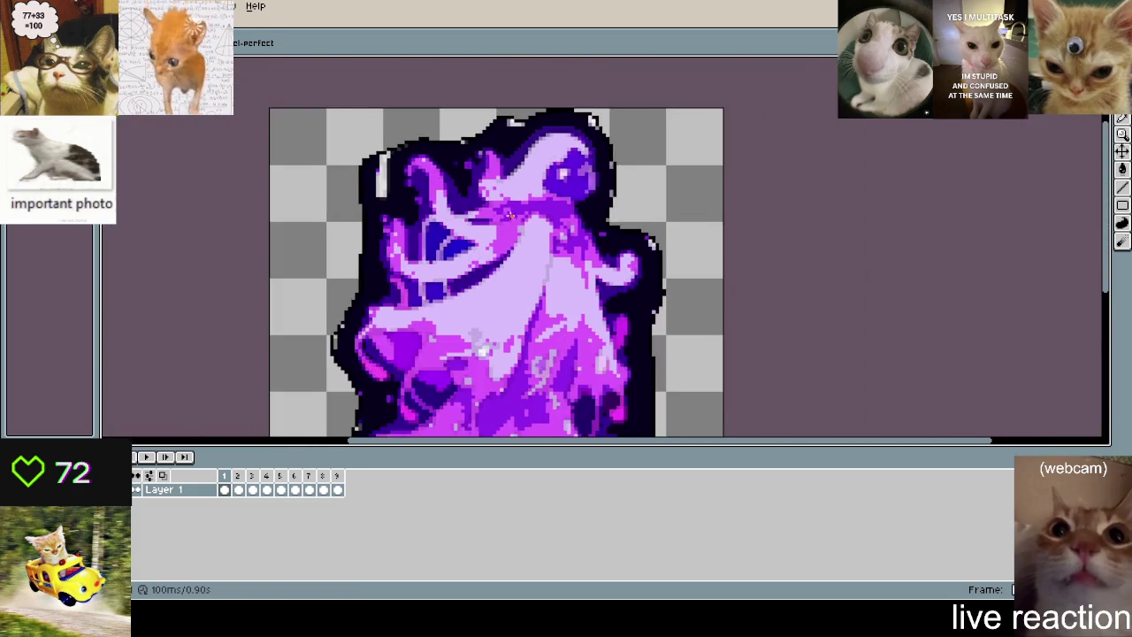
scroll(511, 215, down, 1)
scroll(512, 218, up, 1)
scroll(512, 221, up, 2)
scroll(514, 228, up, 1)
scroll(516, 228, down, 1)
scroll(575, 292, down, 1)
scroll(621, 355, down, 1)
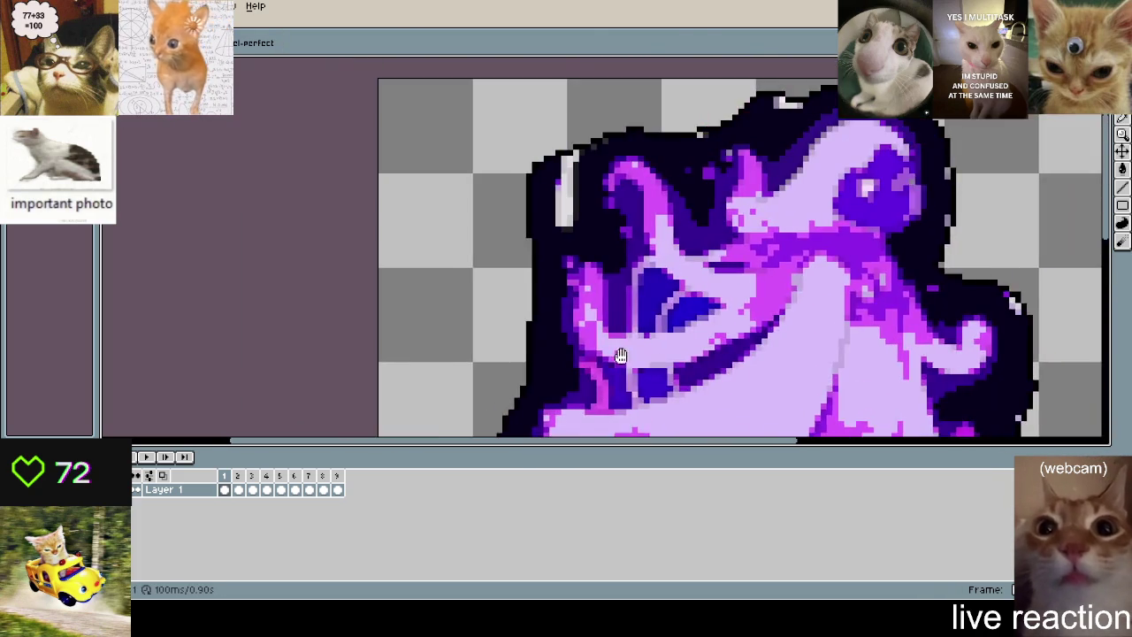
scroll(591, 237, up, 2)
scroll(588, 244, down, 1)
scroll(584, 243, down, 1)
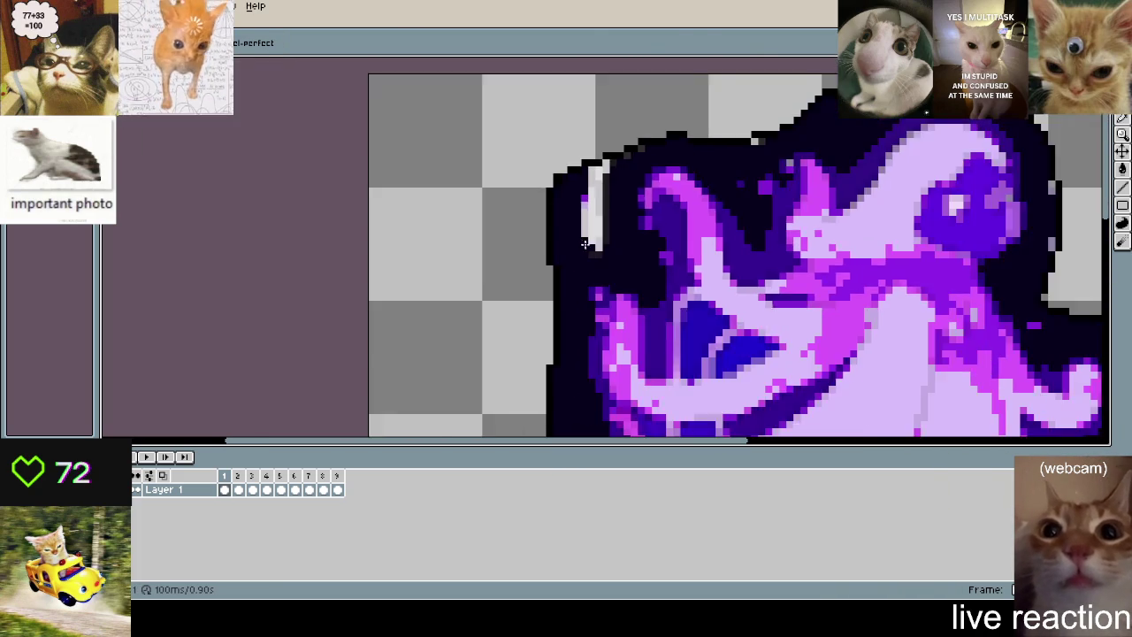
scroll(583, 243, down, 2)
scroll(573, 228, up, 2)
- Paint dark outline colour over the light strip left of the head and stray edge pixels
drag(608, 262, 610, 186)
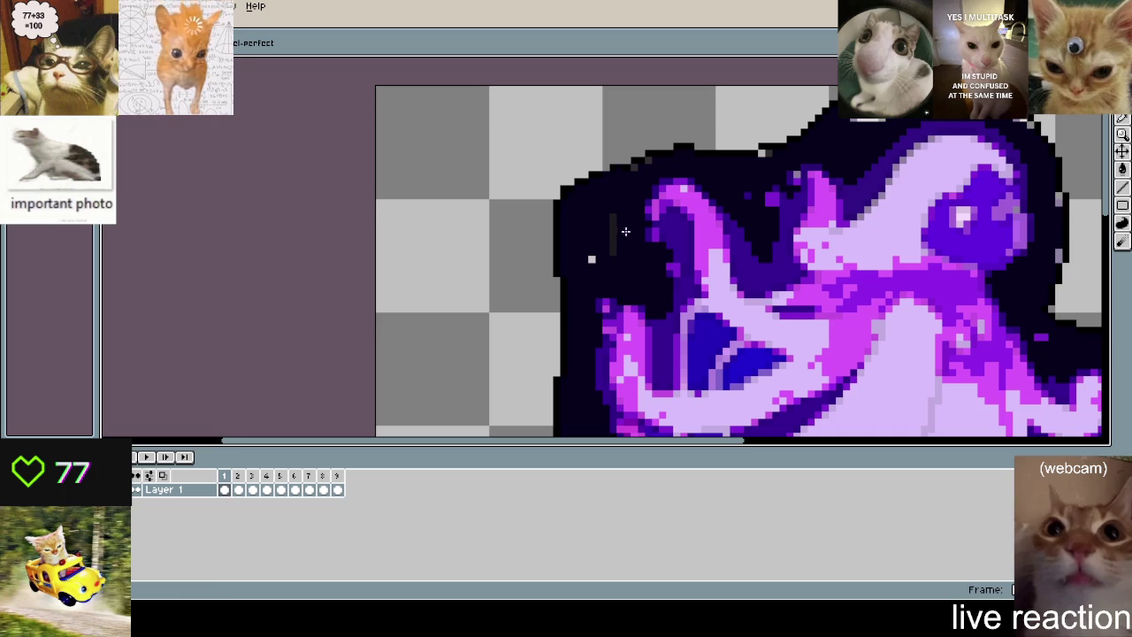
scroll(745, 174, up, 3)
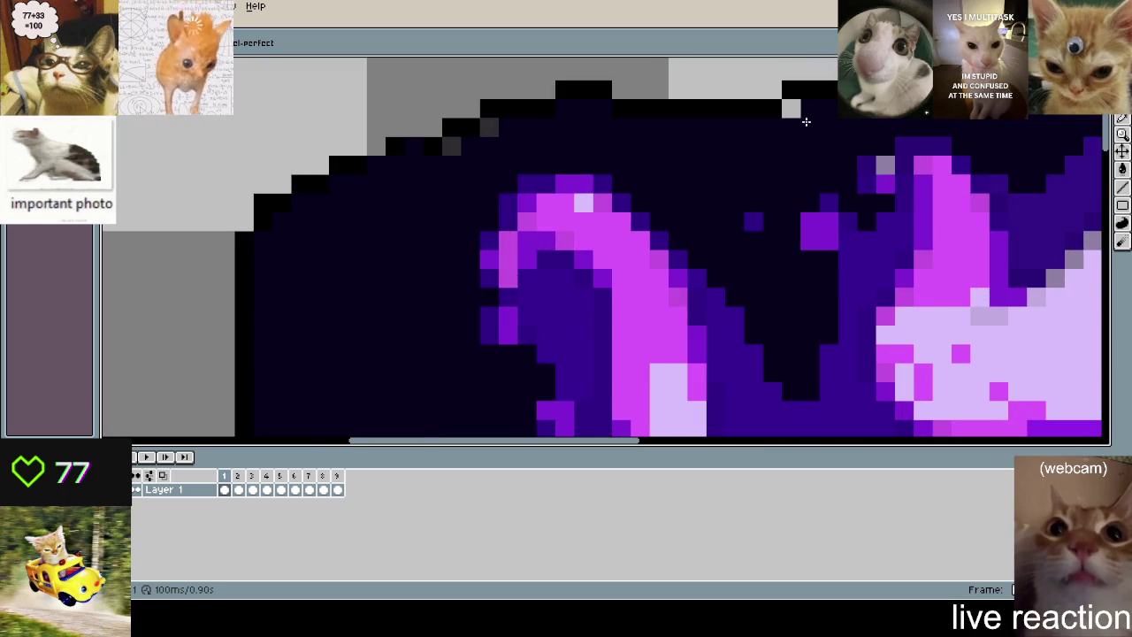
scroll(551, 324, down, 1)
mouse_move(821, 210)
mouse_down()
mouse_move(778, 190)
mouse_move(862, 220)
mouse_up()
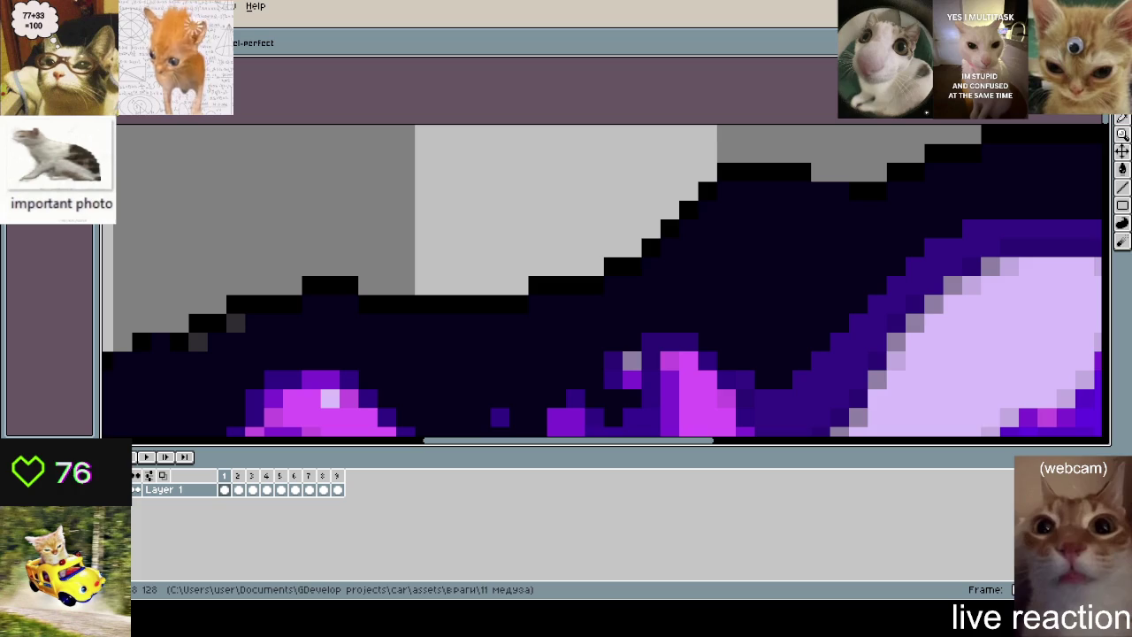
scroll(696, 207, down, 2)
scroll(695, 207, up, 2)
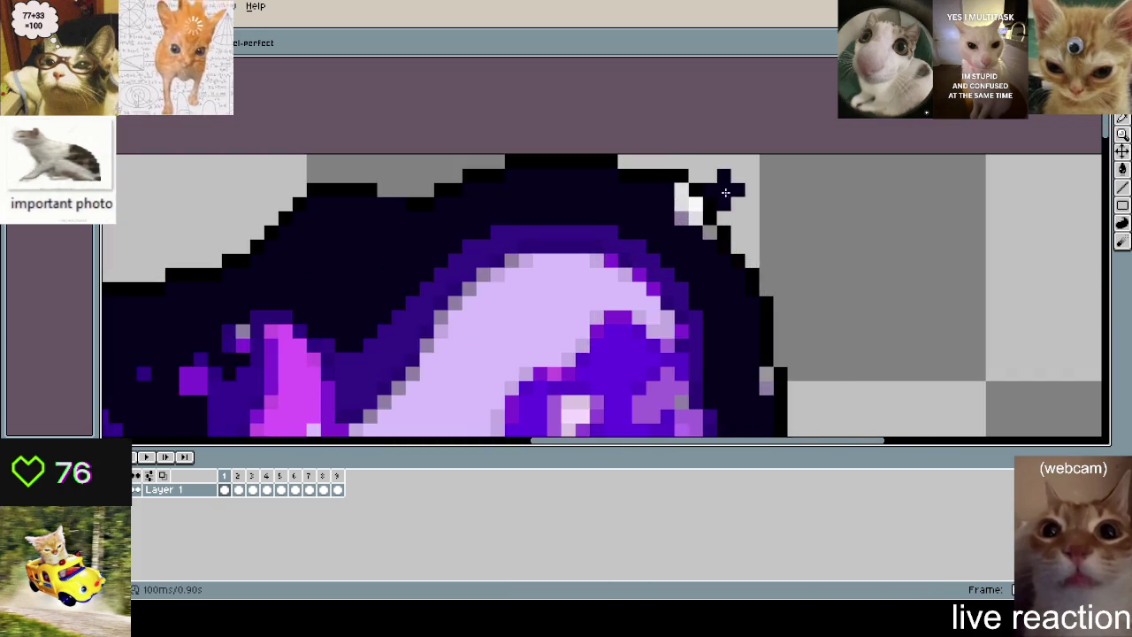
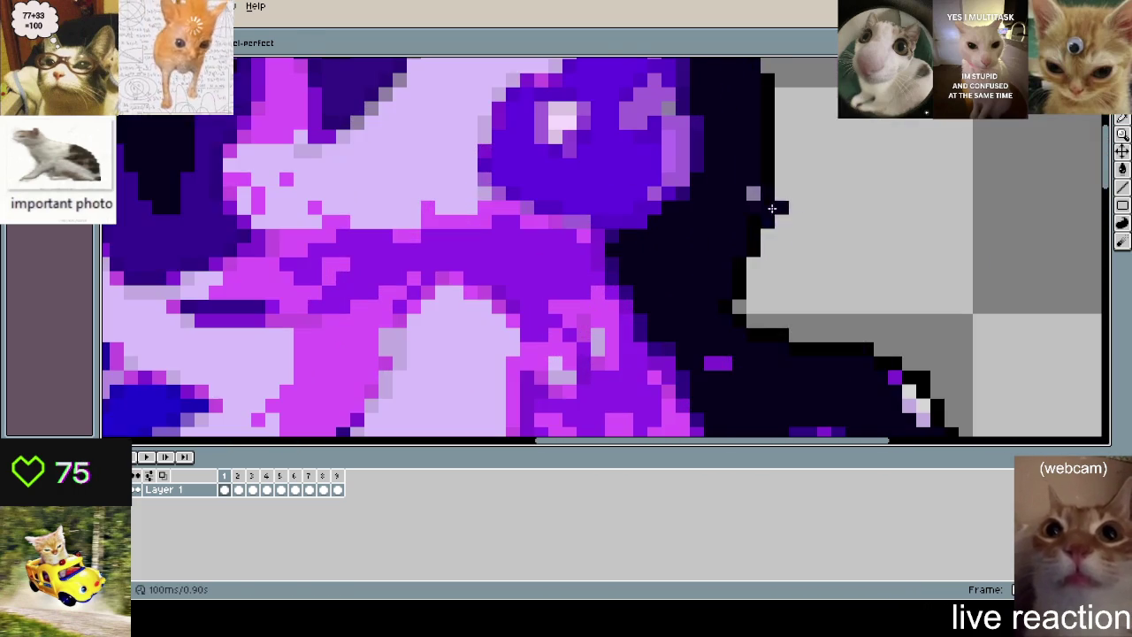
scroll(748, 212, down, 1)
drag(722, 200, 763, 244)
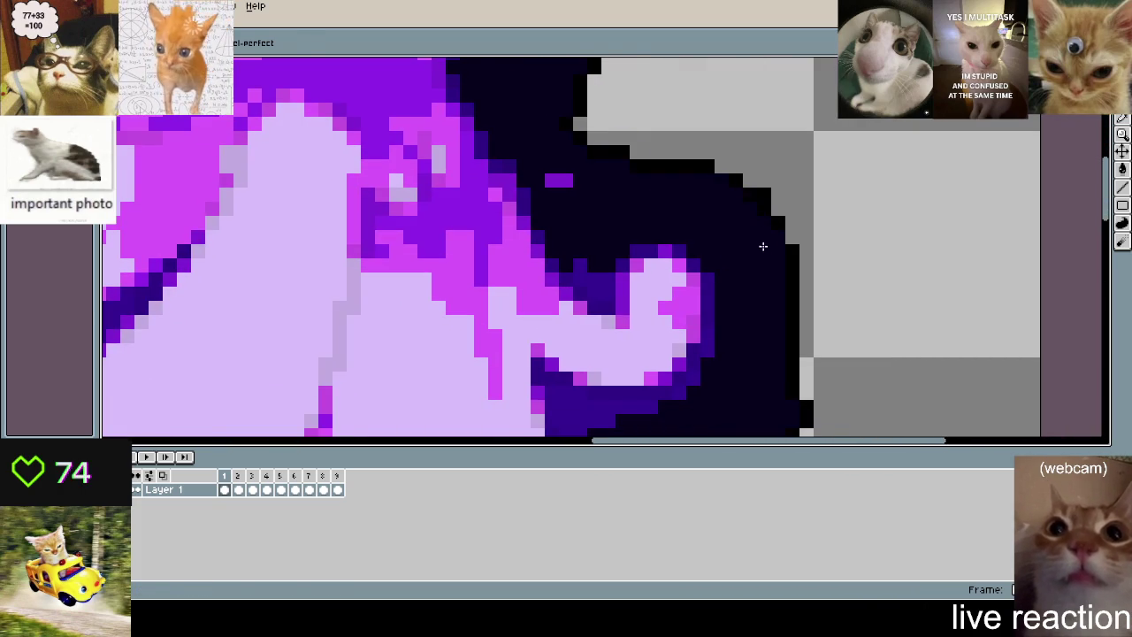
scroll(766, 177, down, 5)
scroll(759, 205, down, 3)
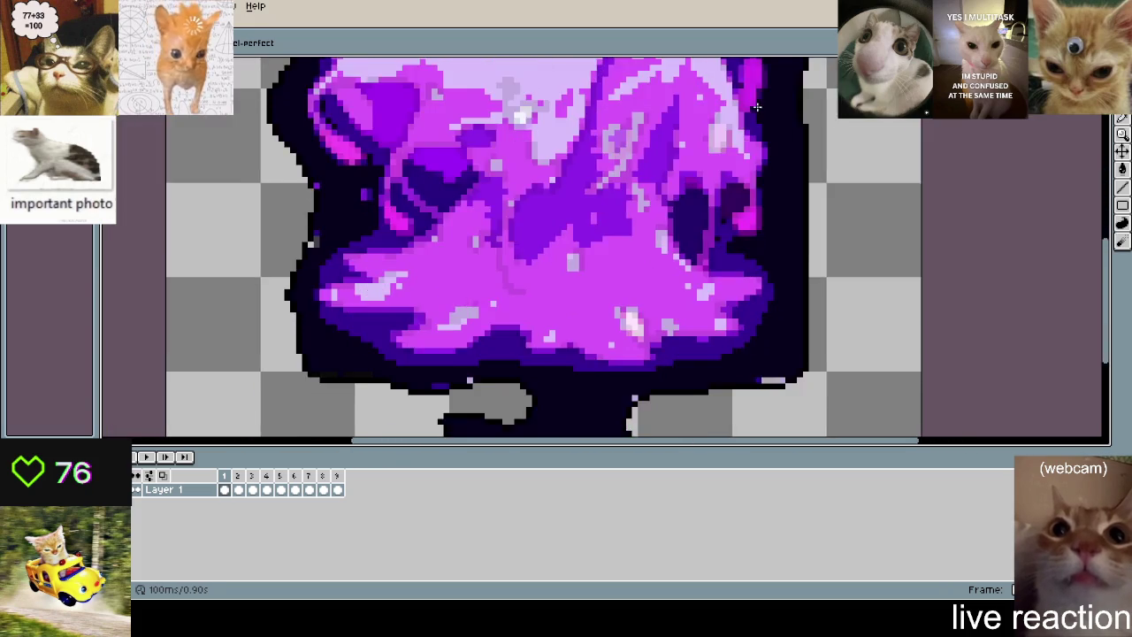
scroll(733, 184, up, 1)
scroll(796, 221, up, 2)
drag(738, 224, 762, 237)
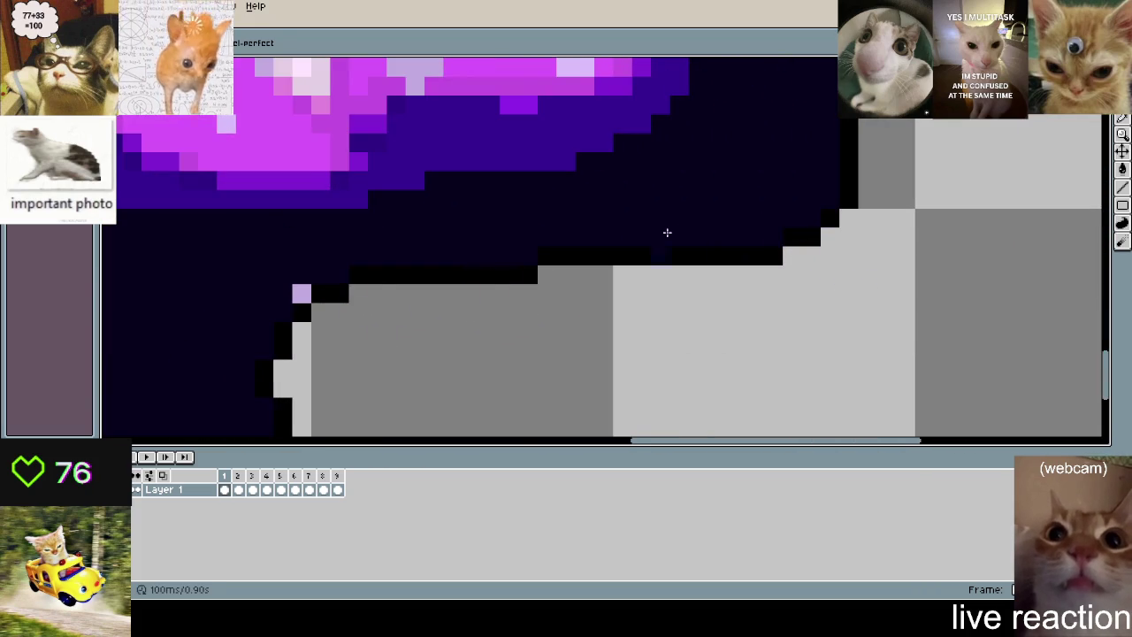
scroll(689, 204, down, 5)
scroll(353, 327, left, 5)
- Darken the lavender speck, stray purple pixels and the grey gap along the bottom edge
click(643, 336)
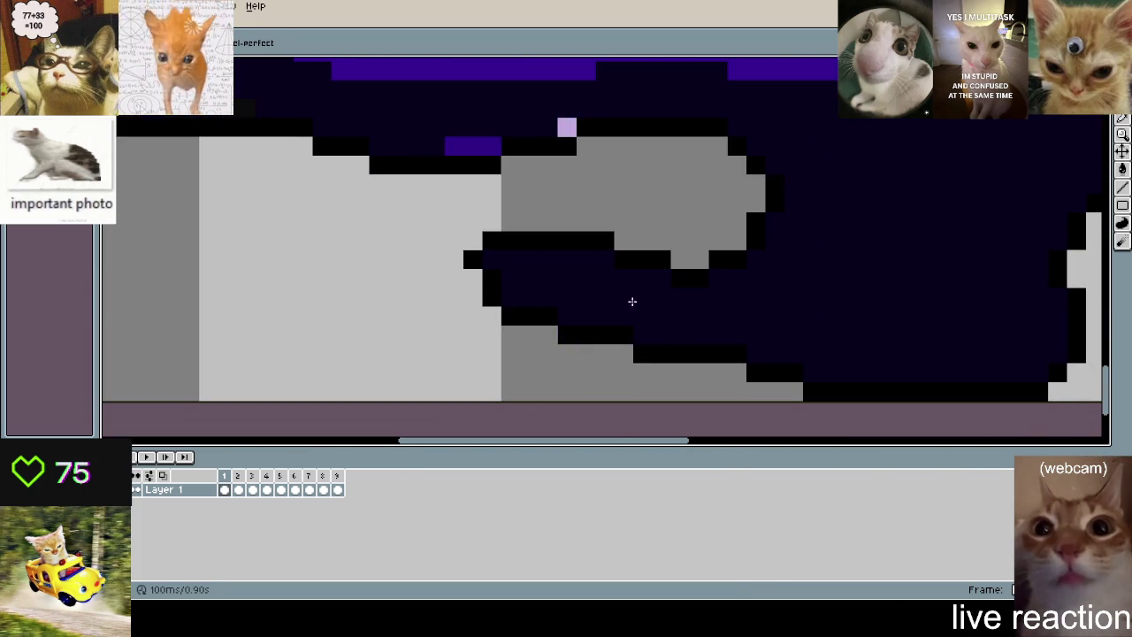
scroll(654, 291, up, 5)
scroll(654, 292, left, 3)
click(618, 317)
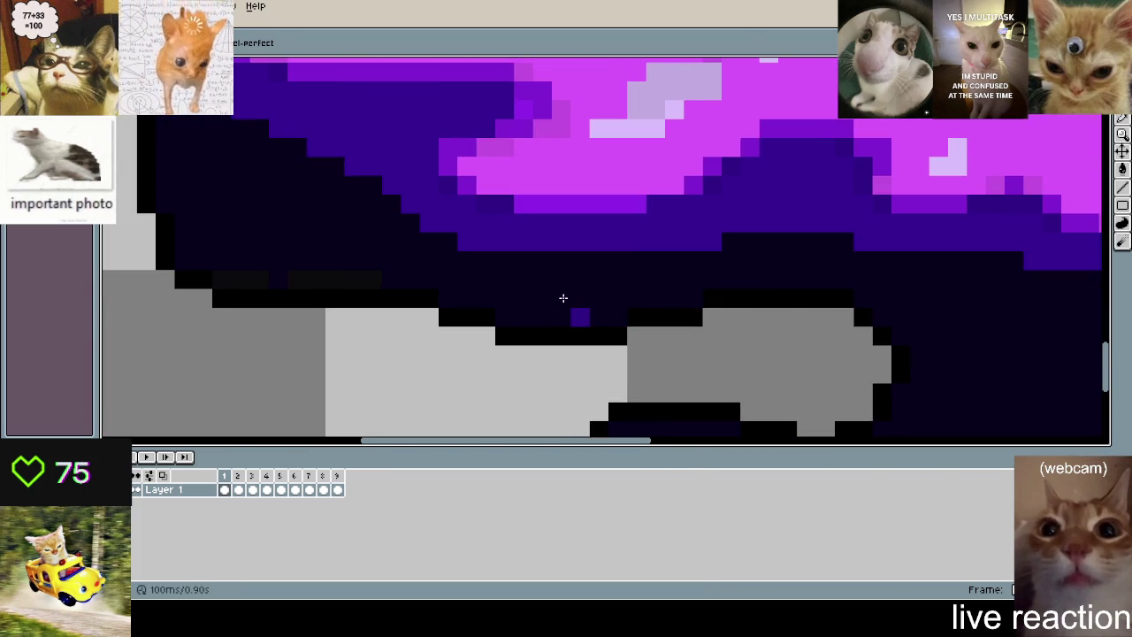
drag(223, 248, 395, 255)
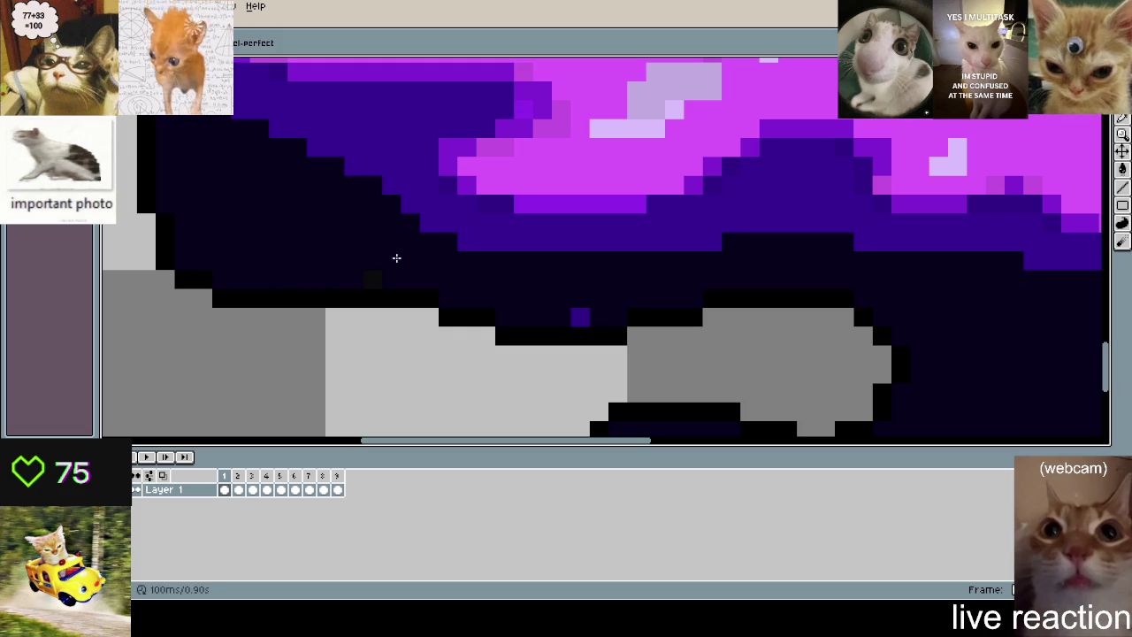
click(583, 303)
- Undo the last outline stroke and switch to sampling a colour from the canvas
scroll(583, 303, down, 3)
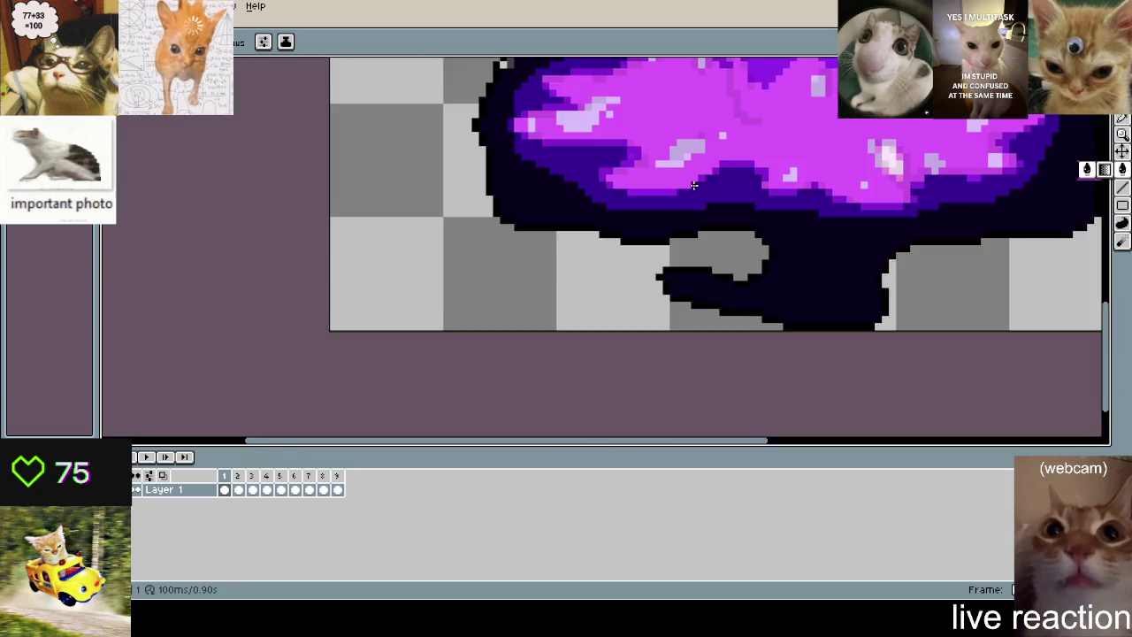
scroll(582, 194, up, 1)
scroll(582, 177, up, 1)
scroll(619, 159, up, 2)
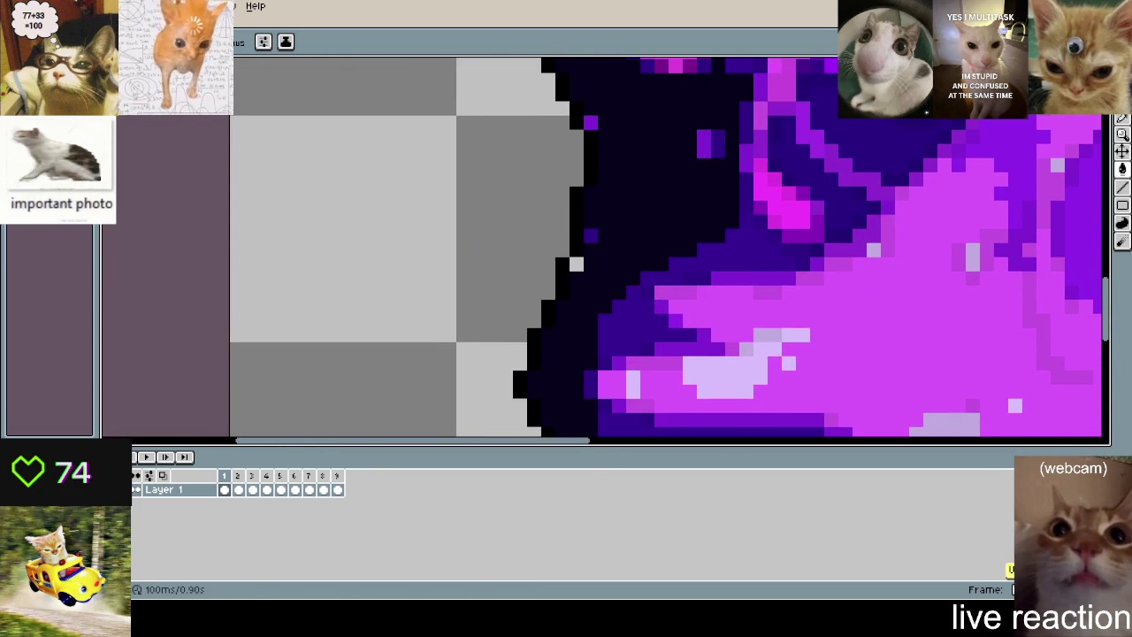
scroll(602, 211, up, 4)
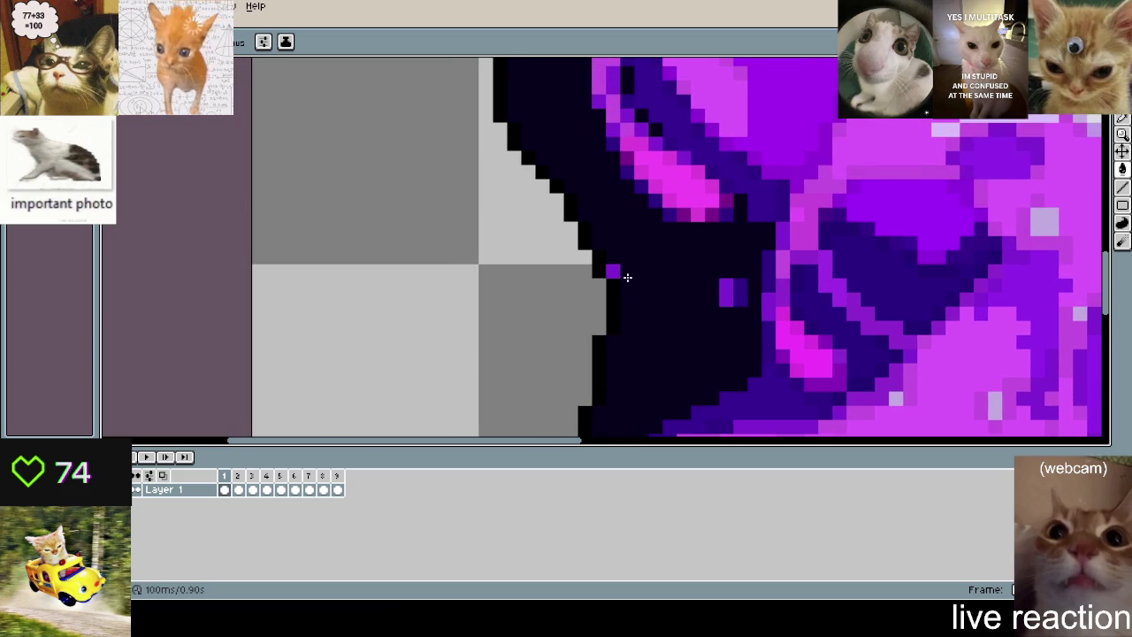
key(ctrl+z)
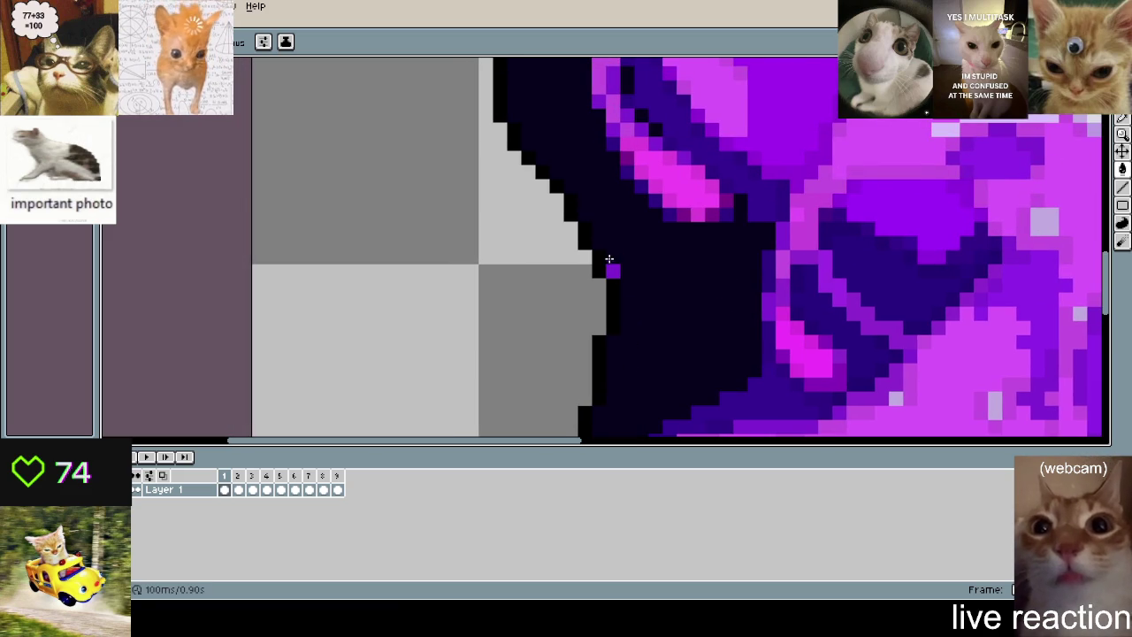
scroll(632, 229, down, 3)
key(g)
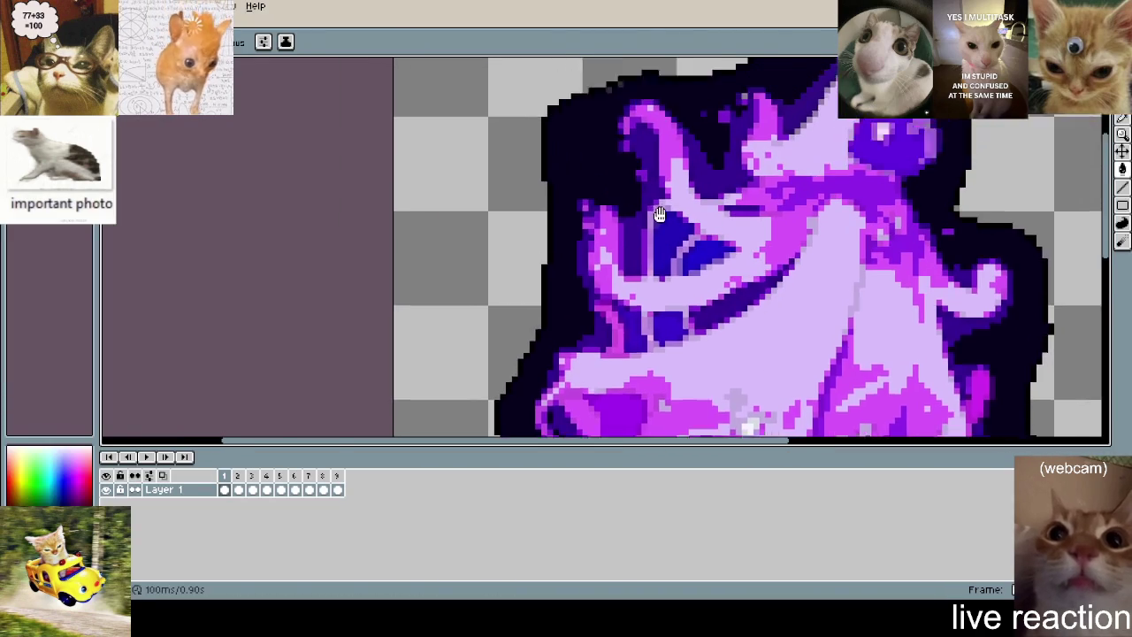
- Zoom out to see the whole ghost and advance to animation frame 2
scroll(501, 126, down, 3)
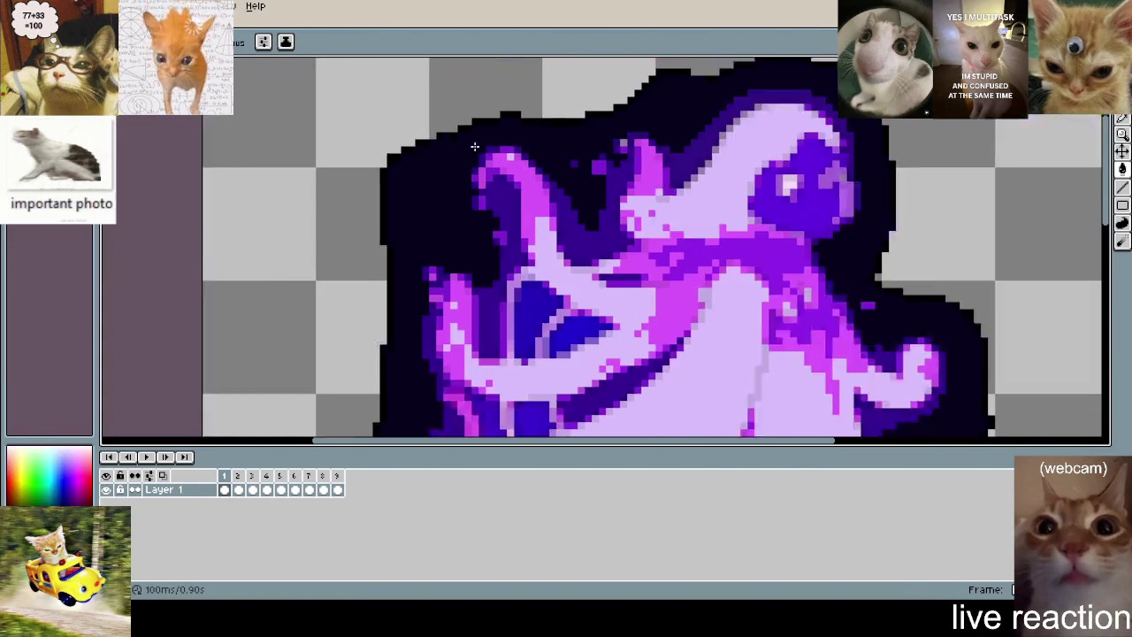
scroll(784, 226, up, 1)
scroll(783, 226, up, 2)
scroll(769, 222, down, 2)
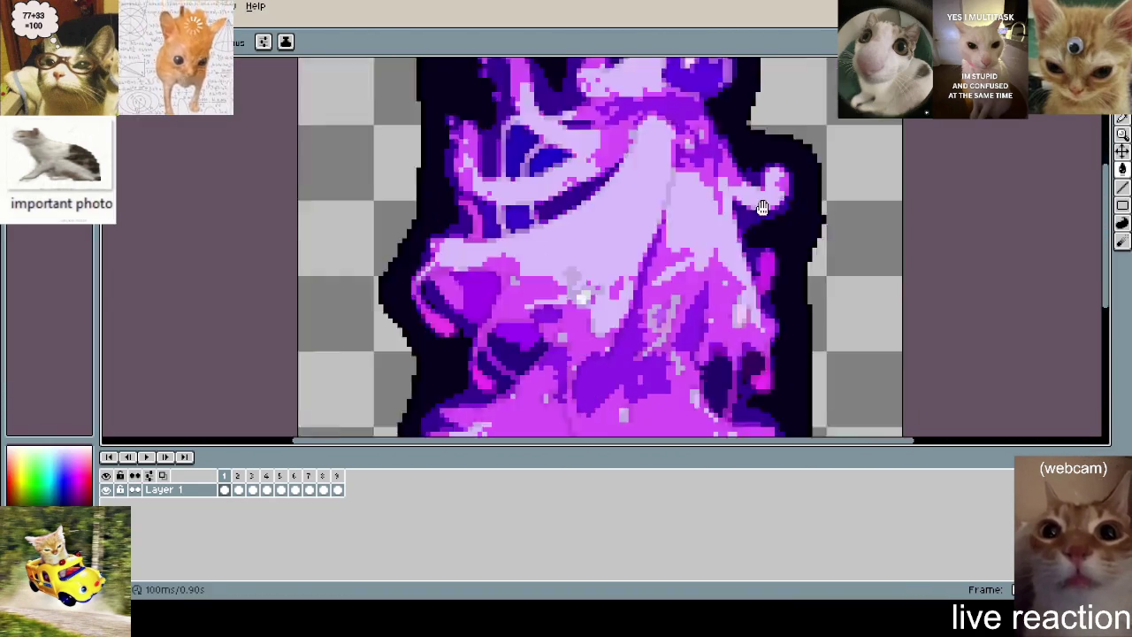
scroll(726, 132, down, 2)
scroll(726, 131, up, 3)
scroll(726, 132, down, 2)
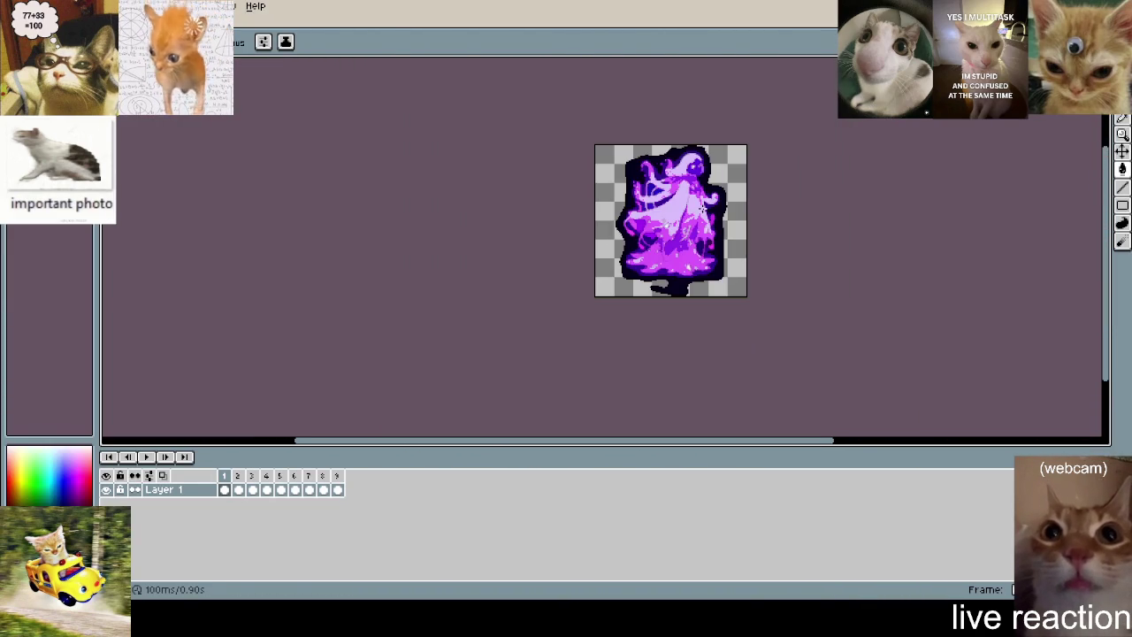
key(period)
scroll(650, 257, up, 1)
scroll(650, 257, up, 2)
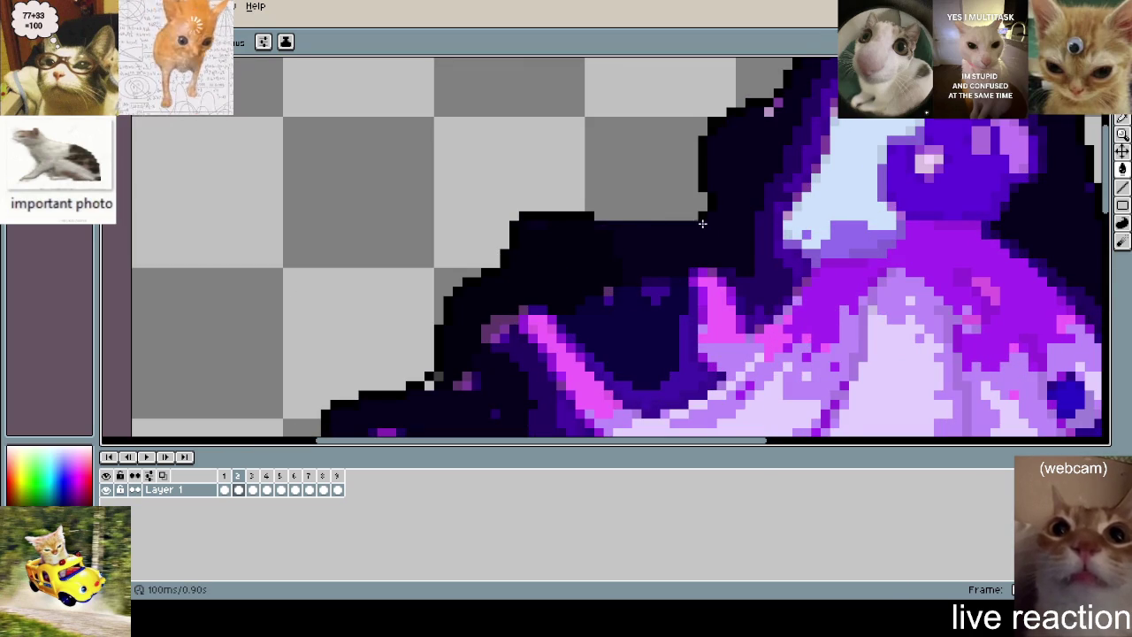
- Zoom in on frame 2's head and paint the grey and white outline pixels navy
scroll(730, 209, up, 2)
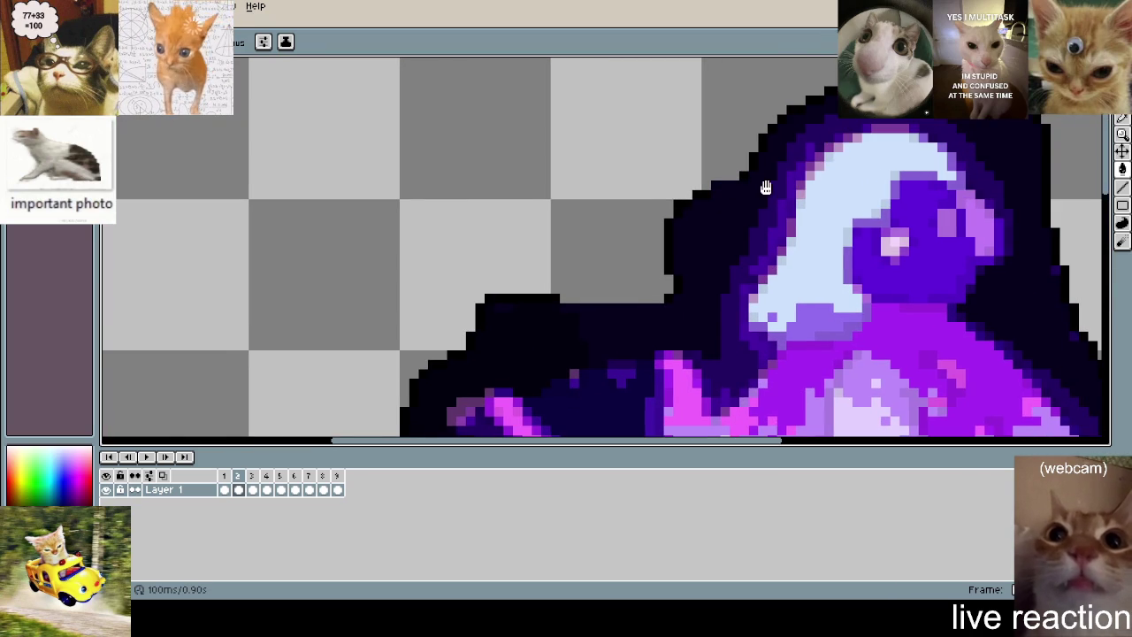
drag(766, 187, 599, 253)
scroll(599, 253, up, 1)
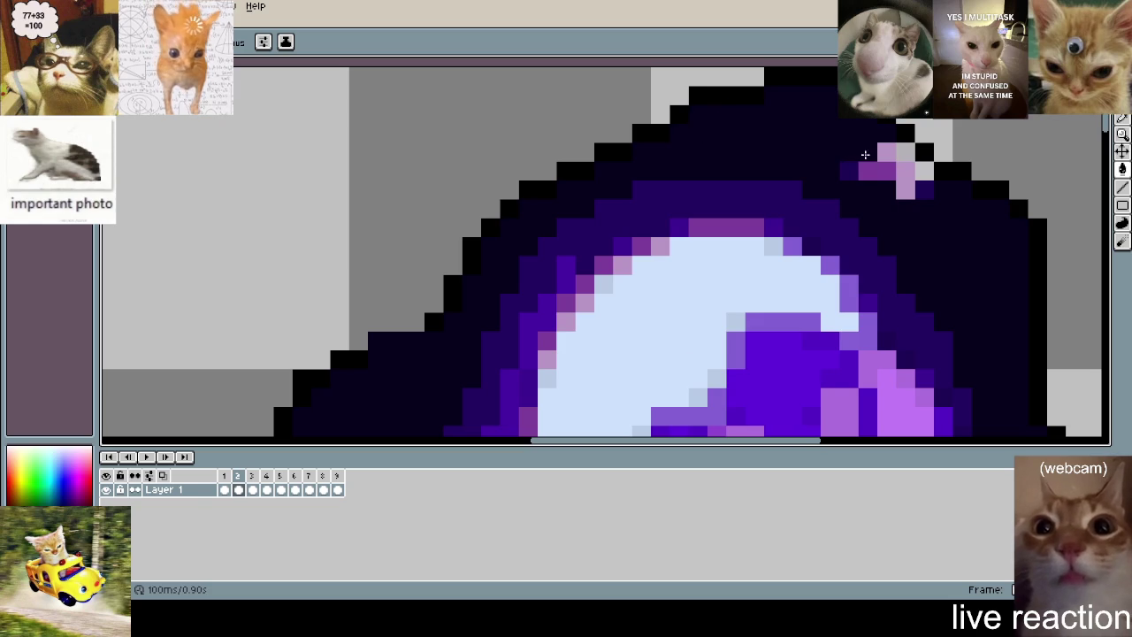
scroll(847, 188, down, 2)
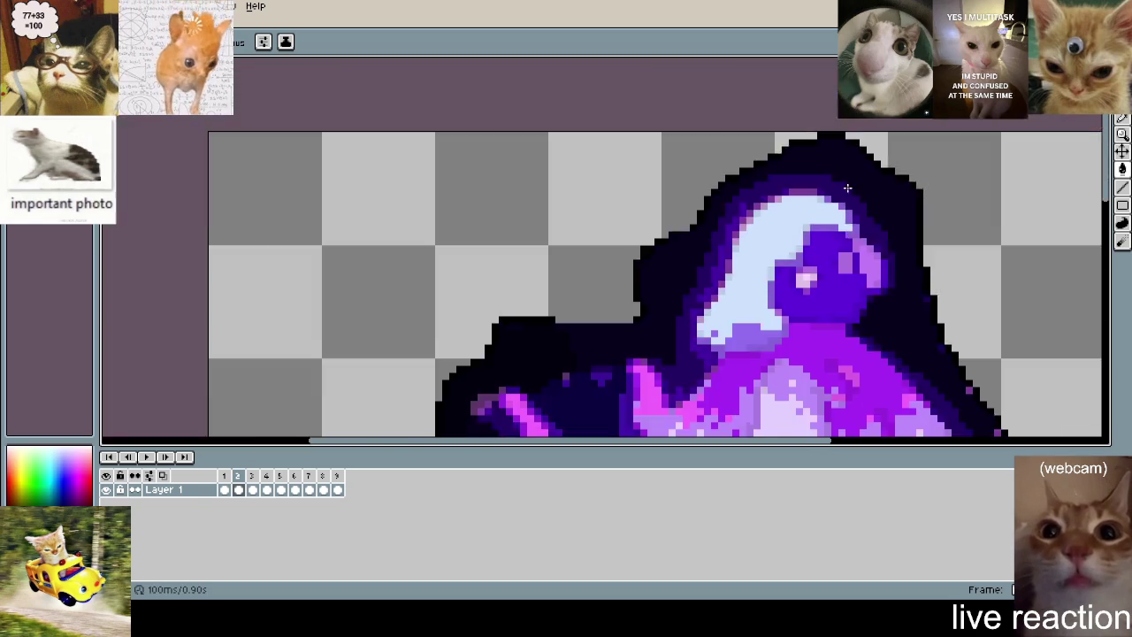
scroll(848, 188, down, 1)
scroll(840, 240, up, 3)
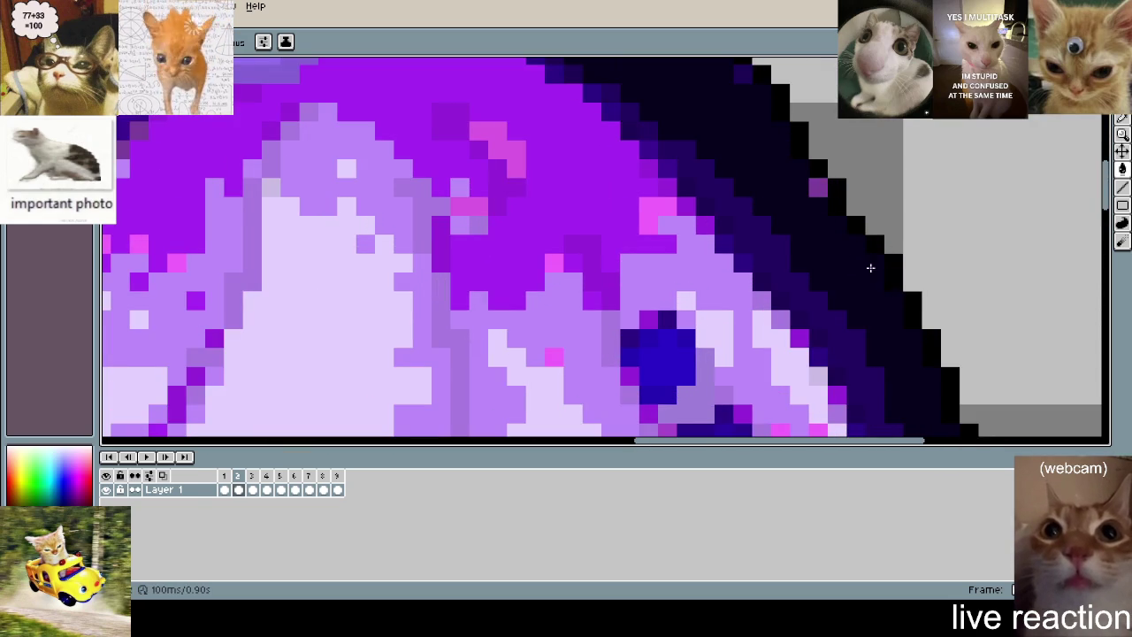
drag(766, 161, 803, 322)
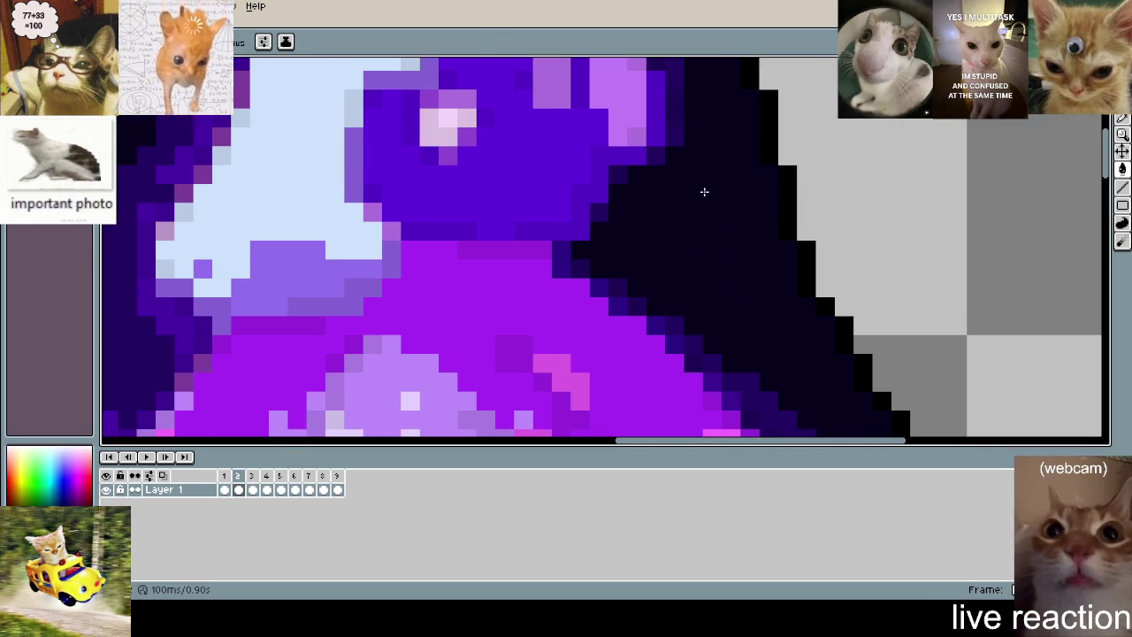
scroll(705, 189, down, 3)
scroll(673, 251, up, 3)
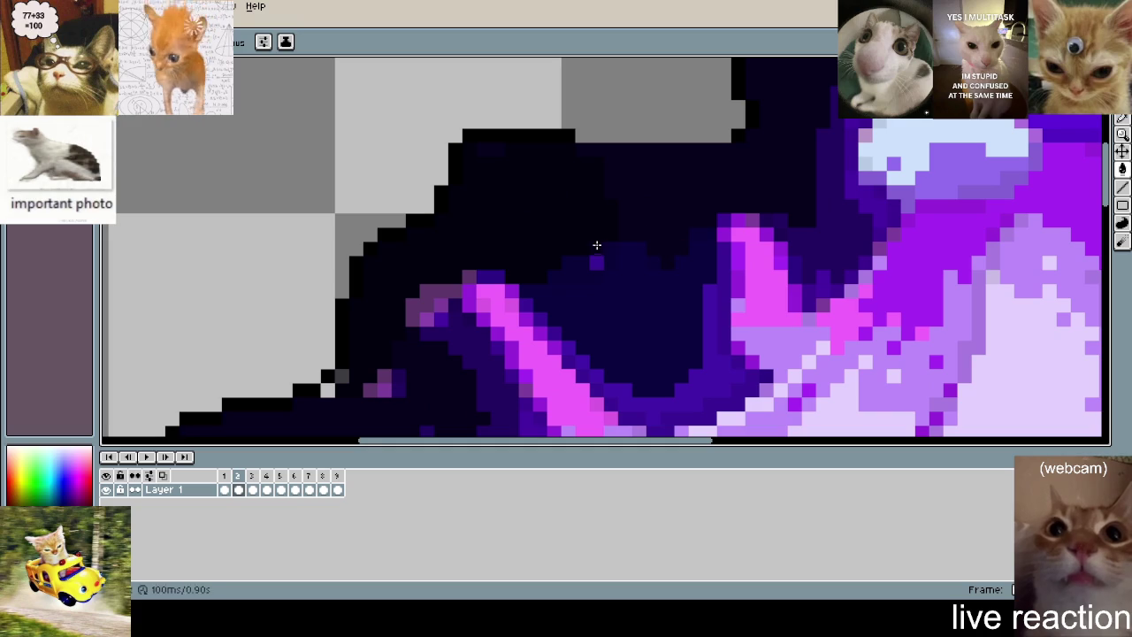
scroll(610, 249, down, 2)
scroll(610, 249, left, 3)
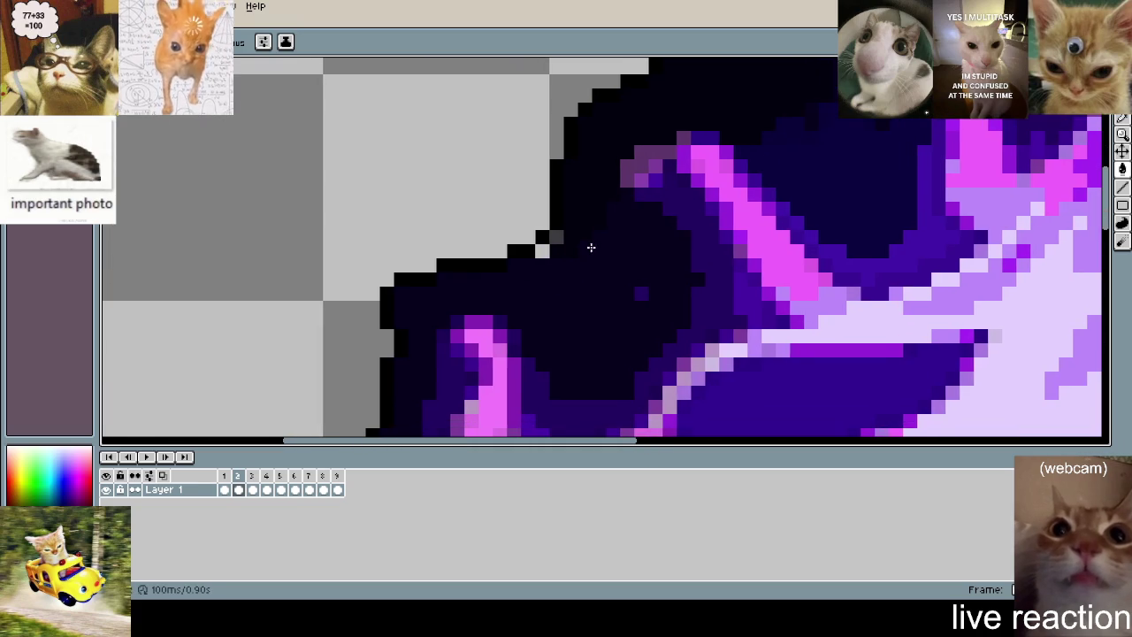
click(555, 237)
scroll(636, 292, down, 1)
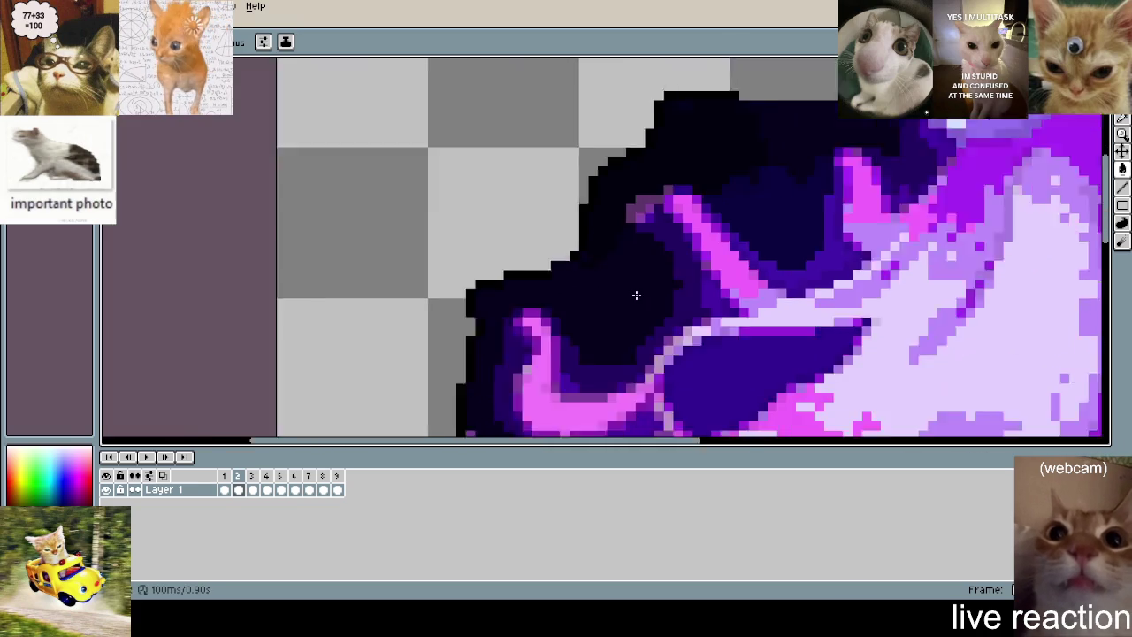
scroll(637, 291, down, 1)
scroll(563, 240, up, 2)
mouse_move(567, 279)
mouse_down()
mouse_move(531, 334)
mouse_move(558, 268)
mouse_move(568, 316)
mouse_move(577, 309)
mouse_up()
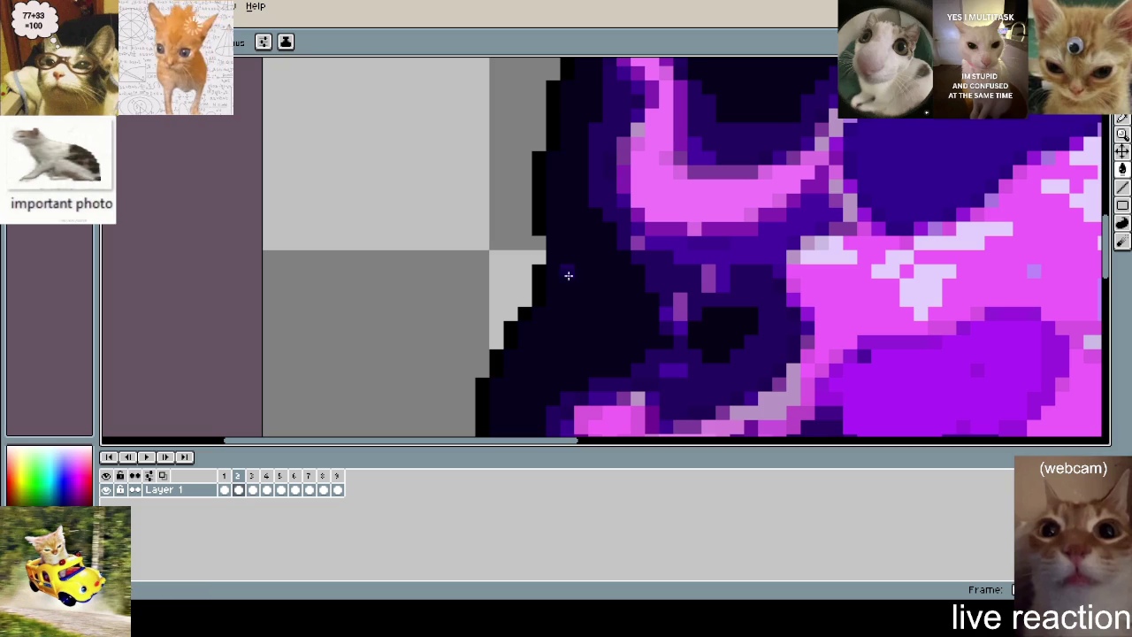
- Cover the white patch and leftover white specks with the outline colour
scroll(733, 324, down, 2)
scroll(652, 311, up, 1)
scroll(651, 258, down, 1)
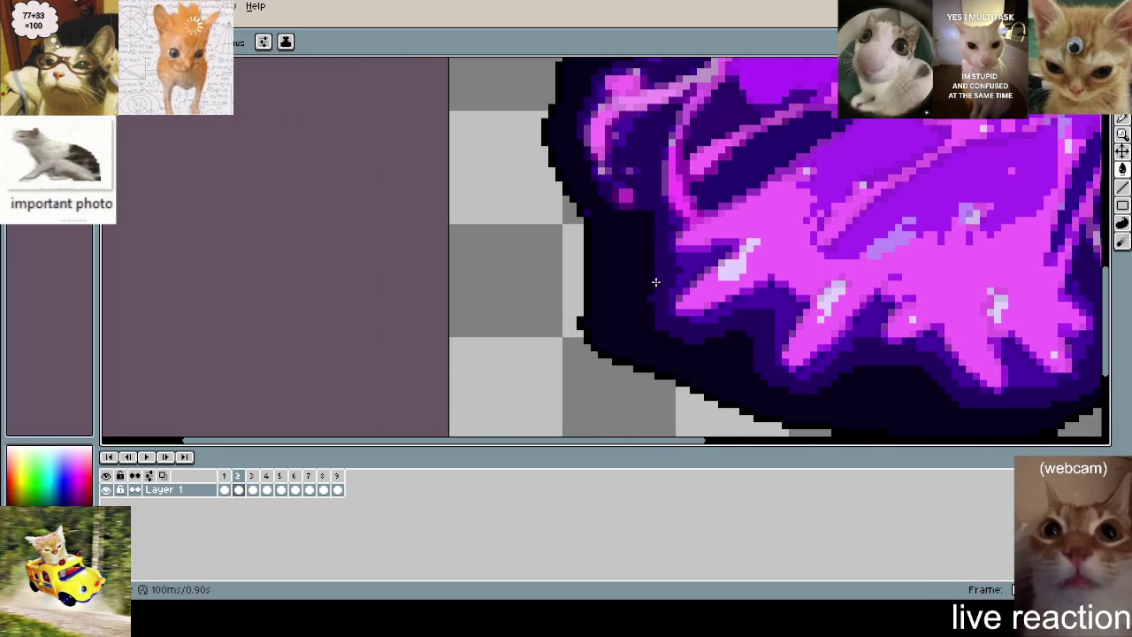
scroll(586, 218, up, 1)
scroll(676, 267, up, 1)
scroll(675, 267, down, 1)
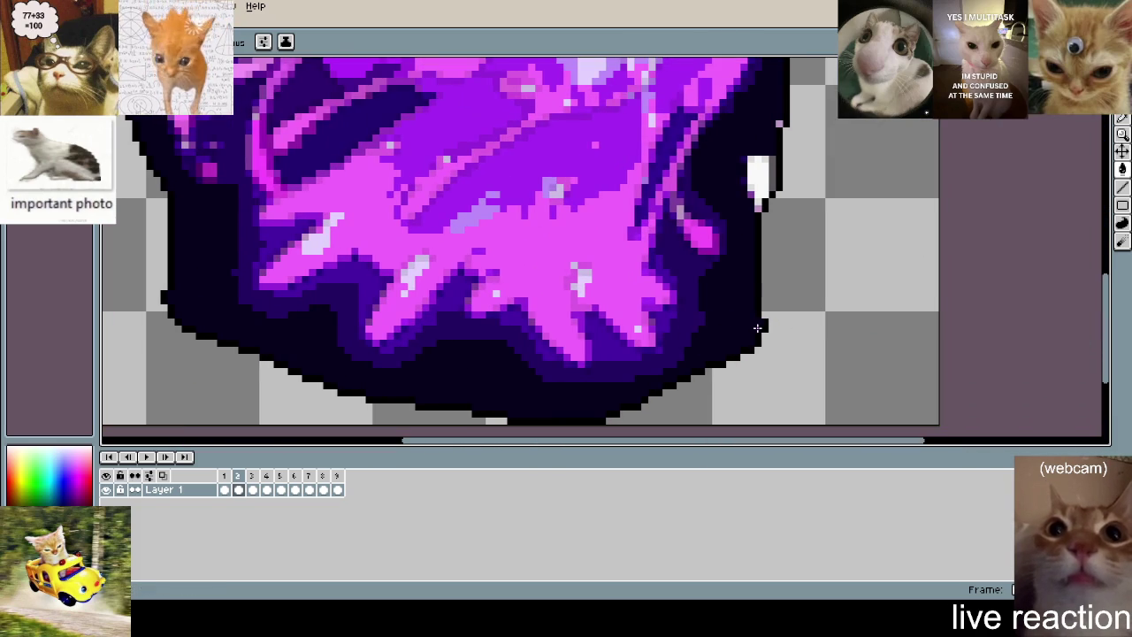
drag(759, 157, 758, 202)
click(750, 160)
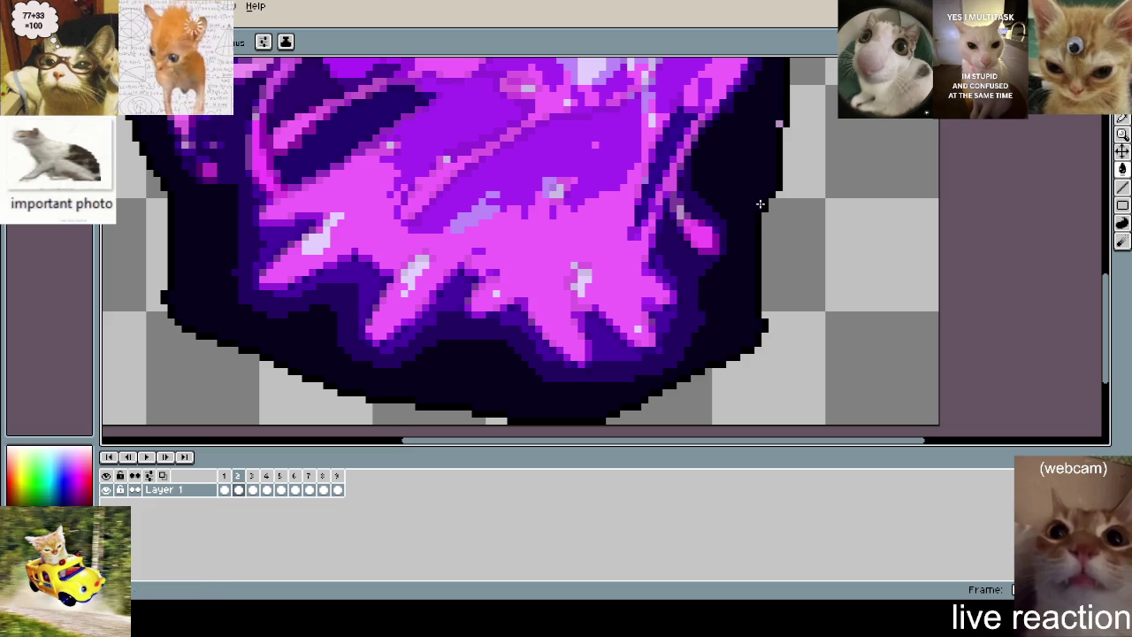
- Paint the stray pink speck with the outline colour and advance to frame 3
scroll(716, 115, down, 1)
scroll(716, 115, up, 2)
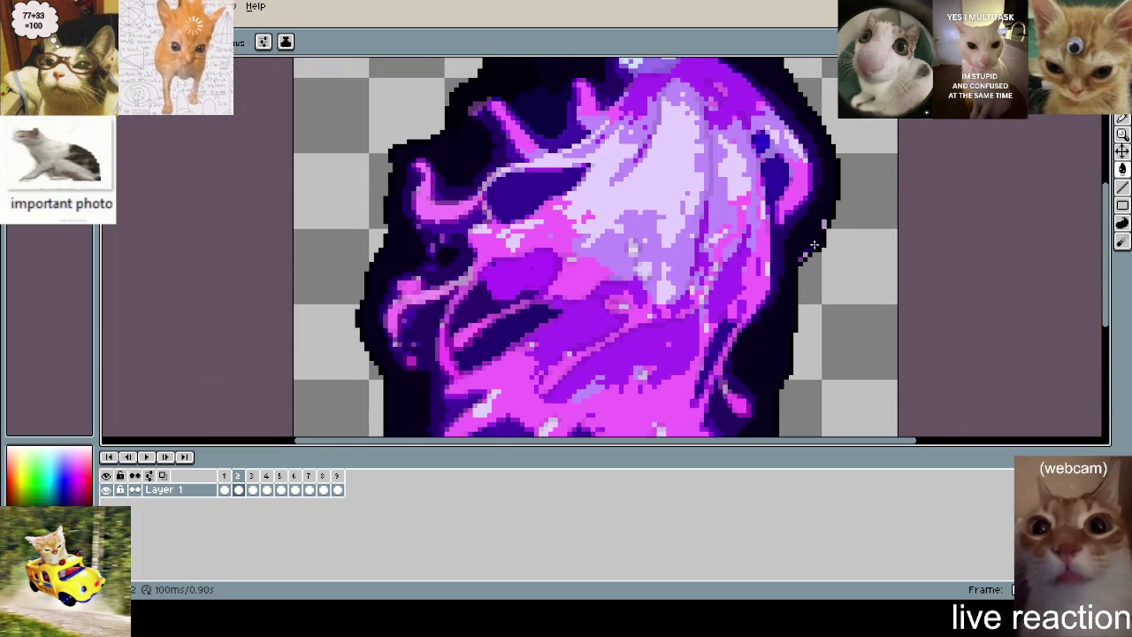
scroll(798, 213, up, 1)
click(768, 275)
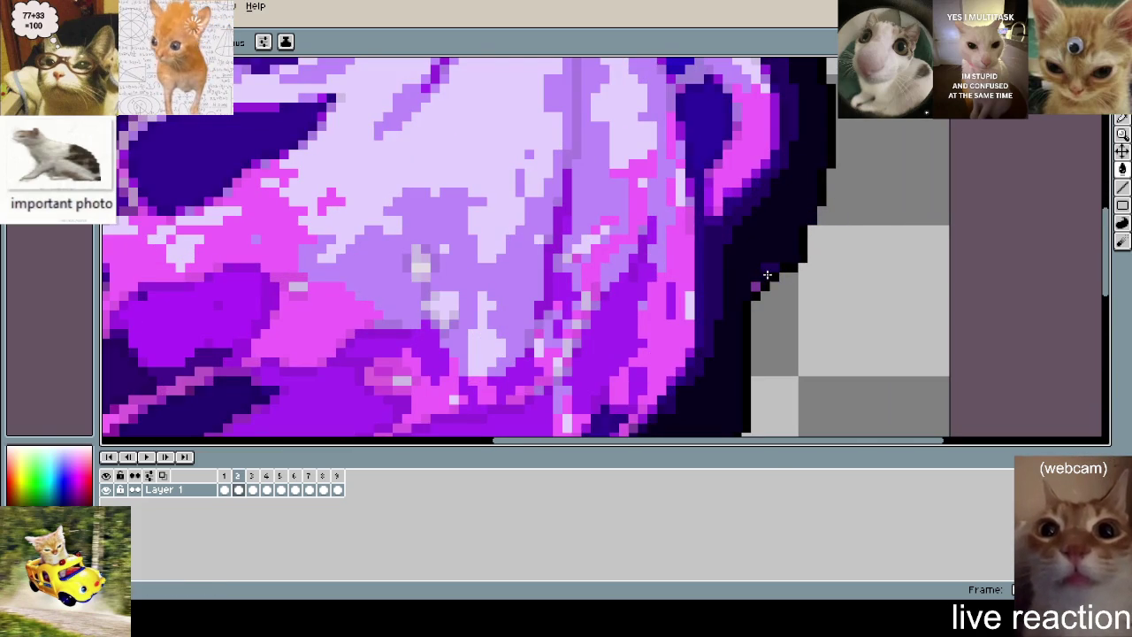
scroll(759, 283, down, 2)
scroll(752, 279, down, 1)
scroll(741, 276, down, 4)
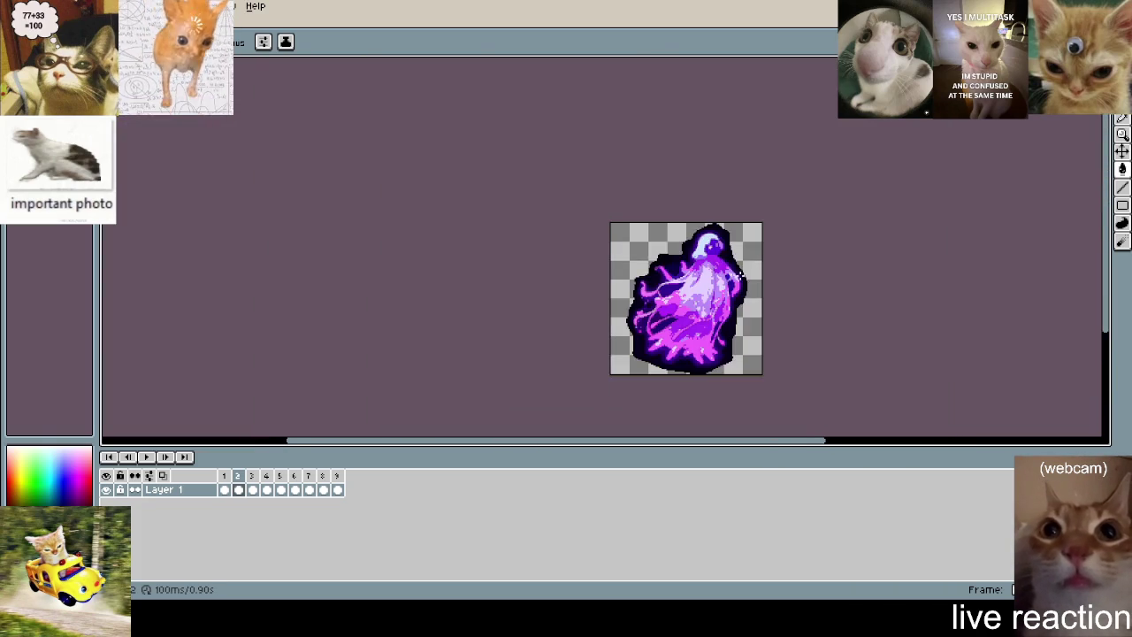
scroll(741, 265, up, 4)
key(Right)
- Paint over the purple and light specks in frame 3's upper outline
scroll(672, 204, left, 2)
scroll(623, 198, up, 2)
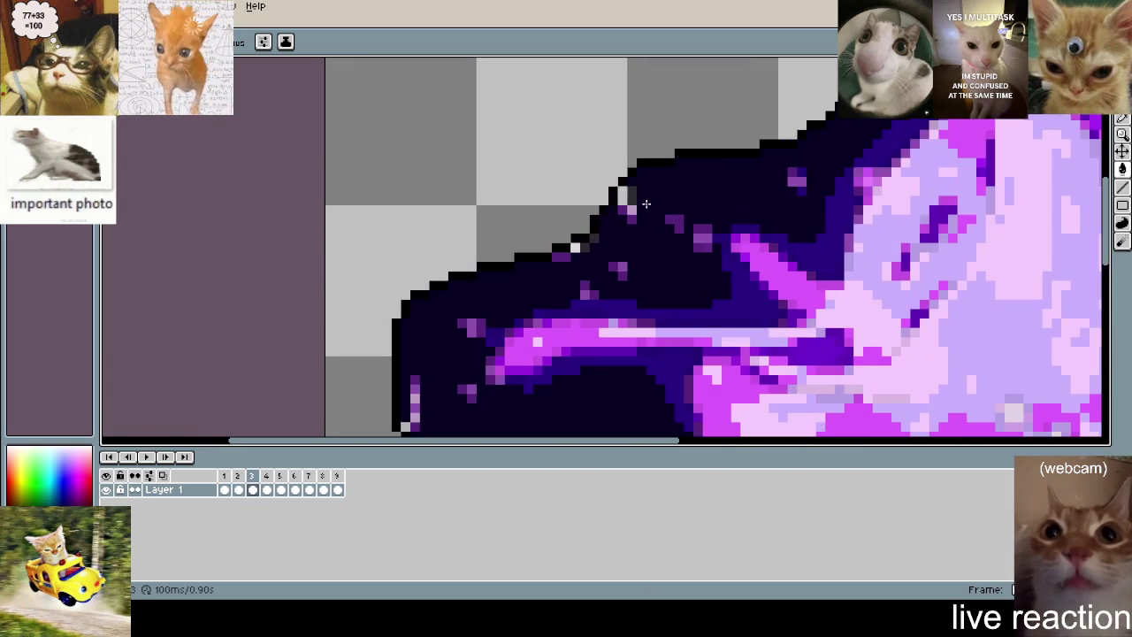
mouse_move(624, 198)
mouse_down()
mouse_move(625, 222)
mouse_move(704, 248)
mouse_move(700, 239)
mouse_up()
drag(792, 174, 796, 182)
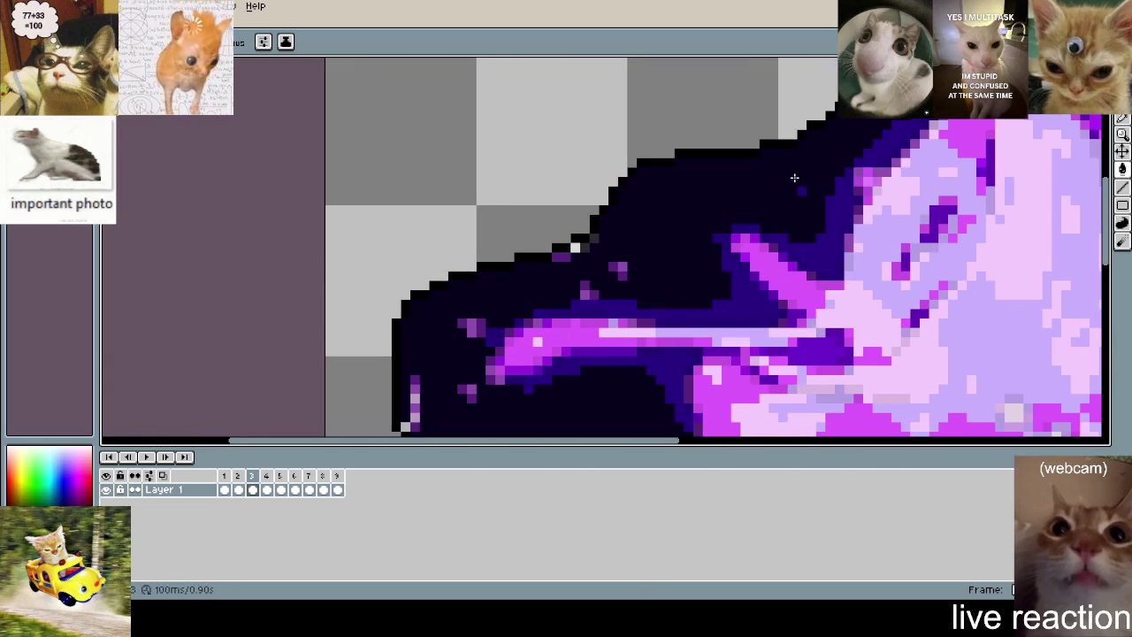
click(621, 267)
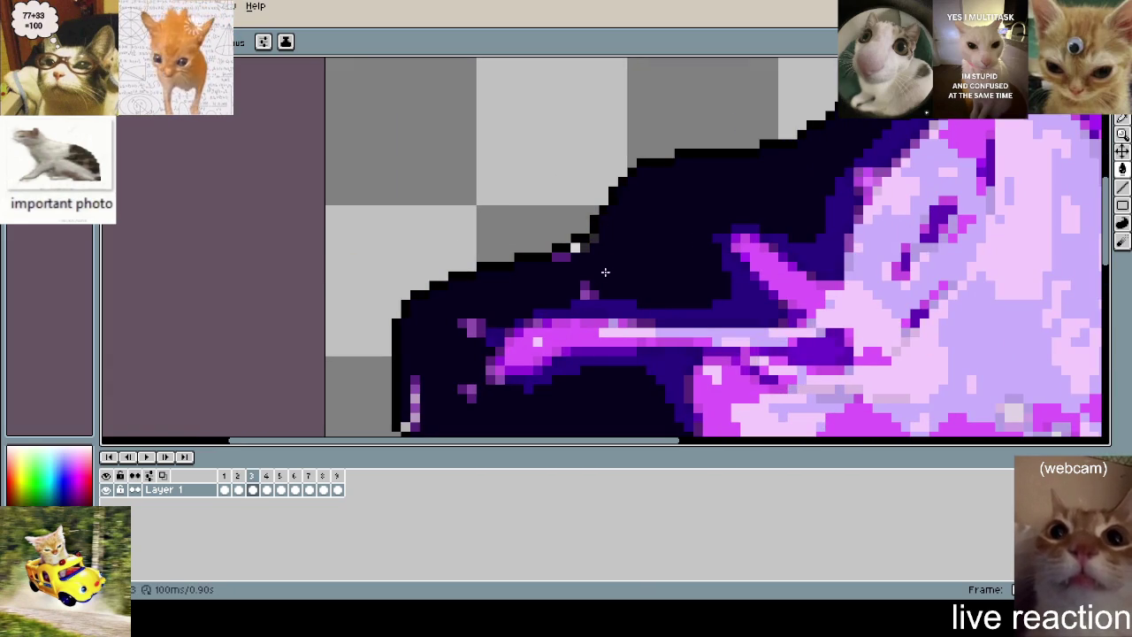
click(577, 247)
click(560, 257)
- Darken more purple specks along the edge and lower in the outline
drag(551, 294, 650, 233)
click(580, 268)
drag(519, 342, 534, 262)
click(580, 245)
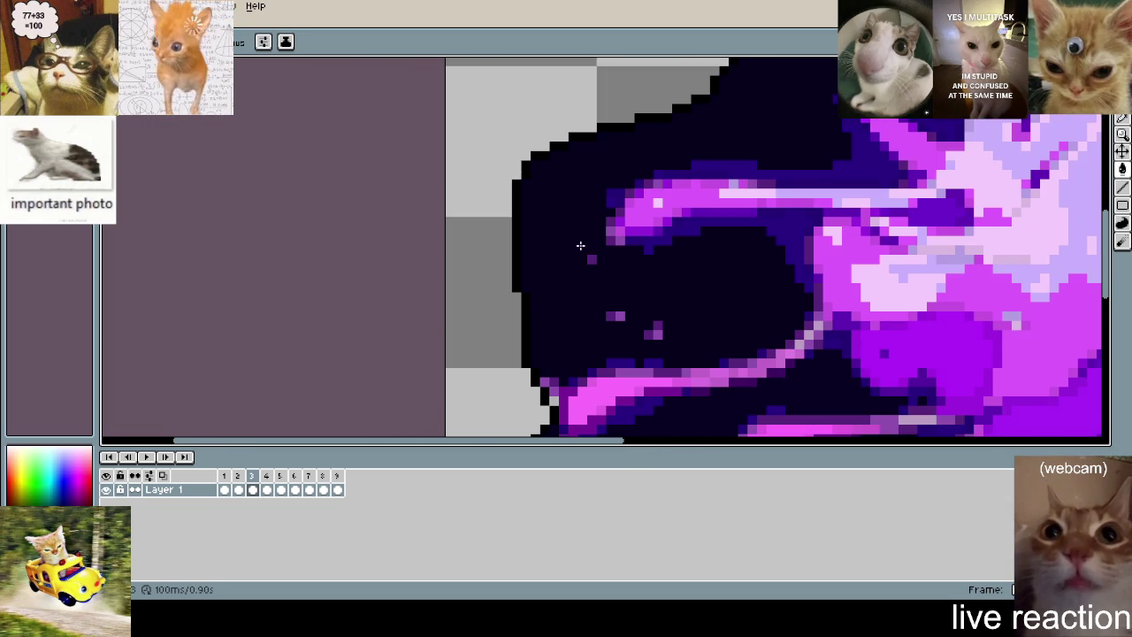
click(617, 316)
click(654, 332)
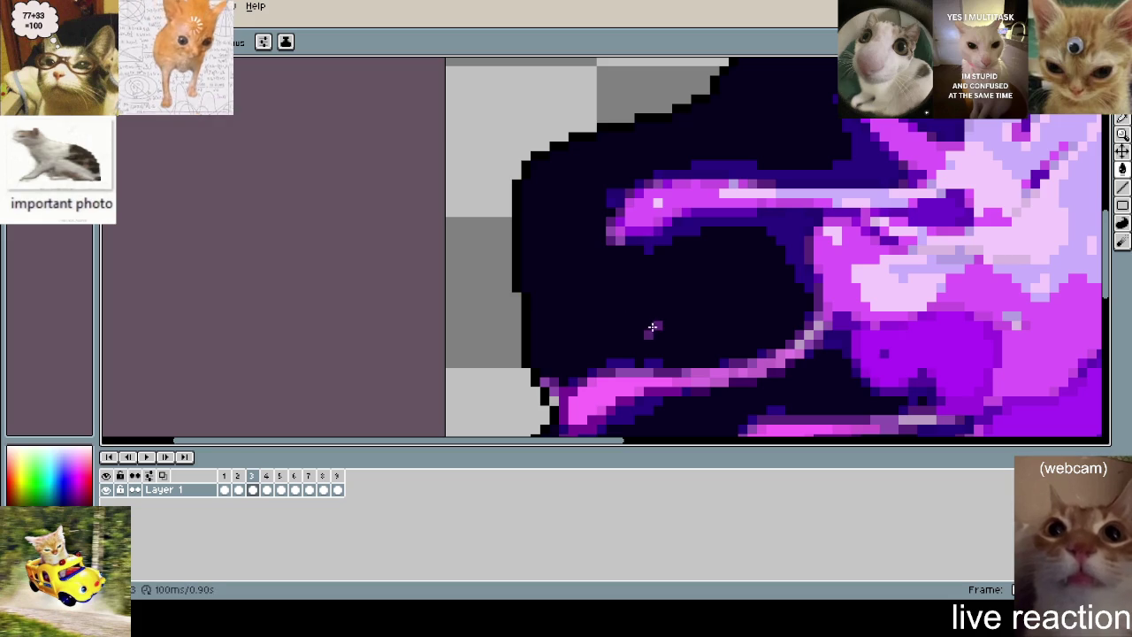
- Darken the magenta blob and four stray purple pixels along the edge
scroll(658, 339, down, 3)
scroll(658, 339, up, 4)
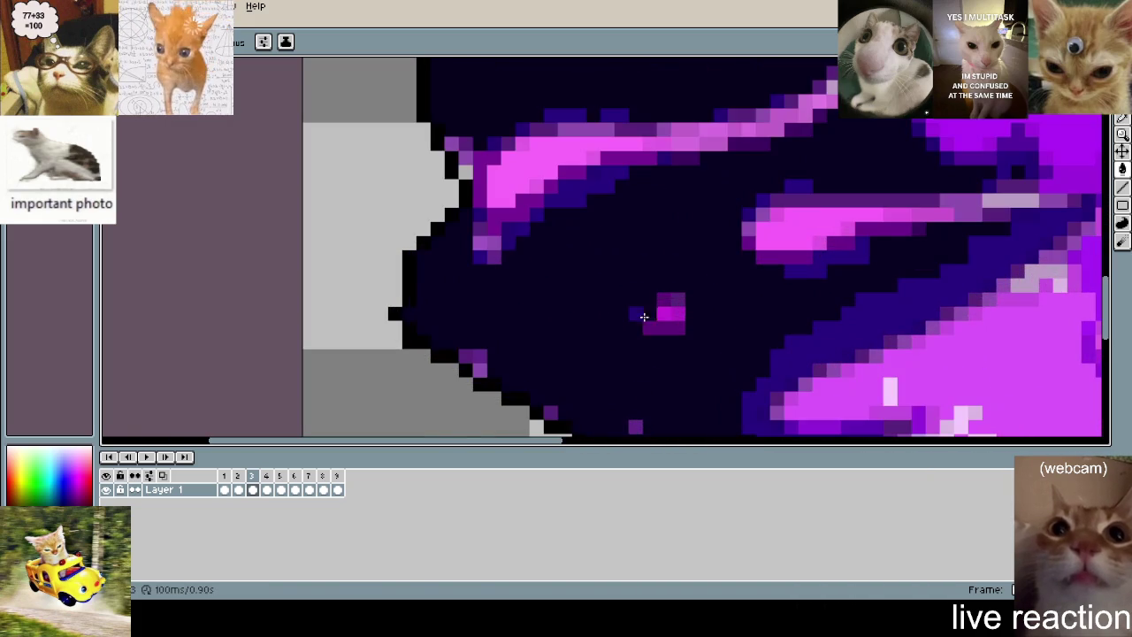
click(652, 314)
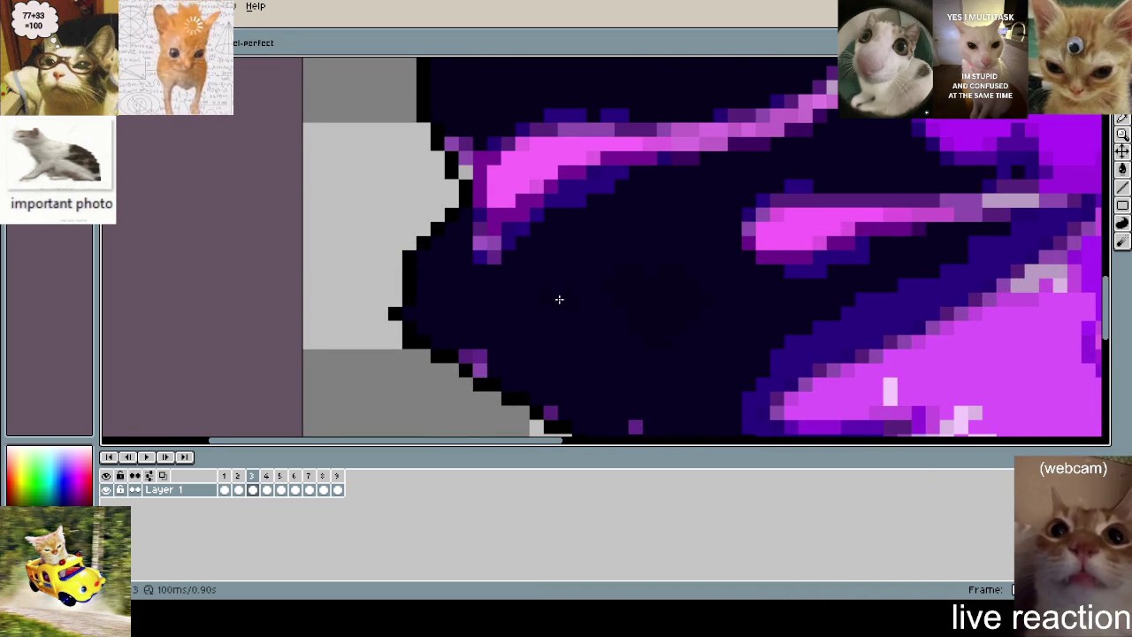
scroll(549, 265, down, 2)
scroll(548, 265, left, 2)
click(533, 254)
click(548, 267)
click(618, 310)
click(703, 324)
- Paint the stray purple pixels near the top and along the lower edge dark
scroll(707, 300, down, 2)
scroll(642, 133, up, 2)
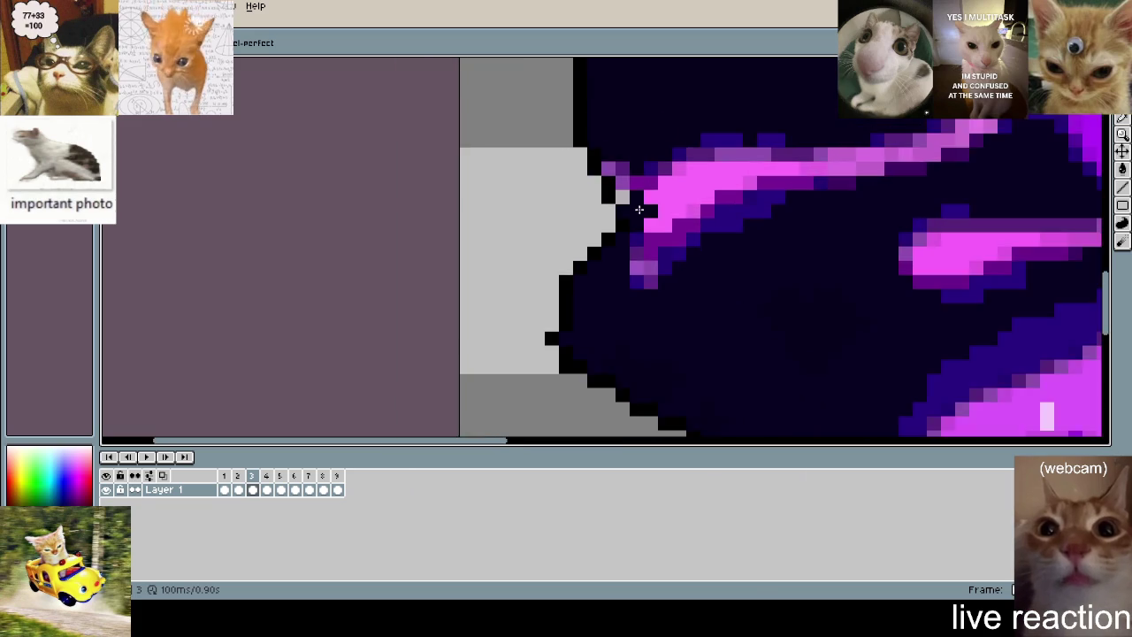
scroll(642, 134, up, 1)
drag(642, 134, 607, 121)
click(607, 157)
scroll(607, 156, down, 1)
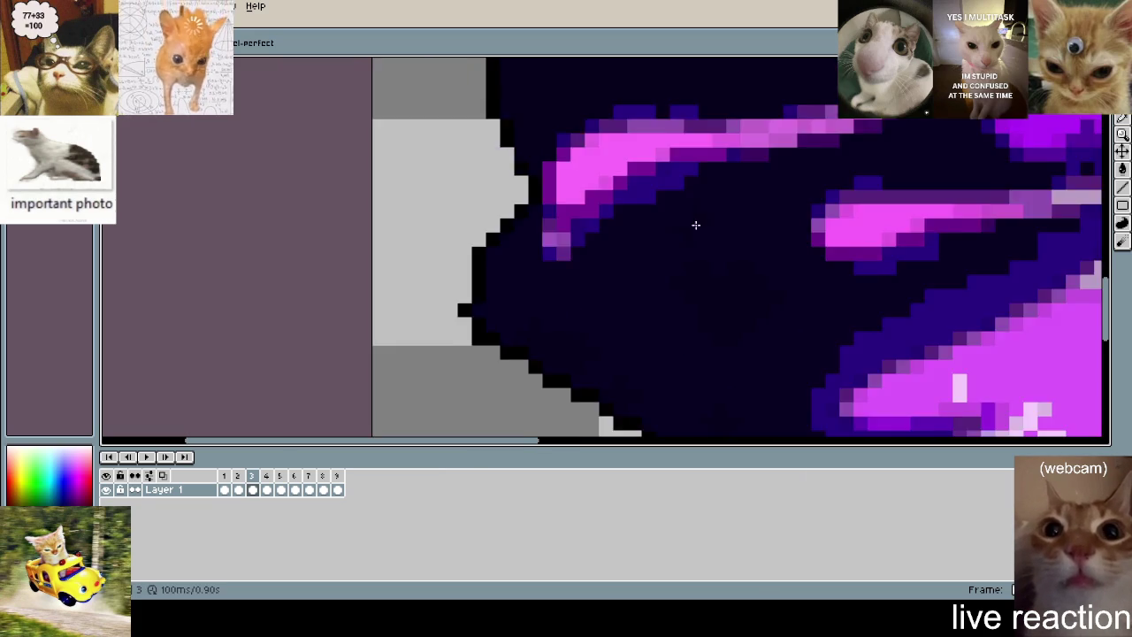
scroll(696, 225, down, 1)
scroll(607, 187, down, 2)
scroll(808, 253, up, 2)
mouse_move(891, 276)
mouse_down()
mouse_move(862, 283)
mouse_move(852, 272)
mouse_up()
click(925, 228)
- Paint the light and purple edge pixels dark down the outline
scroll(926, 228, down, 2)
scroll(740, 253, up, 2)
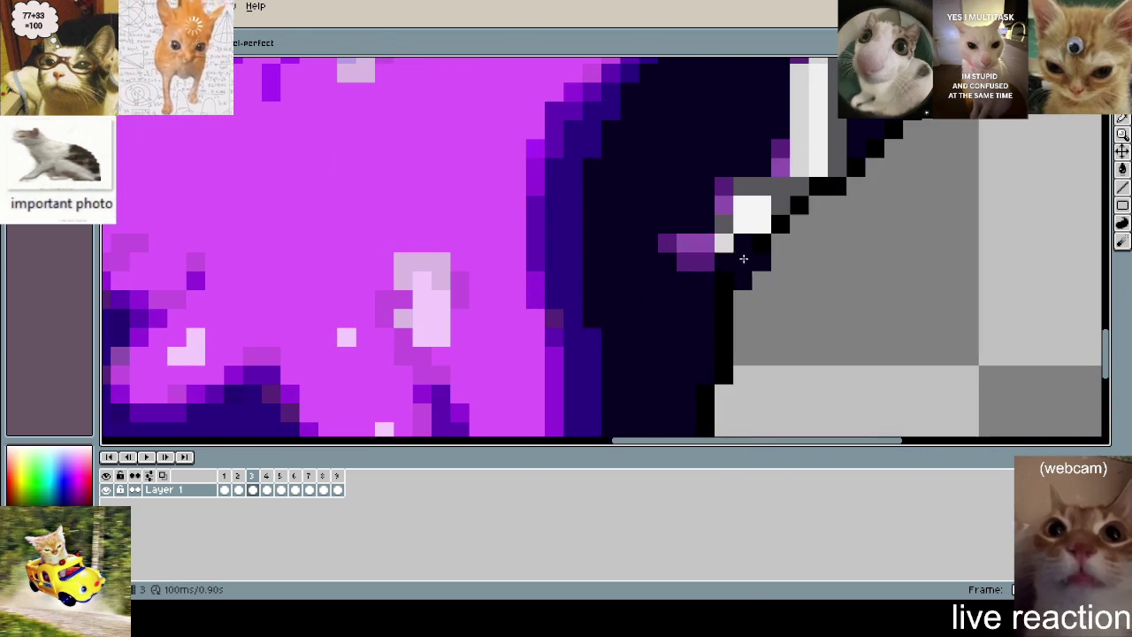
mouse_move(685, 249)
mouse_down()
mouse_move(733, 191)
mouse_move(685, 216)
mouse_move(678, 240)
mouse_up()
scroll(616, 313, down, 2)
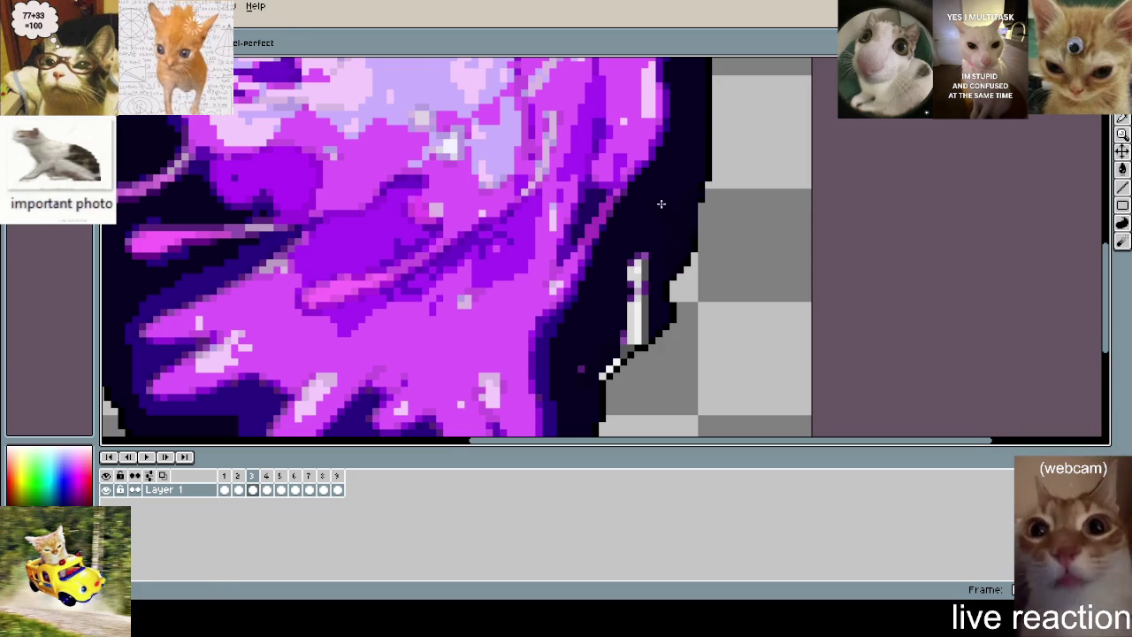
drag(644, 264, 661, 226)
mouse_move(657, 271)
mouse_down()
mouse_move(656, 297)
mouse_move(635, 316)
mouse_up()
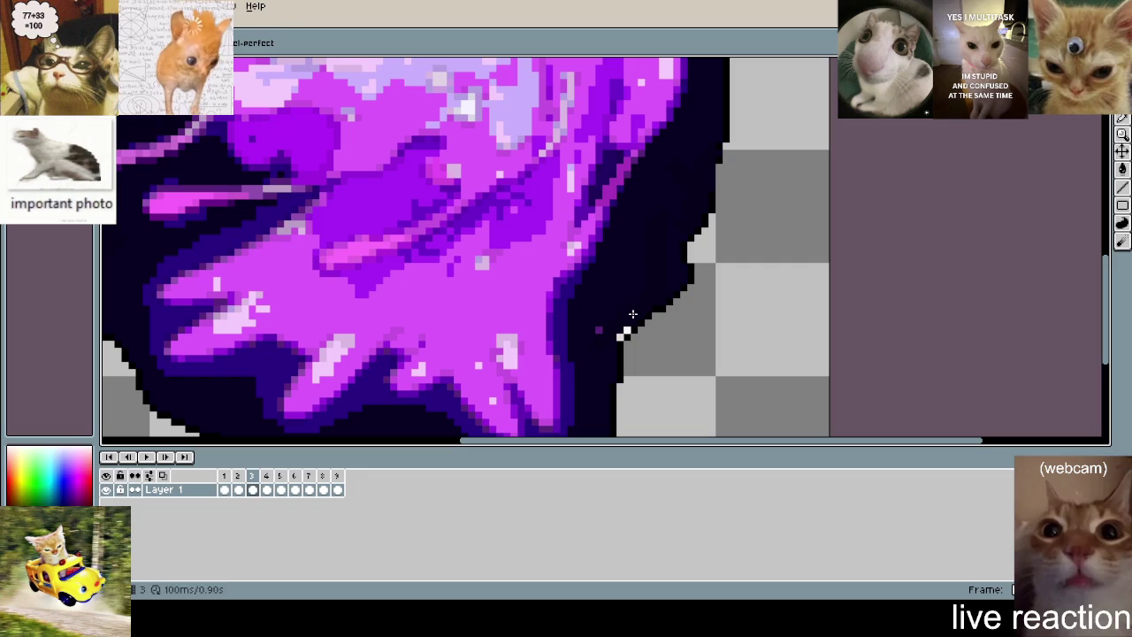
- Paint the grey pixels in the dark outline dark and review frame 3
scroll(617, 327, down, 4)
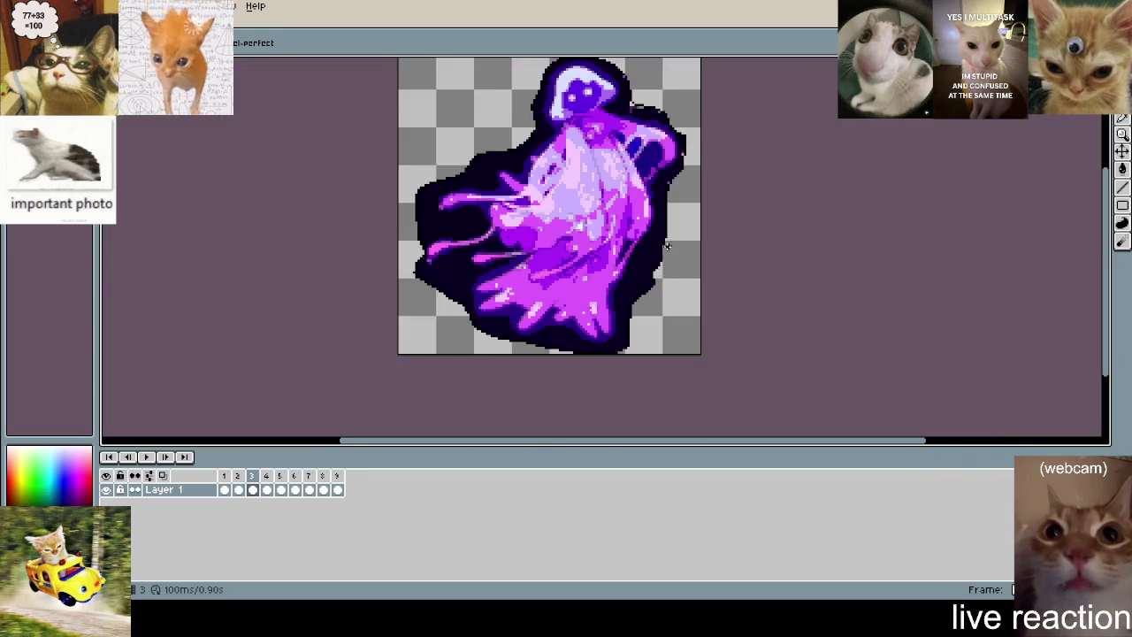
scroll(698, 221, up, 2)
scroll(645, 236, up, 2)
scroll(696, 253, down, 3)
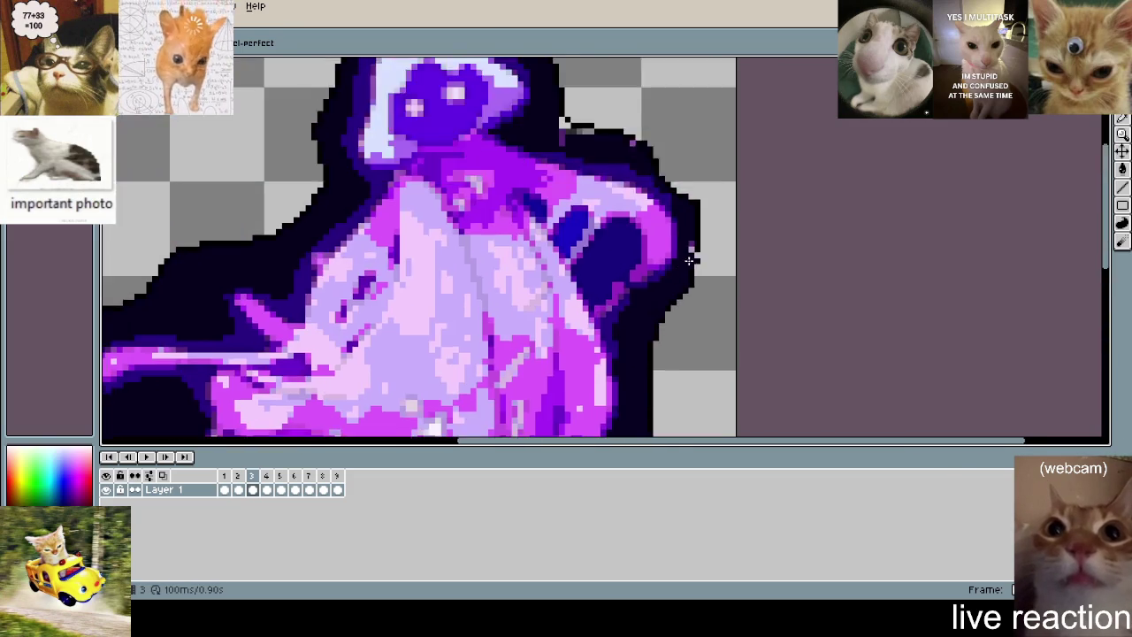
scroll(682, 240, up, 3)
scroll(727, 350, down, 2)
scroll(681, 246, up, 2)
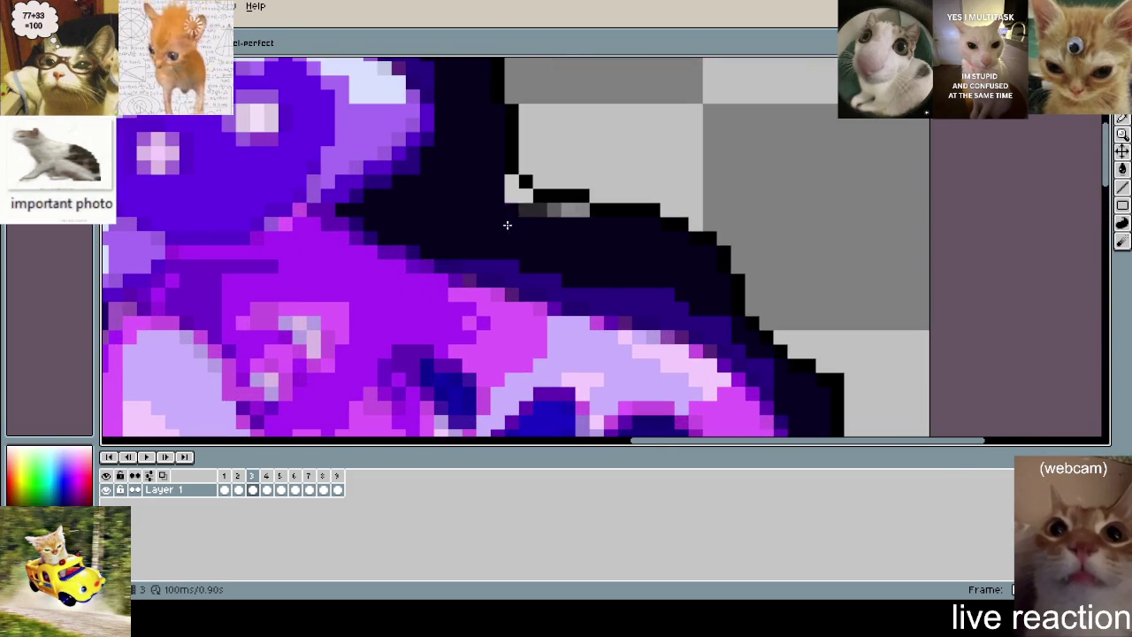
drag(513, 201, 589, 210)
scroll(589, 210, down, 3)
scroll(655, 121, up, 2)
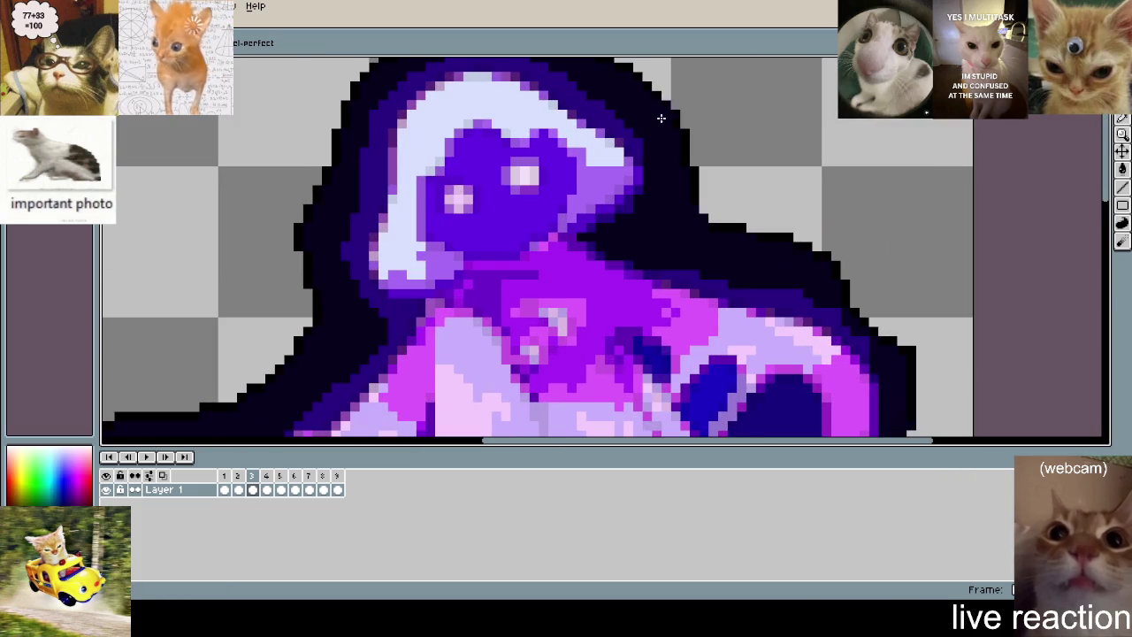
scroll(655, 121, down, 2)
scroll(664, 142, down, 2)
scroll(688, 181, up, 4)
scroll(688, 181, down, 2)
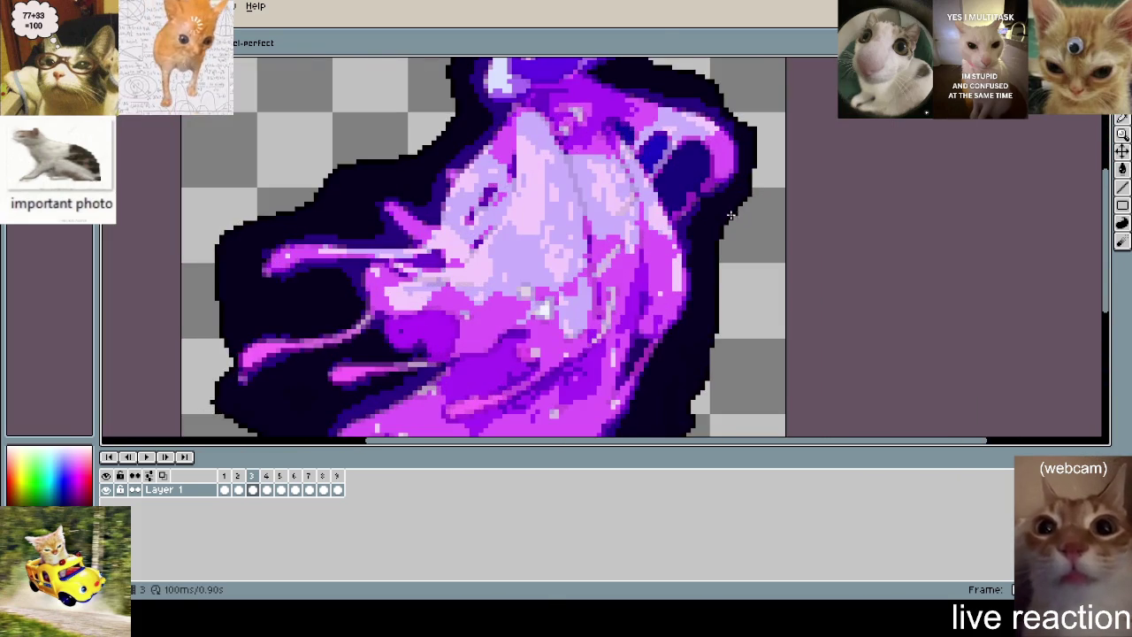
- Go to frame 4 and, with the Pencil, darken stray purple and grey outline pixels
key(Right)
scroll(637, 185, up, 3)
scroll(638, 185, up, 2)
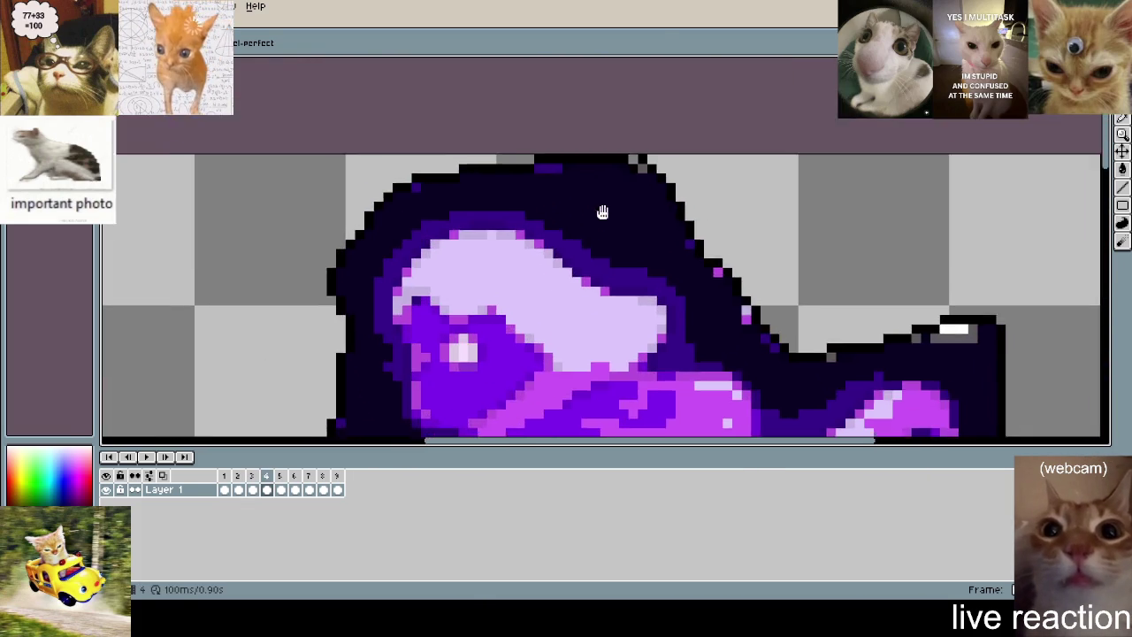
scroll(619, 177, up, 2)
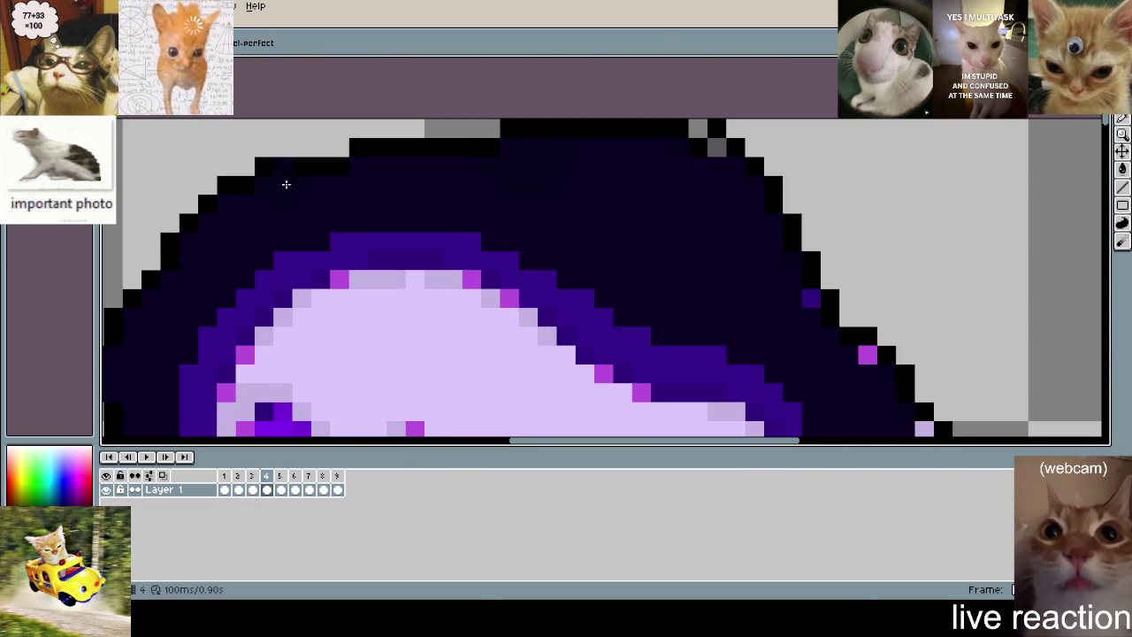
click(1121, 171)
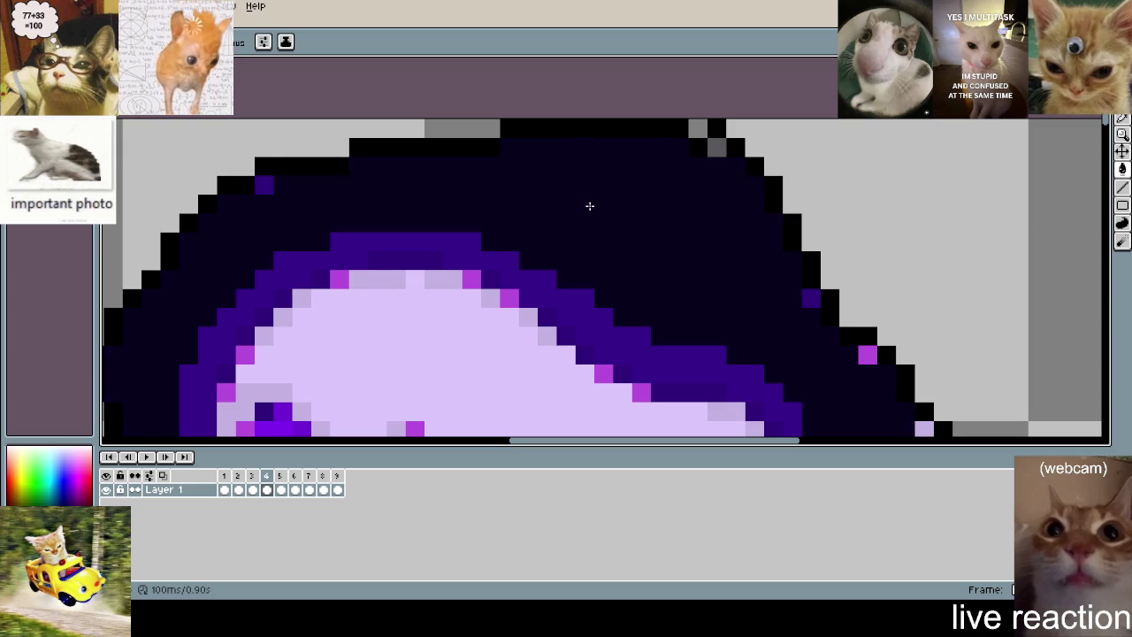
click(262, 186)
click(810, 298)
click(698, 129)
click(716, 148)
- Darken the stray magenta and purple pixels along the ghost's diagonal outline edge
scroll(743, 221, down, 3)
scroll(743, 221, right, 3)
click(750, 218)
click(806, 295)
click(806, 311)
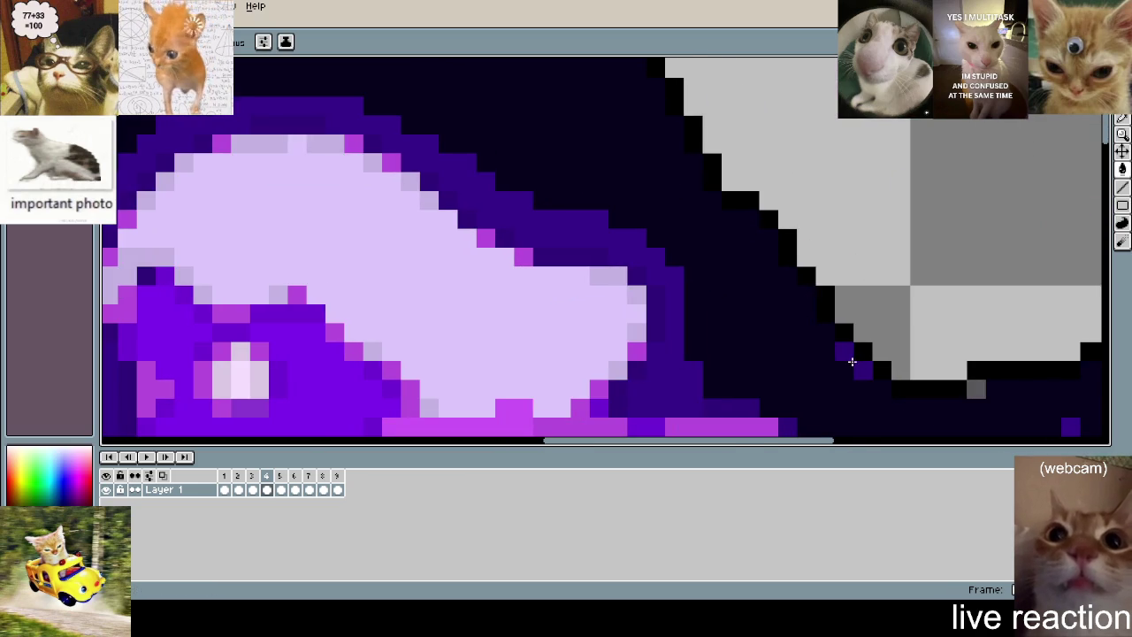
click(862, 370)
click(842, 349)
- Paint the white pixel row and the magenta and pink outline patches dark
scroll(840, 347, down, 3)
scroll(752, 235, up, 3)
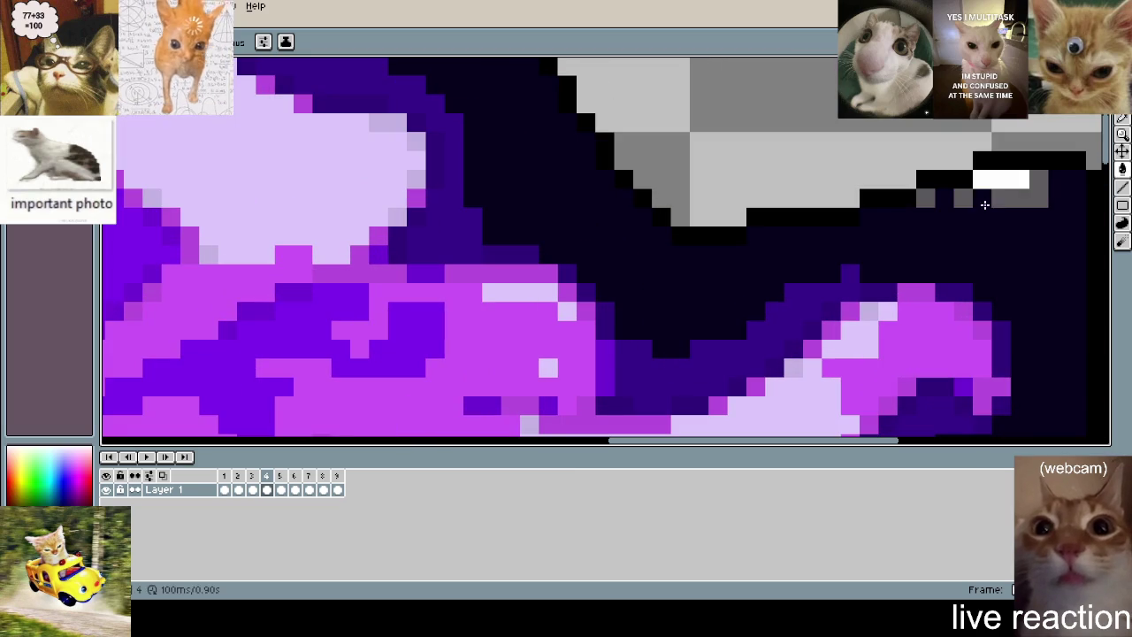
click(1039, 178)
click(995, 180)
scroll(980, 194, down, 3)
scroll(858, 232, up, 3)
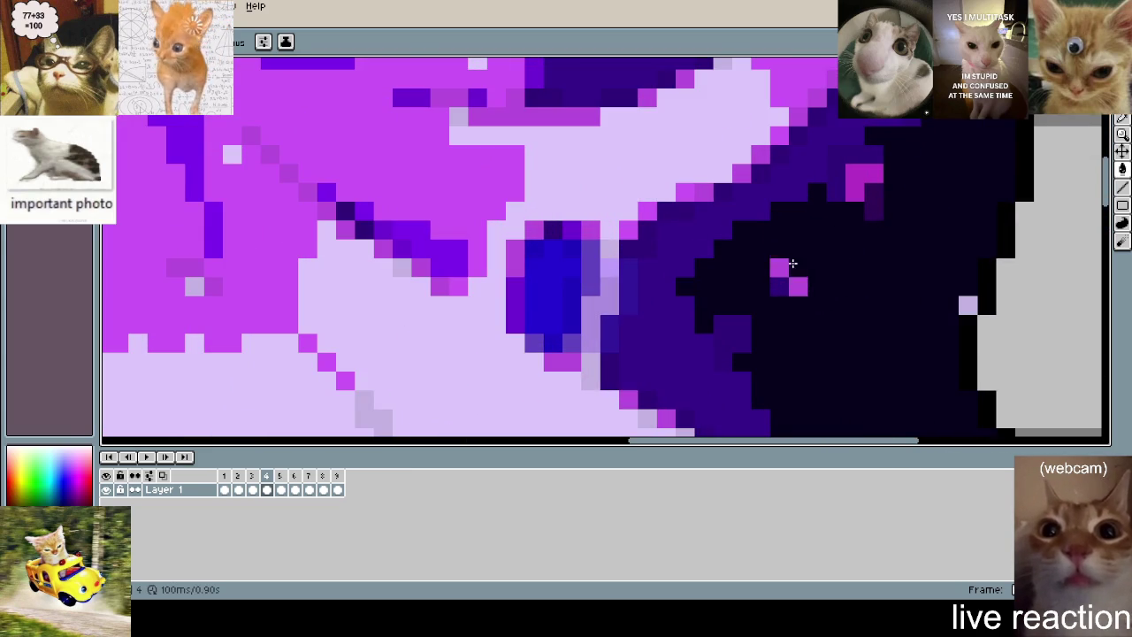
mouse_move(873, 212)
mouse_down()
mouse_move(856, 188)
mouse_move(871, 170)
mouse_up()
scroll(958, 304, down, 3)
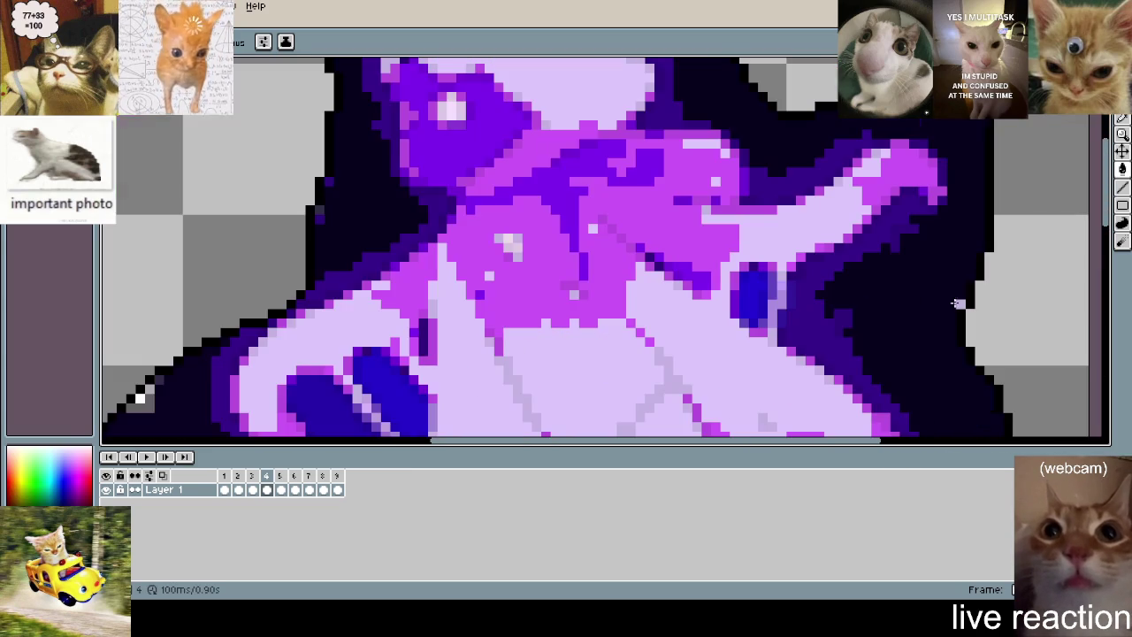
scroll(882, 156, up, 2)
scroll(814, 152, up, 1)
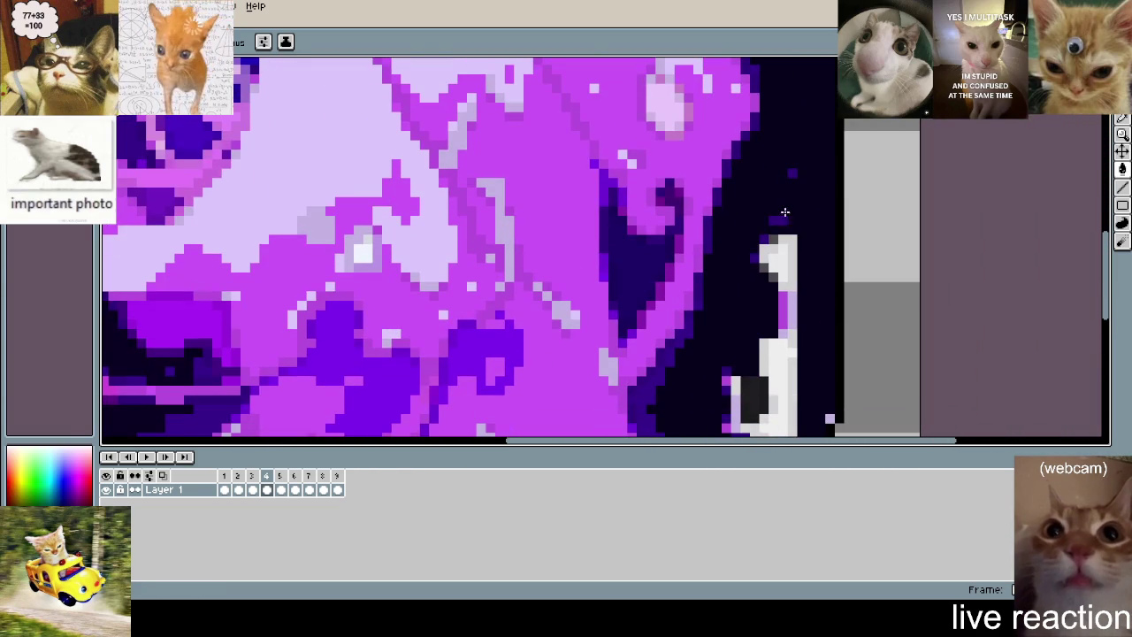
drag(786, 295, 765, 257)
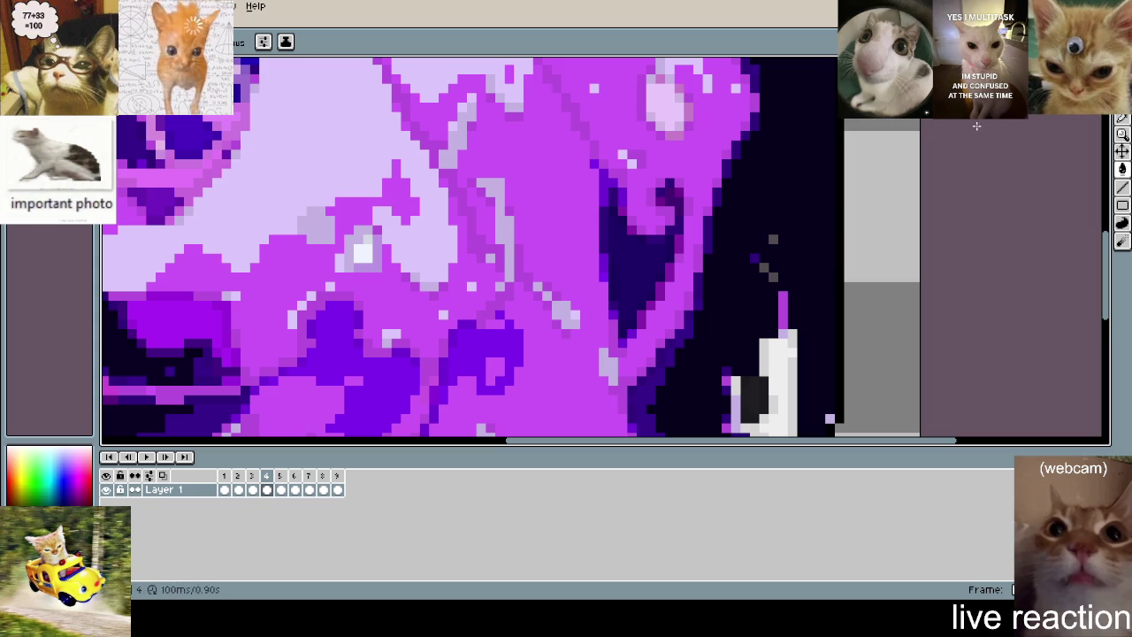
- Cover the white, purple and grey specks on the ghost's left outline with dark
scroll(771, 245, down, 1)
scroll(787, 235, down, 1)
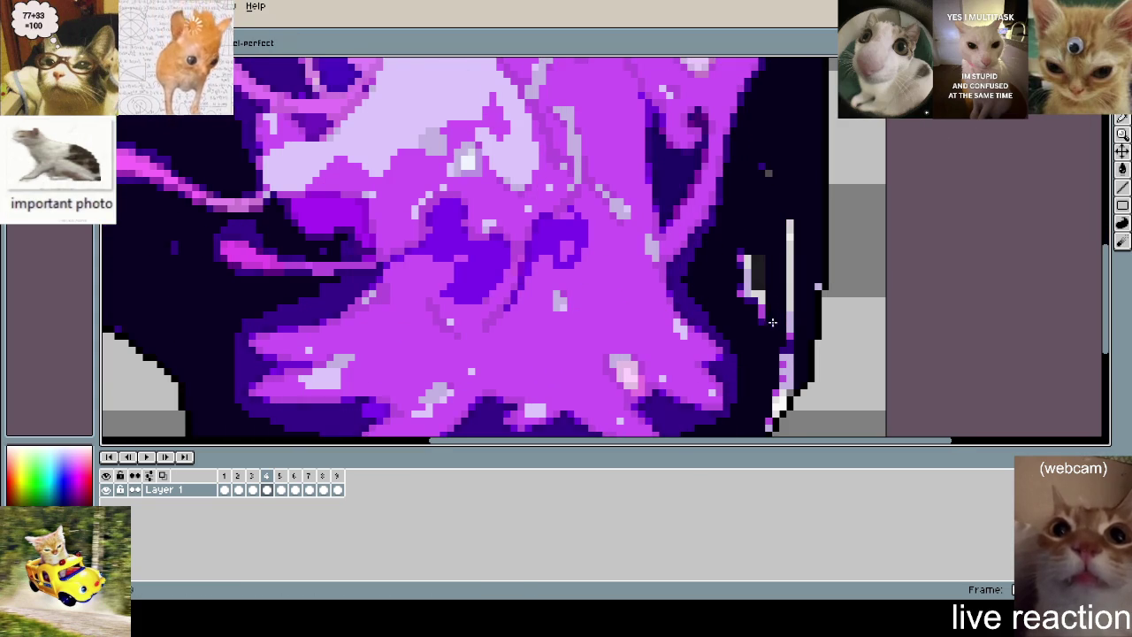
scroll(808, 290, up, 1)
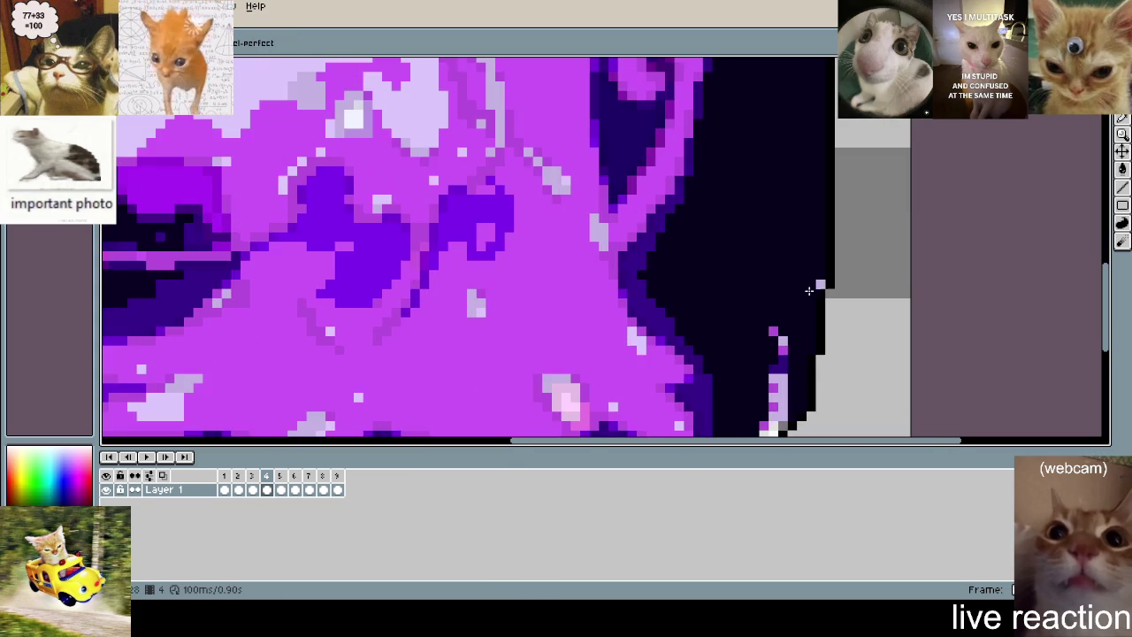
scroll(807, 276, down, 3)
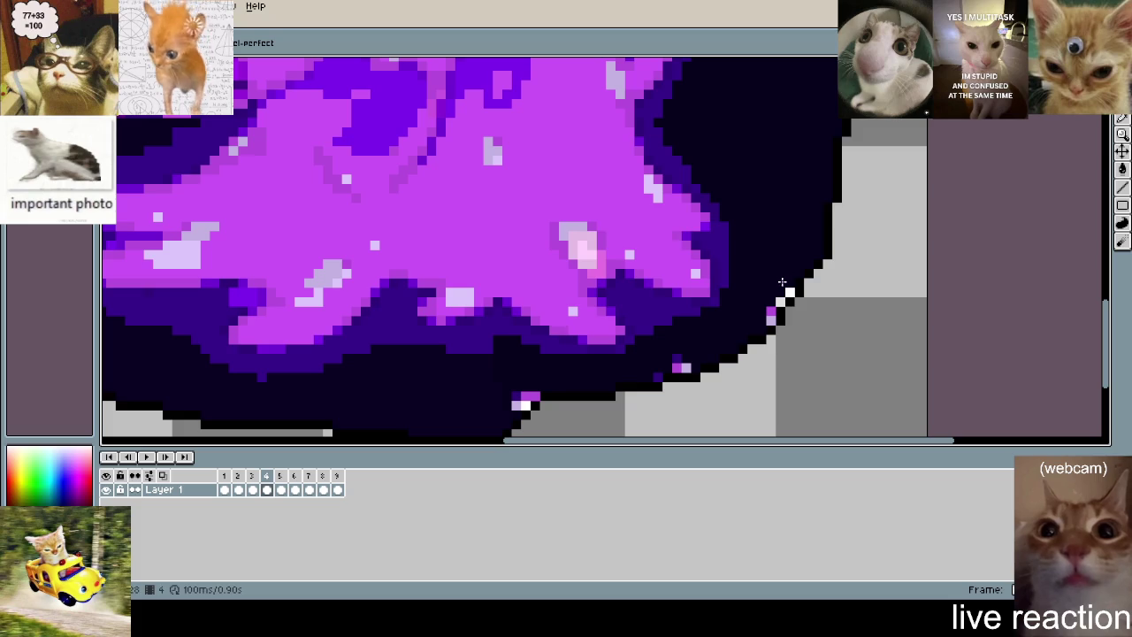
scroll(770, 308, up, 1)
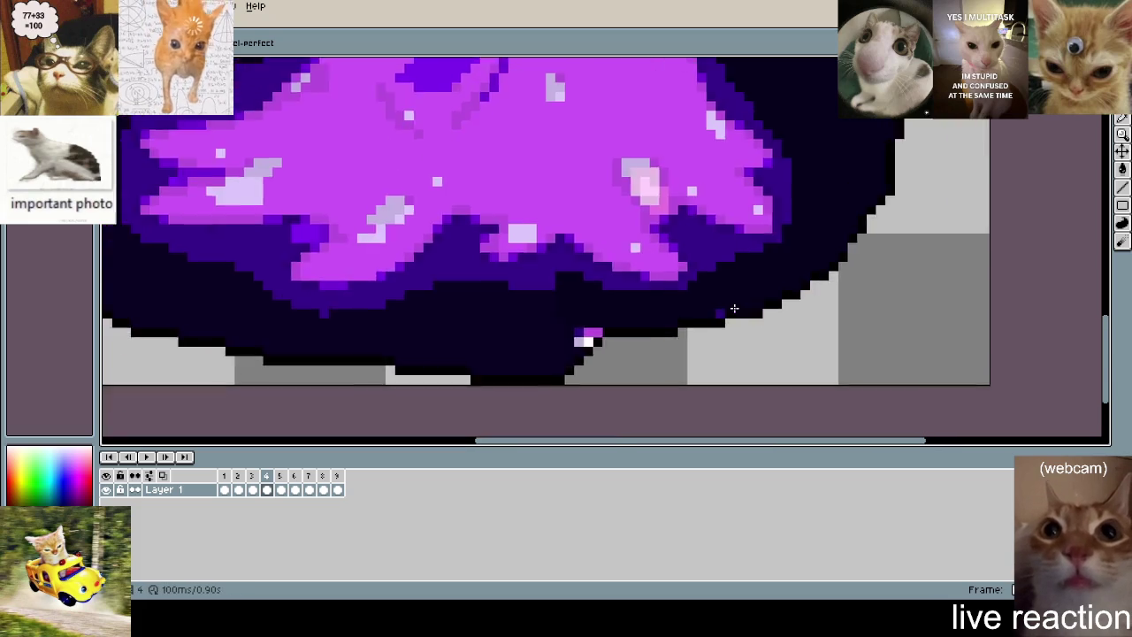
scroll(731, 309, up, 1)
drag(468, 343, 853, 308)
scroll(680, 319, down, 1)
scroll(675, 275, up, 1)
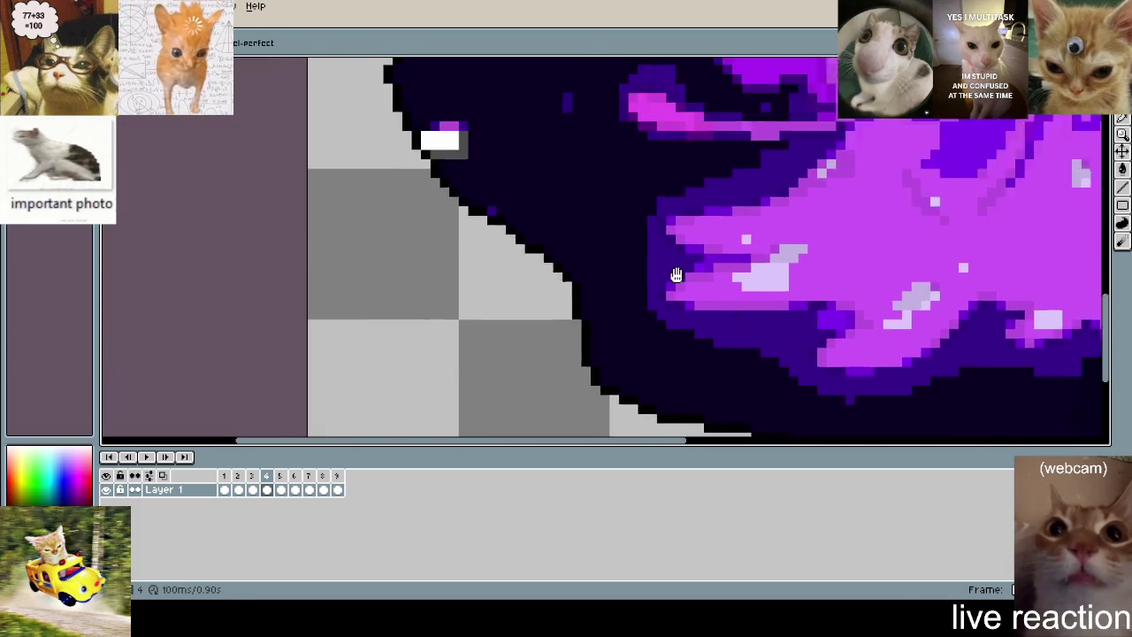
scroll(467, 227, up, 1)
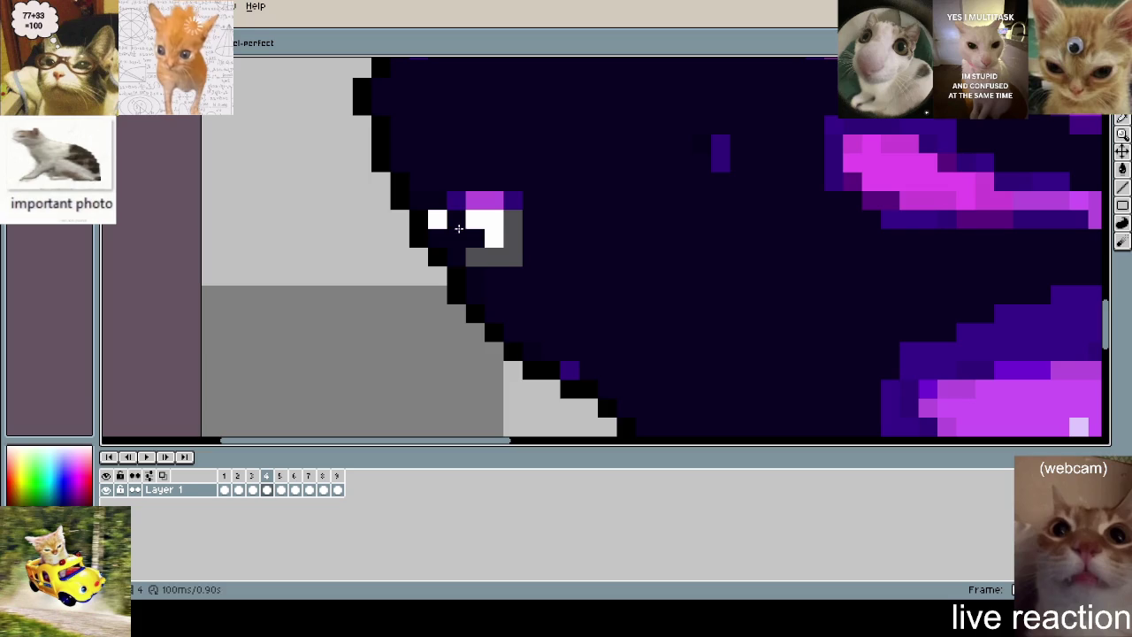
drag(458, 228, 584, 206)
drag(470, 216, 516, 230)
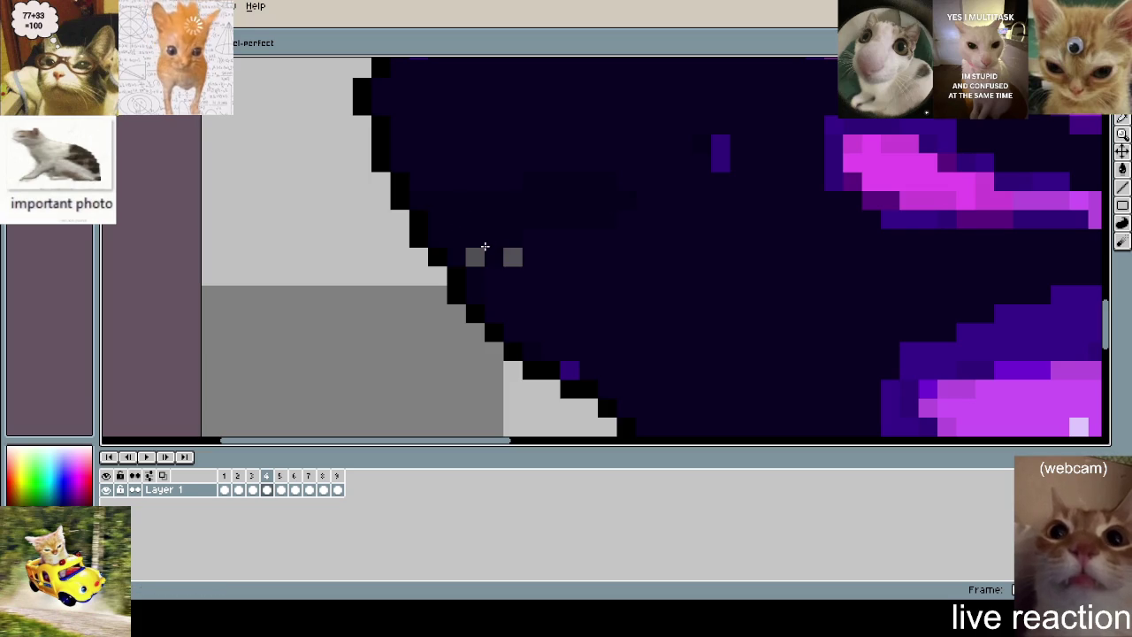
drag(675, 177, 720, 152)
drag(475, 256, 494, 262)
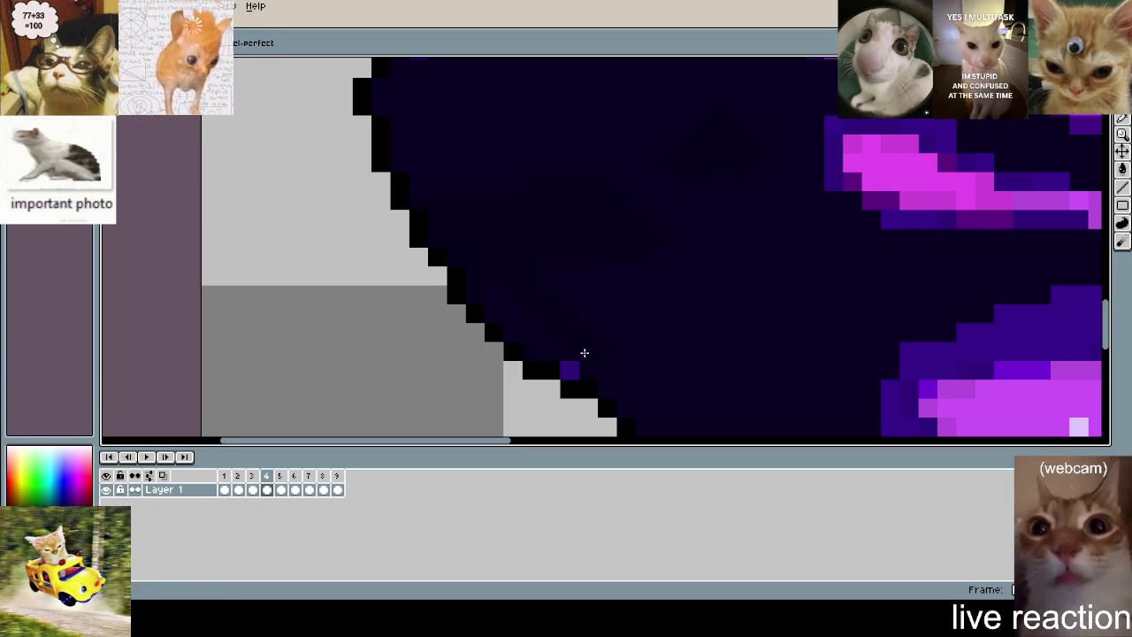
- Darken the last stray pink pixel, check the outline, then advance to frame 5
scroll(587, 305, down, 3)
scroll(523, 229, up, 3)
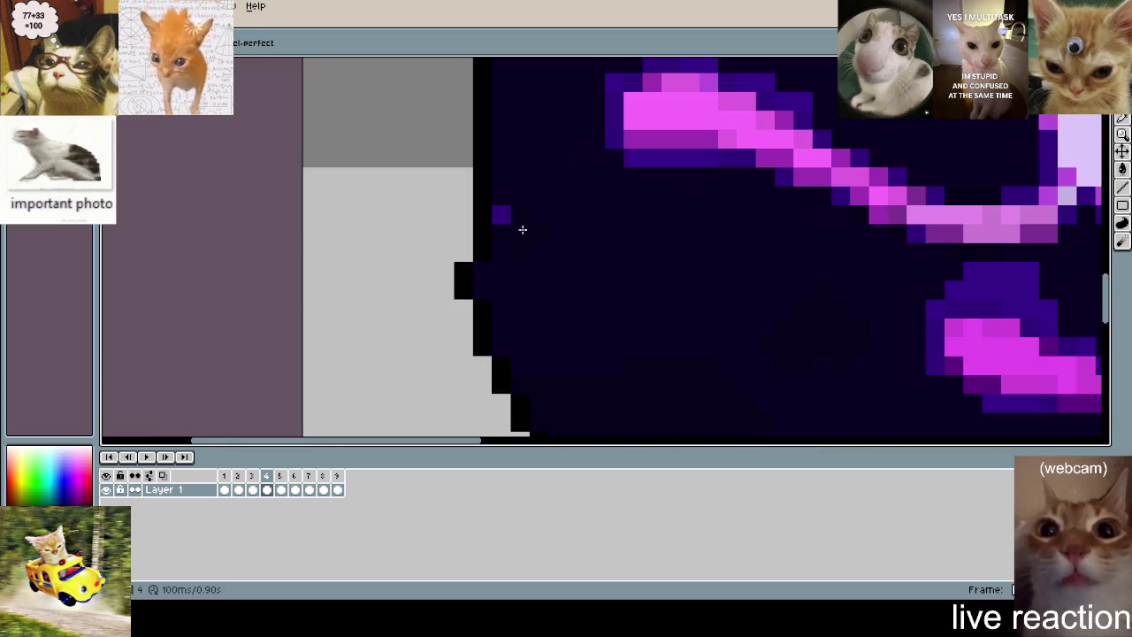
scroll(513, 218, down, 3)
click(566, 174)
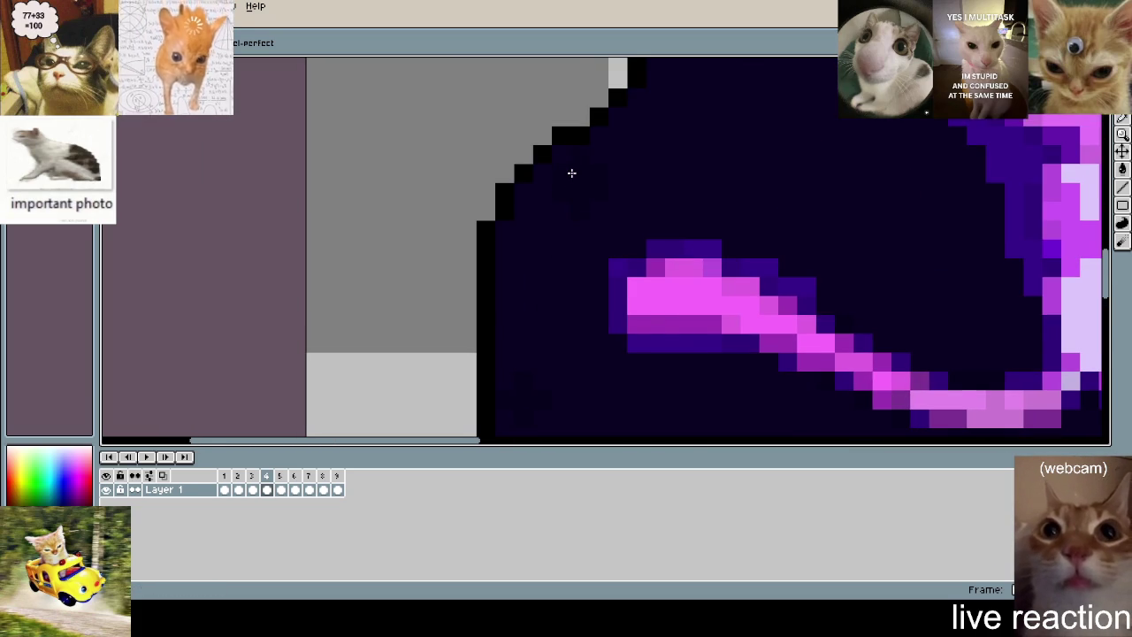
scroll(618, 161, up, 3)
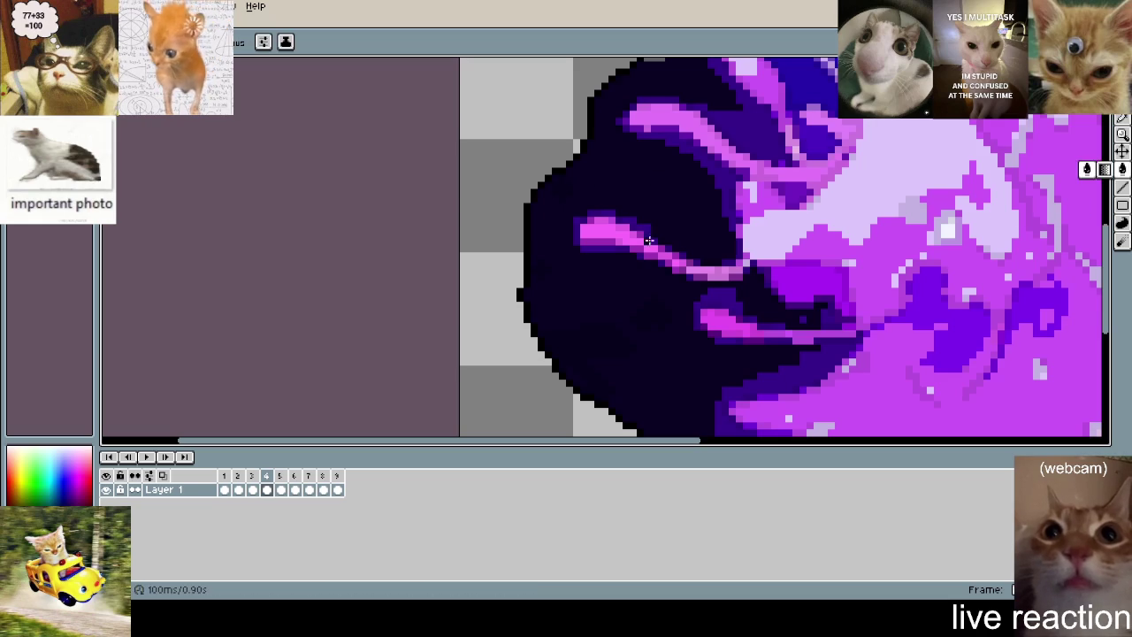
scroll(666, 194, down, 1)
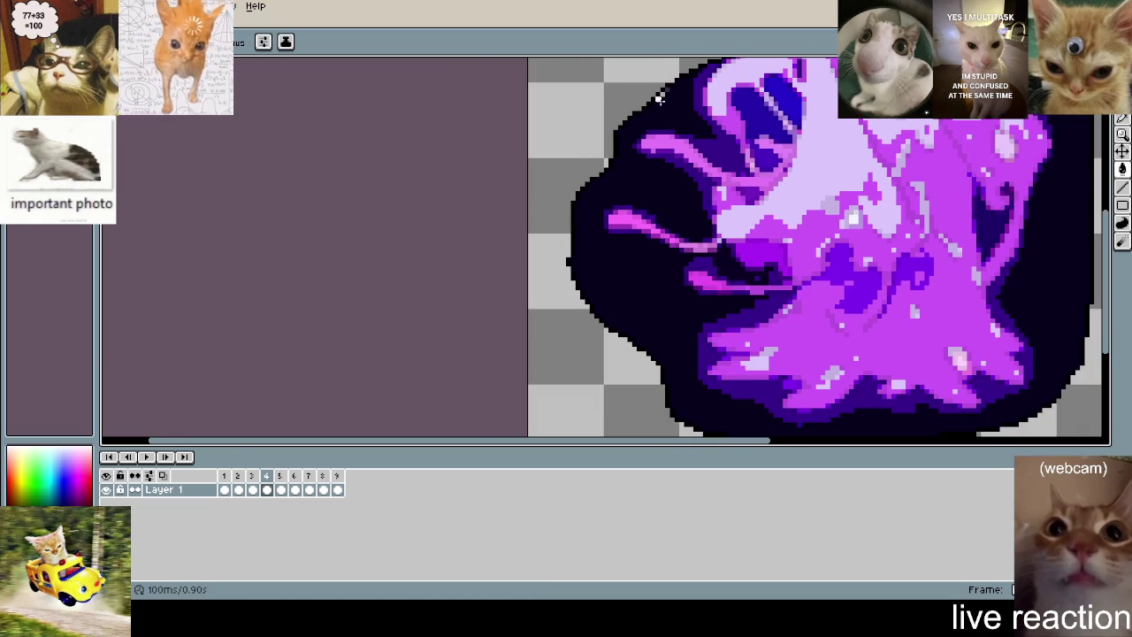
scroll(659, 98, up, 2)
scroll(644, 116, down, 3)
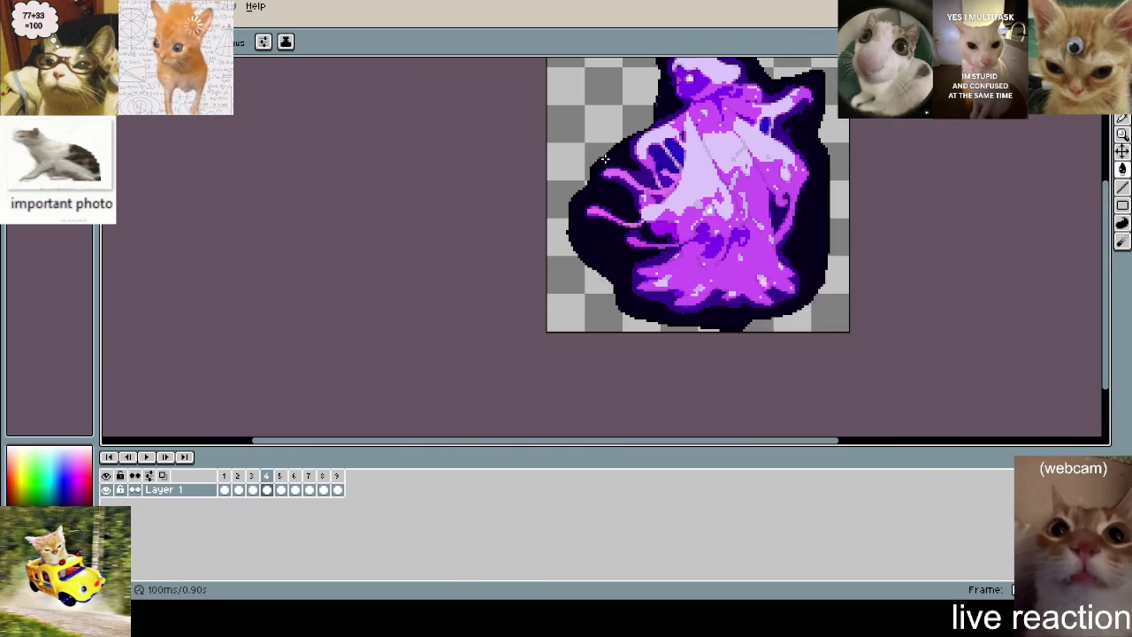
drag(713, 132, 736, 255)
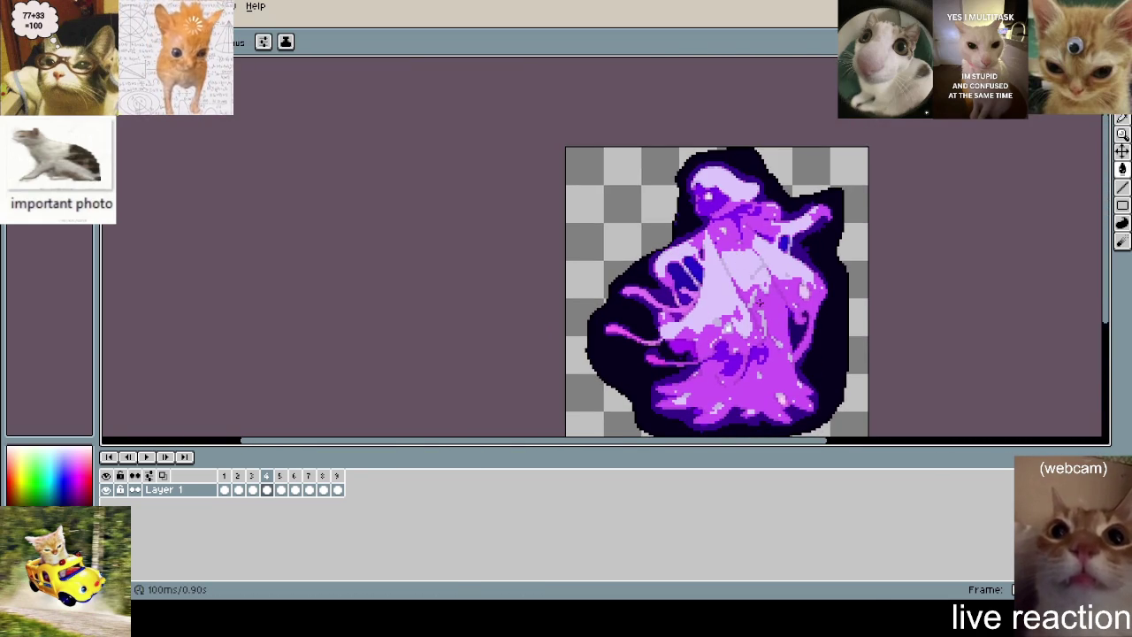
scroll(759, 301, up, 3)
scroll(657, 238, up, 1)
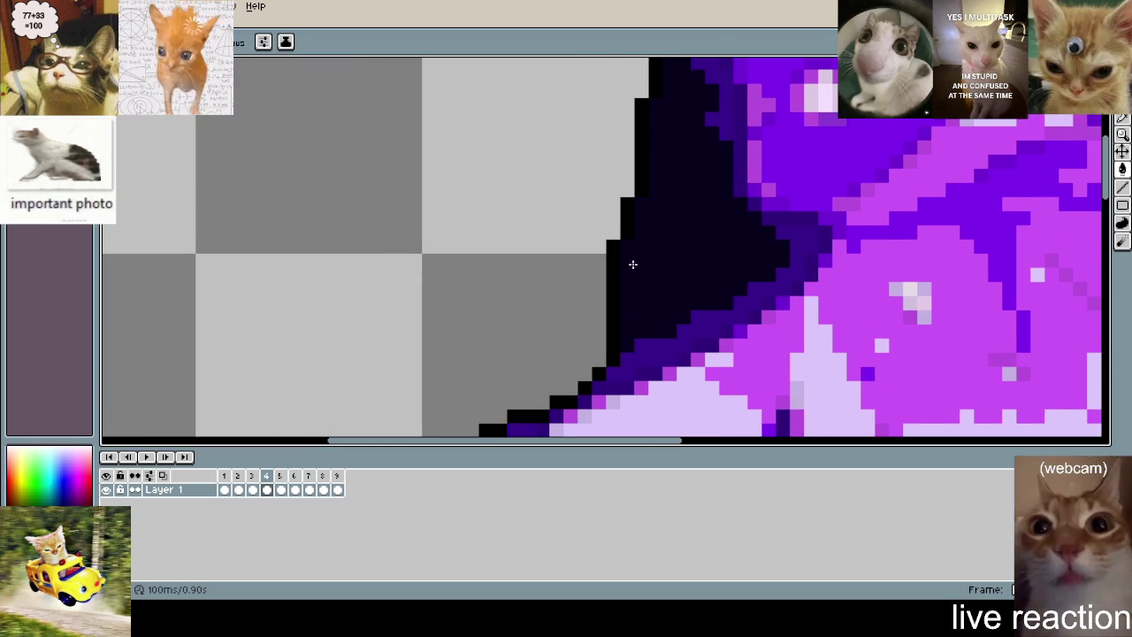
scroll(633, 263, down, 1)
scroll(707, 266, up, 1)
scroll(743, 292, up, 1)
scroll(753, 322, down, 2)
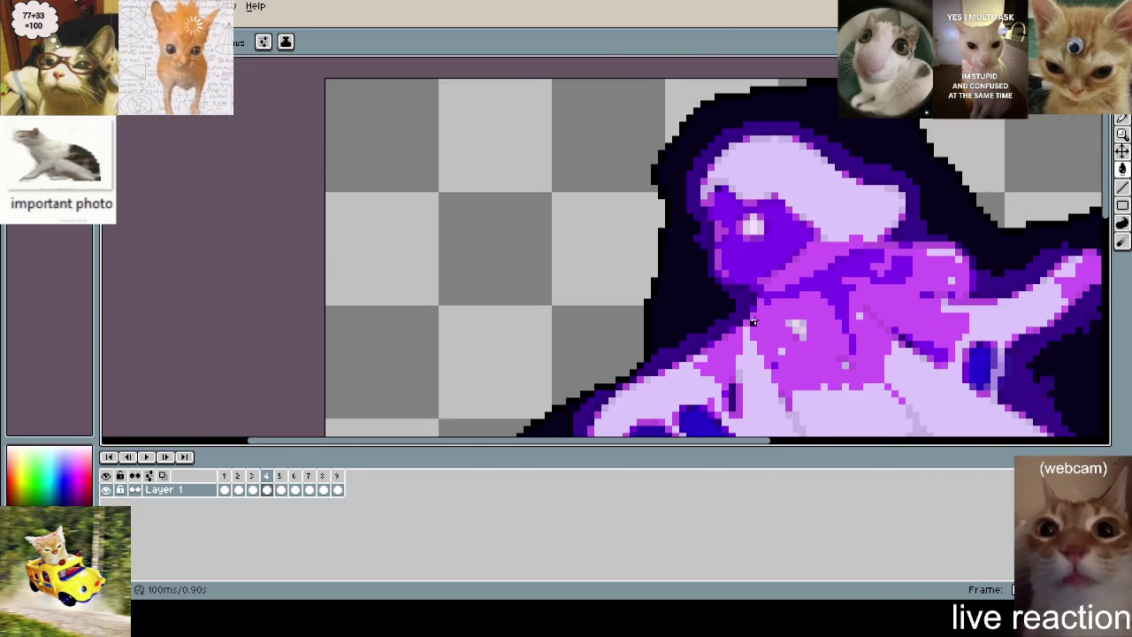
scroll(753, 322, down, 1)
scroll(654, 185, down, 1)
key(Right)
scroll(676, 229, up, 1)
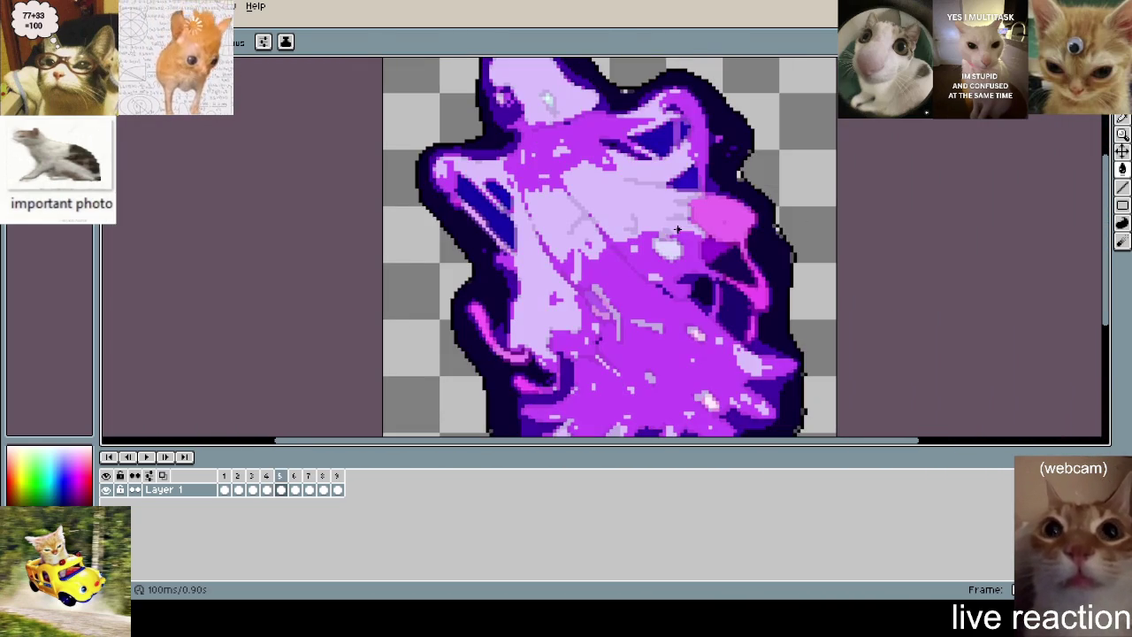
- Darken stray purple pixels and a light grey speck on frame 5's outline
scroll(656, 304, down, 1)
scroll(690, 203, up, 1)
scroll(698, 186, up, 1)
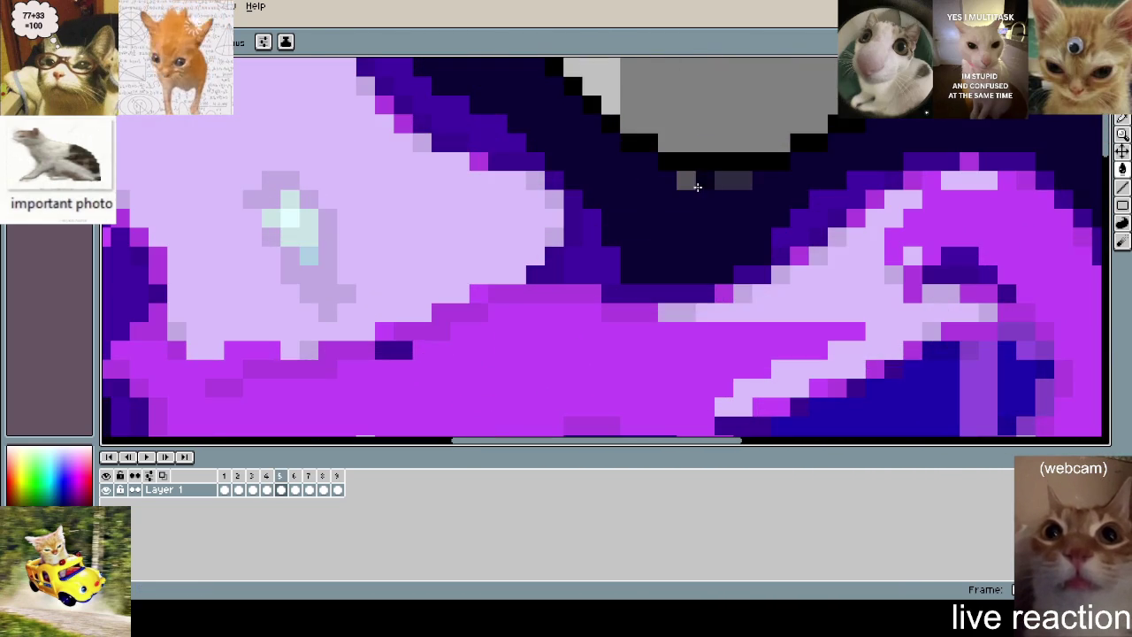
scroll(754, 221, down, 1)
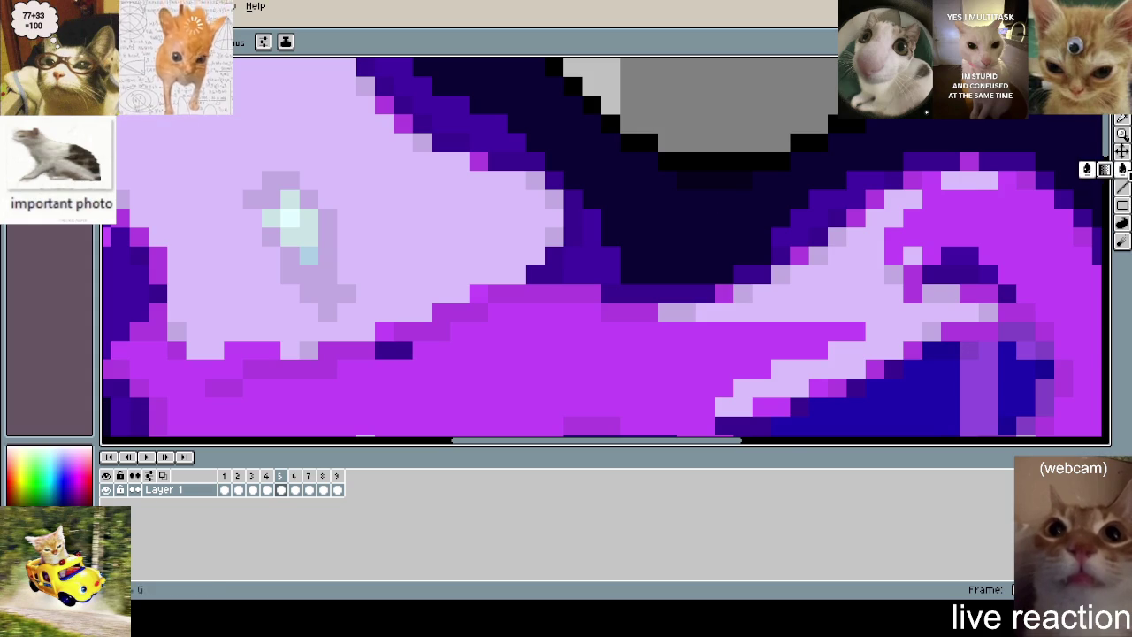
scroll(827, 286, down, 1)
scroll(827, 286, up, 2)
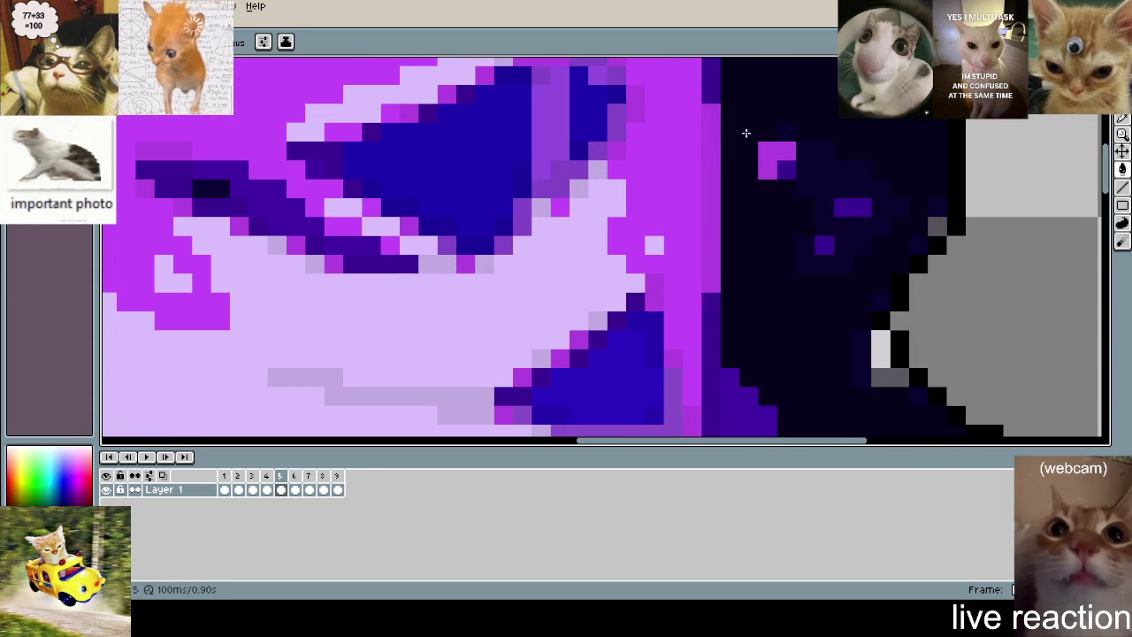
drag(853, 207, 823, 245)
scroll(846, 304, down, 2)
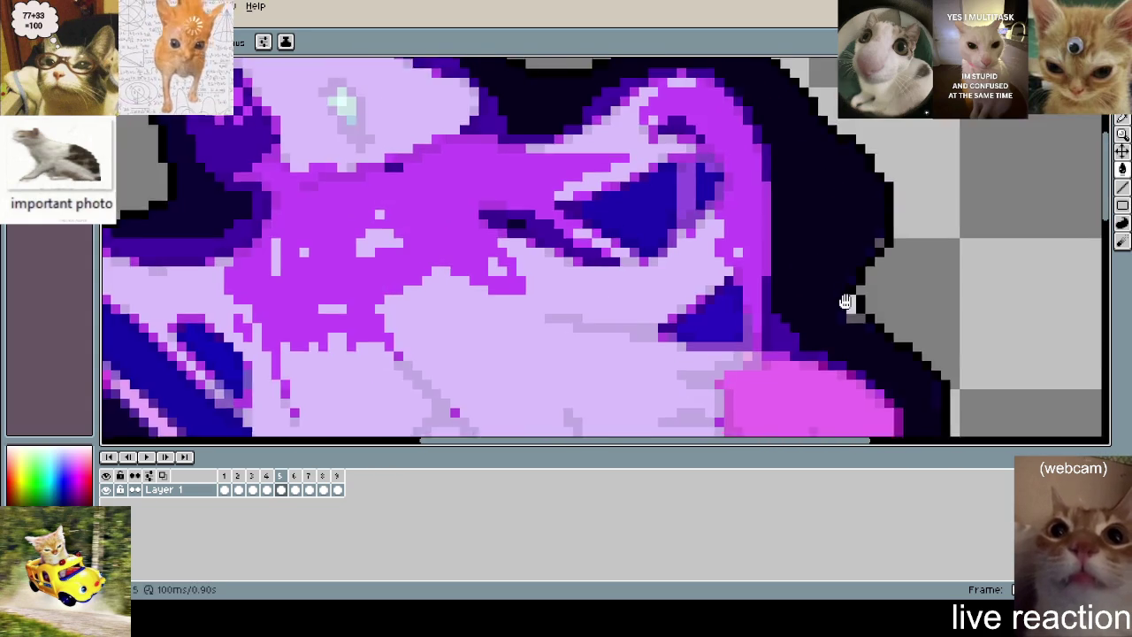
scroll(832, 248, up, 2)
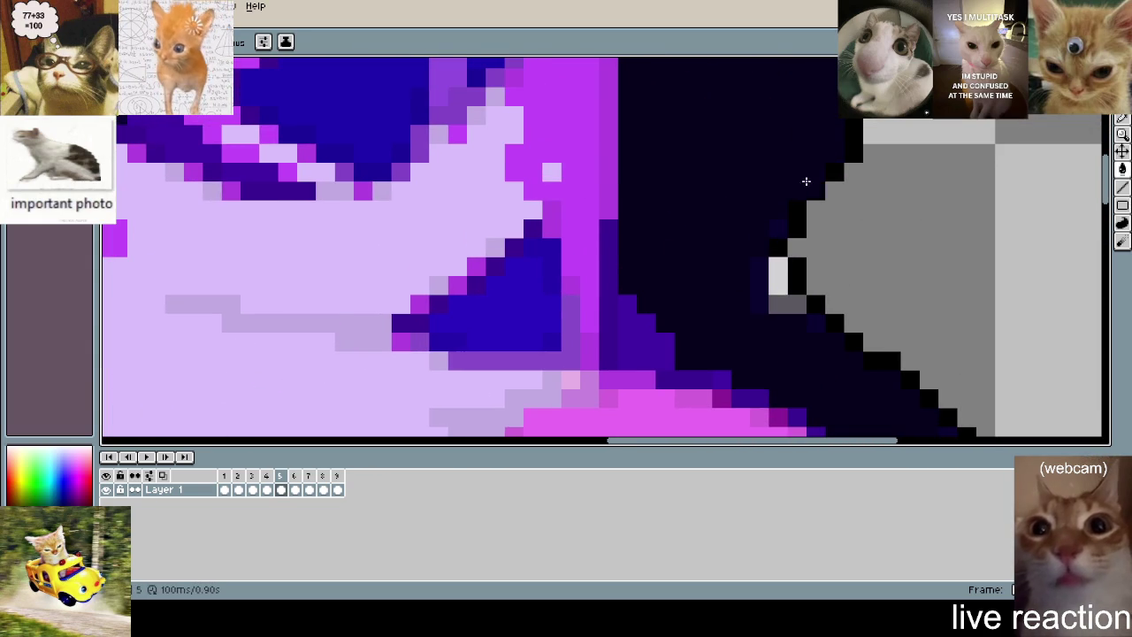
drag(766, 289, 791, 311)
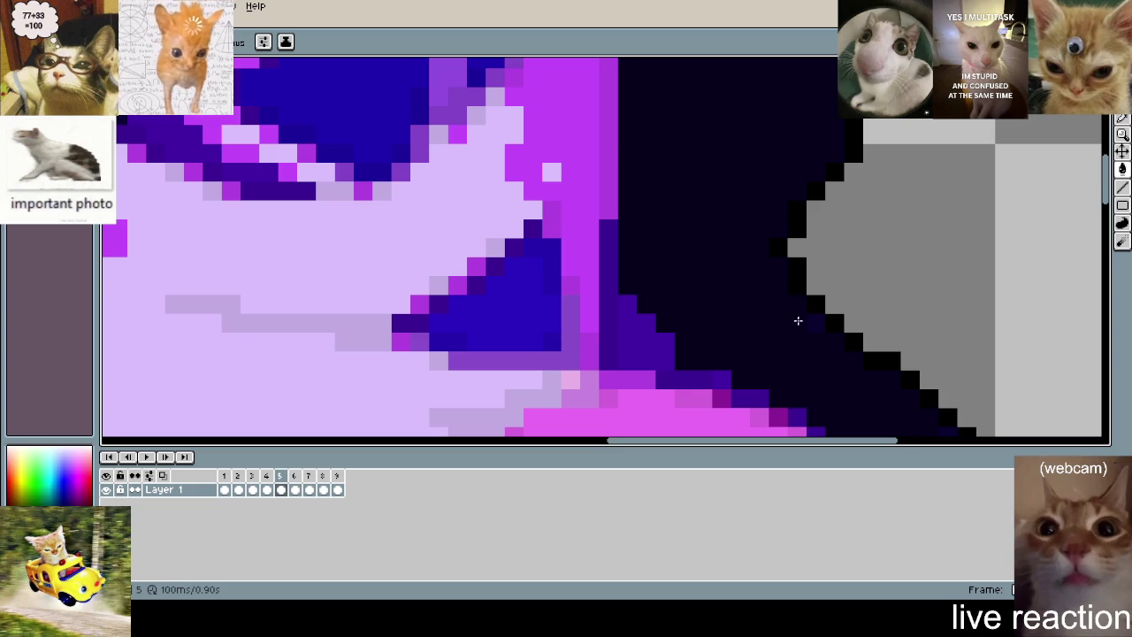
scroll(768, 298, down, 2)
scroll(775, 174, up, 2)
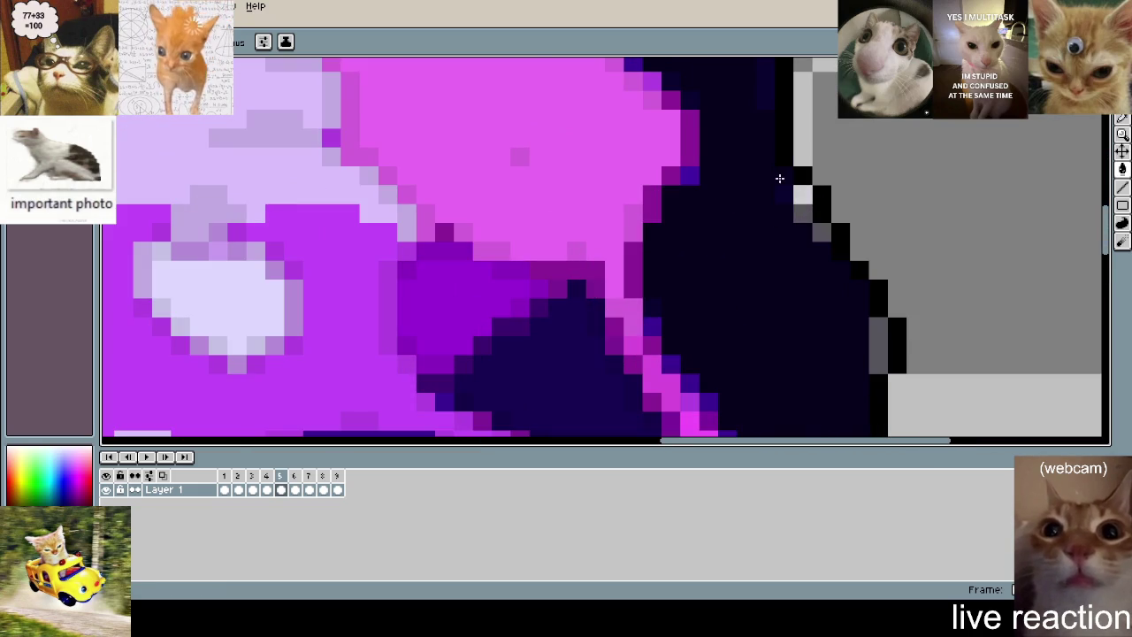
- Paint the remaining grey and light outline pixels dark navy, zoom out, and advance to frame 6
scroll(854, 256, down, 1)
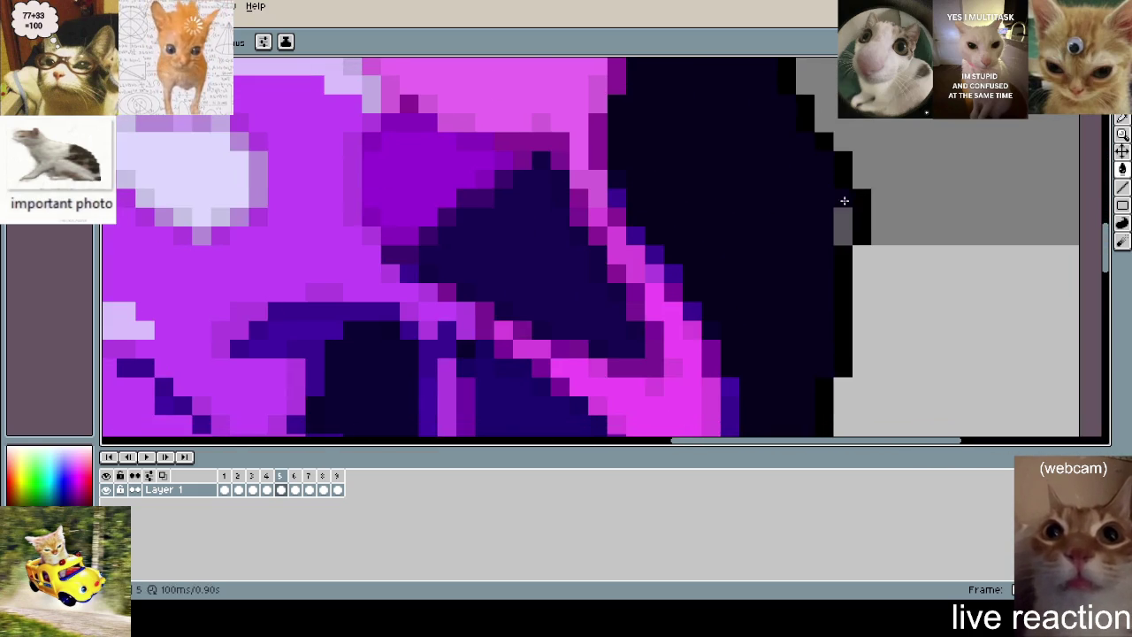
scroll(845, 203, down, 2)
scroll(849, 186, up, 1)
scroll(859, 168, up, 2)
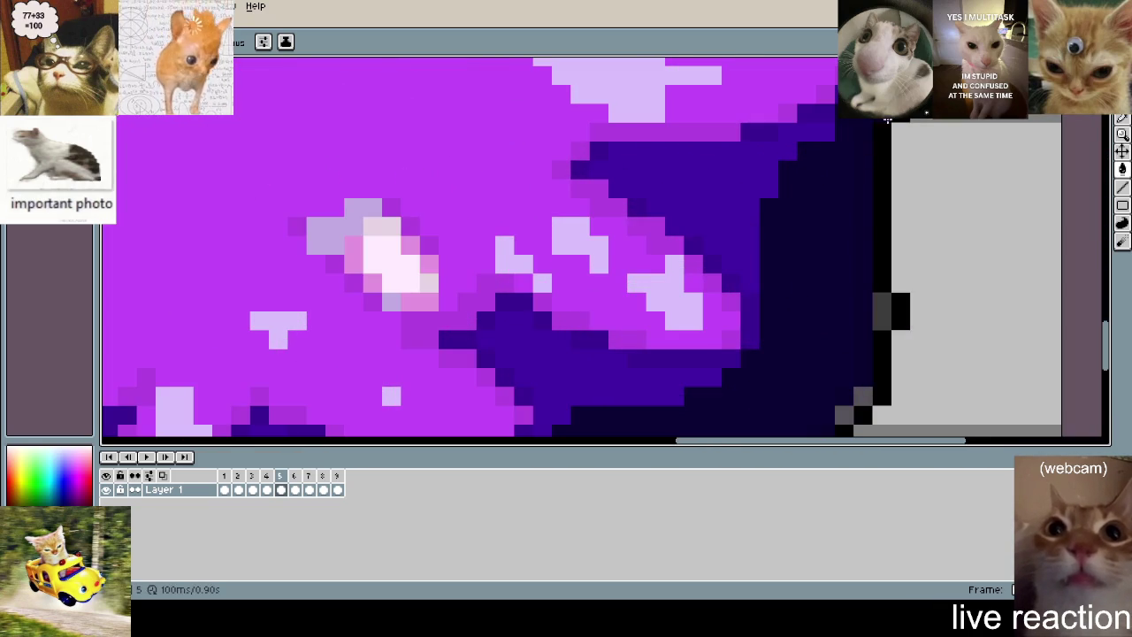
scroll(878, 184, down, 3)
scroll(869, 221, down, 1)
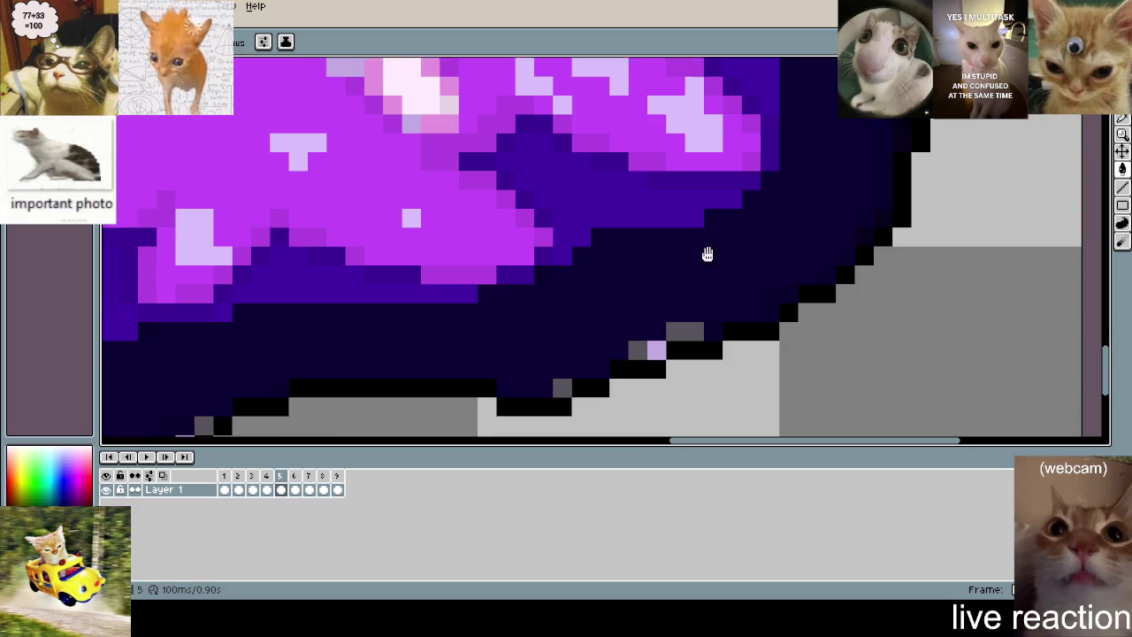
scroll(849, 265, left, 3)
click(724, 332)
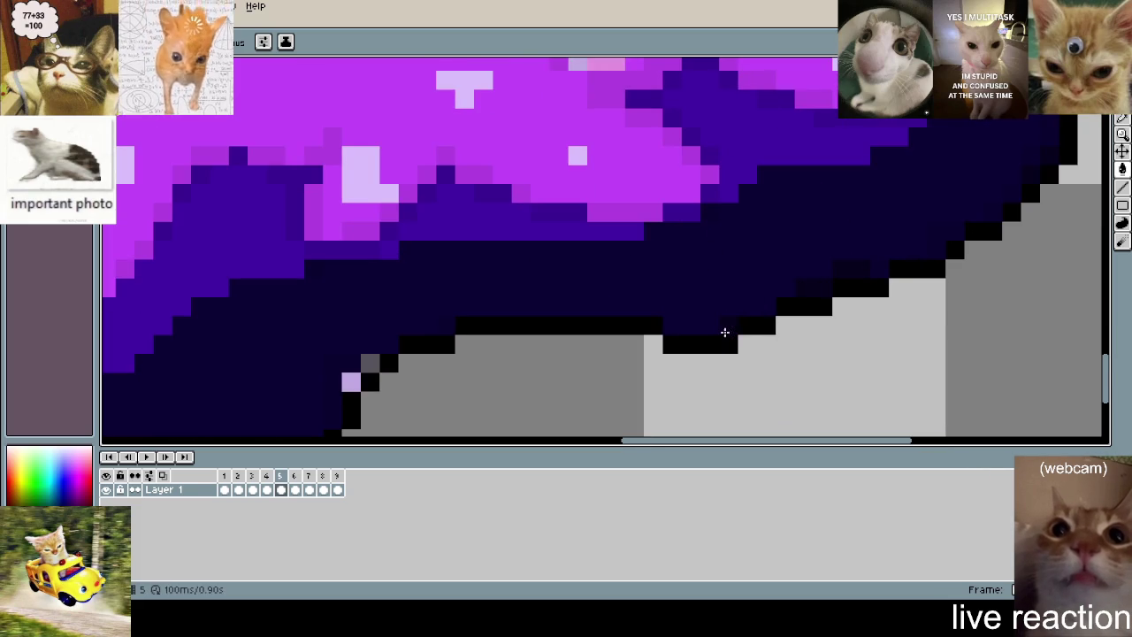
scroll(885, 261, left, 5)
click(674, 358)
scroll(690, 300, left, 5)
scroll(619, 281, left, 5)
scroll(606, 281, left, 4)
scroll(593, 283, up, 2)
click(574, 286)
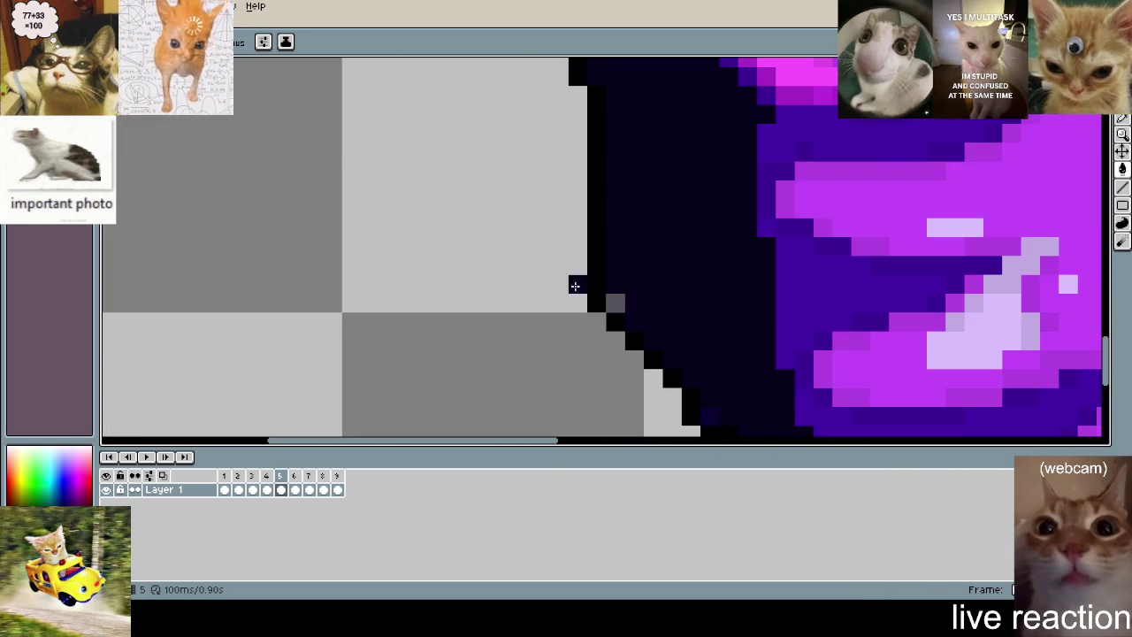
scroll(622, 288, down, 1)
scroll(677, 324, left, 1)
scroll(654, 329, left, 1)
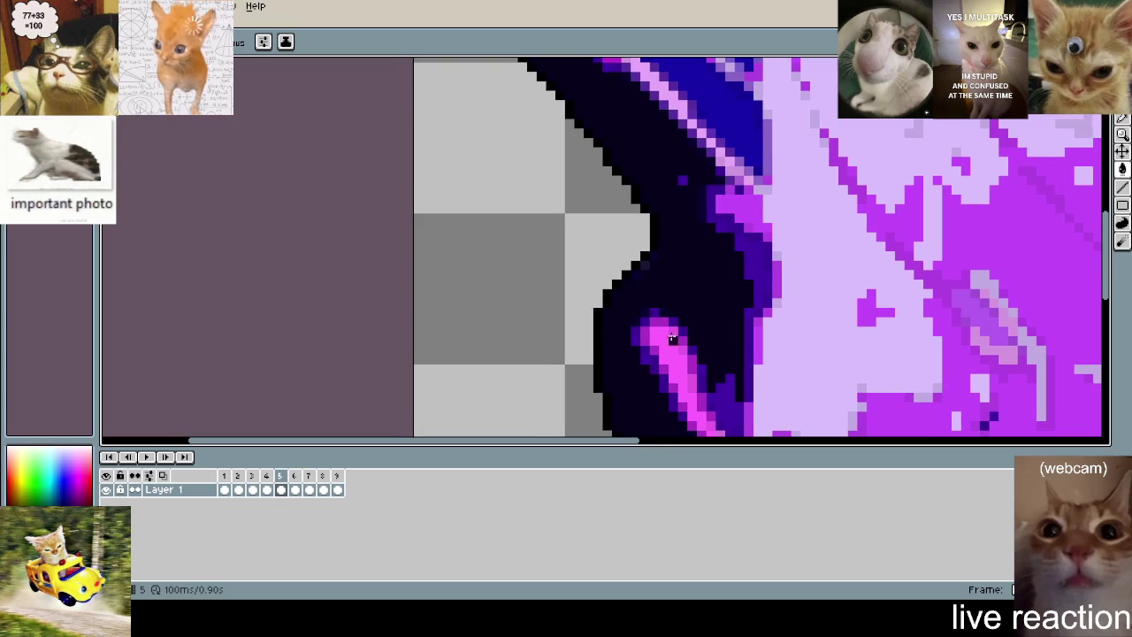
scroll(695, 188, down, 2)
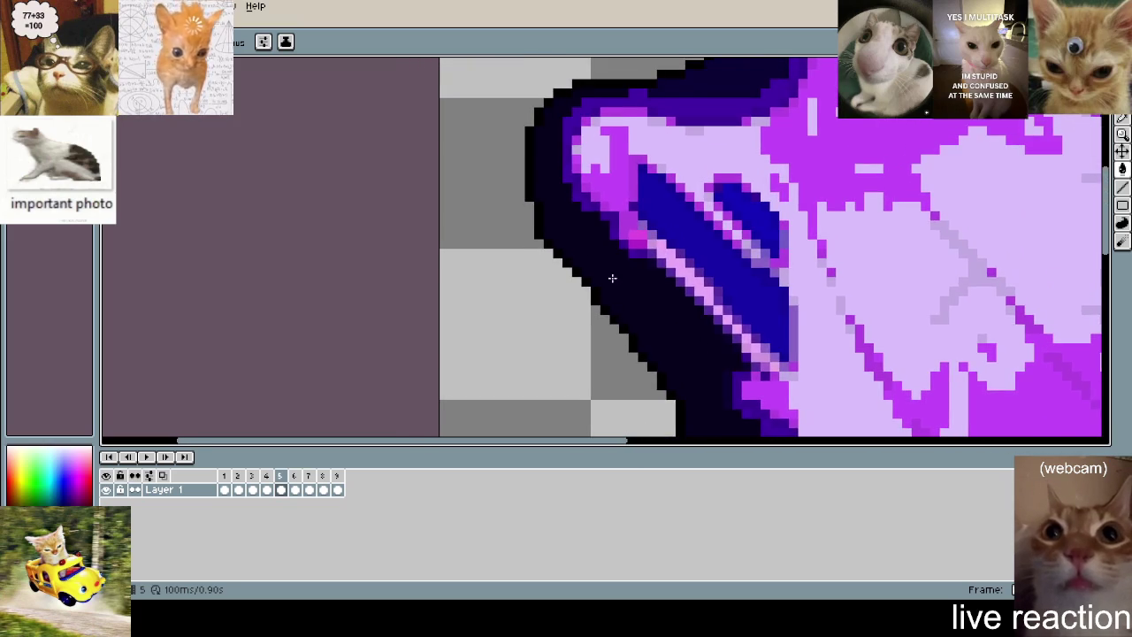
scroll(610, 265, down, 1)
scroll(596, 217, down, 2)
key(Right)
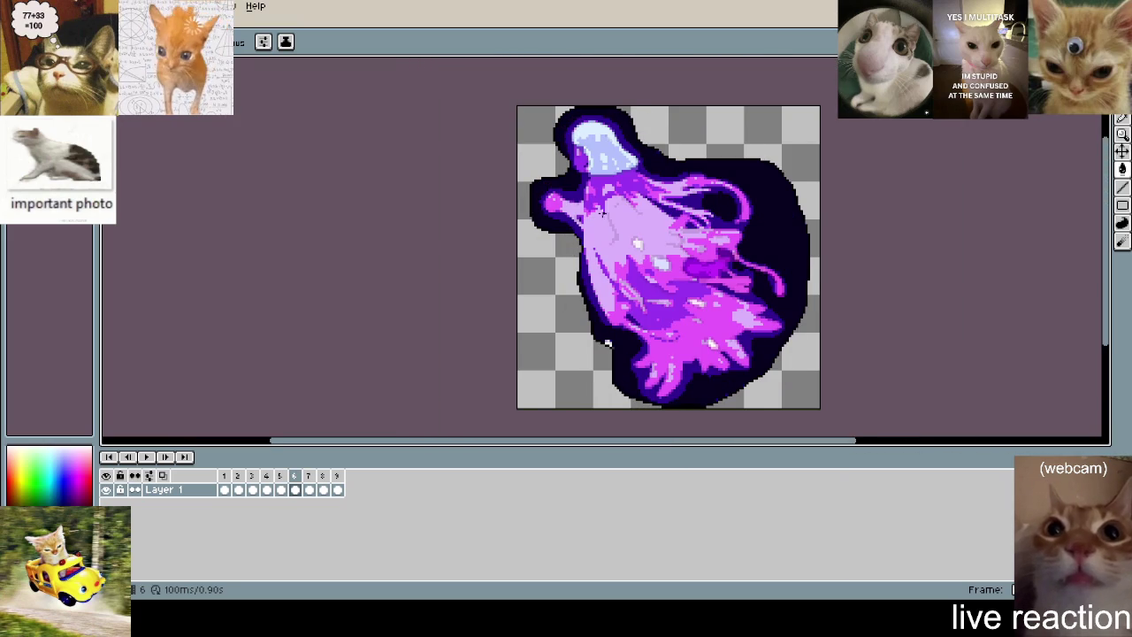
- Zoom in and inspect frames 6 and 7 for stray edge pixels
scroll(607, 345, up, 2)
scroll(602, 327, up, 2)
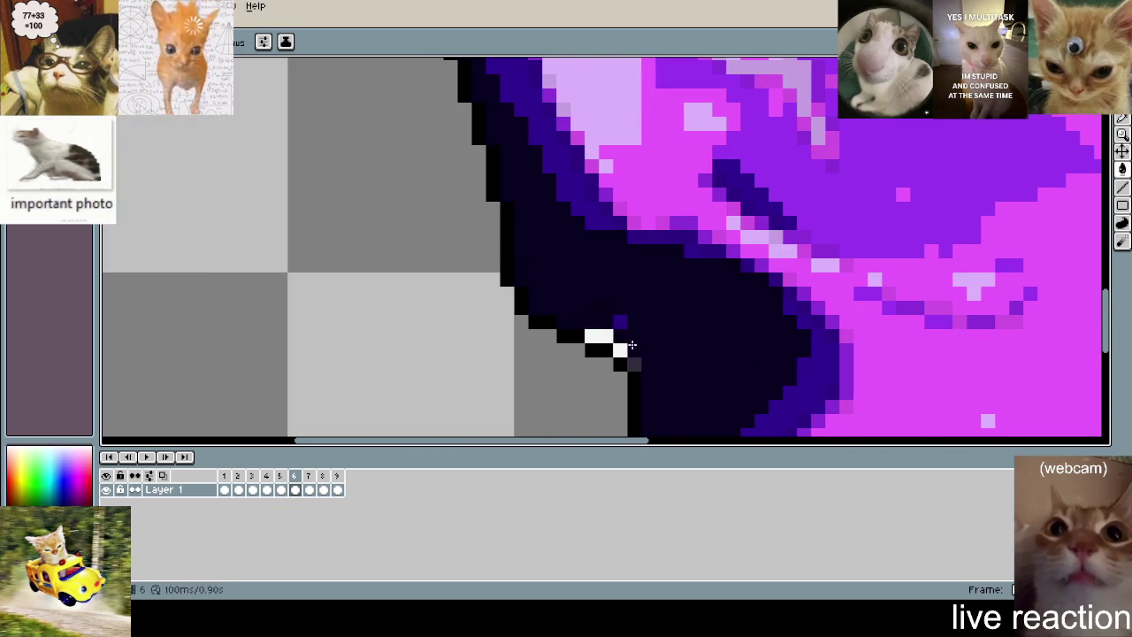
scroll(623, 346, down, 2)
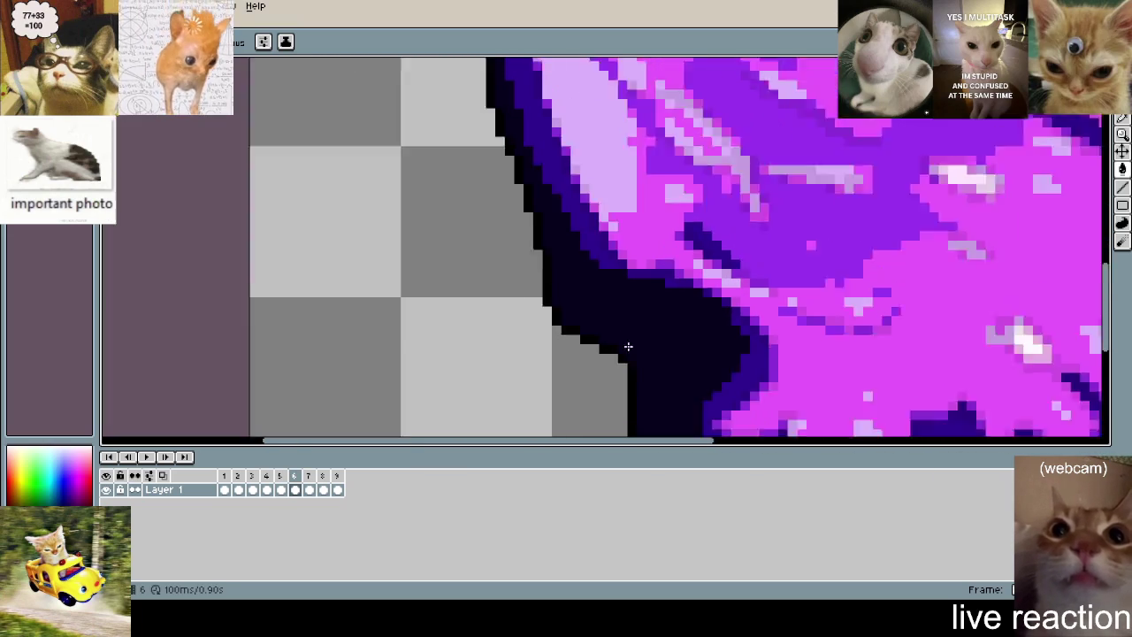
scroll(918, 227, down, 1)
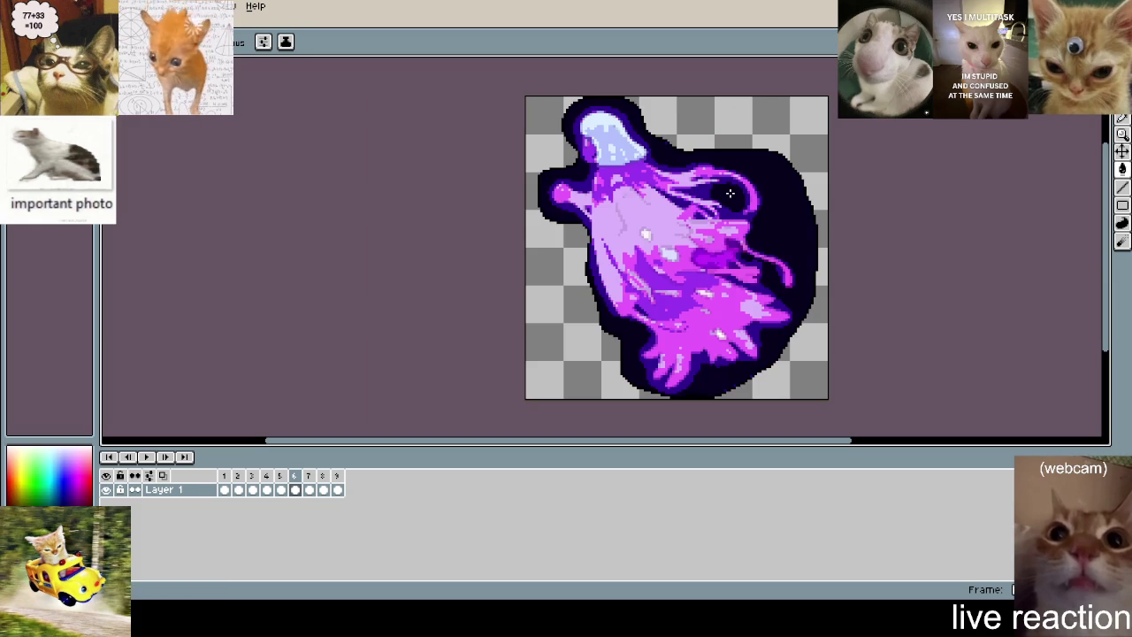
key(Right)
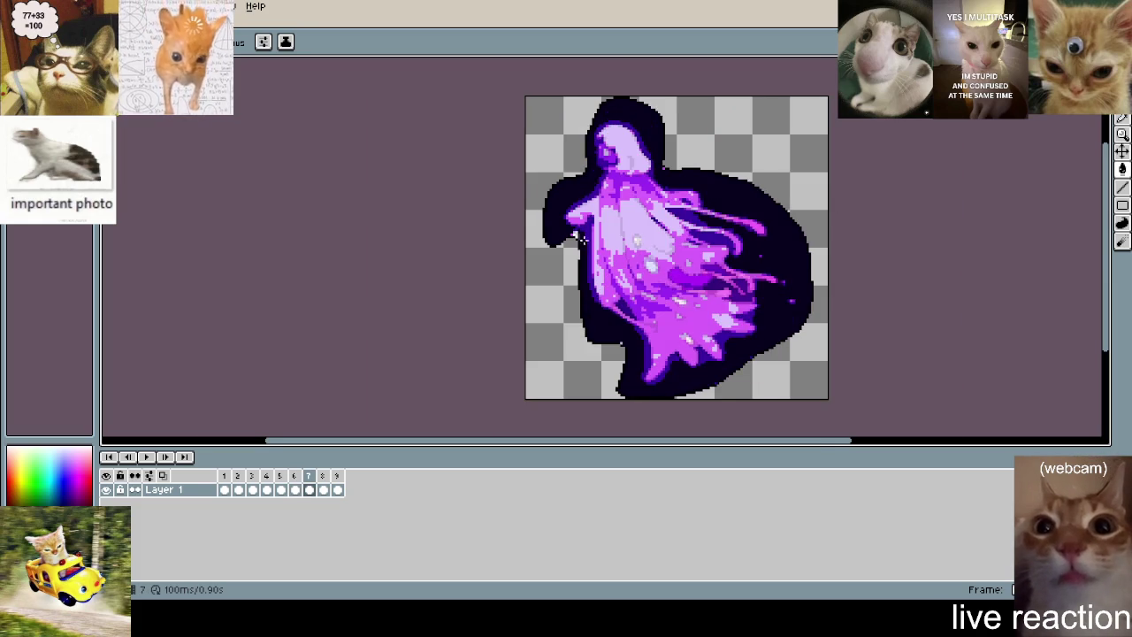
scroll(583, 239, up, 3)
scroll(575, 221, down, 1)
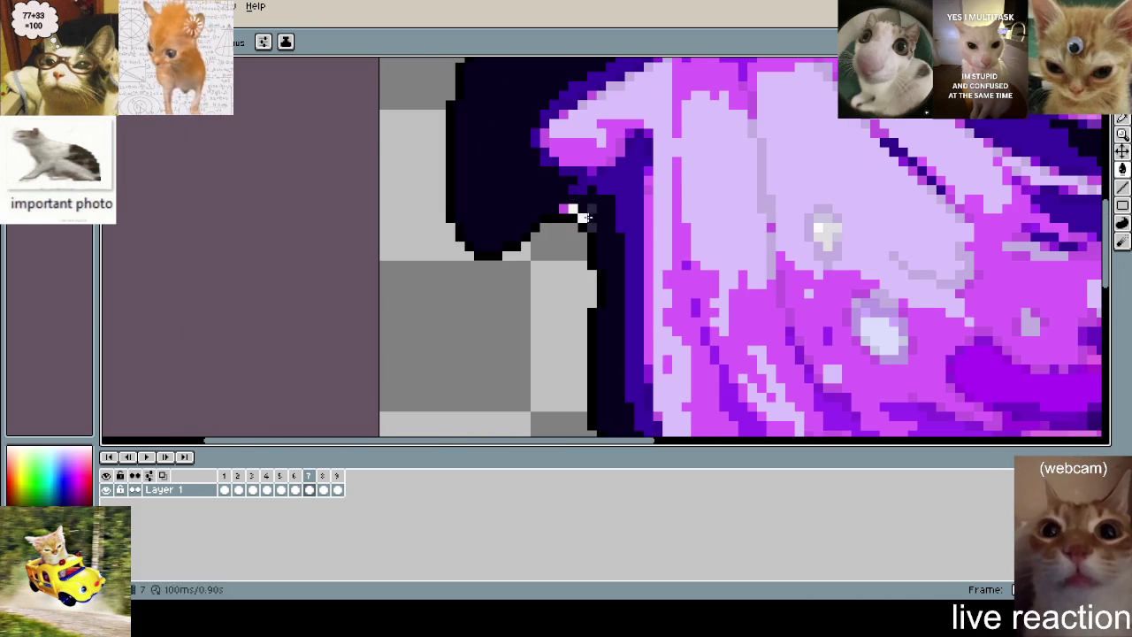
scroll(583, 218, down, 3)
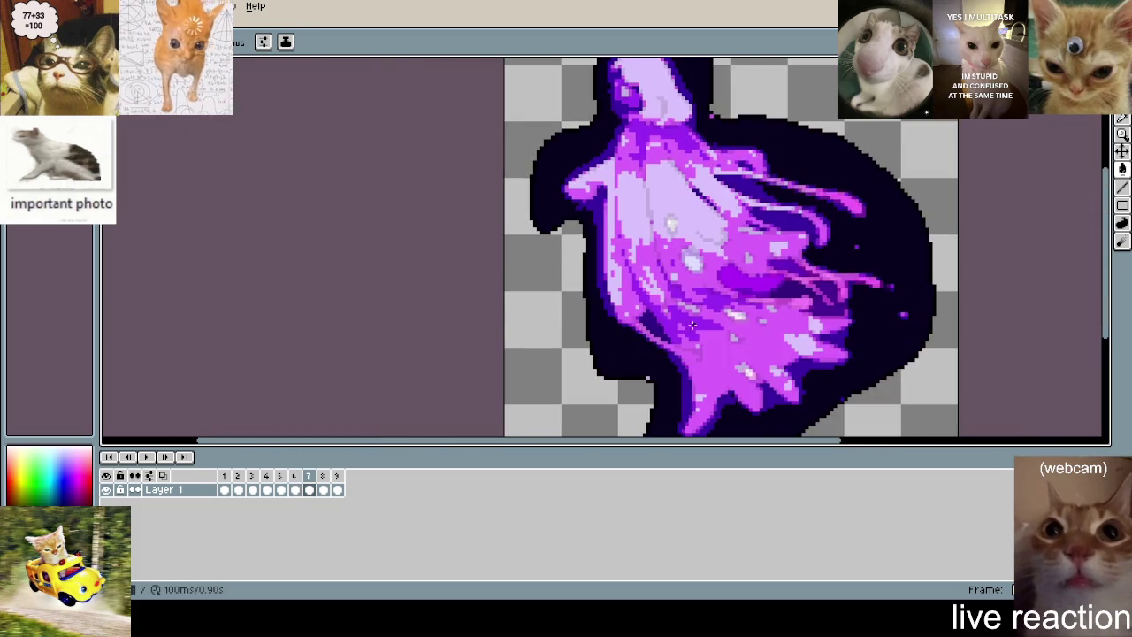
scroll(582, 217, up, 3)
scroll(872, 264, up, 1)
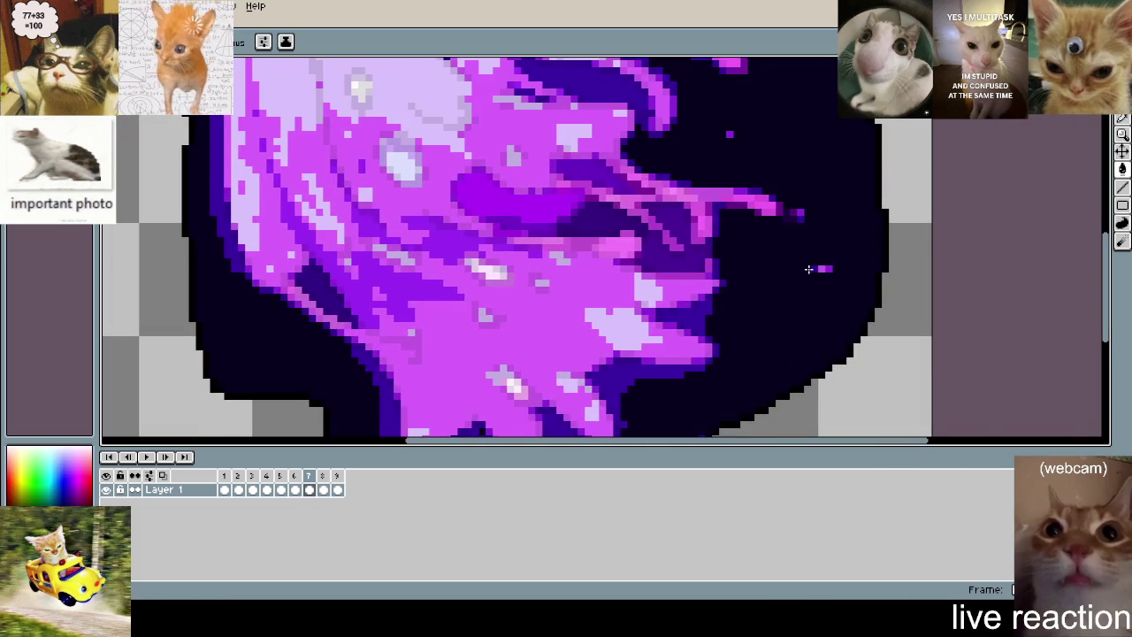
scroll(726, 133, down, 1)
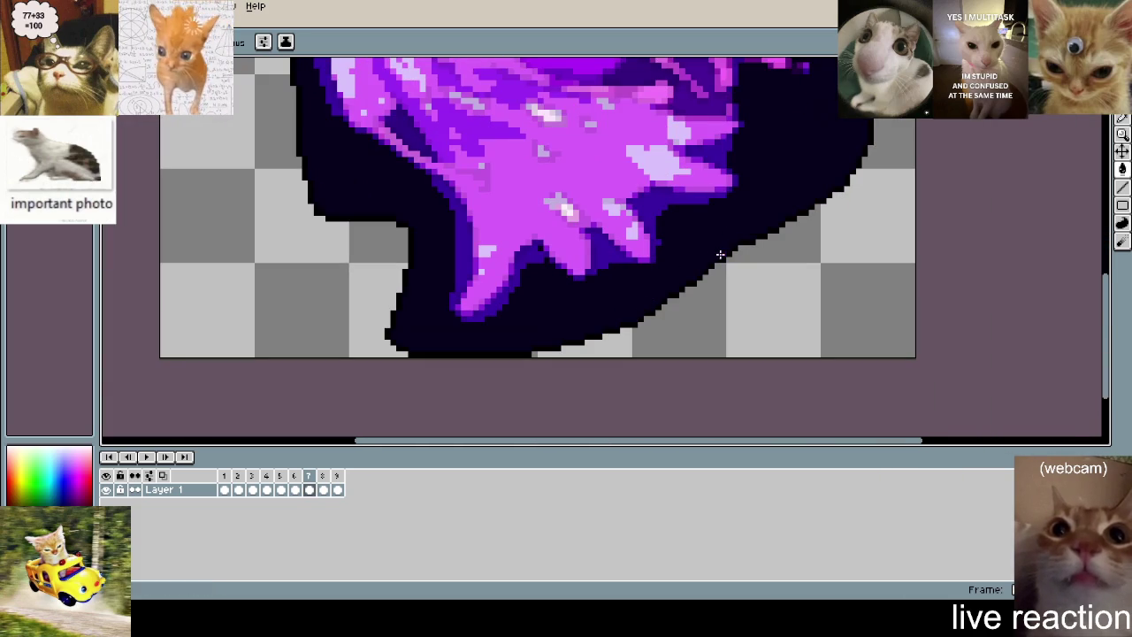
scroll(720, 254, down, 1)
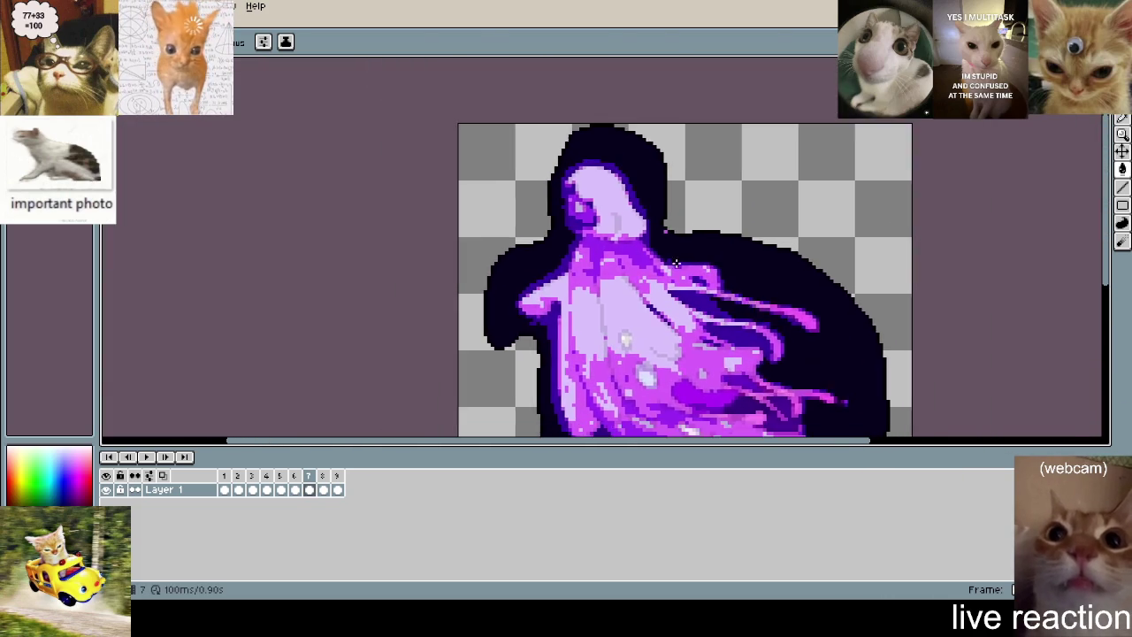
scroll(675, 263, up, 1)
scroll(646, 213, down, 1)
- Compare frames 8 and 9 back and forth, inspecting each, and finish on frame 9
key(Right)
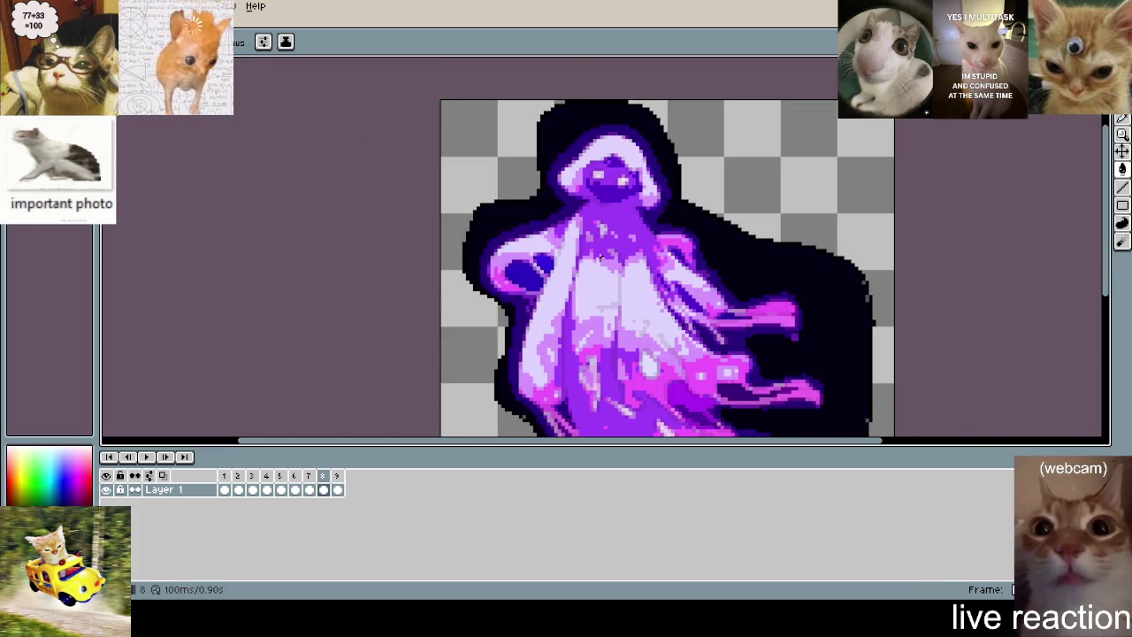
scroll(834, 278, up, 1)
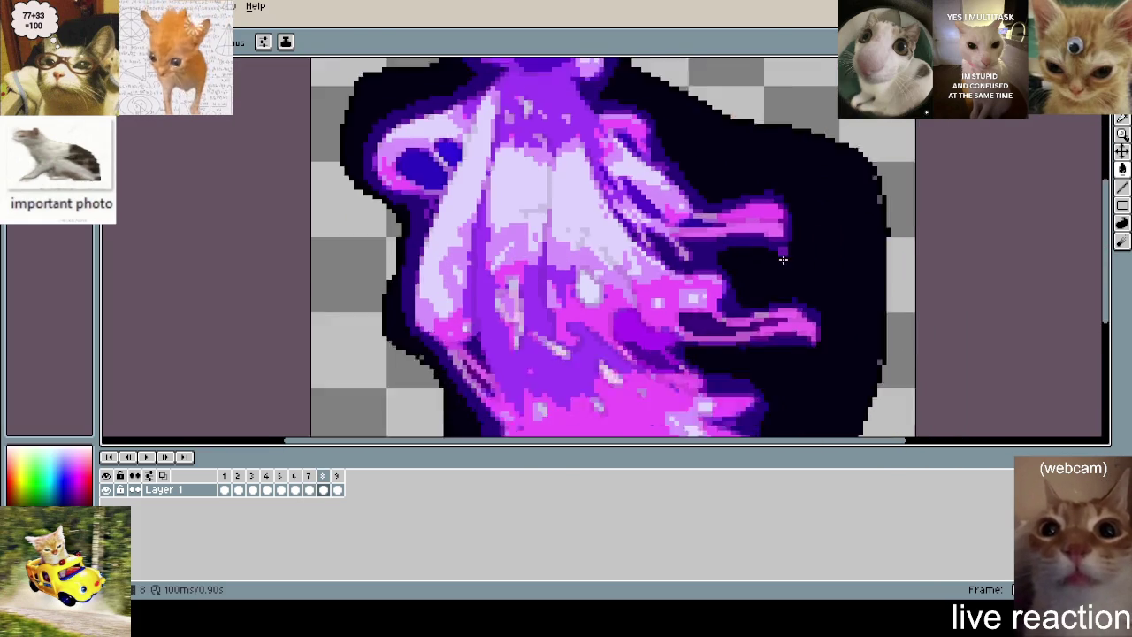
scroll(783, 259, down, 1)
key(Right)
key(Left)
key(Right)
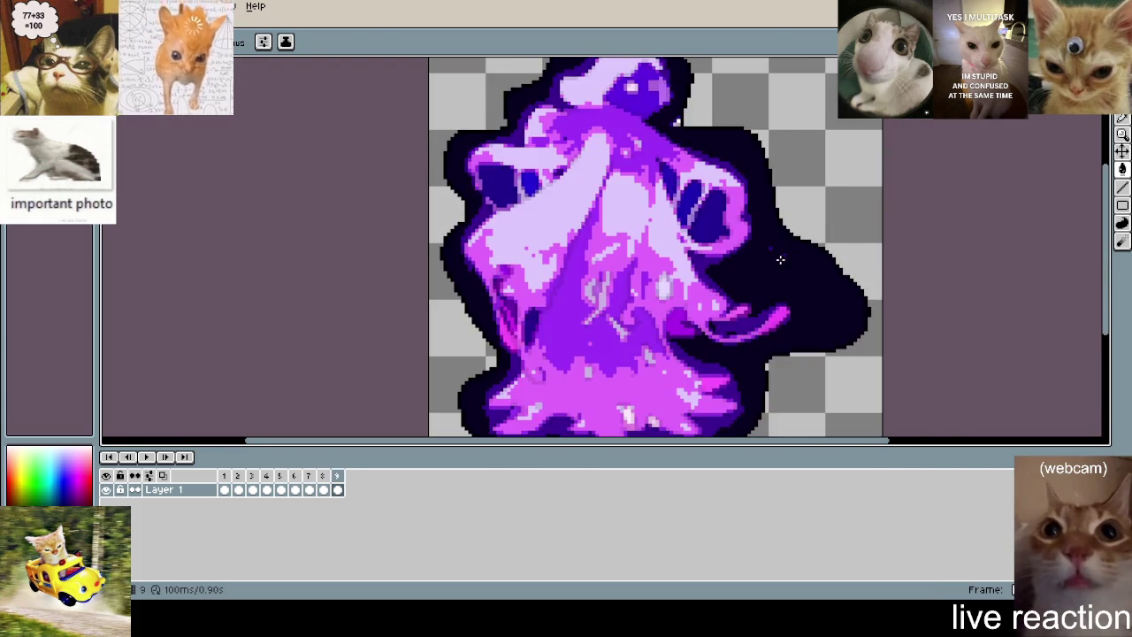
key(Left)
scroll(781, 259, up, 1)
scroll(855, 254, up, 1)
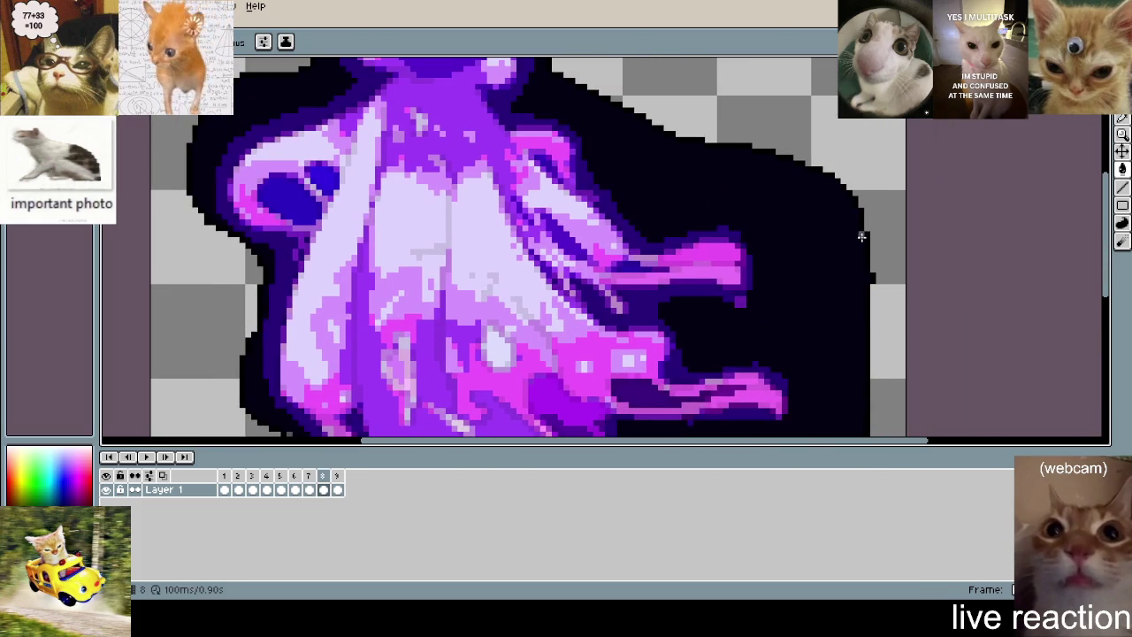
scroll(757, 169, down, 3)
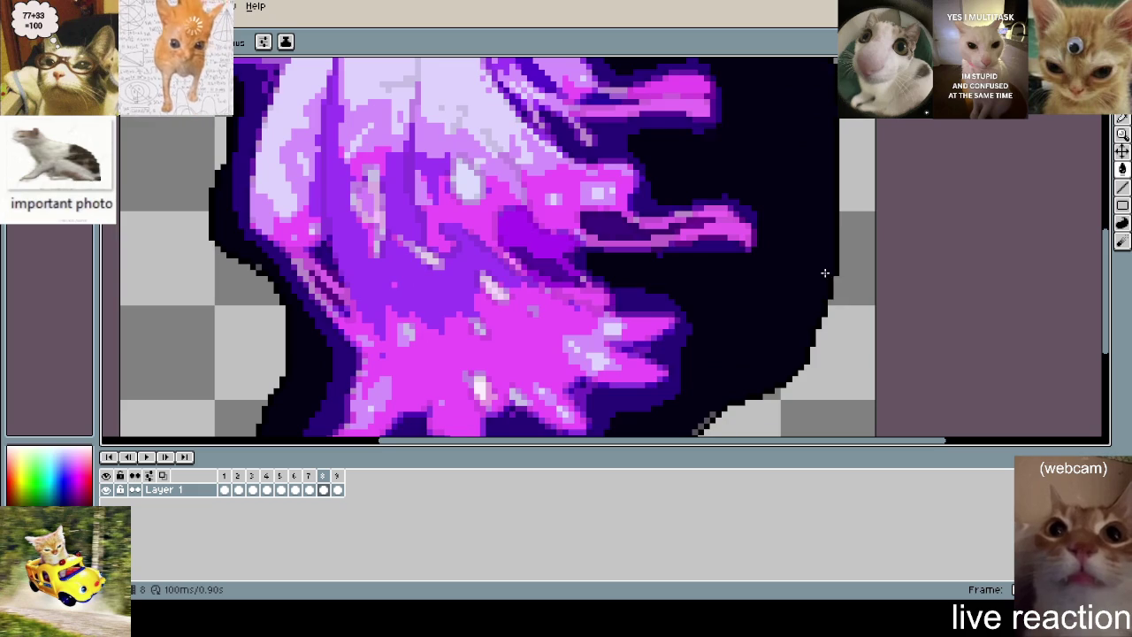
scroll(757, 241, down, 1)
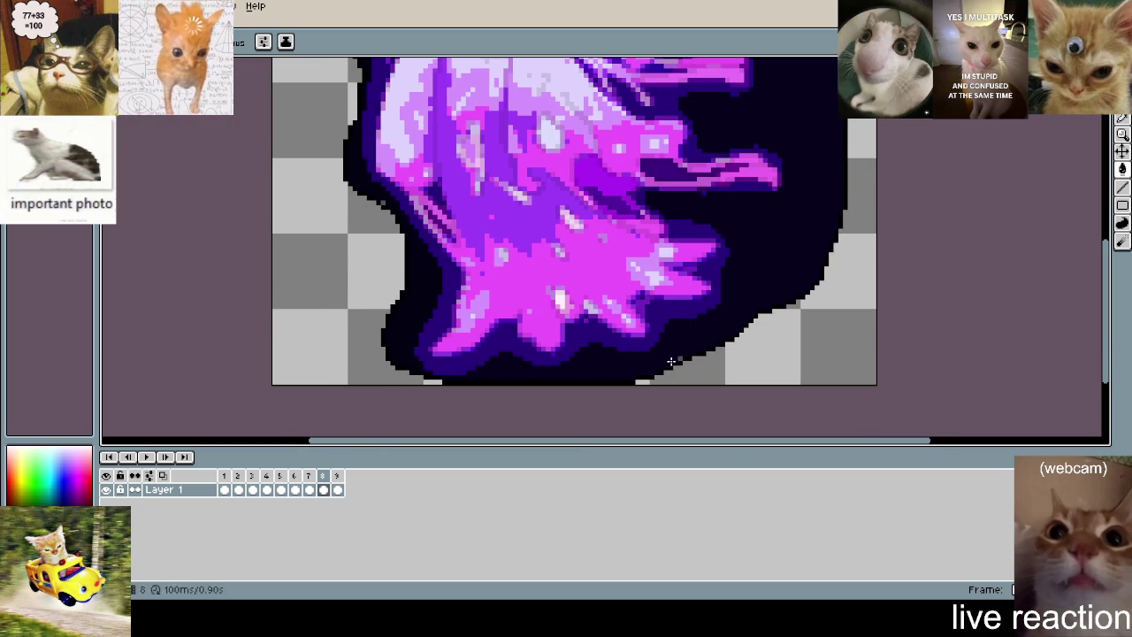
scroll(701, 337, down, 1)
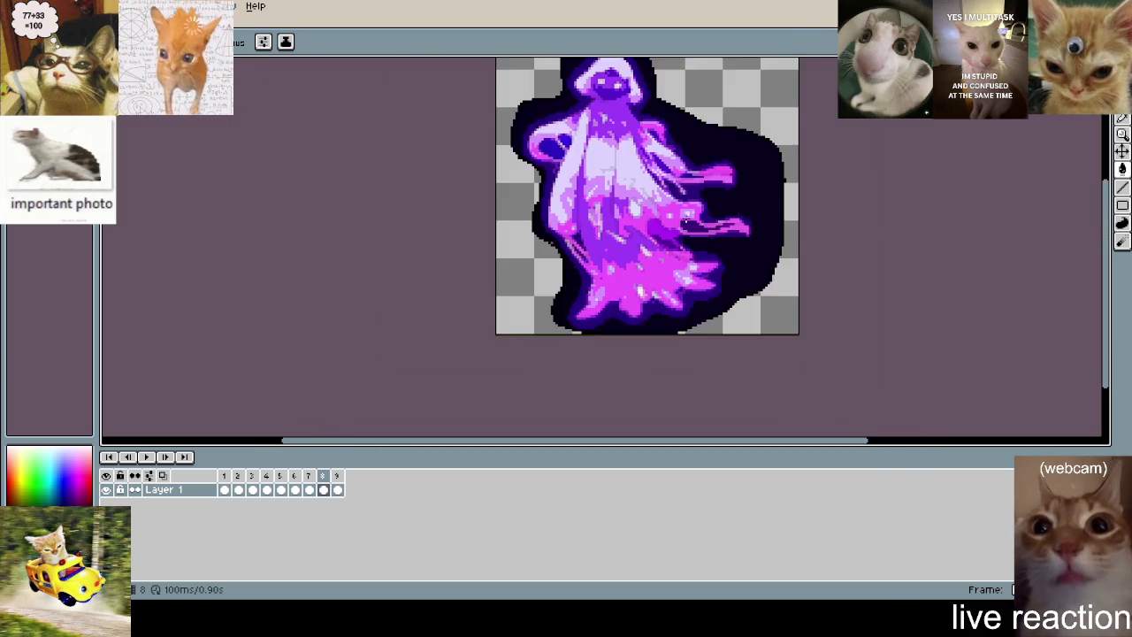
scroll(619, 336, up, 1)
scroll(627, 338, up, 1)
scroll(611, 337, down, 1)
key(Right)
scroll(580, 207, up, 1)
scroll(581, 206, up, 1)
scroll(796, 210, up, 1)
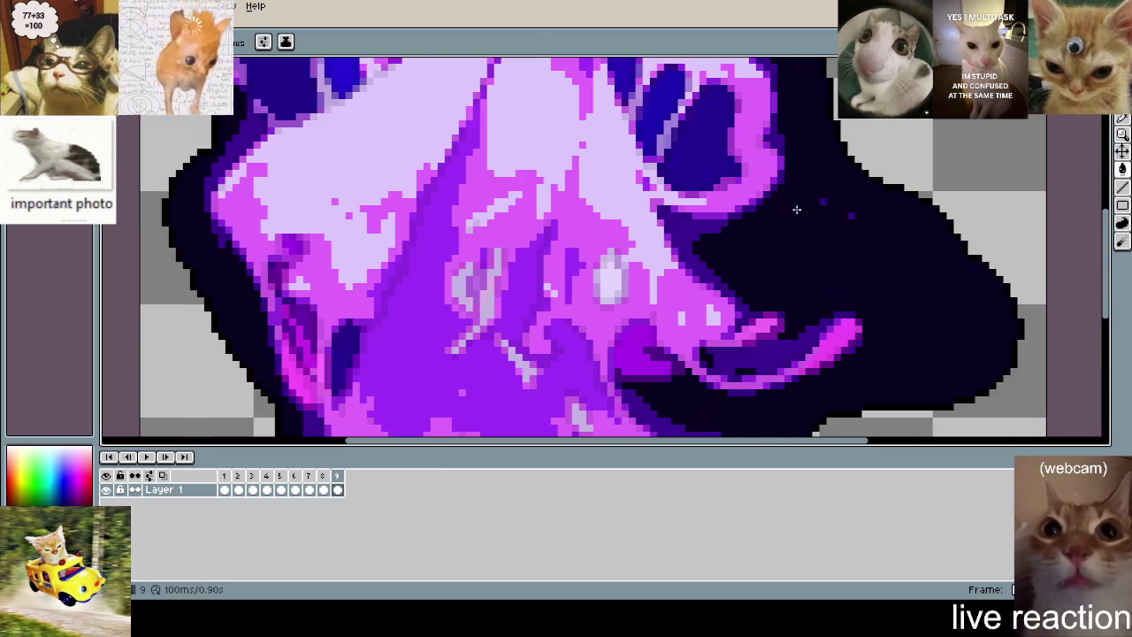
scroll(849, 215, down, 1)
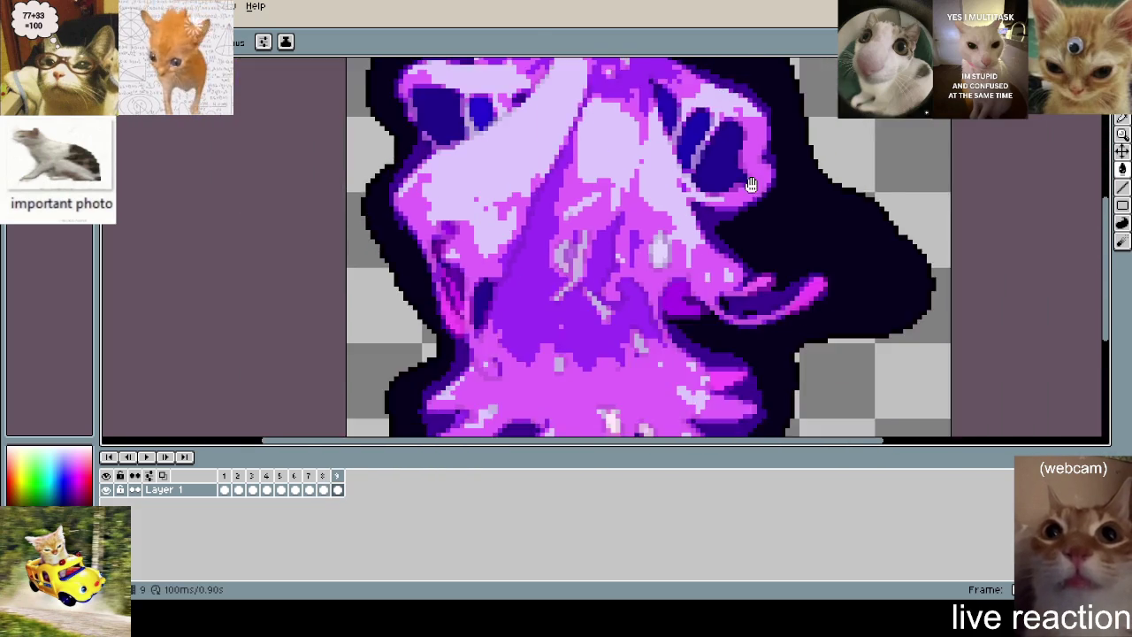
scroll(695, 168, up, 1)
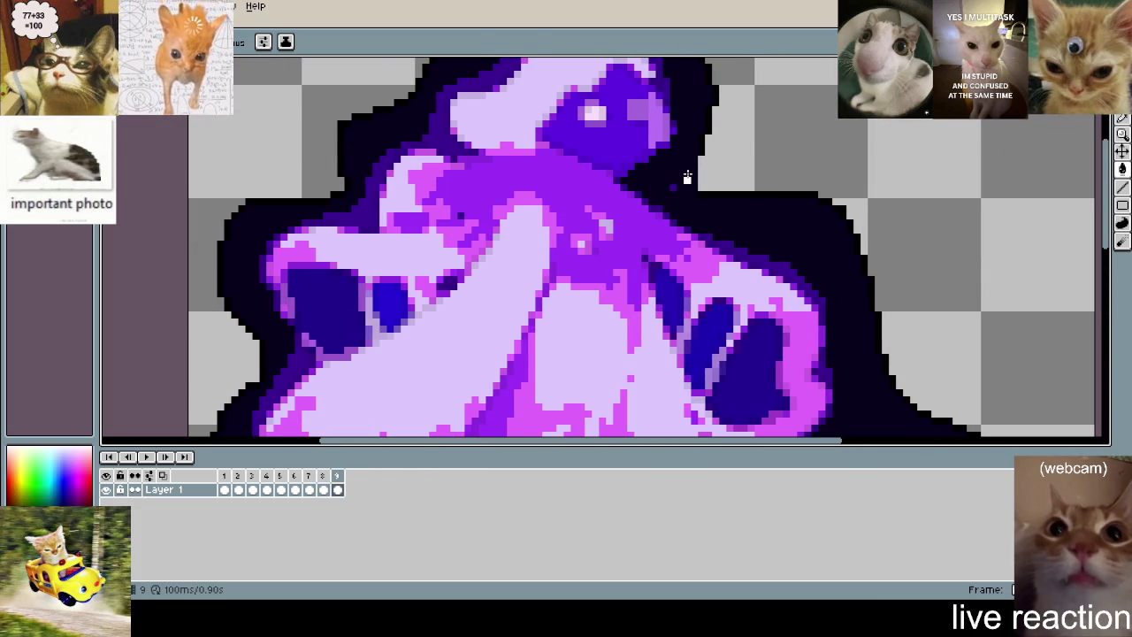
scroll(667, 188, down, 1)
scroll(681, 179, down, 2)
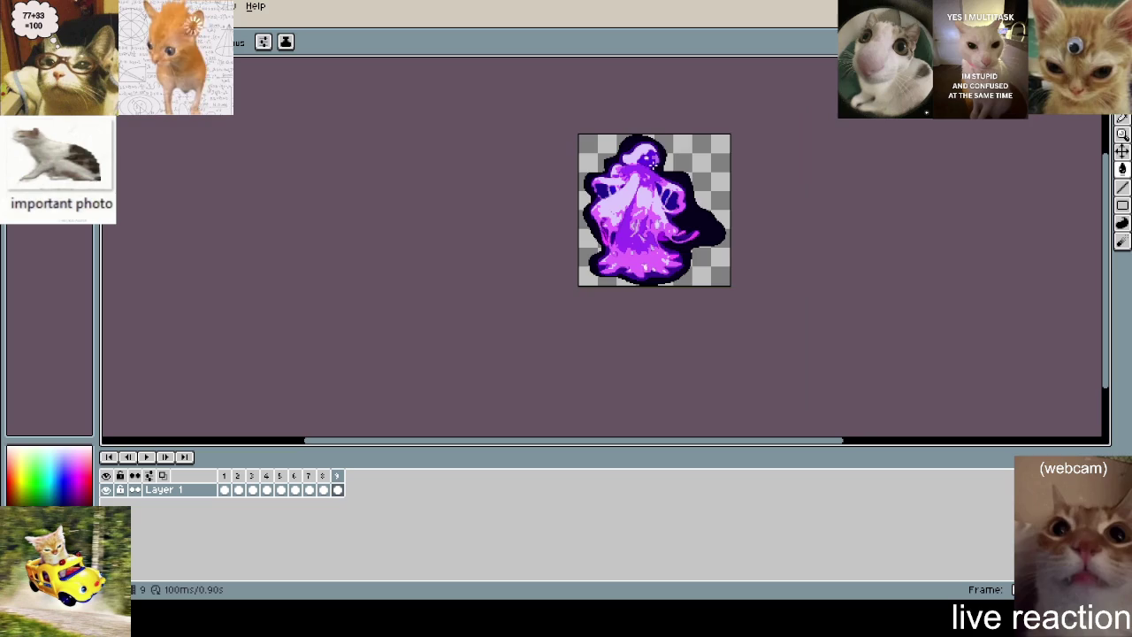
scroll(636, 190, up, 2)
key(Right)
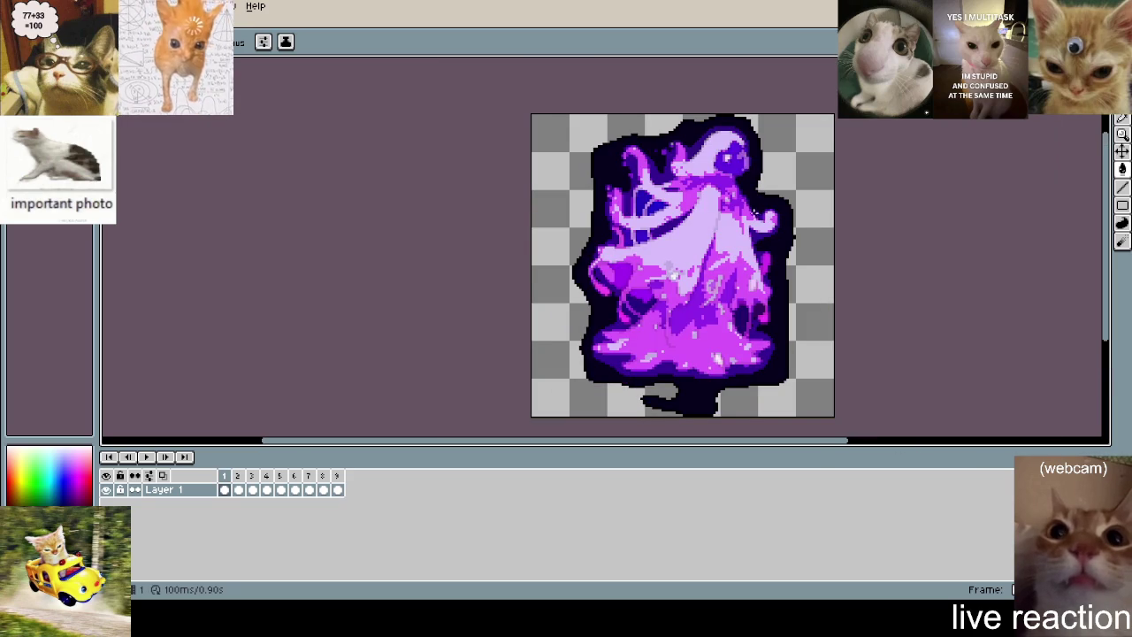
key(Right)
key(Right)
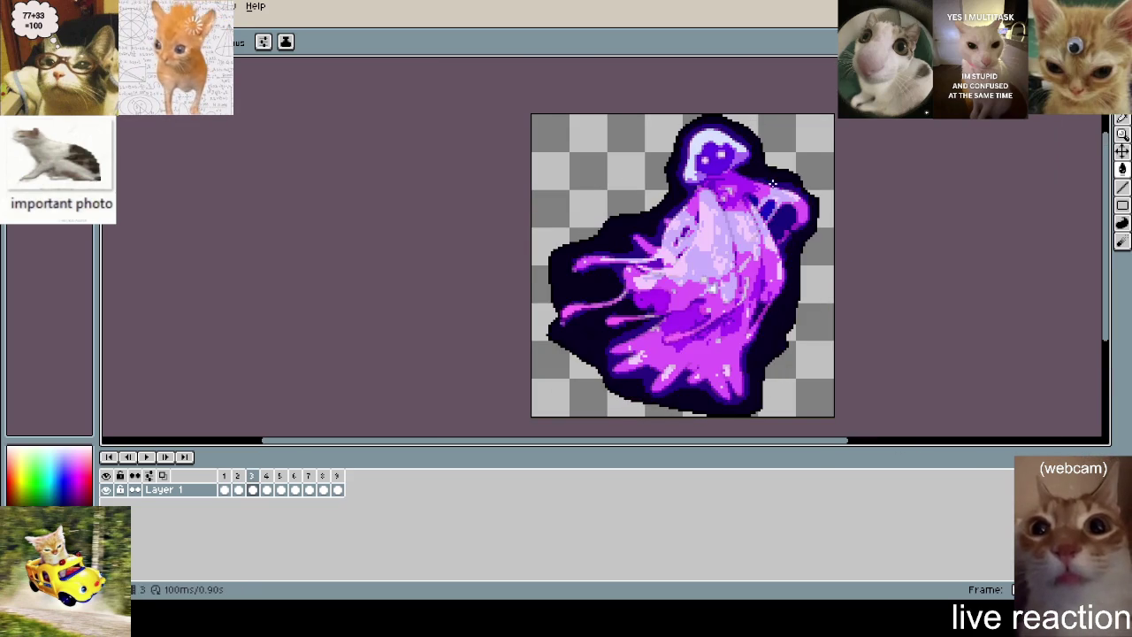
key(Right)
key(Right)
key(Right)
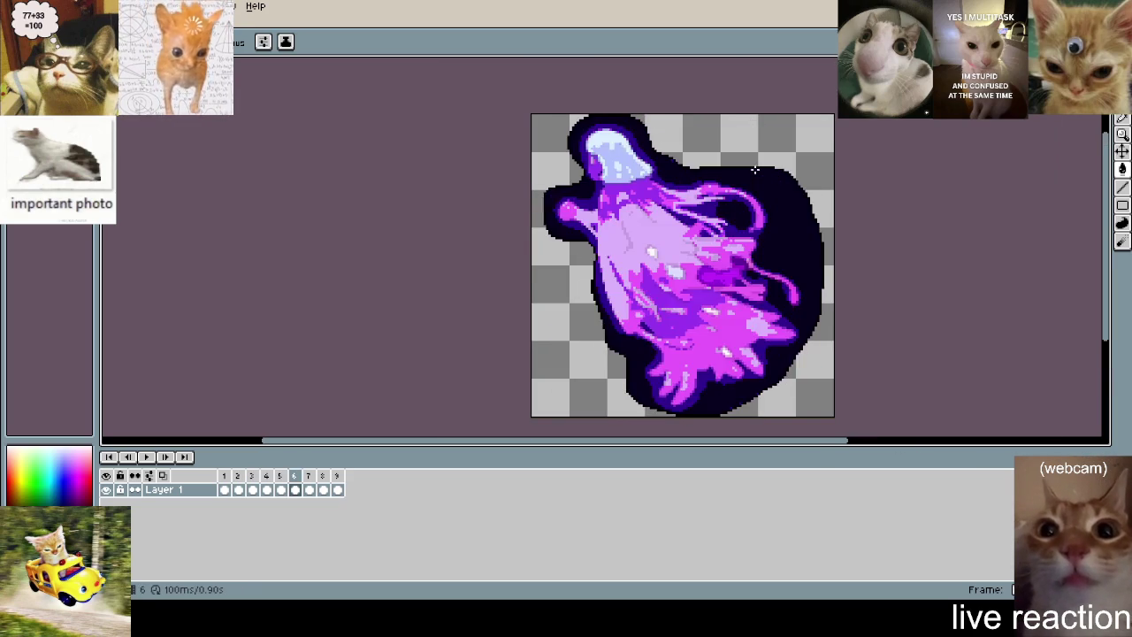
key(Right)
key(Right)
key(Right)
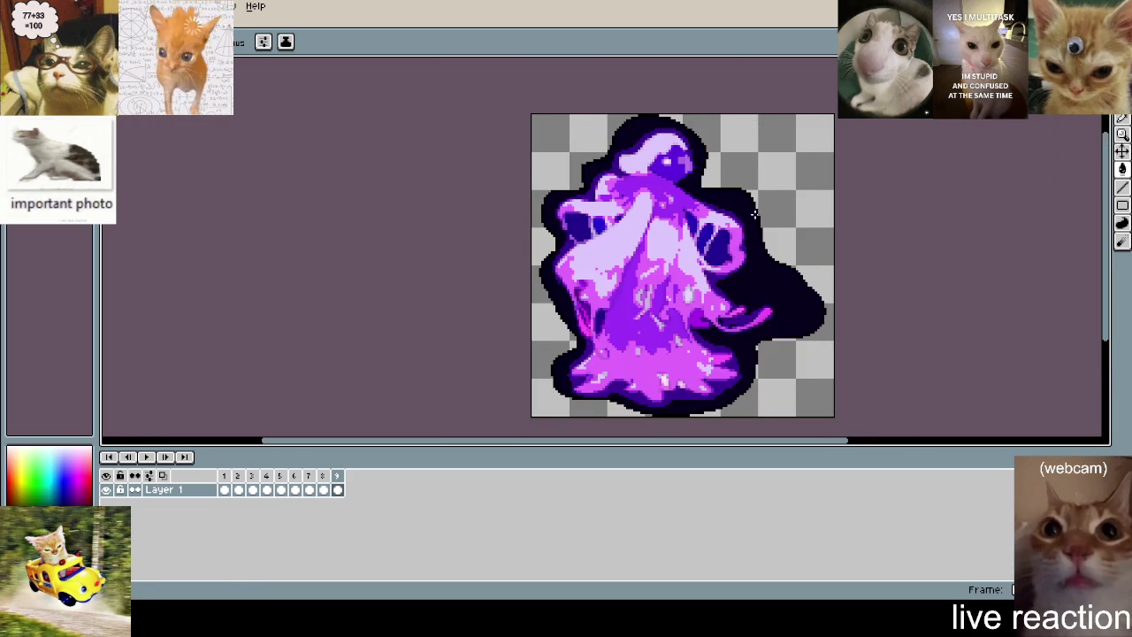
key(Return)
scroll(754, 214, down, 6)
scroll(822, 279, up, 6)
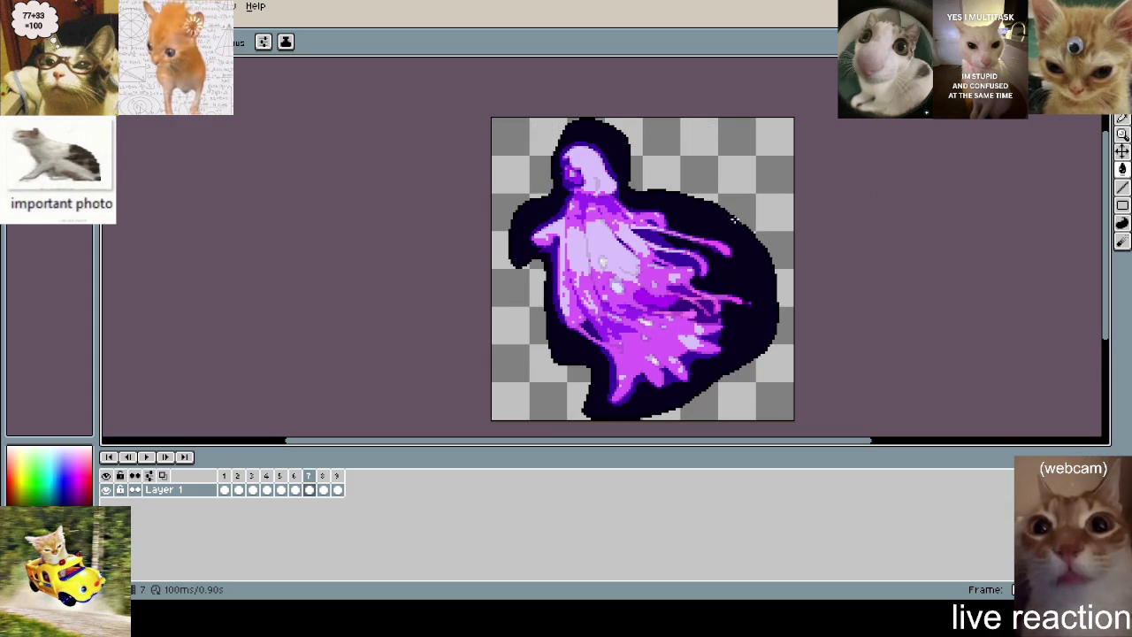
click(1123, 185)
click(699, 206)
key(Delete)
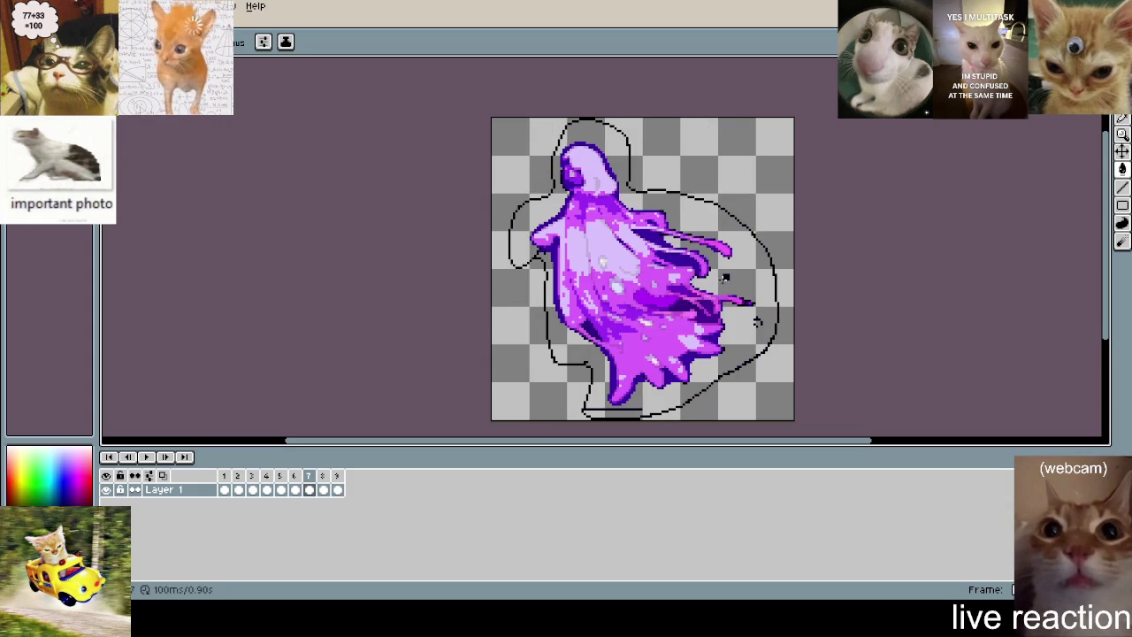
scroll(724, 277, up, 1)
scroll(724, 271, down, 4)
key(Return)
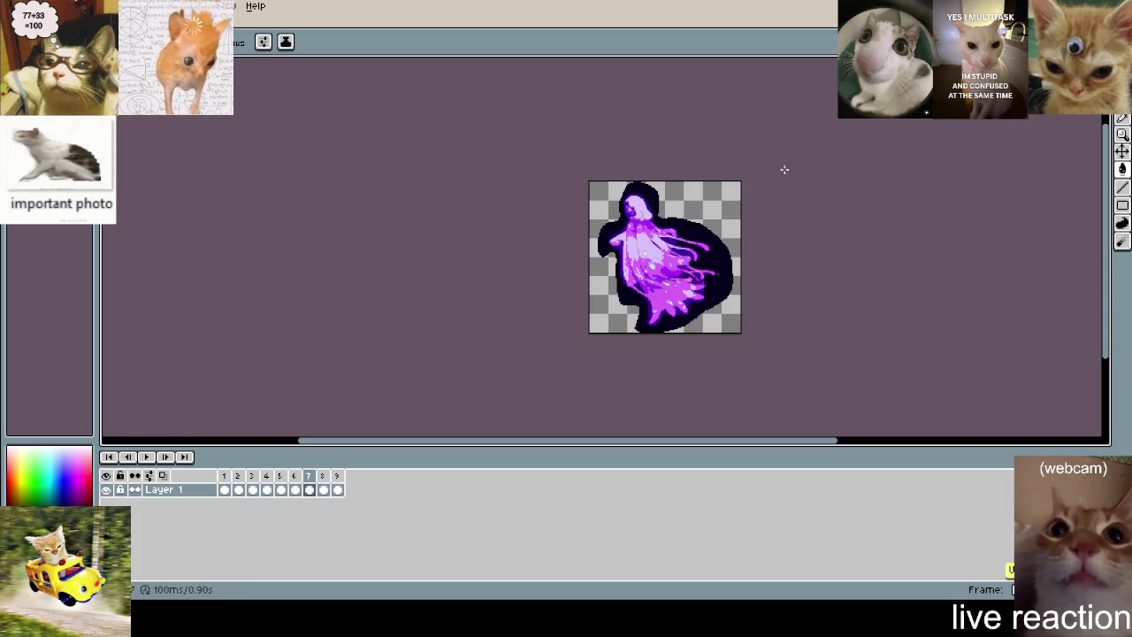
scroll(705, 251, up, 2)
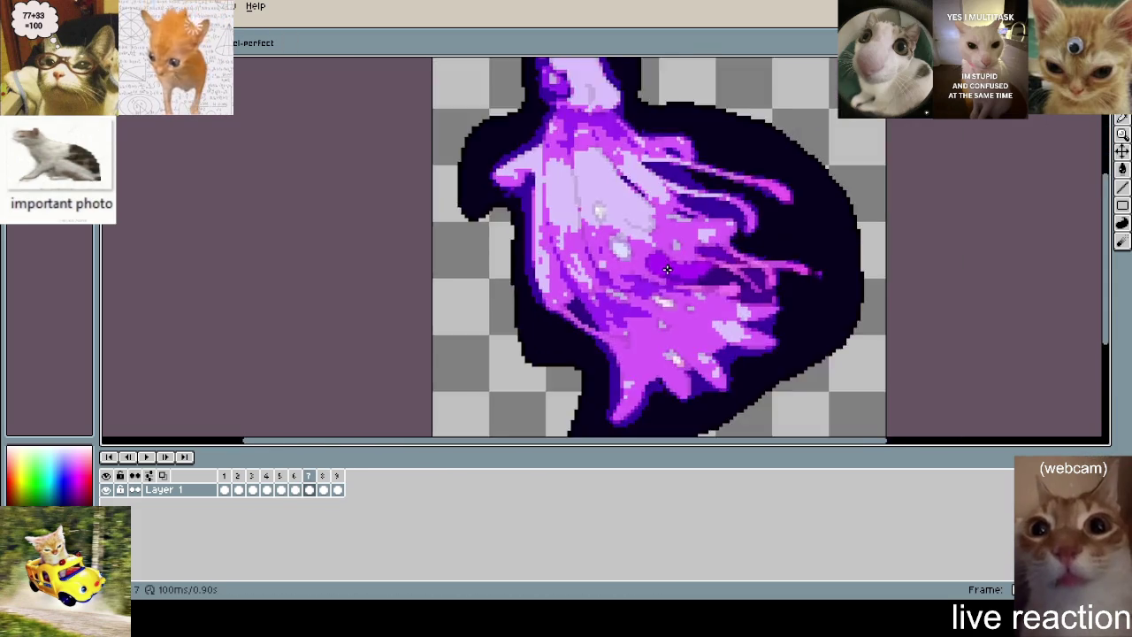
- Stop on frame 1, zoom in and erase the stray dark drip below the ghost
scroll(705, 251, down, 2)
scroll(704, 251, up, 1)
drag(705, 251, 663, 307)
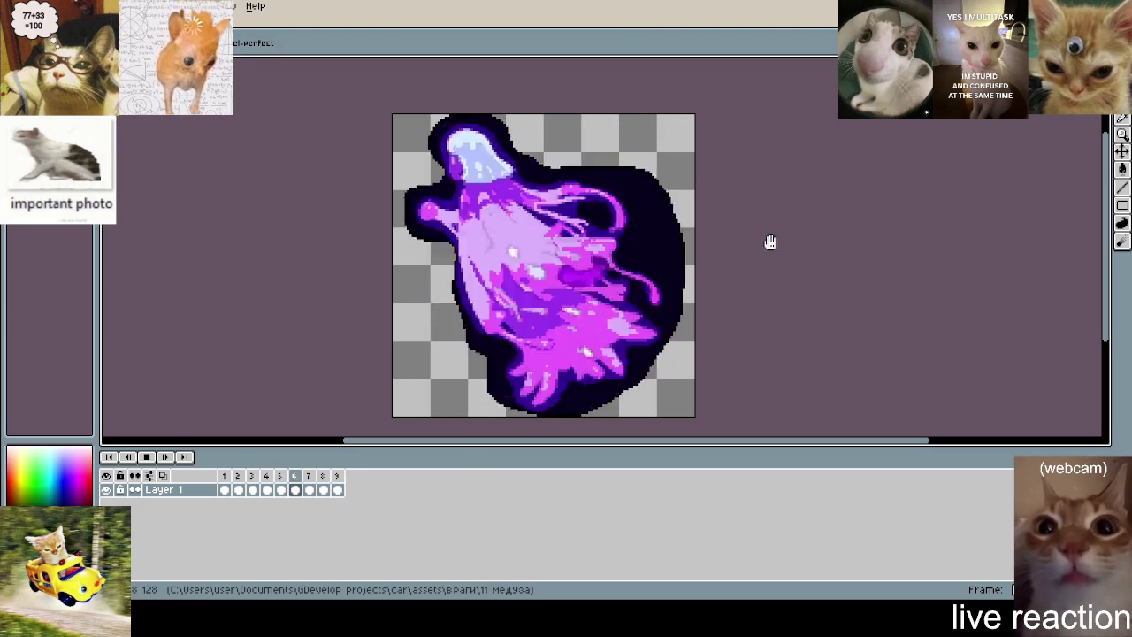
drag(609, 355, 628, 299)
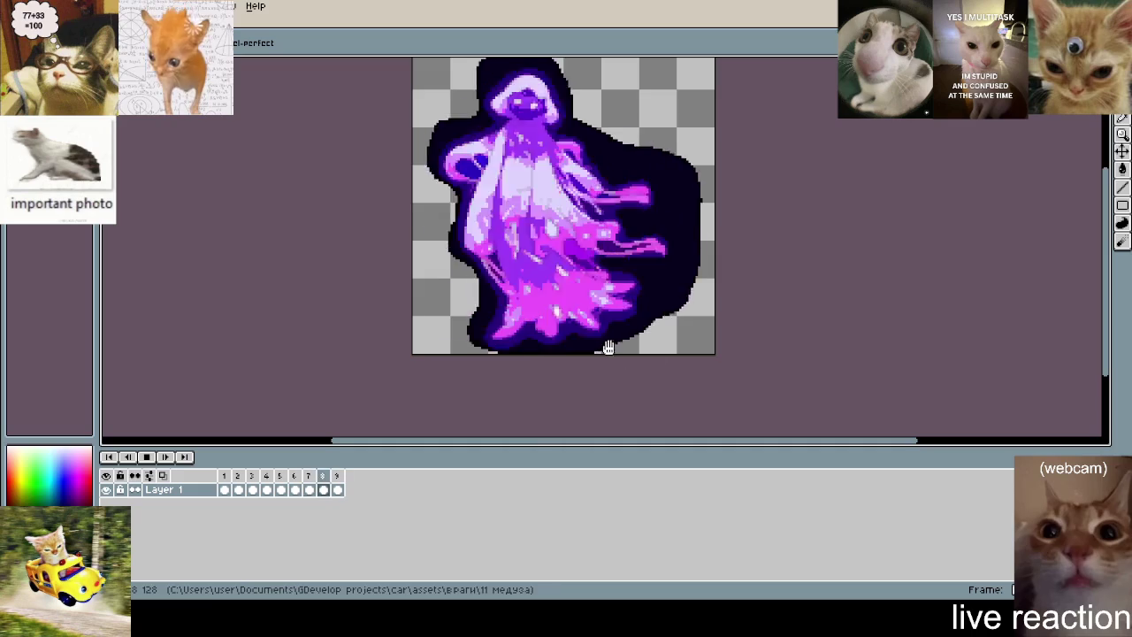
click(589, 364)
scroll(589, 365, up, 2)
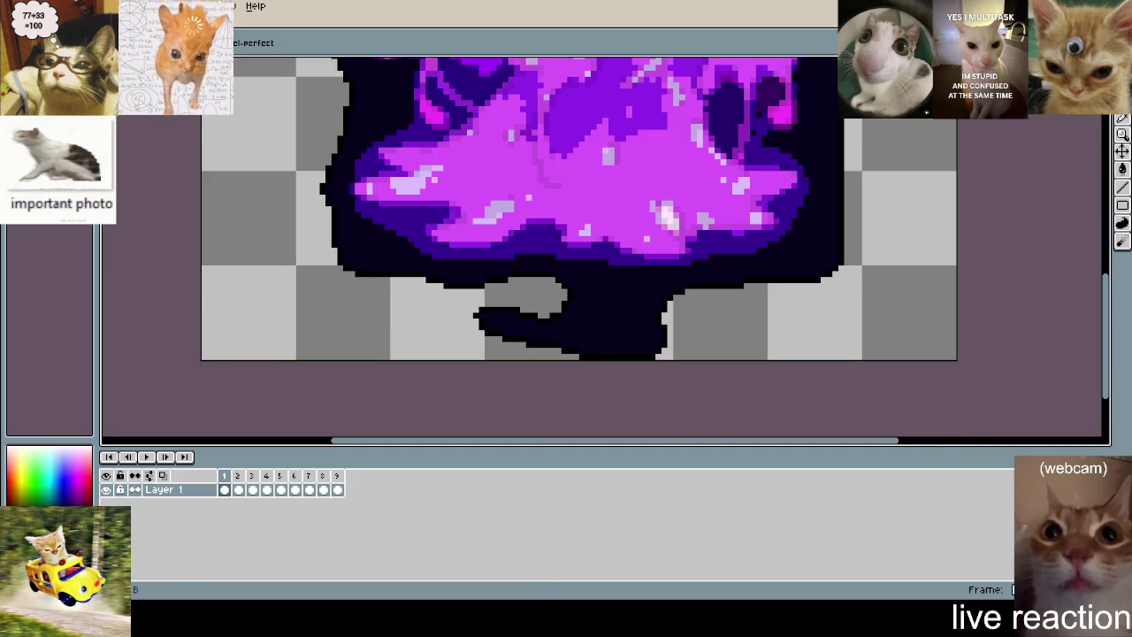
drag(646, 281, 660, 320)
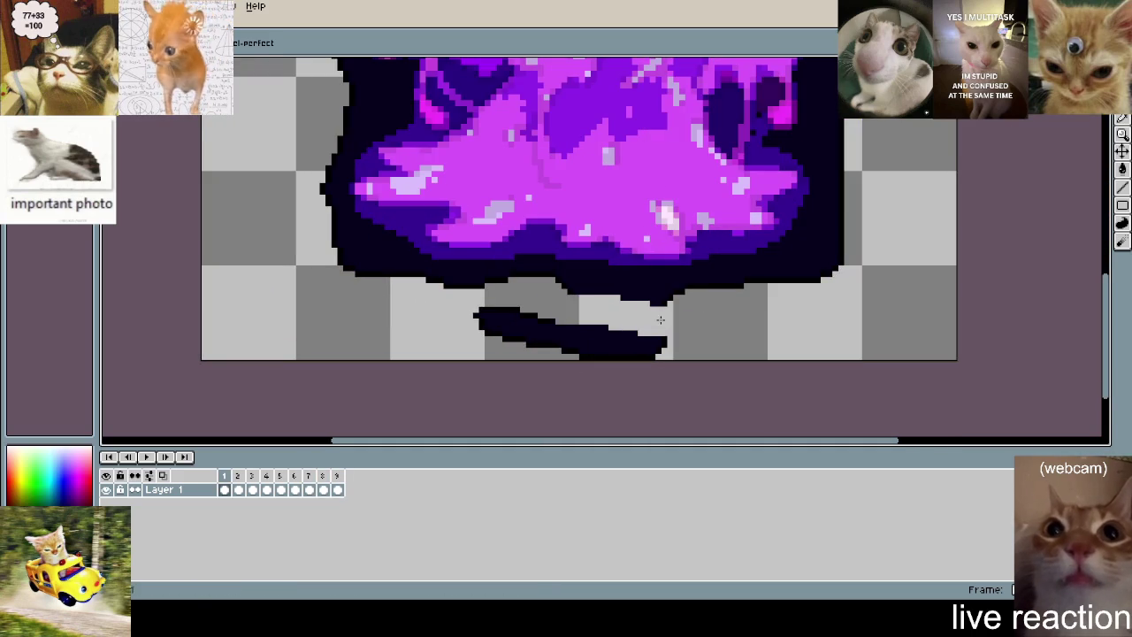
scroll(584, 323, up, 2)
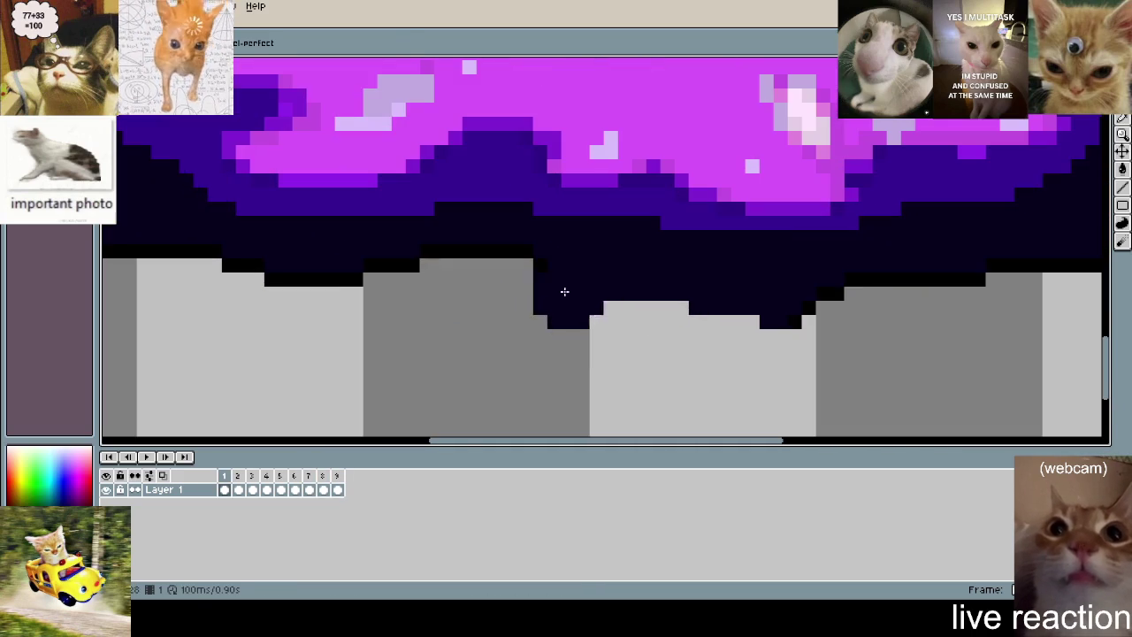
- Replay the ghost animation, stopping on frames 7 and 5, then bring up the File menu
alt+click(558, 275)
scroll(567, 297, down, 5)
scroll(662, 295, down, 2)
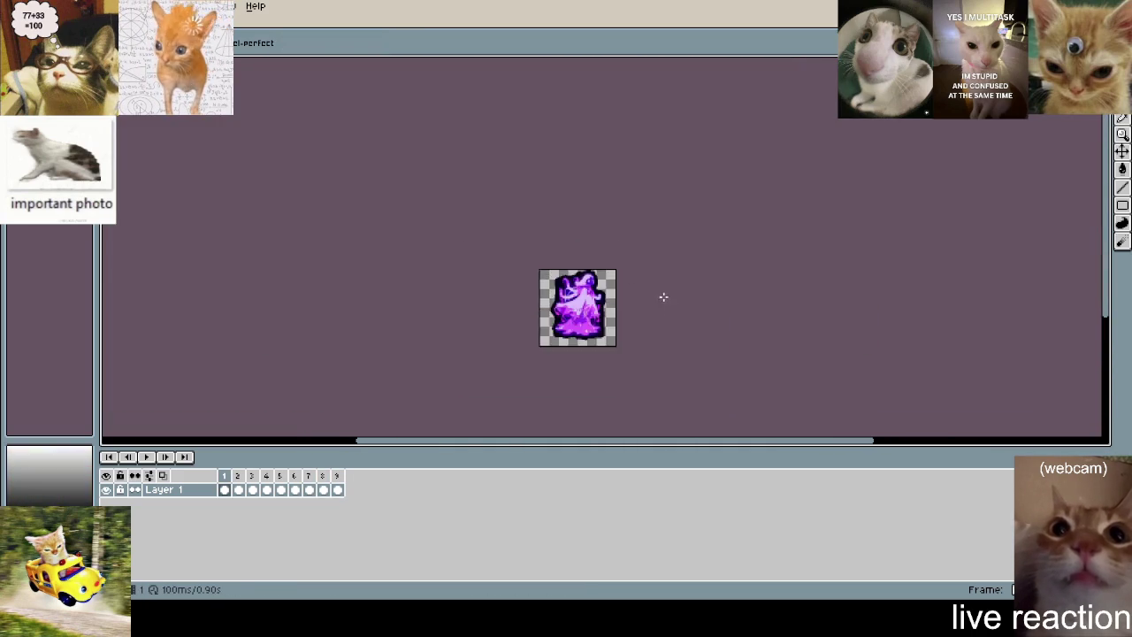
scroll(631, 339, up, 3)
key(Return)
drag(631, 339, 723, 215)
scroll(630, 236, down, 1)
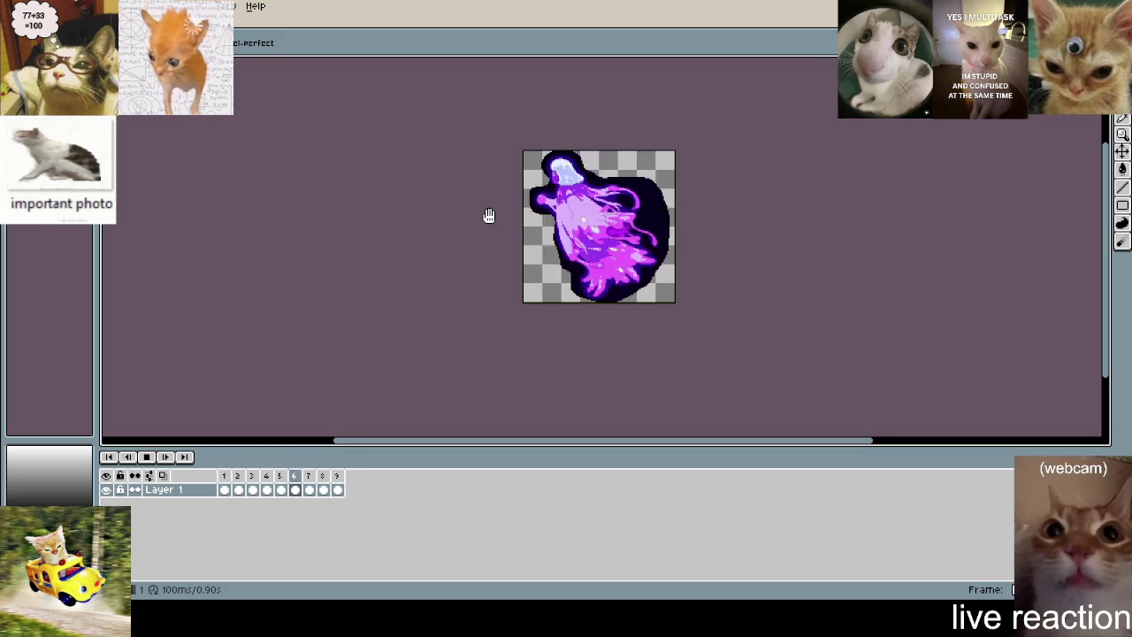
scroll(492, 240, up, 2)
scroll(773, 177, down, 1)
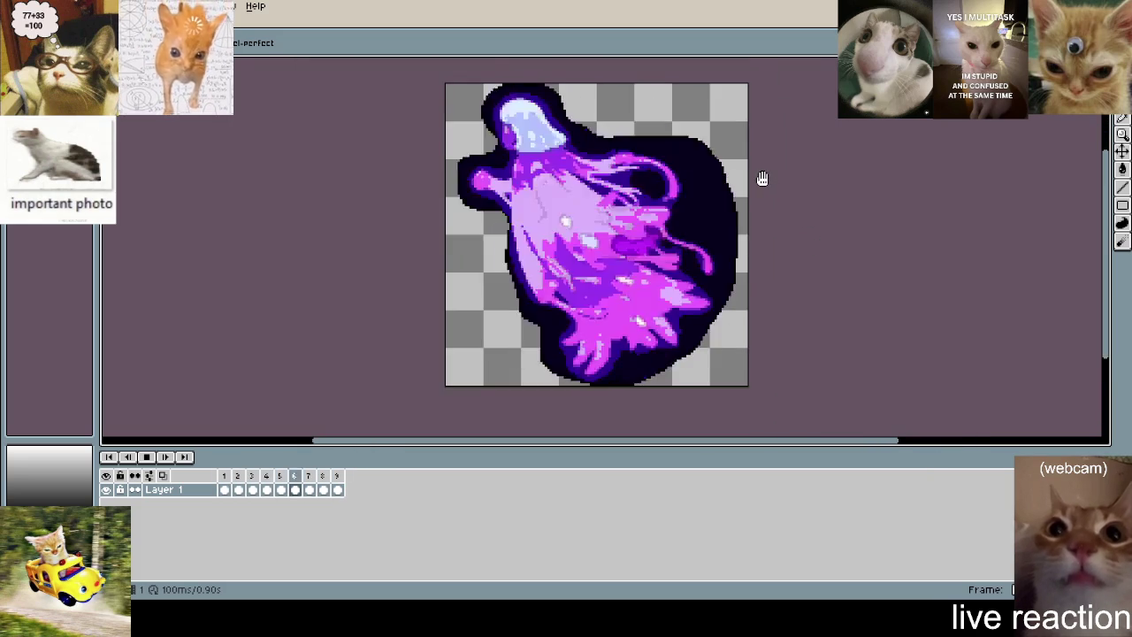
key(Return)
key(Return)
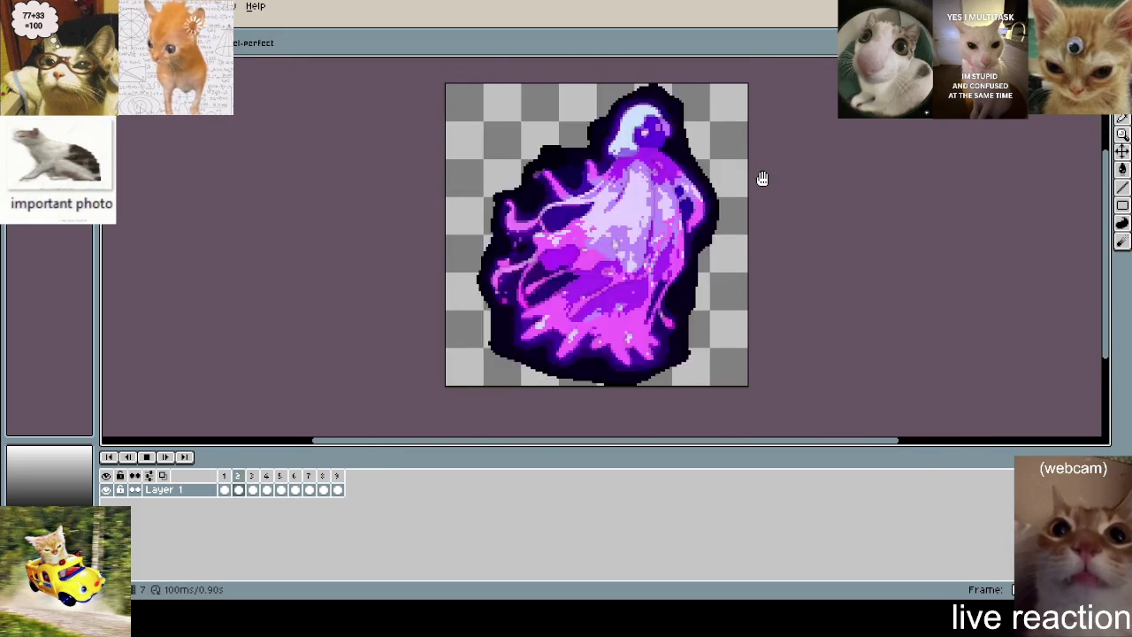
key(Return)
key(Return)
key(Return)
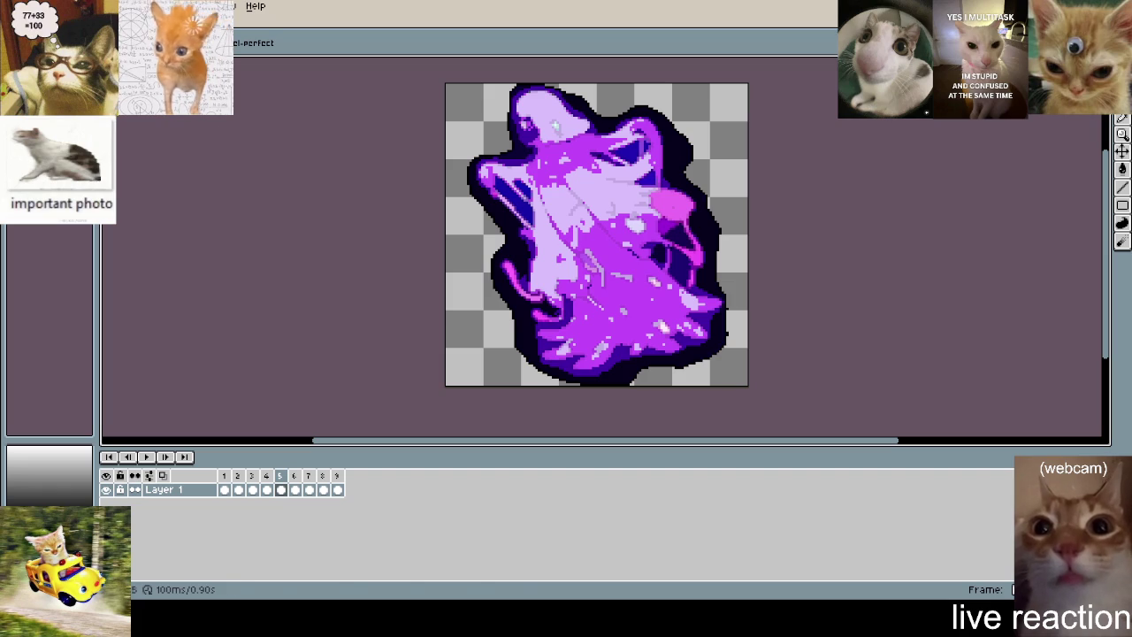
key(alt+f)
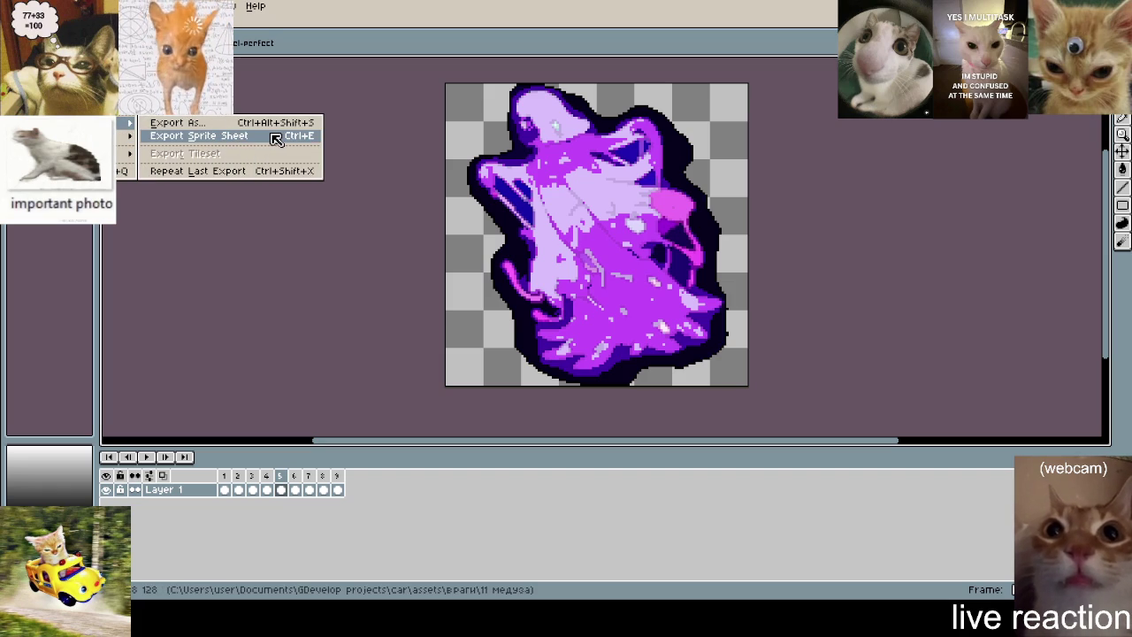
- Export all frames as a sprite sheet with Output File set to 11 медуза.png
key(Escape)
key(alt+e)
key(Escape)
key(alt+f)
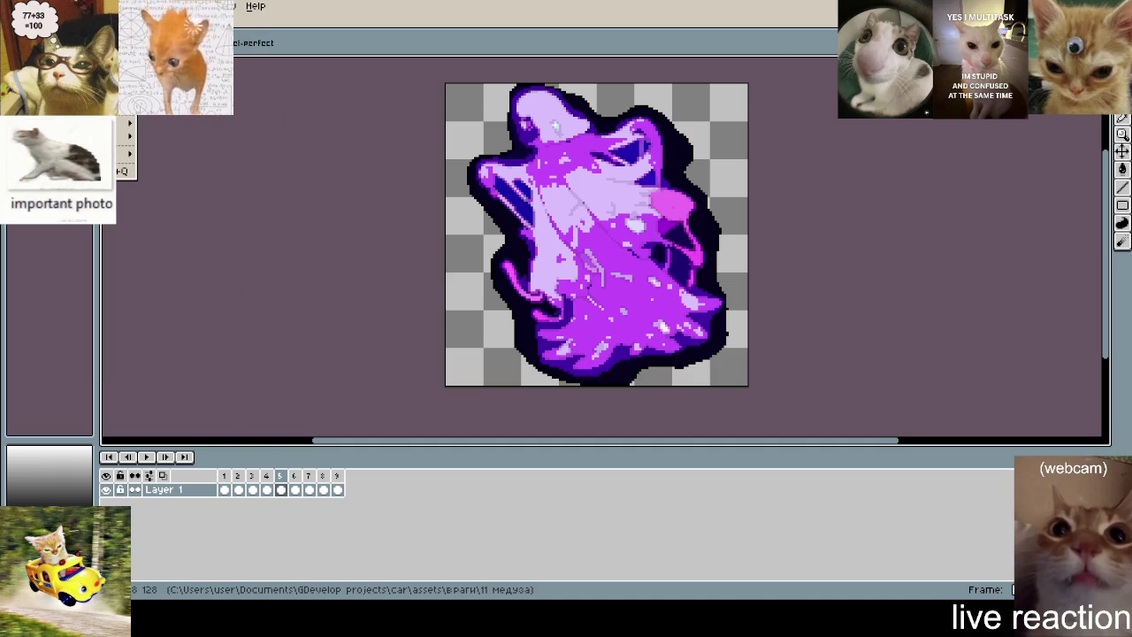
key(e)
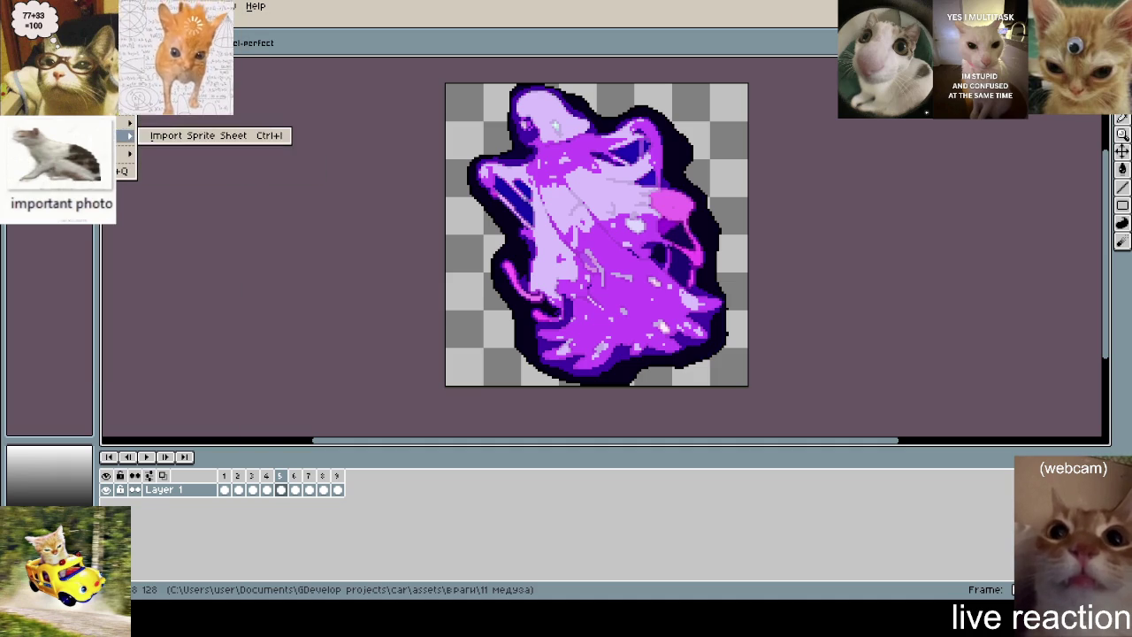
click(254, 139)
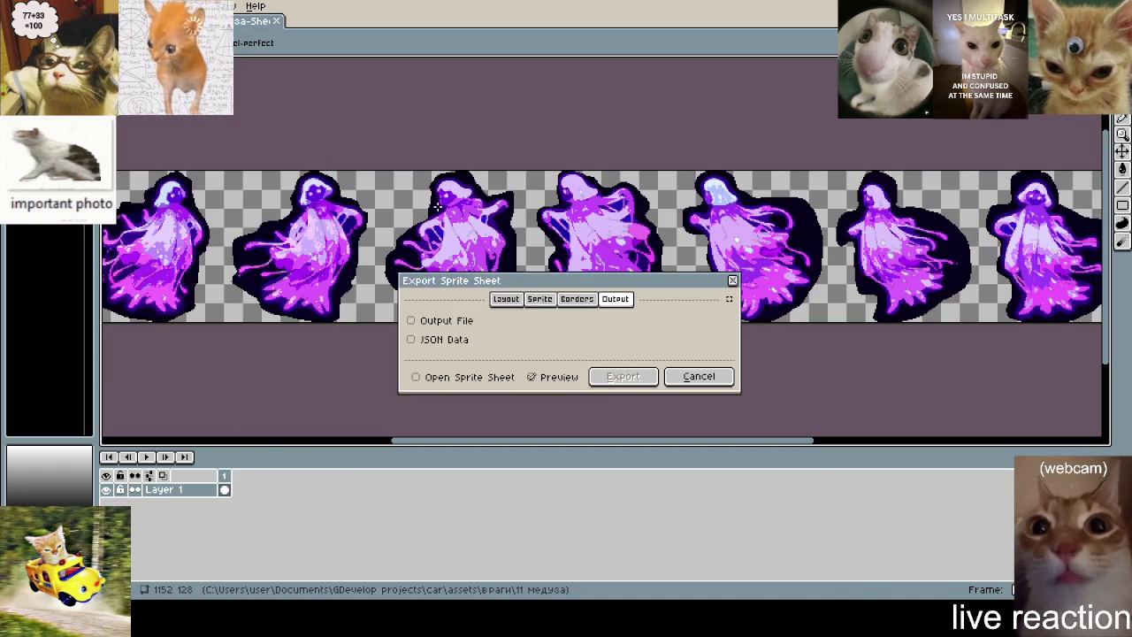
click(466, 324)
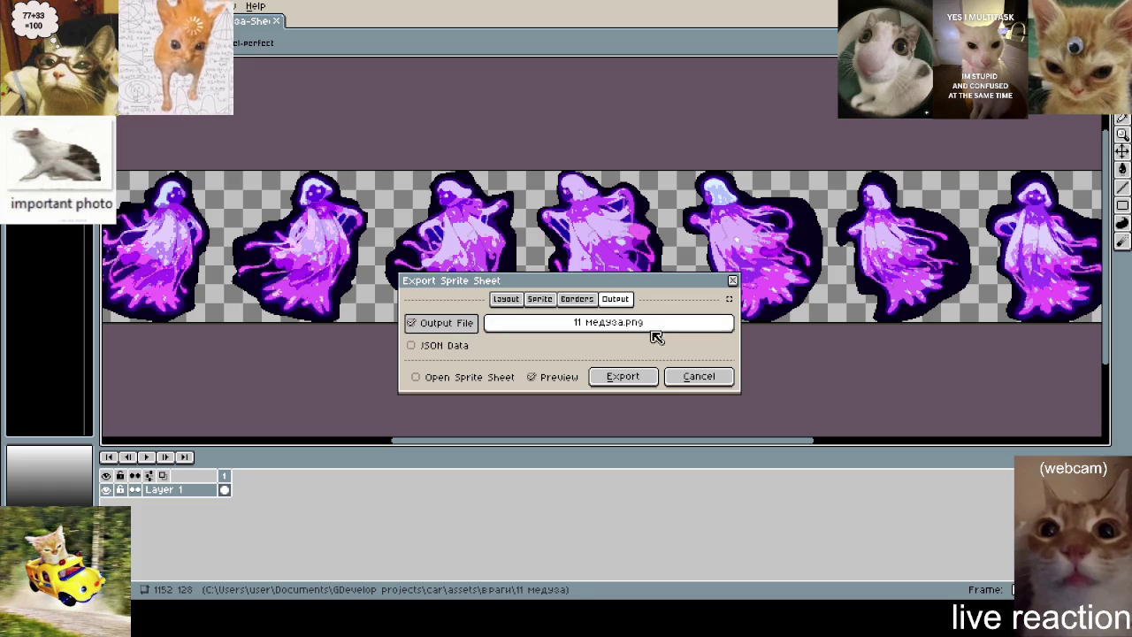
click(645, 375)
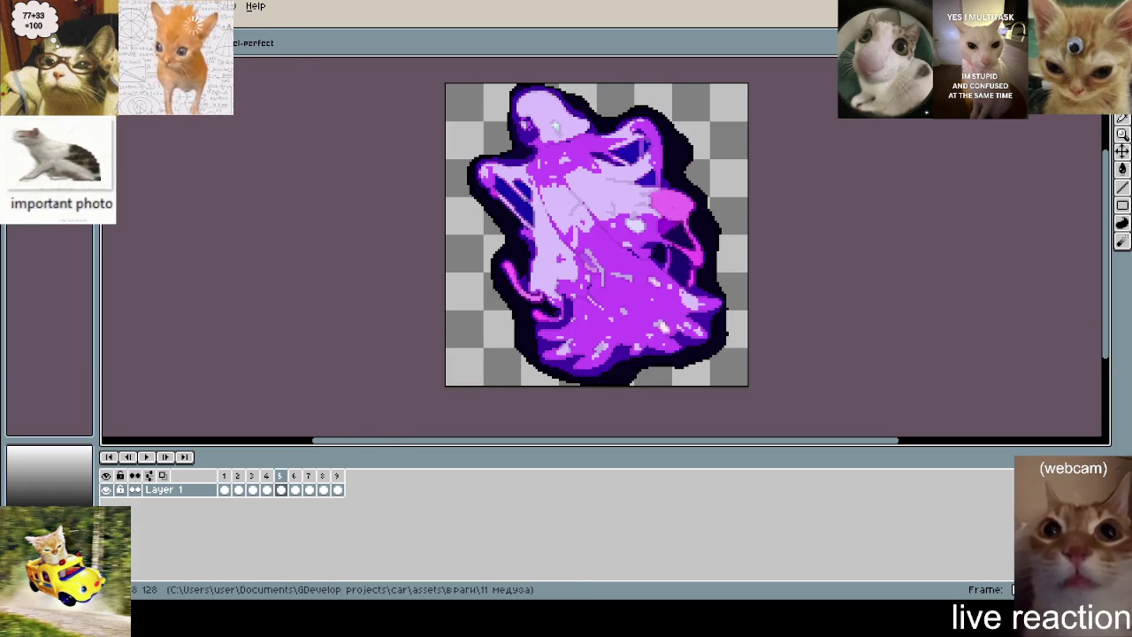
key(alt+f)
key(Escape)
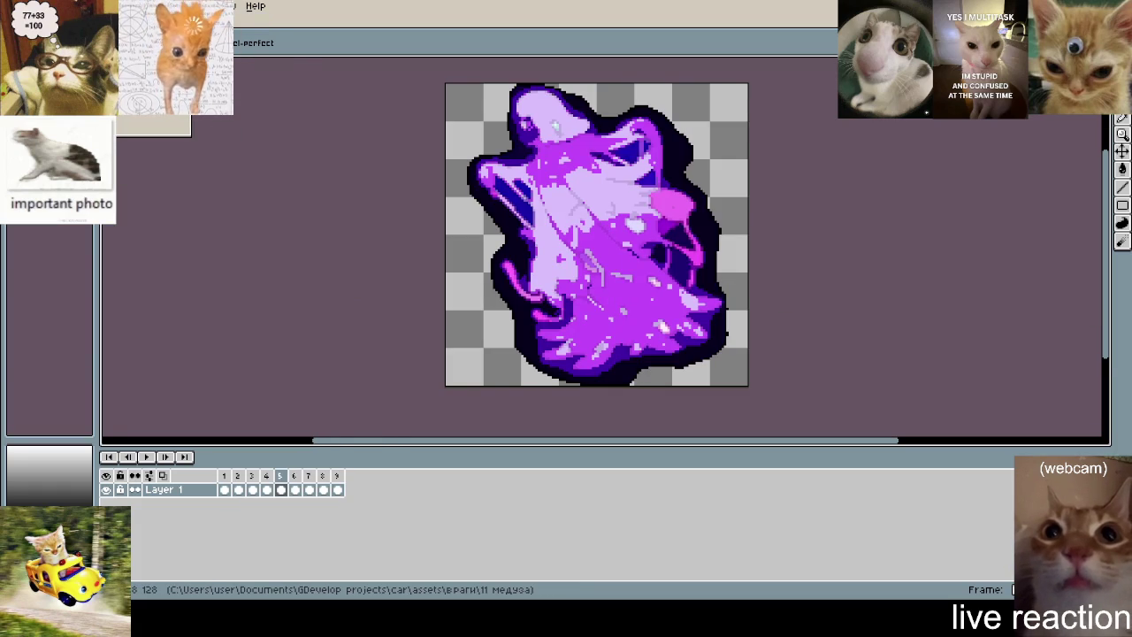
- Resize the ghost sprite to 256 px wide (200%) after cancelling a first attempt
key(ctrl+alt+i)
text(2)
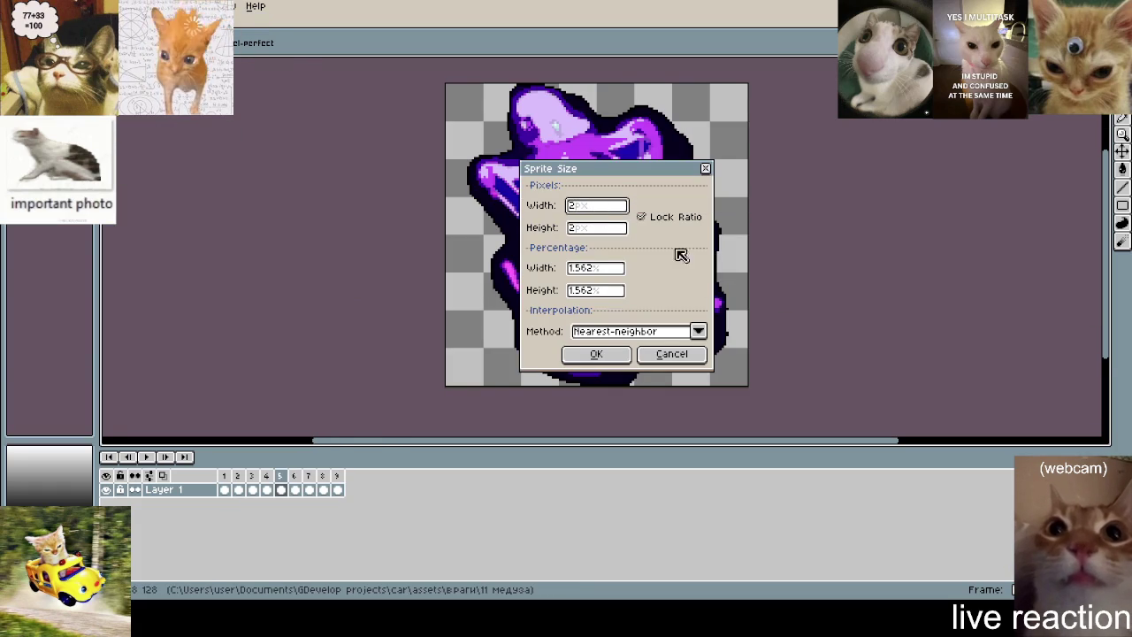
click(676, 355)
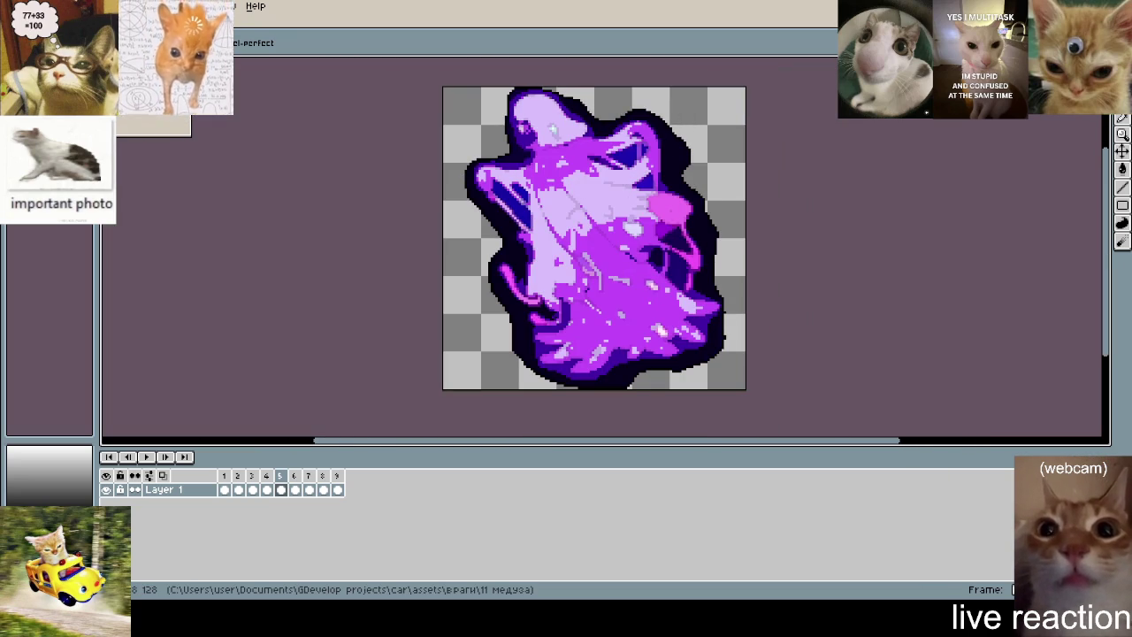
key(ctrl+alt+i)
text(256)
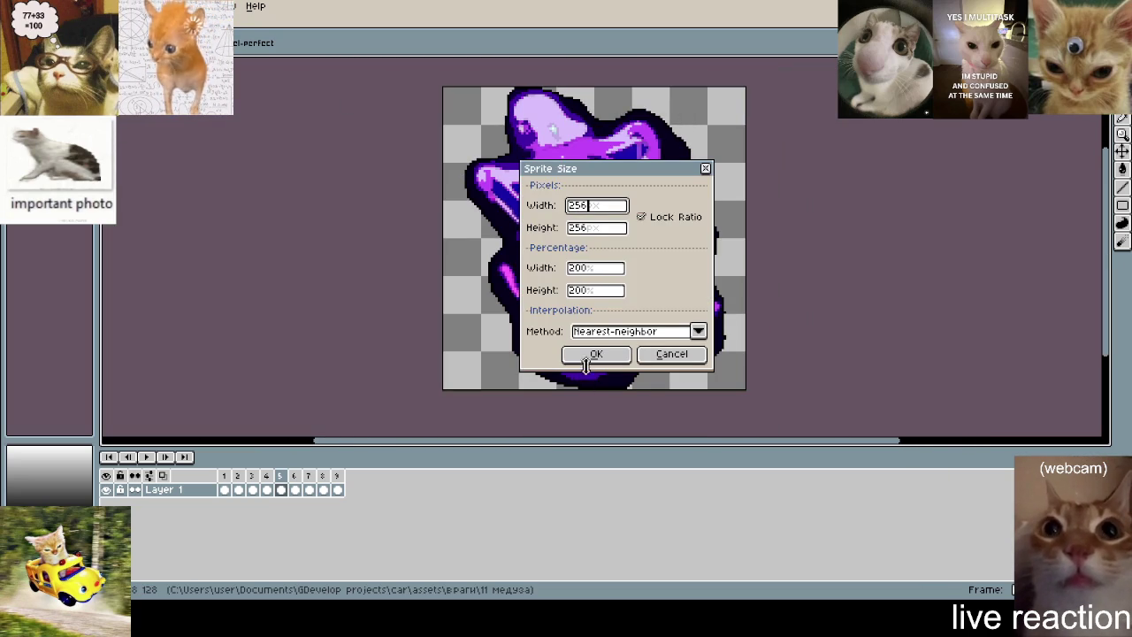
click(585, 360)
scroll(467, 230, down, 2)
scroll(418, 289, up, 1)
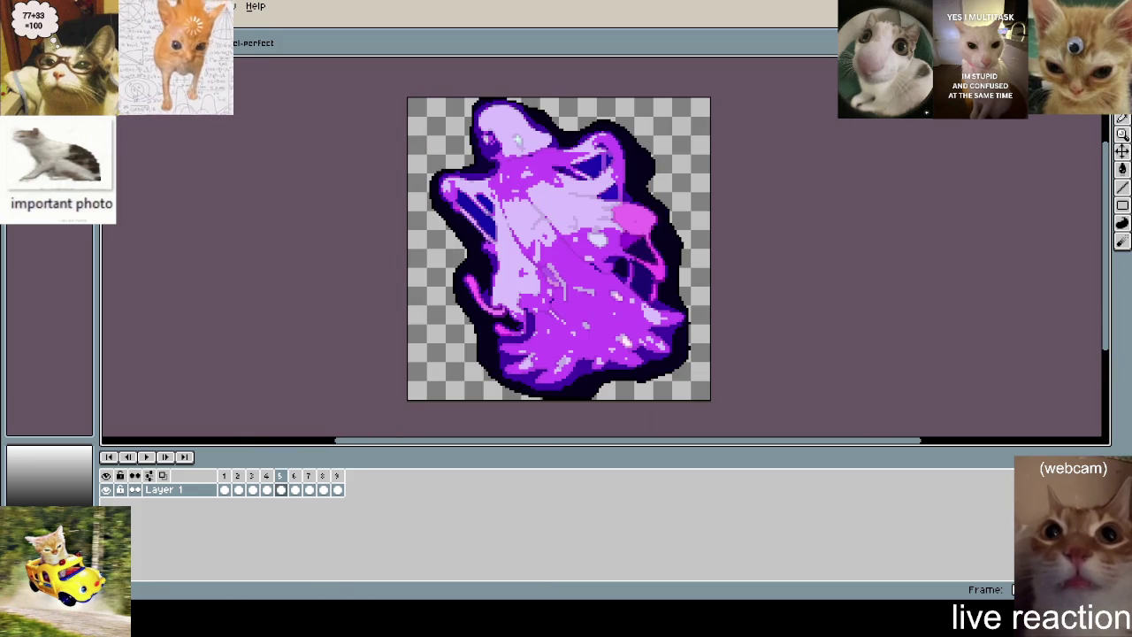
- Export all frames as 11 медуза.gif with Animation Loop enabled
click(13, 7)
click(265, 126)
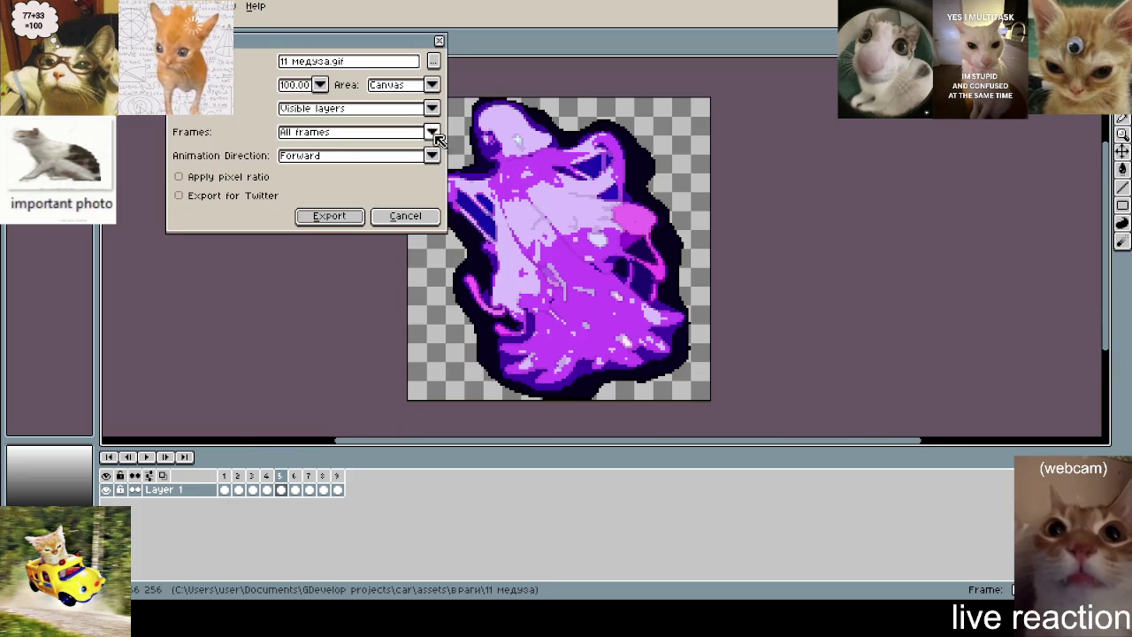
click(334, 218)
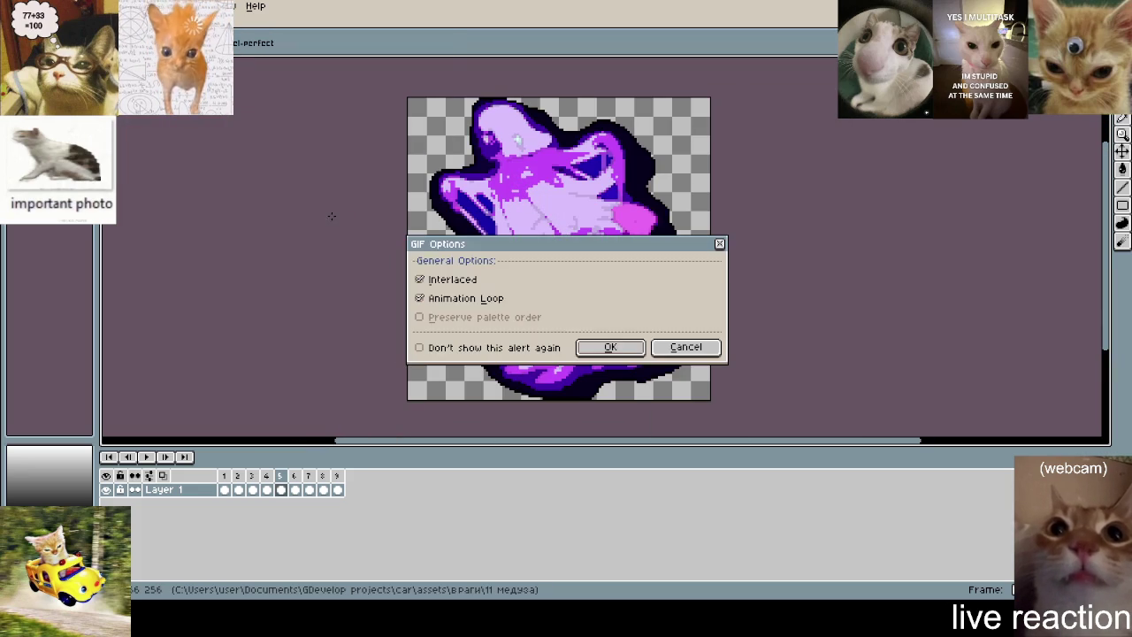
click(610, 348)
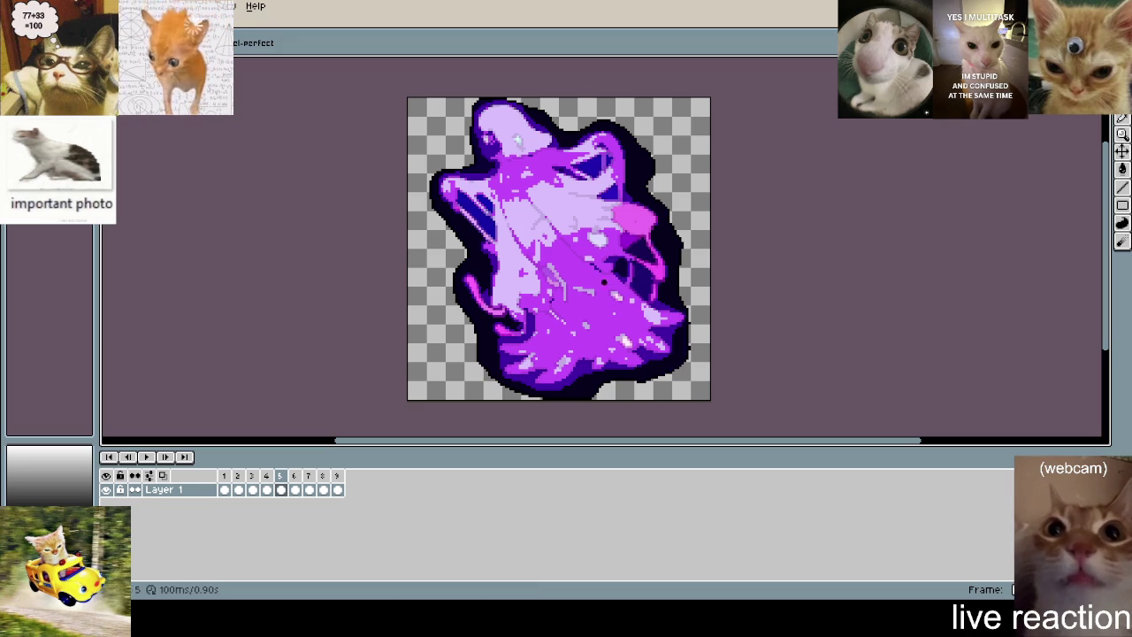
- Nudge the view, toggle between eyedropper and pencil, and start the ghost animation playing
drag(927, 164, 949, 157)
key(i)
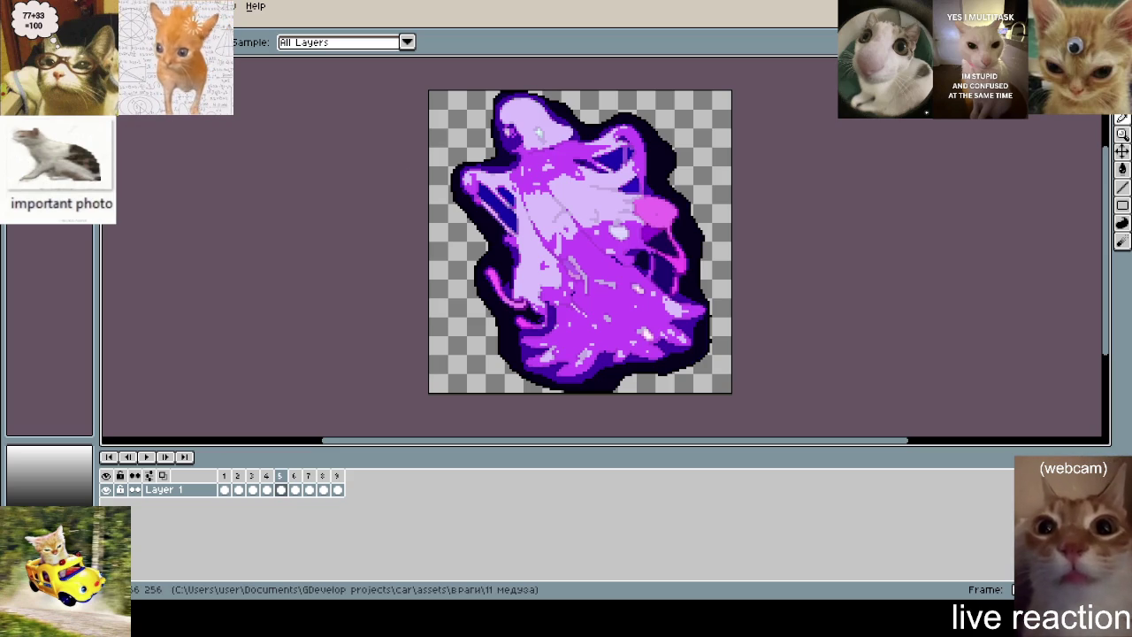
key(b)
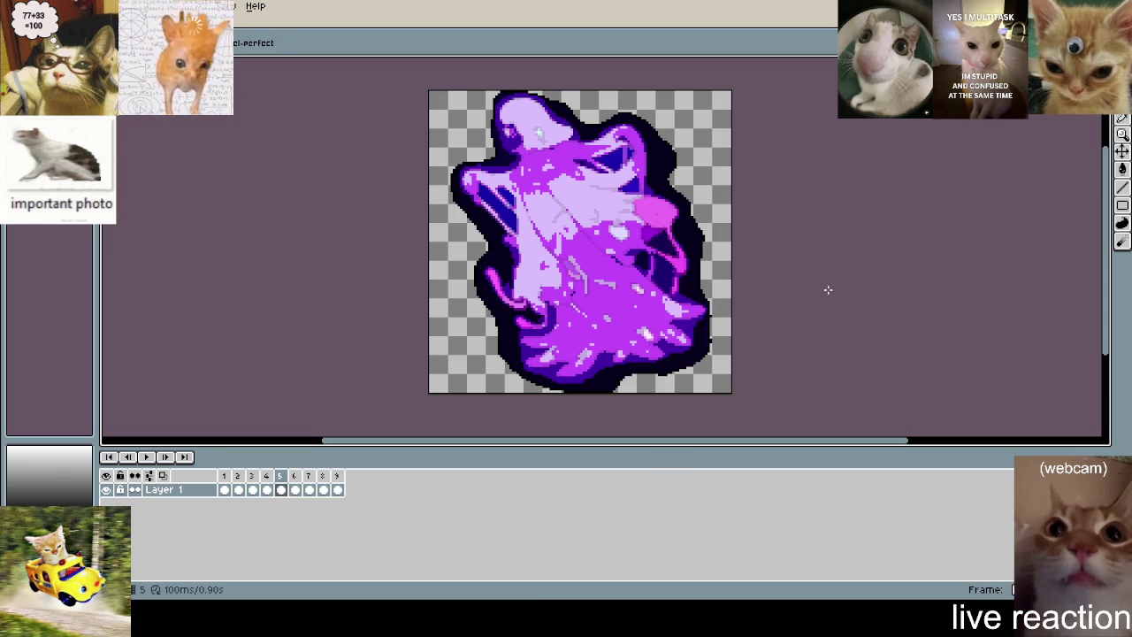
key(Return)
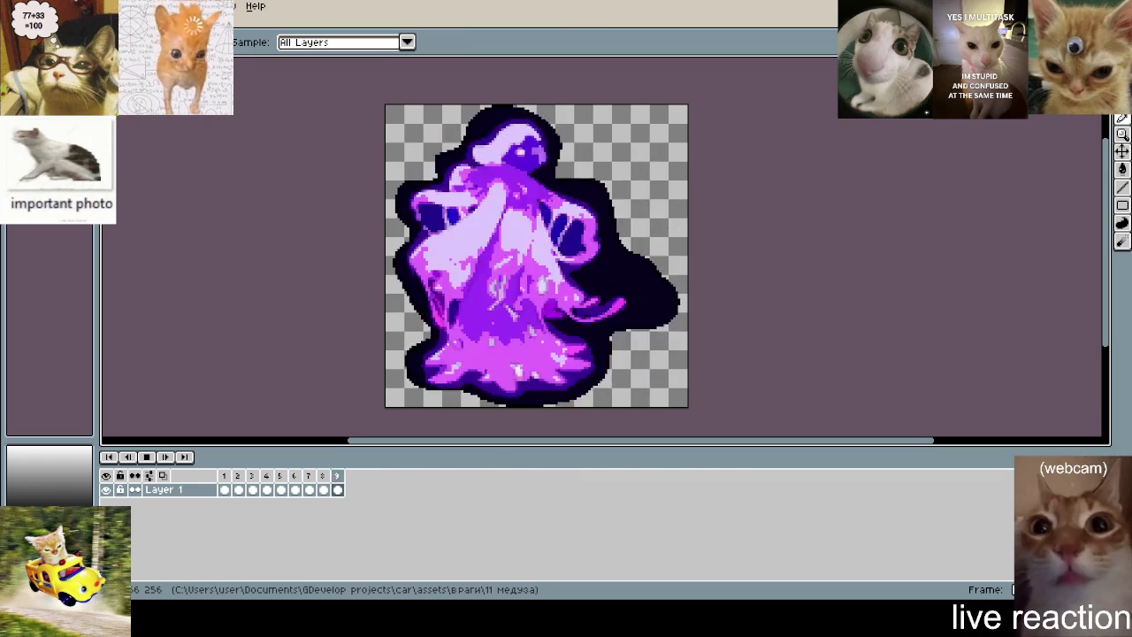
- Stop playback on frame 8, zoom in on the ghost's head, then zoom out and recentre
key(b)
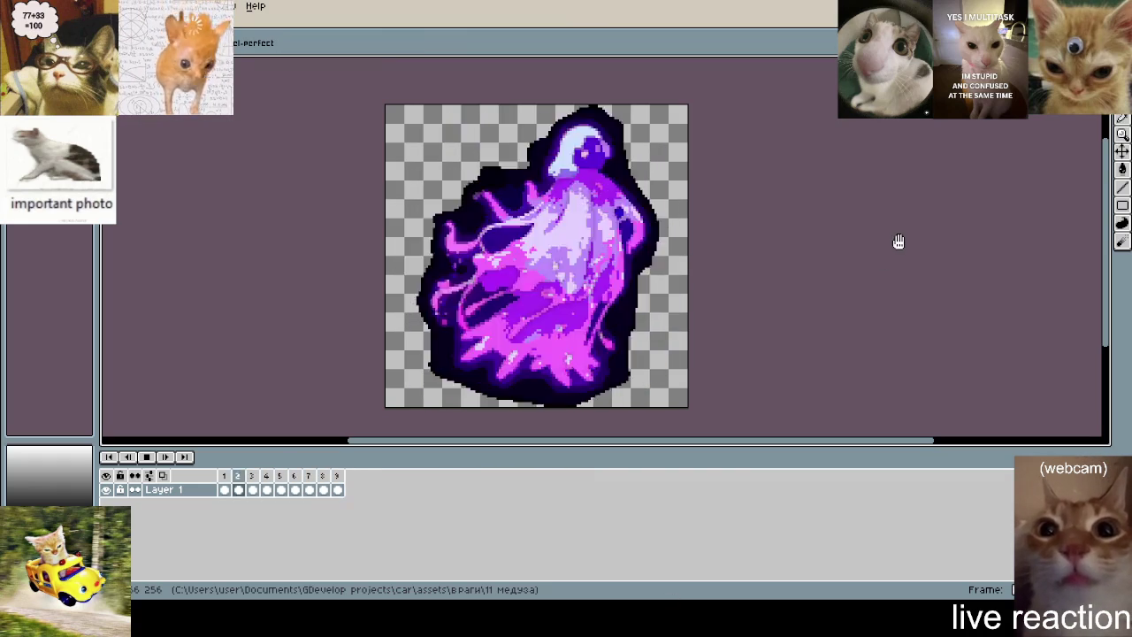
key(Return)
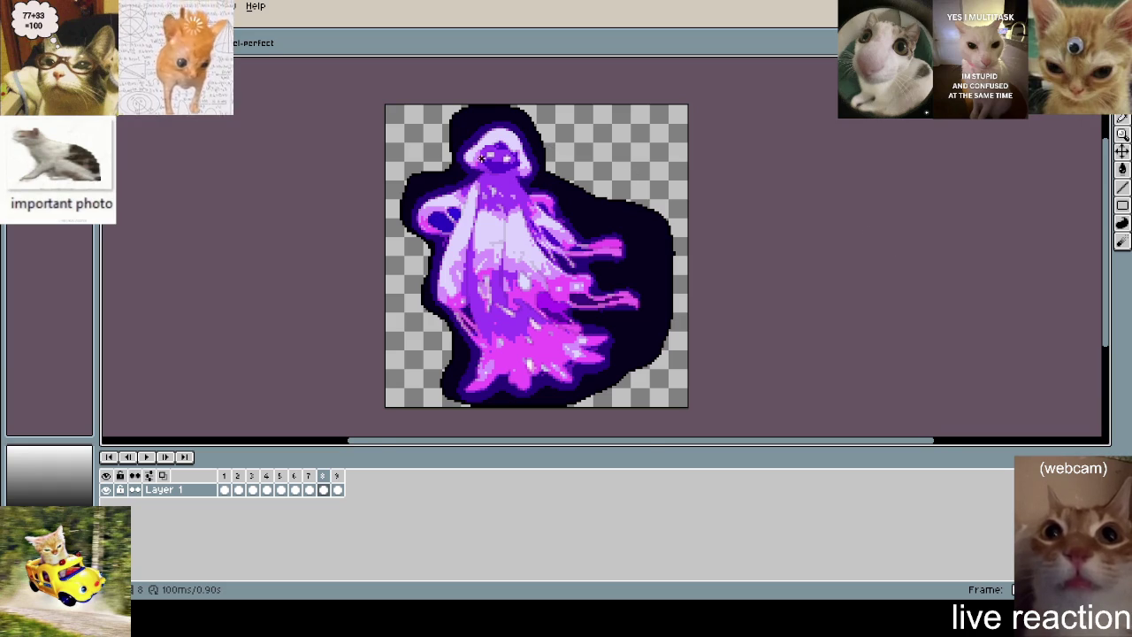
scroll(482, 158, up, 4)
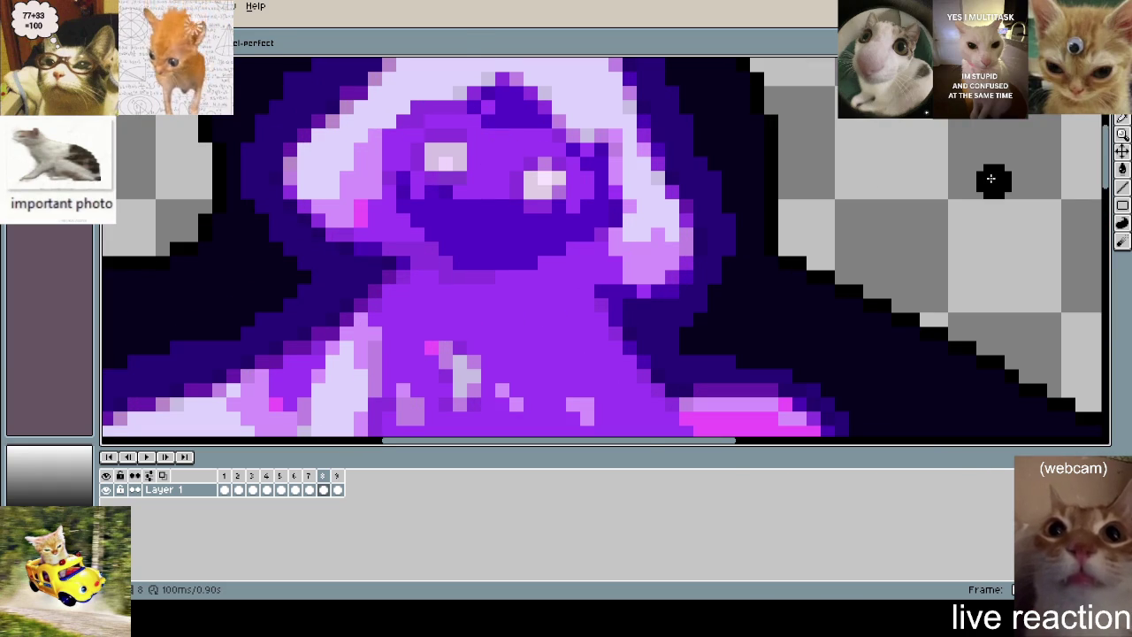
scroll(991, 179, down, 2)
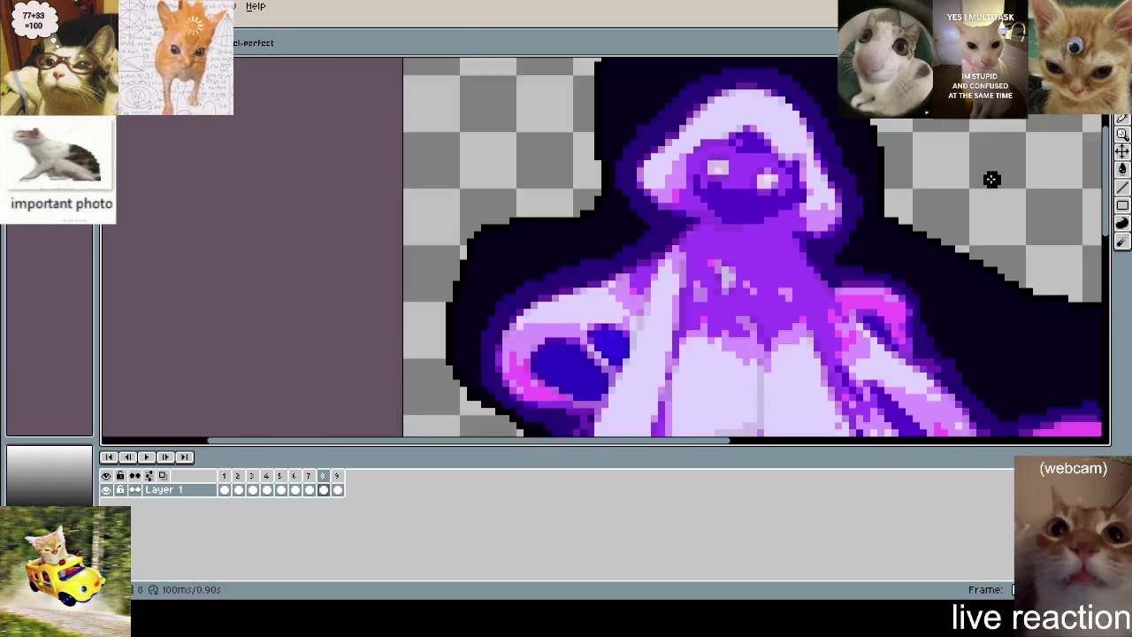
scroll(991, 179, down, 2)
drag(990, 178, 741, 183)
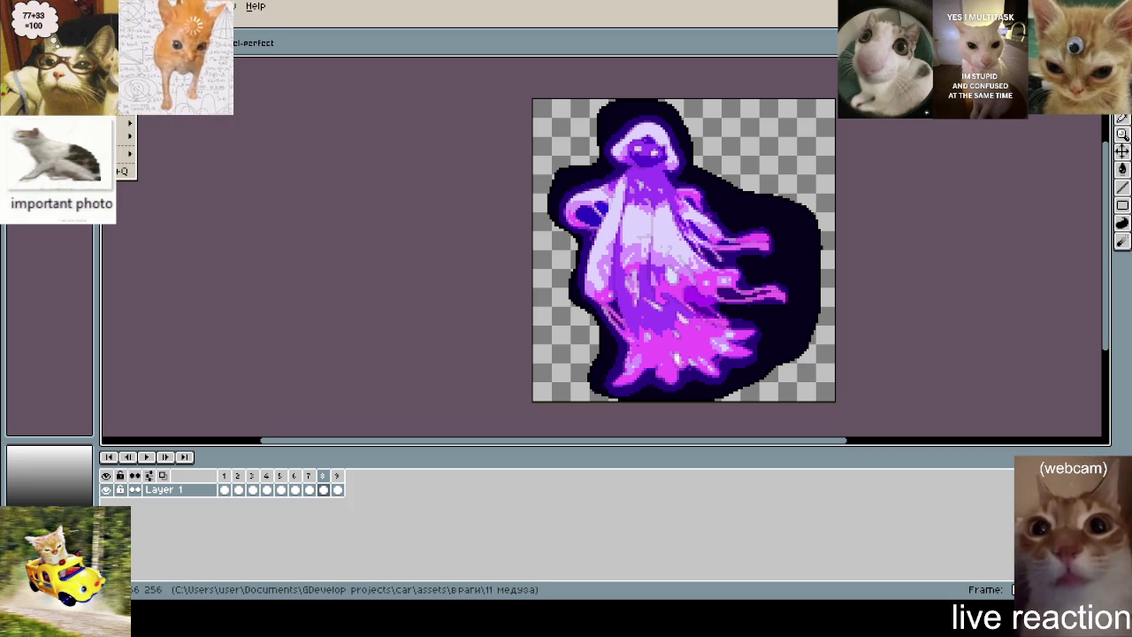
drag(597, 266, 433, 251)
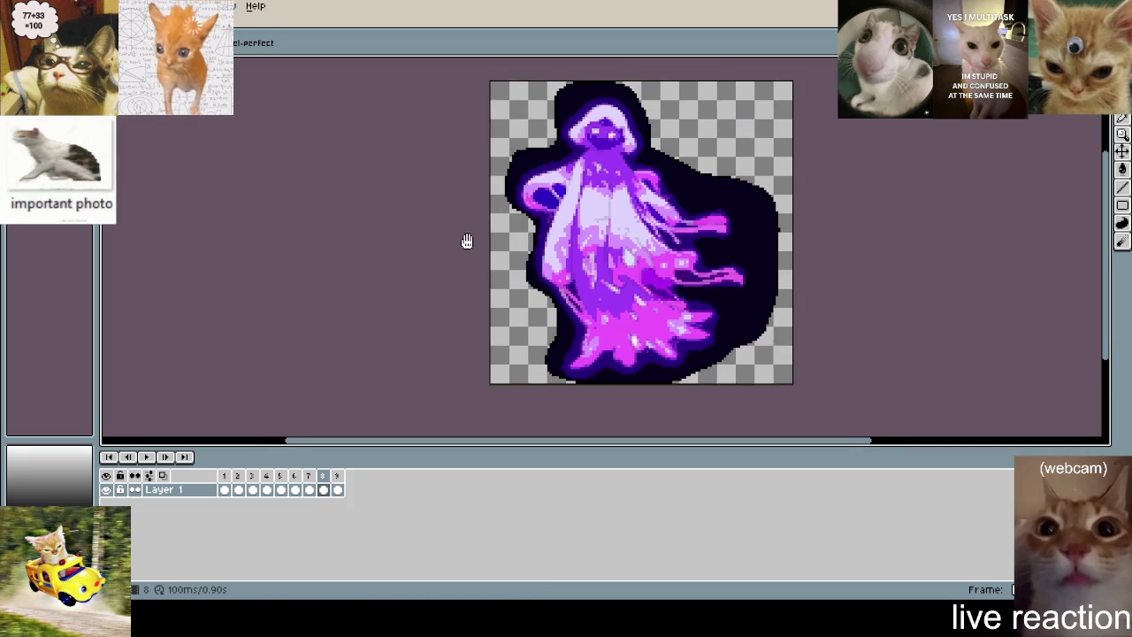
key(i)
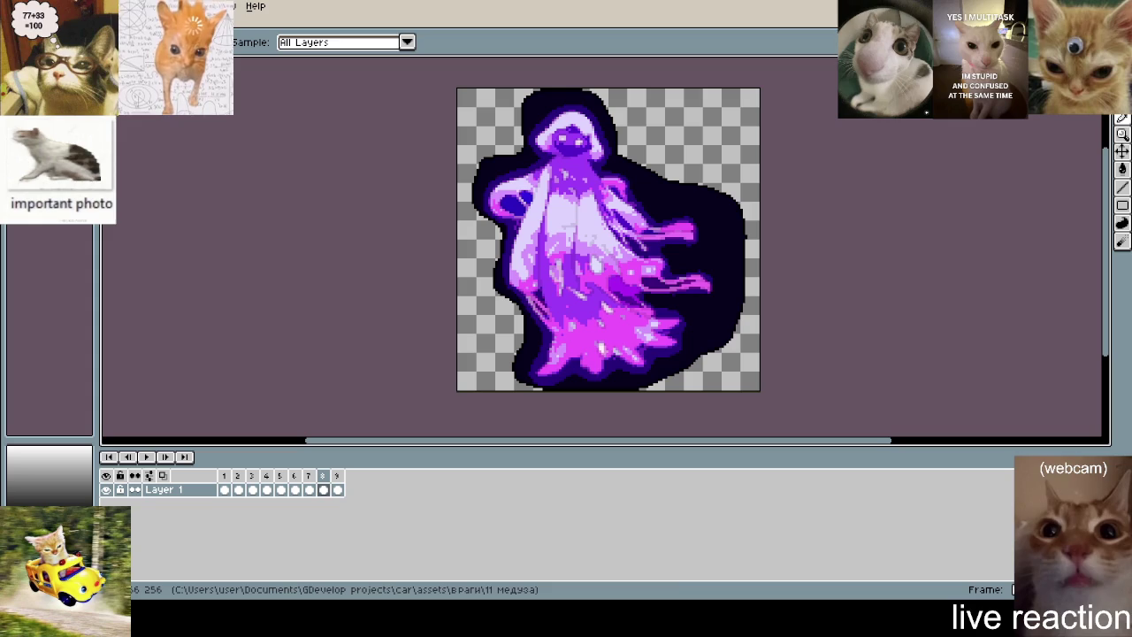
- Restart playback of the nine-frame ghost animation and let it loop
key(space)
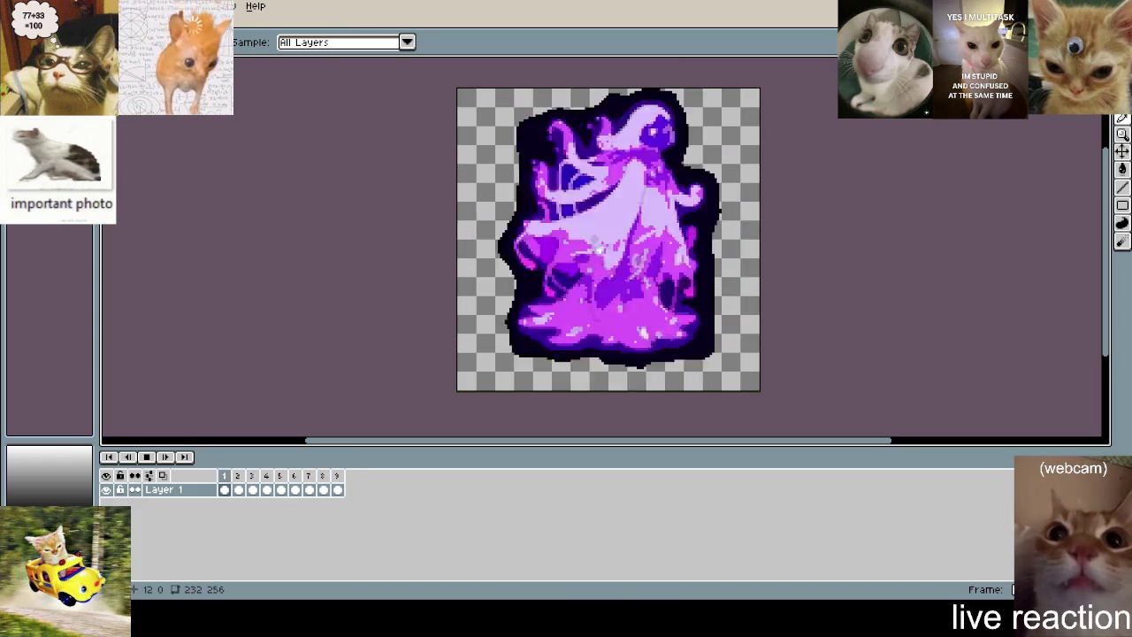
- Open the Frame menu's playback options and dismiss them unchanged
key(b)
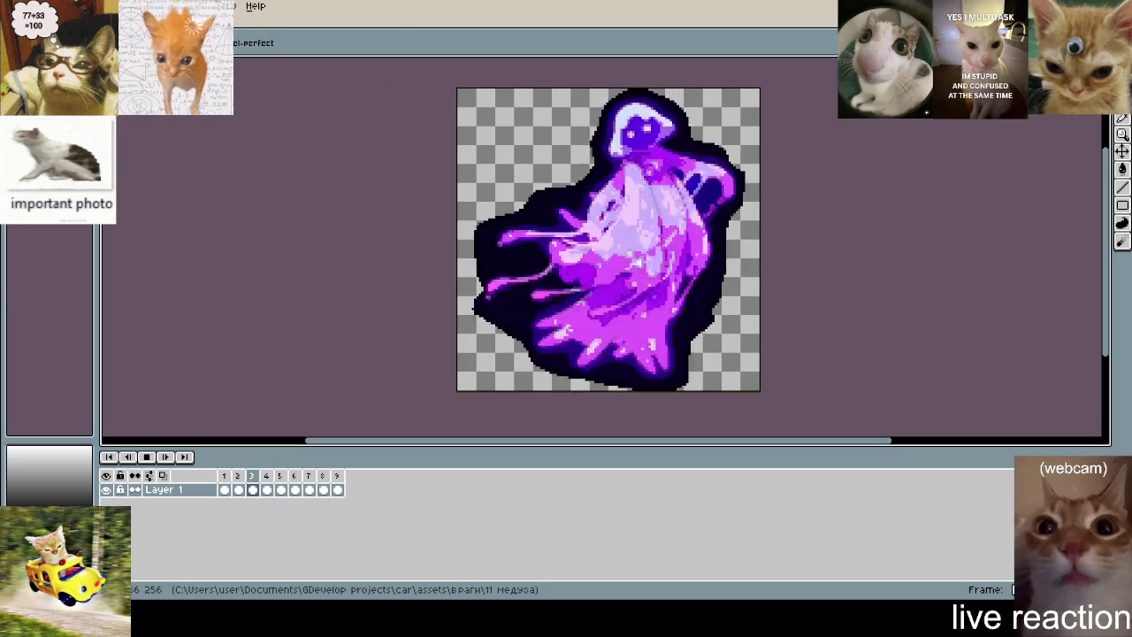
click(181, 6)
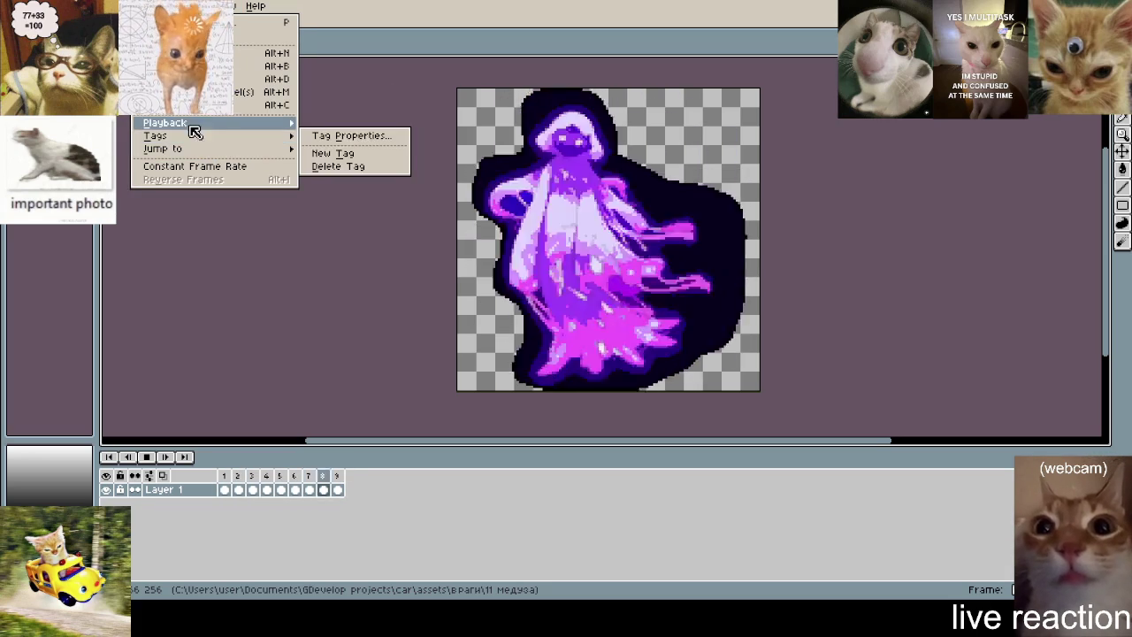
click(397, 171)
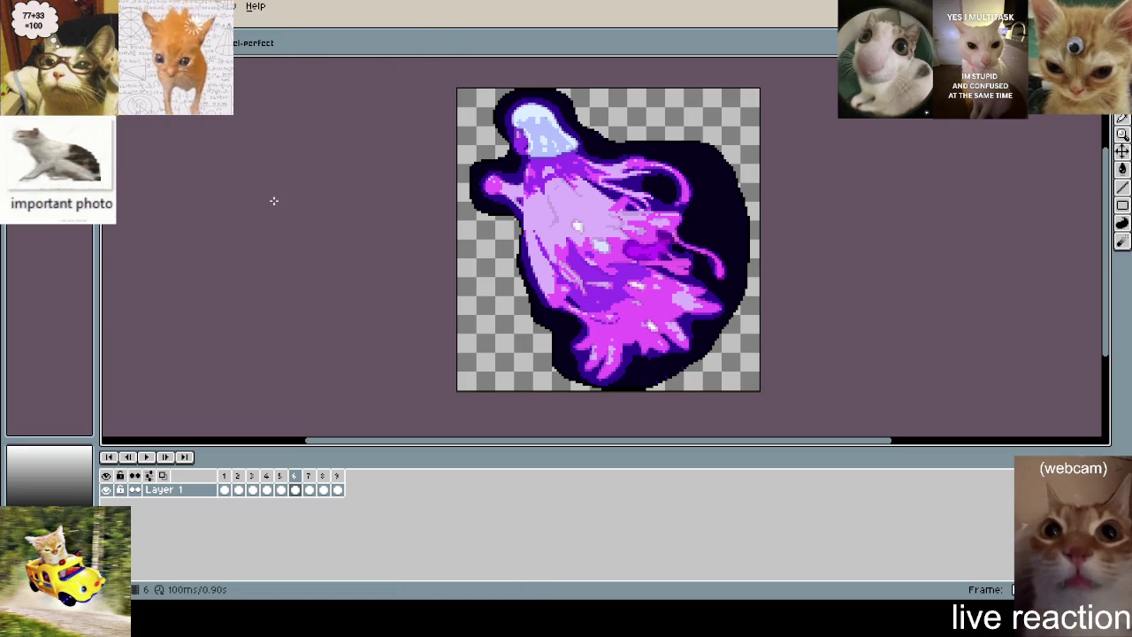
- Replay the animation while toggling tools, stop on frame 5, and pan slightly left
key(Return)
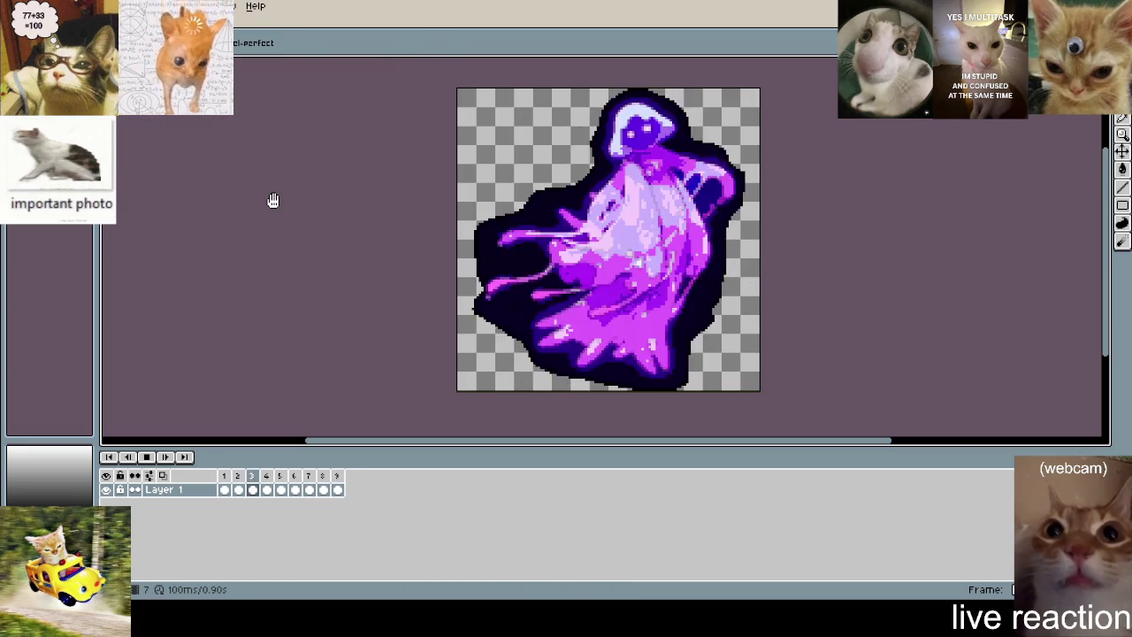
key(i)
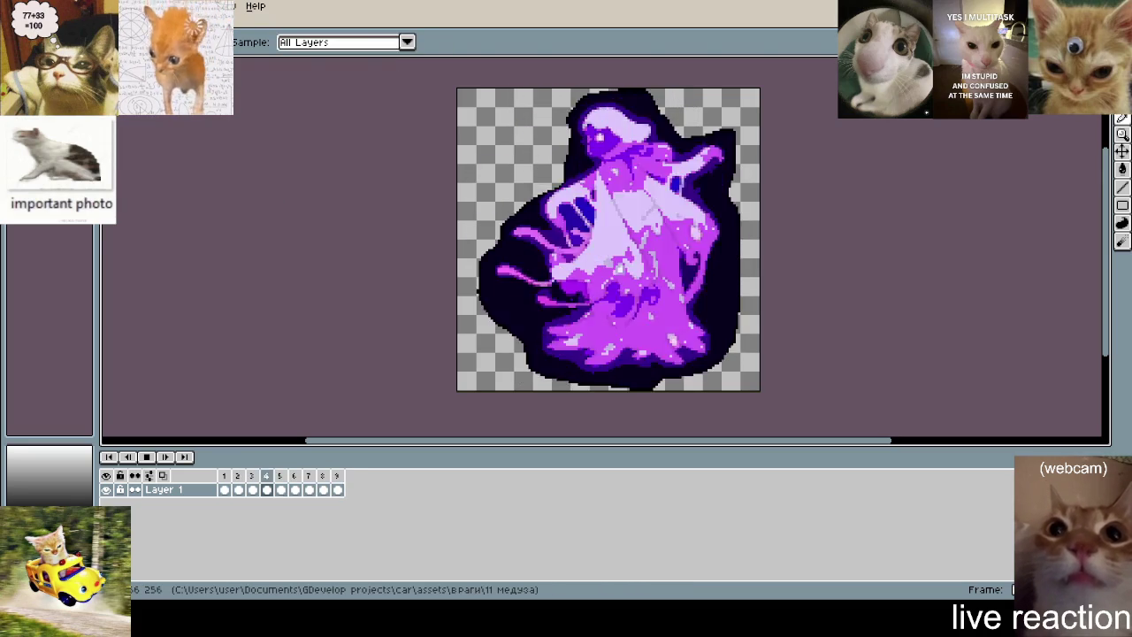
key(b)
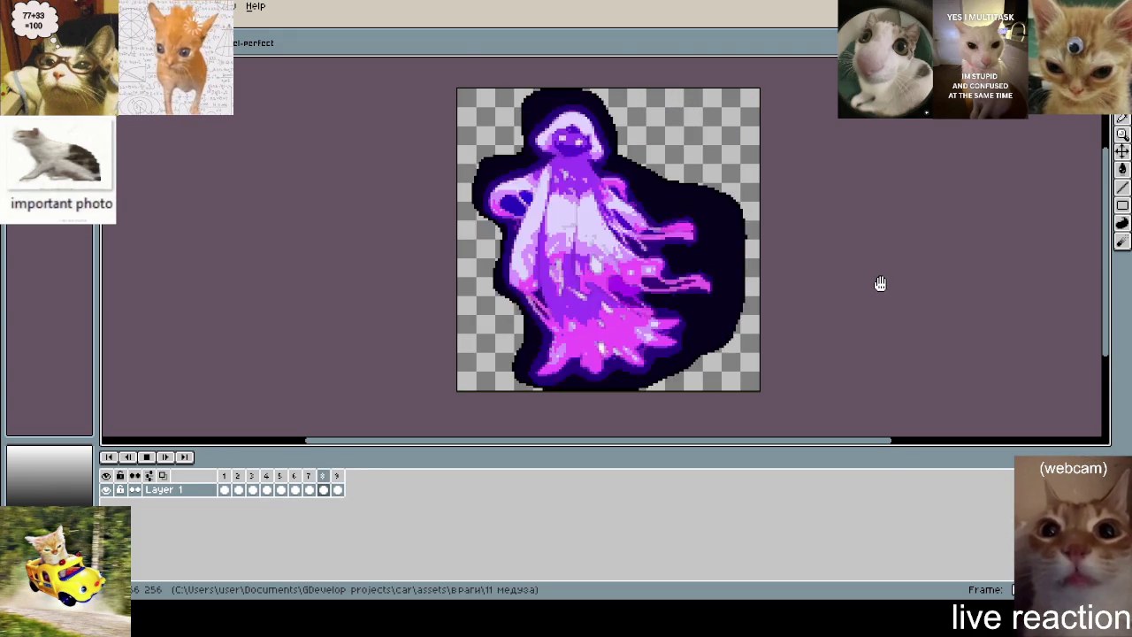
key(i)
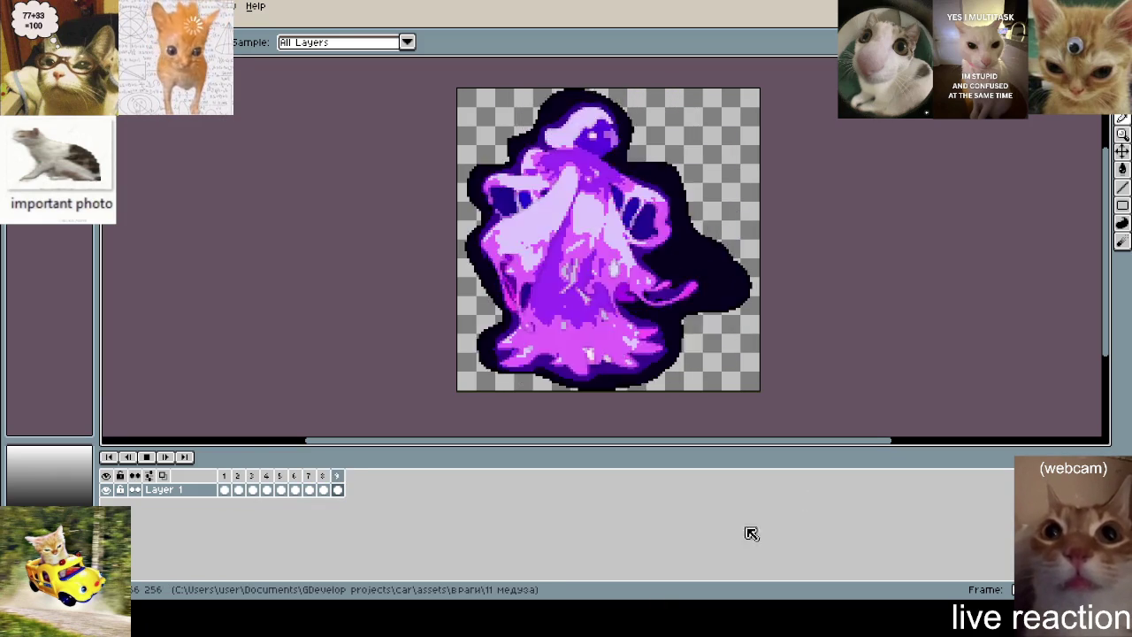
key(b)
key(Return)
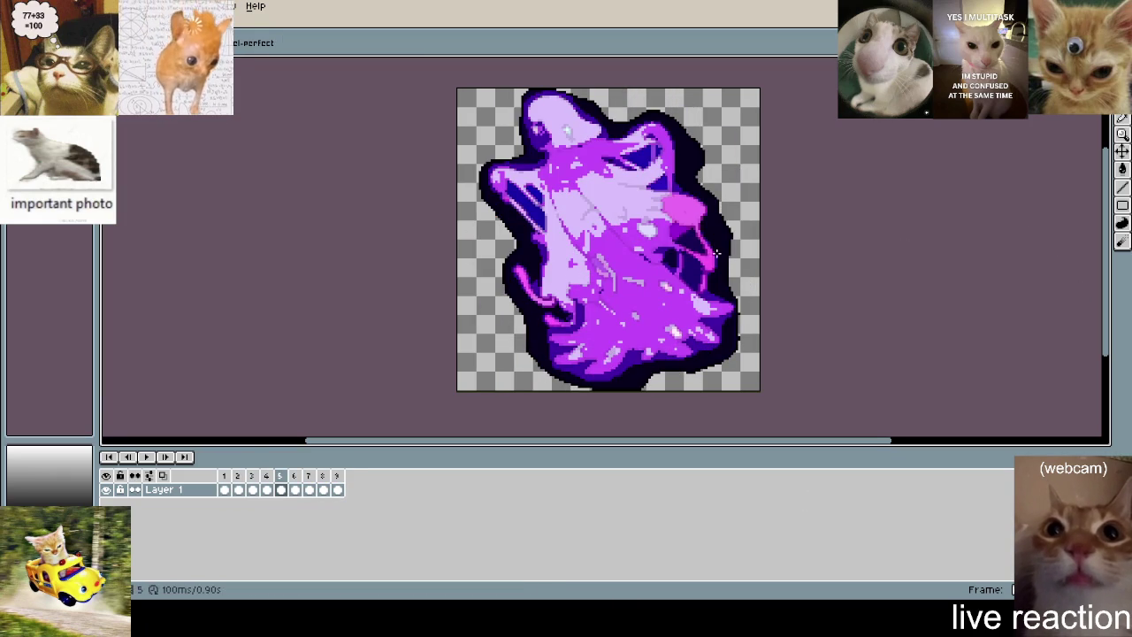
drag(807, 259, 773, 277)
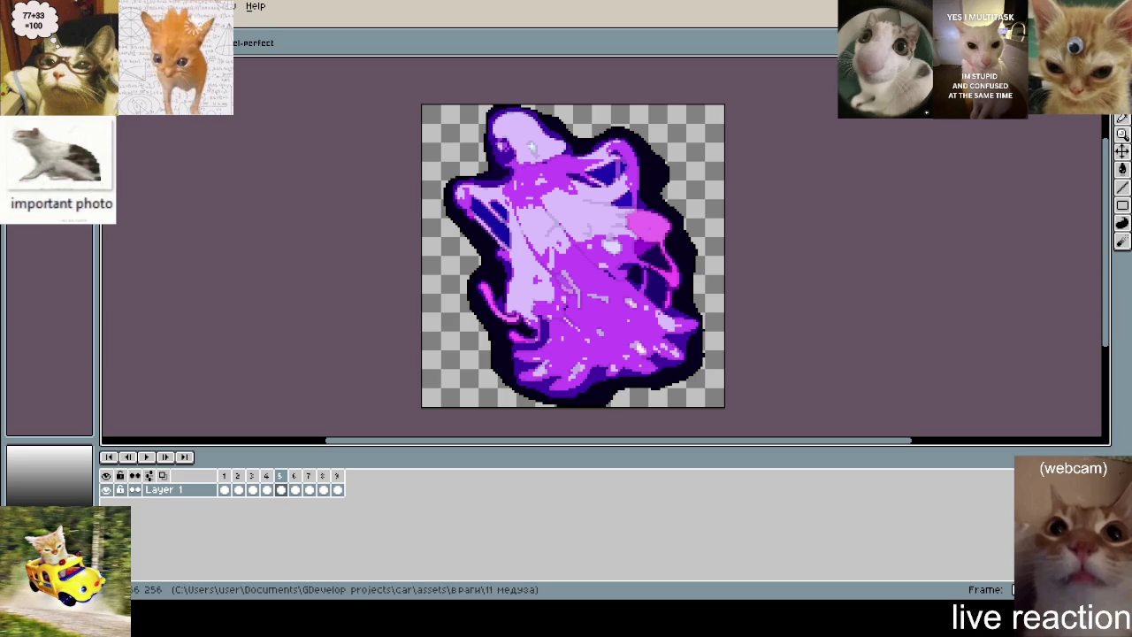